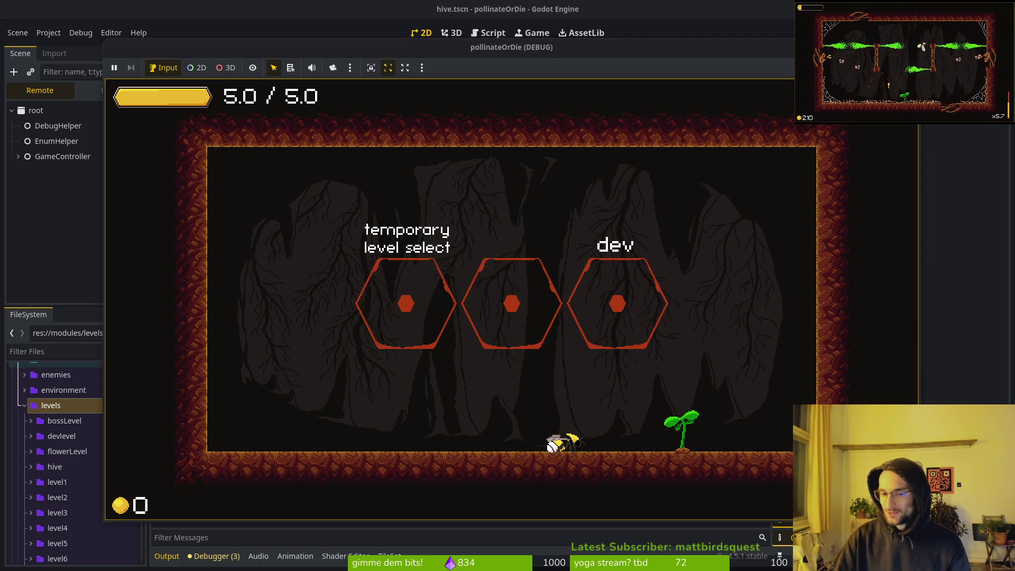
Fly the bee through the wasp room, killing the wasp and collecting its coins.
key("space")
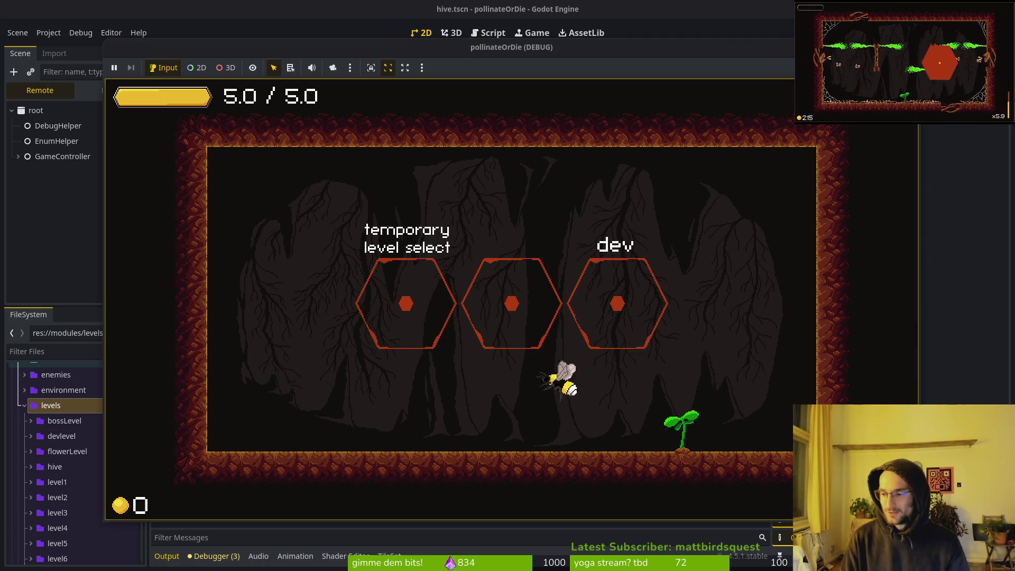
key("Left")
key("Right")
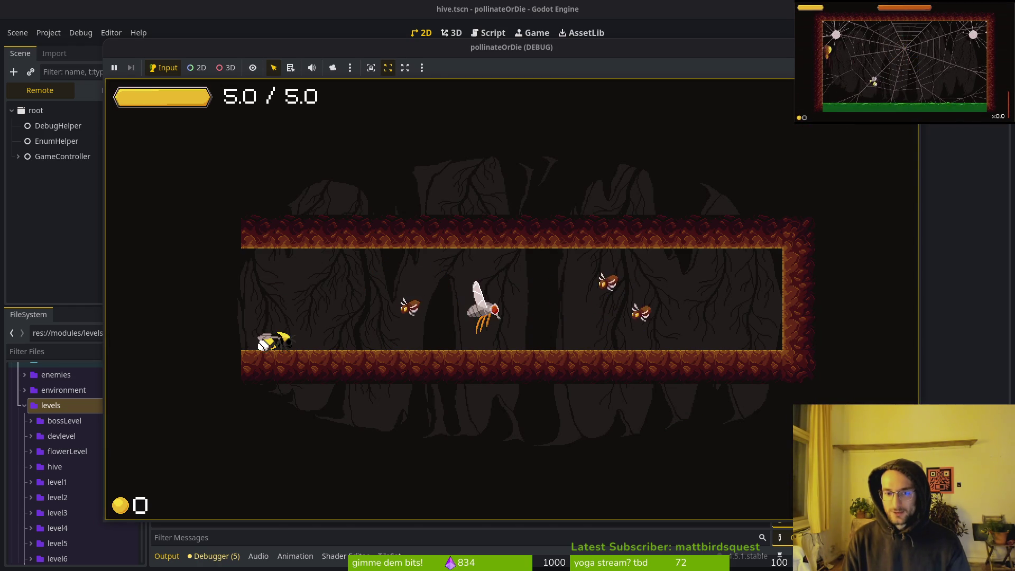
key("Right")
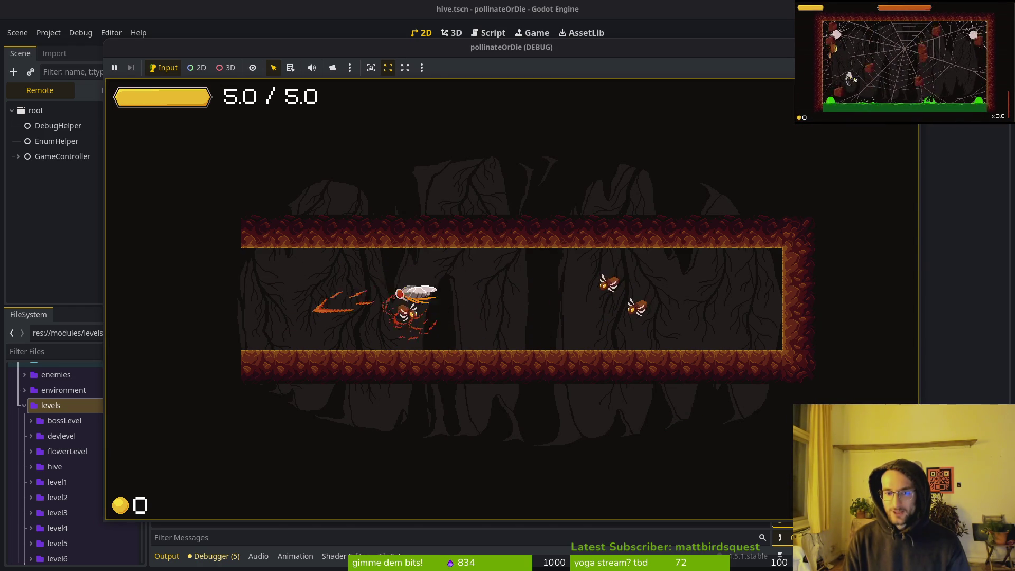
key("Left")
key("Right")
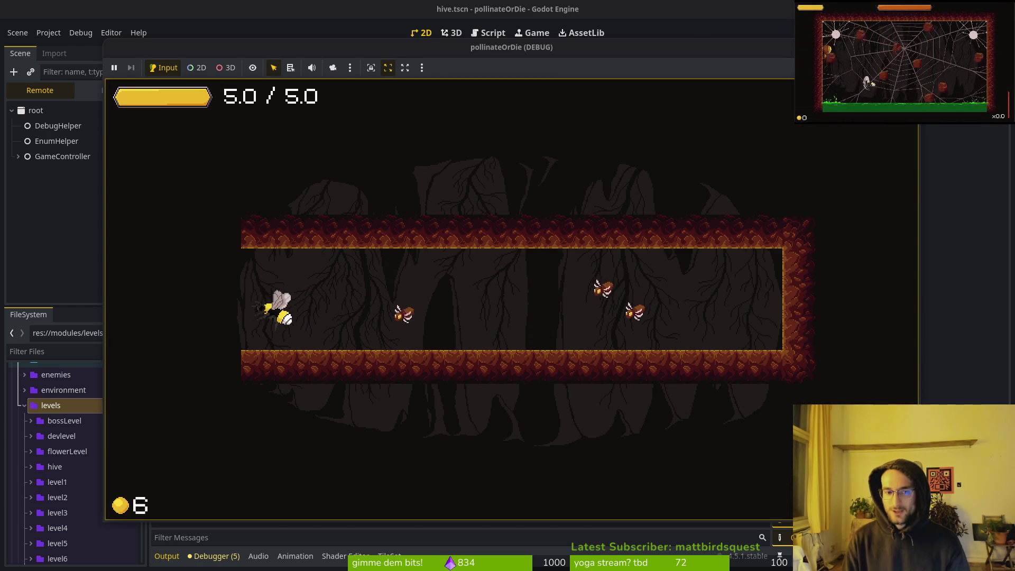
Pause, open Settings, tab through the state labels and devLevel toggles, then close it.
key("Escape")
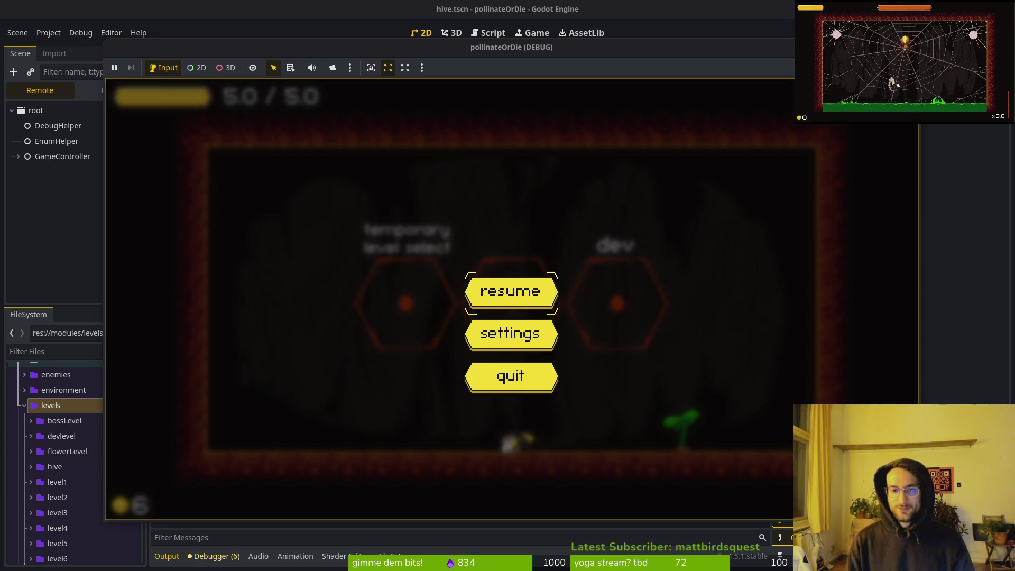
key("Return")
key("Right")
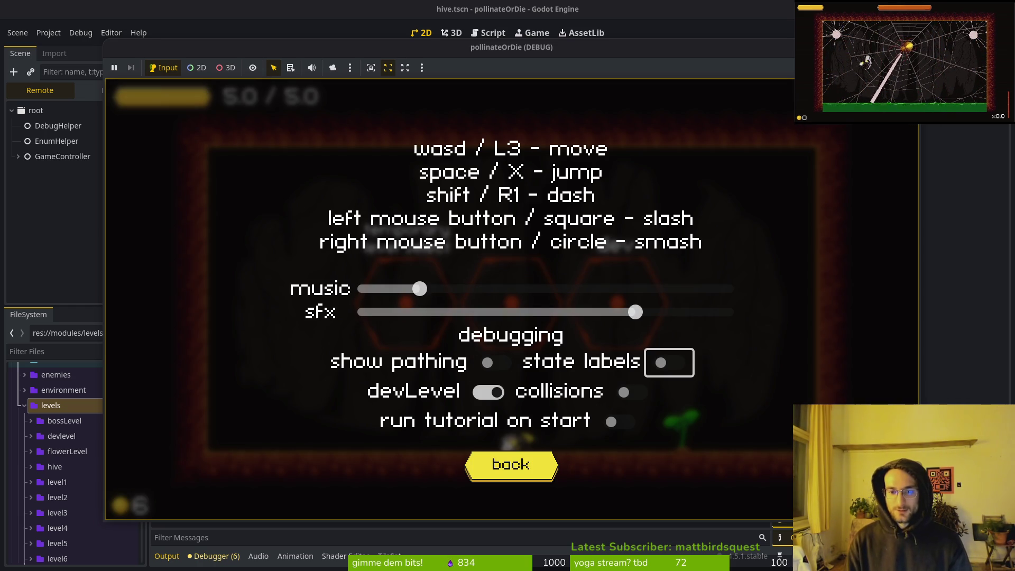
key("Tab")
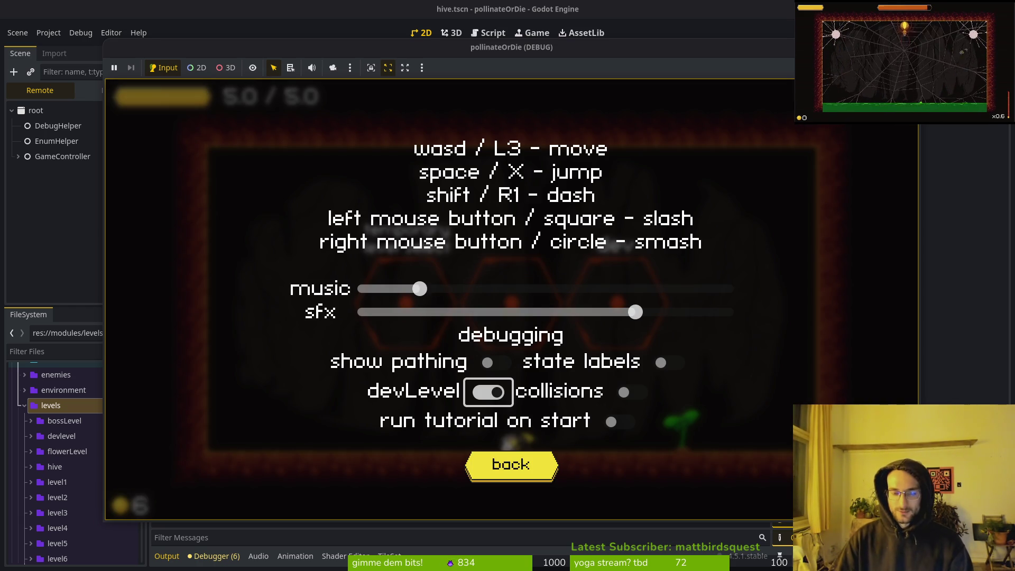
key("Escape")
In Vim, find and open hud_overlay.gd through the Telescope file finder.
key("alt+Tab")
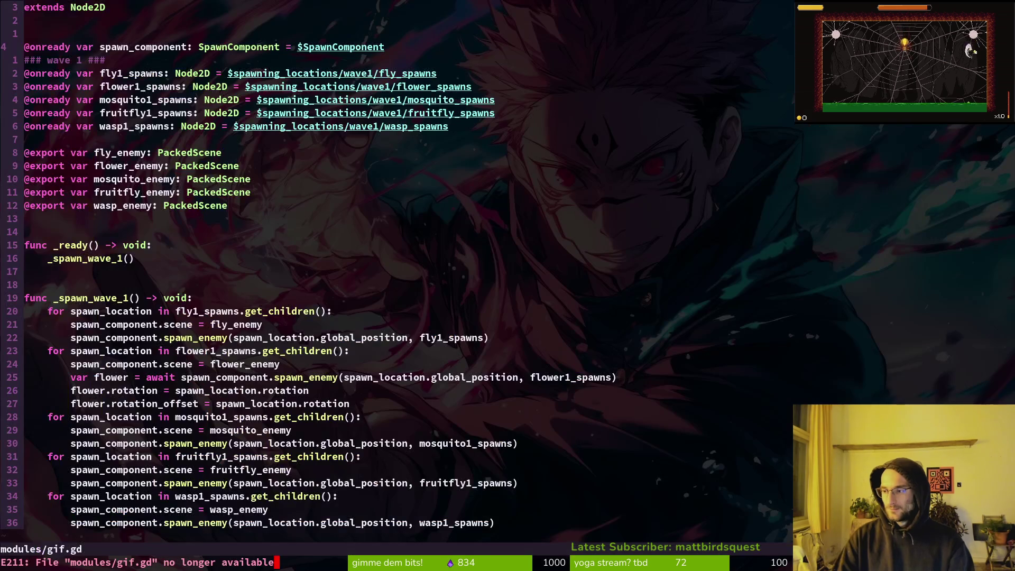
key("space")
key("f")
key("f")
key("Escape")
key("space")
key("f")
key("f")
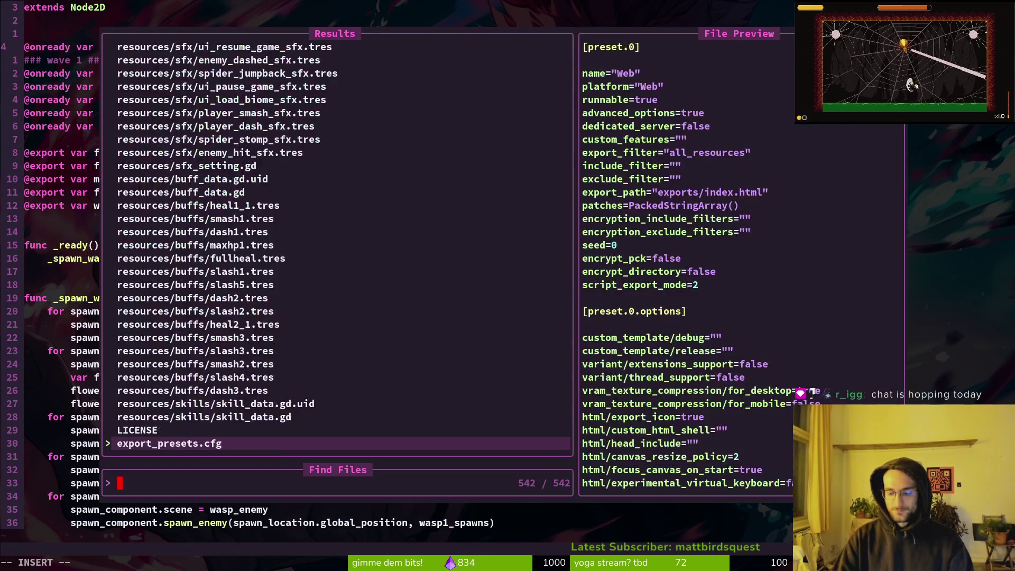
type("hudo")
key("Return")
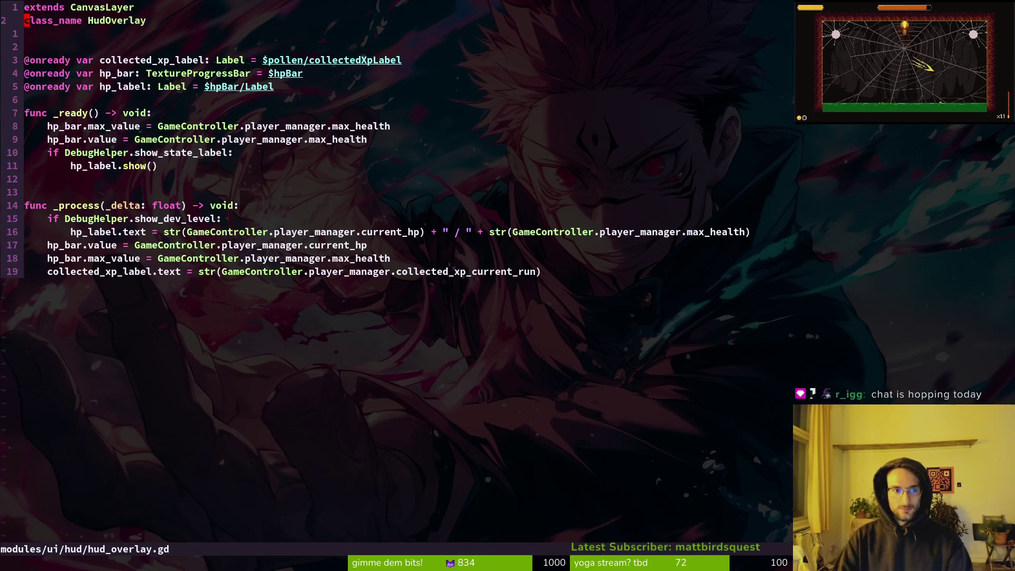
Change DebugHelper.show_dev_level to show_state_label, save, and quit Vim.
key("j")
key("j")
key("j")
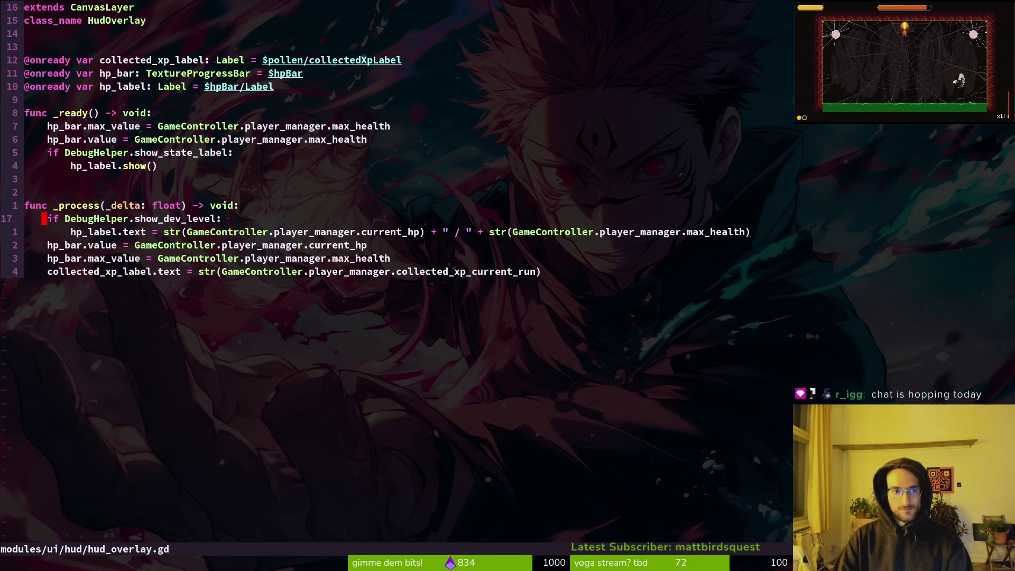
type("cwshow")
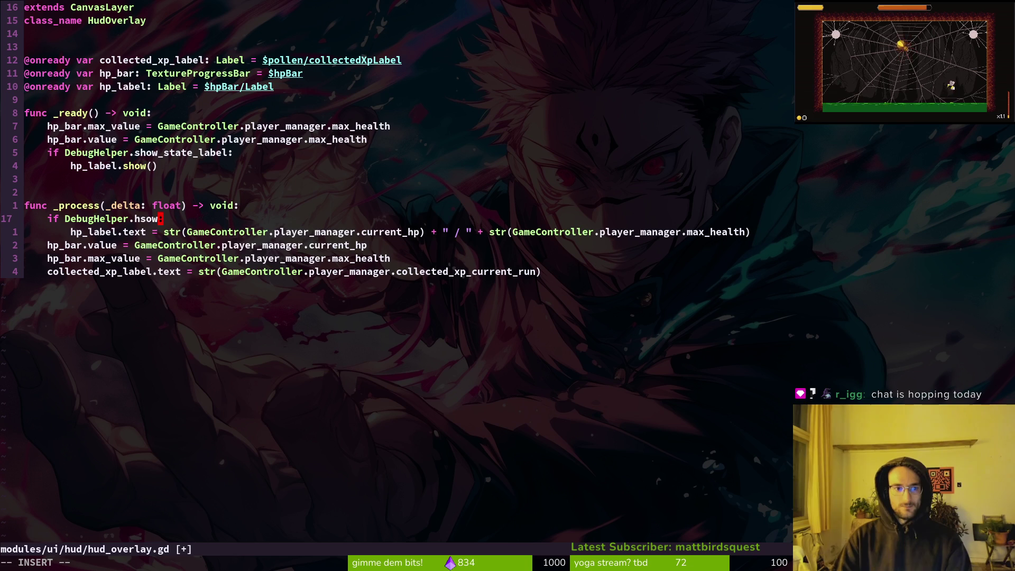
key("ctrl+n")
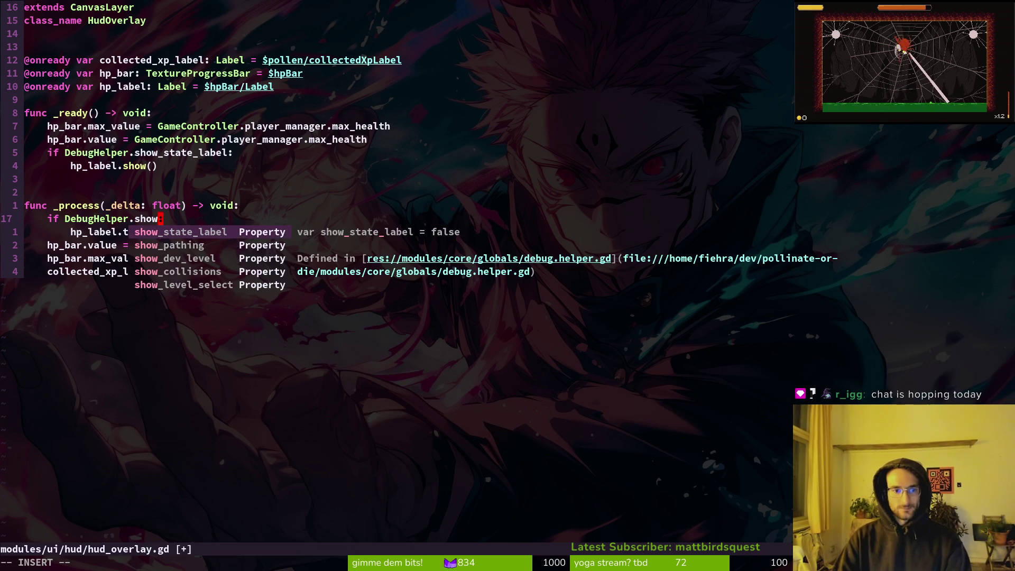
key("ctrl+y")
key("Escape")
type(":w")
key("Return")
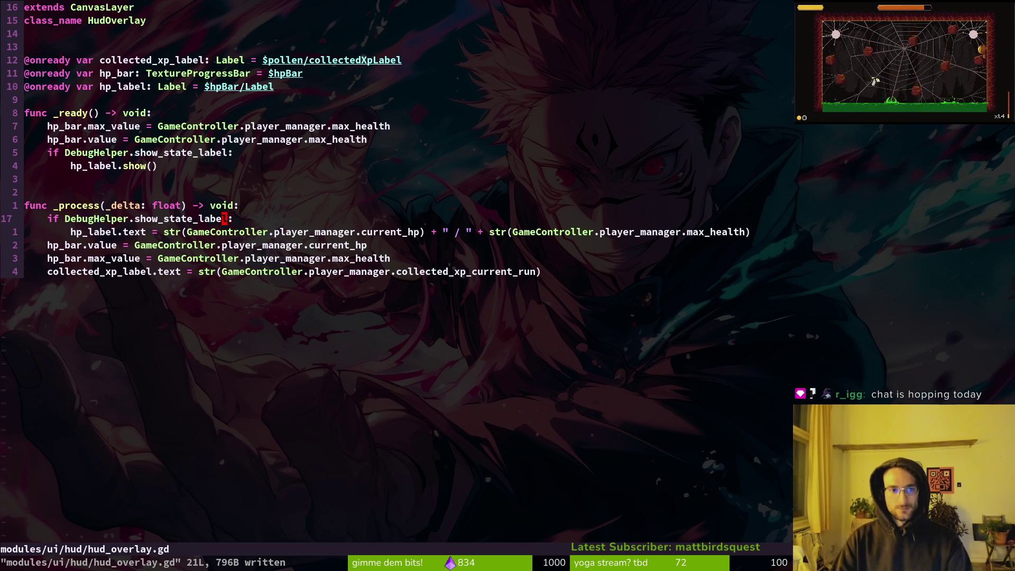
type(":wq")
key("Return")
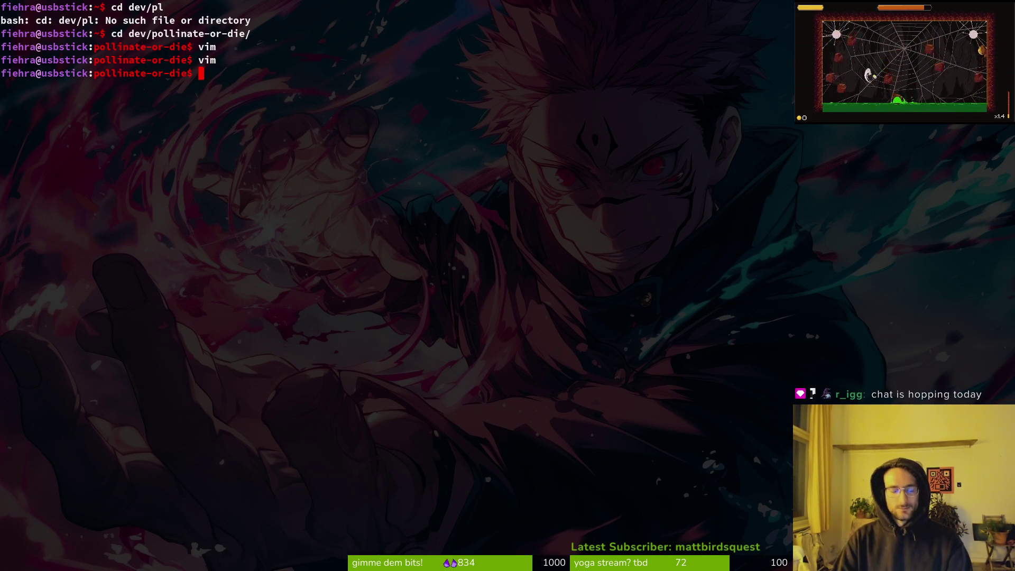
Relaunch Vim in the project folder and reopen hud_overlay.gd.
key("Up")
key("Return")
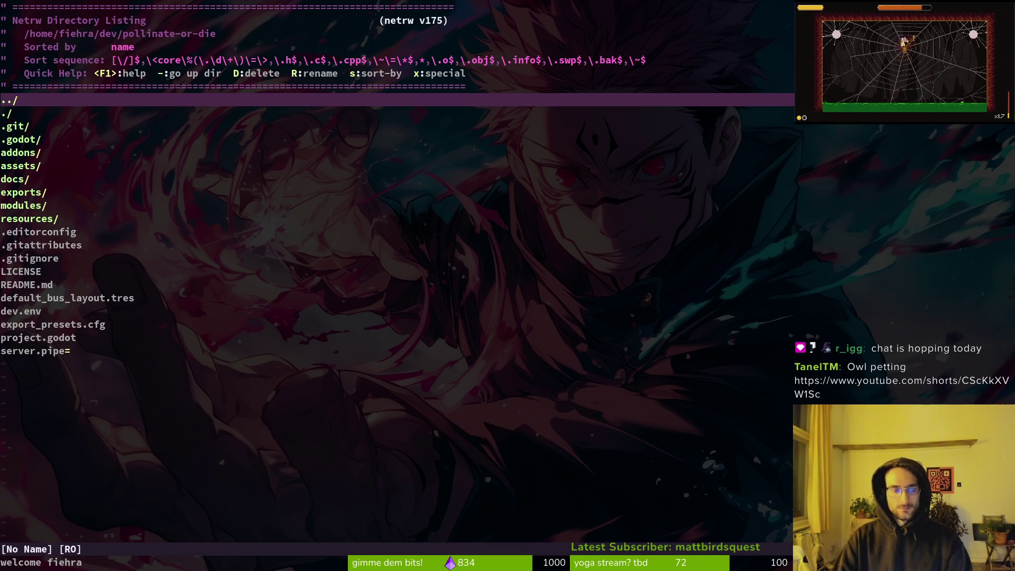
key("space")
key("f")
key("f")
type("hu")
key("Return")
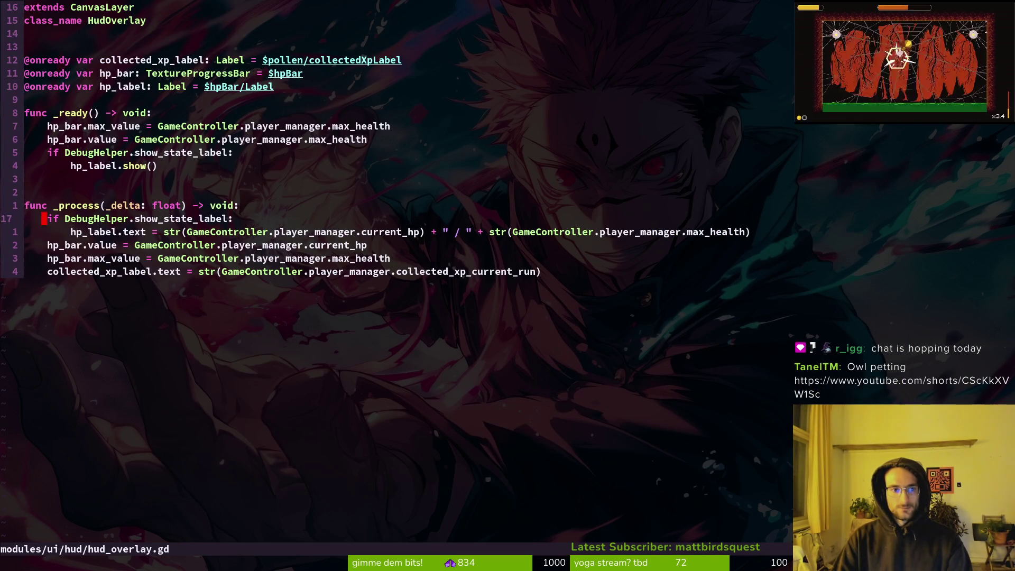
Save hud_overlay.gd again with :w and quit with :q.
left_click(27, 192)
type(":w")
key("Return")
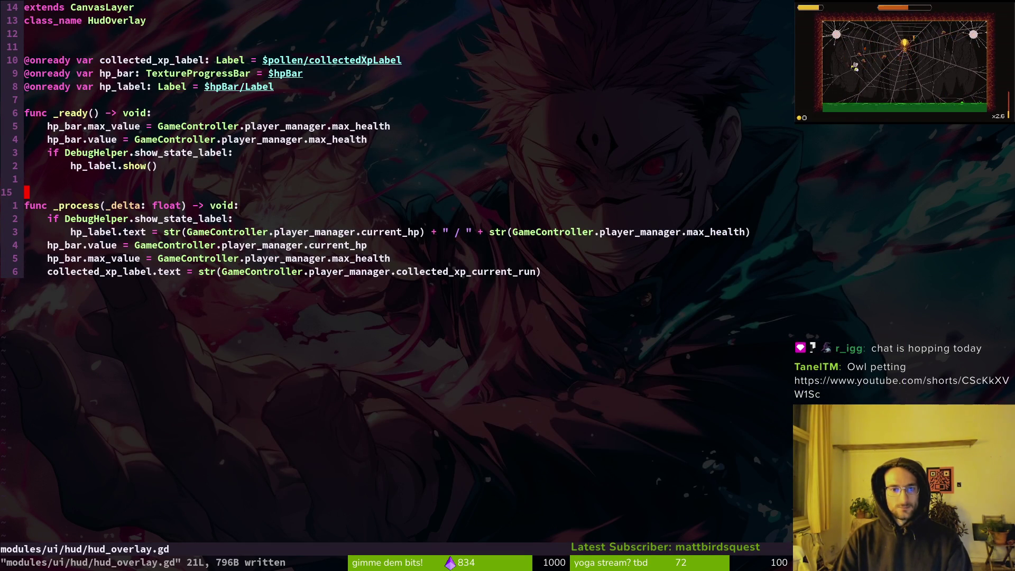
type(":q")
key("Return")
left_click(848, 387)
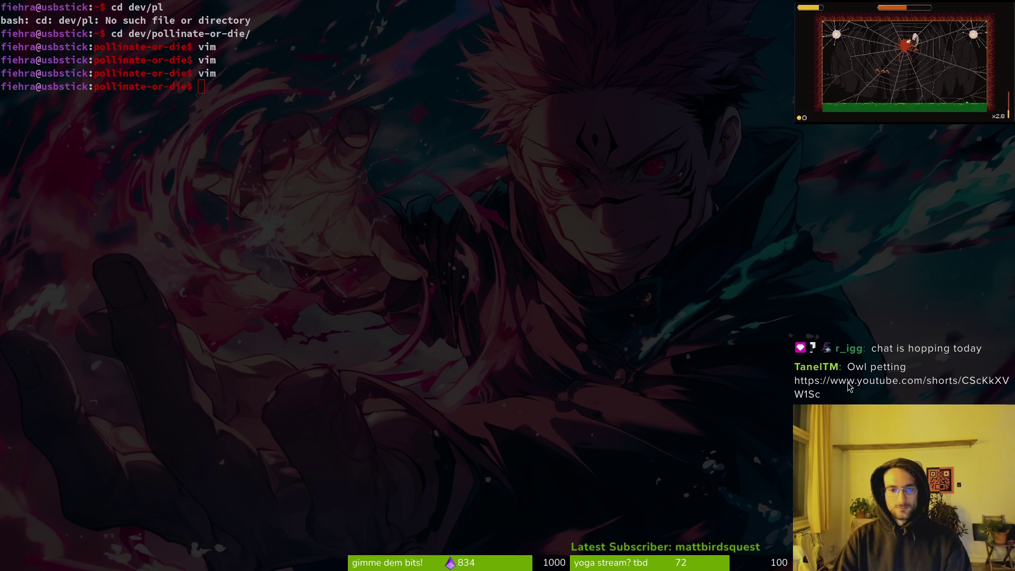
Switch back to Godot and stop the running game with F8.
key("alt+Tab")
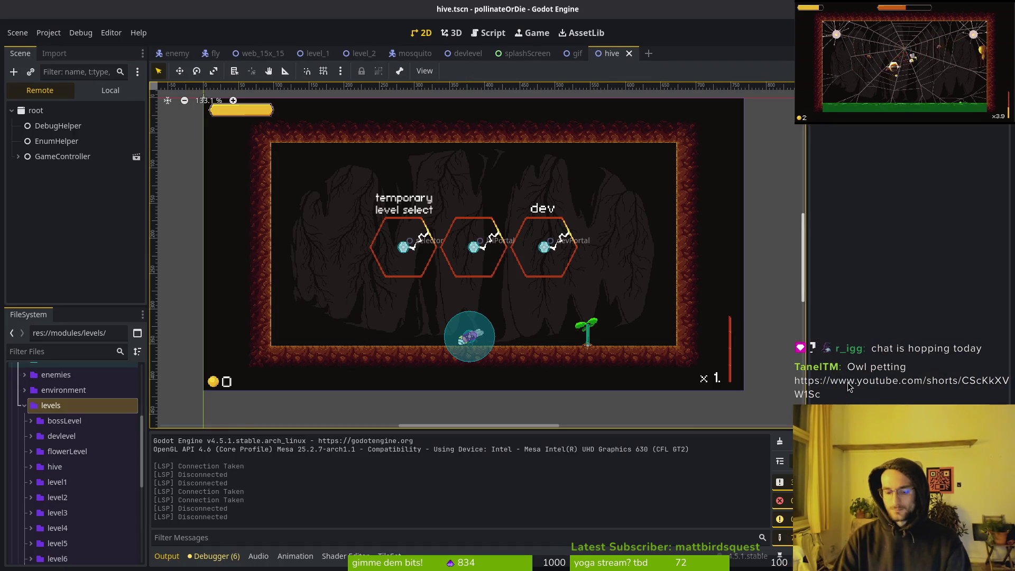
key("F8")
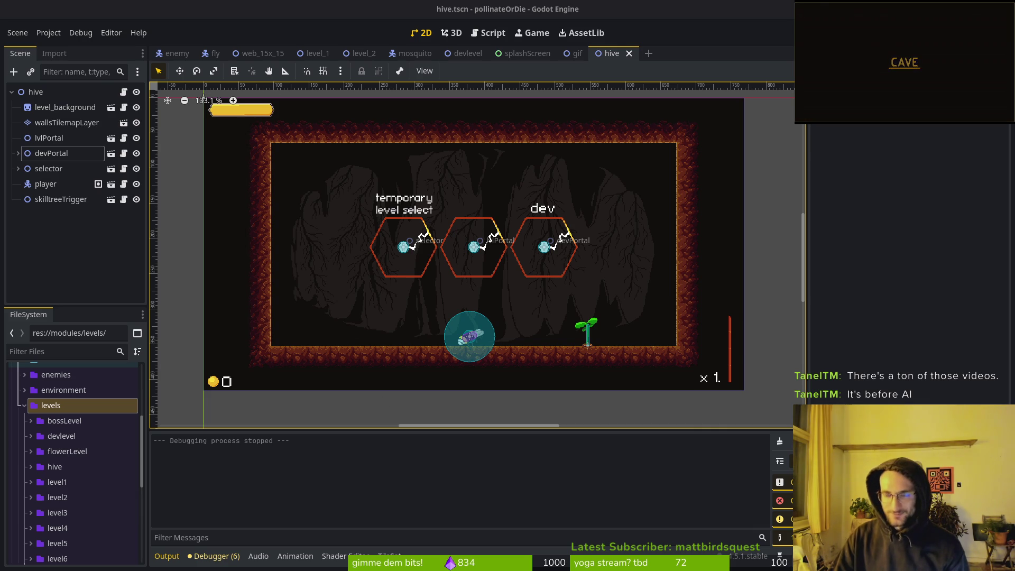
Run the project with F5, start from the menu, clear the corridor enemies, then stop with F8.
key("F5")
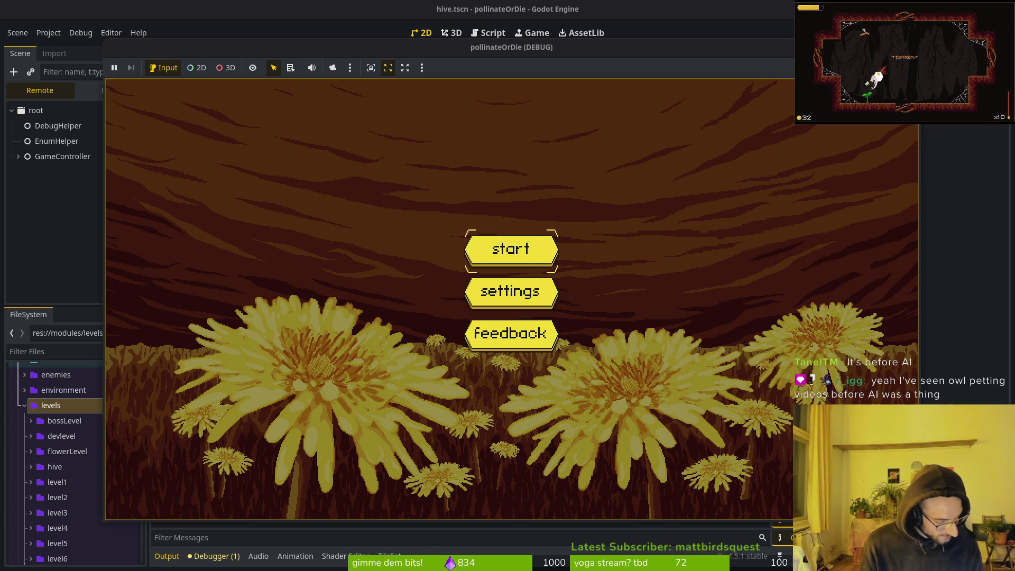
key("Return")
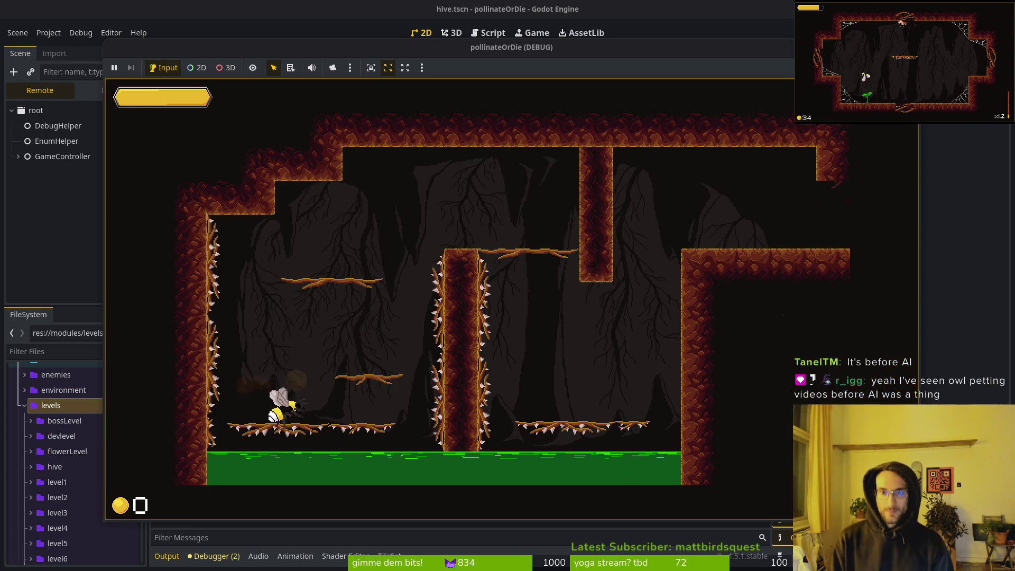
key("space")
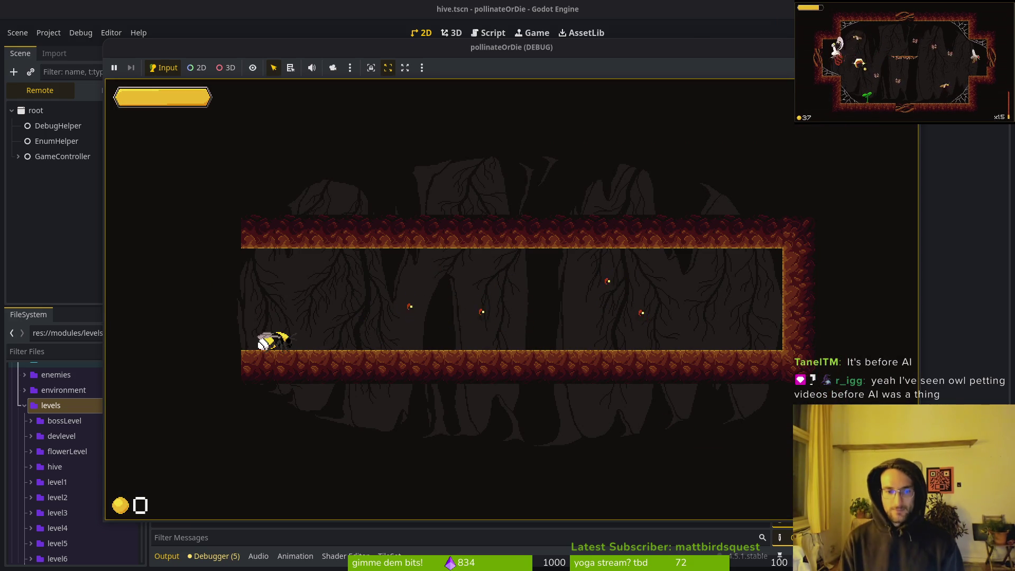
key("d")
key("space")
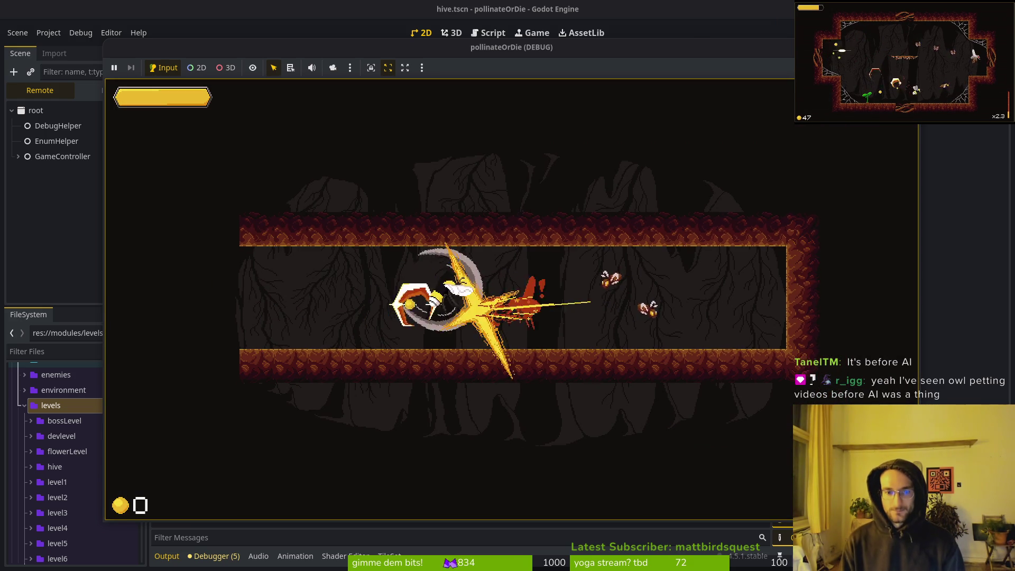
key("space")
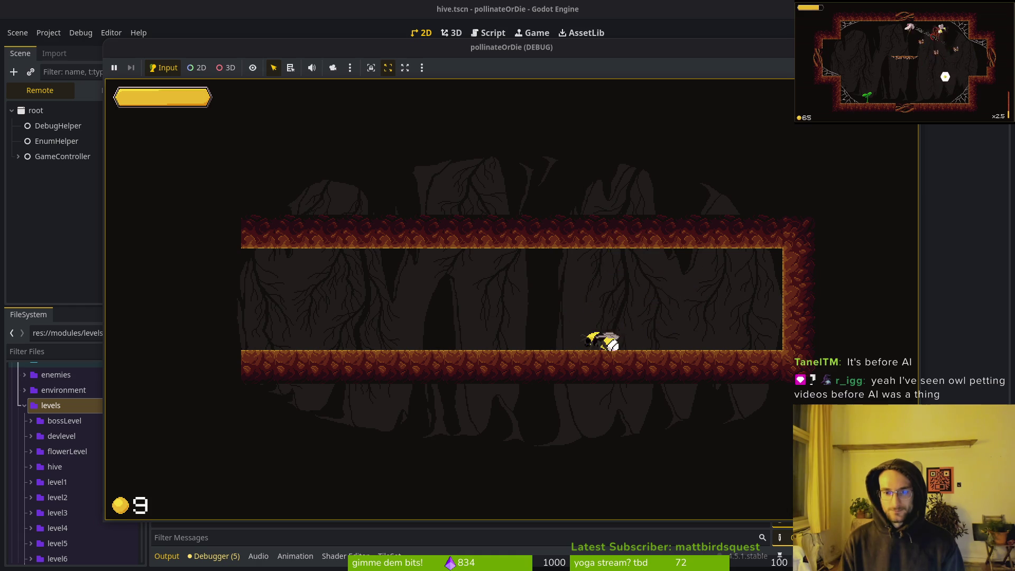
key("a")
key("a")
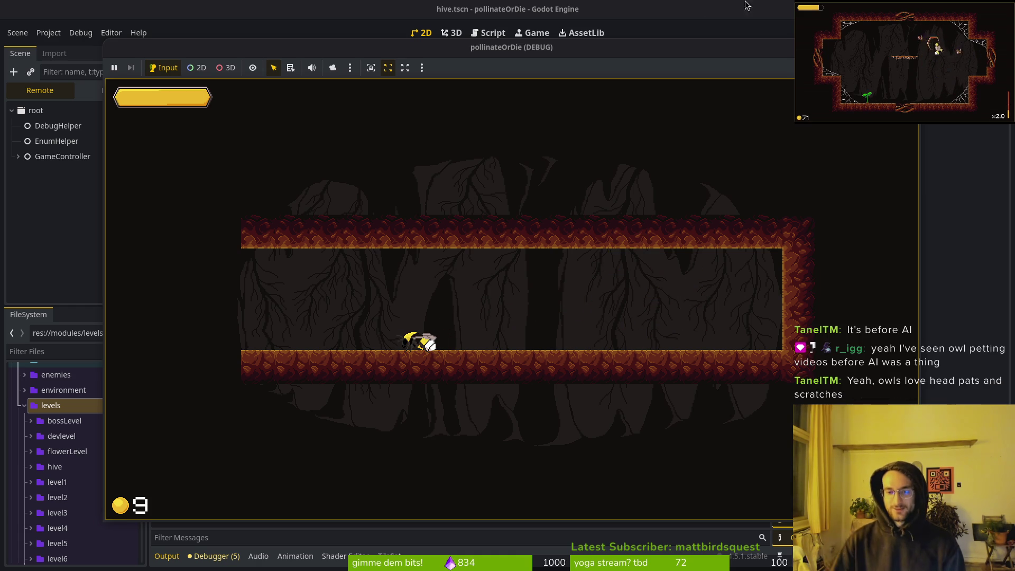
key("F8")
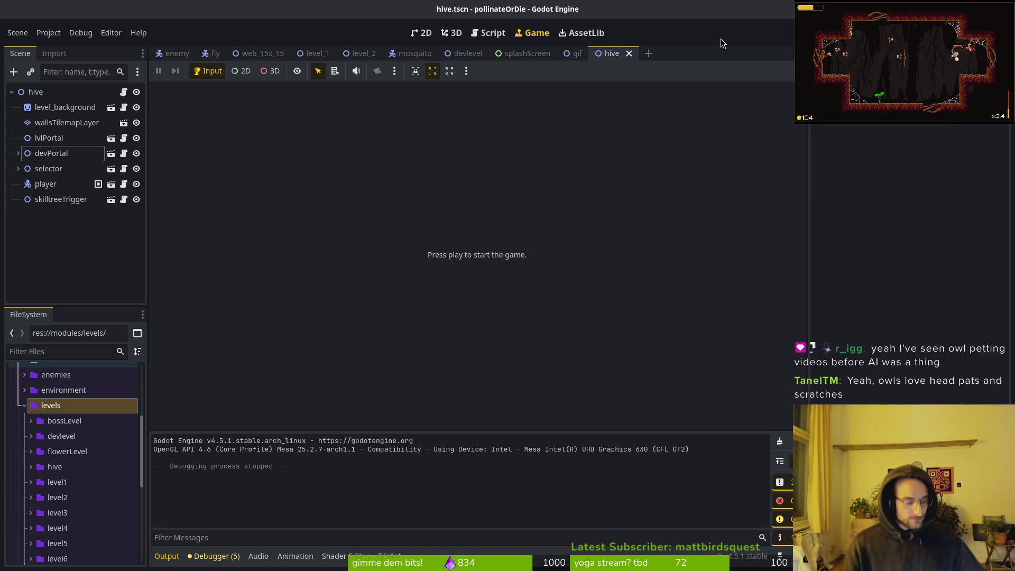
In the hive scene, select wallsTilemapLayer and switch to the 2D editor.
left_click(524, 54)
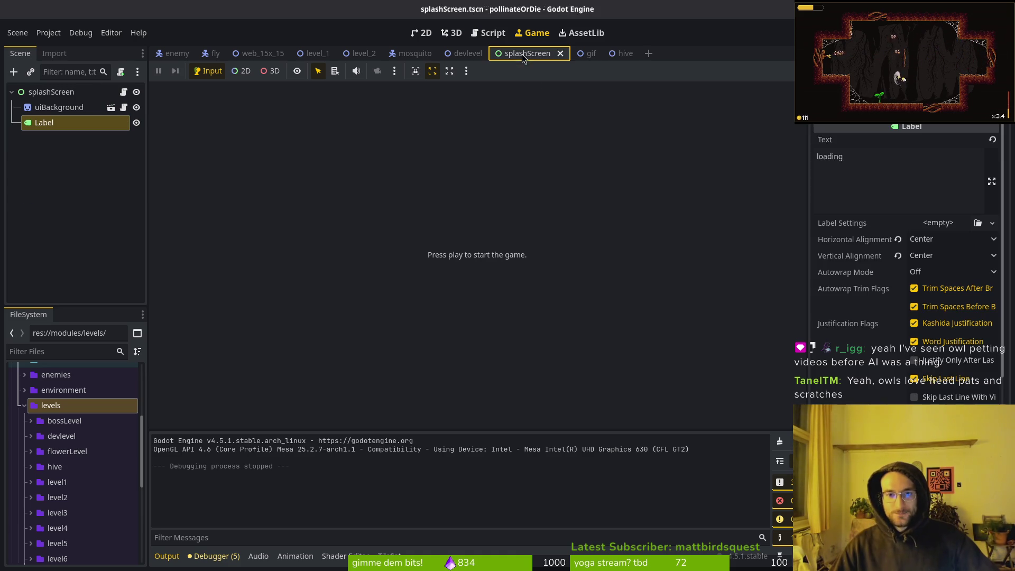
left_click(622, 53)
left_click(45, 122)
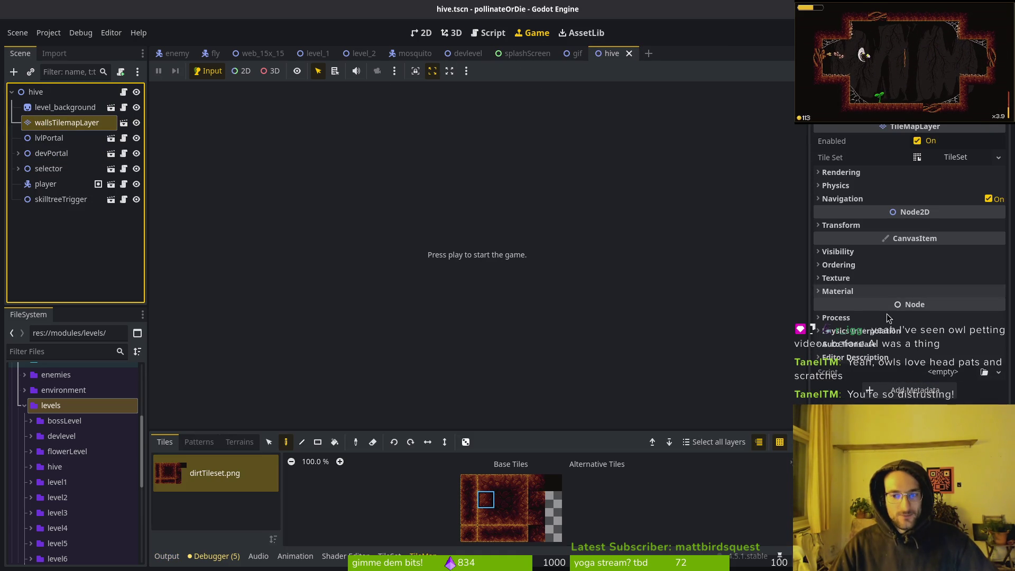
double_click(64, 125)
key("Return")
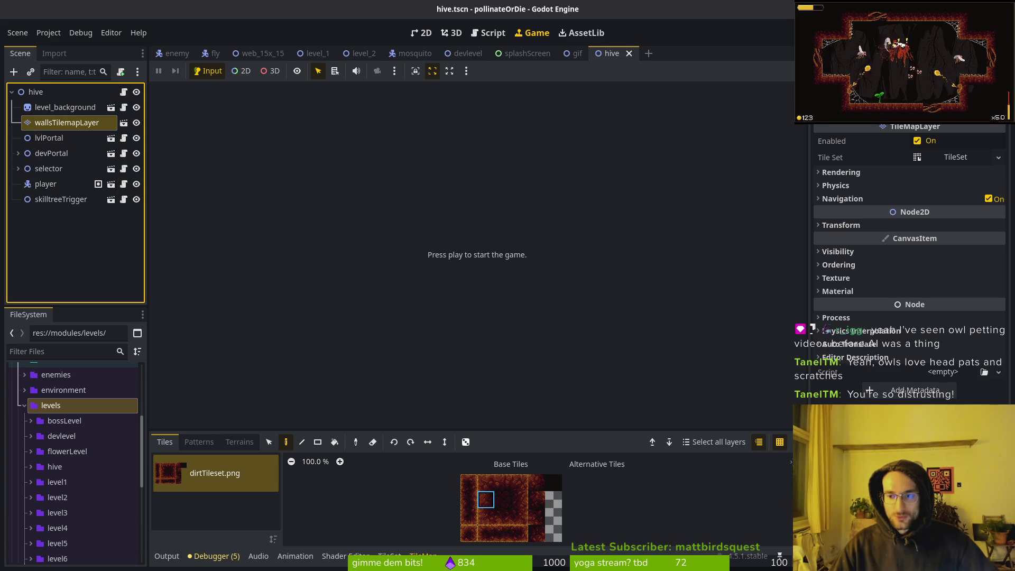
left_click(423, 33)
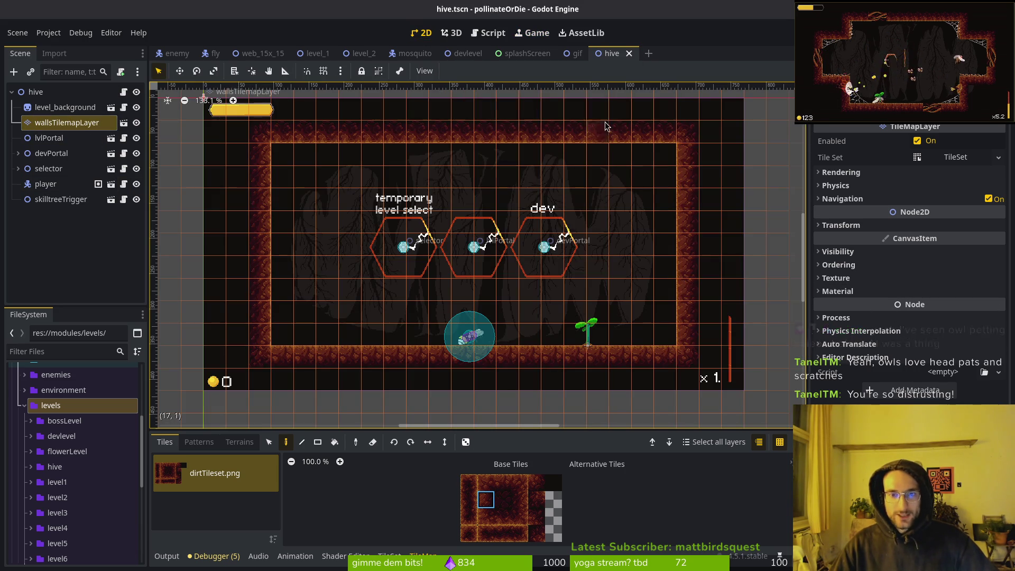
Give the layer a new material, clear it, and enable Use Parent Material.
left_click(837, 292)
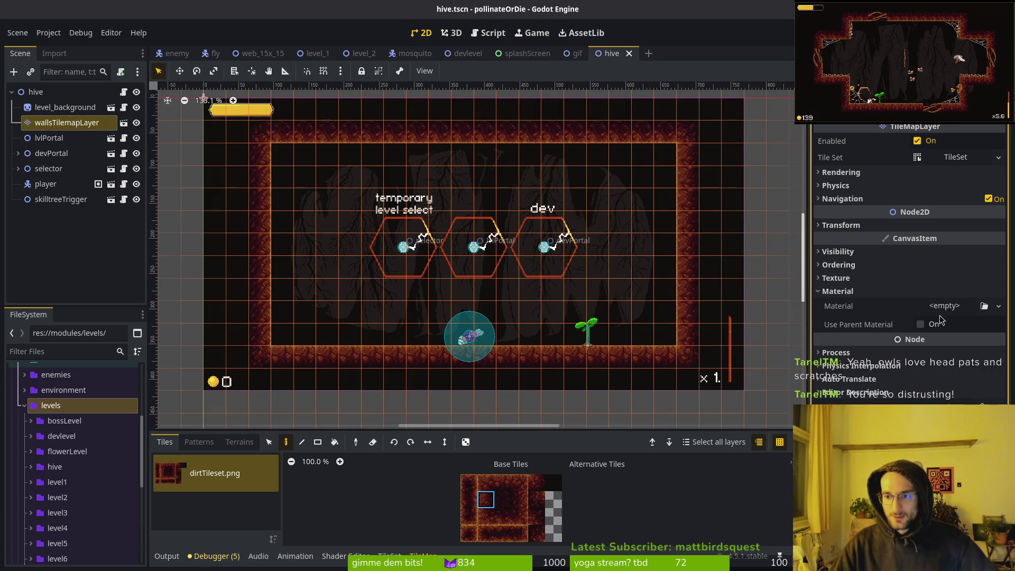
left_click(944, 305)
left_click(954, 360)
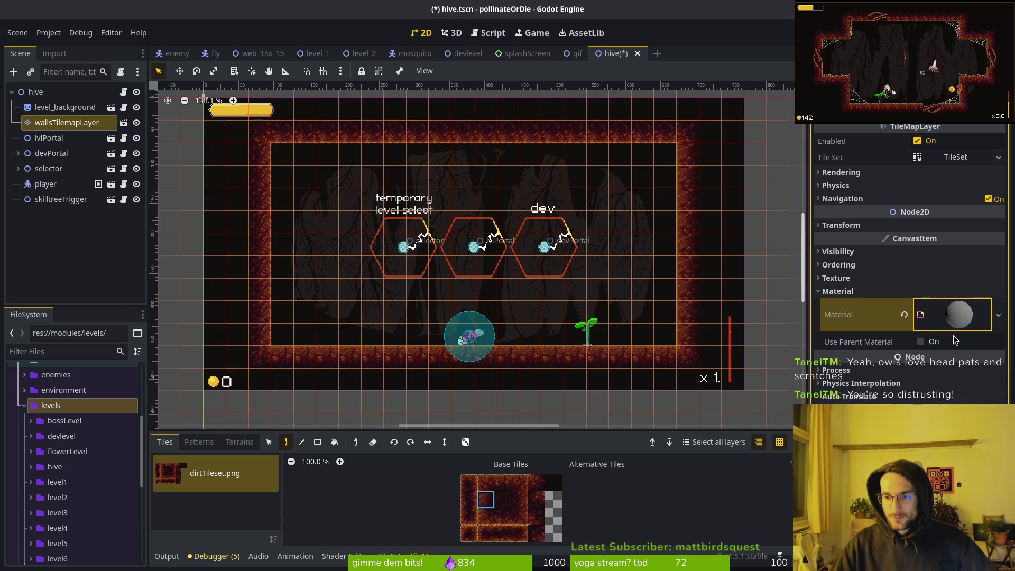
left_click(954, 315)
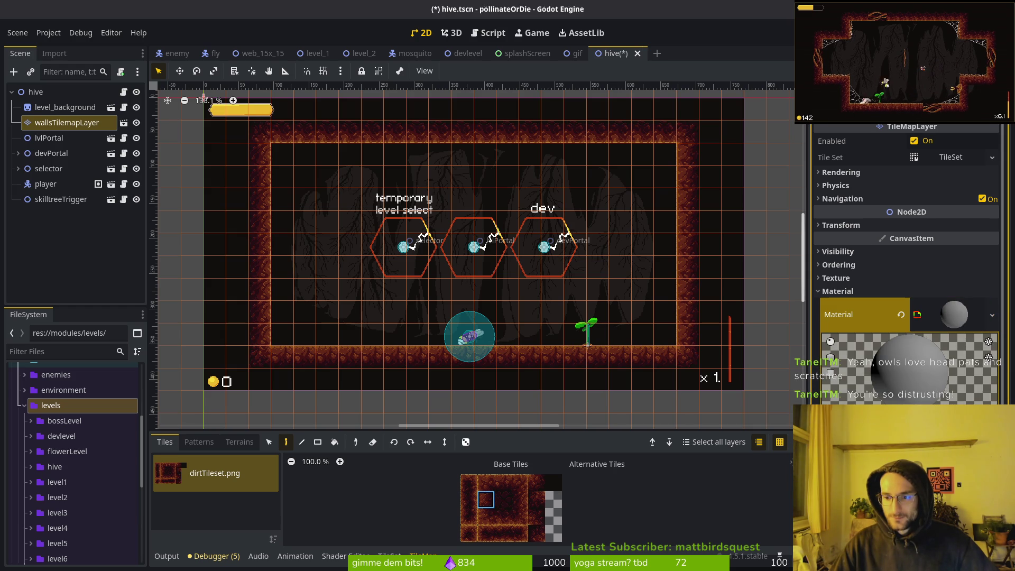
left_click(991, 316)
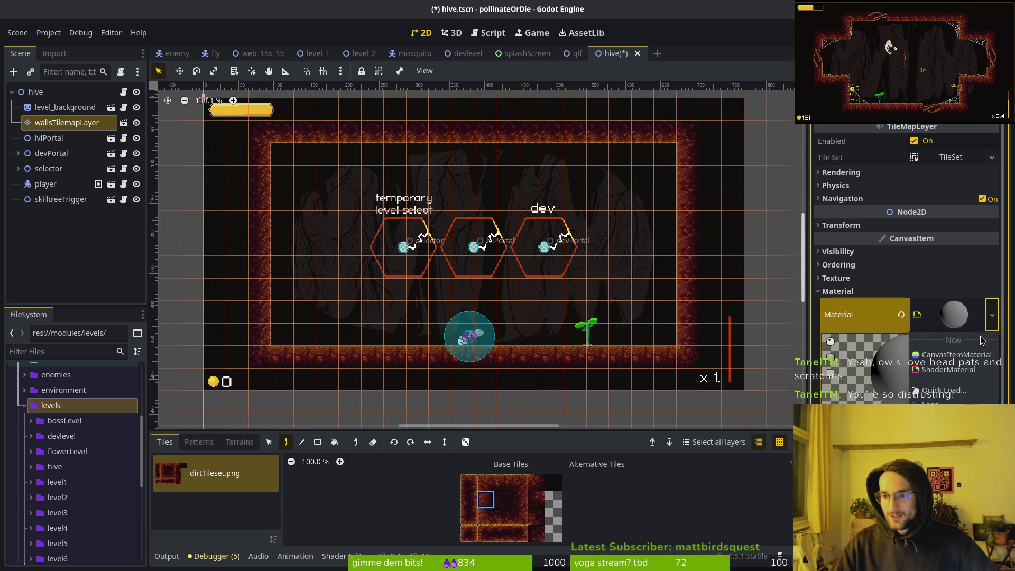
key("Escape")
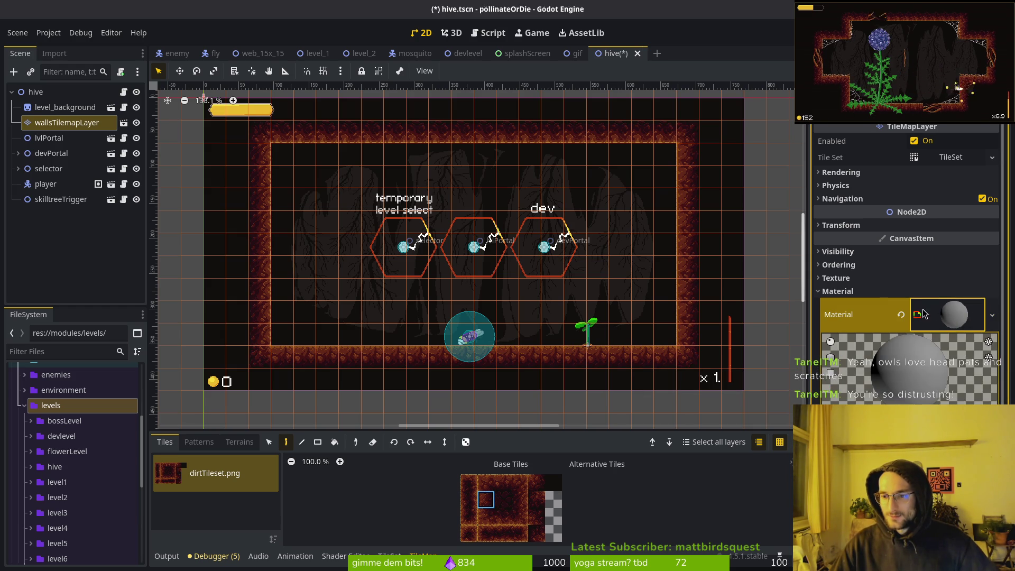
left_click(900, 314)
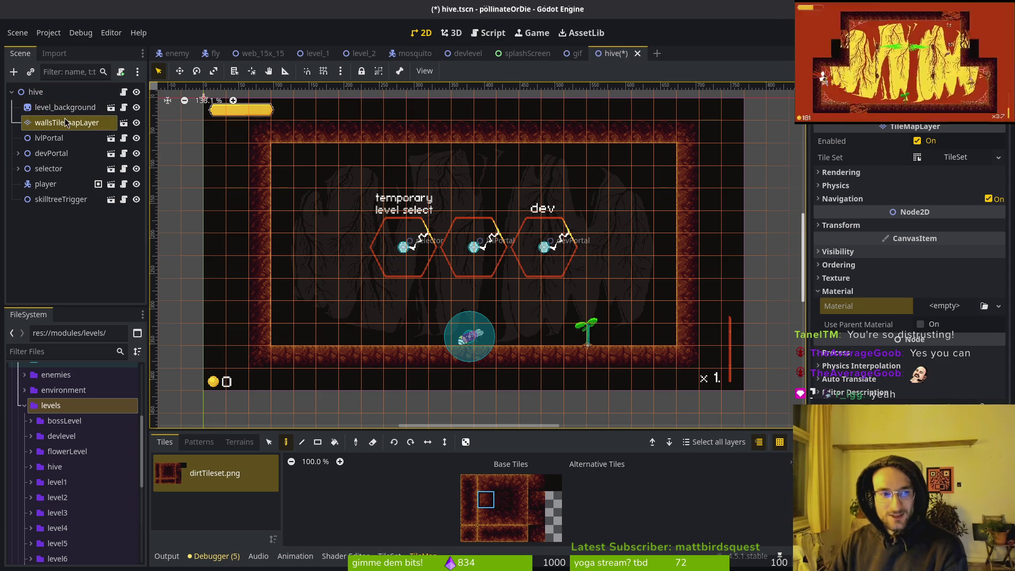
left_click(920, 324)
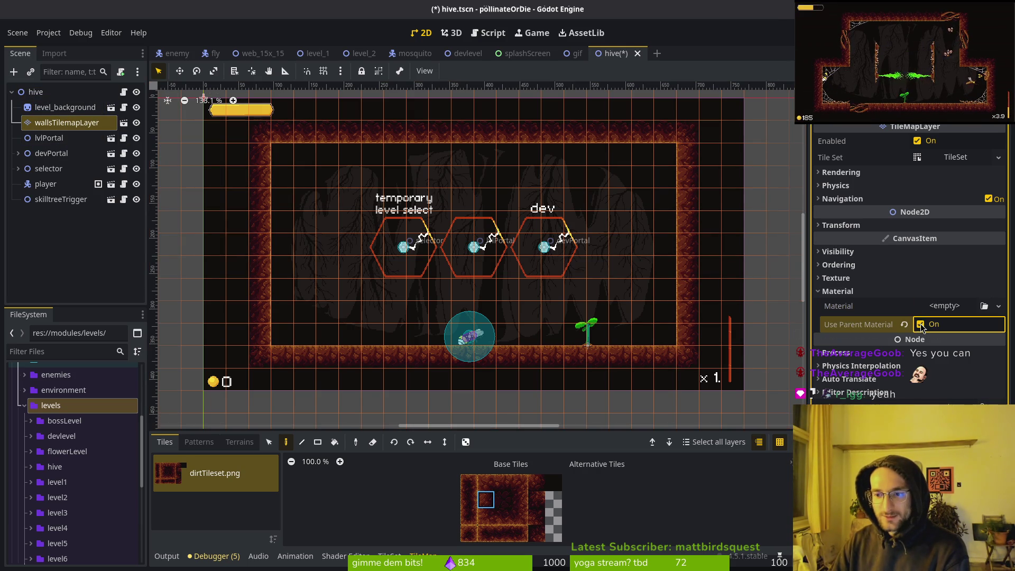
Turn off Use Parent Material and assign a new CanvasItemMaterial to wallsTilemapLayer.
left_click(35, 92)
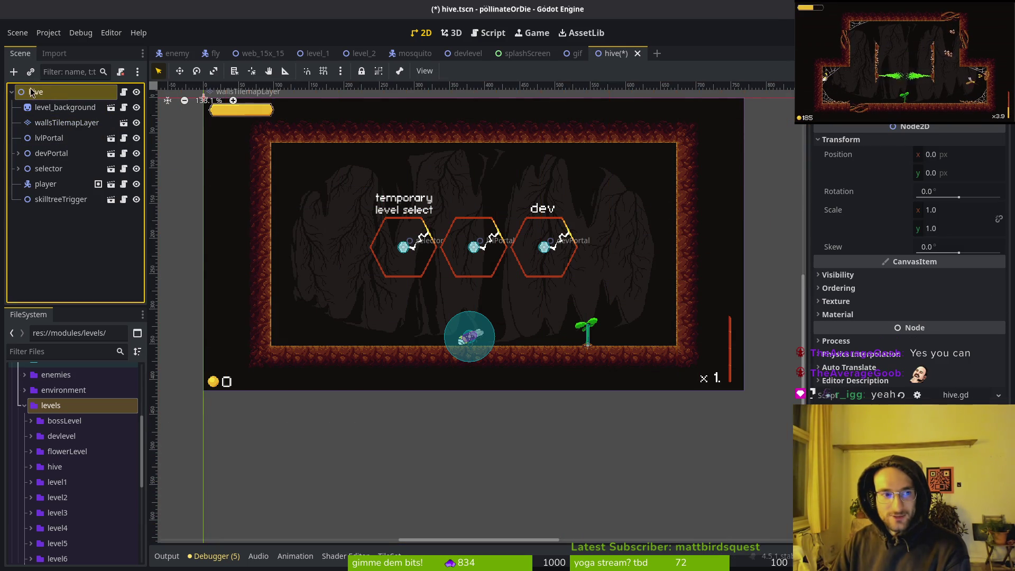
left_click(47, 123)
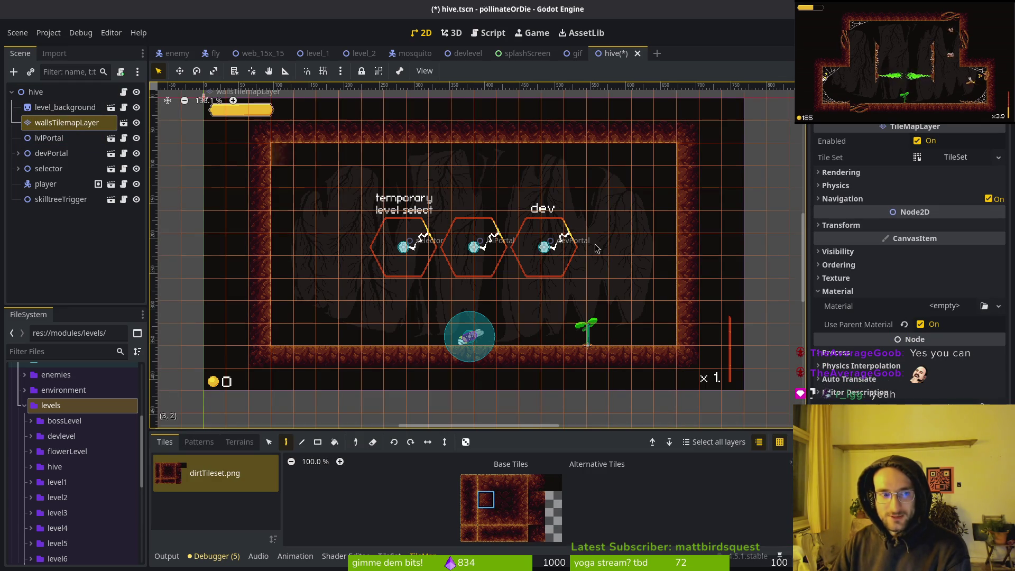
left_click(920, 325)
left_click(996, 307)
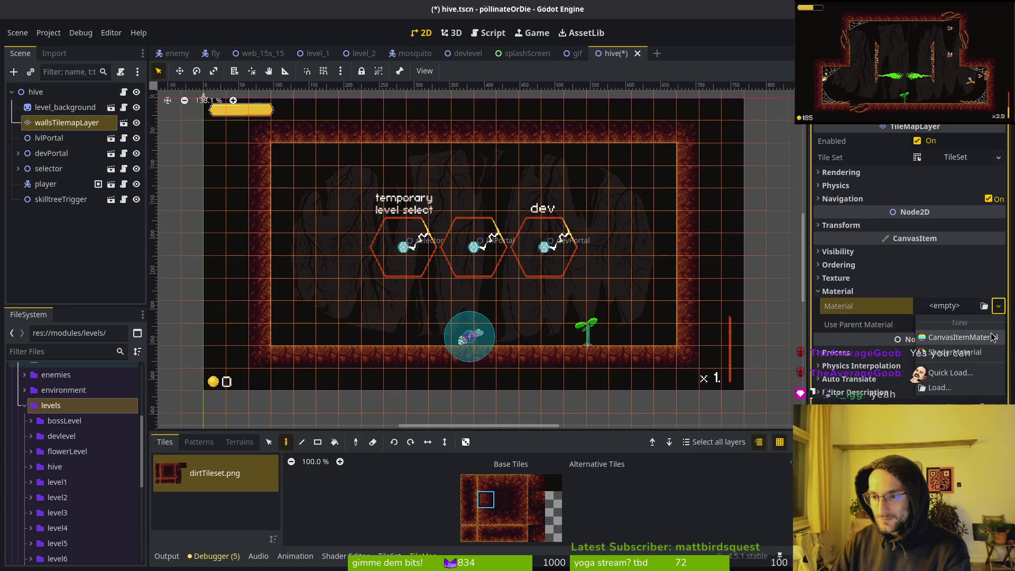
left_click(986, 338)
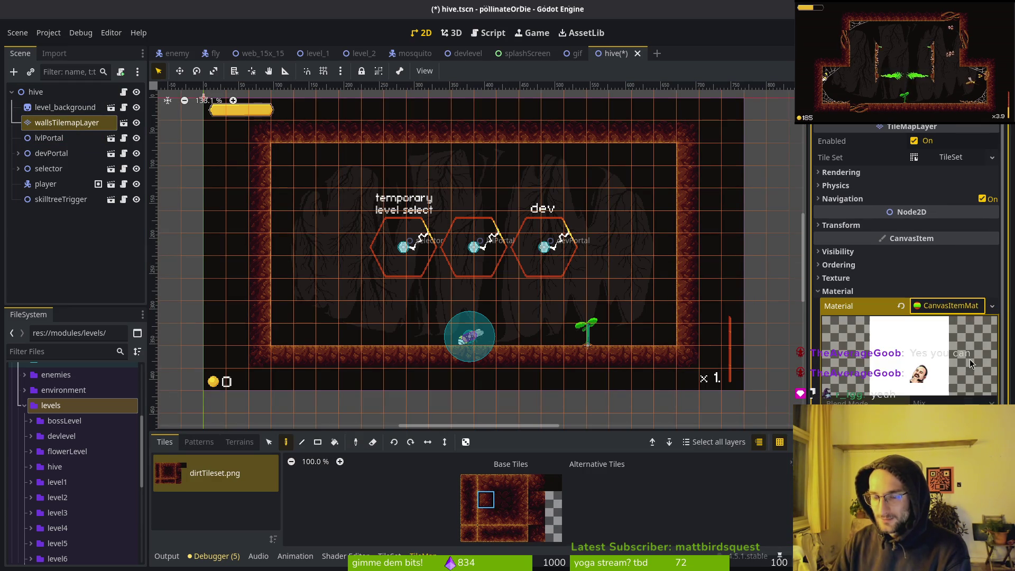
left_click(991, 306)
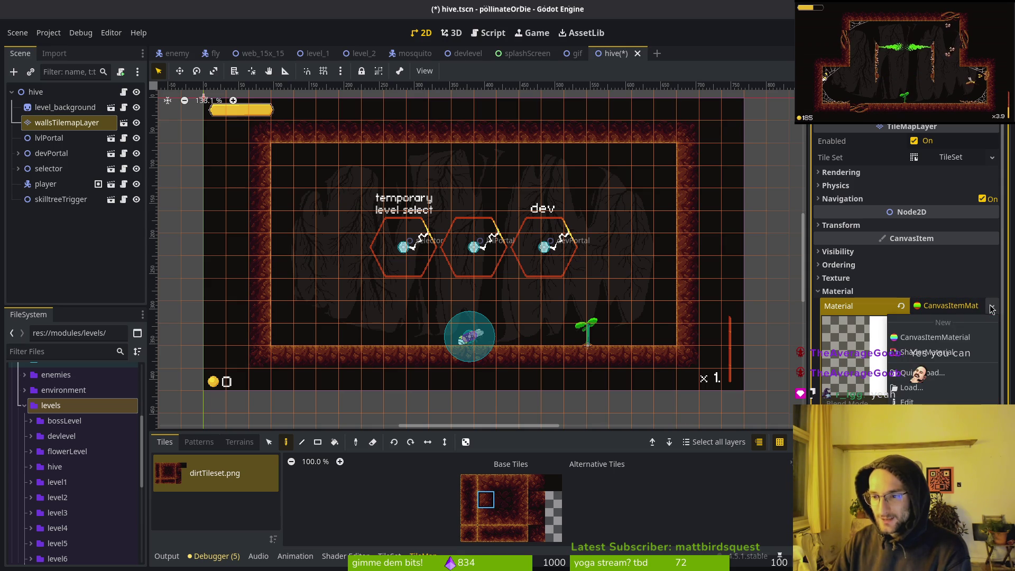
left_click(901, 312)
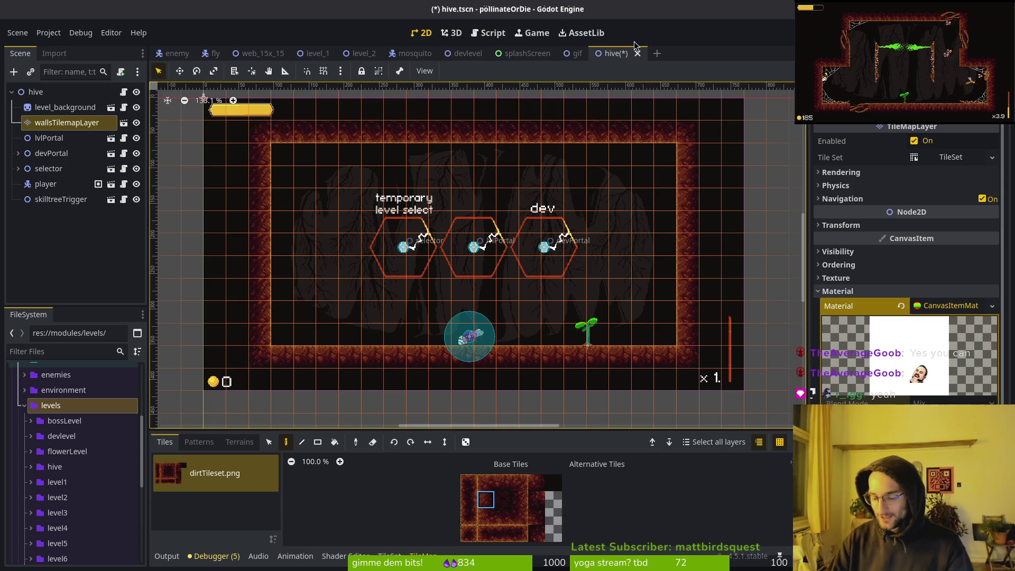
Open the wallsTilemapLayer scene, add a new material there, then close it.
key("shift+alt+o")
type("wall")
key("Return")
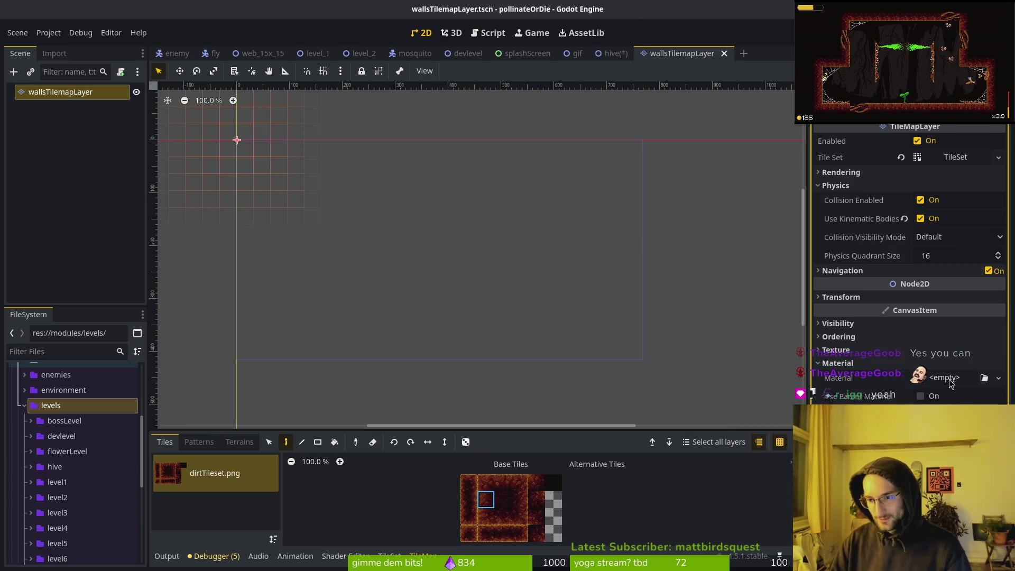
left_click(949, 378)
left_click(982, 397)
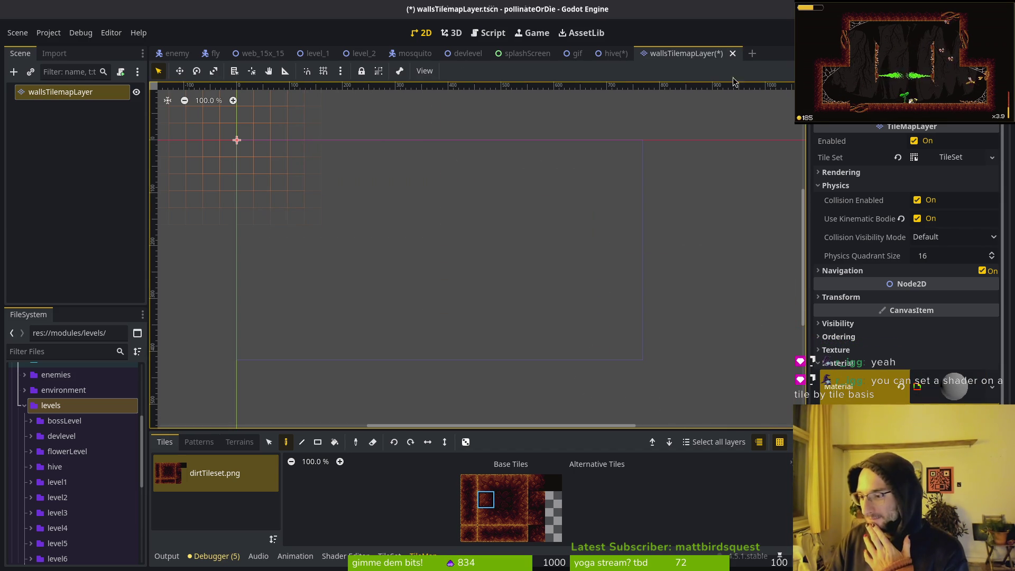
left_click(733, 53)
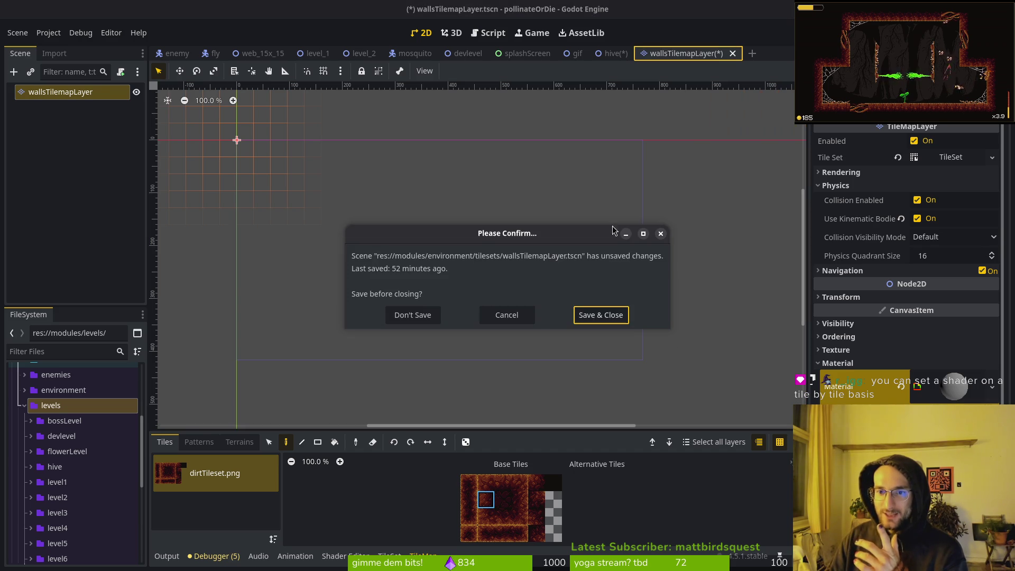
left_click(415, 316)
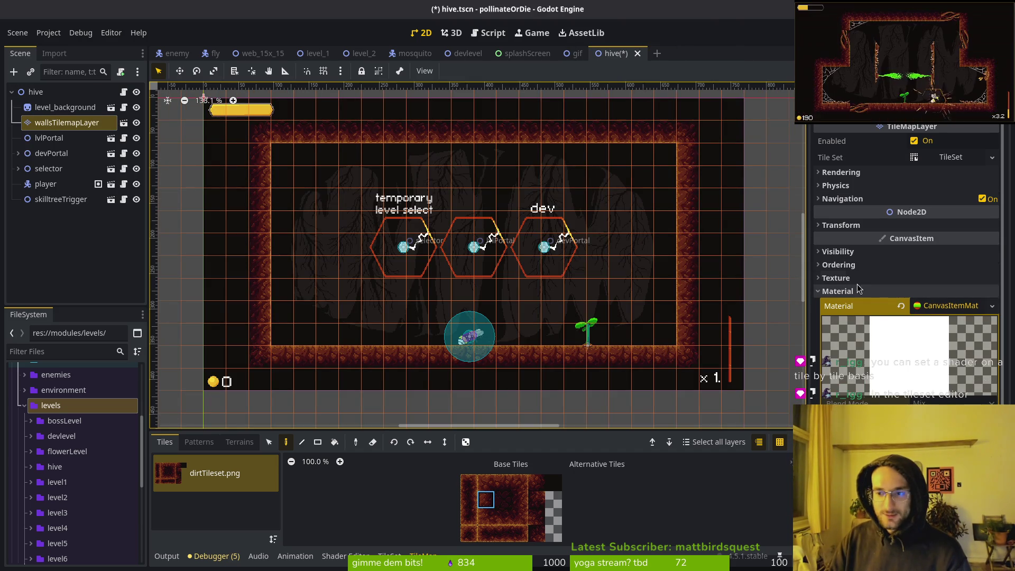
Undo the hive material change, save the scene, and pick the plain black tile.
key("ctrl+z")
key("ctrl+s")
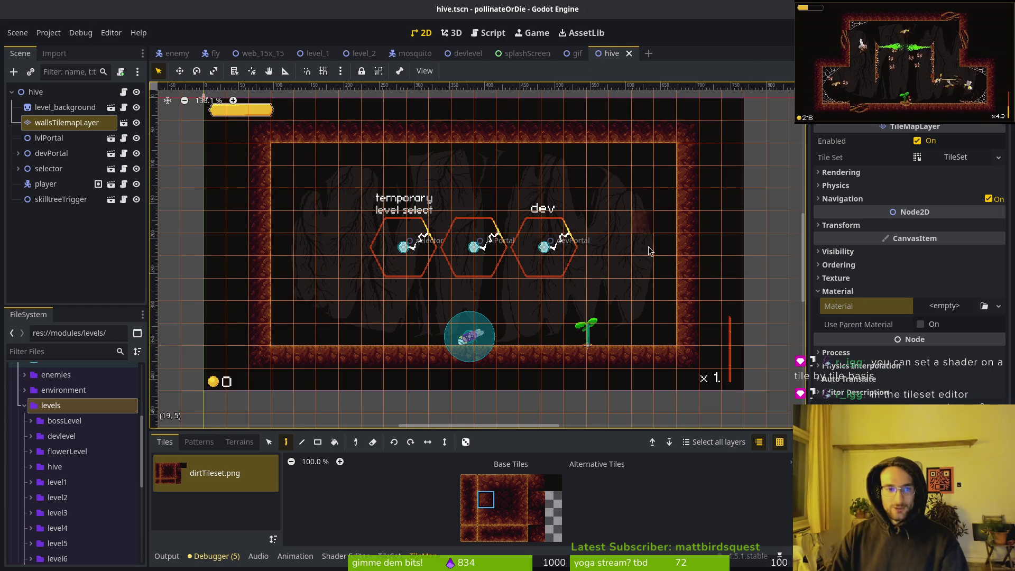
scroll(617, 211, "down", 1)
left_click(618, 300, "ctrl")
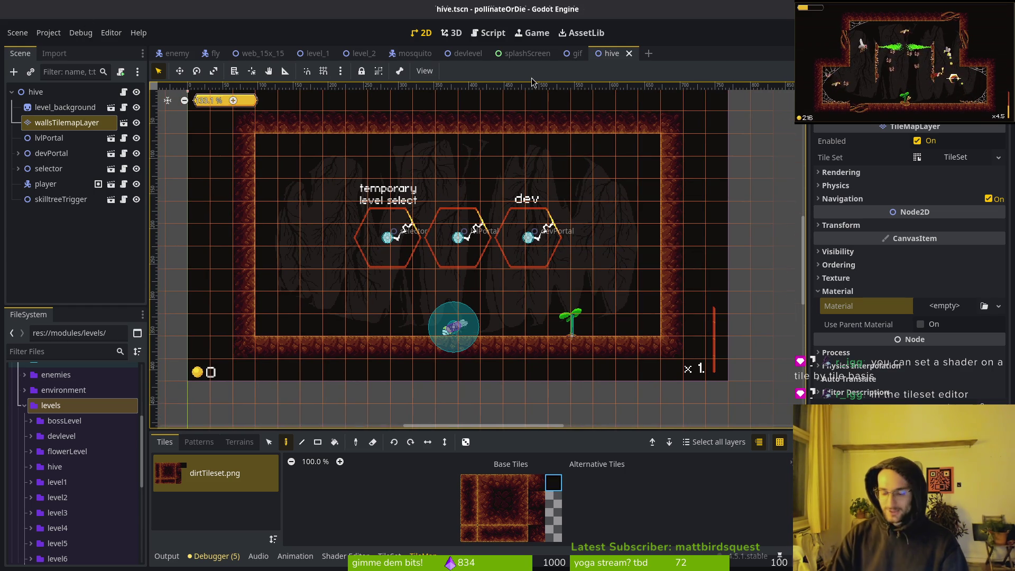
Quick-open level_5.tscn and select its wallsTilemapLayer node.
key("alt+shift+o")
type("level5.tscn")
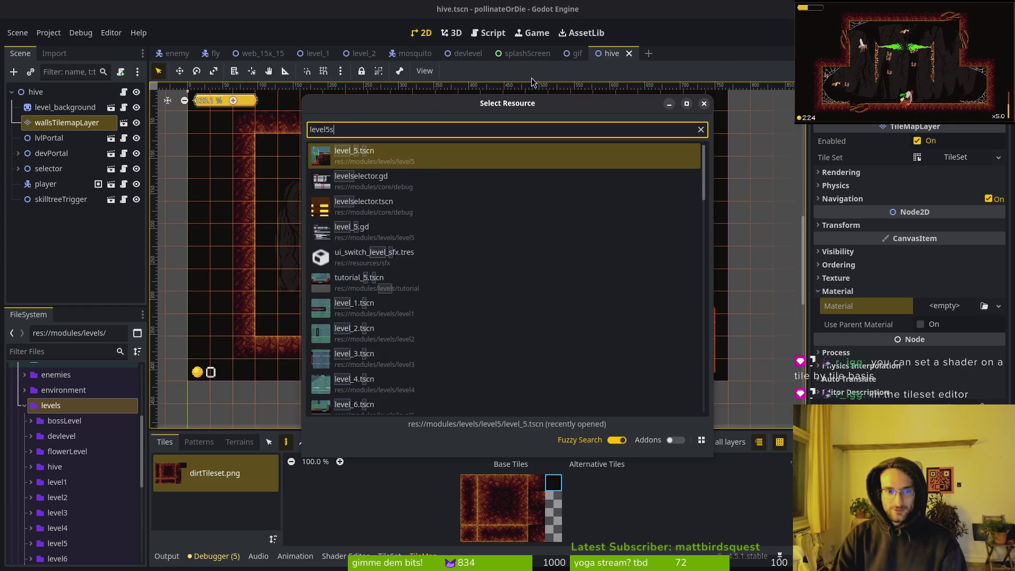
key("Return")
left_click(531, 226)
scroll(532, 226, "up", 8)
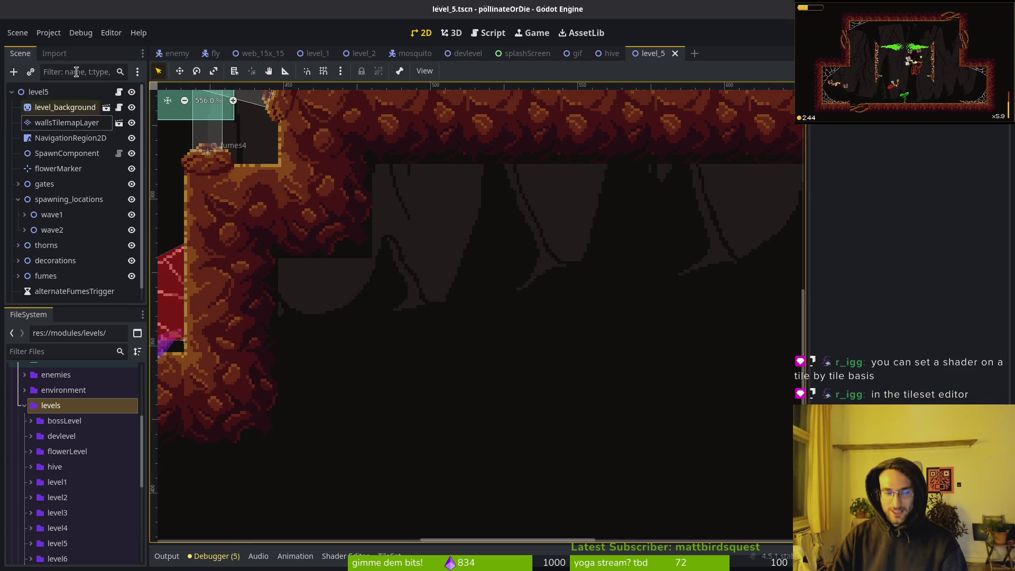
left_click(58, 122)
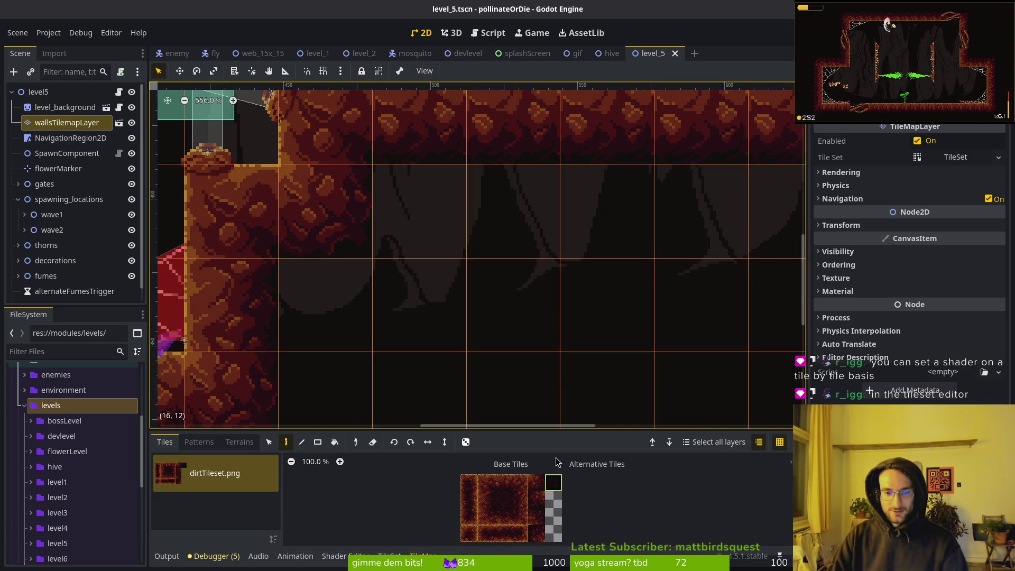
Paint a few black tiles, undo them, and run the project with F5.
left_click(554, 482)
left_click(430, 316)
left_click(525, 253)
left_click(332, 311)
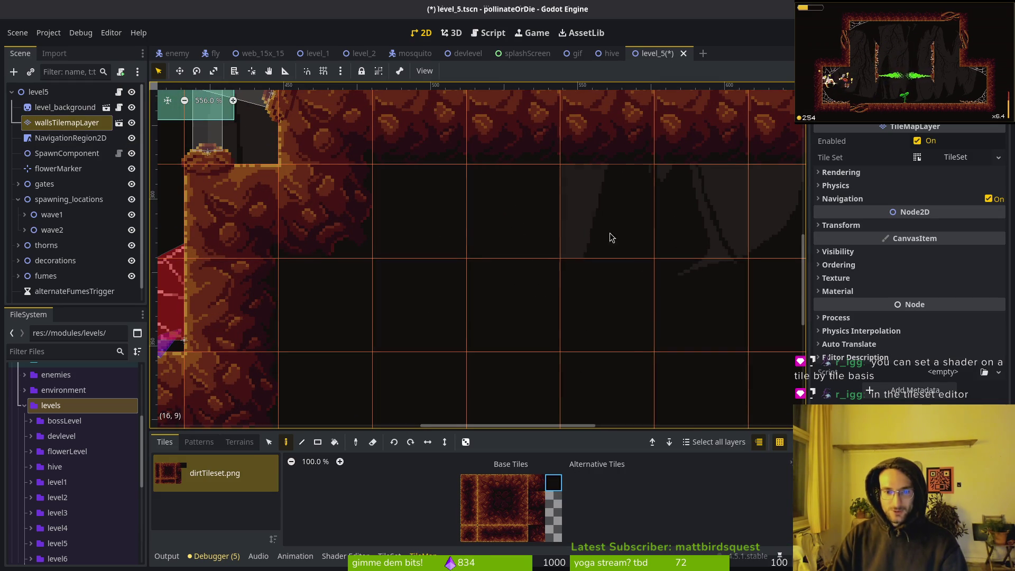
left_click_drag(610, 236, 411, 248)
scroll(467, 309, "down", 1)
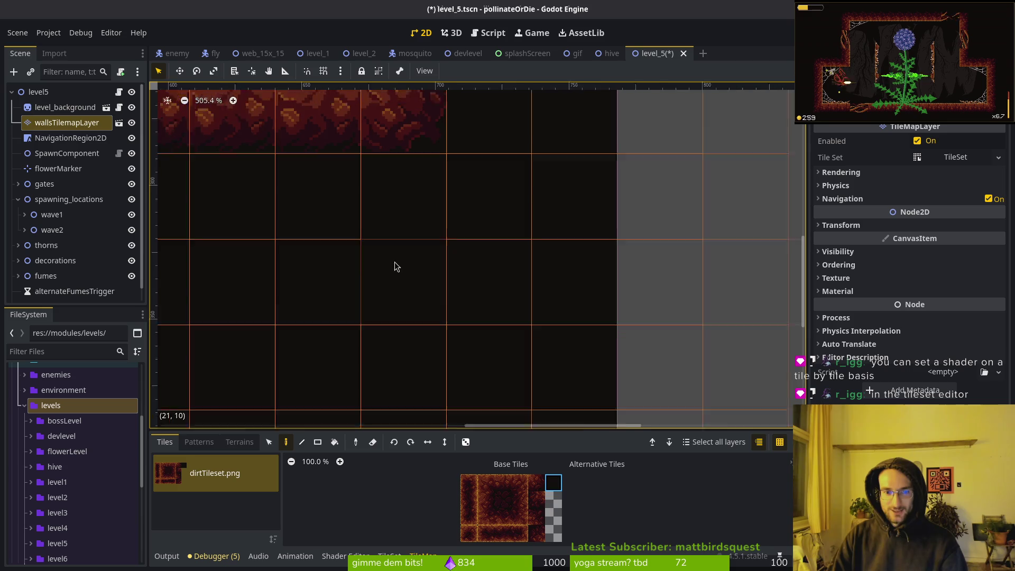
key("ctrl+z")
scroll(598, 286, "up", 4)
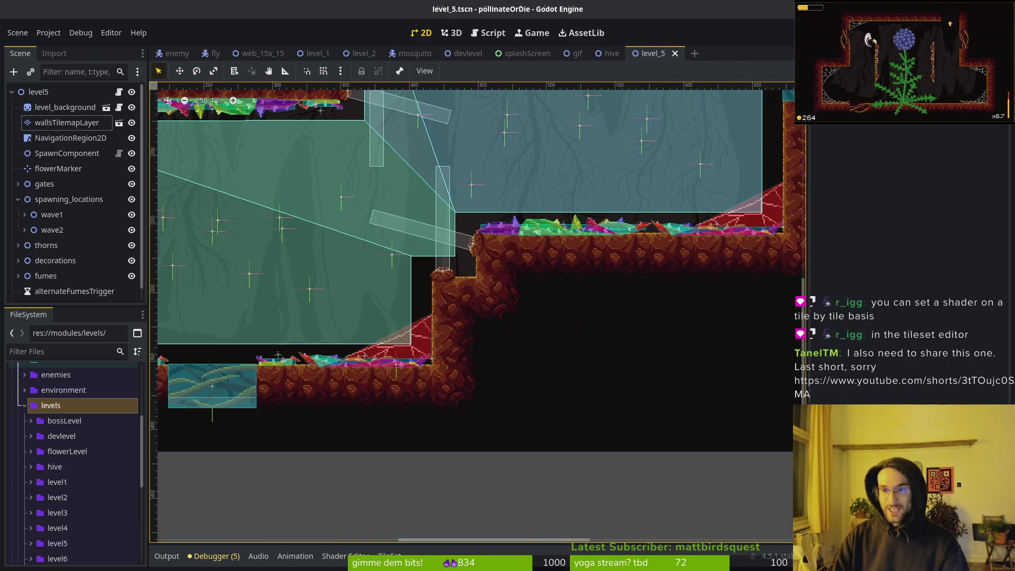
key("F5")
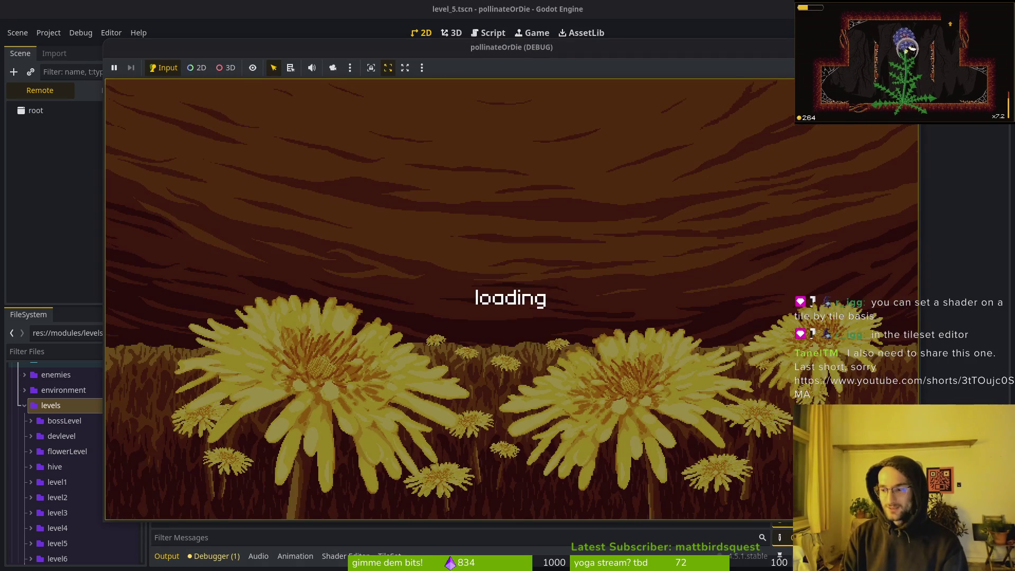
From the start menu, enter the level select and launch level 5.
key("Return")
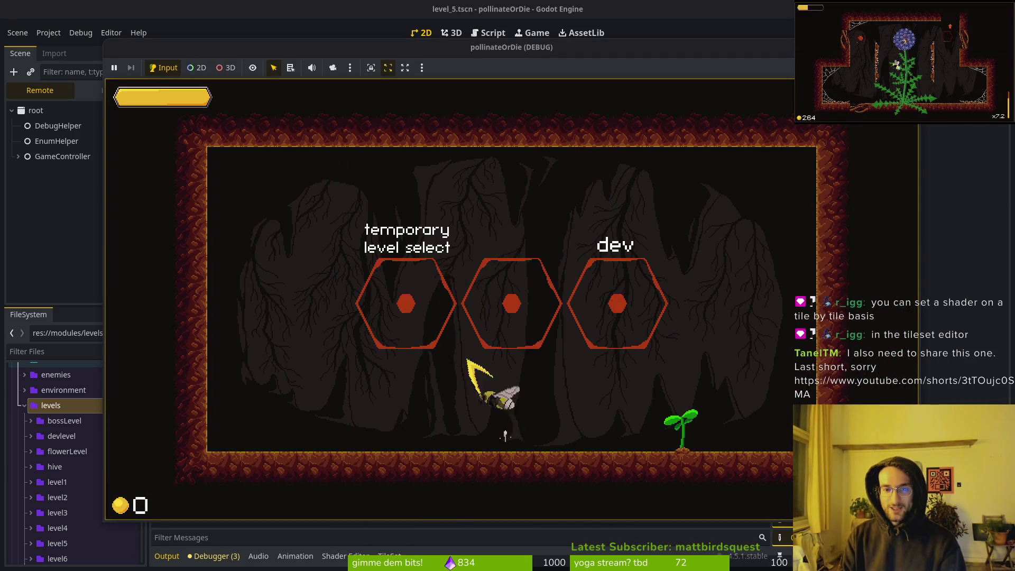
key("space")
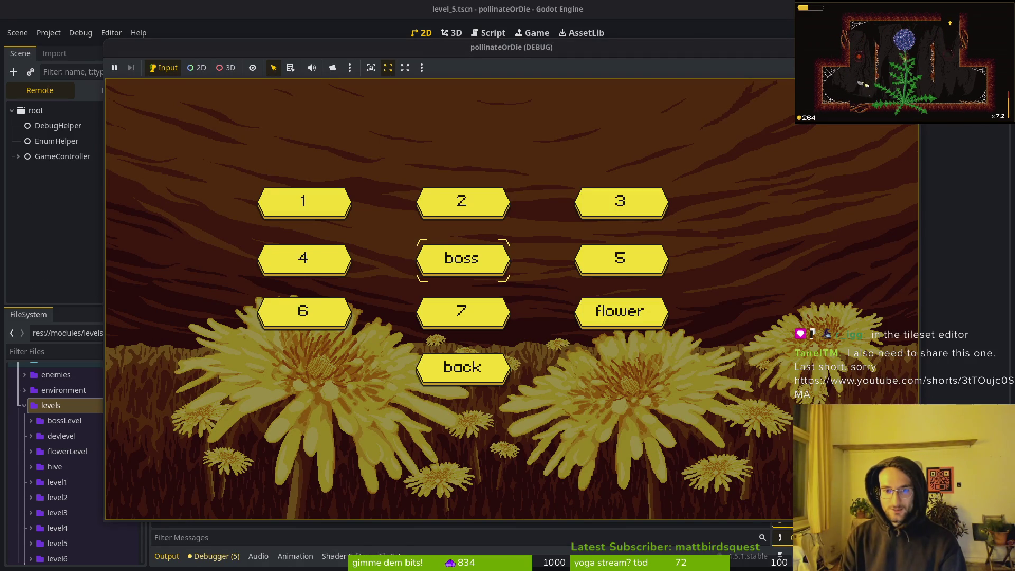
key("Right")
key("Down")
key("Return")
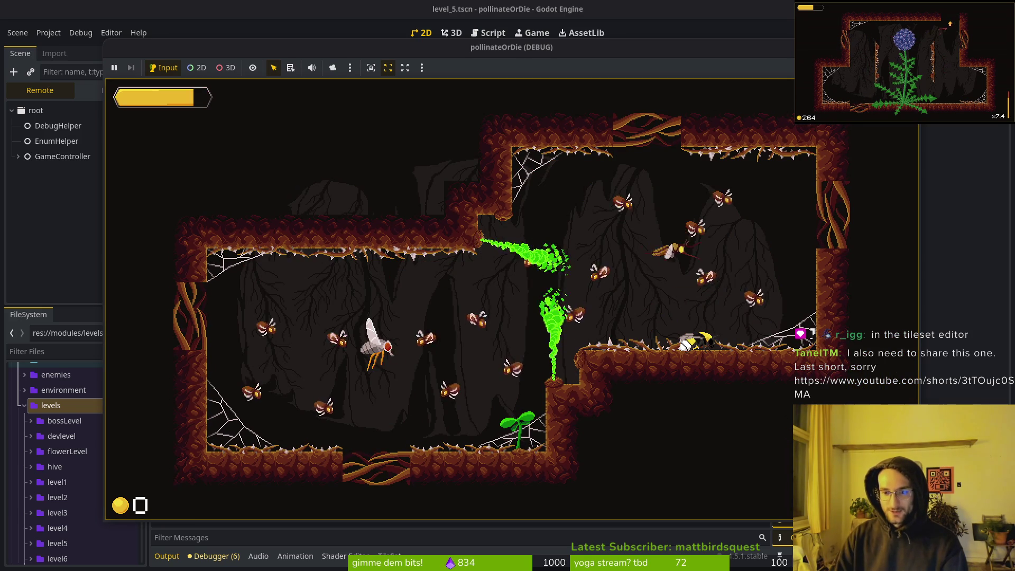
Fly the bee around the level 5 cave, then stop the game with F8.
key("space")
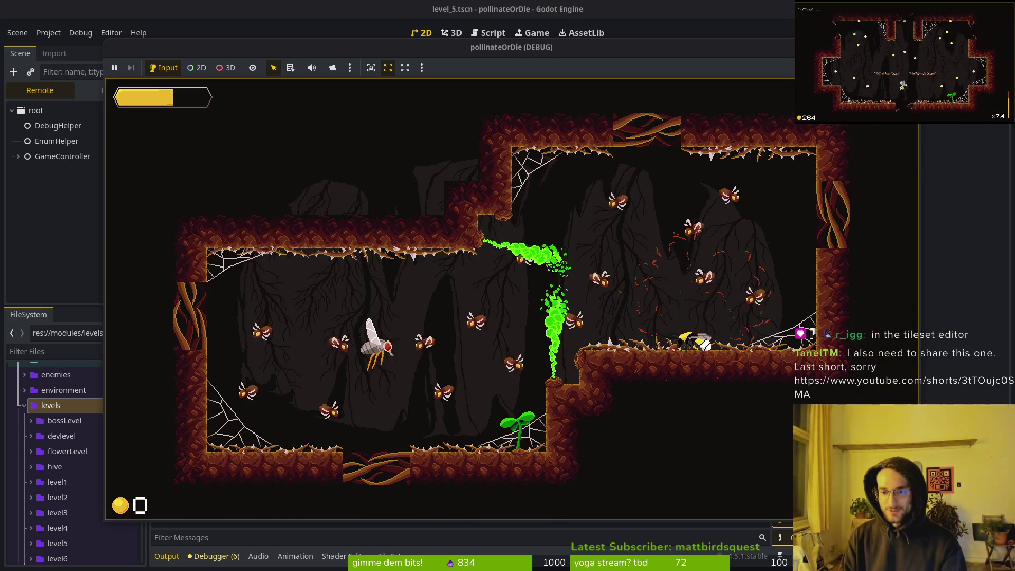
key("z")
key("Up")
key("Right")
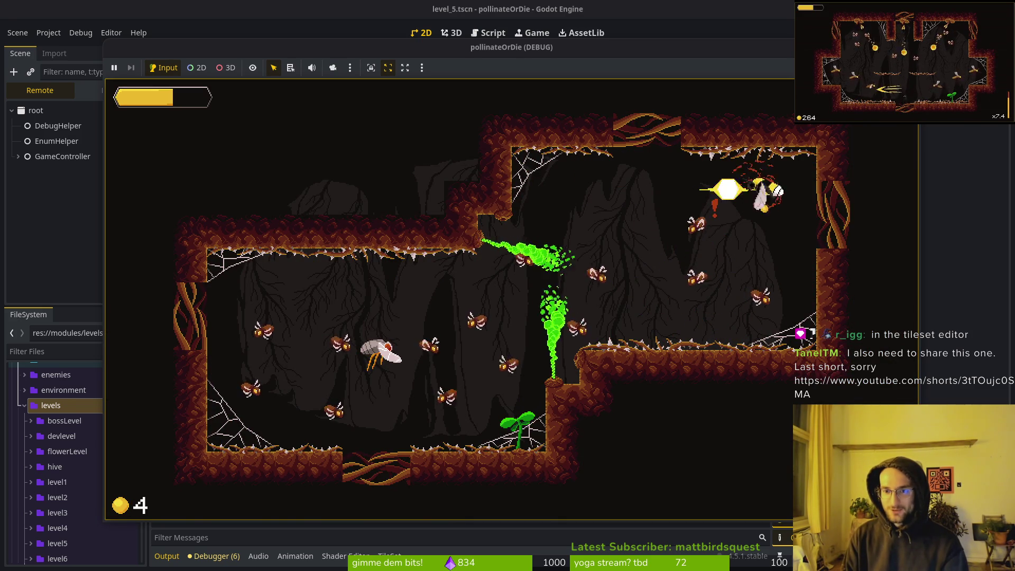
key("Down")
key("Left")
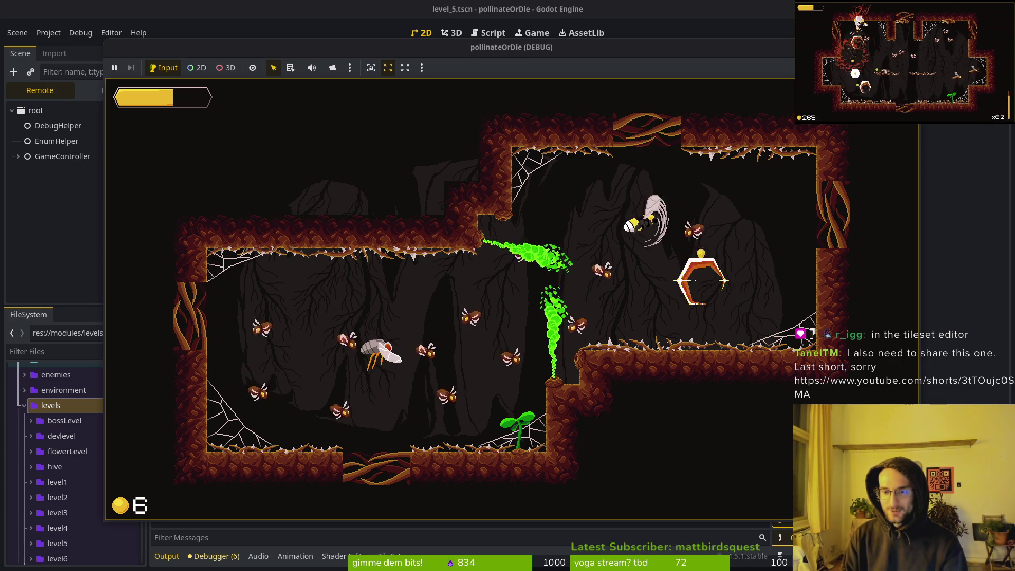
key("Down")
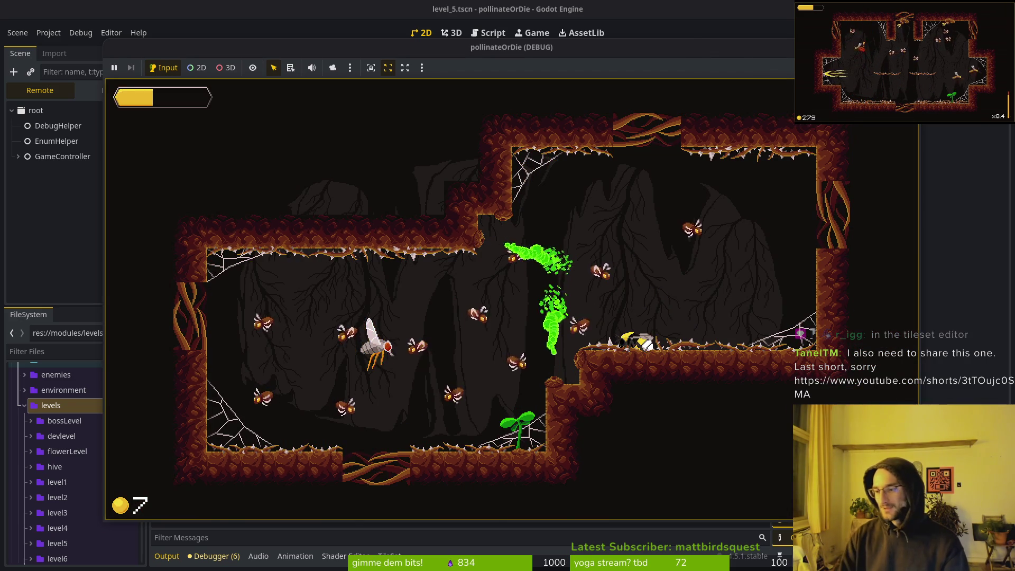
key("F8")
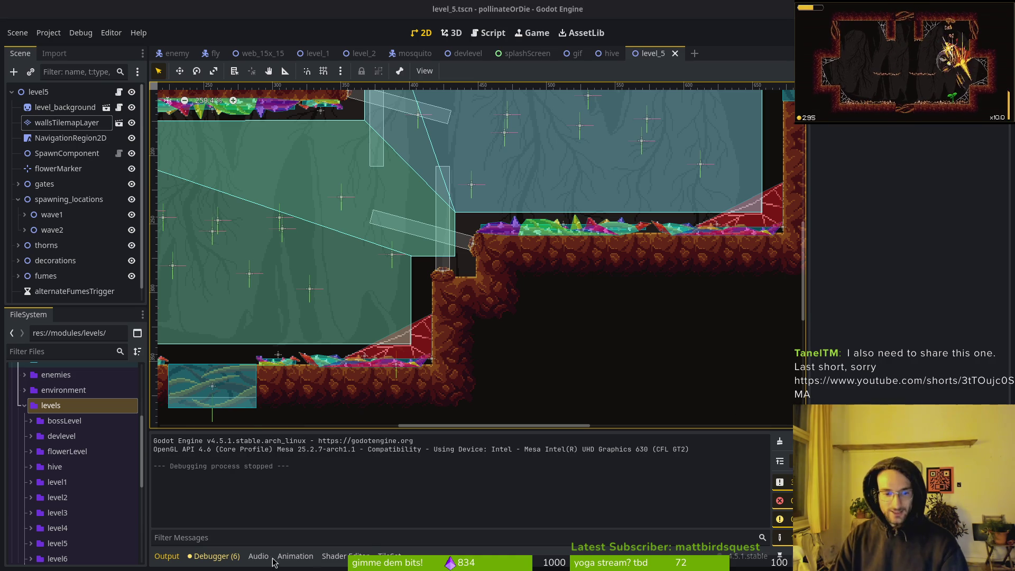
Show the TileSet panel, select wallsTilemapLayer, and undo an accidental rotation.
left_click(376, 555)
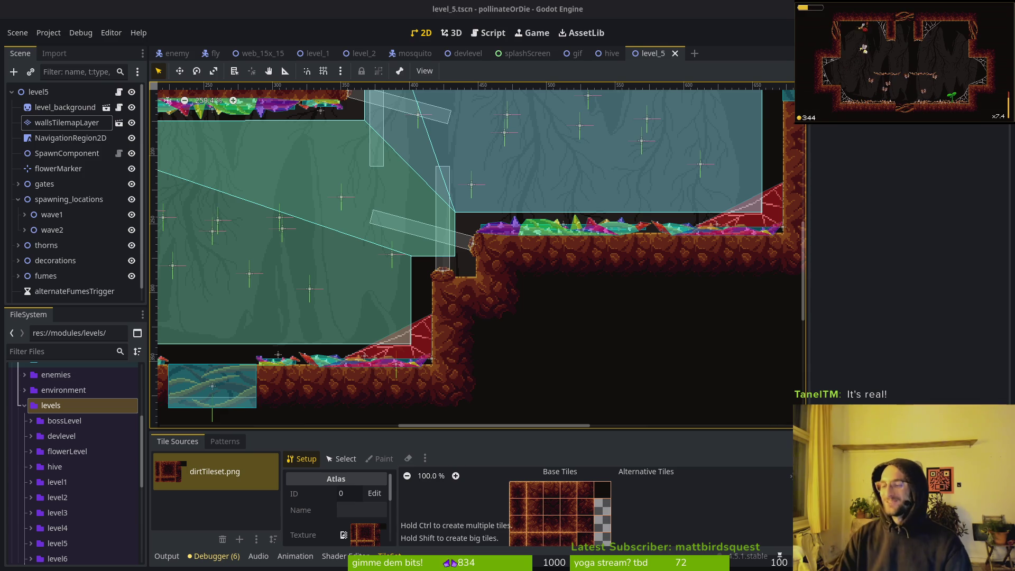
scroll(483, 225, "right", 5)
scroll(482, 224, "down", 3)
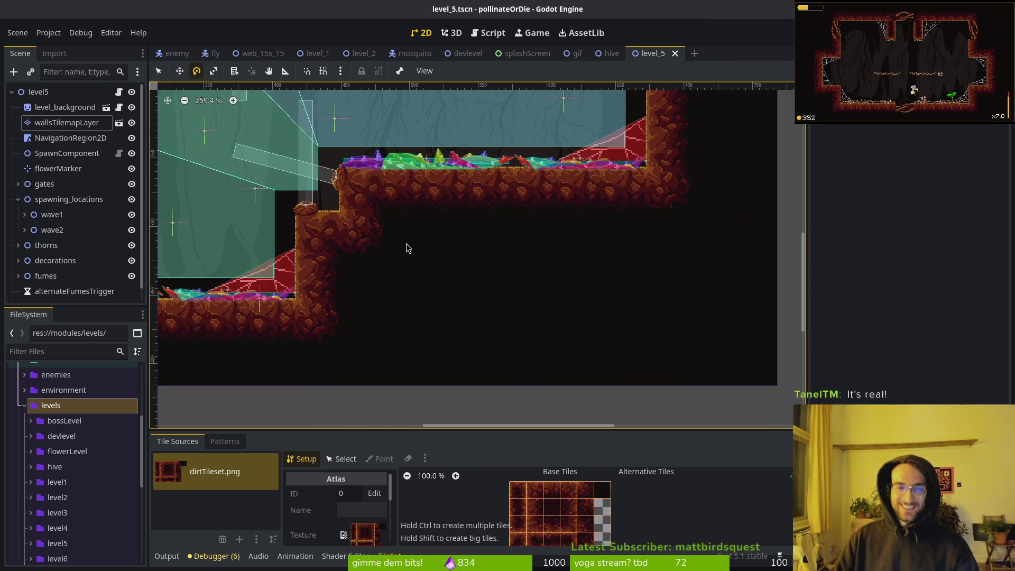
scroll(425, 237, "down", 1)
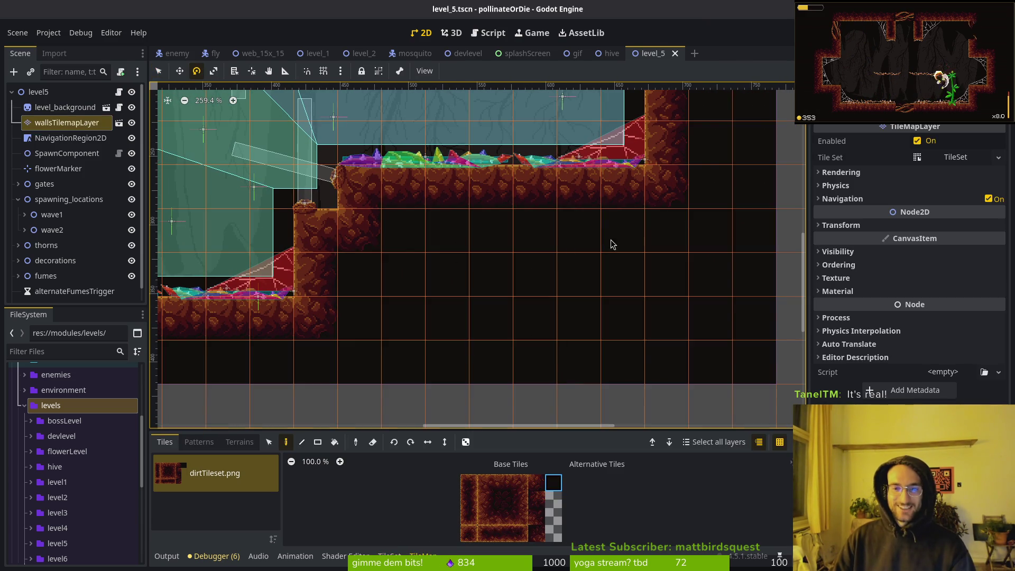
left_click(364, 376)
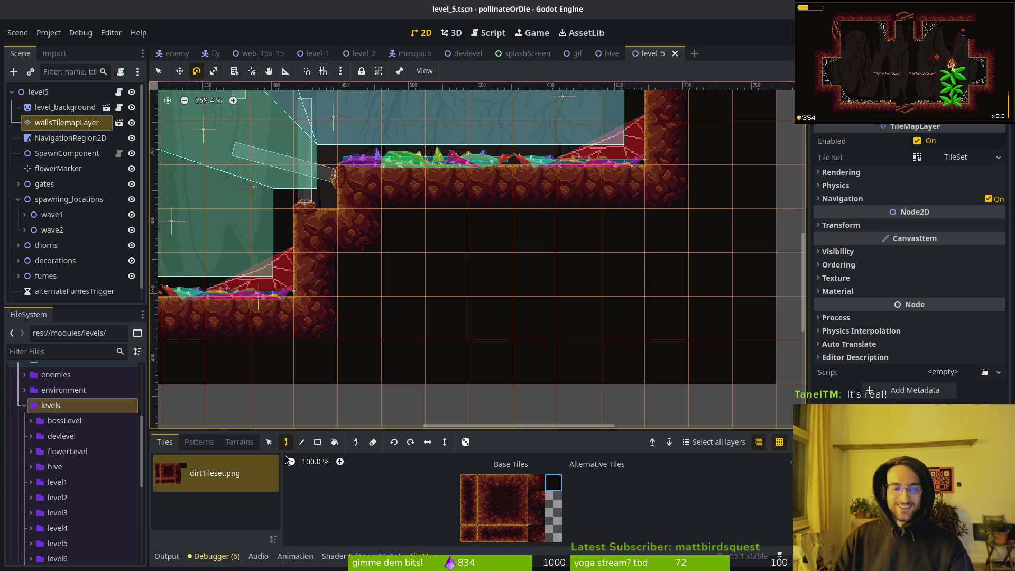
left_click(373, 442)
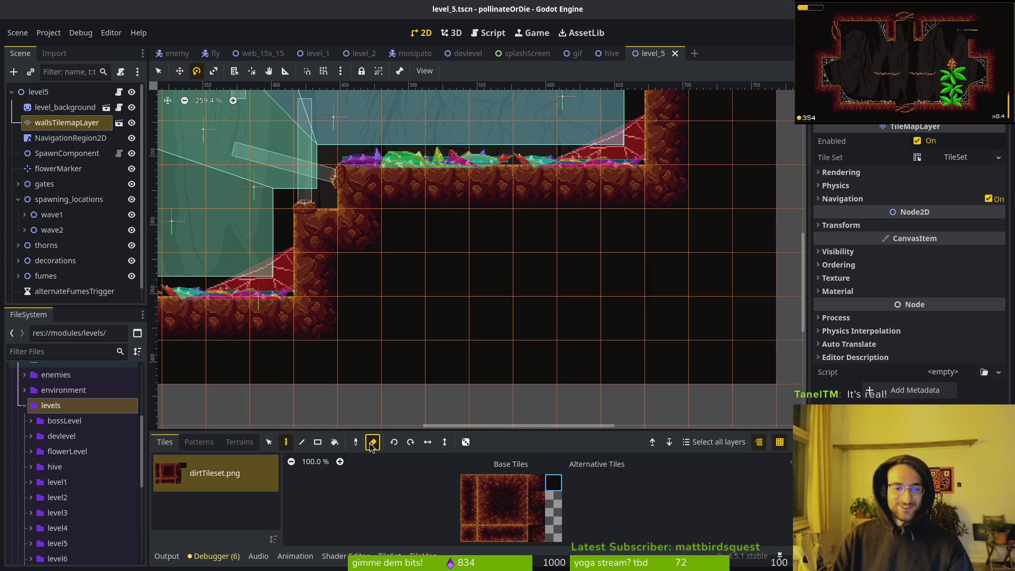
left_click_drag(404, 237, 535, 233)
key("ctrl+z")
key("ctrl+z")
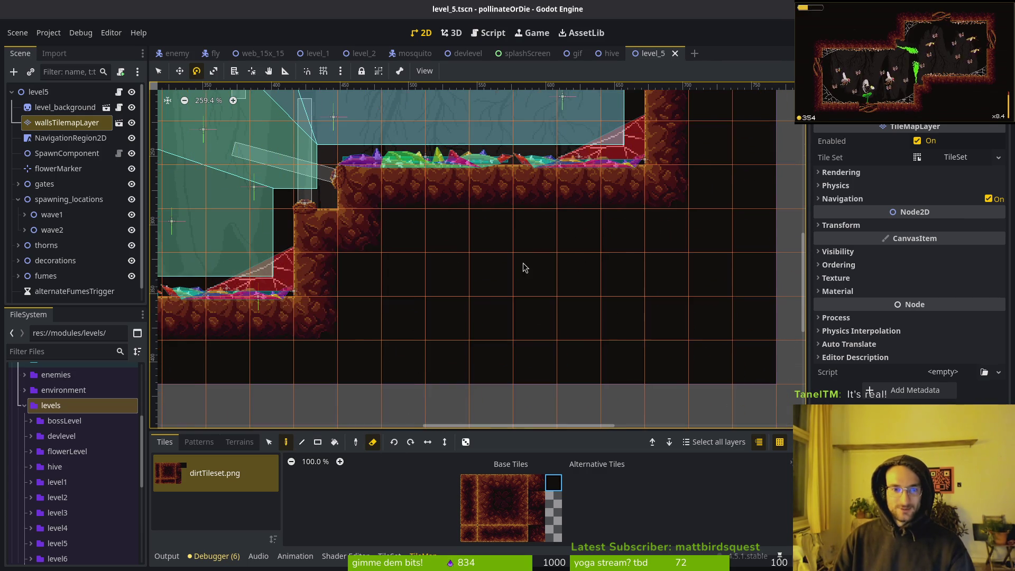
Return to Select mode, deselect the walls layer, and save level_5.tscn.
left_click(290, 241)
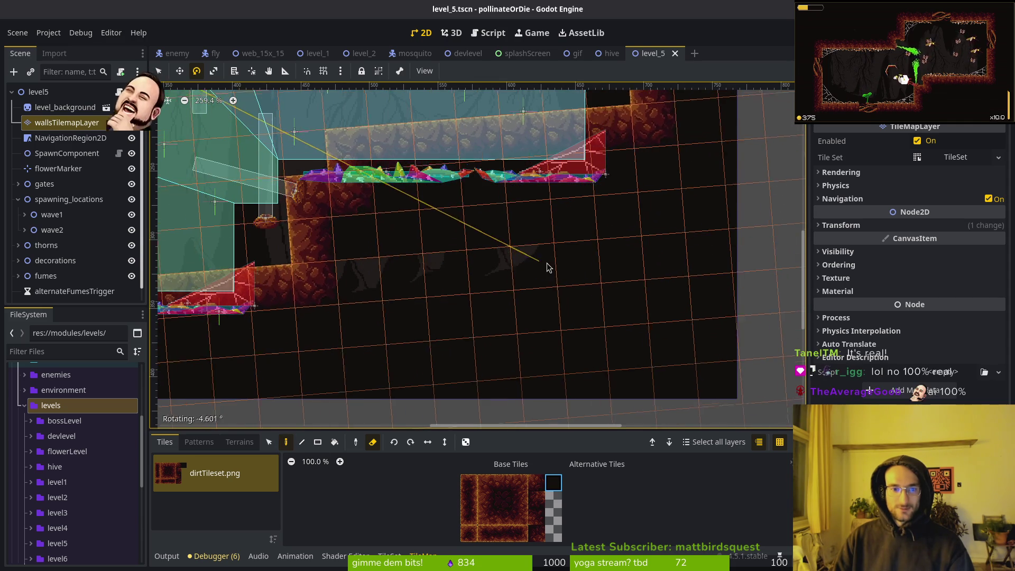
left_click(157, 70)
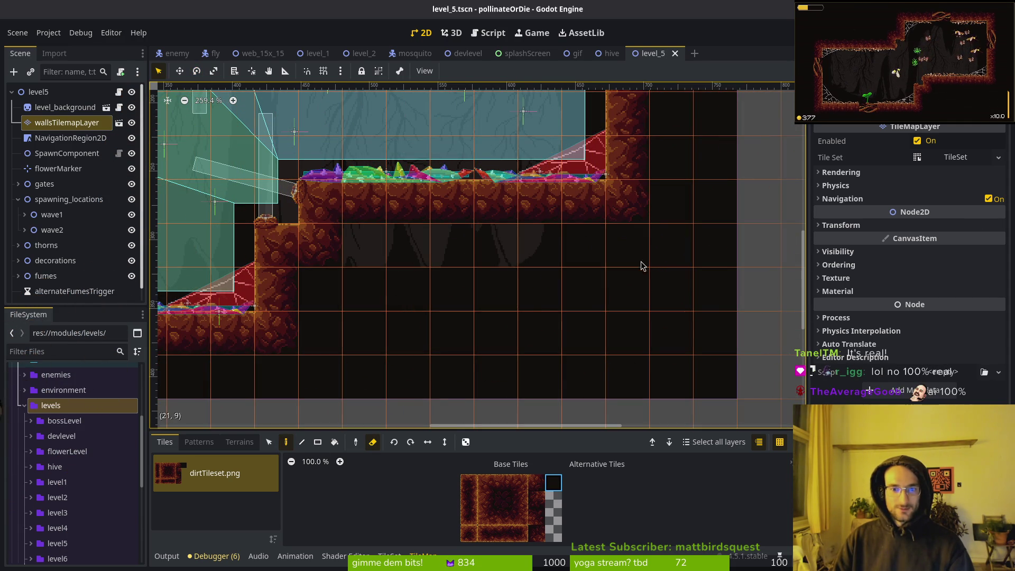
left_click(532, 335)
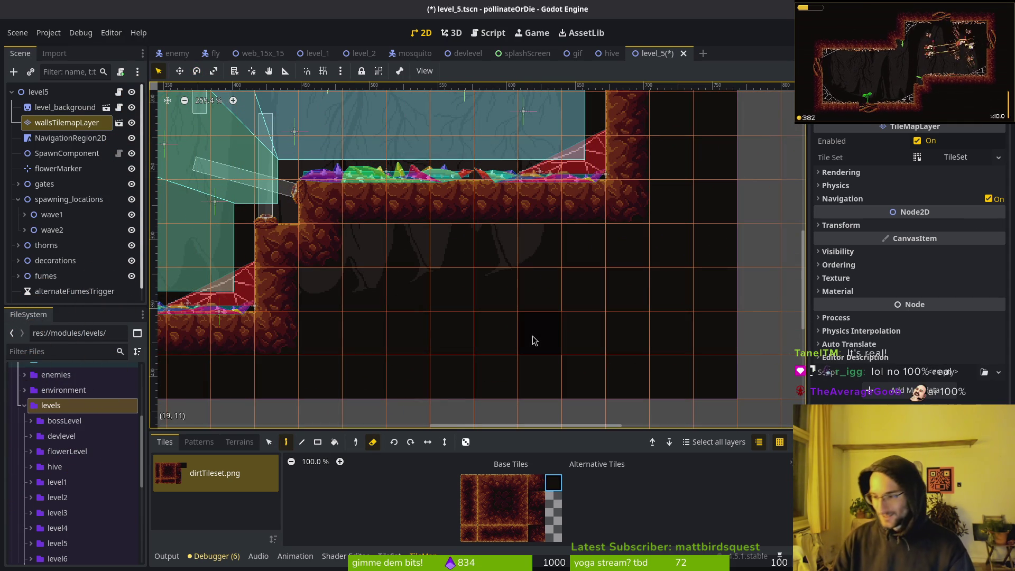
key("Escape")
key("ctrl+s")
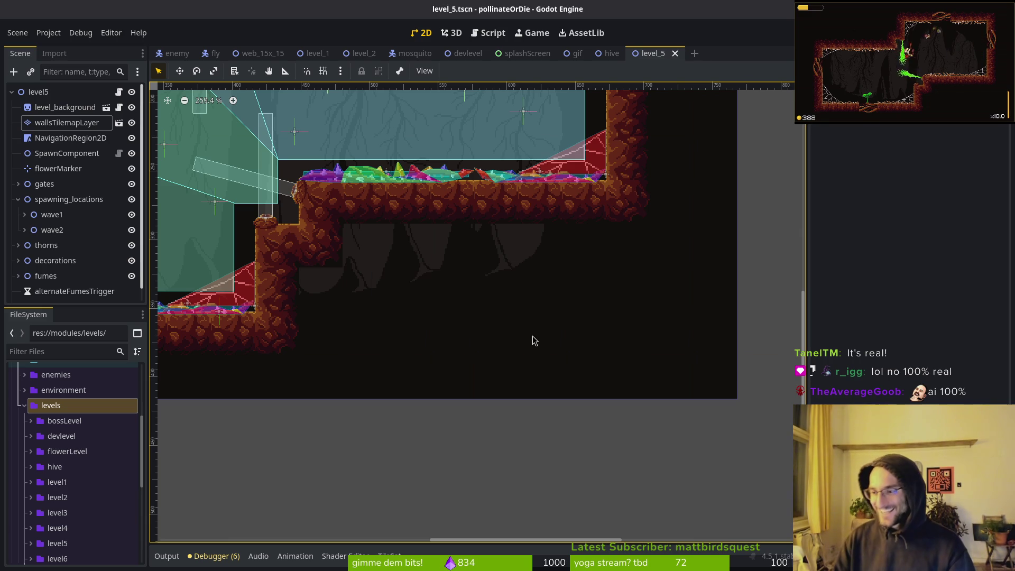
Collapse spawning_locations and select wallsTilemapLayer to show the dirtTileset.png atlas.
scroll(607, 294, "left", 5)
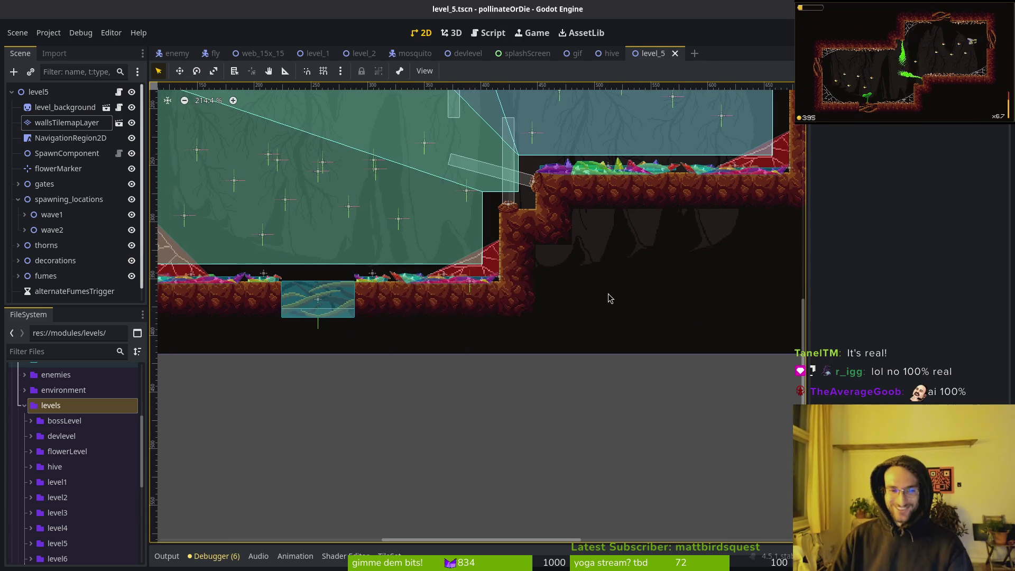
scroll(555, 317, "down", 2)
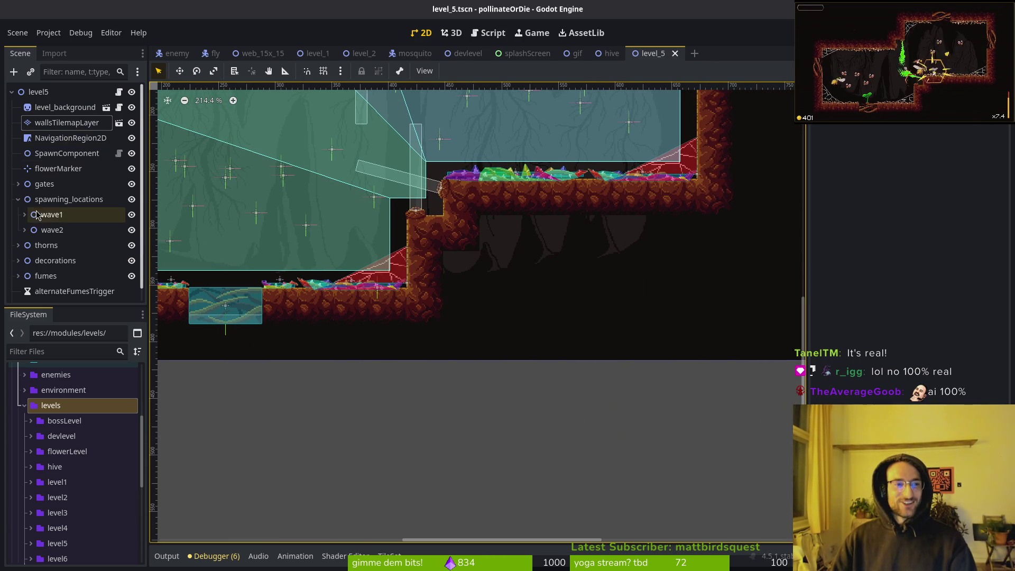
left_click(18, 200)
left_click(58, 123)
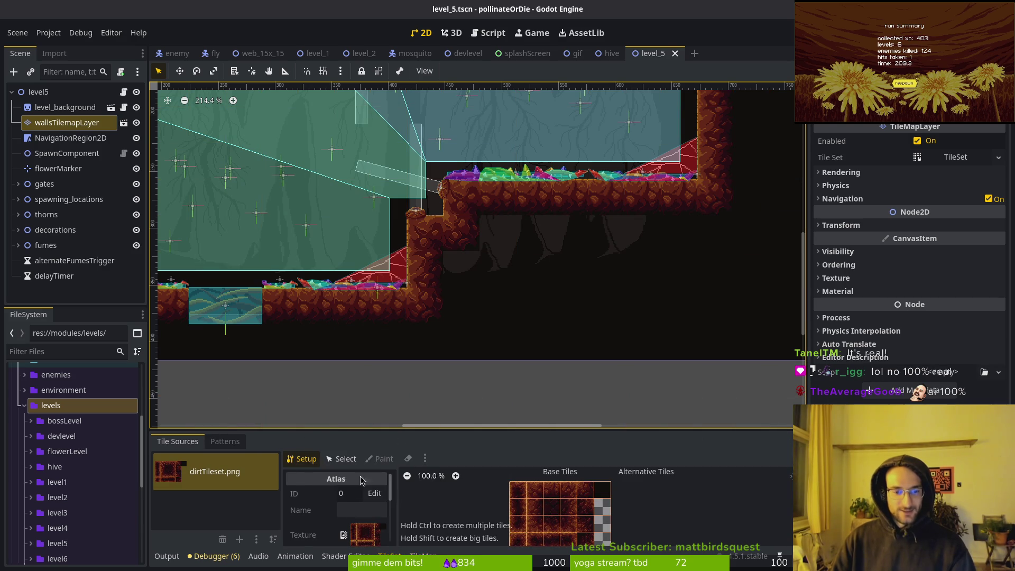
Inspect the walls TileSet's atlas texture and browse its Rendering, Terrain Sets and Navigation Layers sections.
scroll(361, 479, "down", 2)
left_click(377, 501)
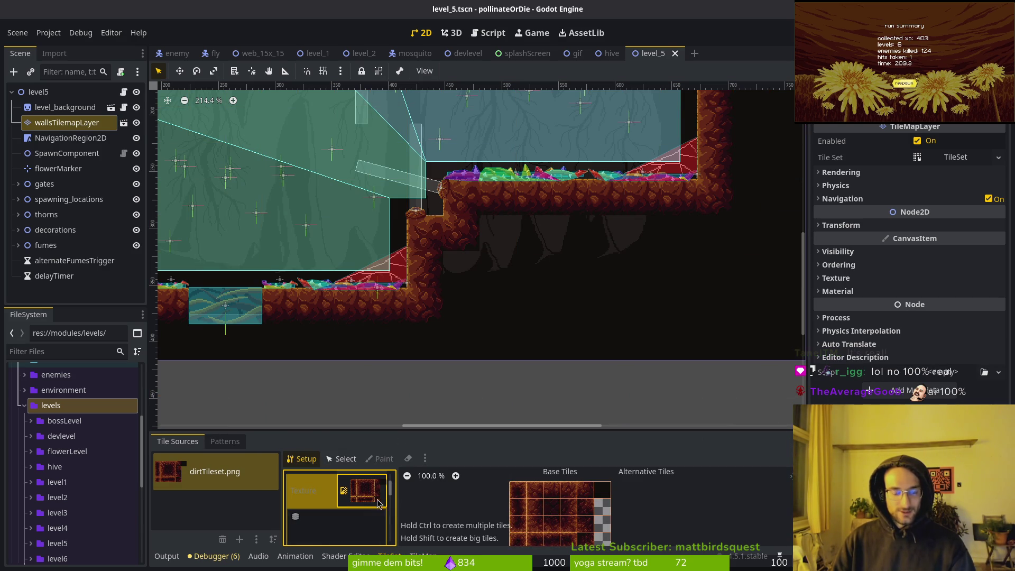
left_click_drag(454, 430, 454, 296)
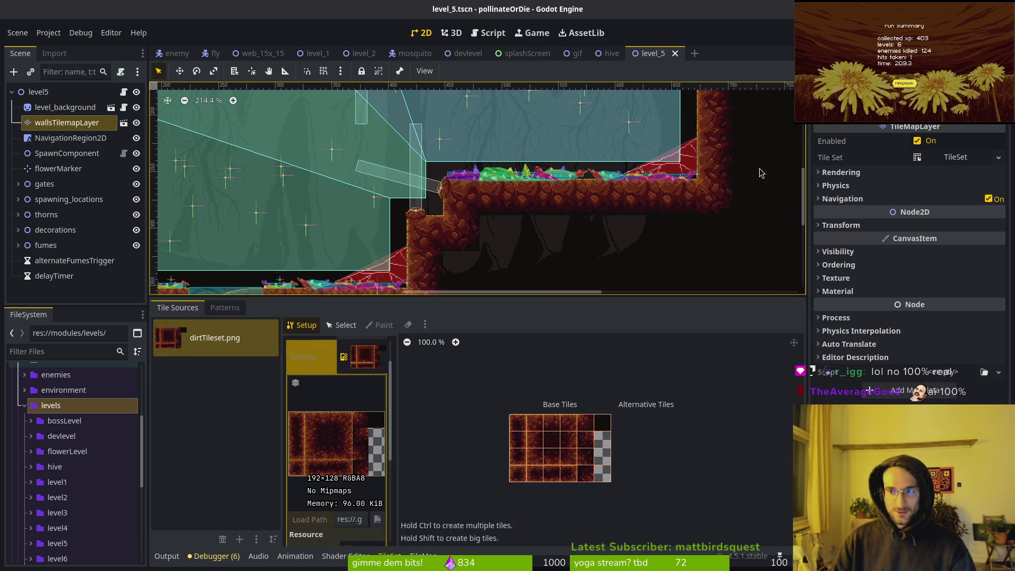
left_click(969, 159)
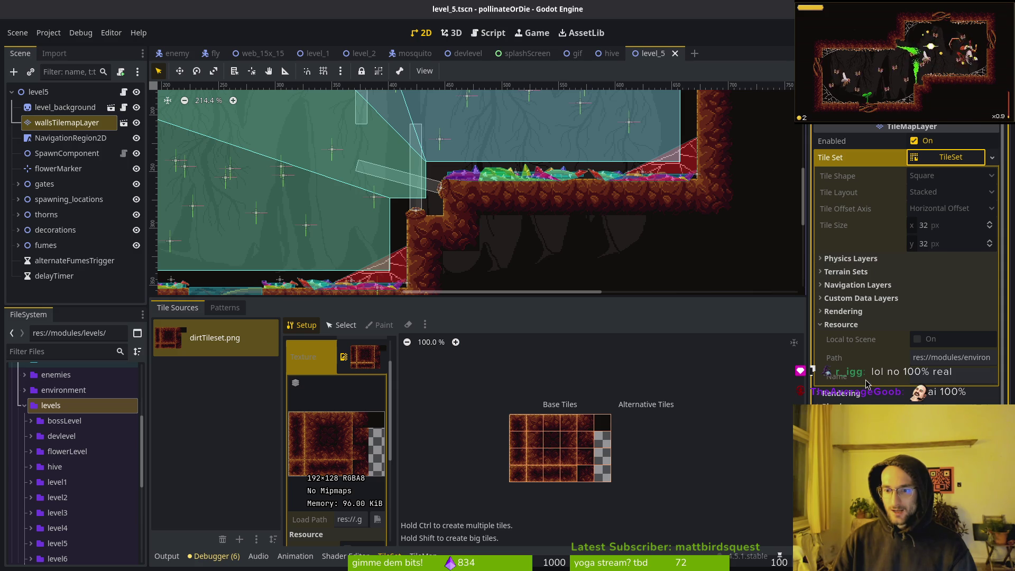
left_click(843, 312)
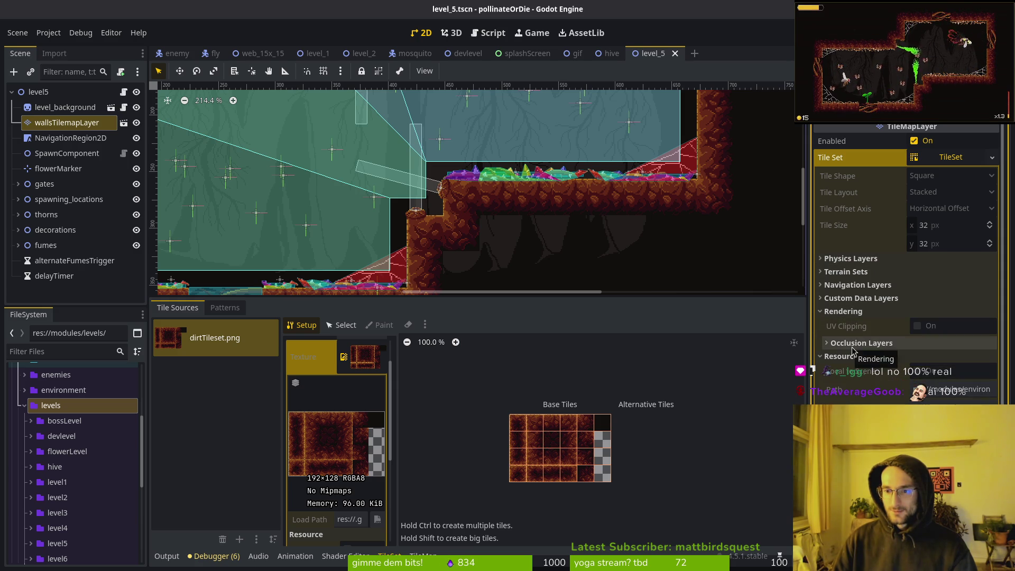
left_click(843, 356)
left_click(843, 311)
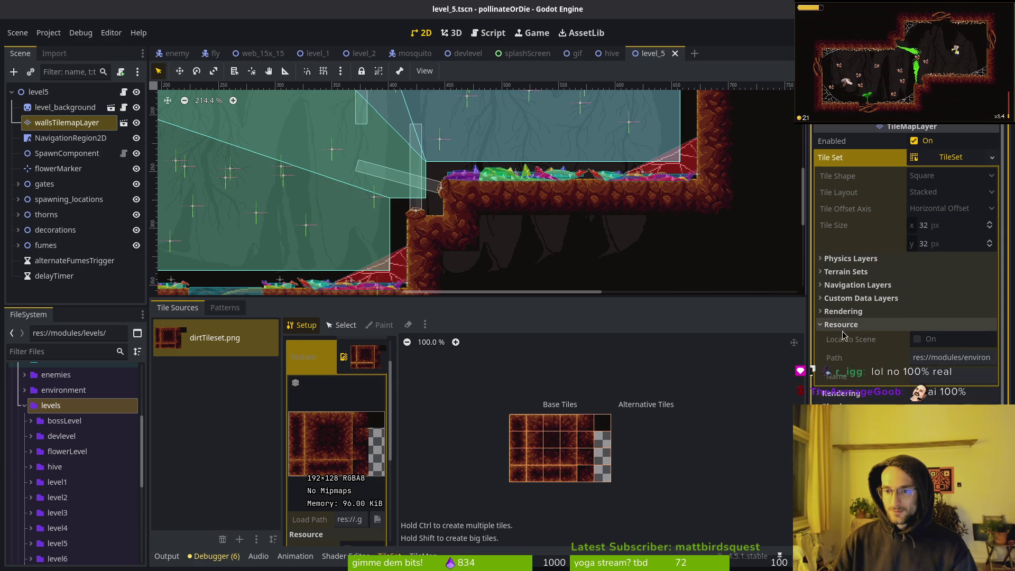
left_click(847, 273)
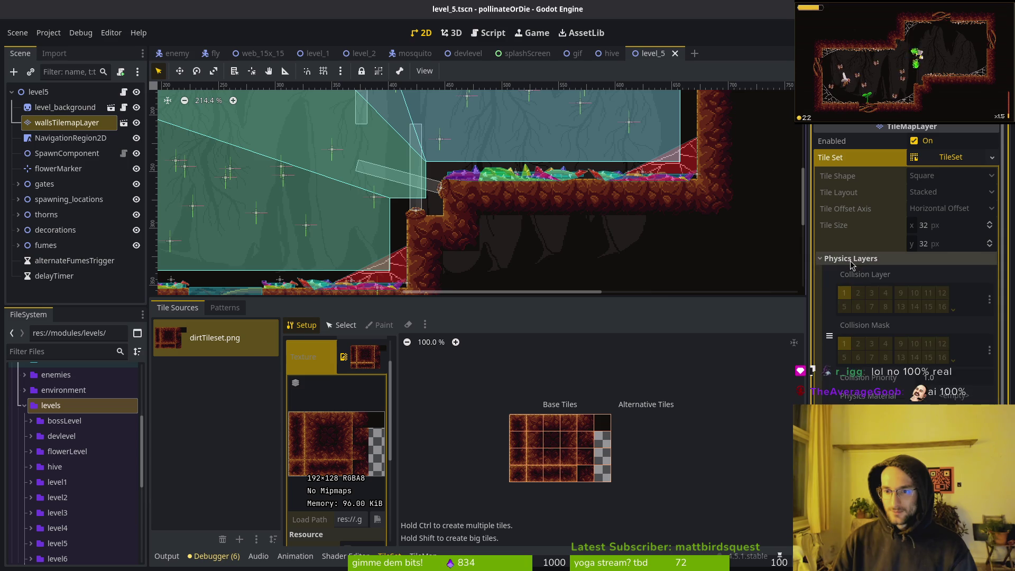
left_click(847, 272)
left_click(860, 286)
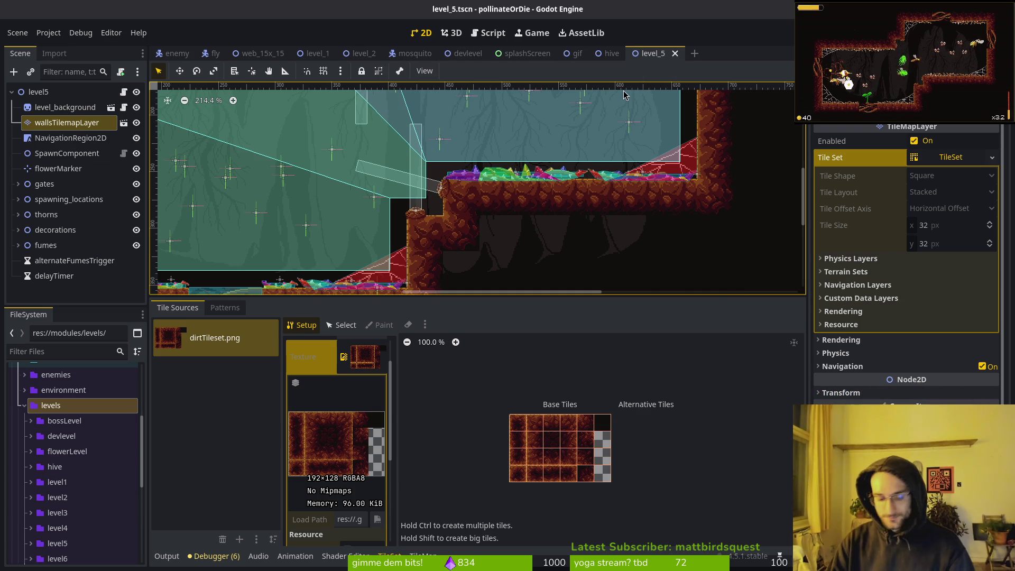
Quick-open the wallsTilemapLayer.tscn scene with Ctrl+Shift+O.
key("ctrl+shift+o")
type("t")
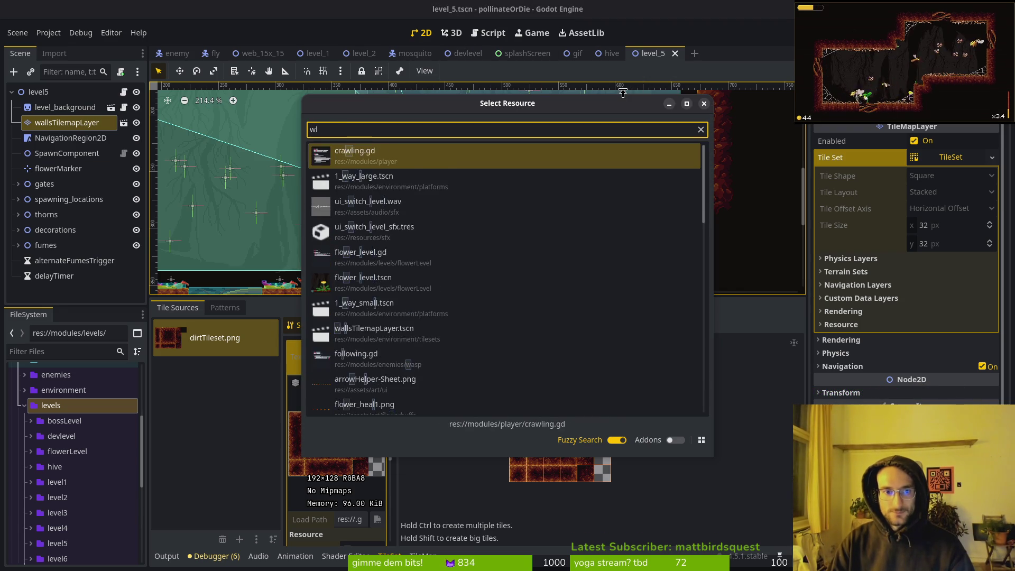
type("ile")
key("BackSpace")
key("BackSpace")
key("BackSpace")
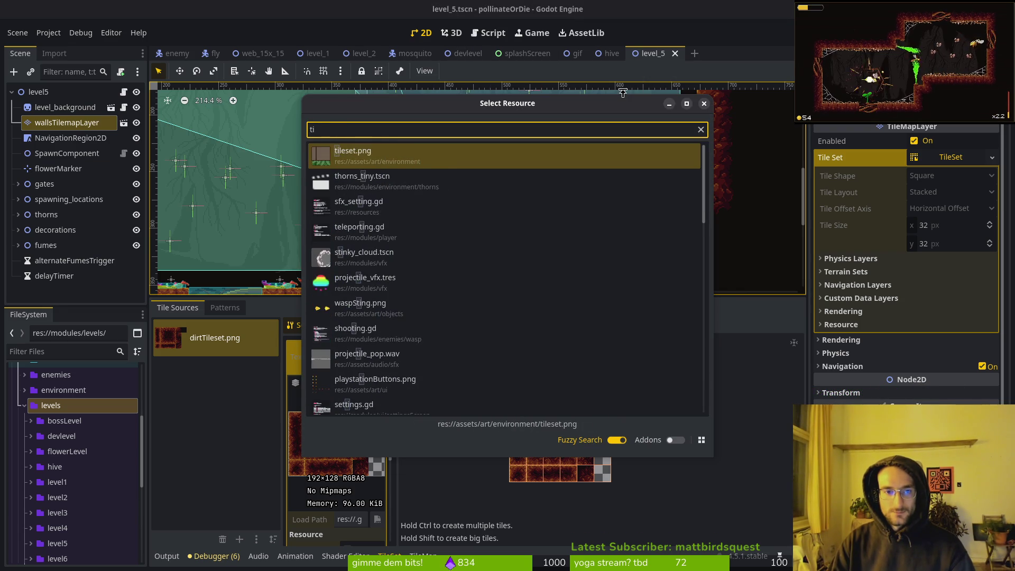
type("ilemap")
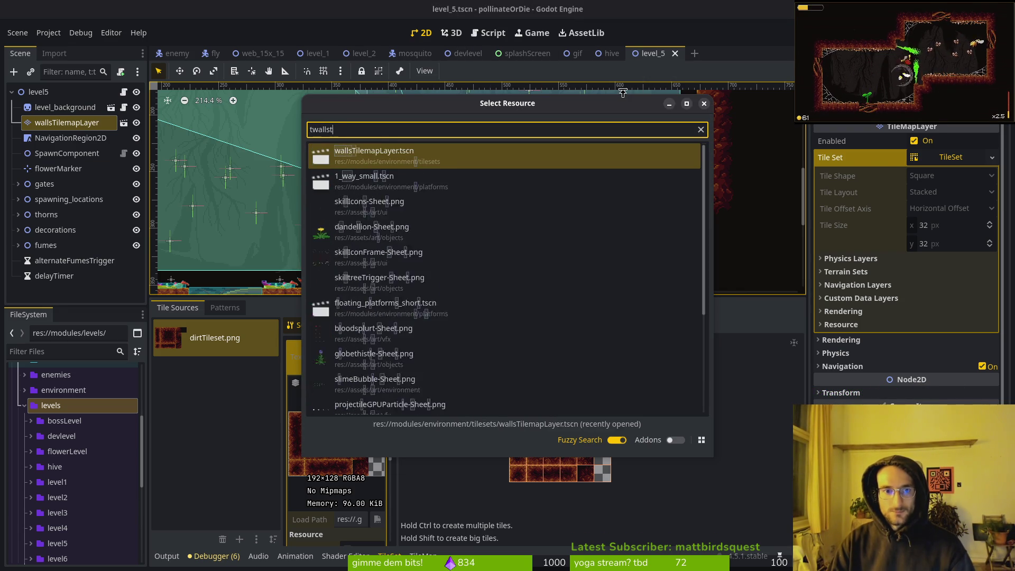
key("Return")
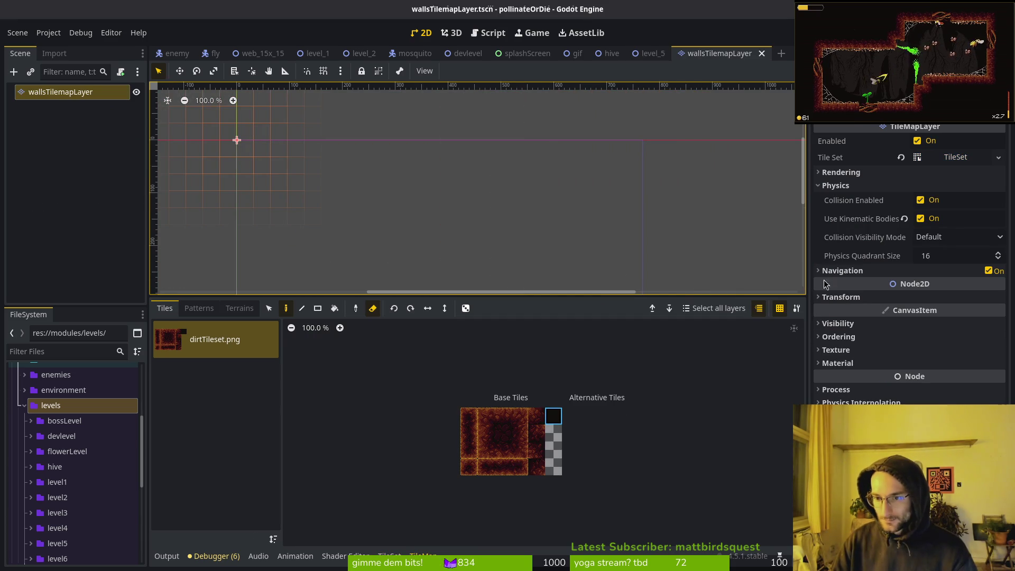
Browse the tile set resource's properties, briefly switching to the Shader panel and back.
left_click(955, 157)
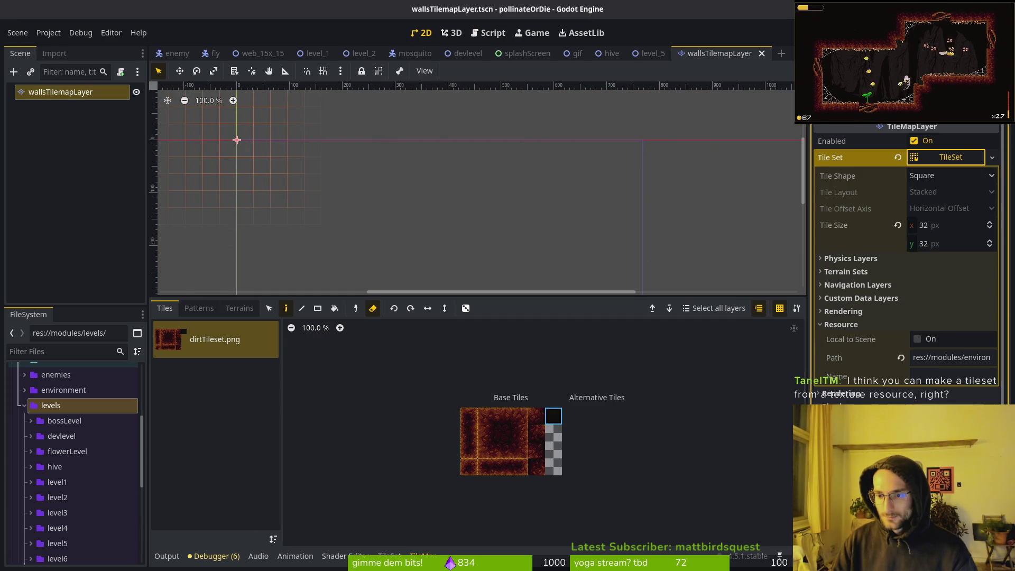
scroll(940, 318, "down", 3)
scroll(943, 178, "up", 3)
left_click(950, 157)
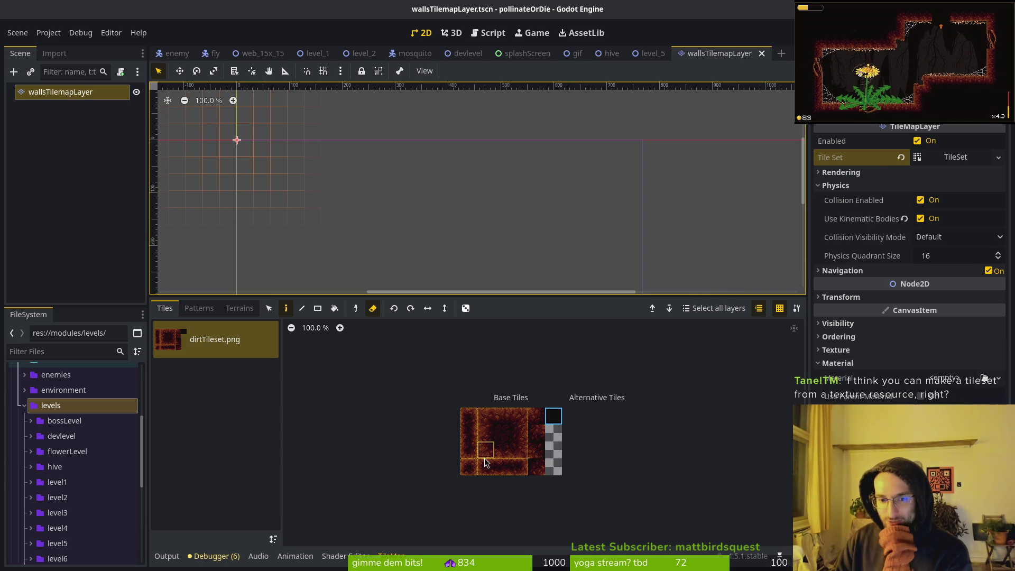
left_click(334, 555)
left_click(391, 555)
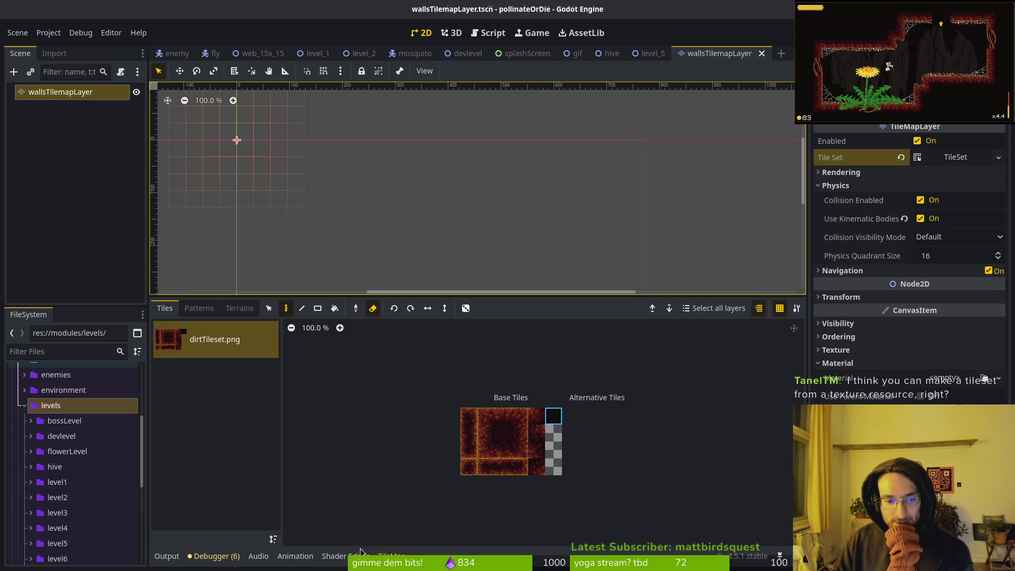
Open the TileSet editor and preview the dirtTileset.png atlas texture.
left_click(950, 158)
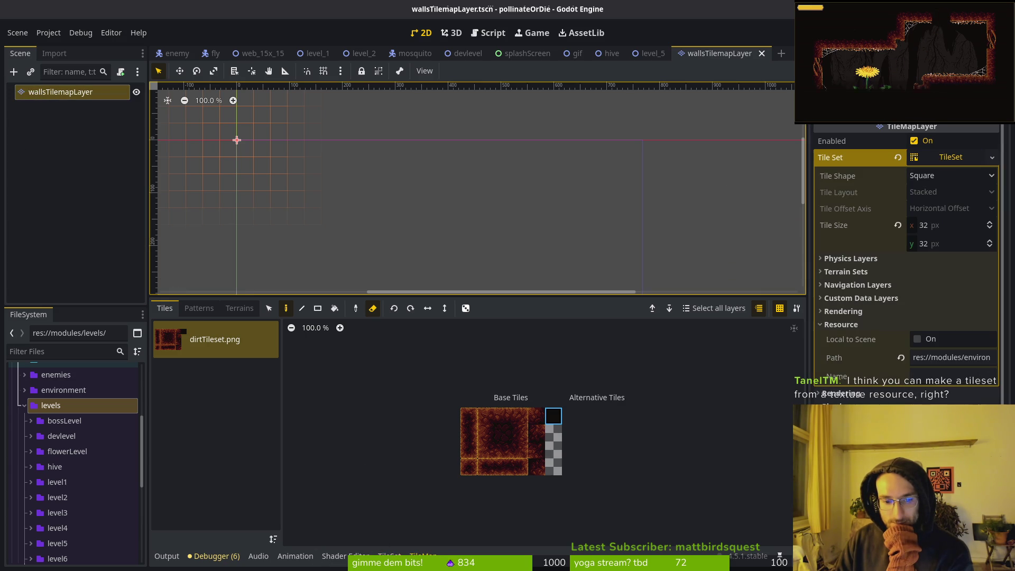
left_click(390, 555)
left_click(365, 409)
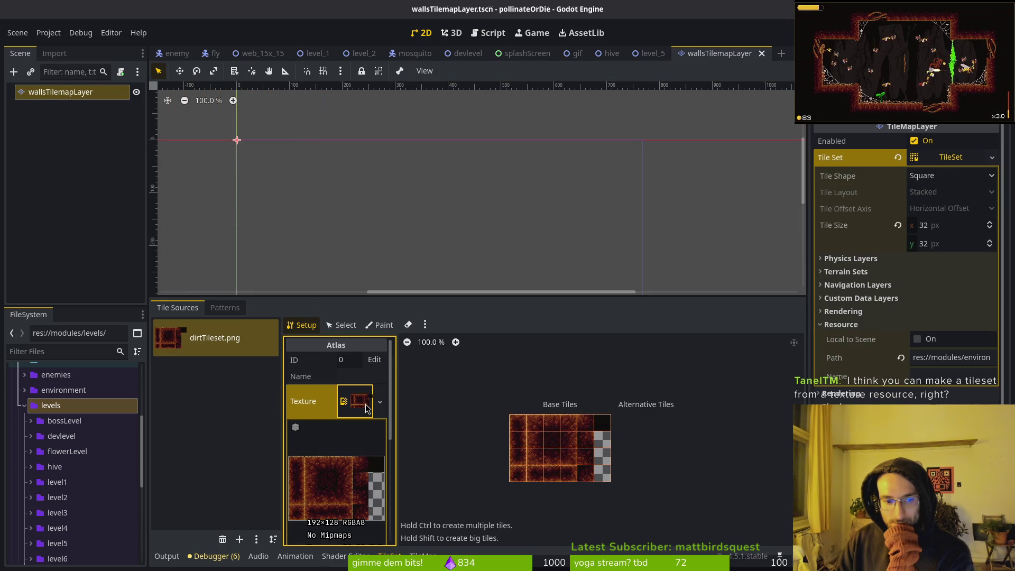
Check the atlas texture's options, collapse its preview, and switch the atlas to tile selection.
scroll(340, 465, "down", 5)
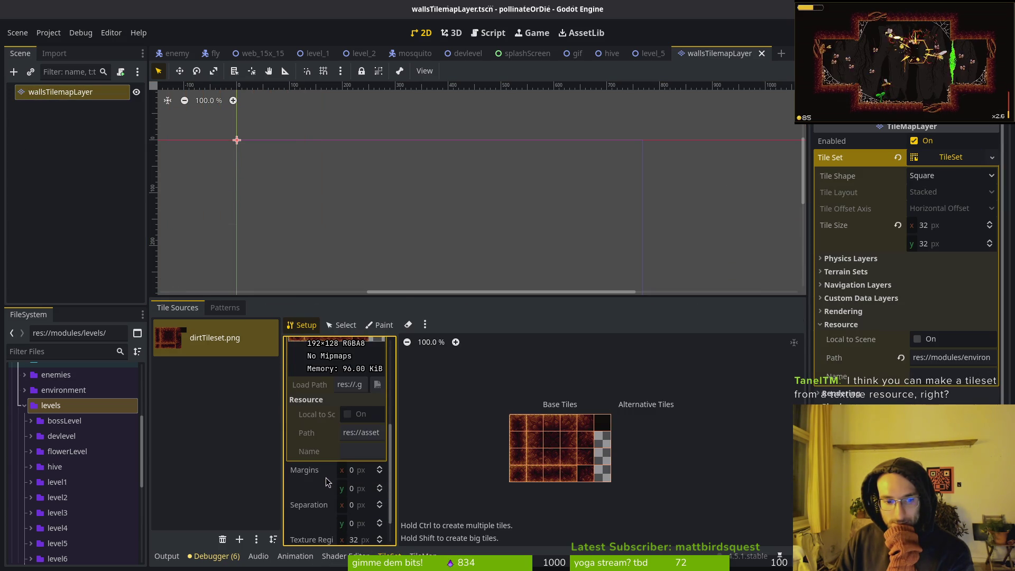
scroll(324, 465, "up", 2)
scroll(353, 399, "up", 3)
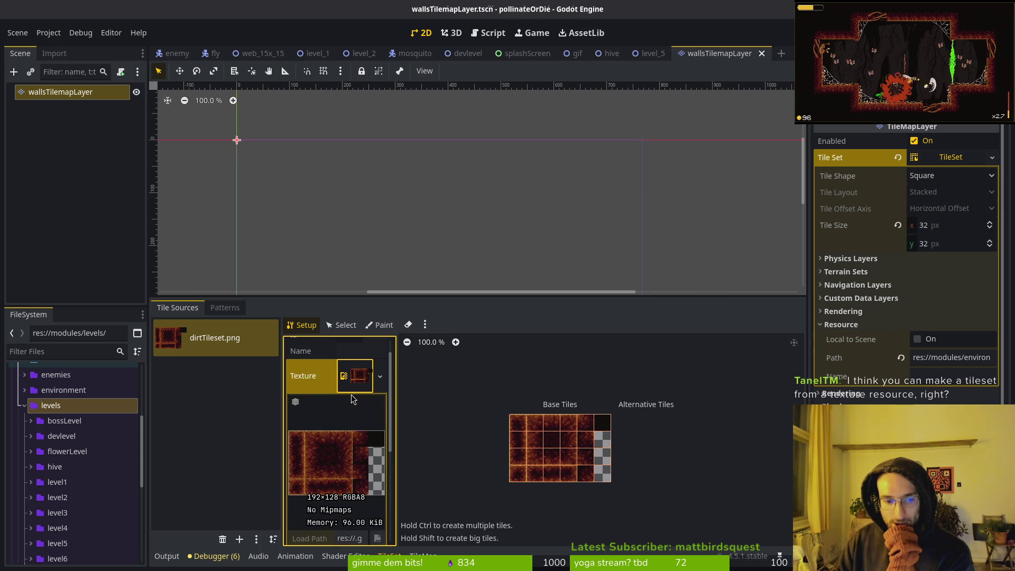
right_click(362, 385)
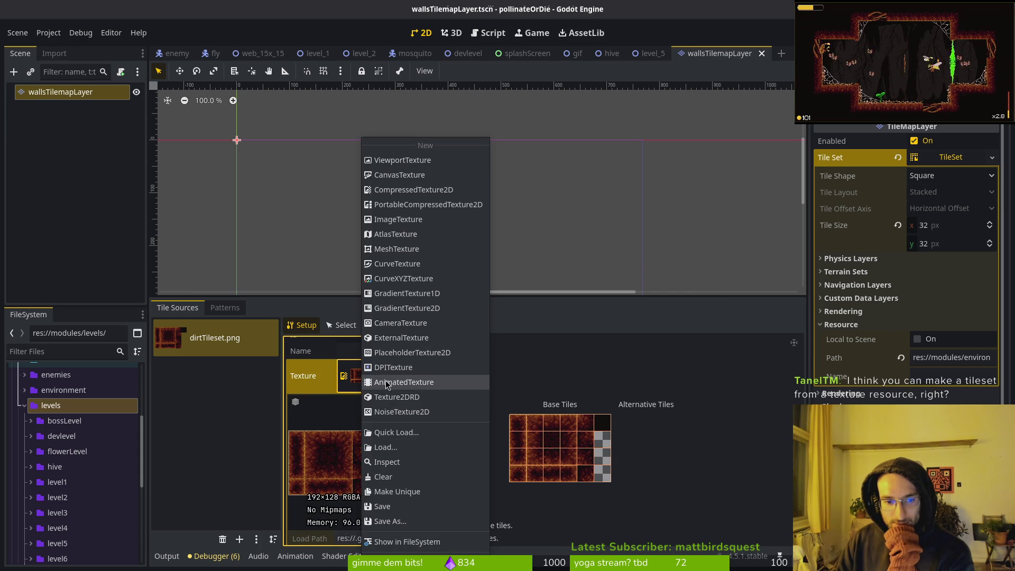
left_click(348, 384)
left_click(380, 375)
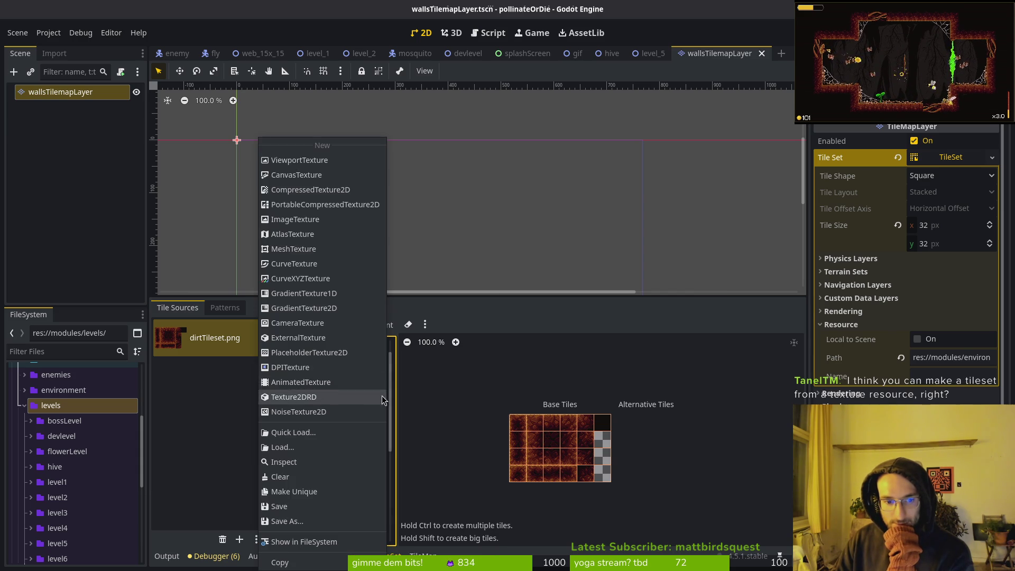
key("Escape")
left_click(354, 376)
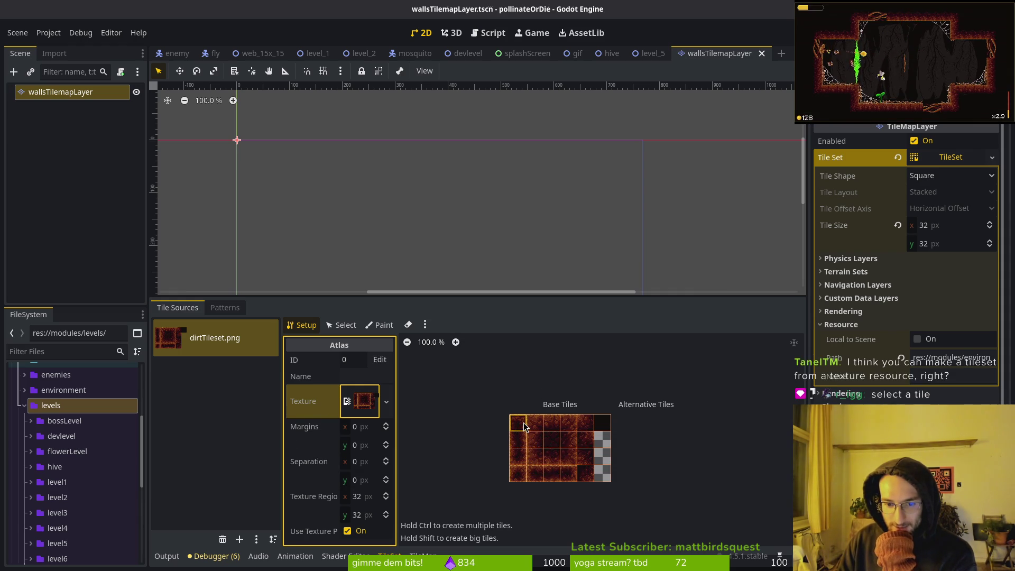
left_click(341, 324)
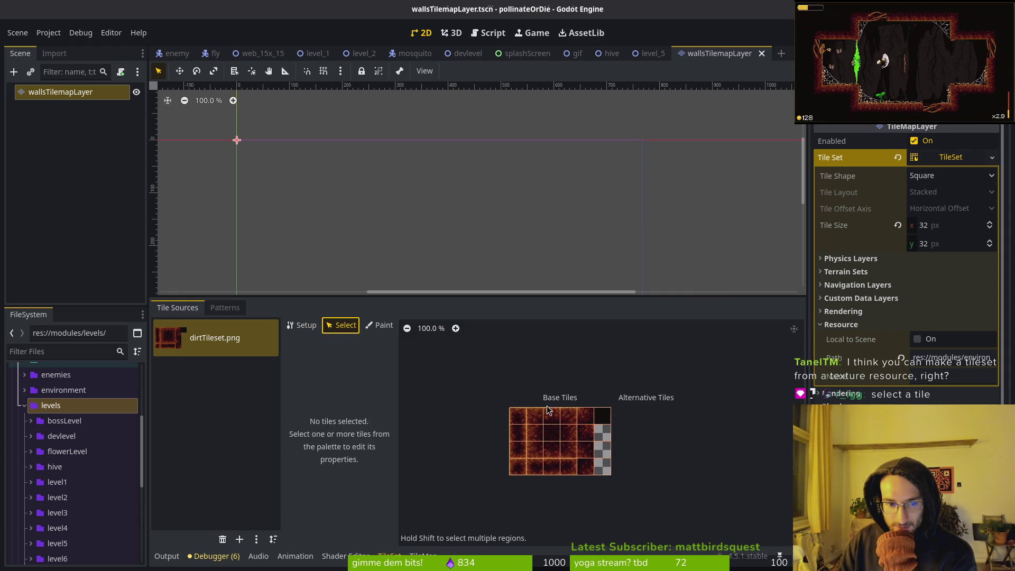
Select atlas tile 0,0 and browse its Rendering, Miscellaneous, Physics Layer 0 and Terrains properties.
left_click(519, 424)
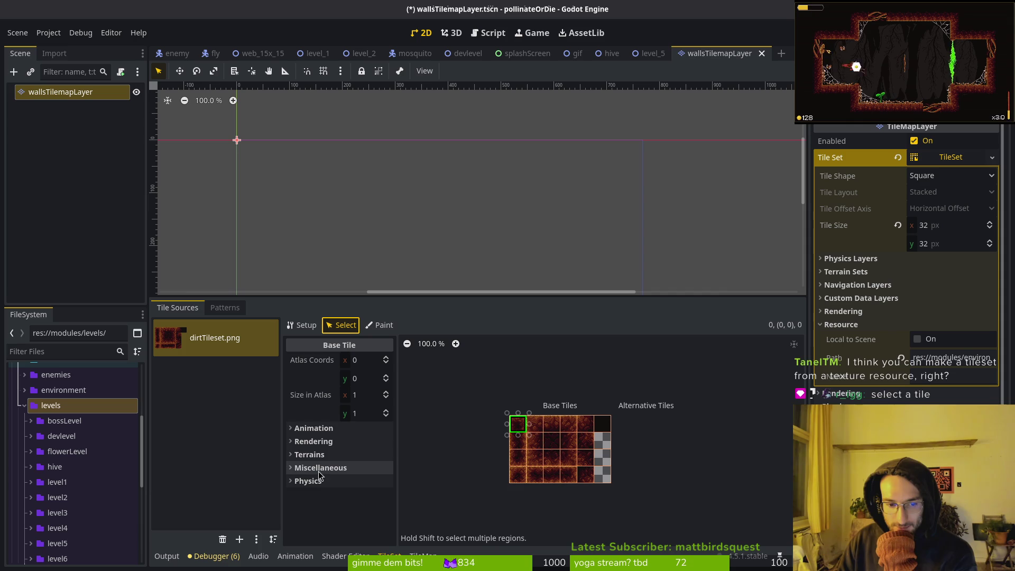
left_click(316, 435)
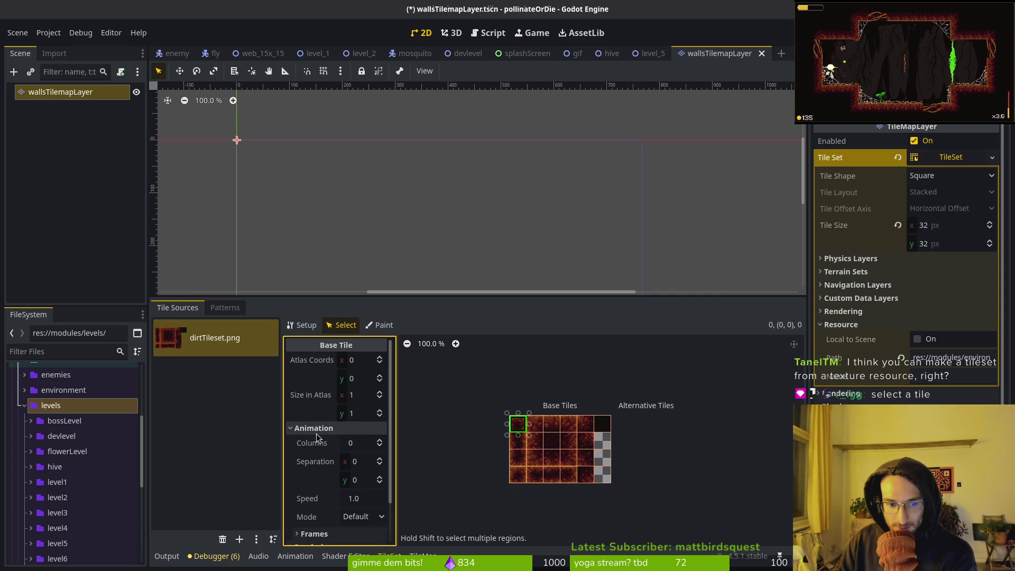
left_click(316, 434)
left_click(316, 467)
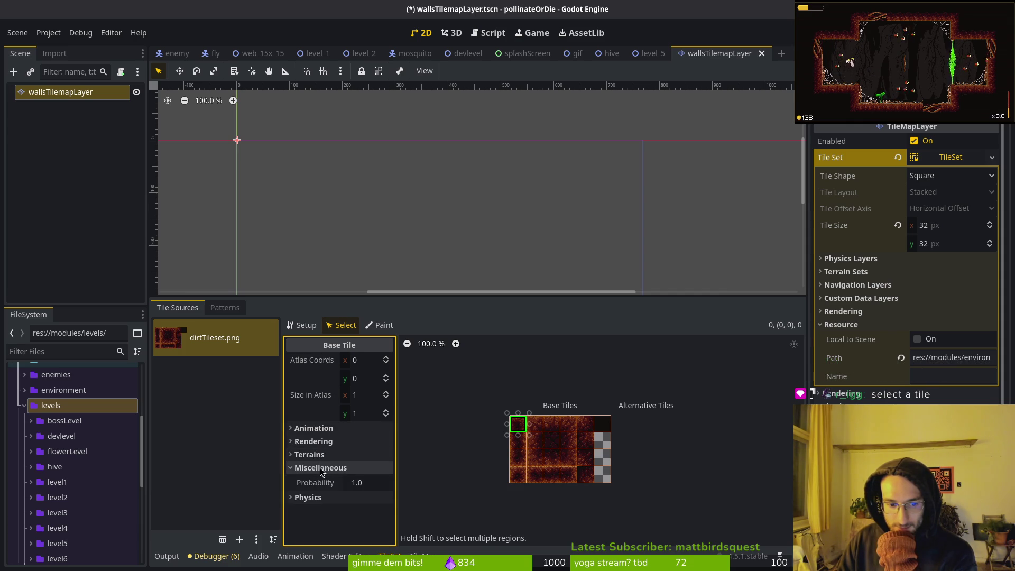
left_click(316, 467)
left_click(316, 496)
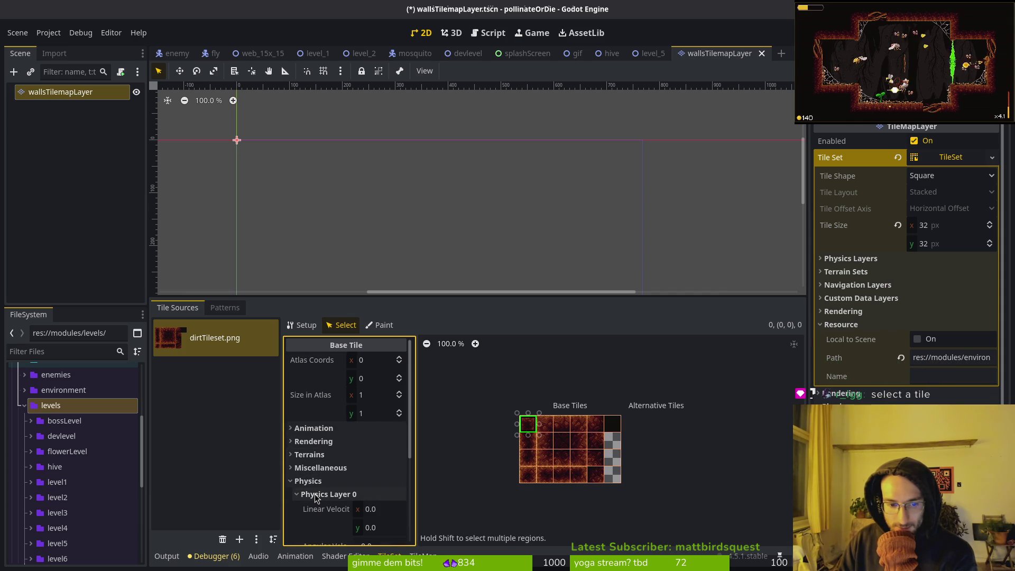
left_click(316, 494)
left_click(308, 481)
left_click(309, 454)
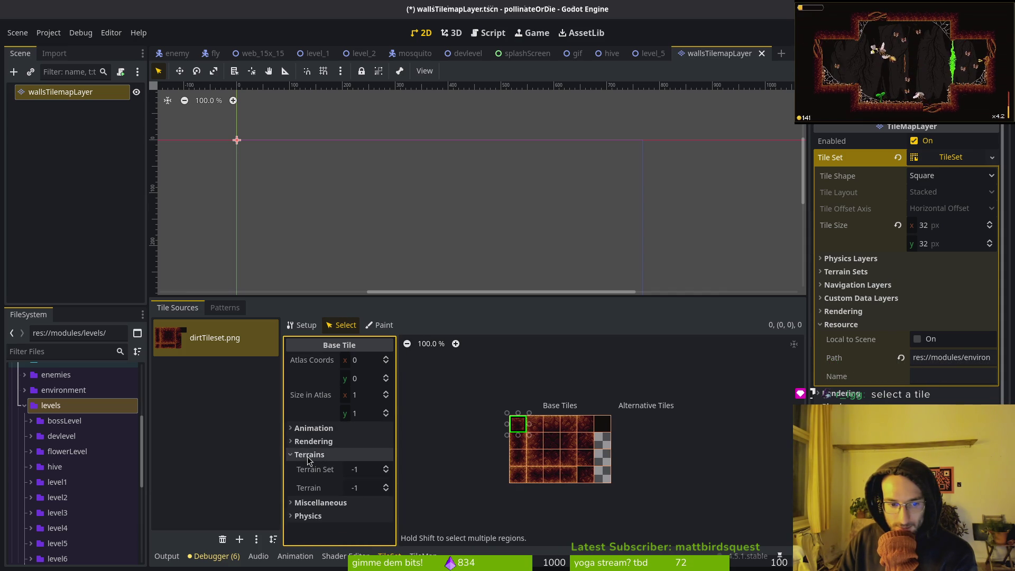
left_click(309, 454)
left_click(311, 442)
Look over the tile's Material choices without picking one, then select the dark tile 5,0.
scroll(354, 490, "down", 2)
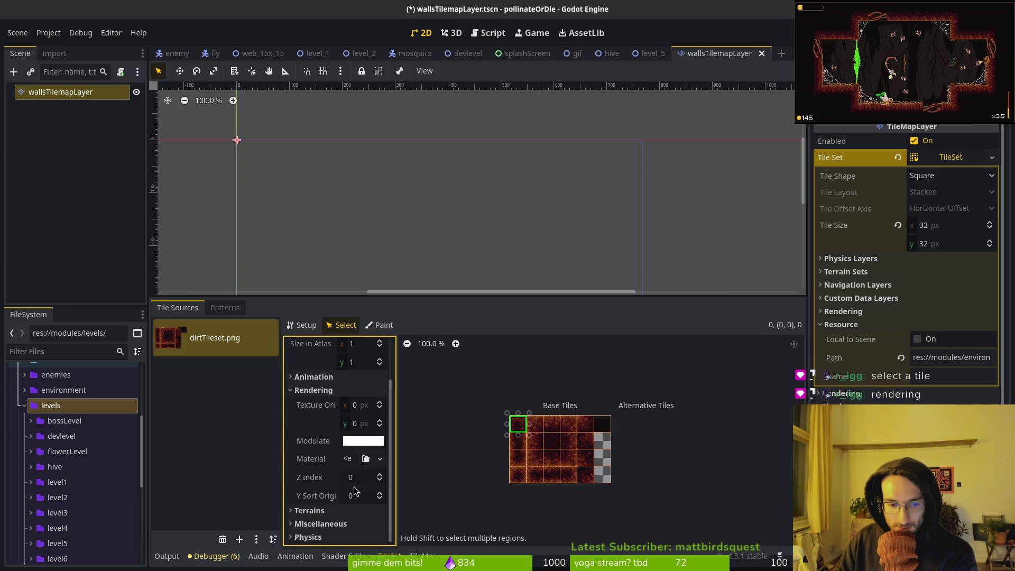
left_click(348, 458)
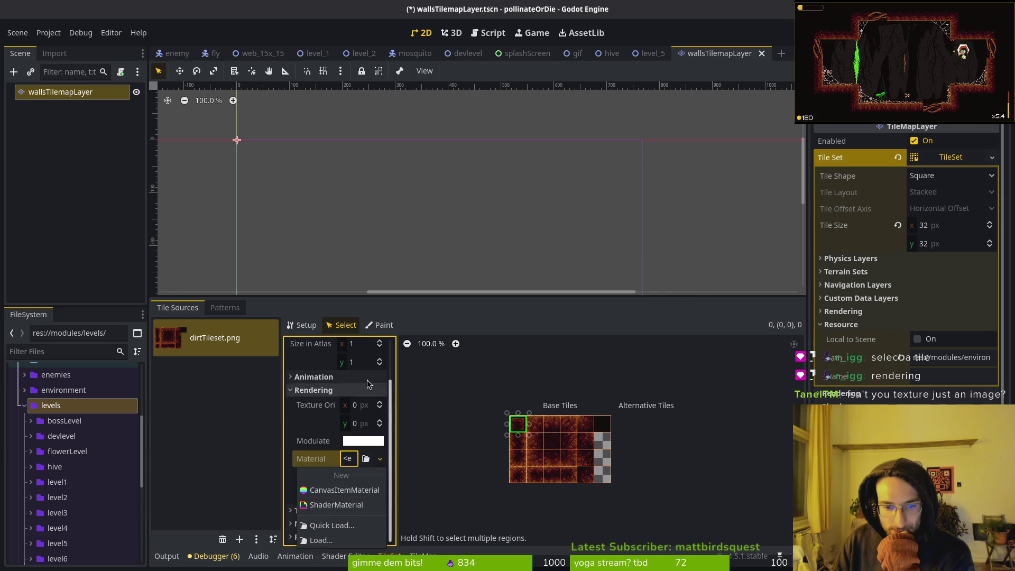
left_click(323, 393)
left_click(324, 392)
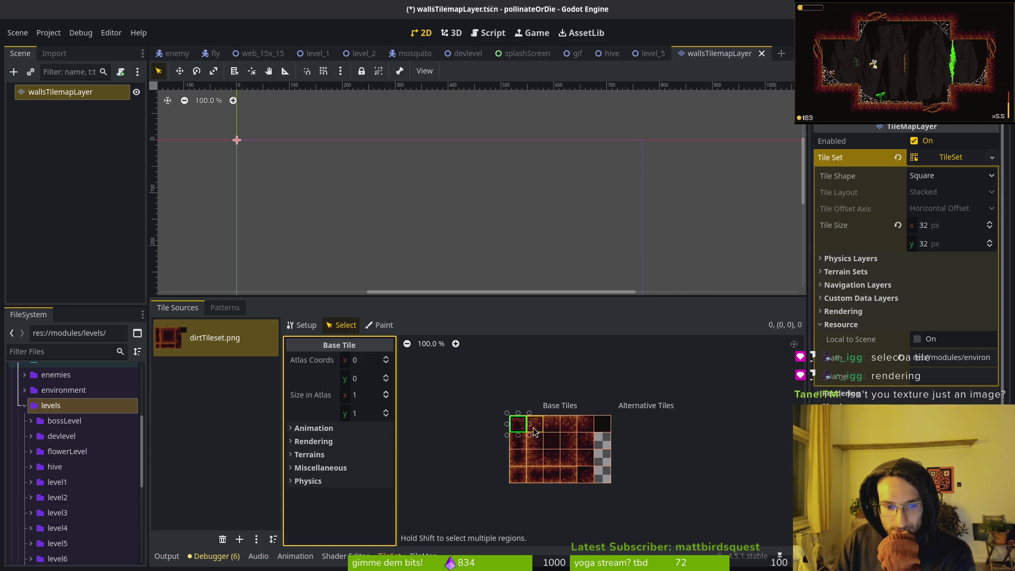
left_click(603, 426)
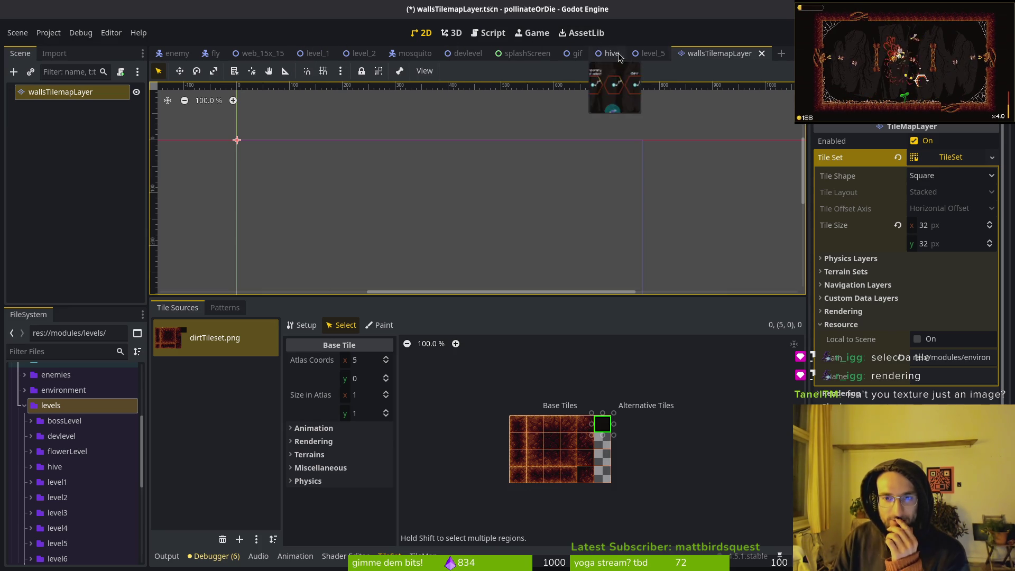
Quick-open level_background.tscn and check its AnimationPlayer and root nodes.
left_click(179, 53)
key("alt+shift+o")
type("levelback")
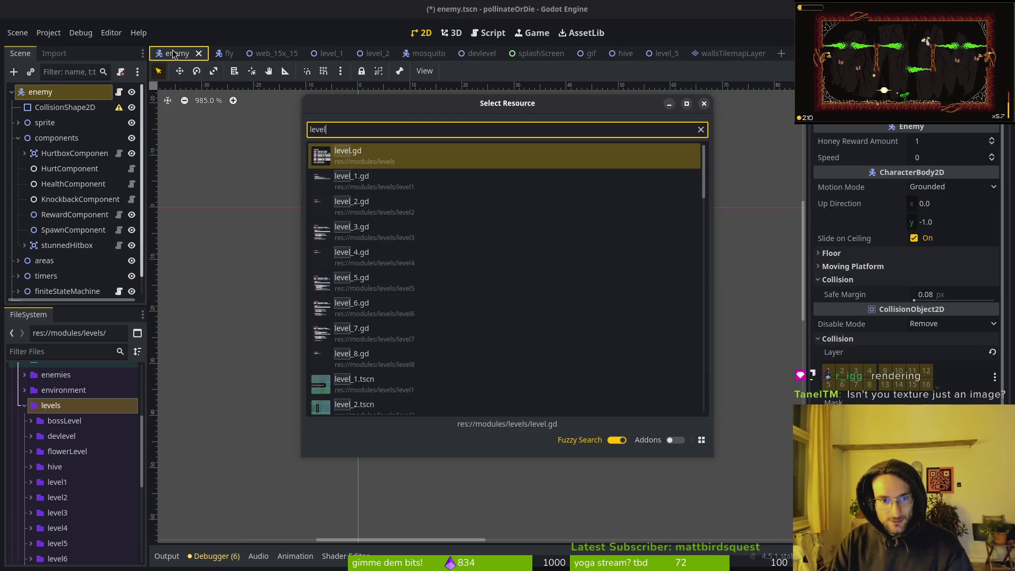
key("Down")
key("Return")
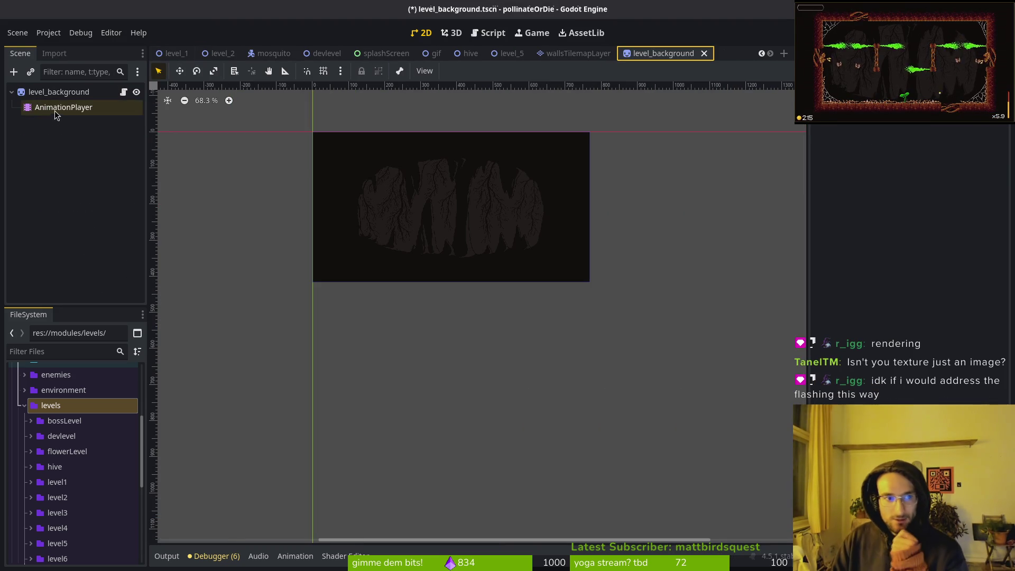
left_click(52, 107)
left_click(59, 92)
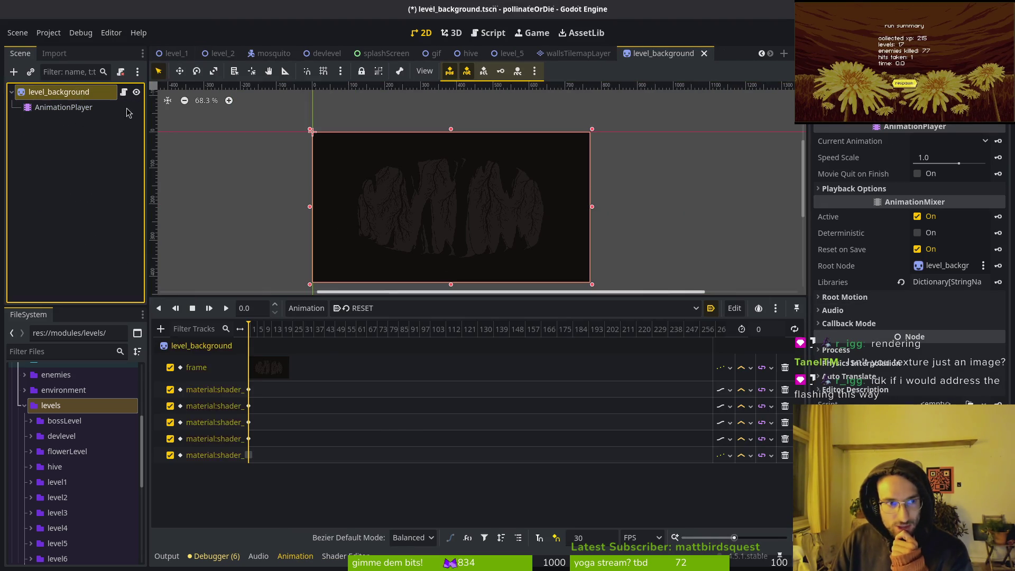
scroll(940, 311, "down", 10)
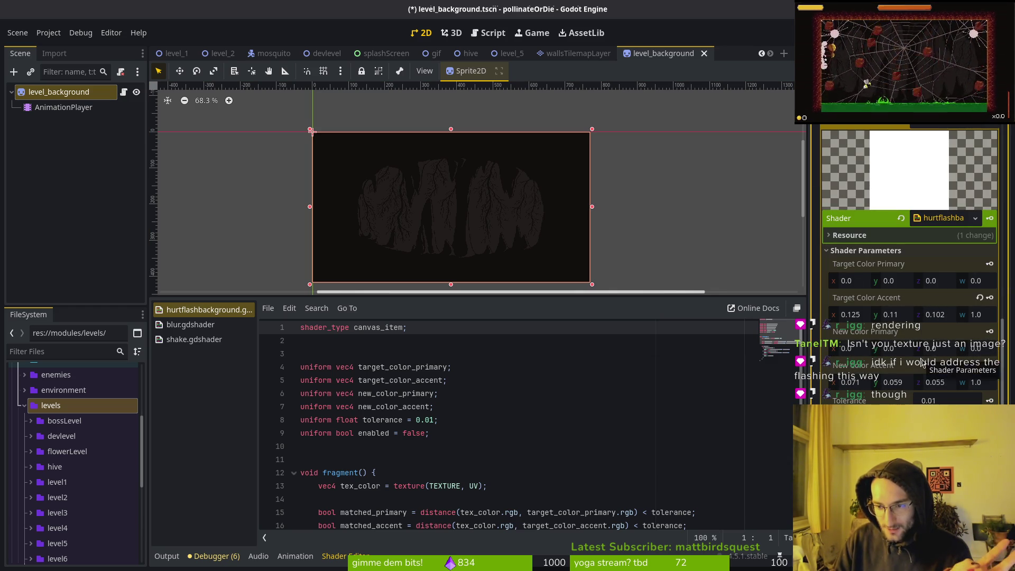
Load the hurtflash animation in the Animation panel and scrub through its timeline.
left_click(303, 555)
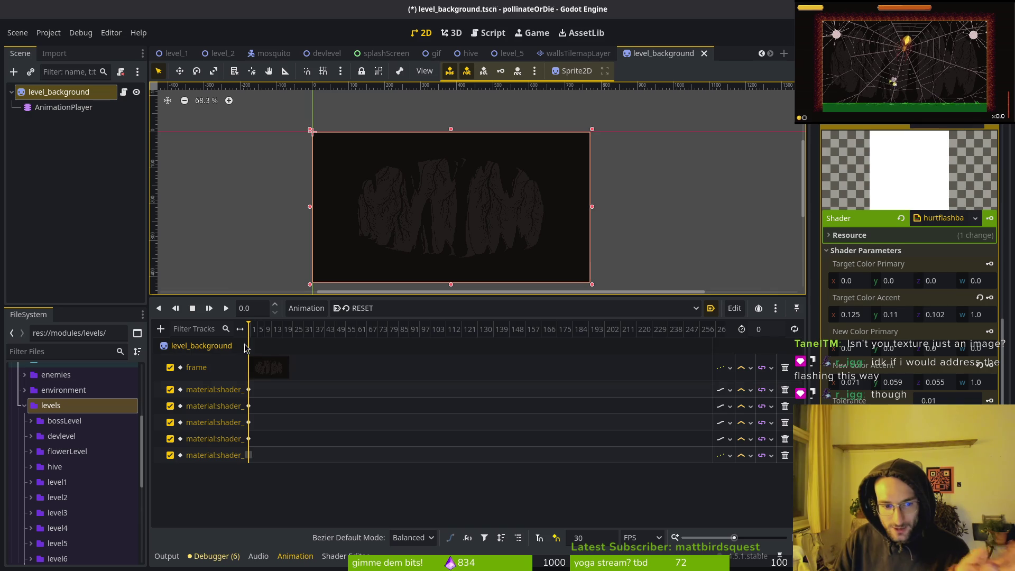
left_click(377, 309)
left_click(365, 356)
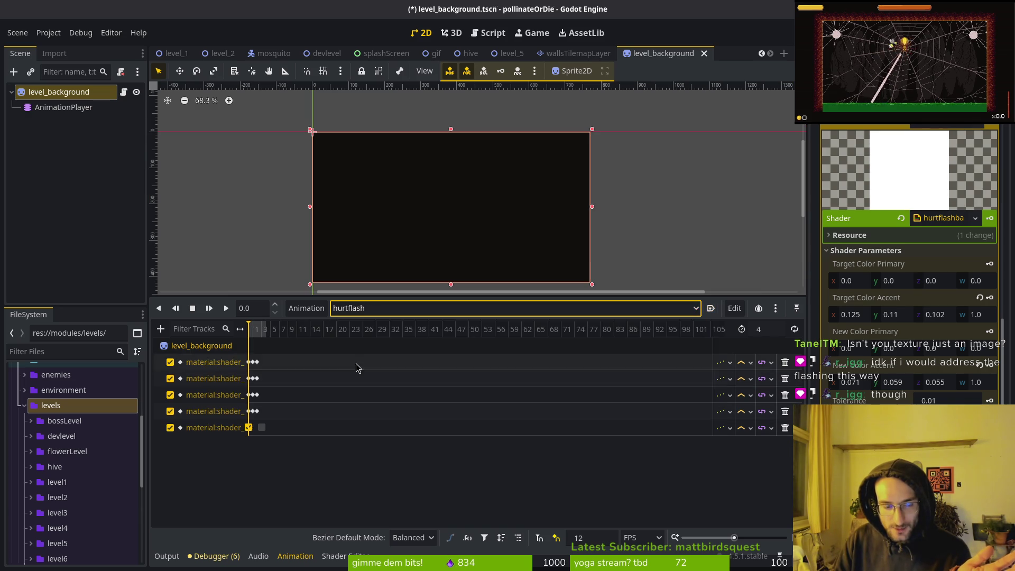
scroll(275, 338, "up", 5)
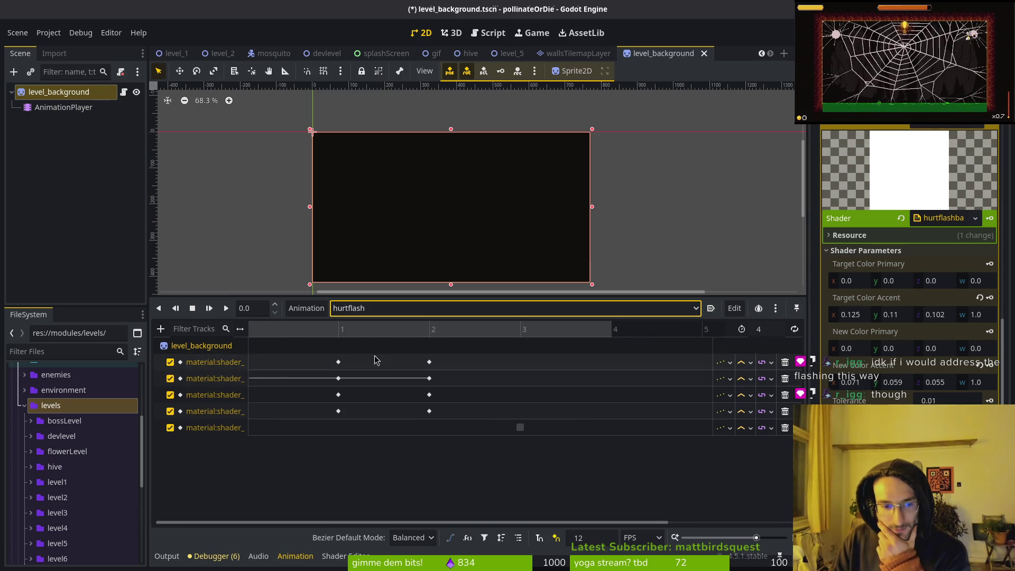
scroll(467, 341, "left", 2)
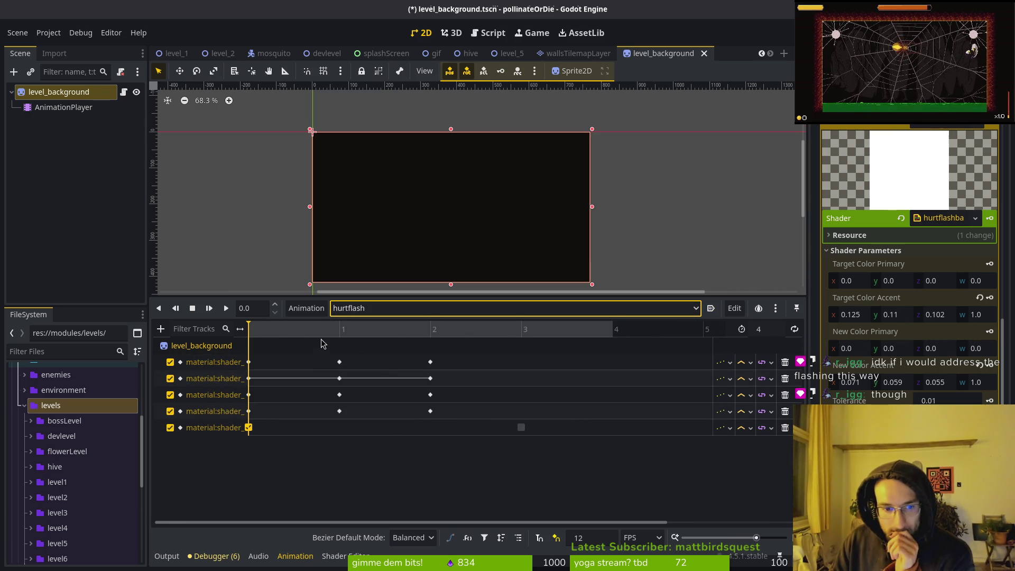
mouse_move(321, 338)
left_mouse_down()
mouse_move(510, 338)
mouse_move(254, 340)
mouse_move(542, 338)
mouse_move(227, 325)
left_mouse_up()
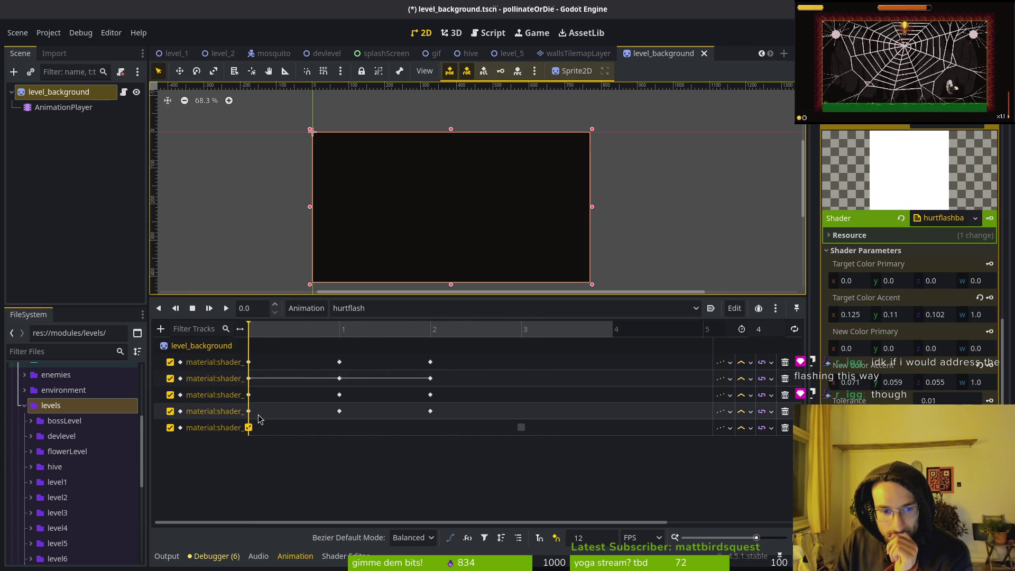
left_click(55, 109)
left_click(44, 92)
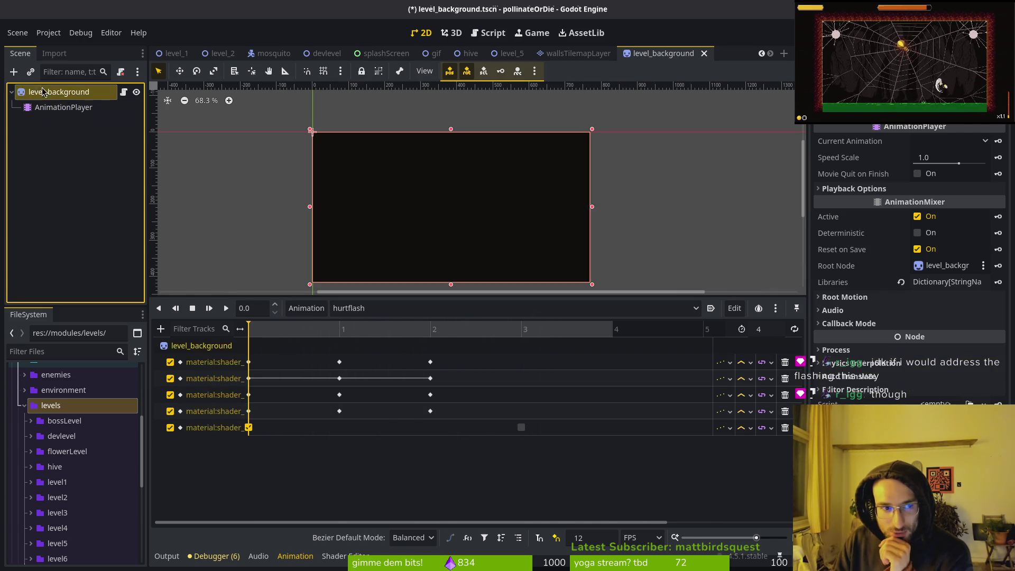
left_click(64, 107)
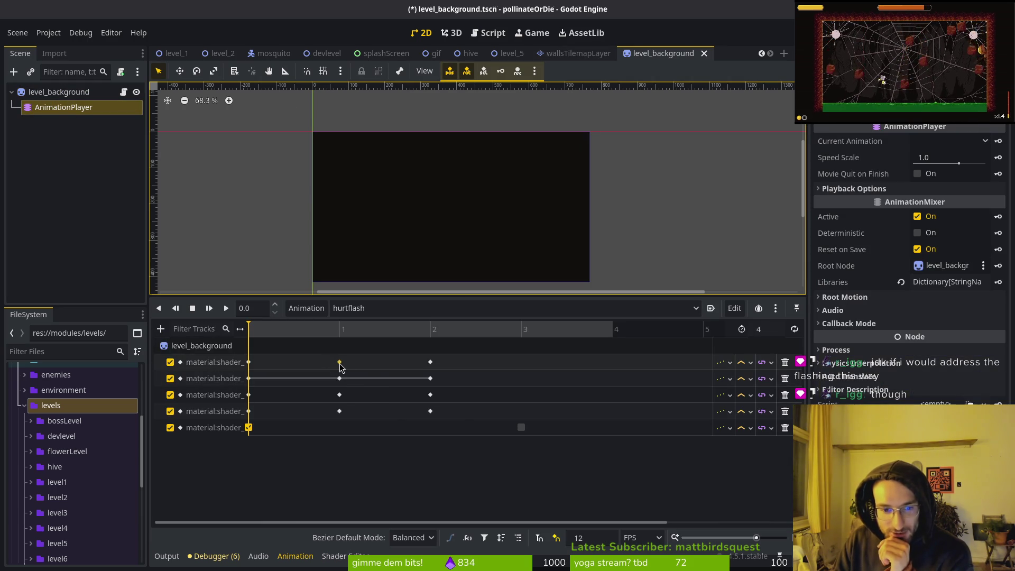
mouse_move(339, 363)
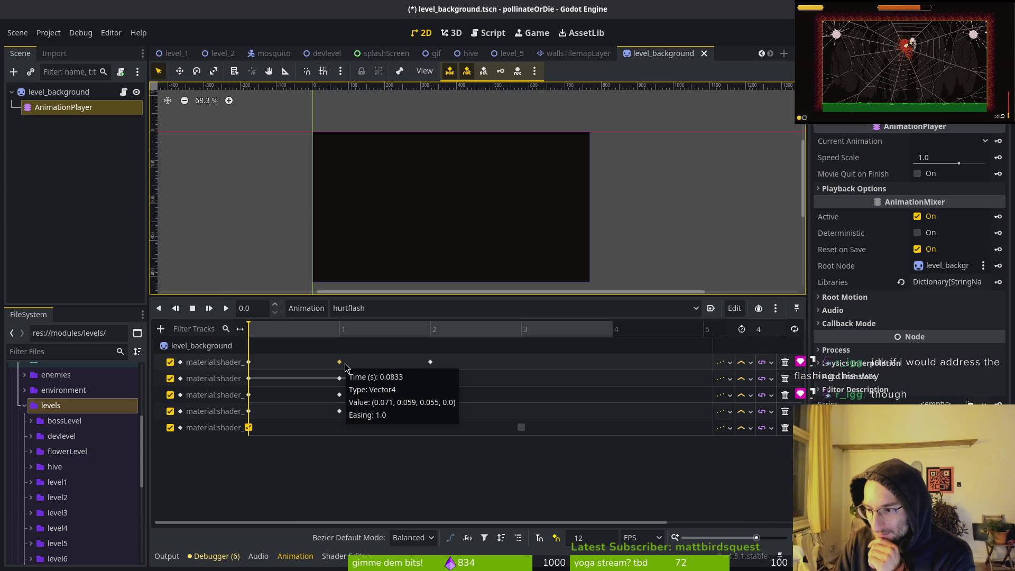
left_click(466, 448)
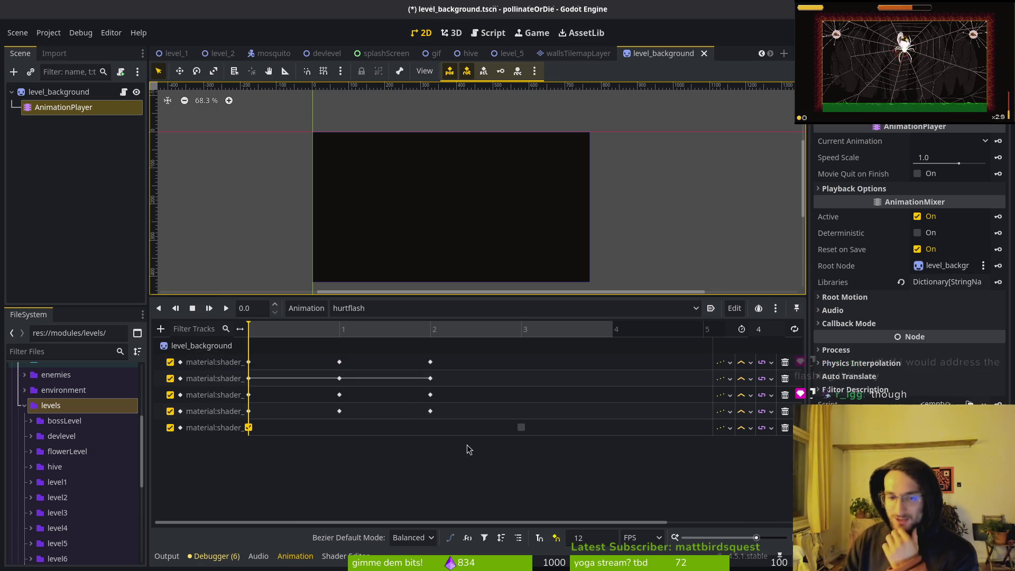
left_click(587, 54)
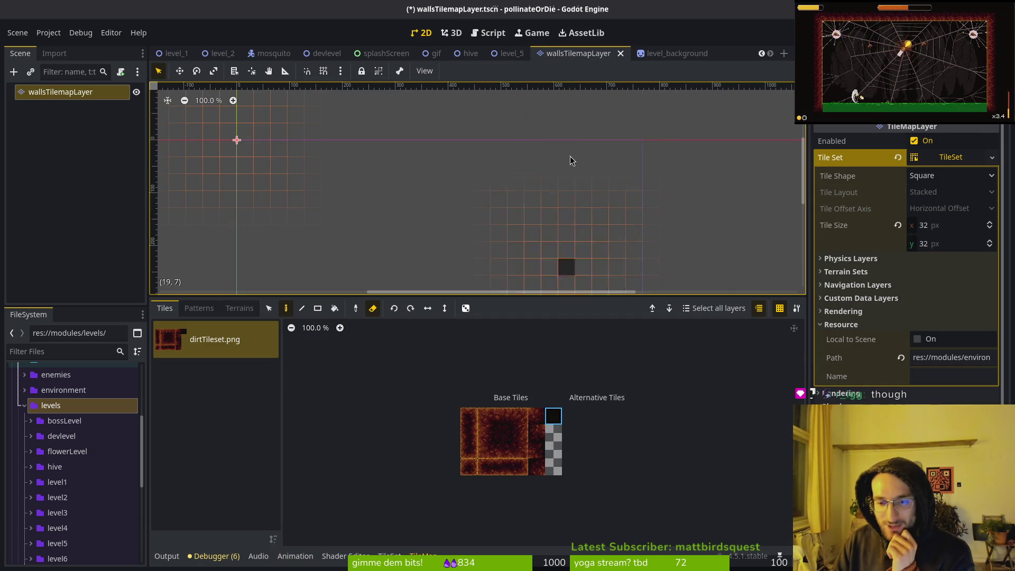
left_click(660, 53)
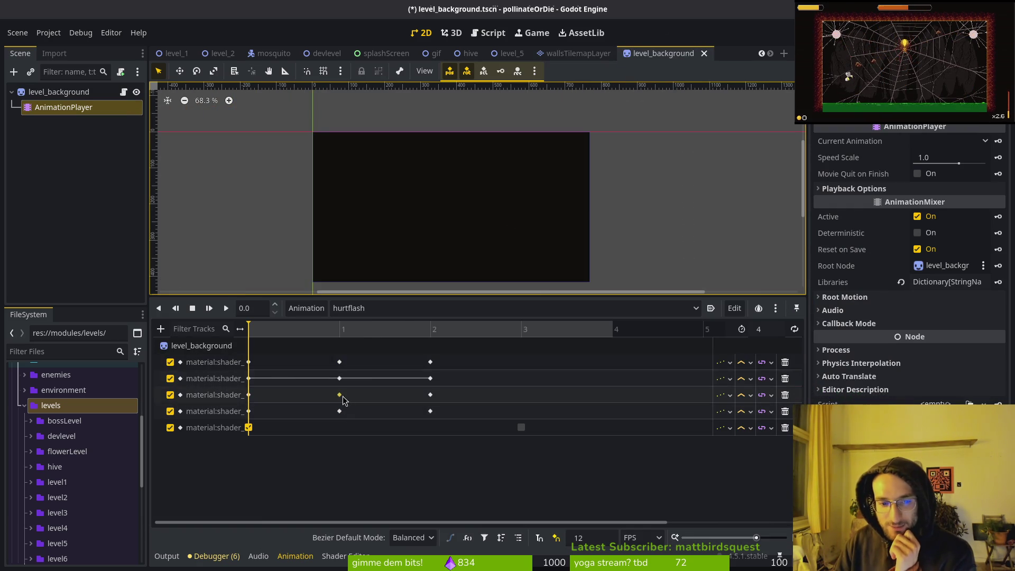
left_click(340, 378)
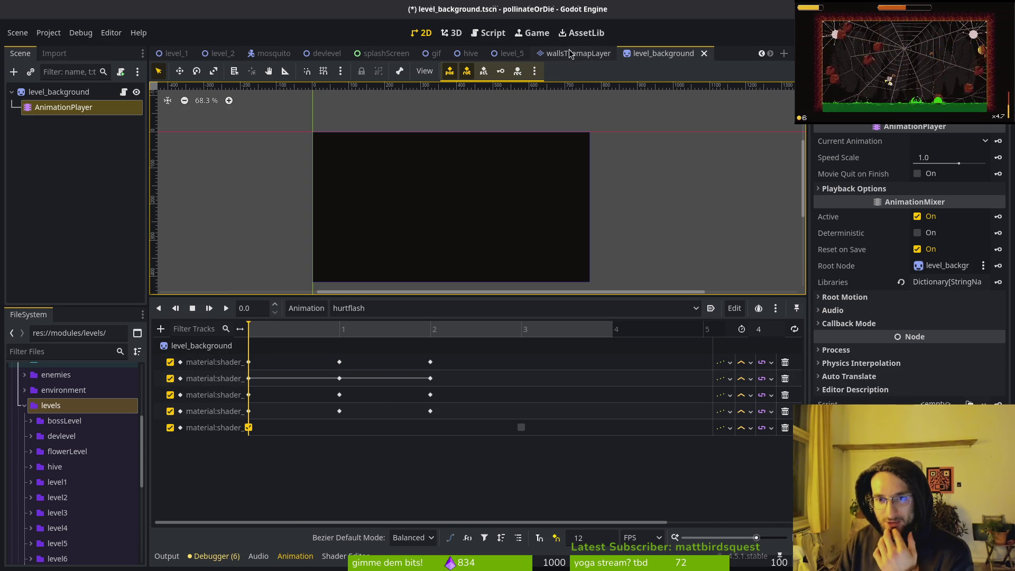
left_click(340, 362)
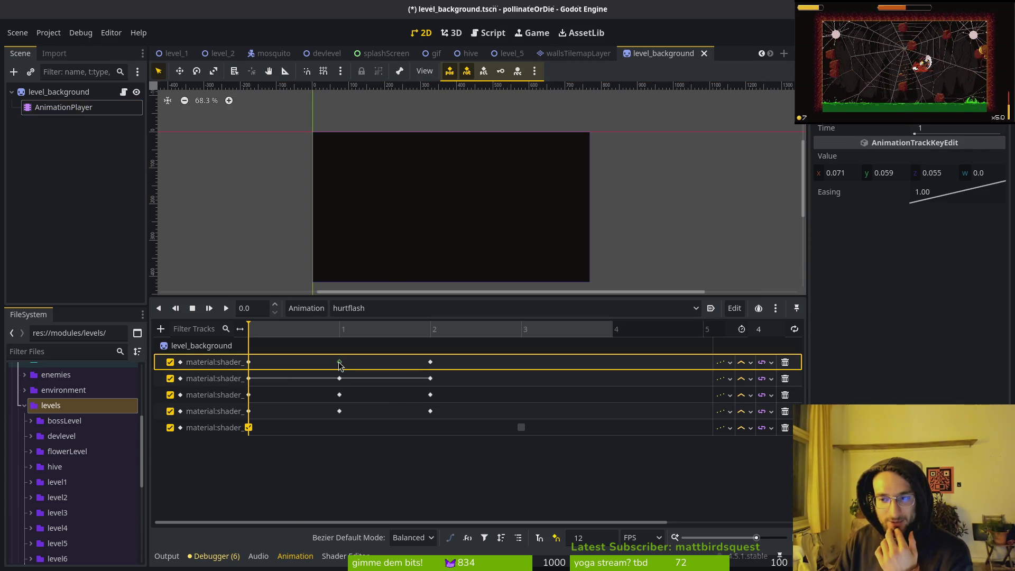
left_click(62, 93)
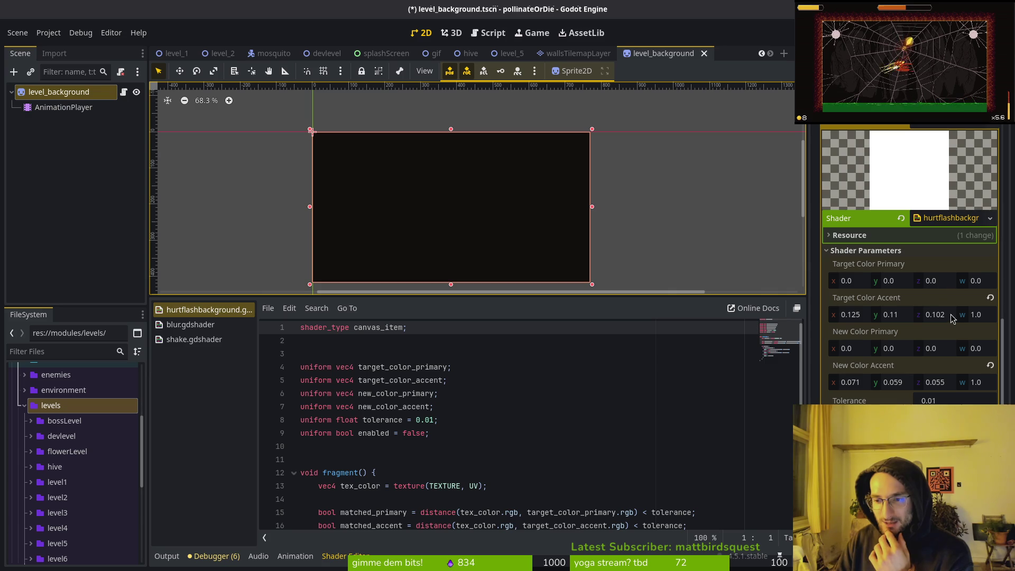
left_click(947, 281)
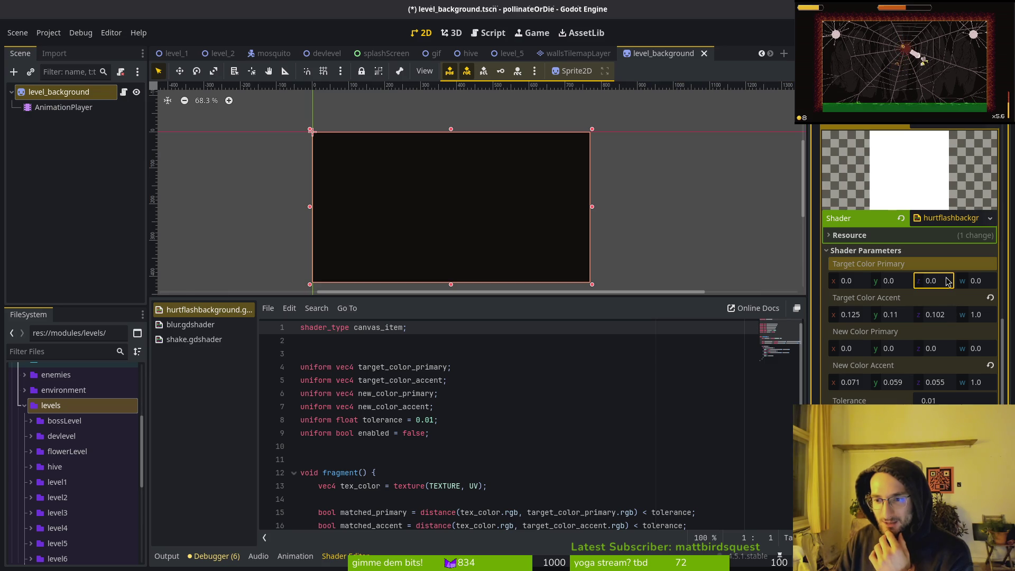
left_click(952, 315)
left_click(866, 319)
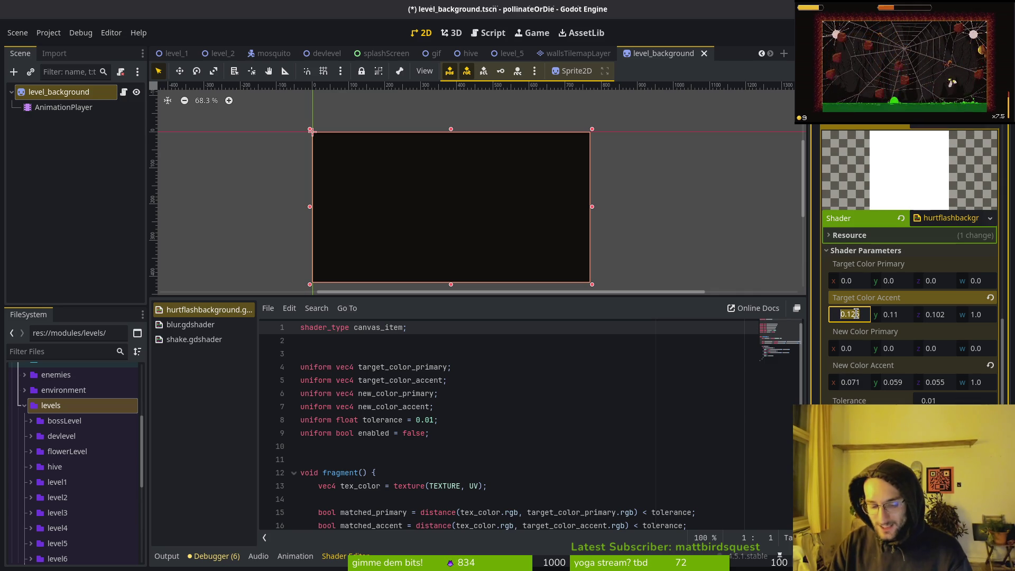
type("29")
key("BackSpace")
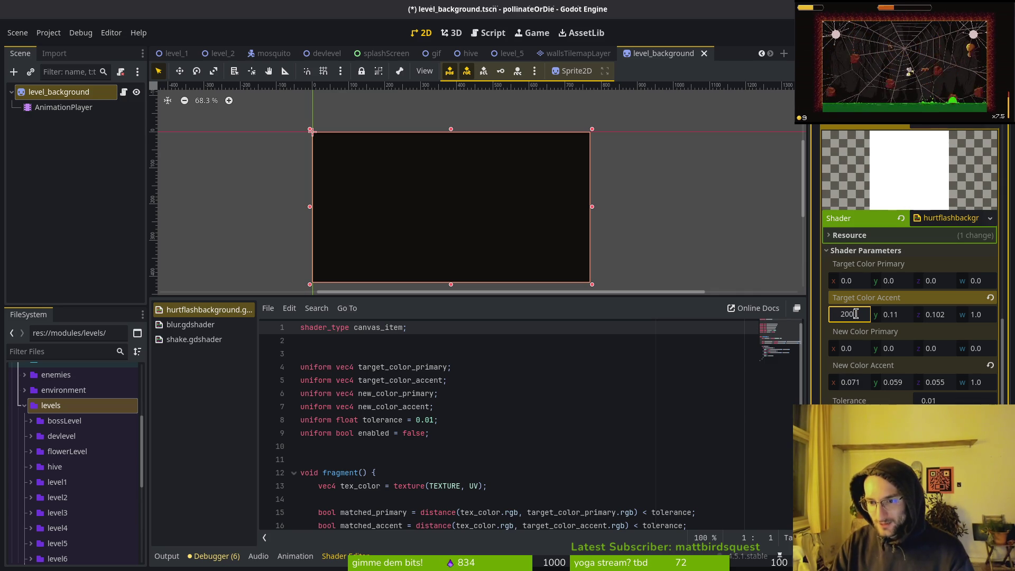
key("Return")
key("Return")
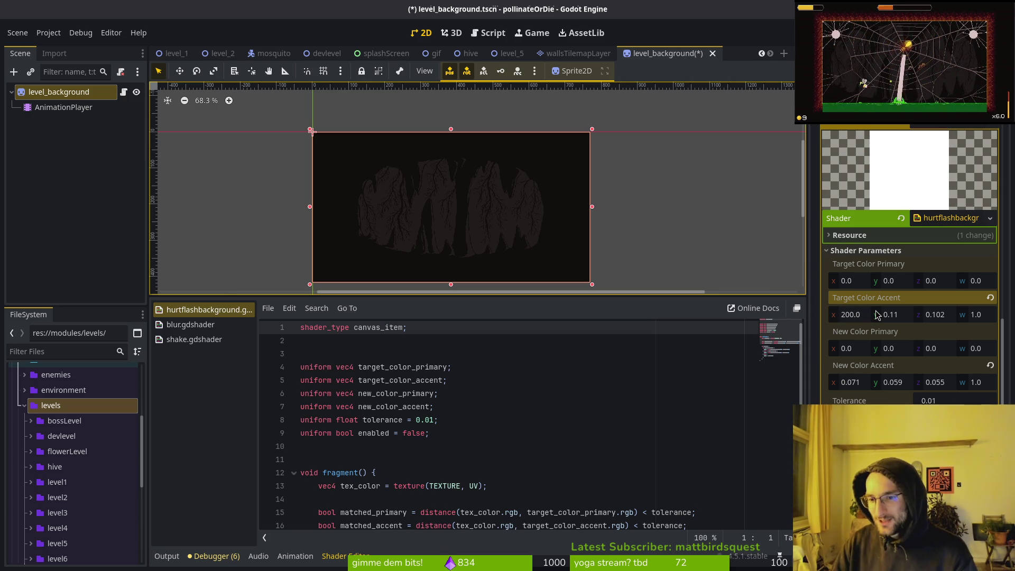
left_click(867, 315)
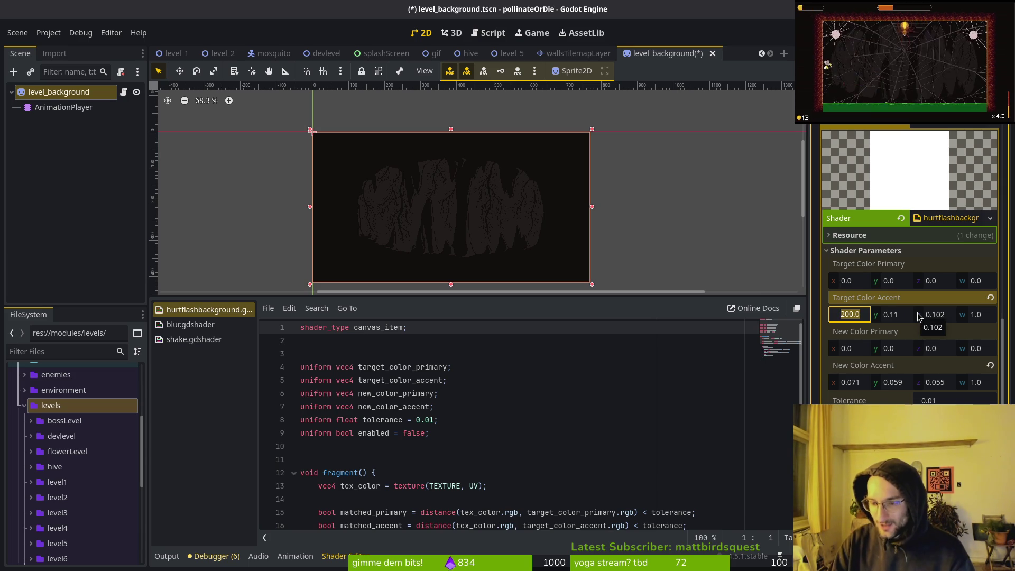
key("End")
type("/")
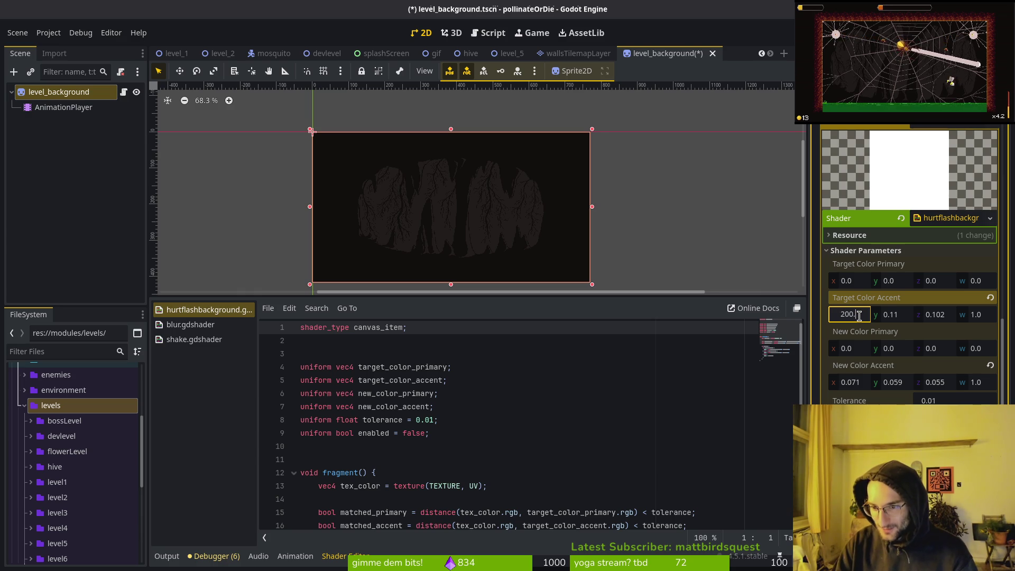
key("Return")
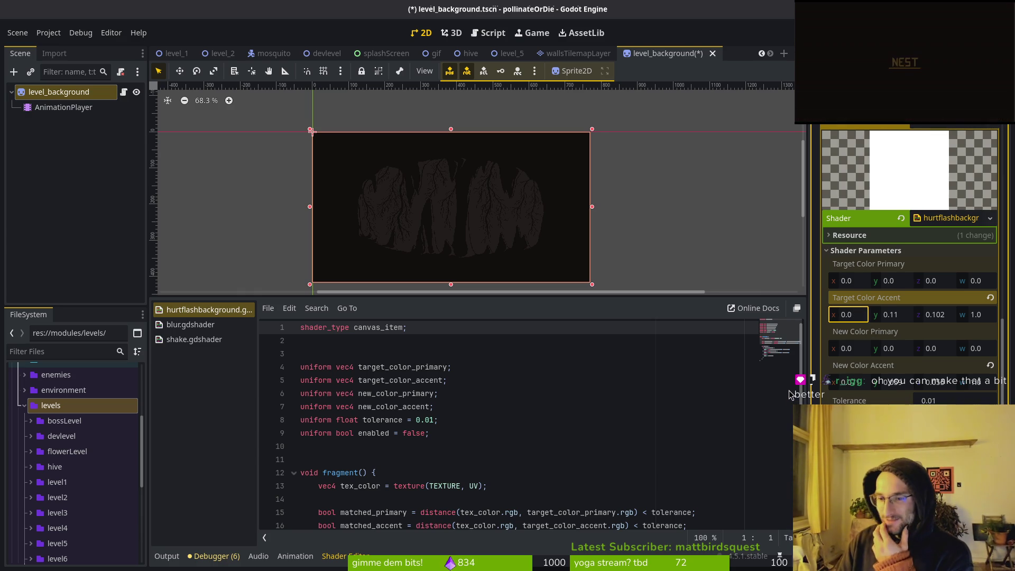
type("200/255")
key("Return")
type("32/255")
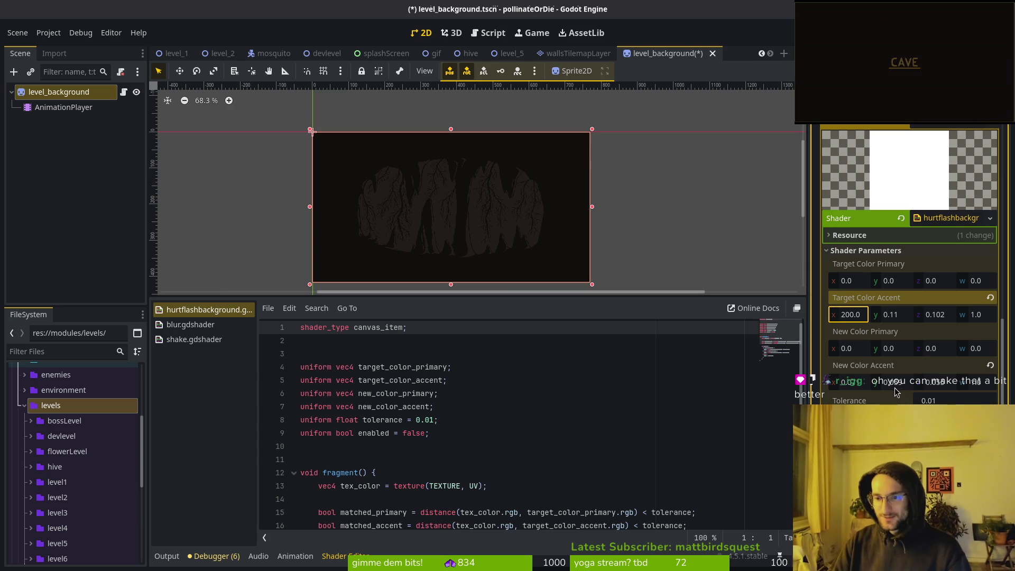
key("Return")
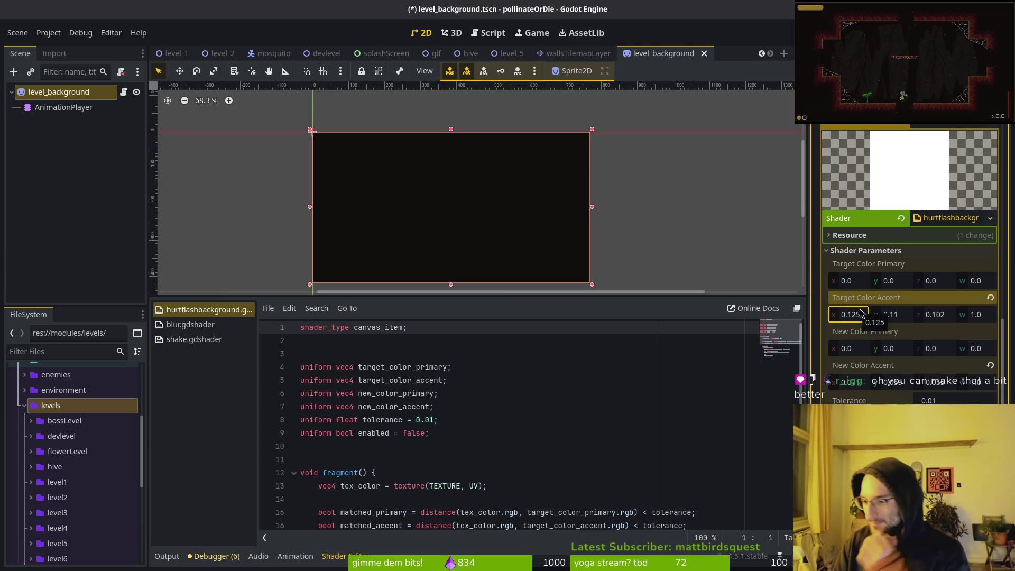
Inspect the hurtflash keyframes at 1 second, comparing with level_background's shader parameters.
left_click(75, 111)
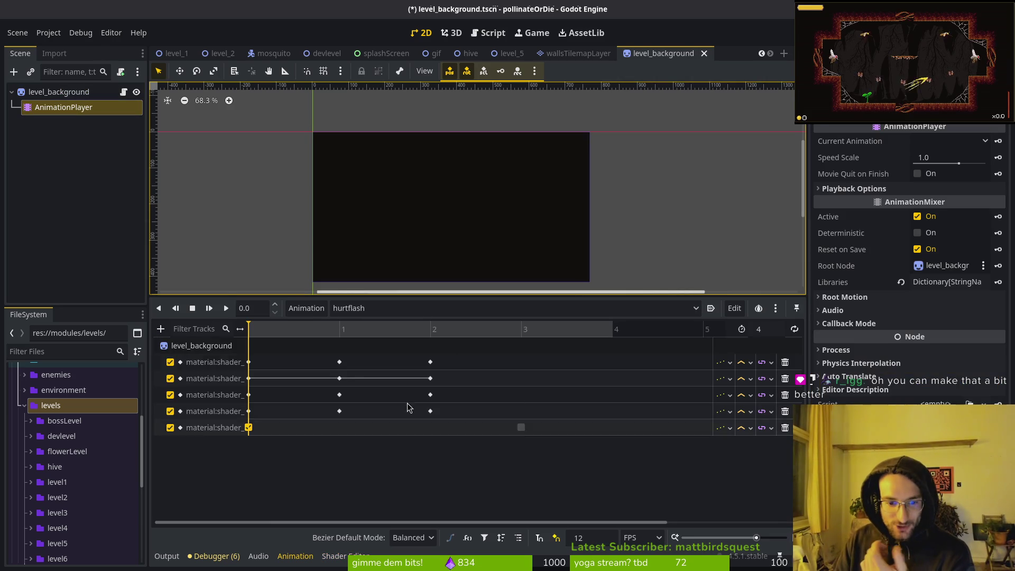
left_click(340, 362)
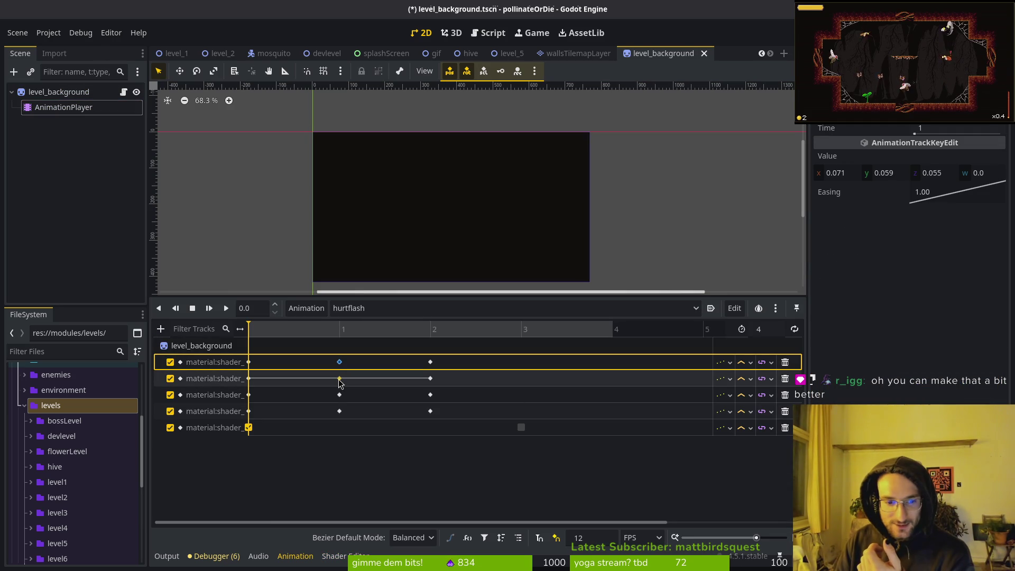
left_click(339, 378)
left_click(339, 362)
left_click(341, 330)
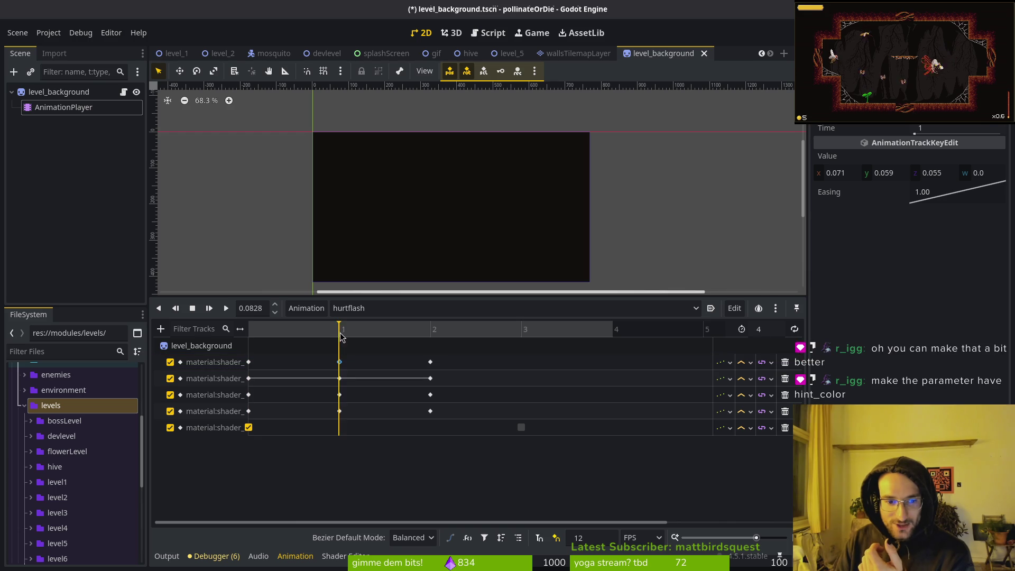
left_click(60, 92)
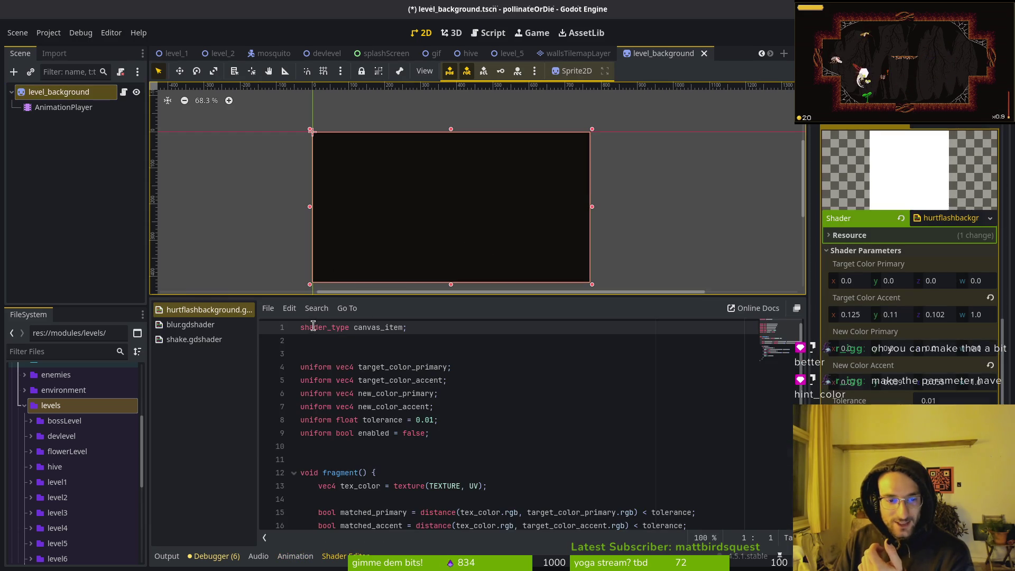
left_click(295, 555)
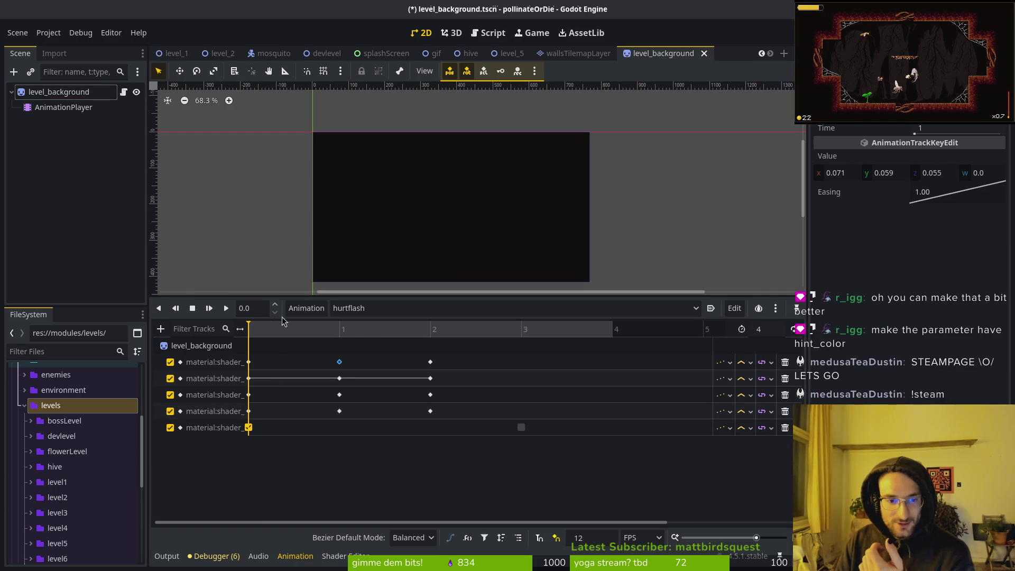
left_click(61, 92)
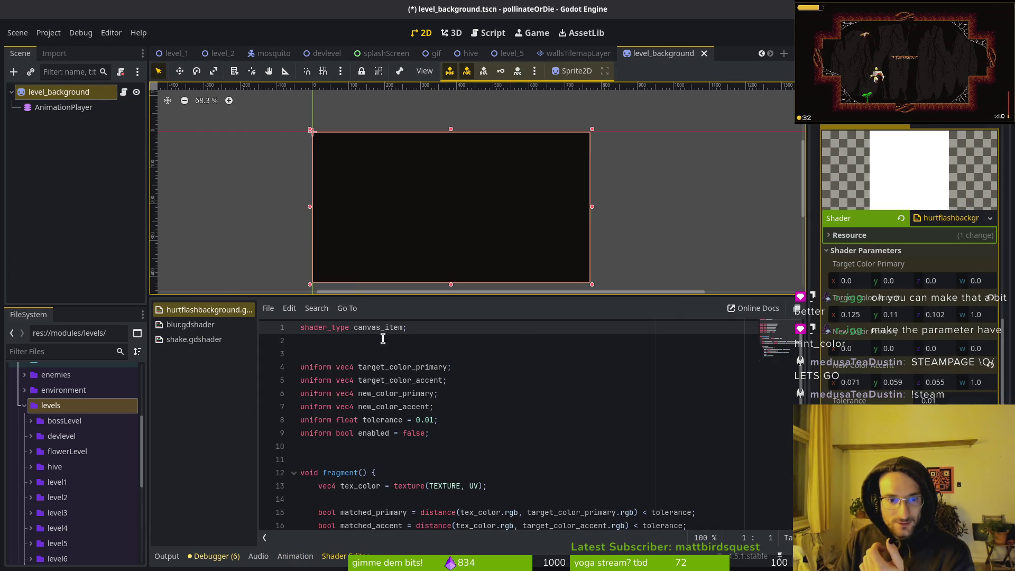
left_click(295, 555)
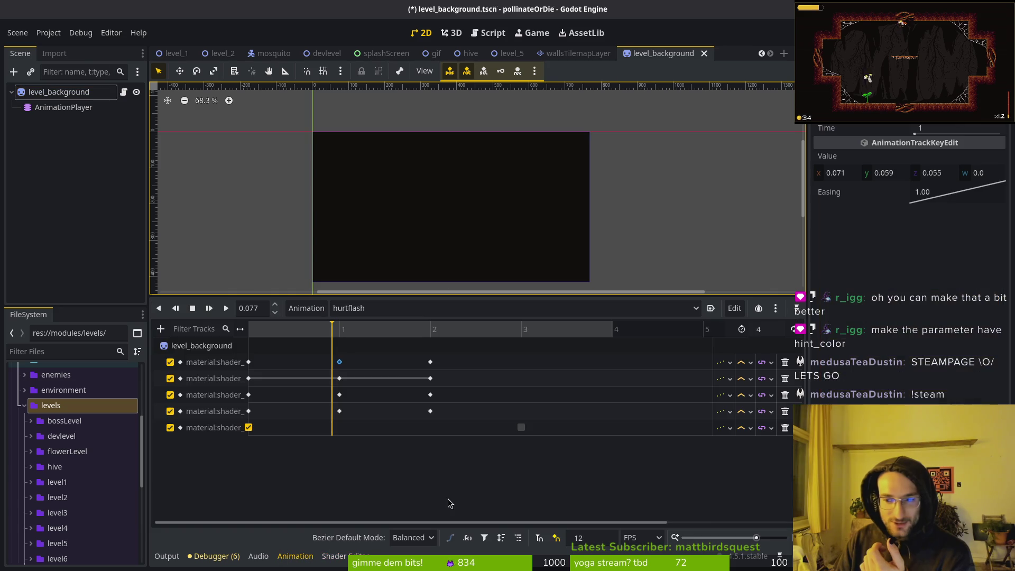
left_click(106, 88)
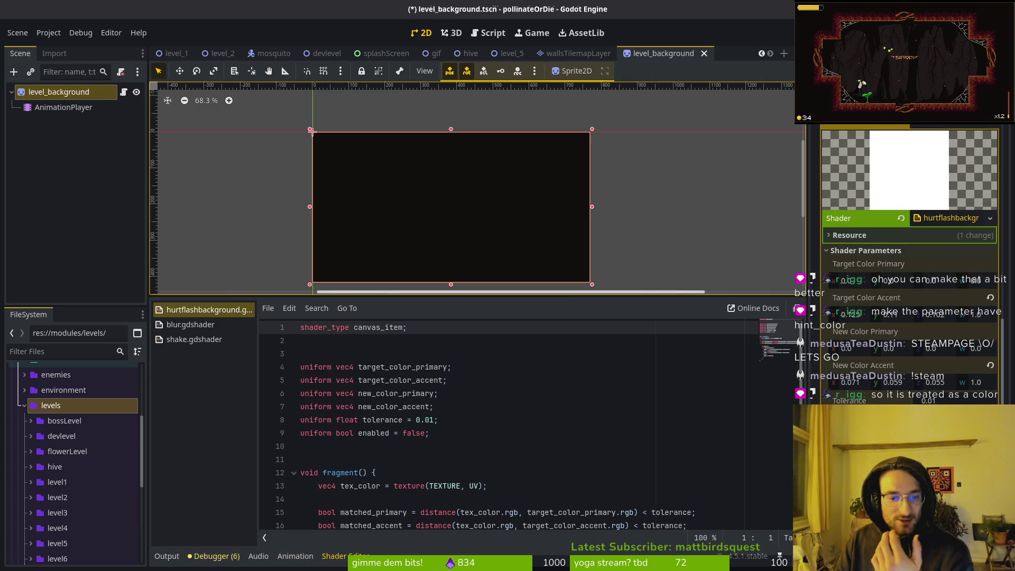
Reselect level_background and close all open shader files from the Shader Editor list.
left_click(61, 108)
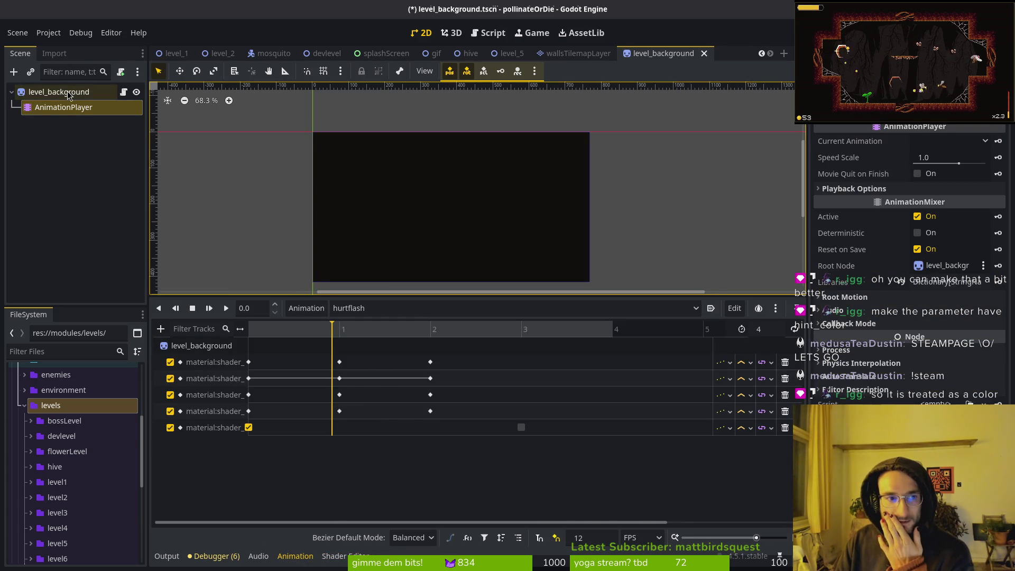
left_click(95, 92)
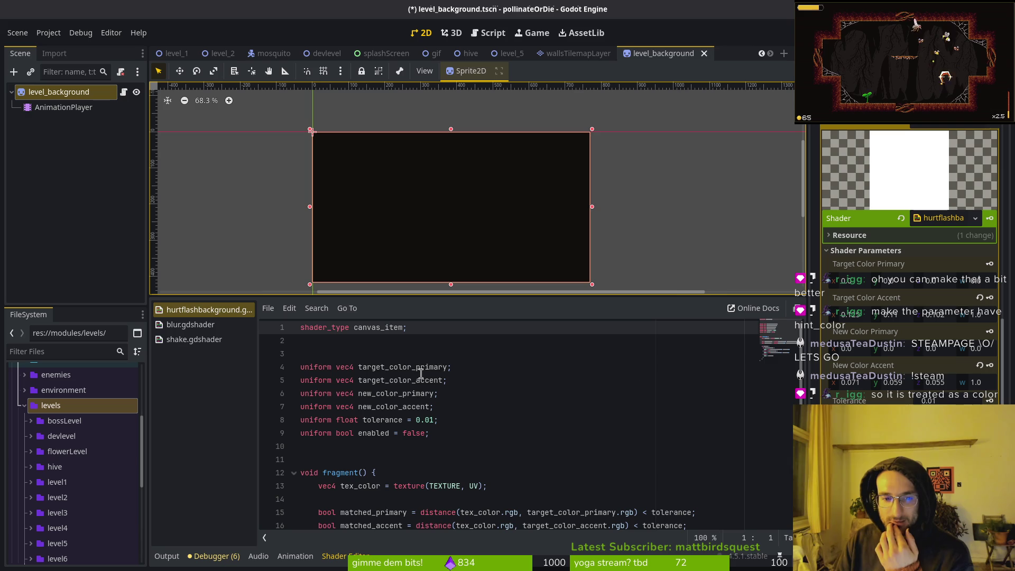
right_click(209, 314)
left_click(227, 363)
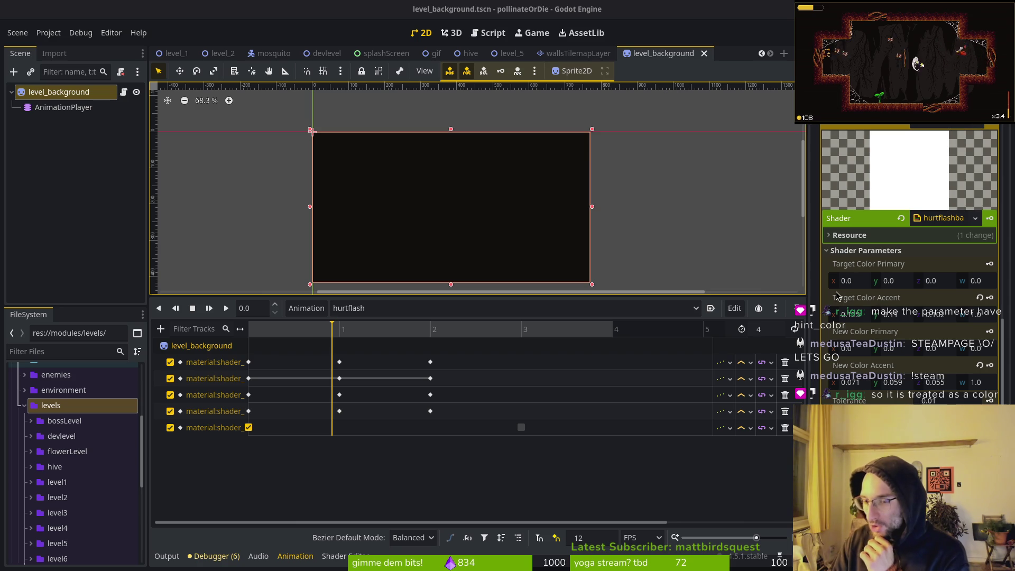
In the terminal, open hurtflashbackground.gdshader in Neovim through the file finder.
key("super+2")
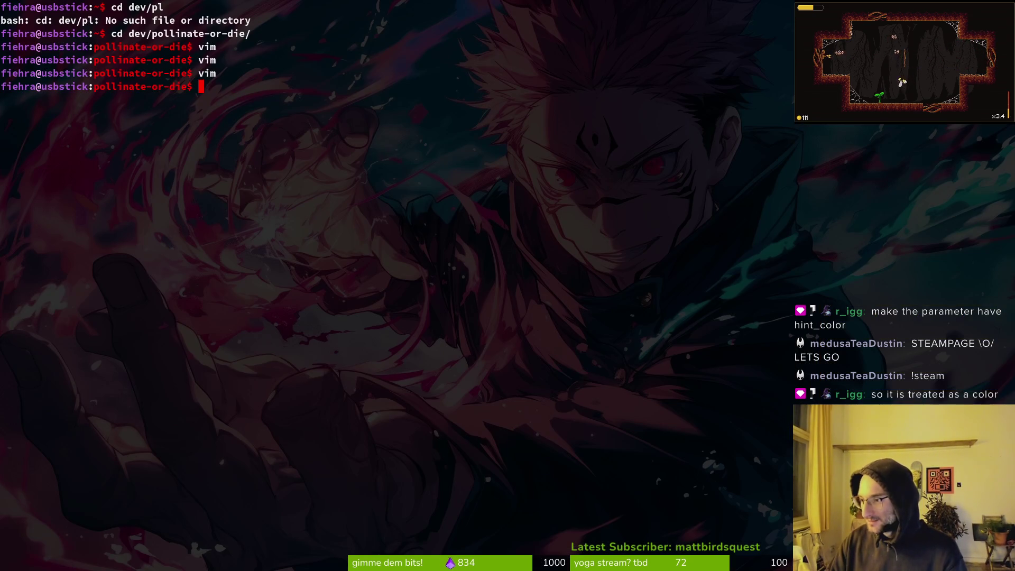
key("Return")
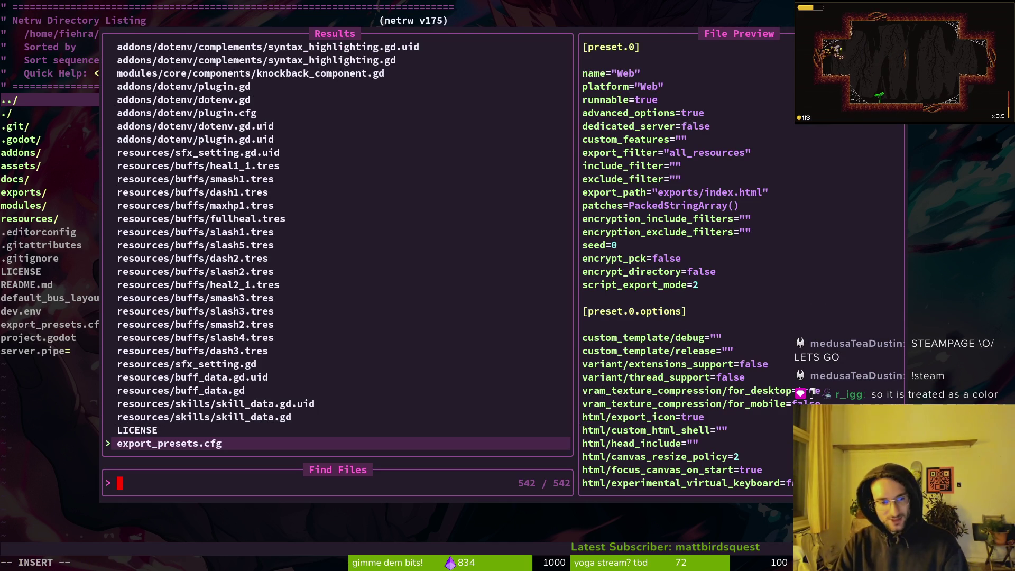
type("shader")
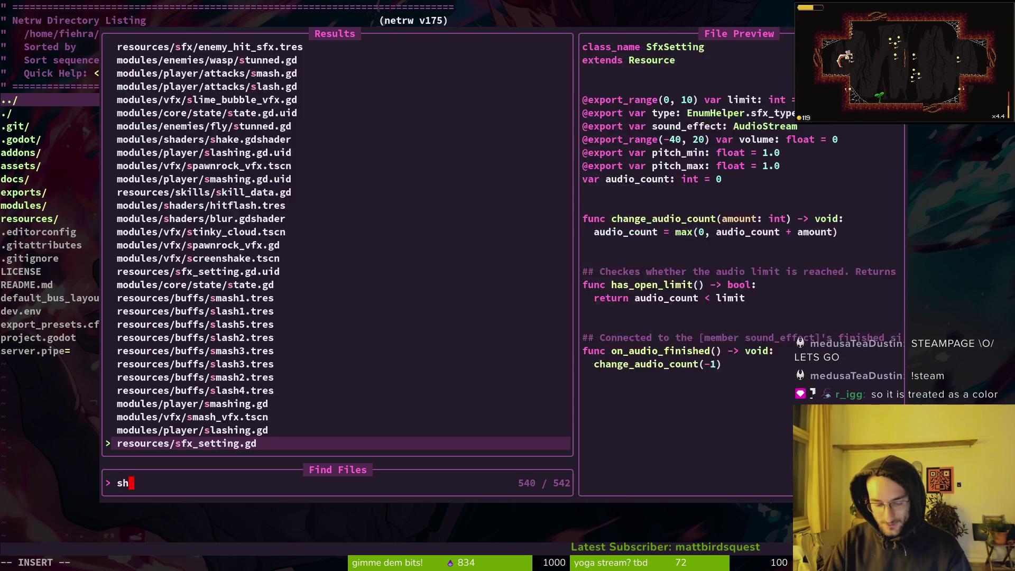
key("Up")
key("Up")
key("Up")
key("Return")
key("j")
key("j")
key("j")
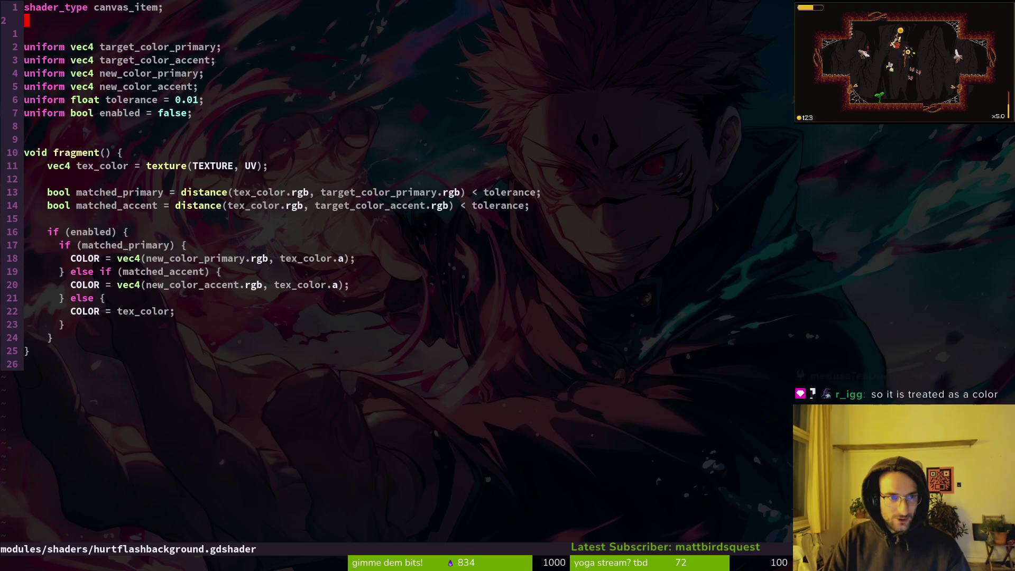
Open blur.gdshader to check its color_over uniform, then return to hurtflashbackground.gdshader.
key("space")
key("f")
key("f")
type("hit")
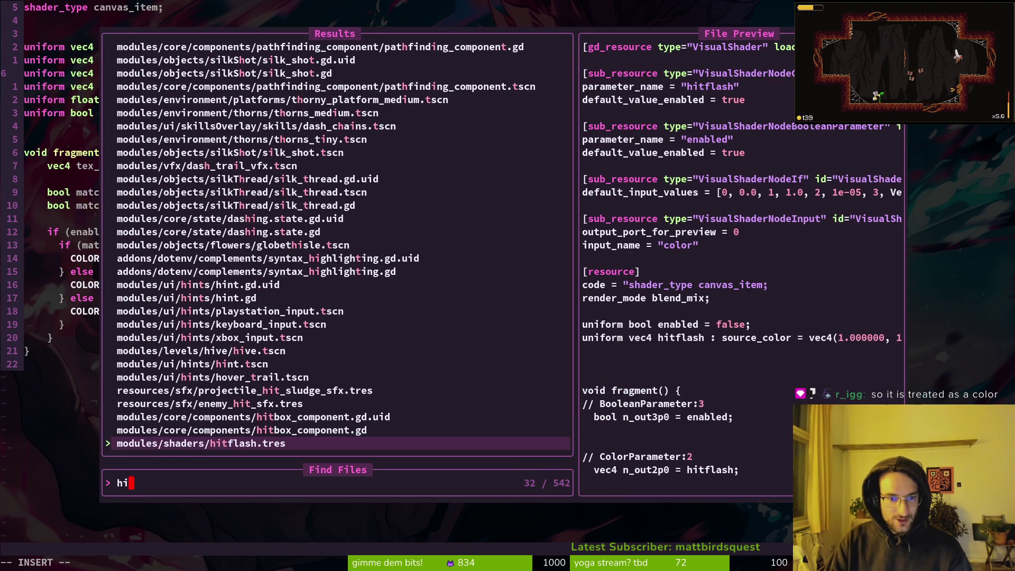
key("BackSpace")
key("BackSpace")
type("shasder")
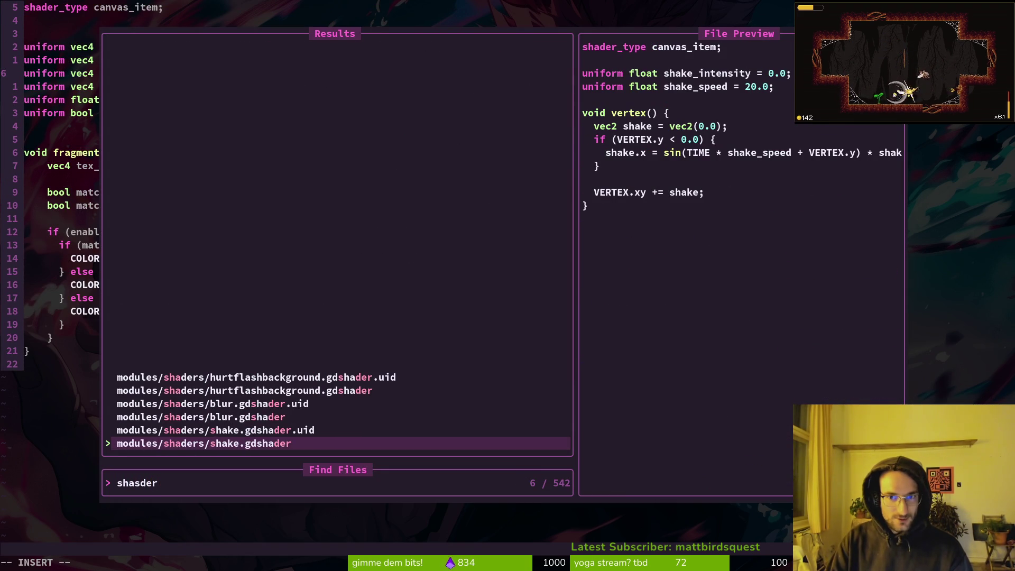
key("Up")
key("Up")
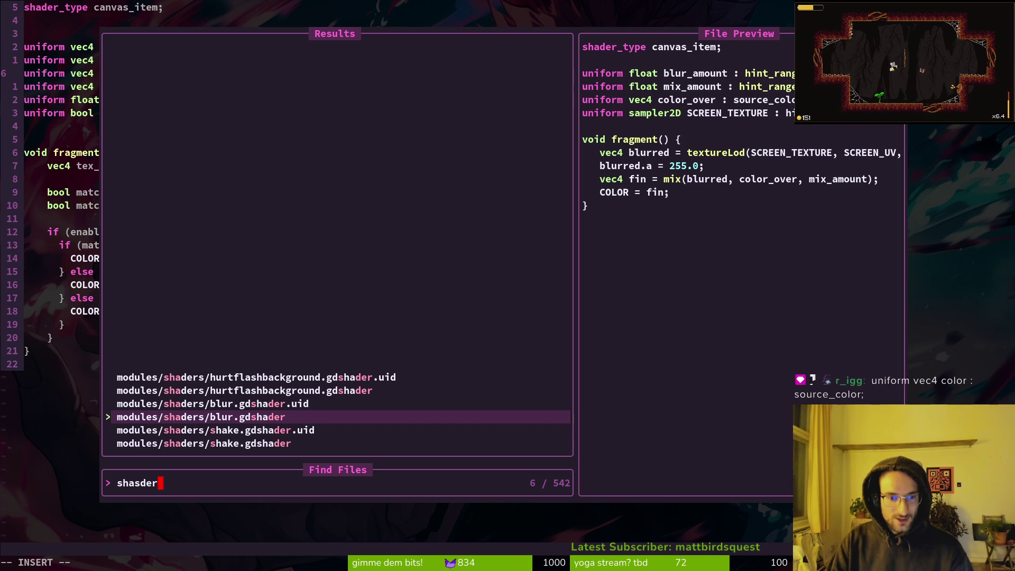
key("Return")
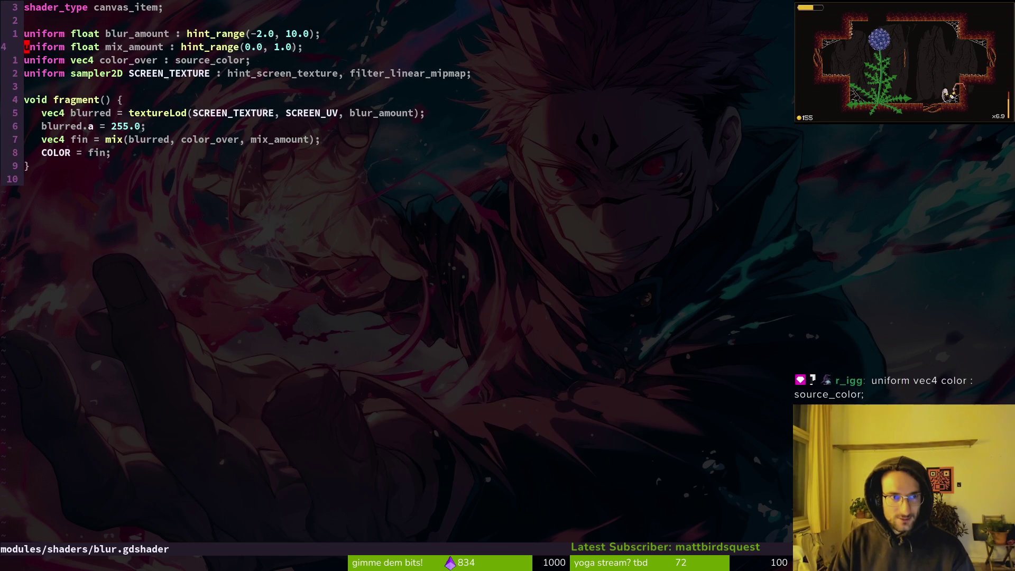
key("ctrl+6")
Paste the color_over uniform line, rename it target_color_primary, and duplicate it three times.
key("P")
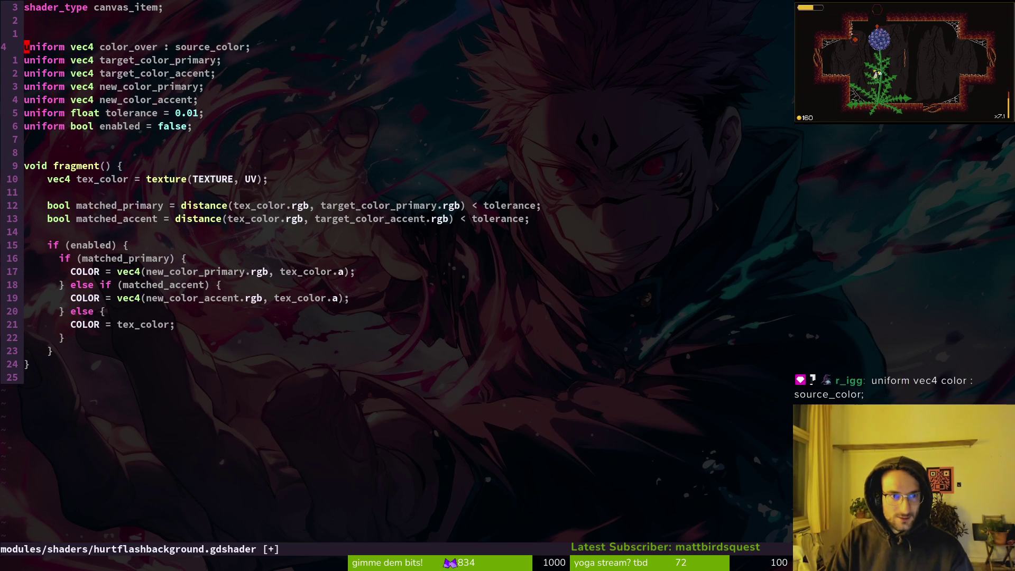
key("j")
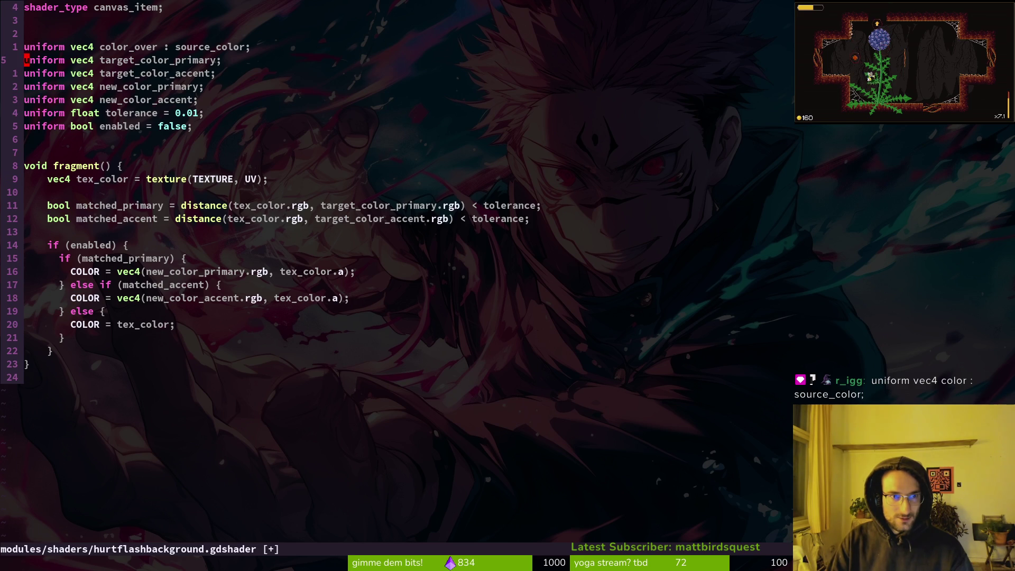
key("w")
key("w")
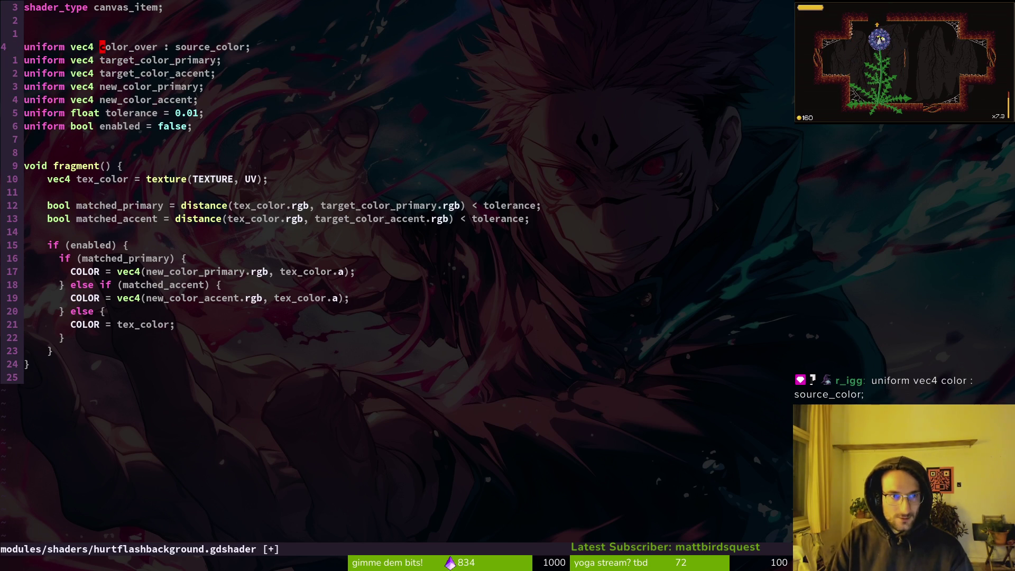
key("v")
key("i")
key("w")
key("p")
key("V")
key("y")
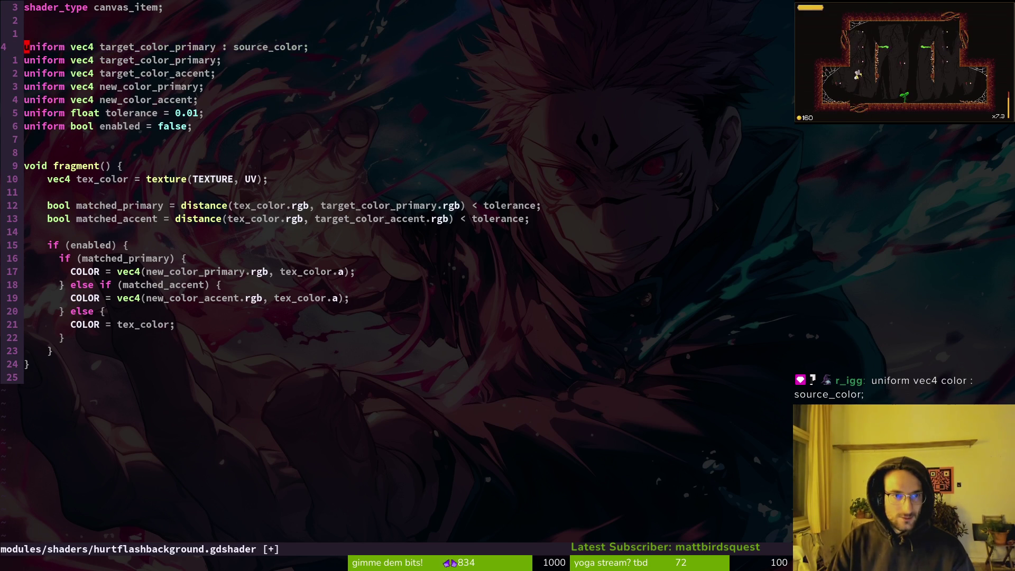
key("p")
key("p")
key("p")
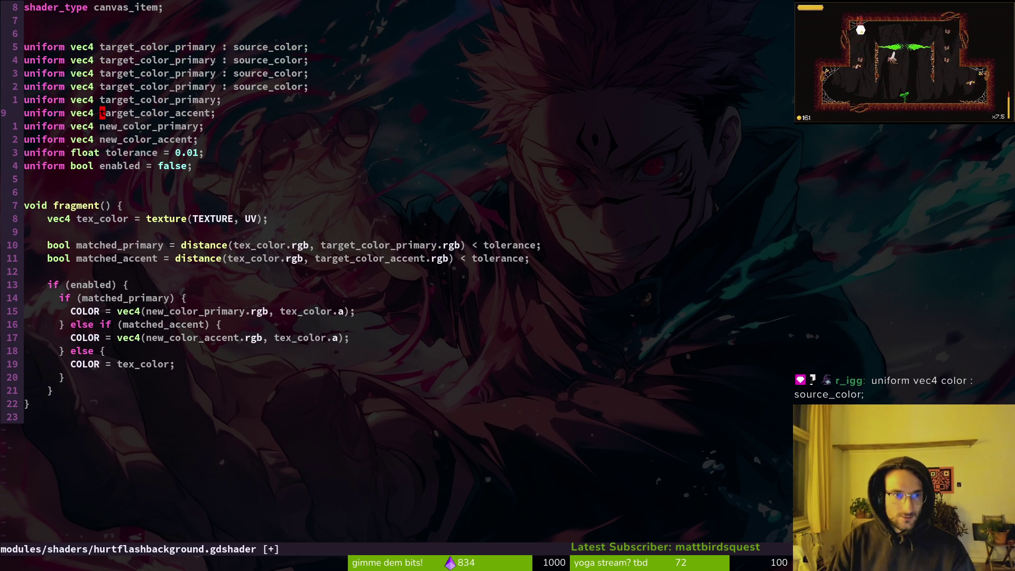
Rename the second copy to target_color_accent and save the shader.
key("v")
key("j")
key("j")
key("e")
key("y")
key("k")
key("k")
key("v")
key("i")
key("w")
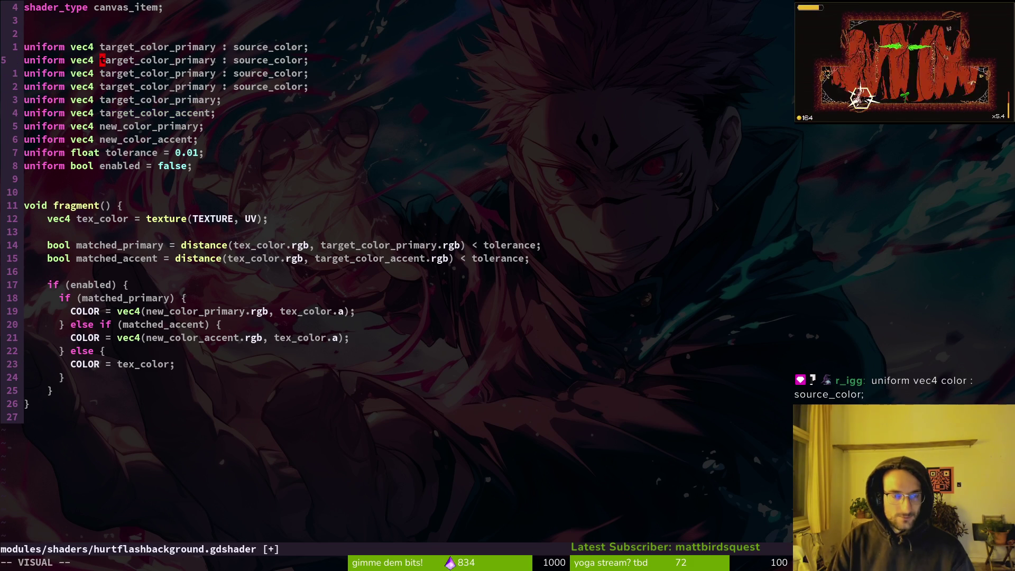
key("p")
key("j")
key("j")
key("j")
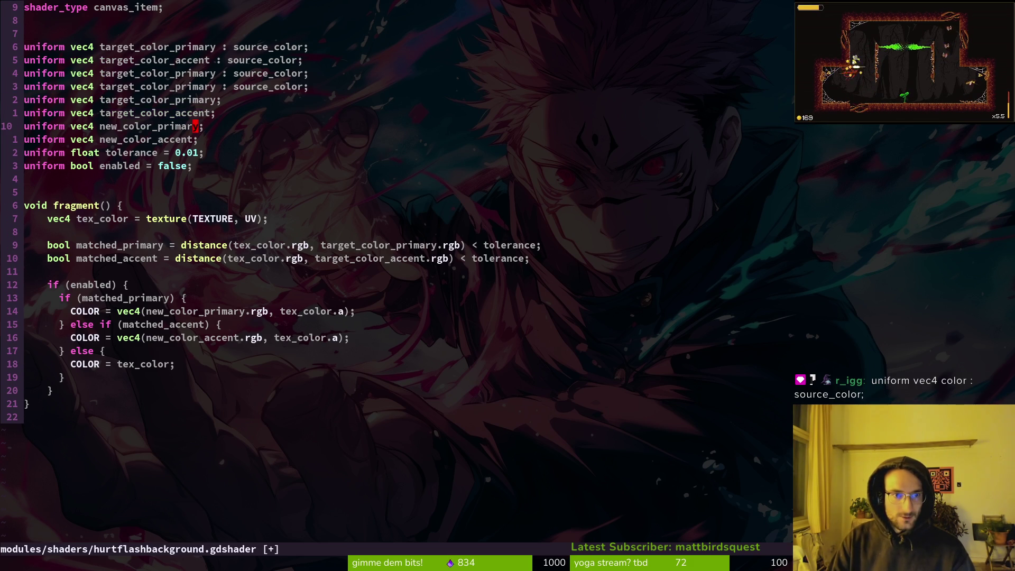
key("b")
key("Escape")
key("k")
key("k")
key("k")
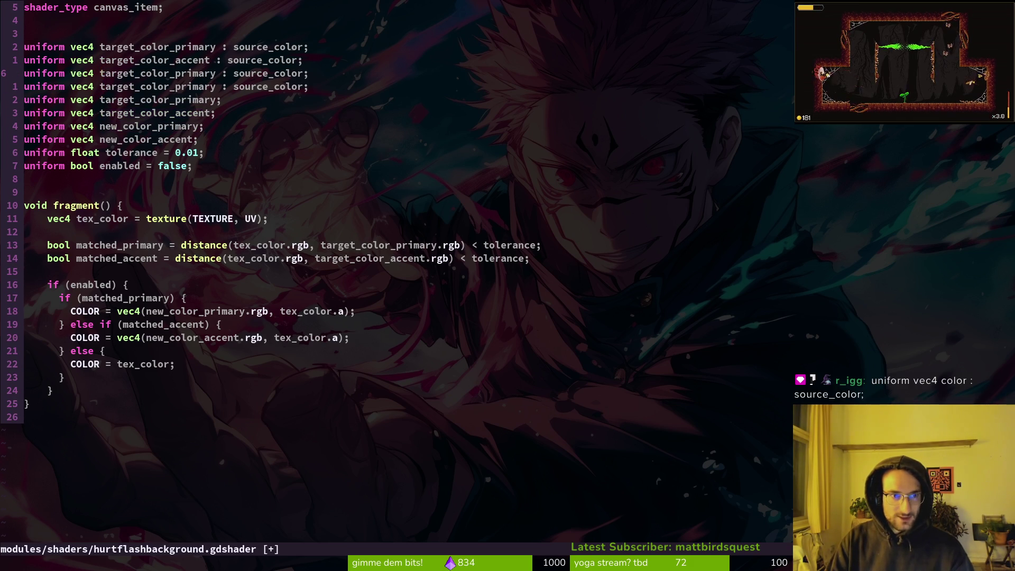
type("p:w")
key("Return")
Rename the fourth copy to new_color_accent and save again.
key("j")
key("j")
key("j")
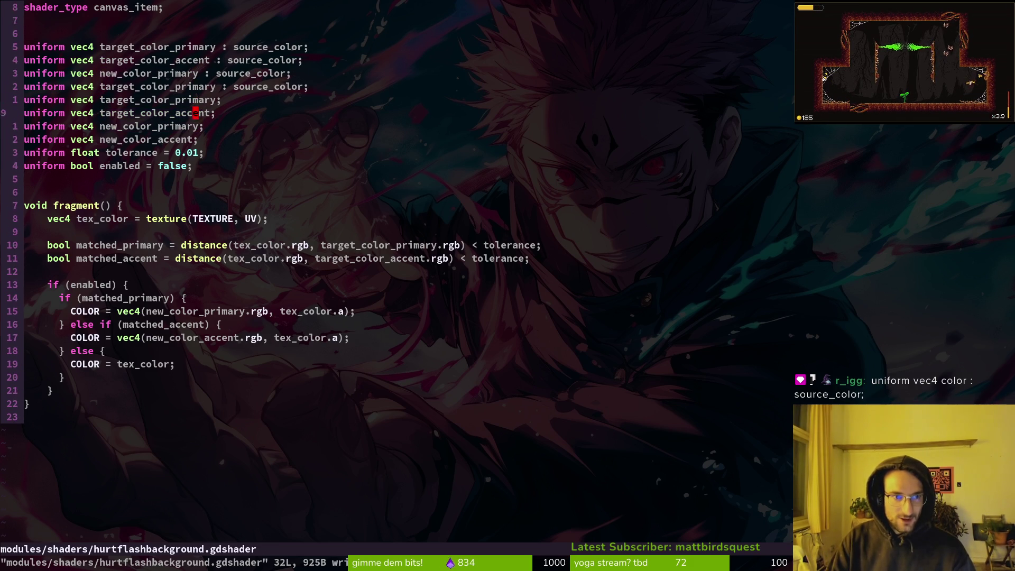
key("h")
key("v")
key("b")
key("k")
key("j")
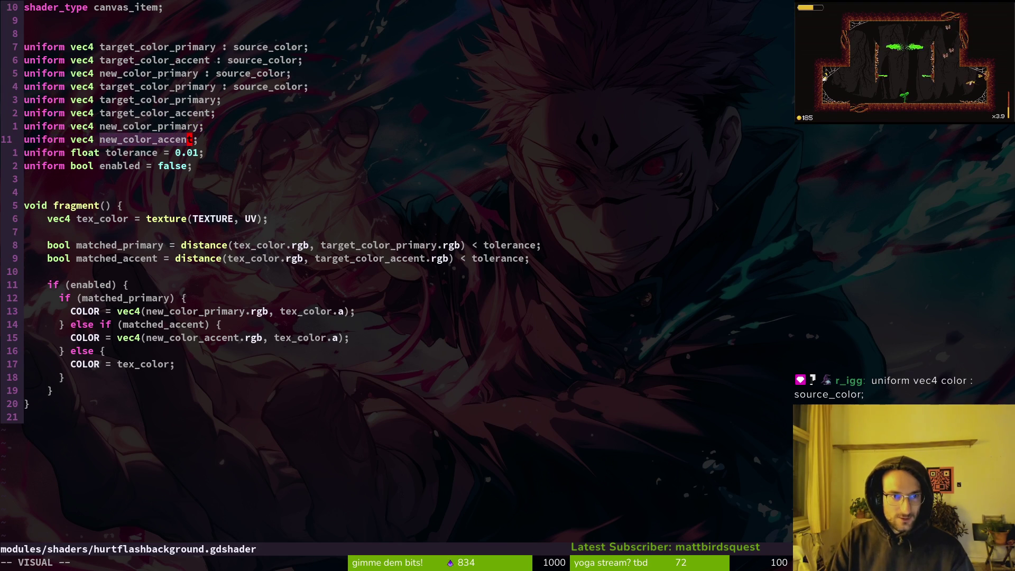
key("y")
key("k")
key("k")
key("k")
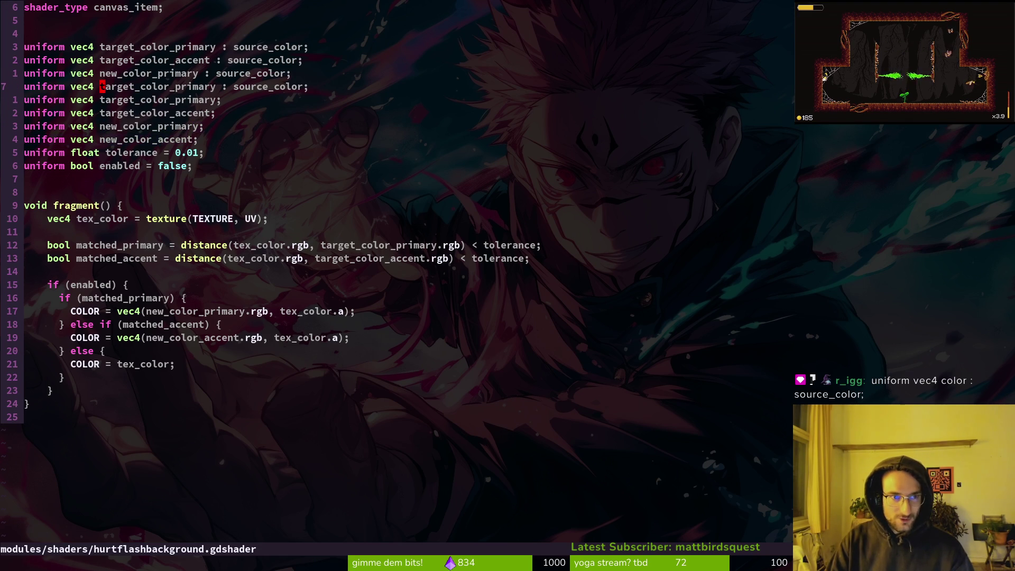
type("vep:w")
key("Return")
Delete the old plain colour uniform declarations and save the file.
key("d")
key("d")
key("d")
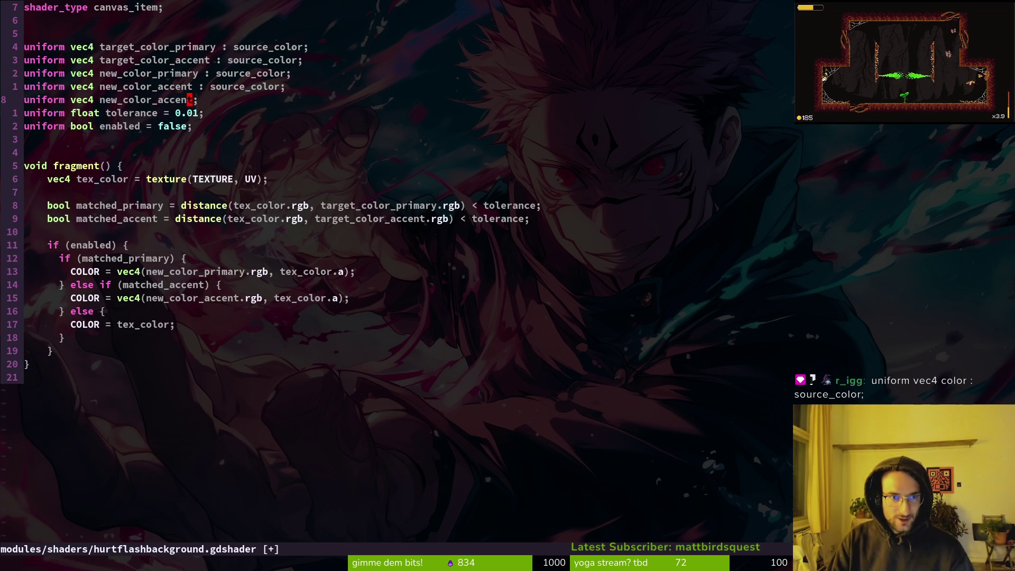
key("d")
key("d")
type(":w")
key("Return")
key("alt+Tab")
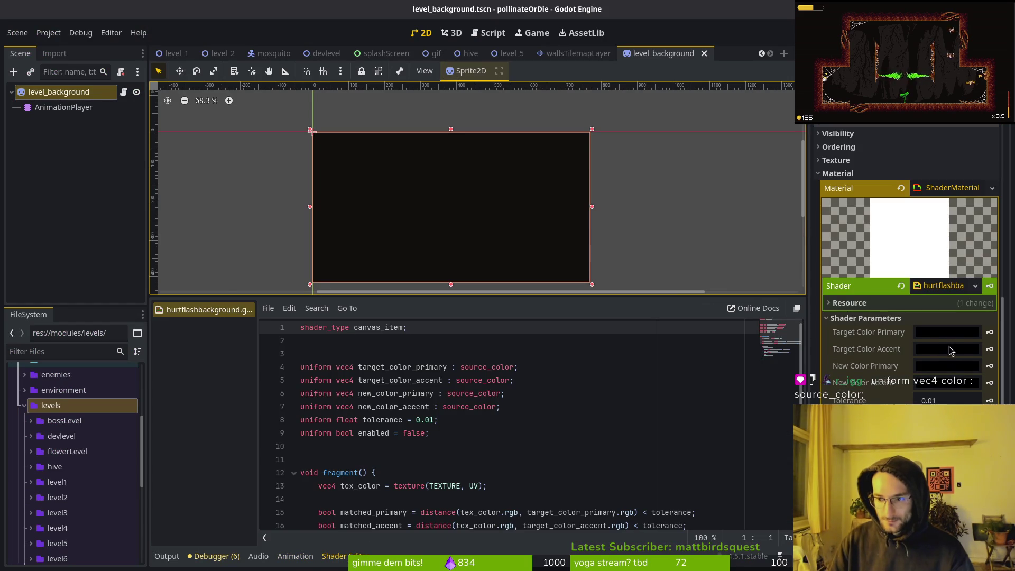
Close the hurt-flash shader file in the shader editor.
mouse_move(949, 339)
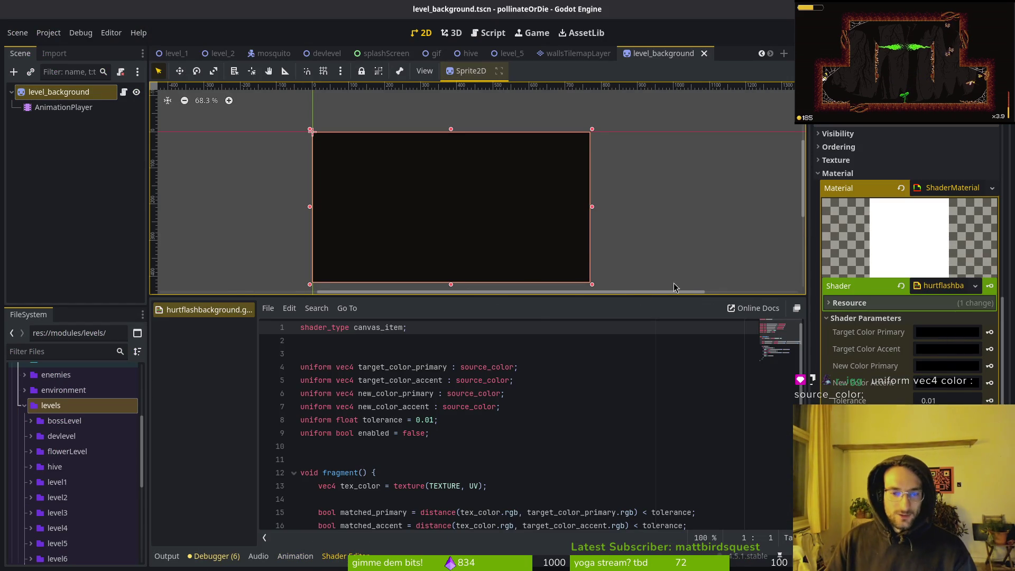
right_click(220, 313)
left_click(274, 376)
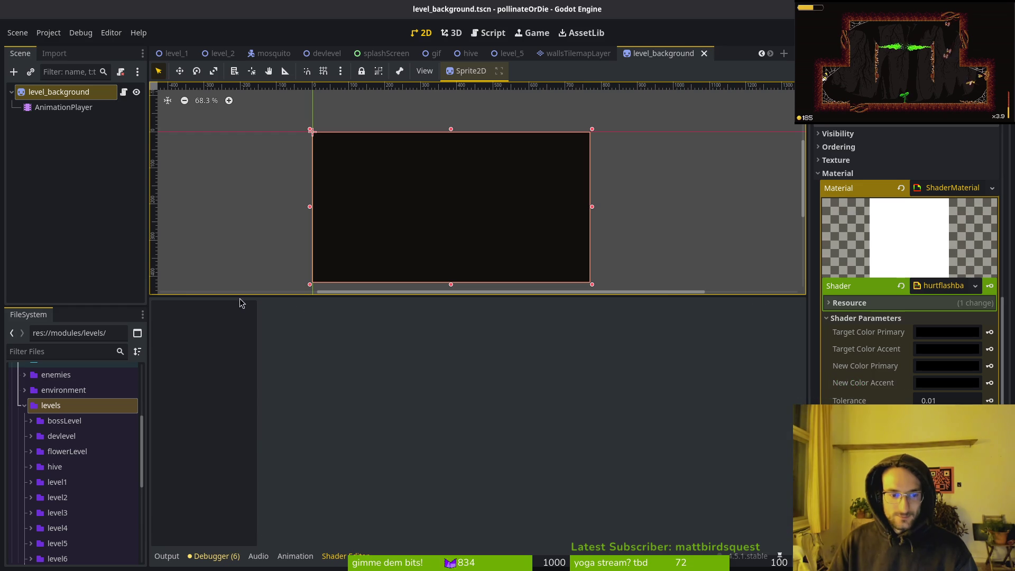
Review the hurtflash keyframes at 1 s and 2 s, scrubbing the preview back to 0 s.
left_click(64, 107)
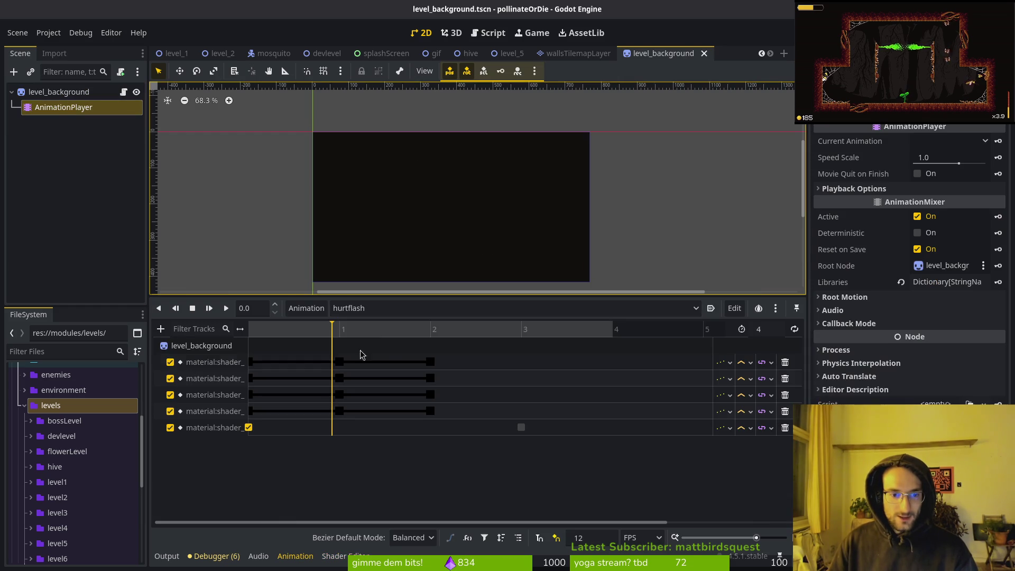
left_click(339, 363)
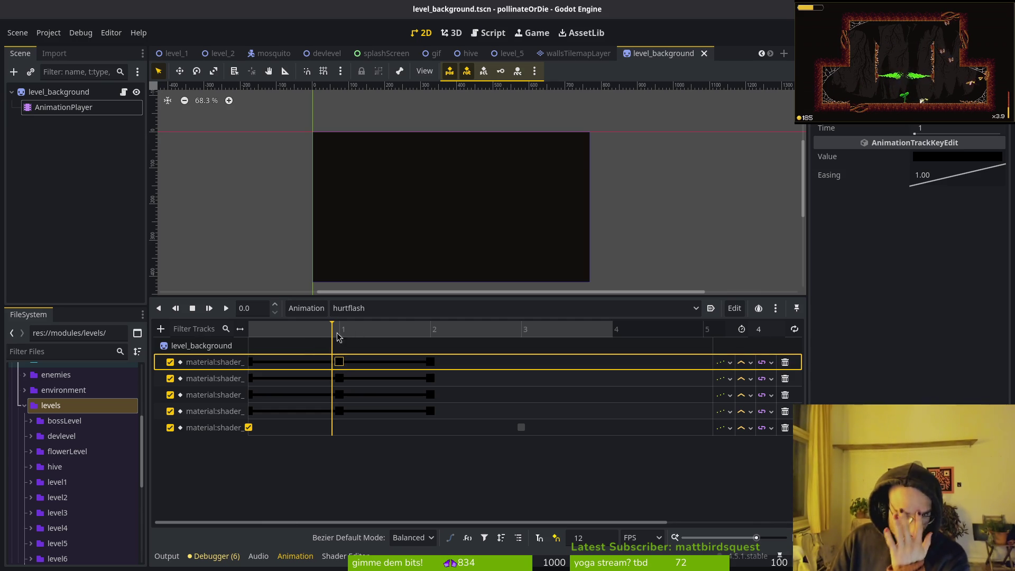
mouse_move(338, 333)
left_mouse_down()
mouse_move(407, 331)
mouse_move(244, 338)
mouse_move(466, 335)
mouse_move(304, 333)
left_mouse_up()
left_click(339, 363)
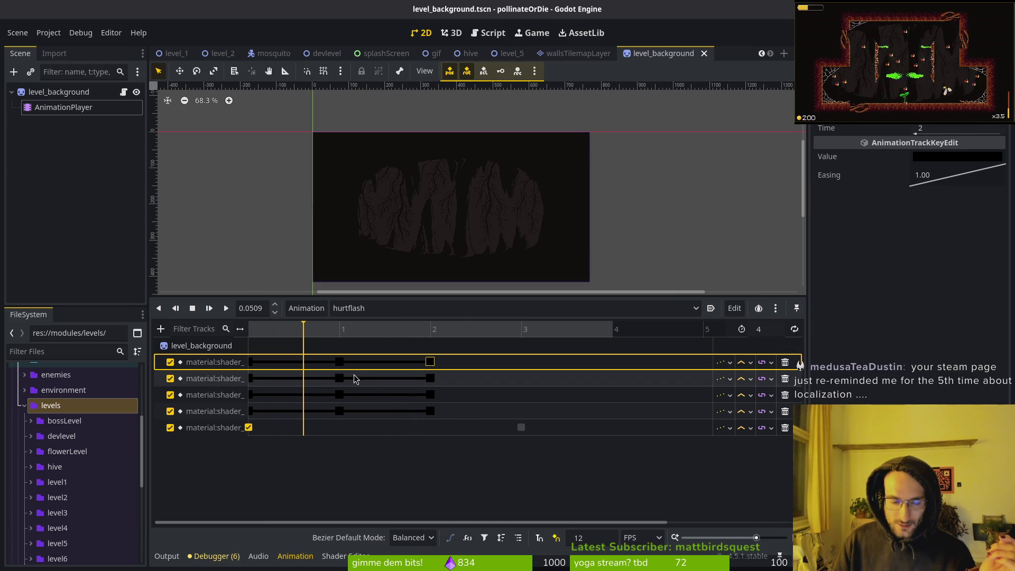
left_click(339, 378)
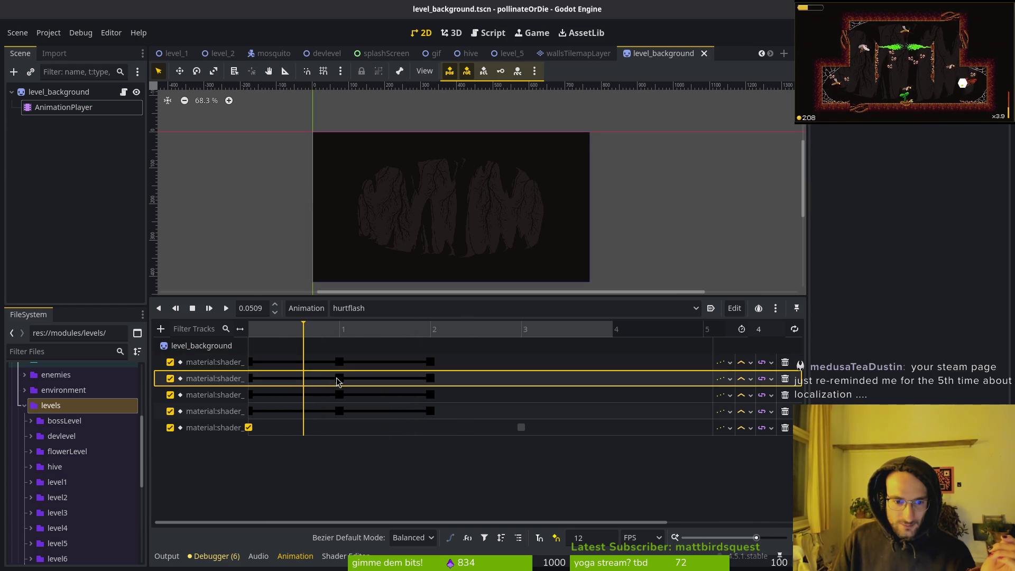
left_click(430, 377)
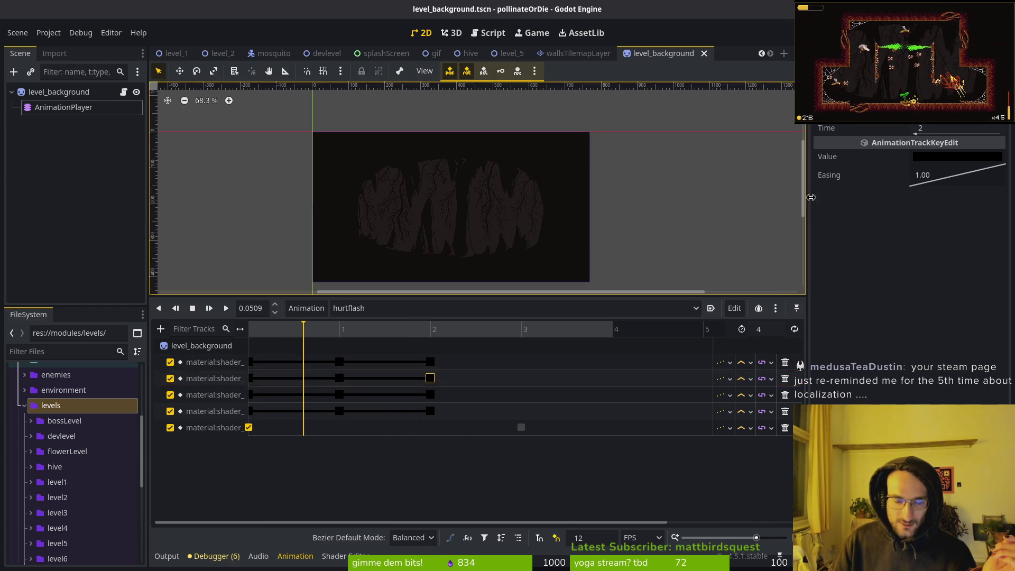
left_click_drag(286, 338, 245, 333)
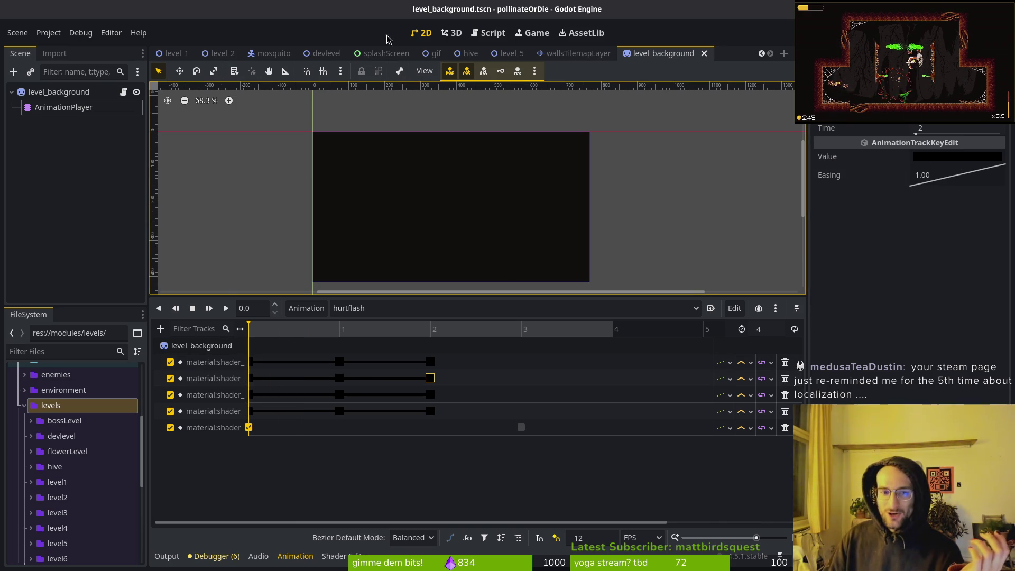
left_click(106, 179)
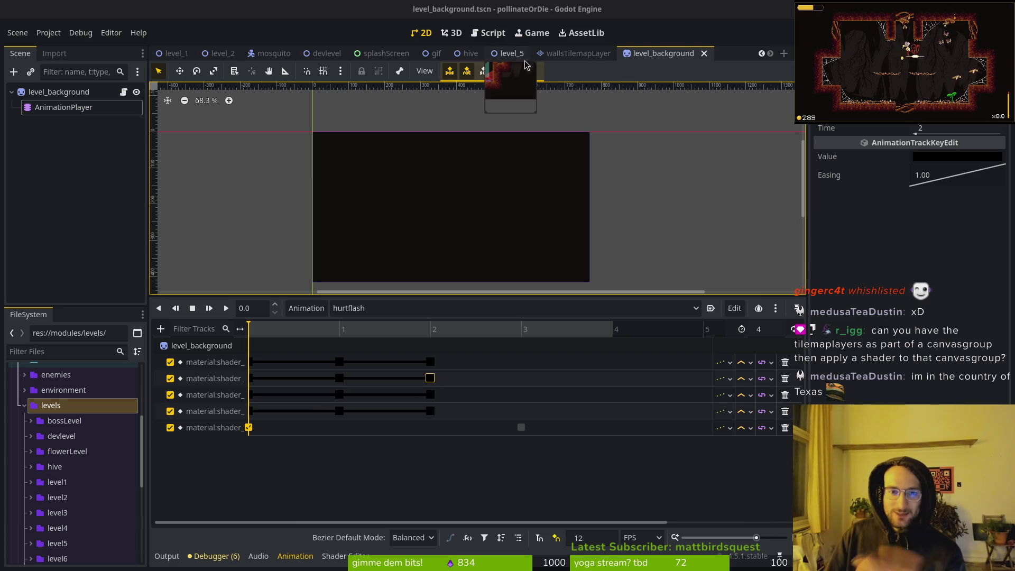
Switch through the open scene tabs to the level_5 scene.
left_click(578, 53)
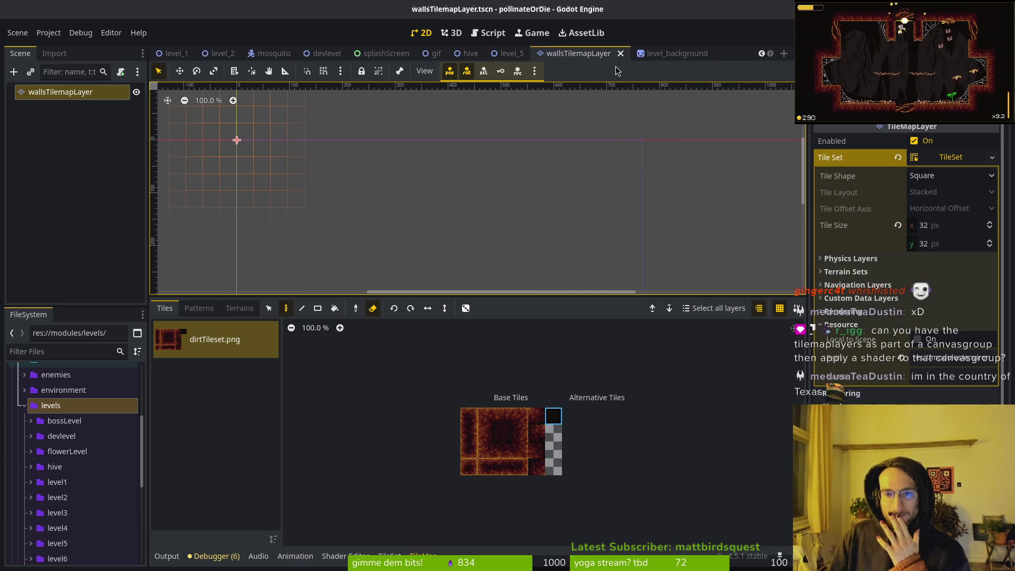
scroll(498, 197, "down", 6)
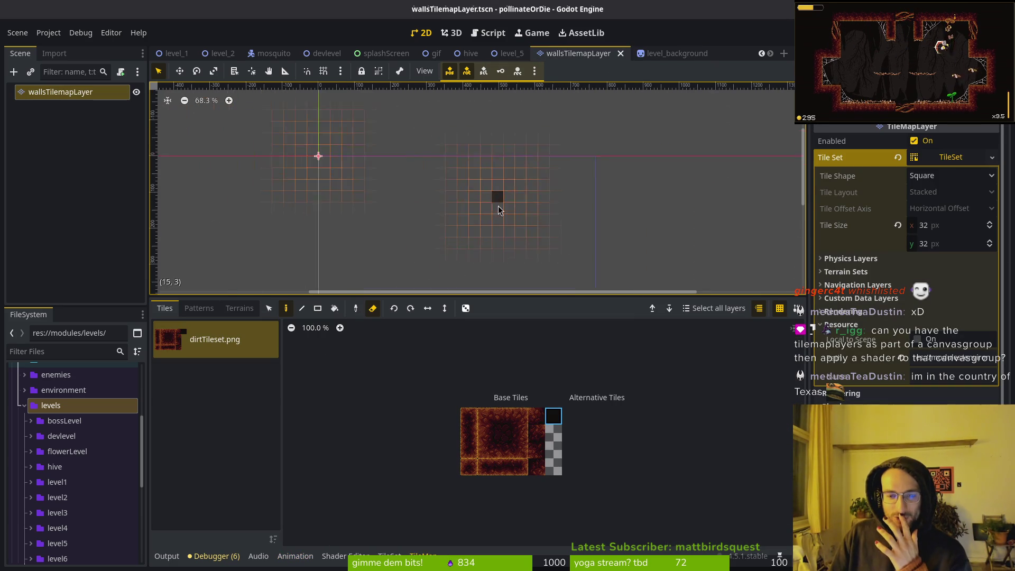
left_click(469, 53)
left_click(511, 55)
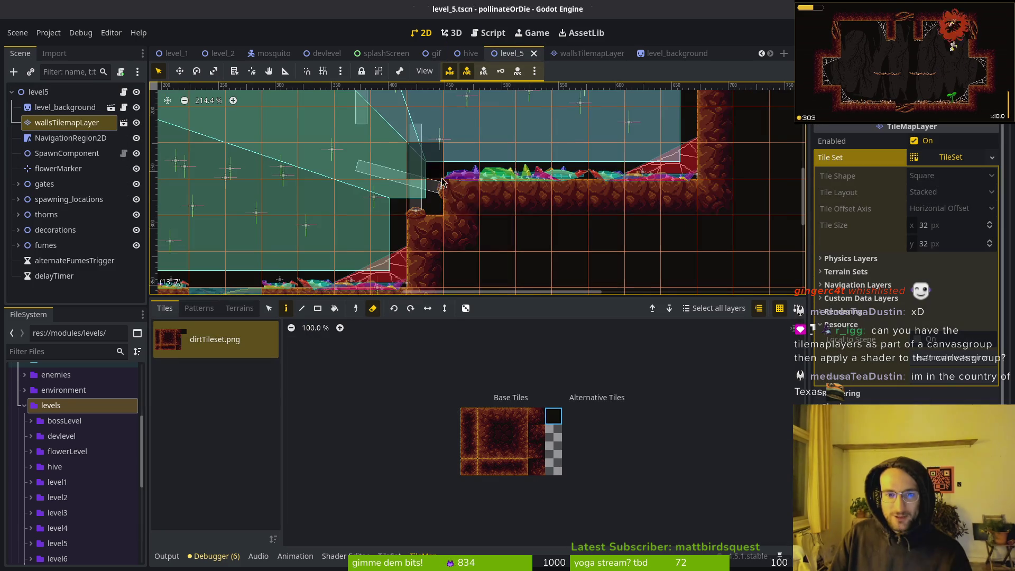
scroll(604, 227, "down", 5)
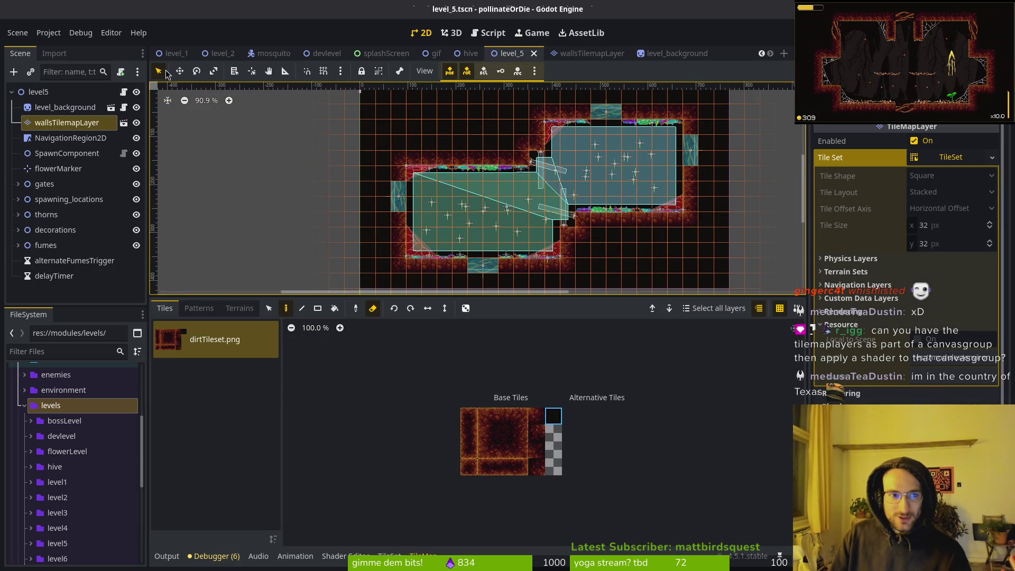
Set the TileMap tool to Select, pick NavigationRegion2D then SpawnComponent, and centre the cave level.
left_click(269, 309)
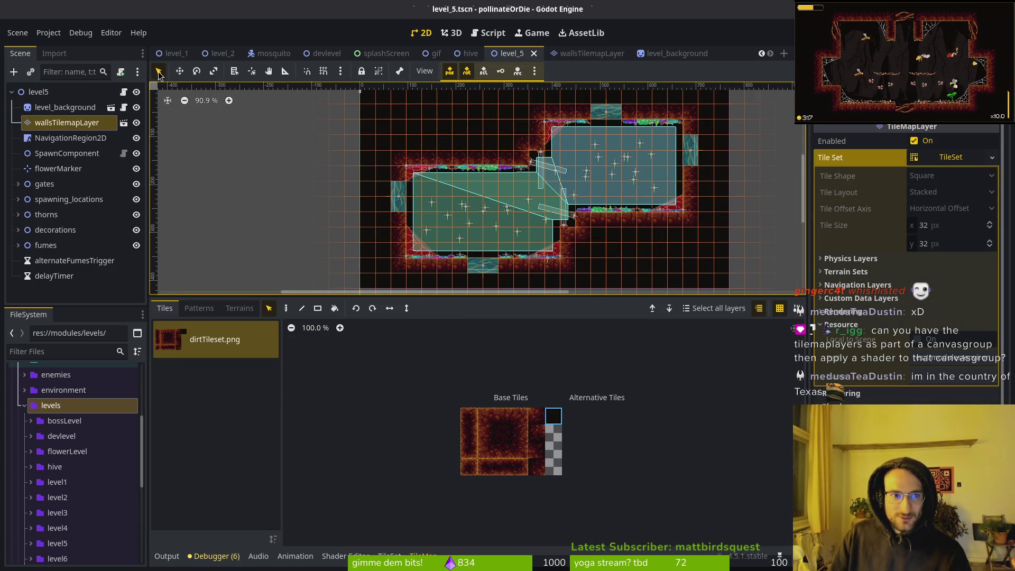
left_click(70, 138)
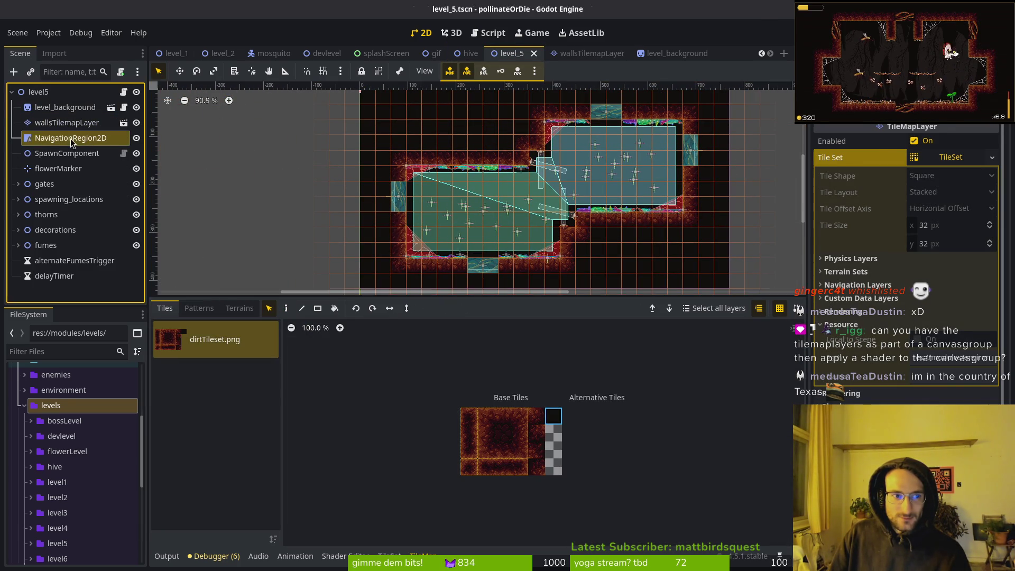
scroll(611, 273, "up", 3)
scroll(426, 254, "up", 2)
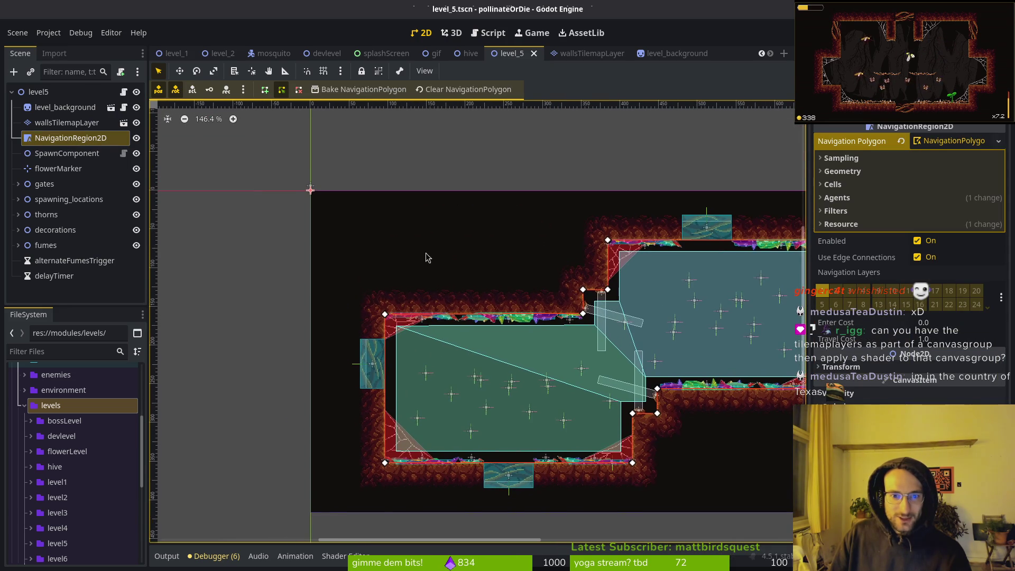
left_click(67, 153)
left_click_drag(501, 247, 436, 180)
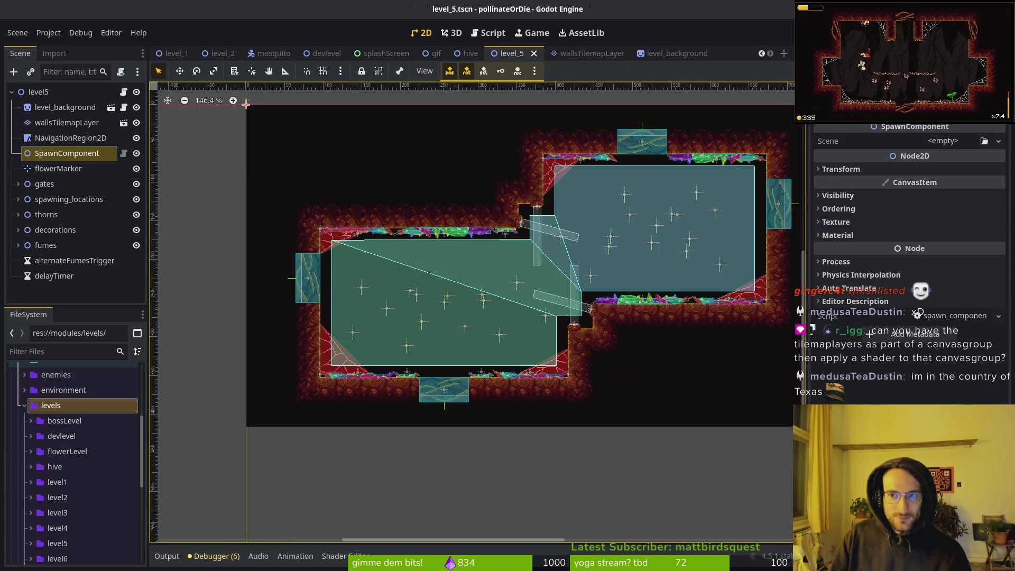
Run the game, start from the title menu, fly the bee through the middle portal and back, then stop it.
key("F5")
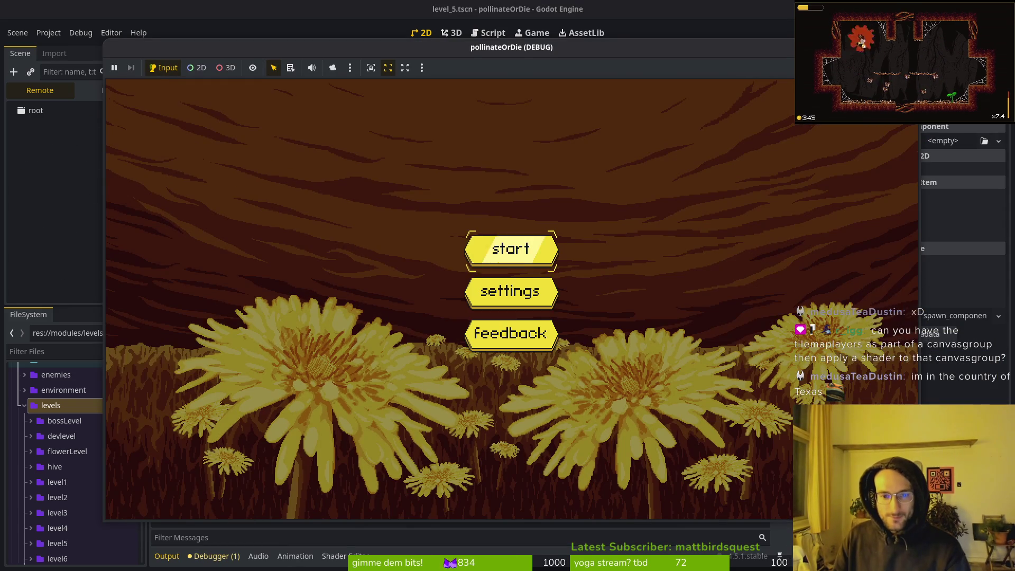
key("Return")
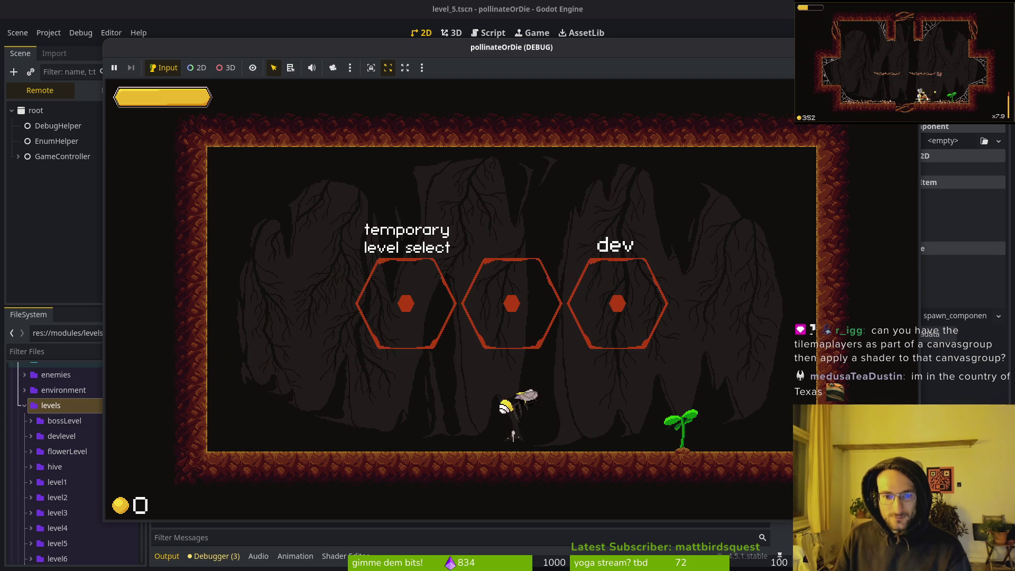
key("w")
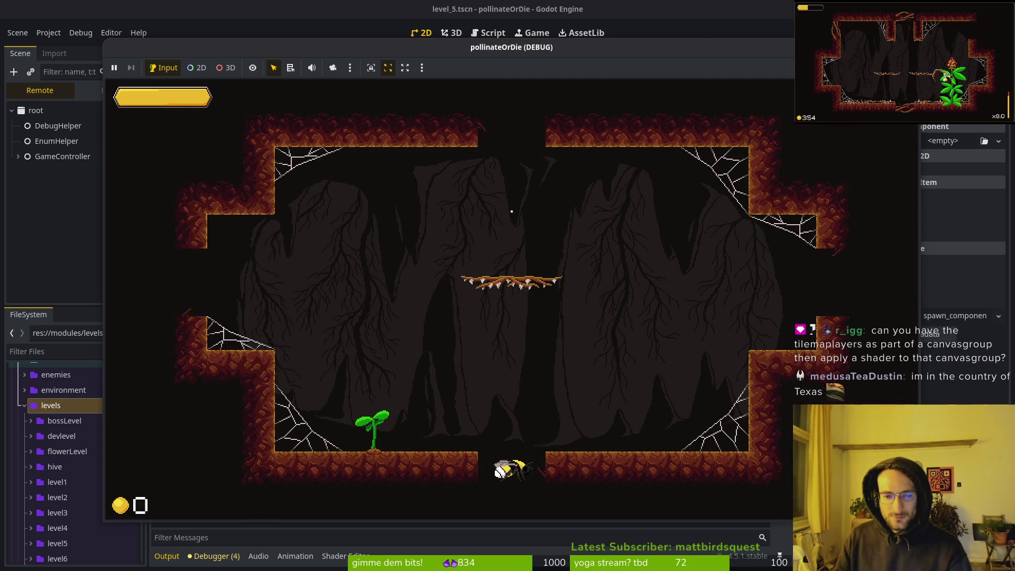
key("w")
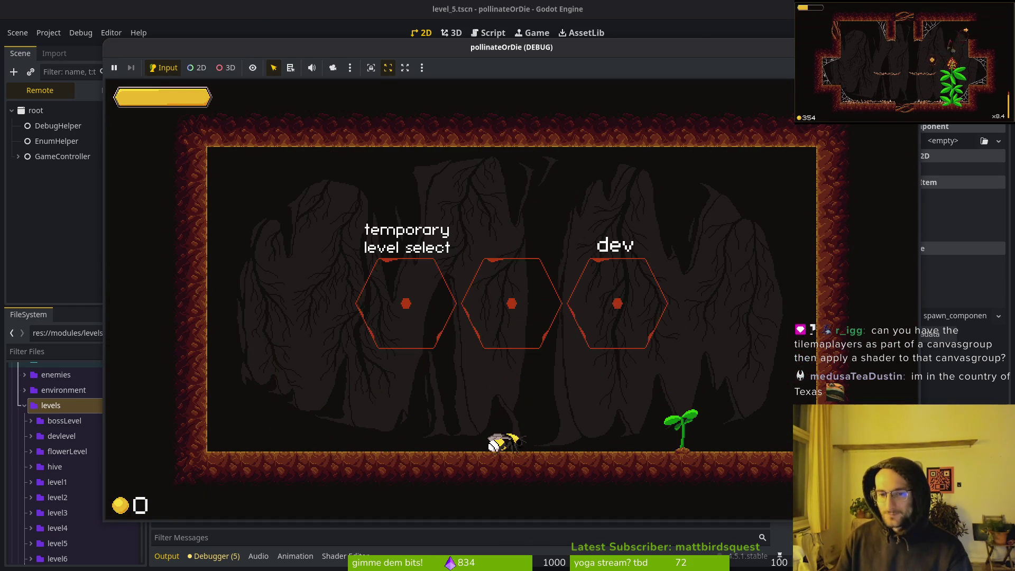
key("F8")
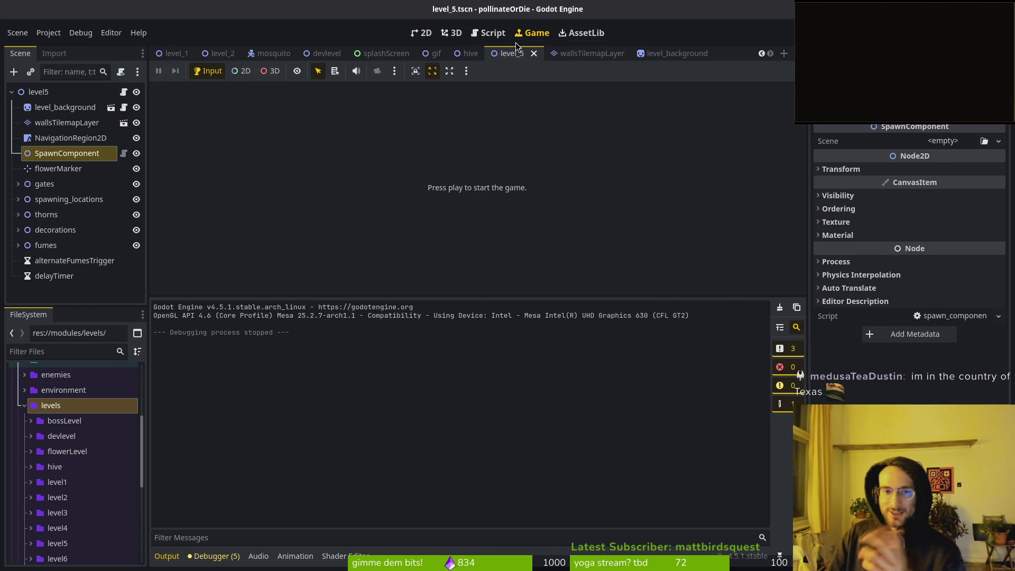
Close the level_5 scene and deselect the wallsTilemapLayer node in the hive scene.
left_click(534, 53)
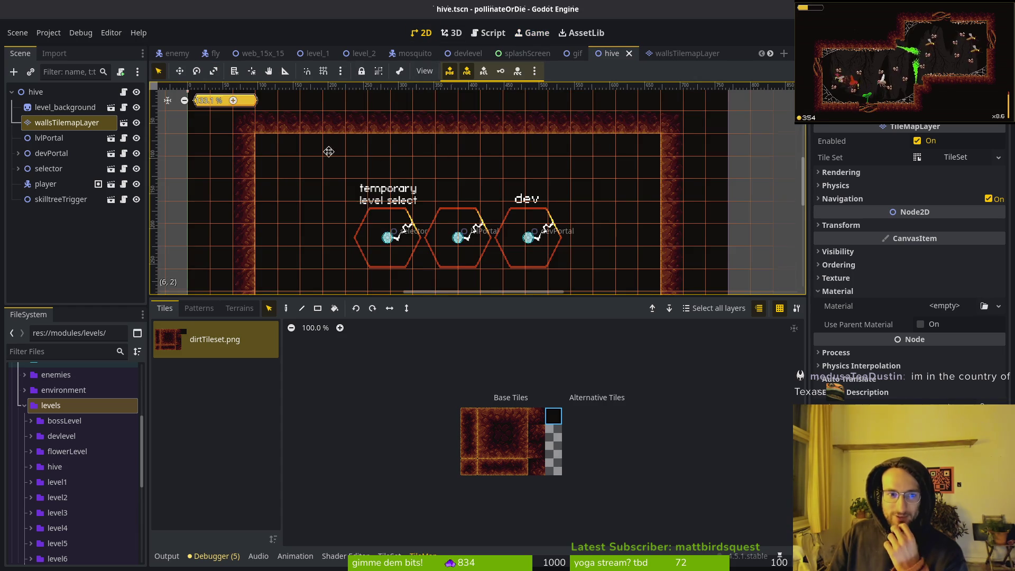
scroll(329, 151, "down", 2)
scroll(506, 193, "down", 3)
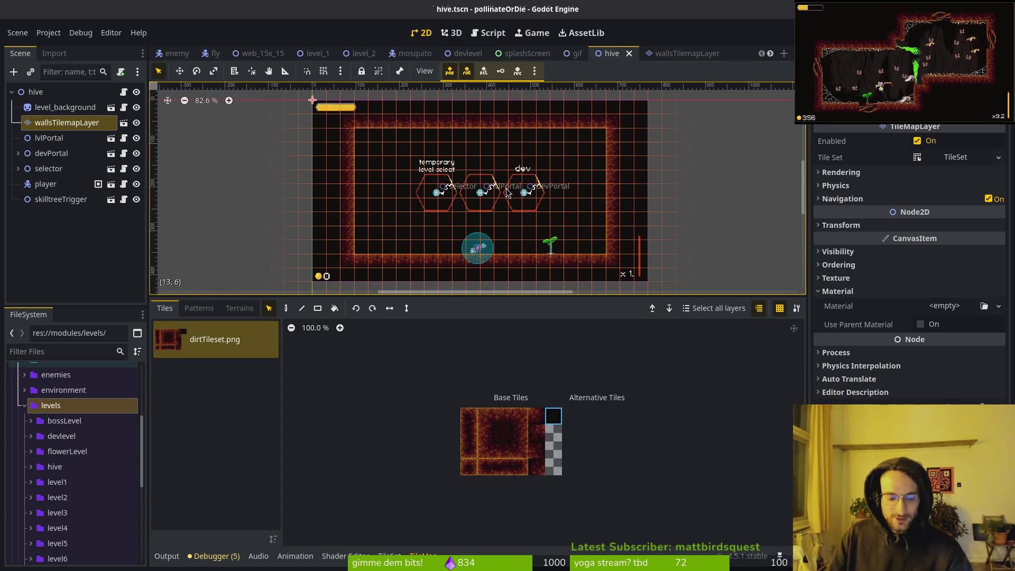
key("Escape")
scroll(483, 204, "up", 2)
Select the level_background node in the hive scene tree and bring up the quick resource search.
left_click(49, 137)
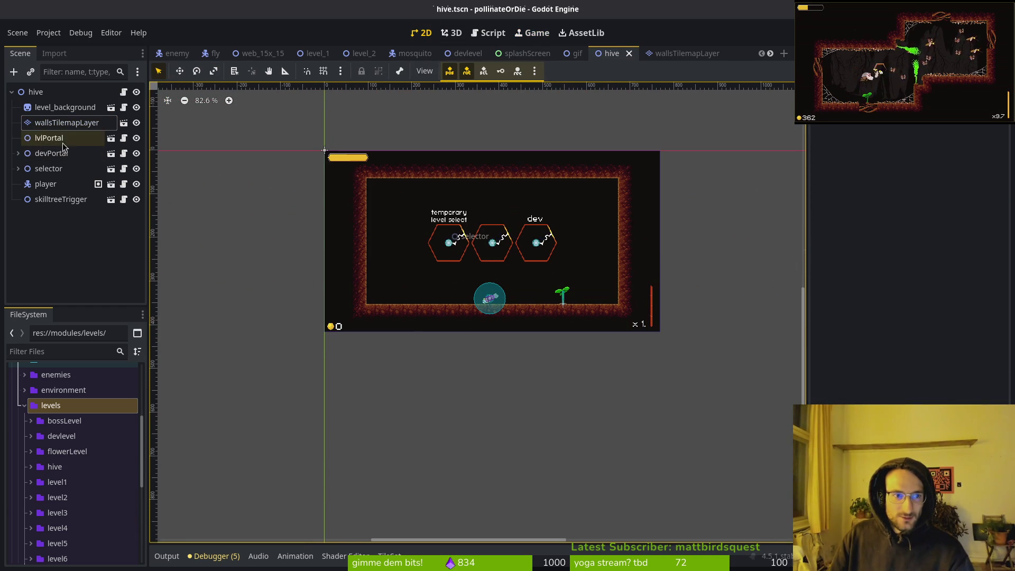
scroll(167, 150, "up", 4)
left_click(68, 108)
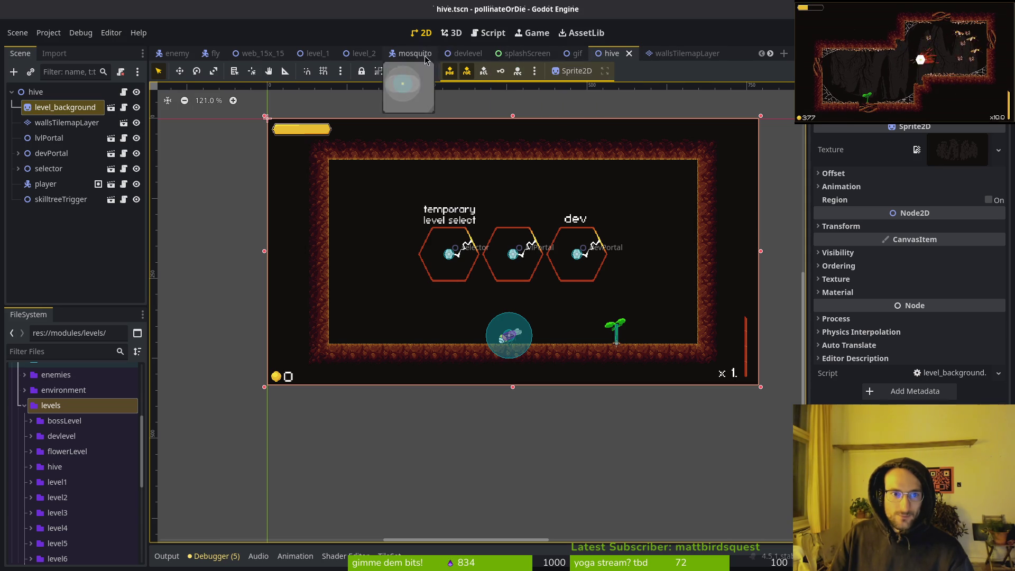
key("alt+shift+o")
Open level_background.tscn from the search results and close its shader file.
type("levelba")
type("ckground.tscn")
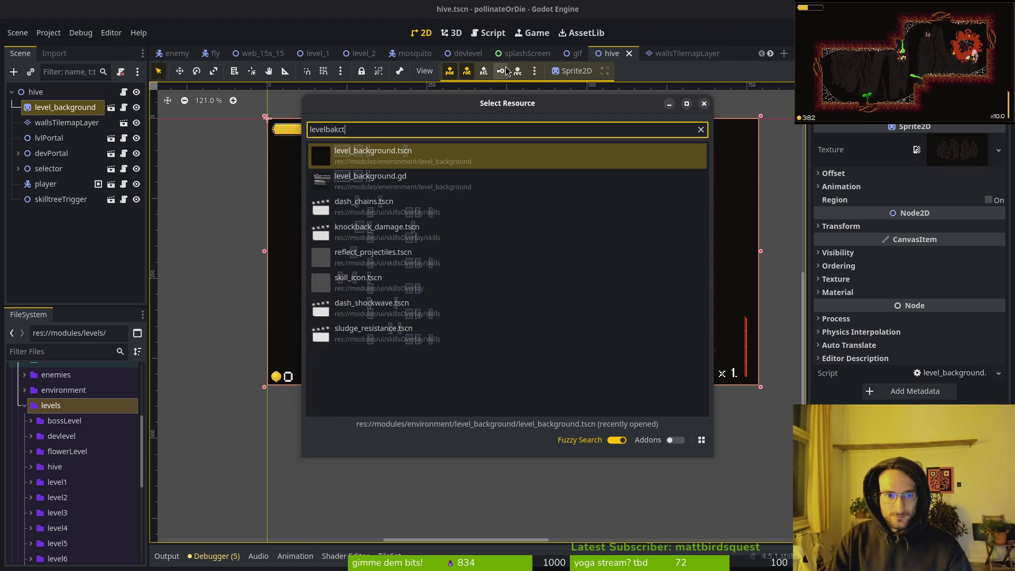
key("Return")
left_click(59, 93)
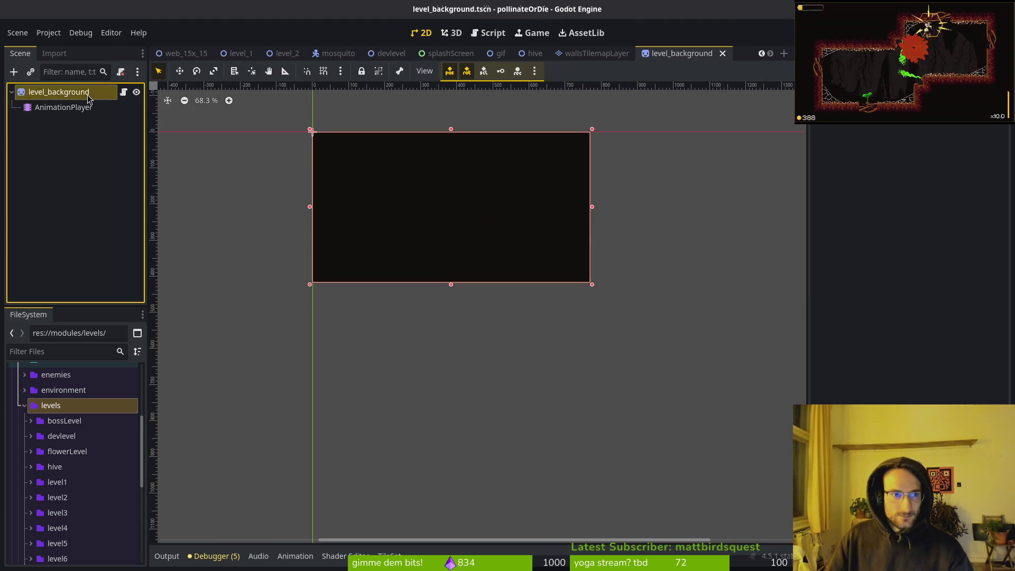
right_click(192, 312)
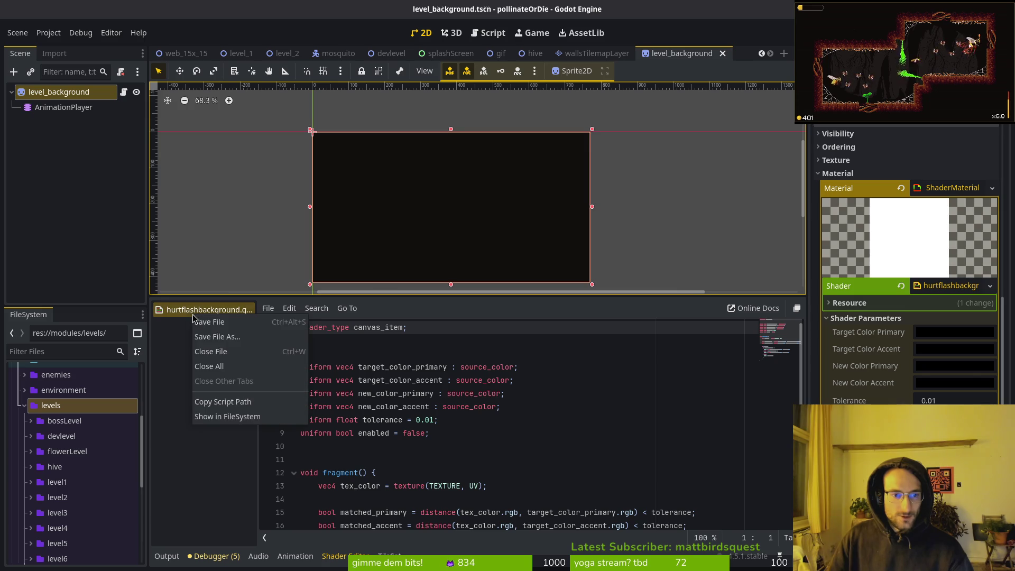
left_click(245, 367)
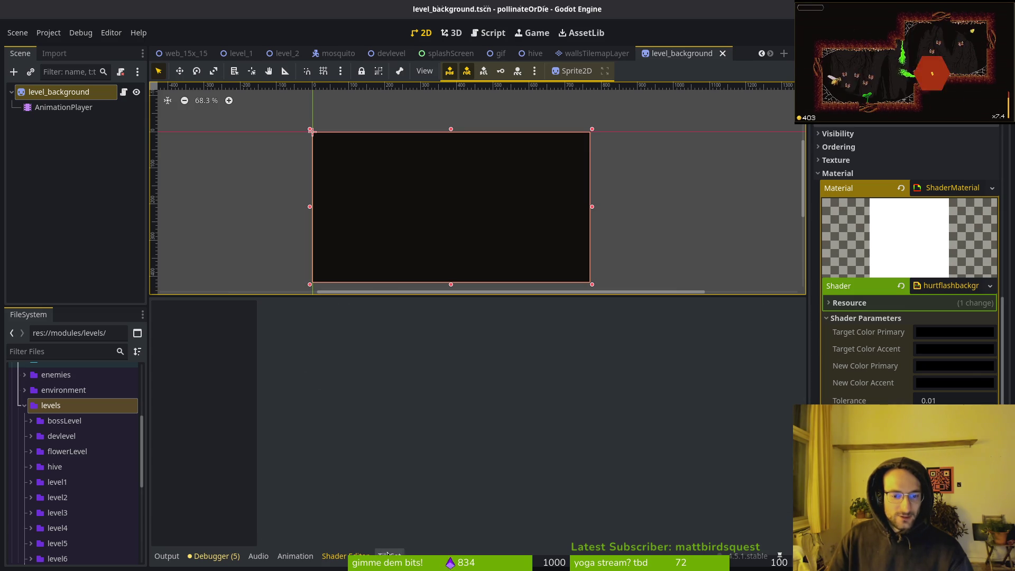
Load the AnimationPlayer's RESET animation in the animation editor.
left_click(300, 564)
left_click(42, 107)
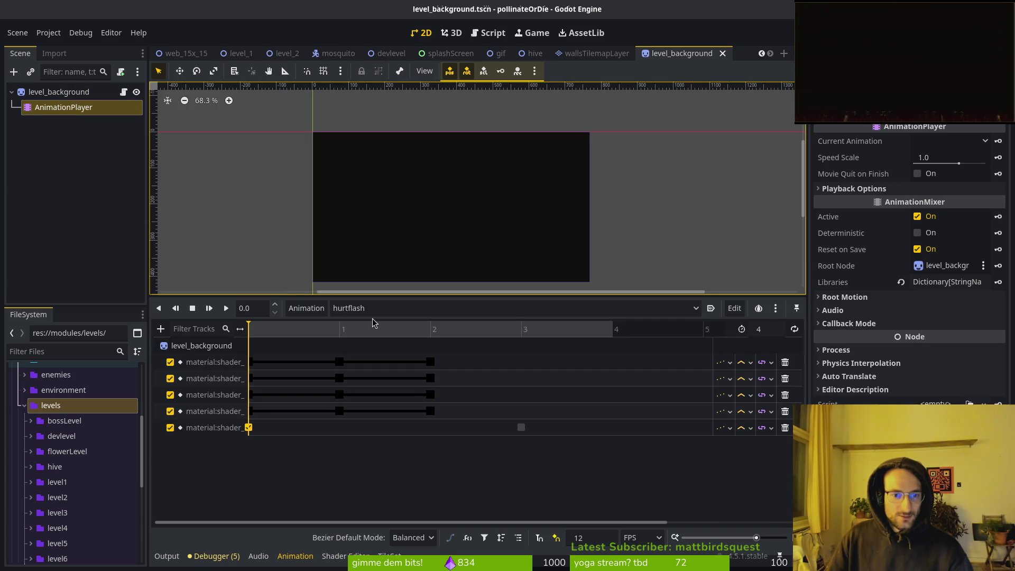
left_click(366, 311)
left_click(372, 325)
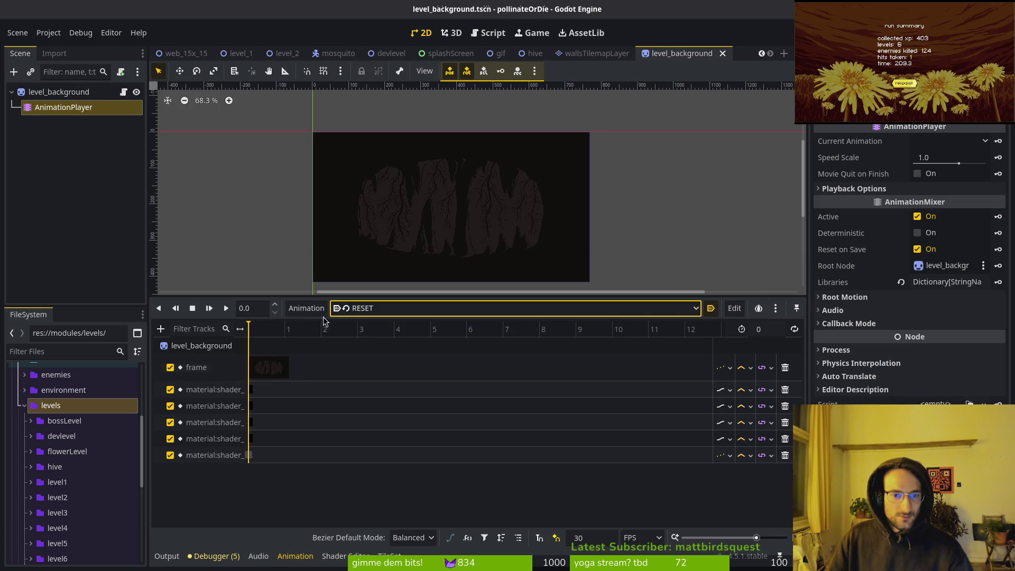
Run the game, start it from the main menu and walk the bee left.
key("F5")
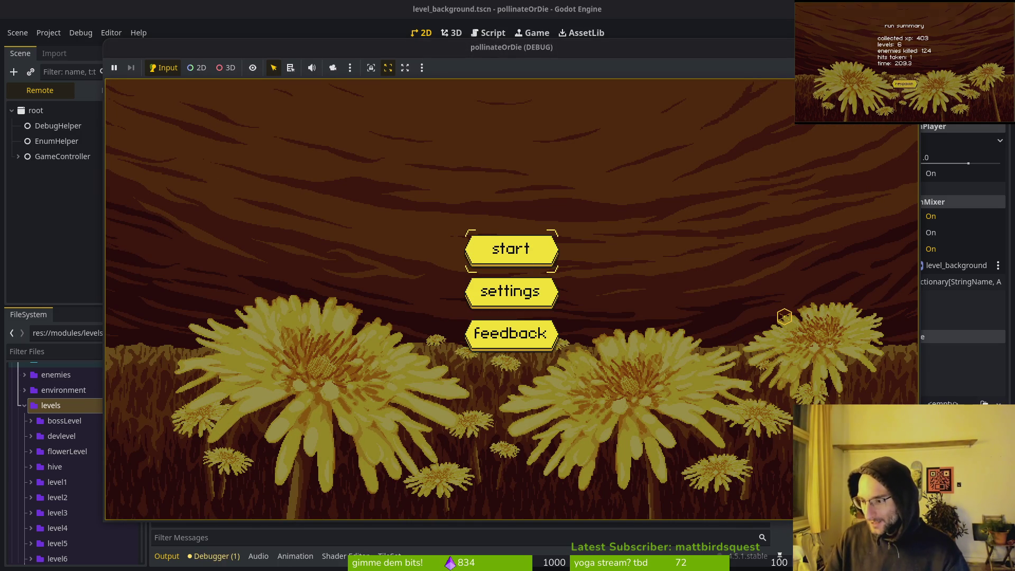
left_click(529, 252)
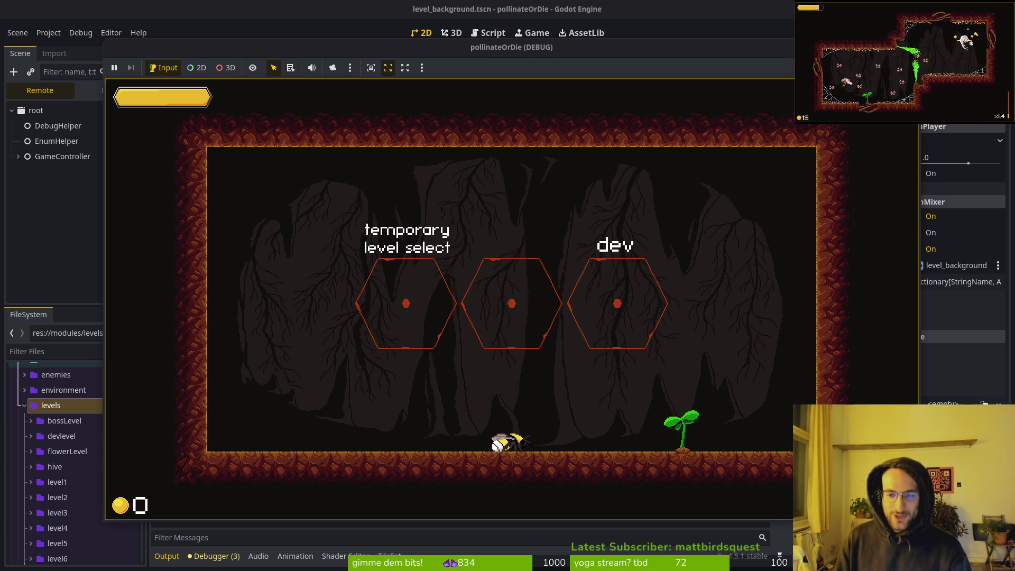
key("Left")
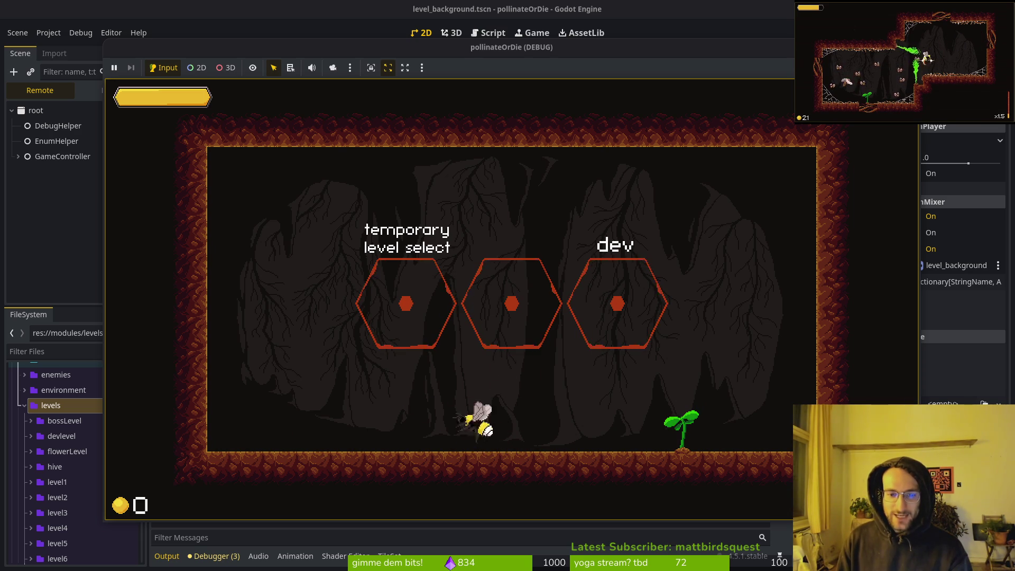
Pause into the settings screen, step through the music and sfx sliders and toggles, then stop the game.
key("Escape")
key("Down")
key("Down")
key("Up")
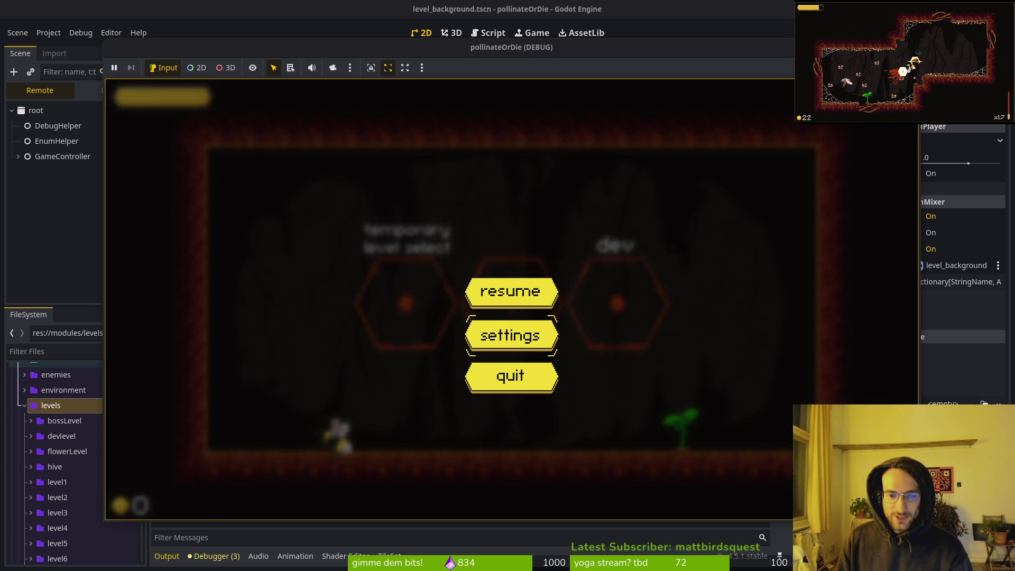
key("Return")
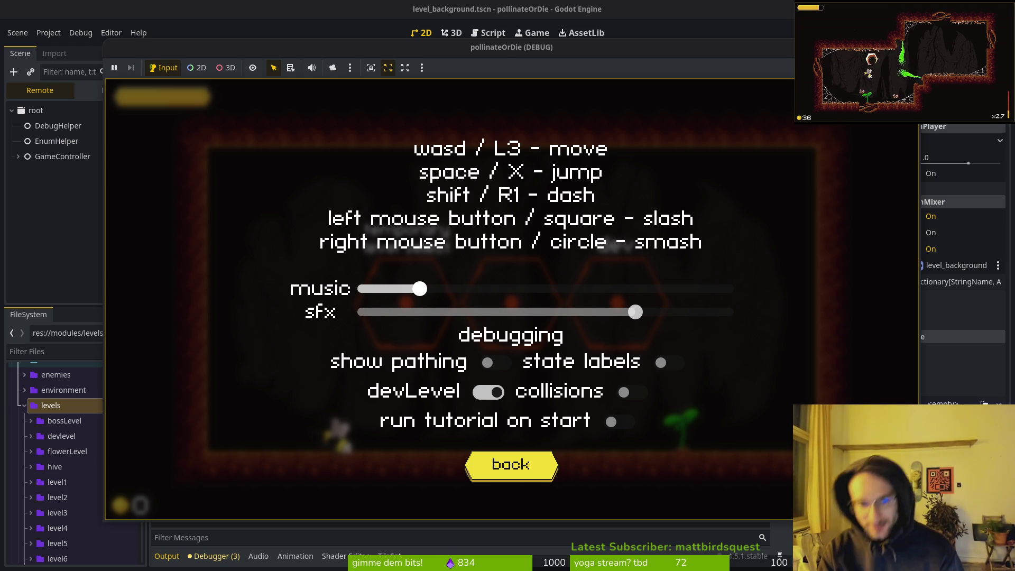
key("Down")
key("Down")
key("Right")
key("Escape")
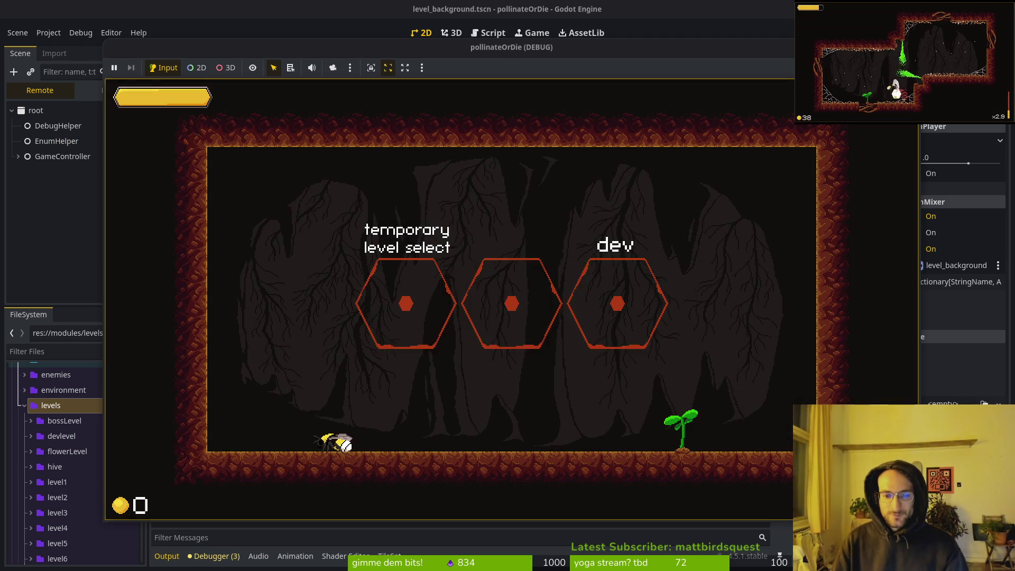
key("F8")
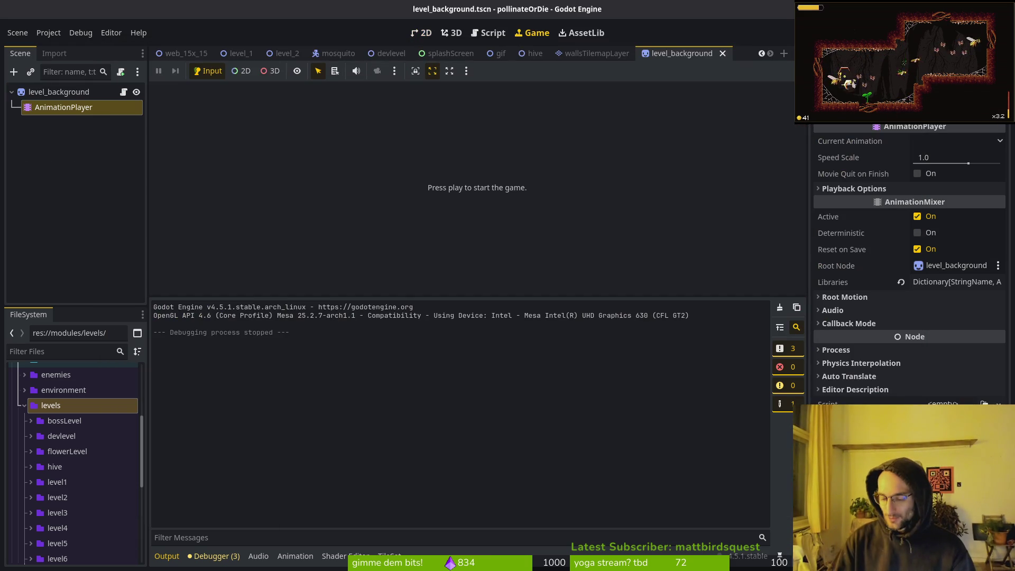
key("shift+alt+o")
type("sett")
key("Return")
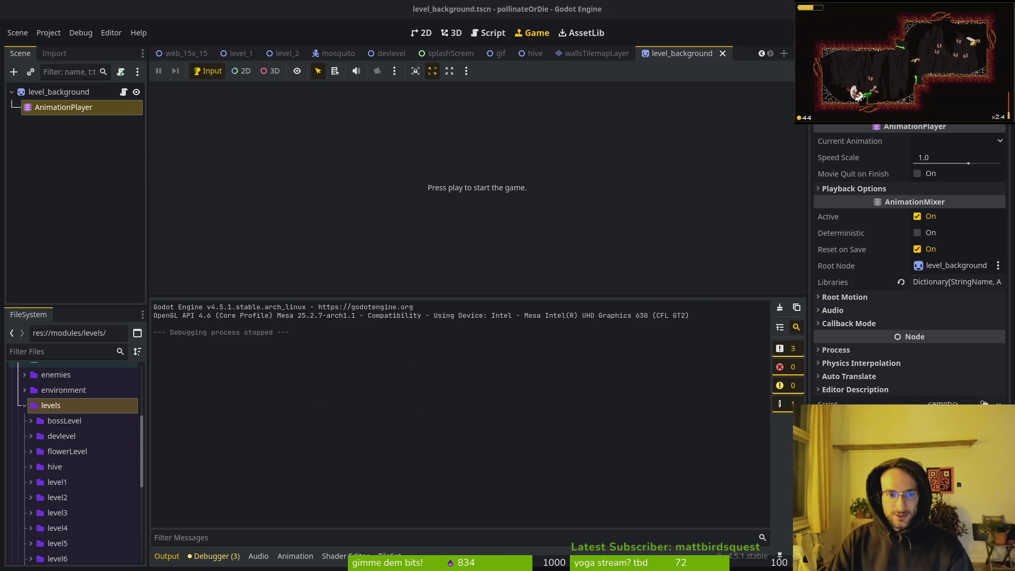
left_click(18, 122)
left_click(33, 138)
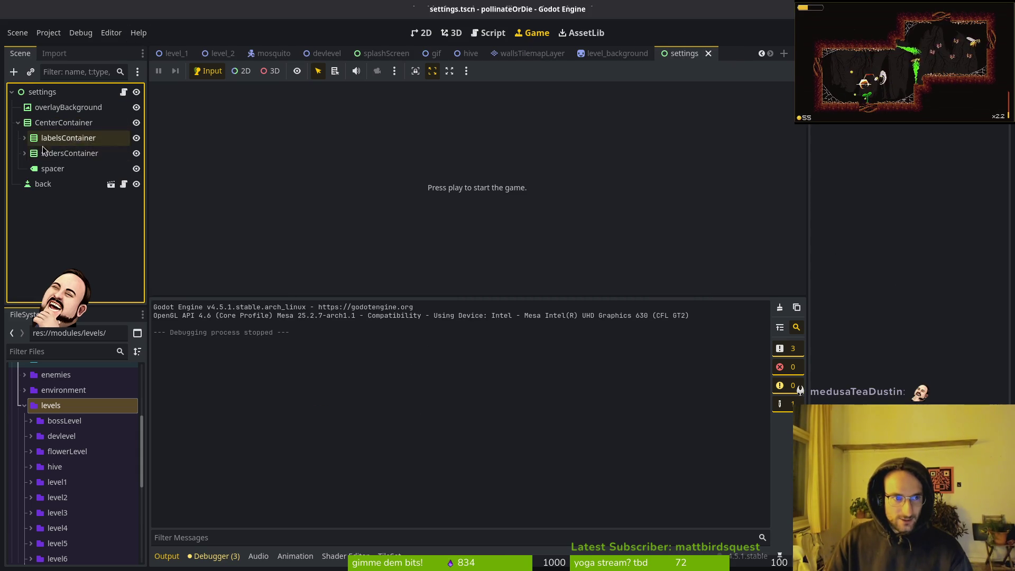
left_click(24, 138)
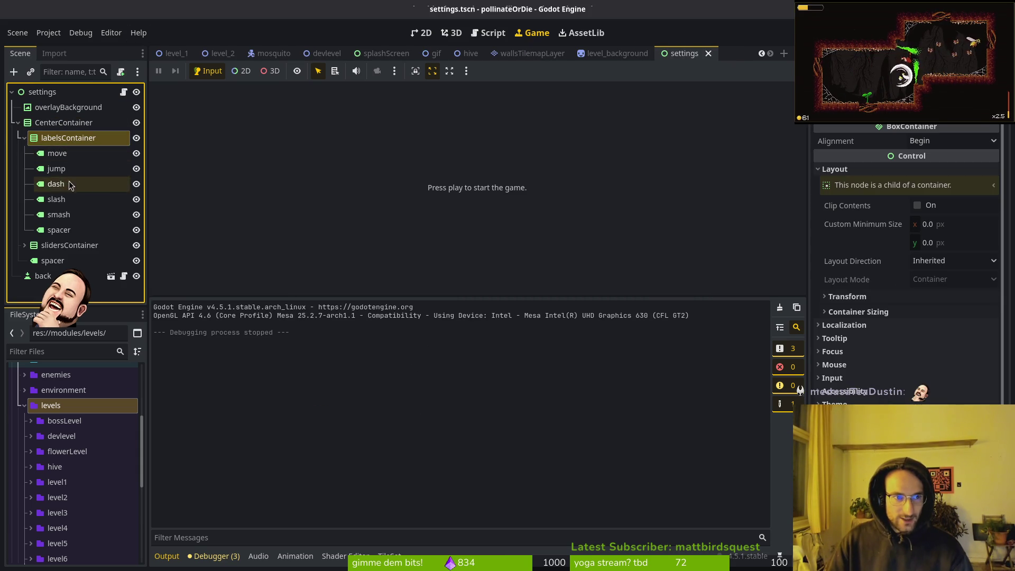
left_click(24, 137)
left_click(24, 153)
left_click(30, 168)
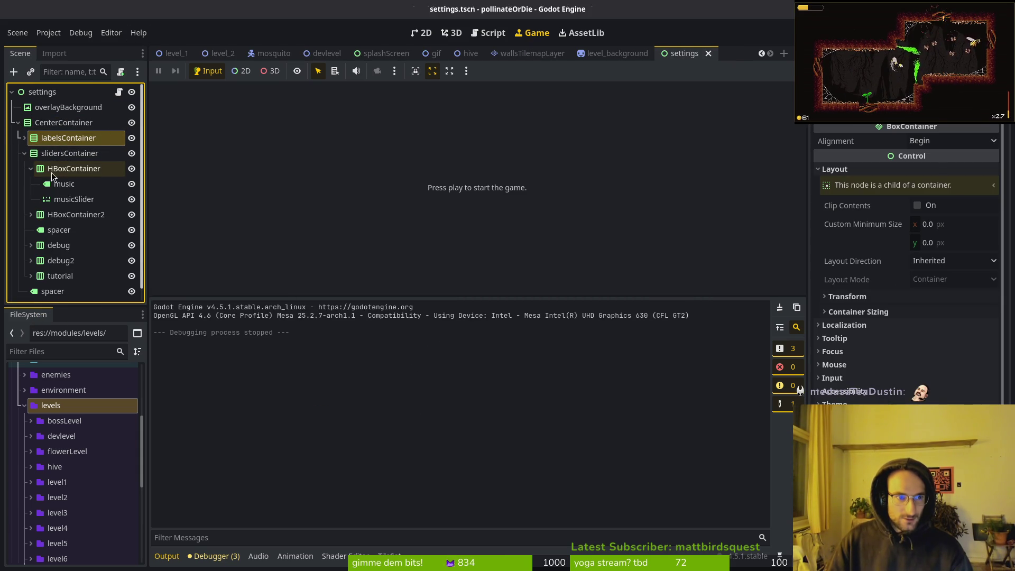
left_click(64, 183)
left_click(74, 199)
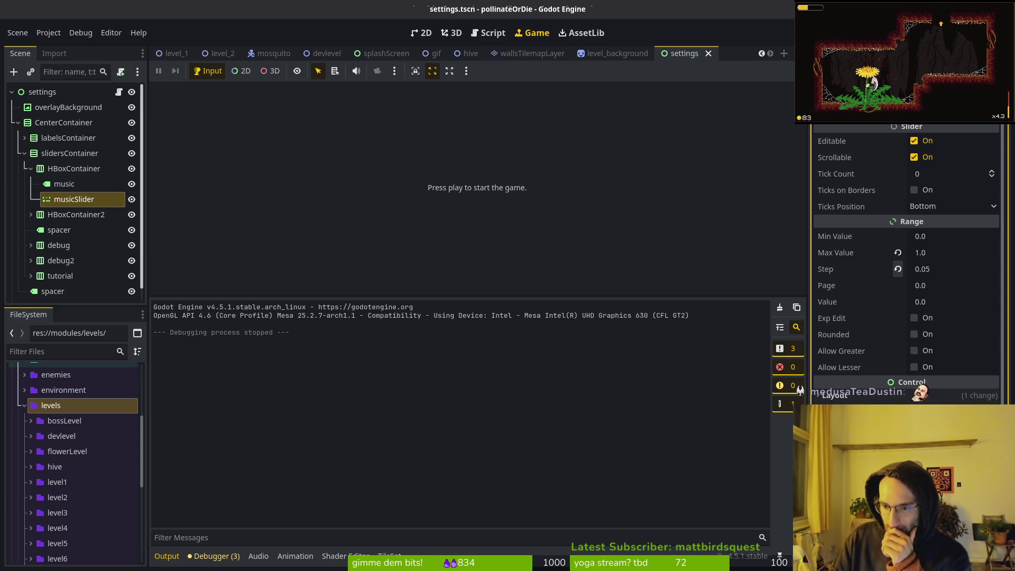
left_click(30, 168)
left_click(30, 230)
scroll(85, 249, "down", 2)
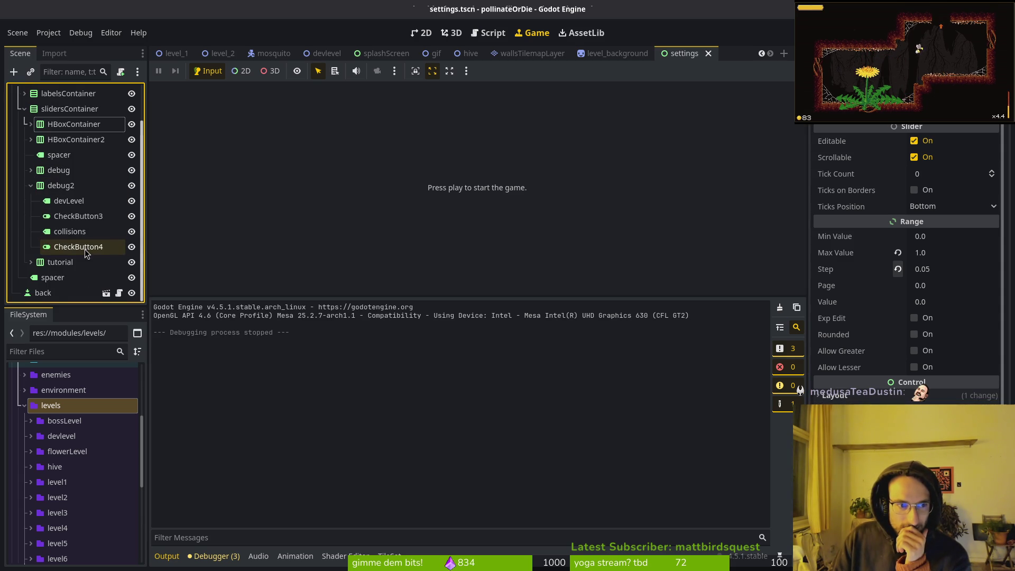
left_click(81, 214)
scroll(898, 344, "down", 5)
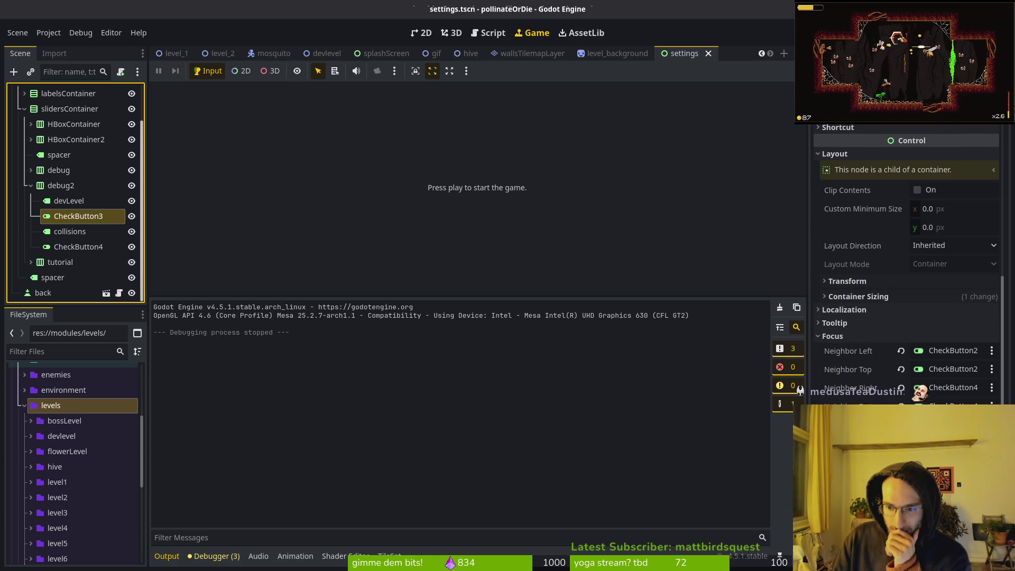
Collapse the Focus, Layout and Text Behavior sections in the Inspector.
left_click(832, 336)
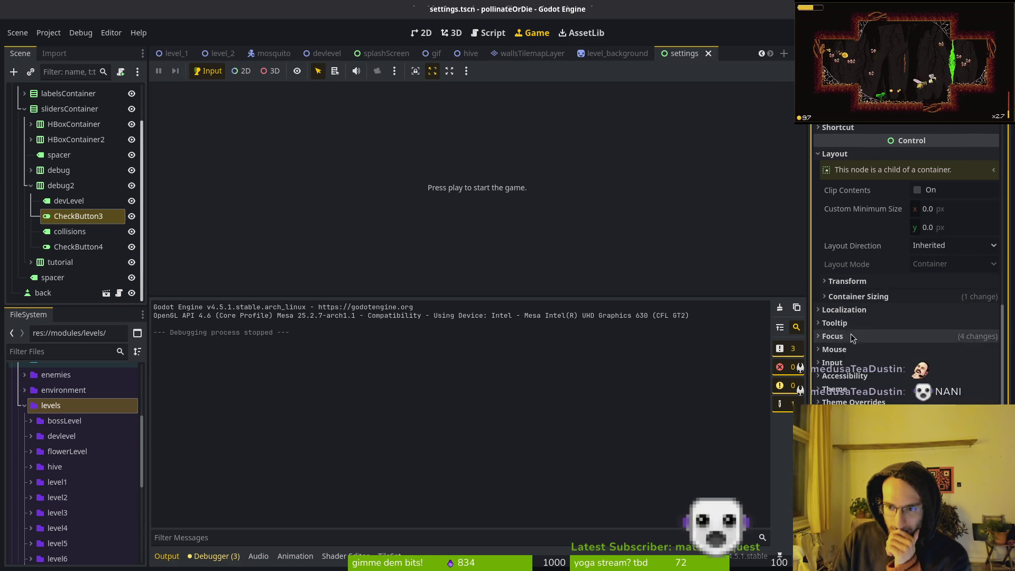
left_click(835, 320)
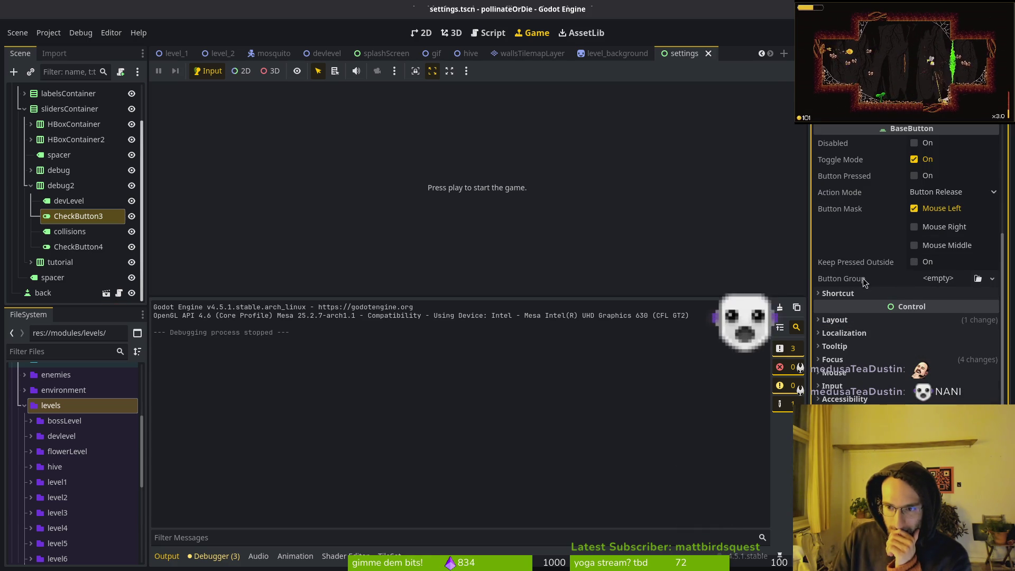
scroll(915, 264, "up", 3)
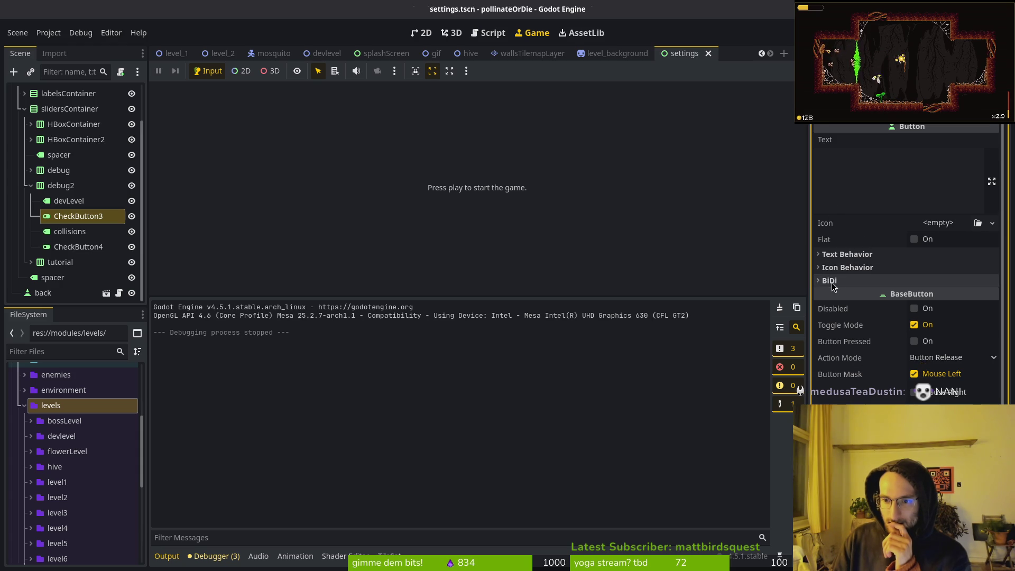
left_click(845, 254)
left_click(845, 254)
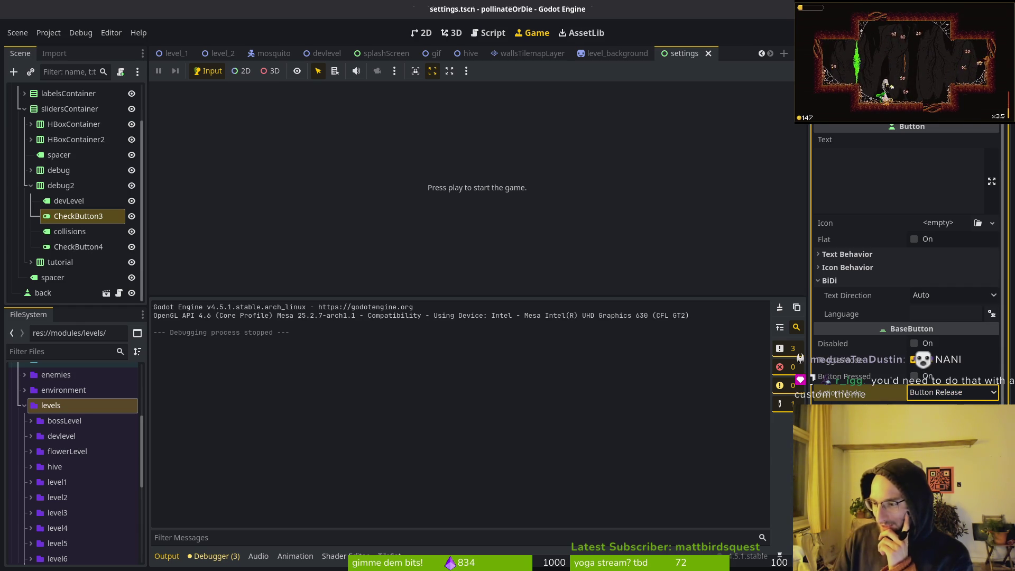
scroll(944, 391, "down", 5)
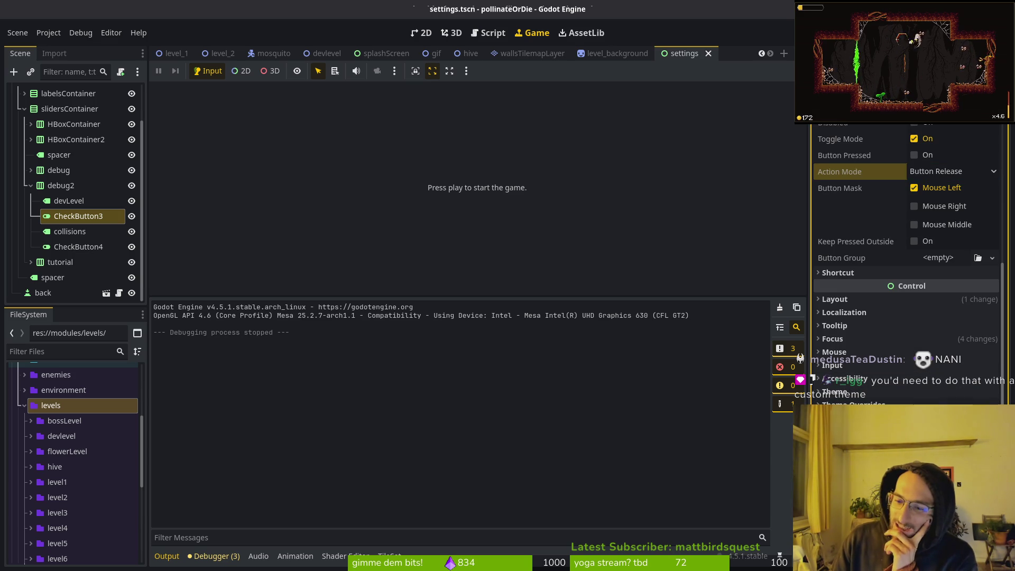
scroll(949, 257, "up", 4)
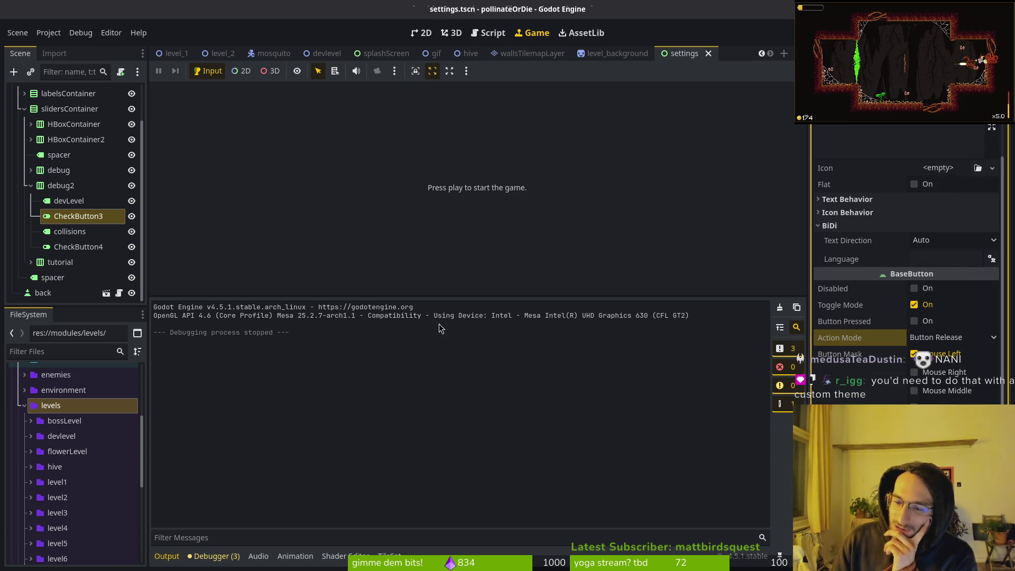
Collapse debug2, expand HBoxContainer2, select sfxSlider and collapse its Layout section.
left_click(32, 185)
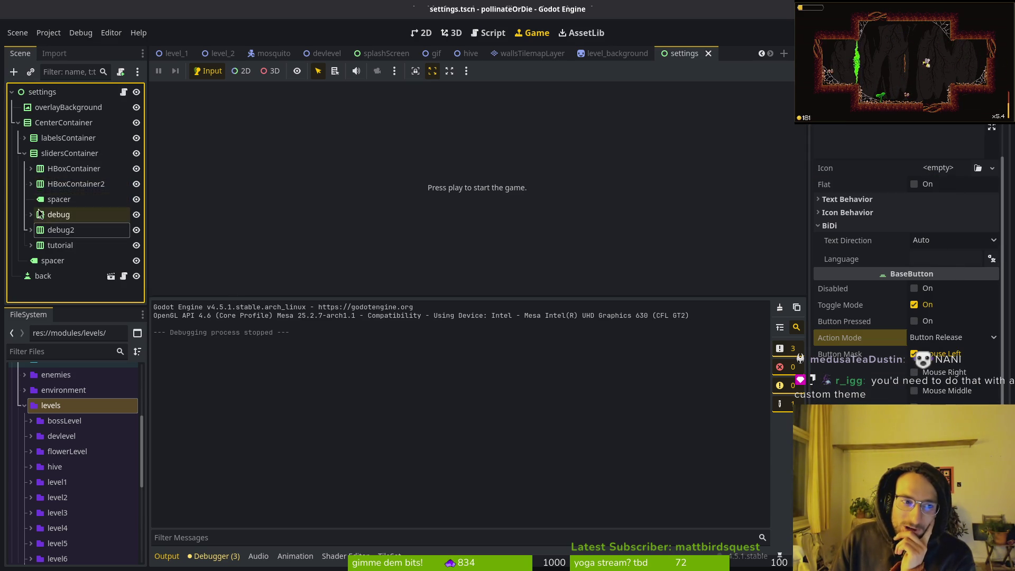
left_click(31, 183)
left_click(74, 206)
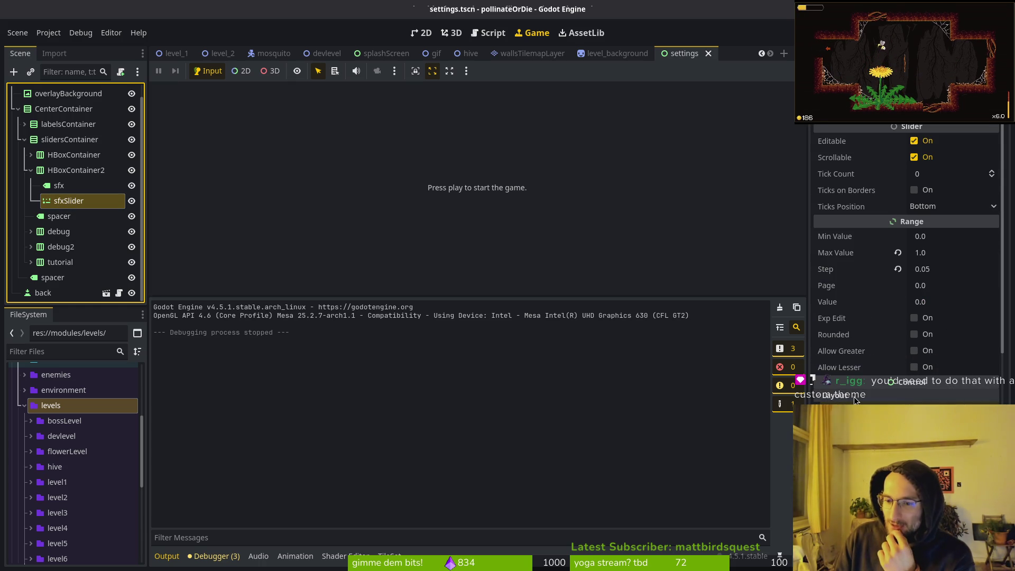
left_click(921, 401)
scroll(921, 403, "down", 3)
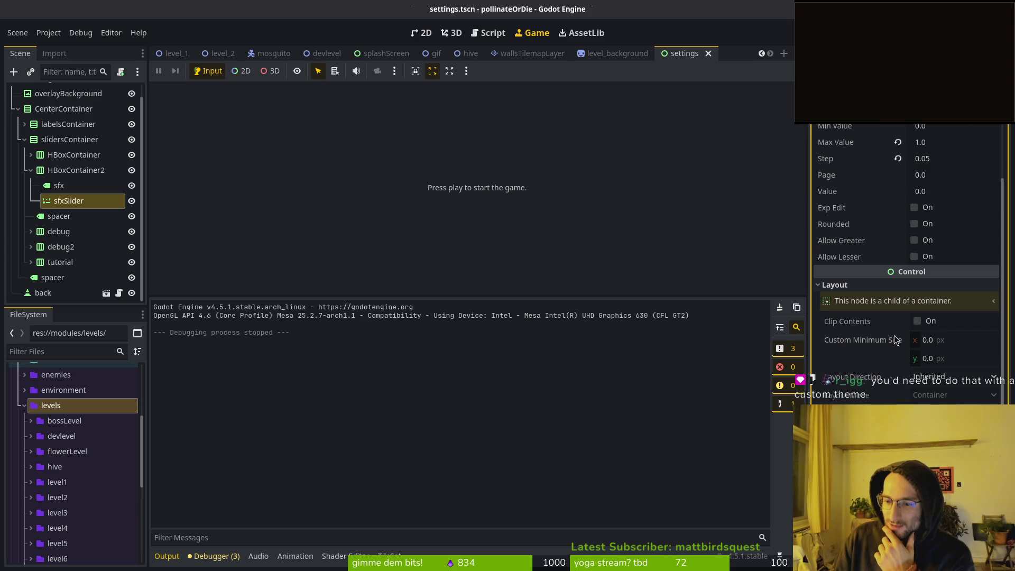
left_click(845, 283)
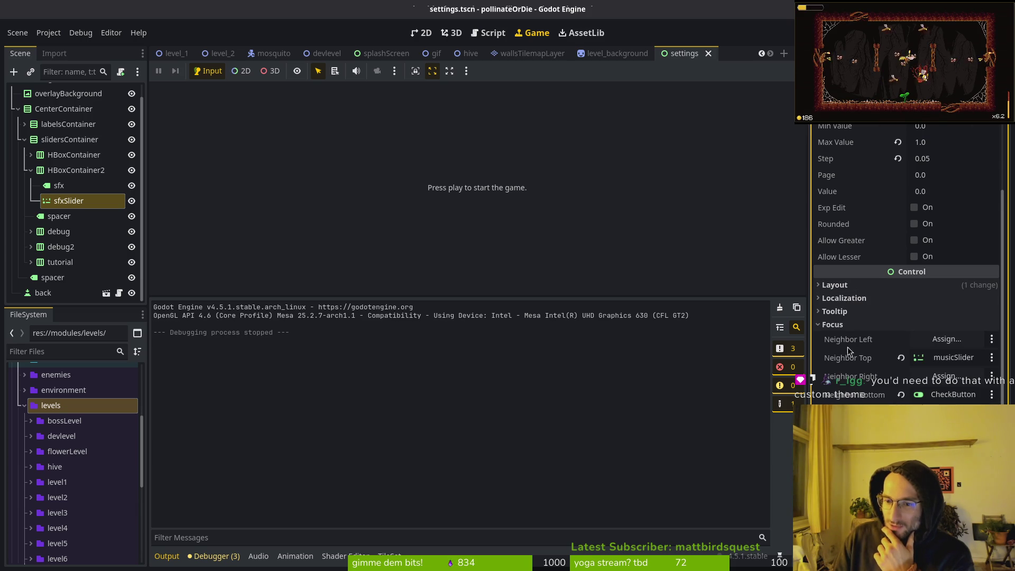
Assign a New Theme in sfxSlider's Theme slot, then test the preview slider and check button.
left_click(834, 324)
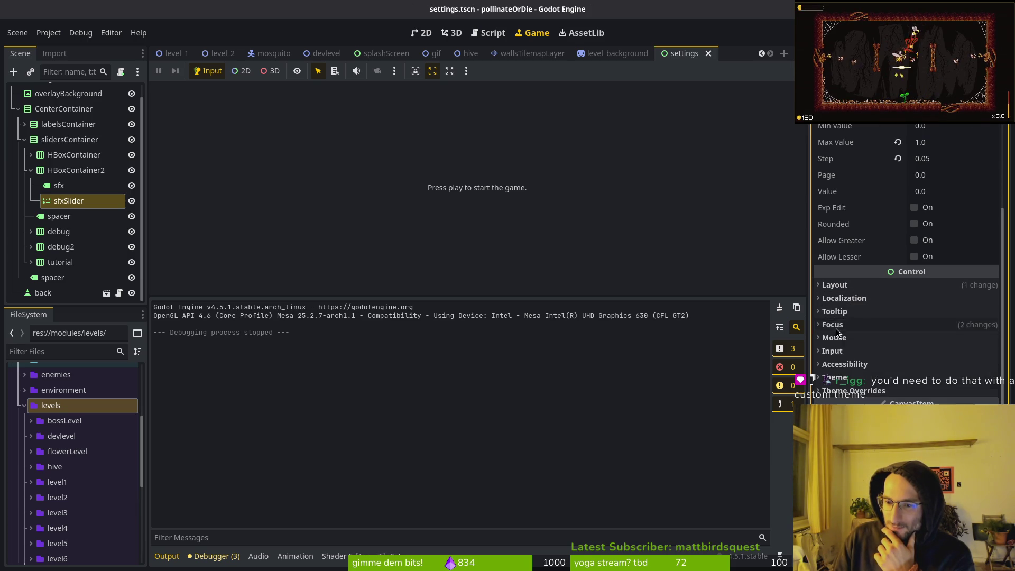
left_click(948, 377)
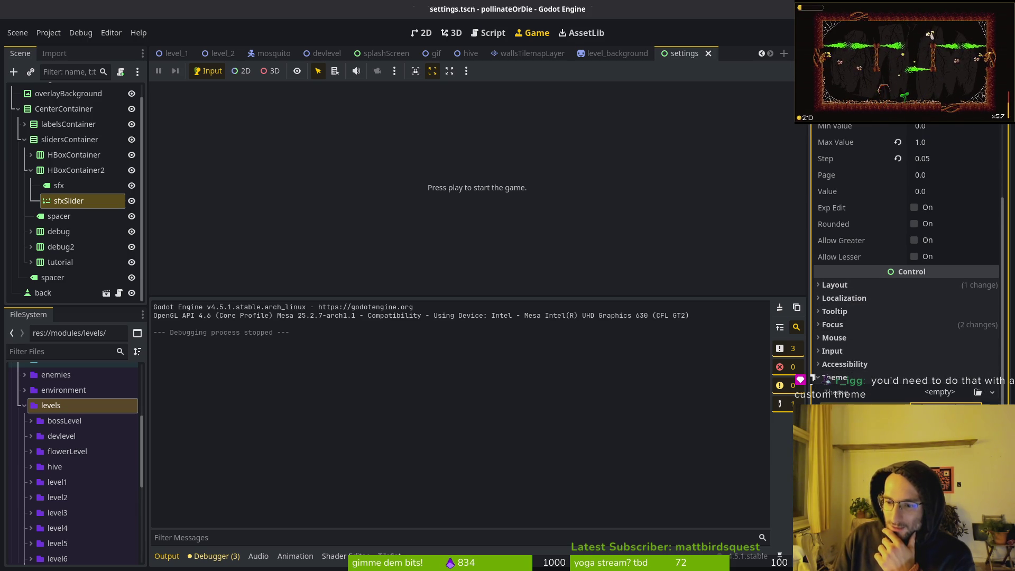
left_click(992, 392)
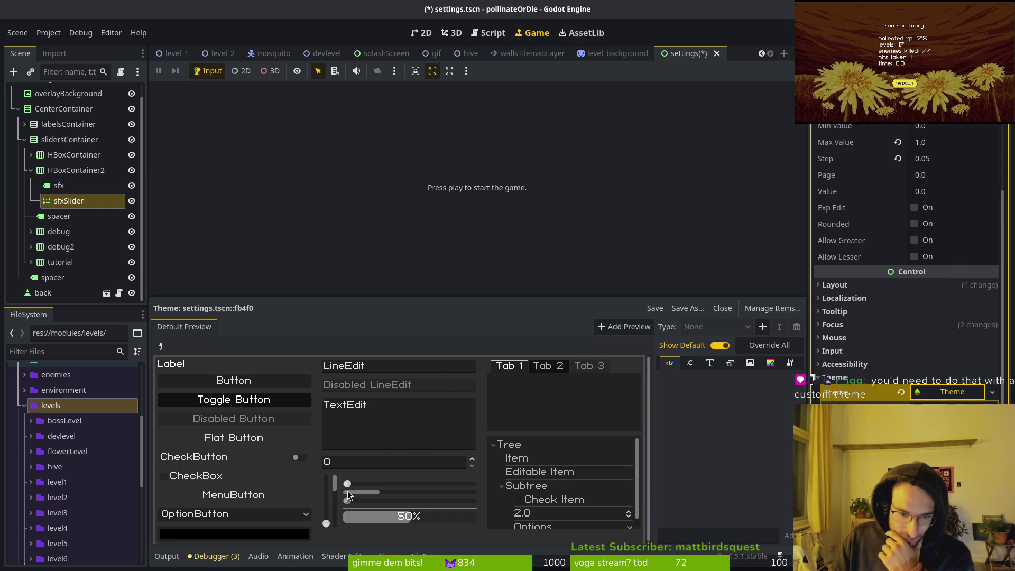
left_click_drag(348, 482, 373, 484)
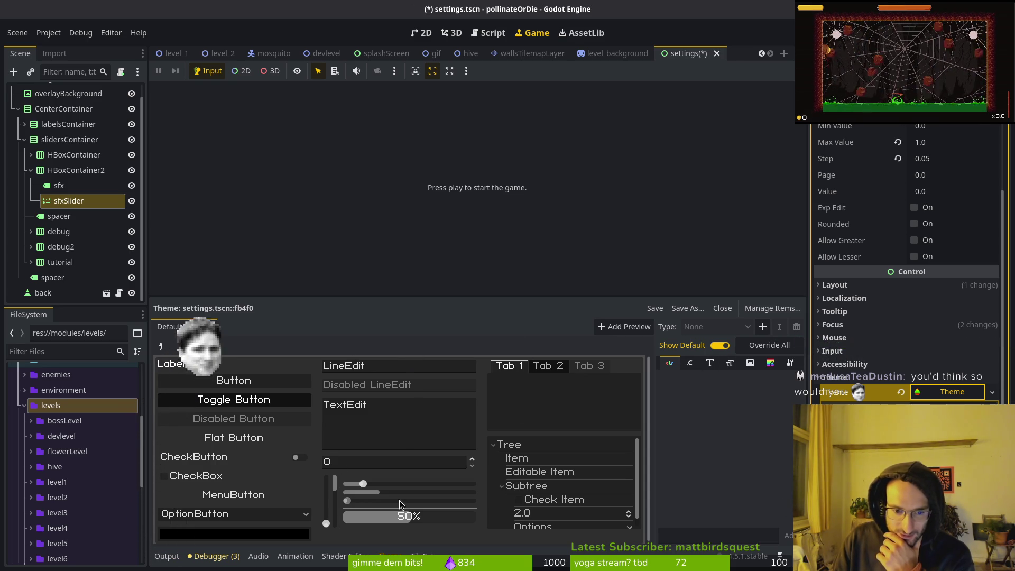
mouse_move(362, 485)
left_mouse_down()
mouse_move(372, 484)
mouse_move(356, 486)
left_mouse_up()
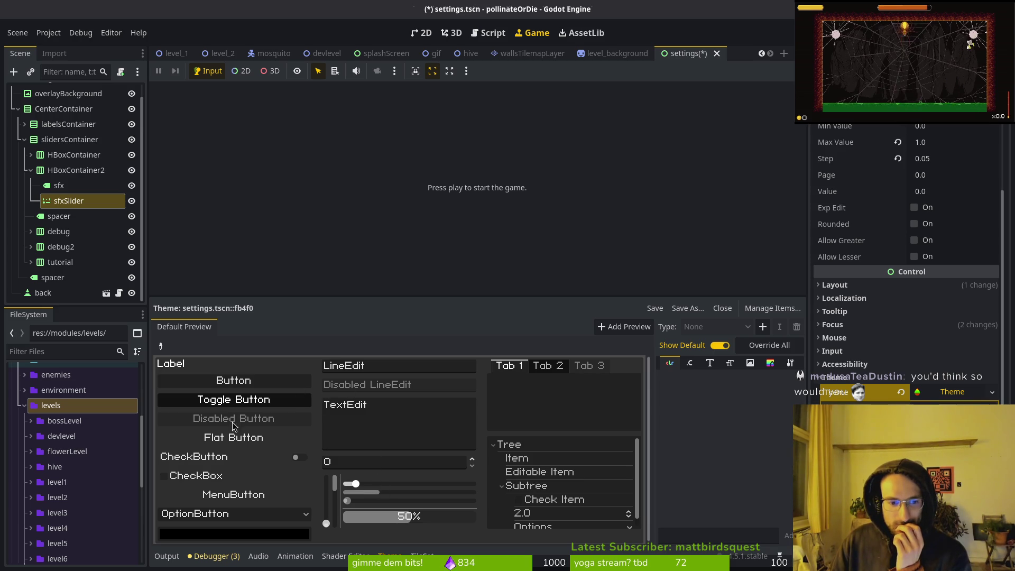
left_click(301, 463)
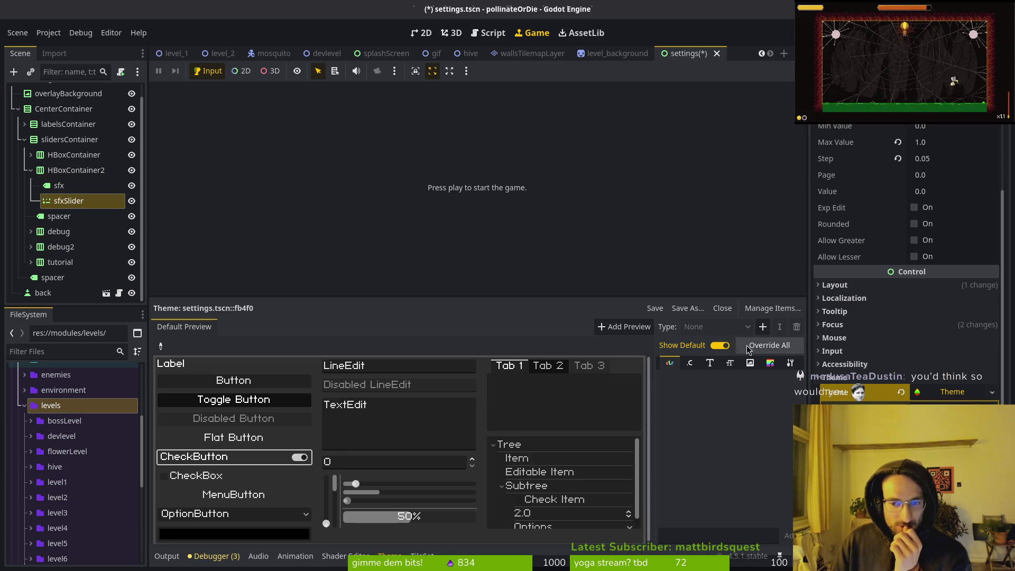
Check the theme items manager, then expand the sfxSlider's Icons theme overrides.
left_click(765, 309)
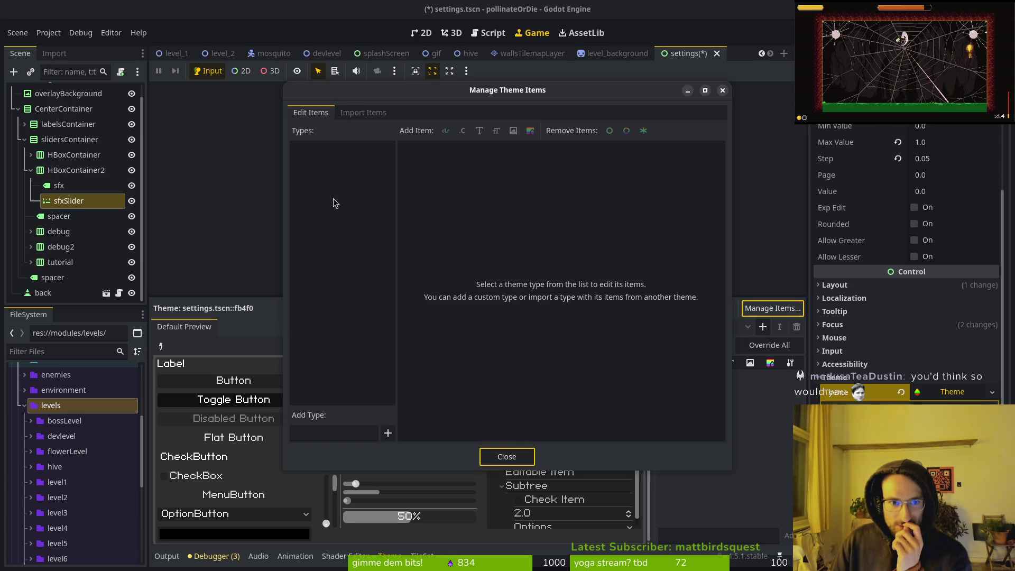
left_click(506, 456)
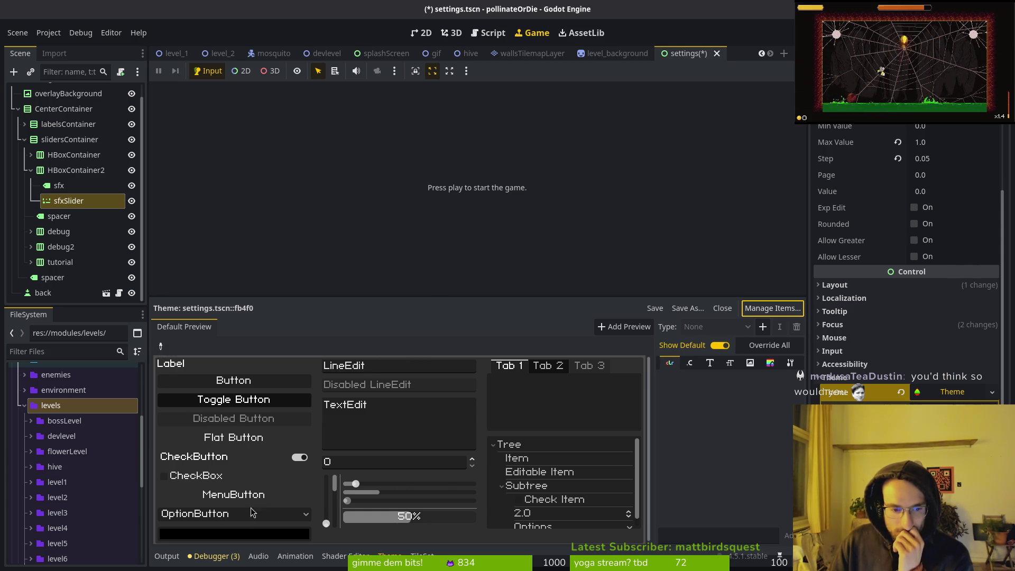
scroll(906, 249, "down", 3)
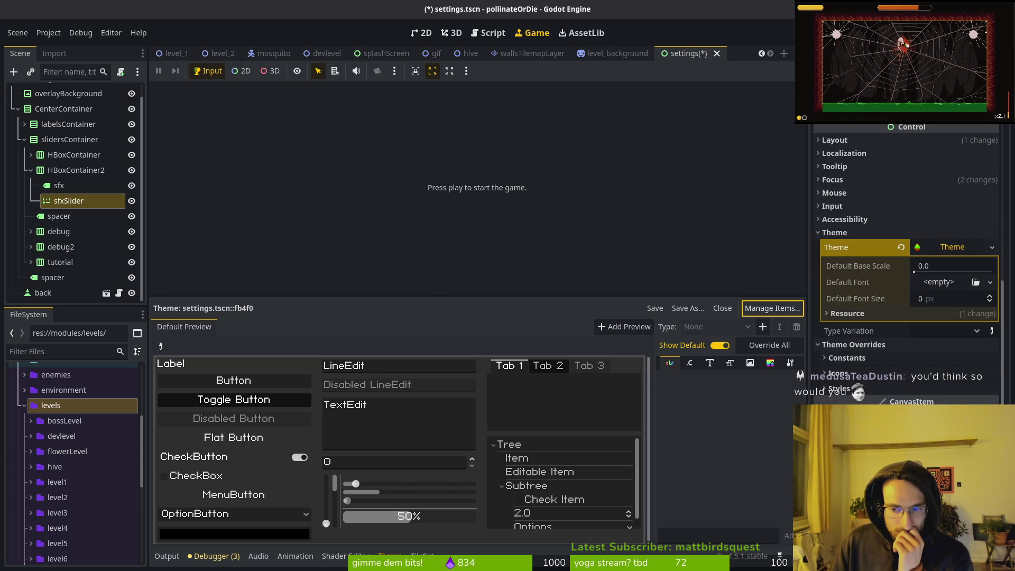
left_click(834, 375)
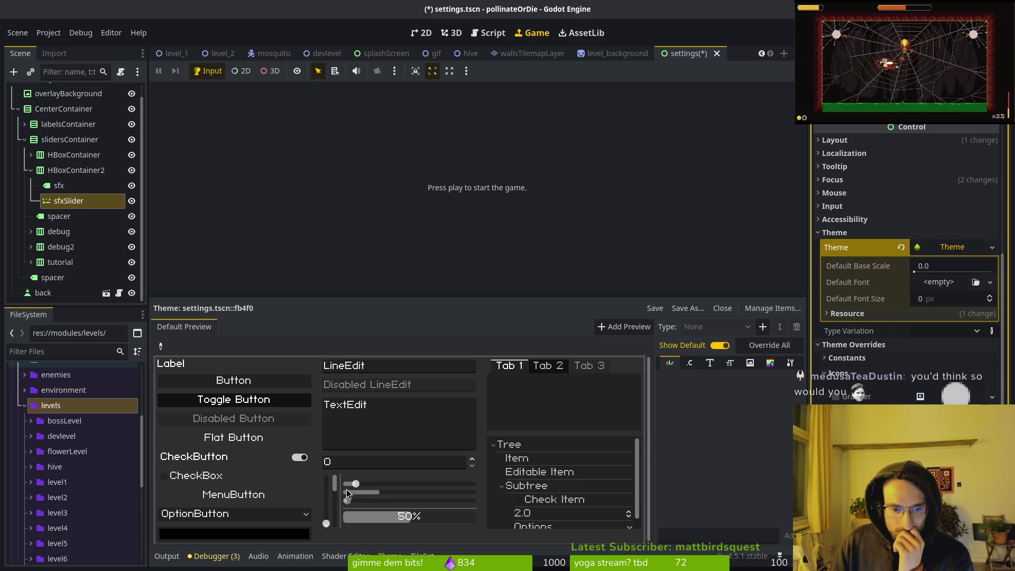
left_click_drag(359, 487, 374, 487)
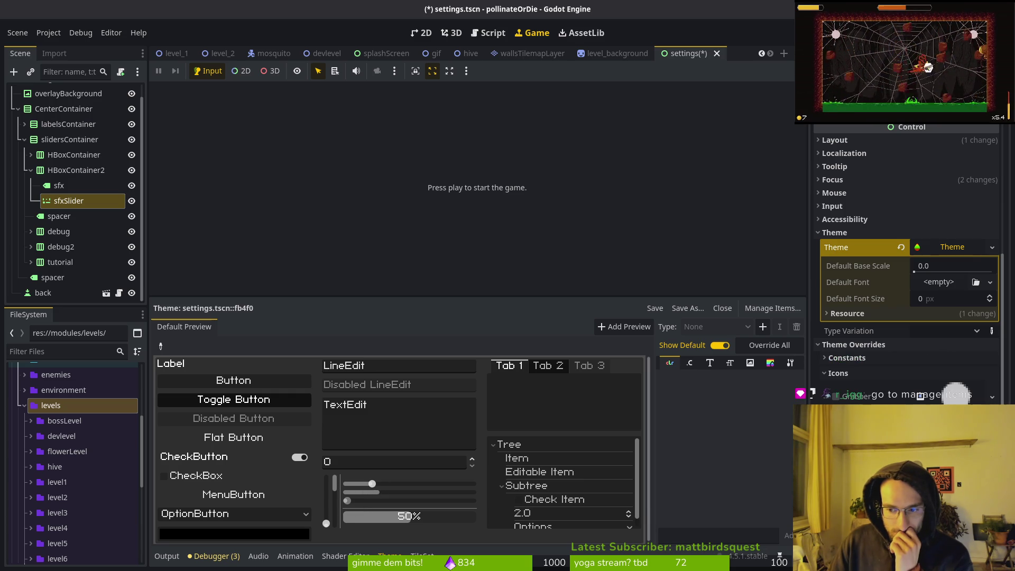
Inspect the new texture types and the Tick texture's base scale and color map properties.
left_click(991, 397)
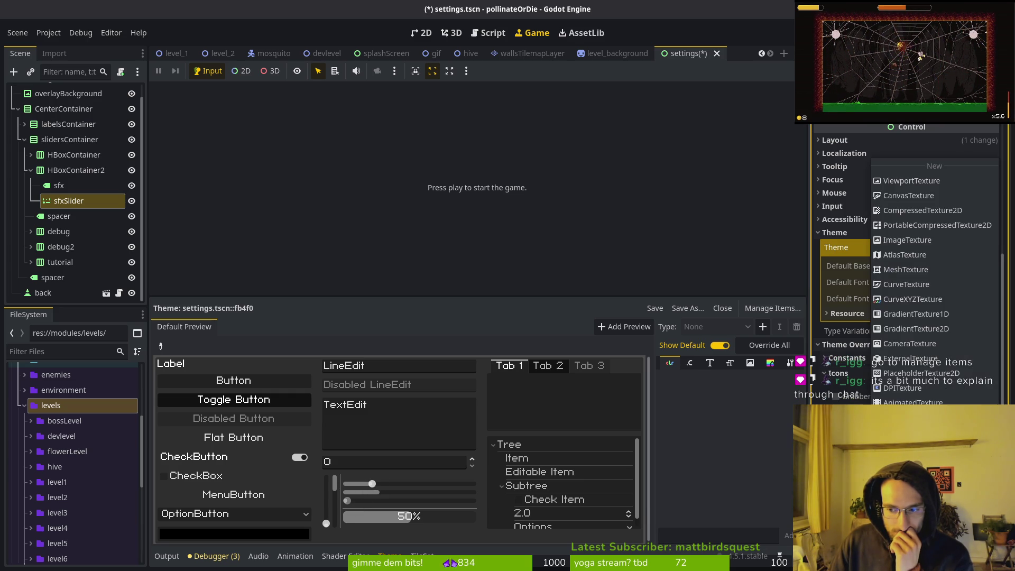
key("Escape")
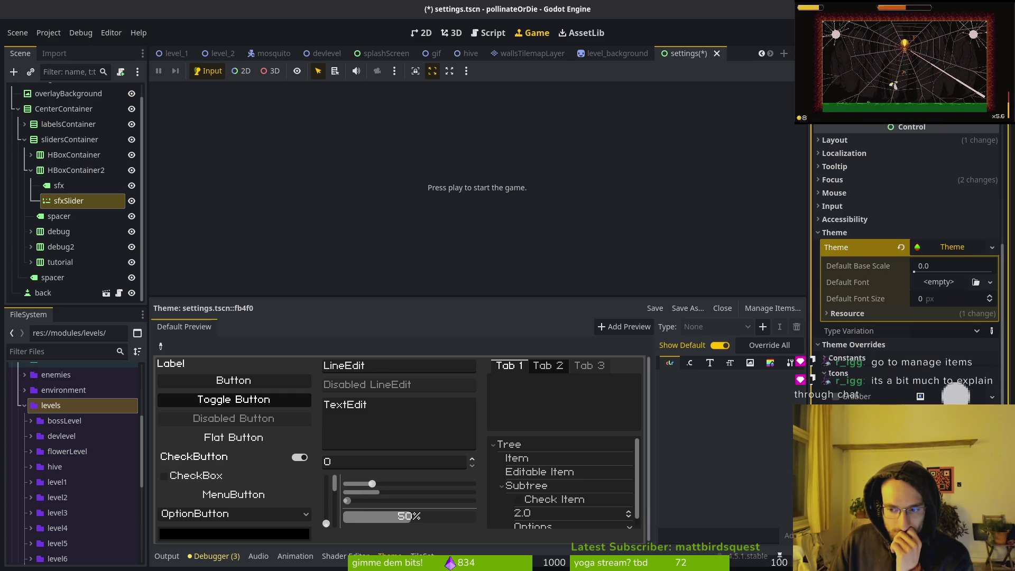
scroll(922, 343, "down", 5)
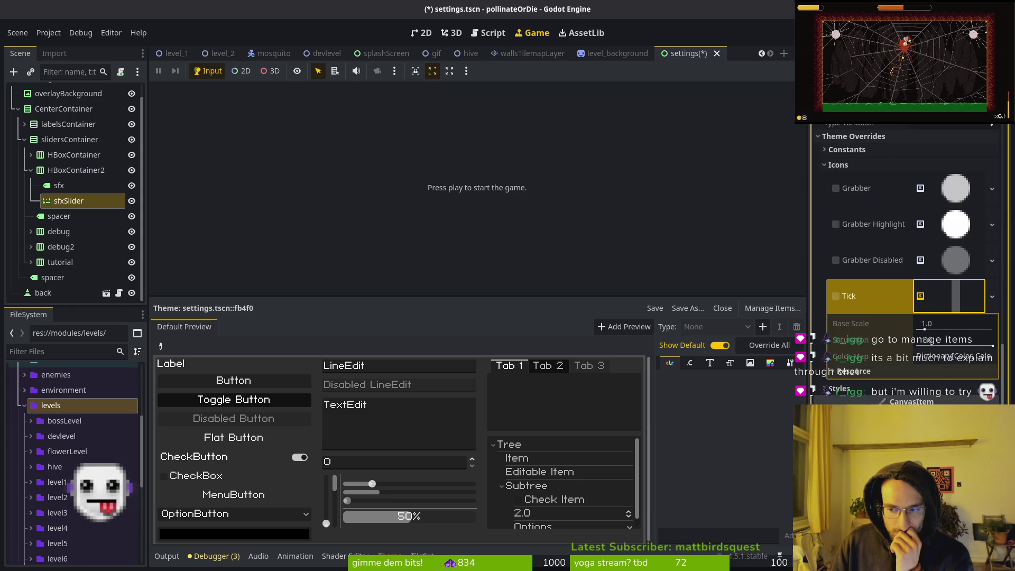
left_click(928, 324)
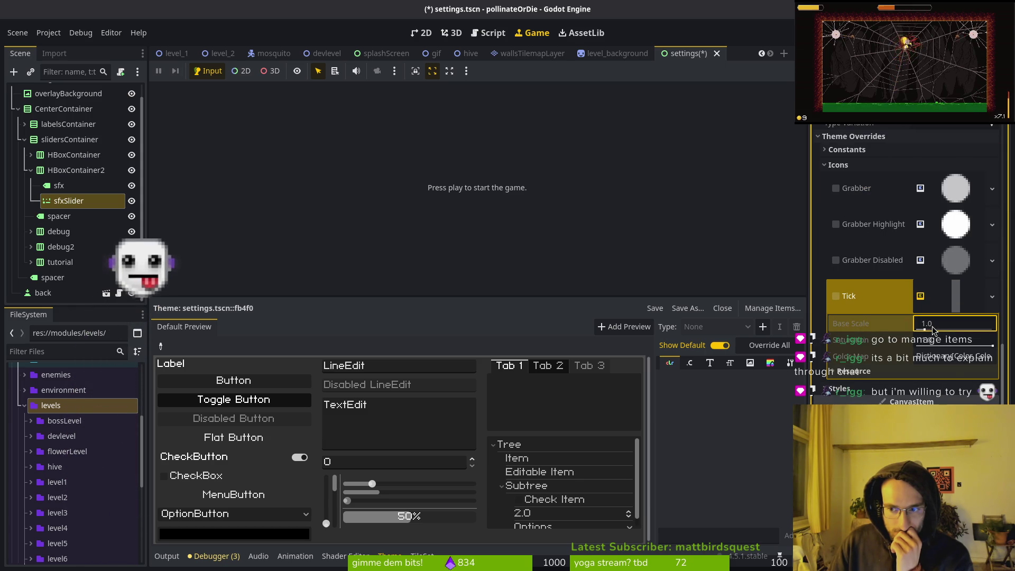
left_click(951, 359)
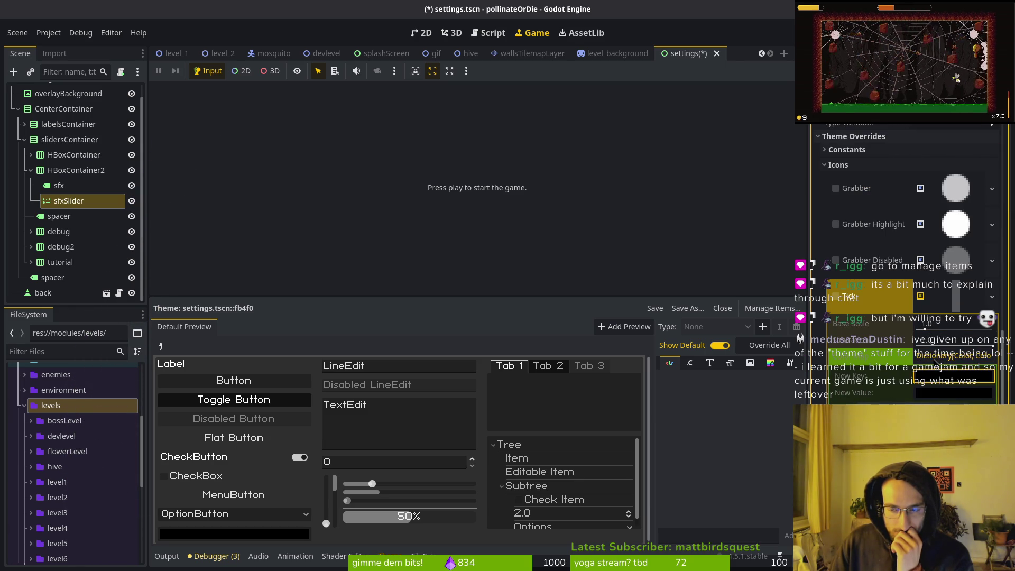
scroll(969, 303, "up", 3)
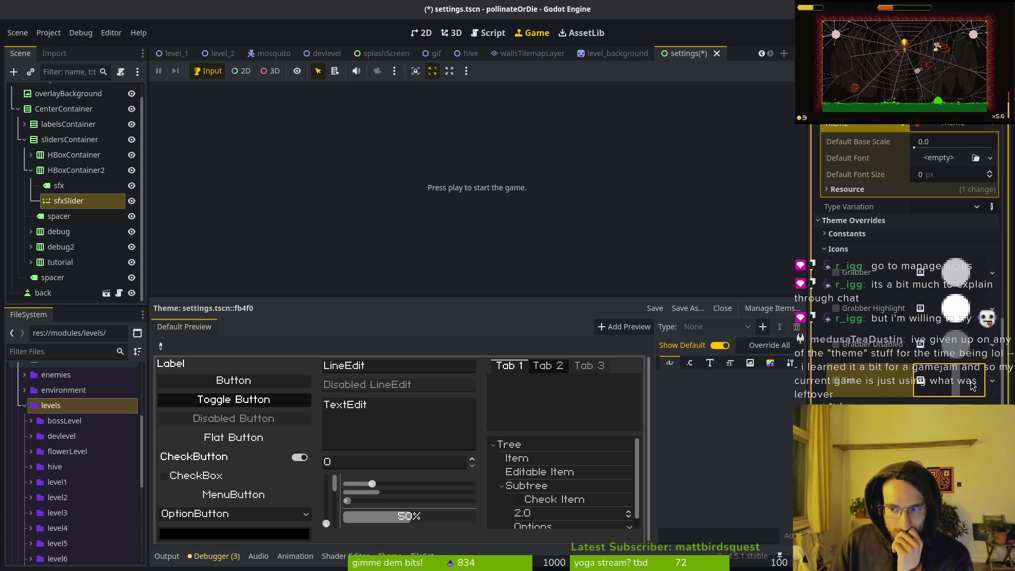
Bring up the Select Texture2D picker for the Tick icon, then go to the window overview.
left_click(991, 382)
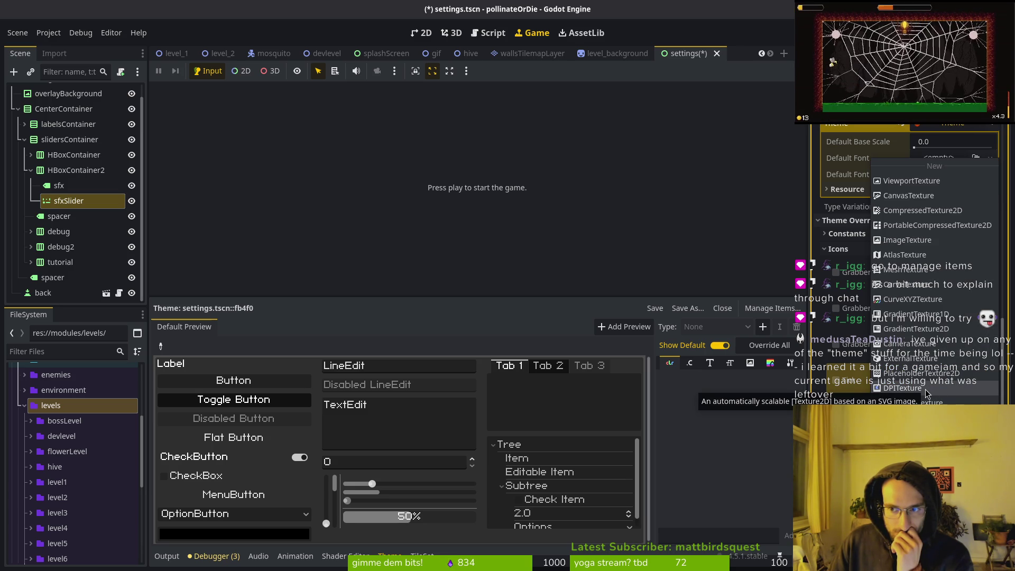
scroll(914, 185, "up", 2)
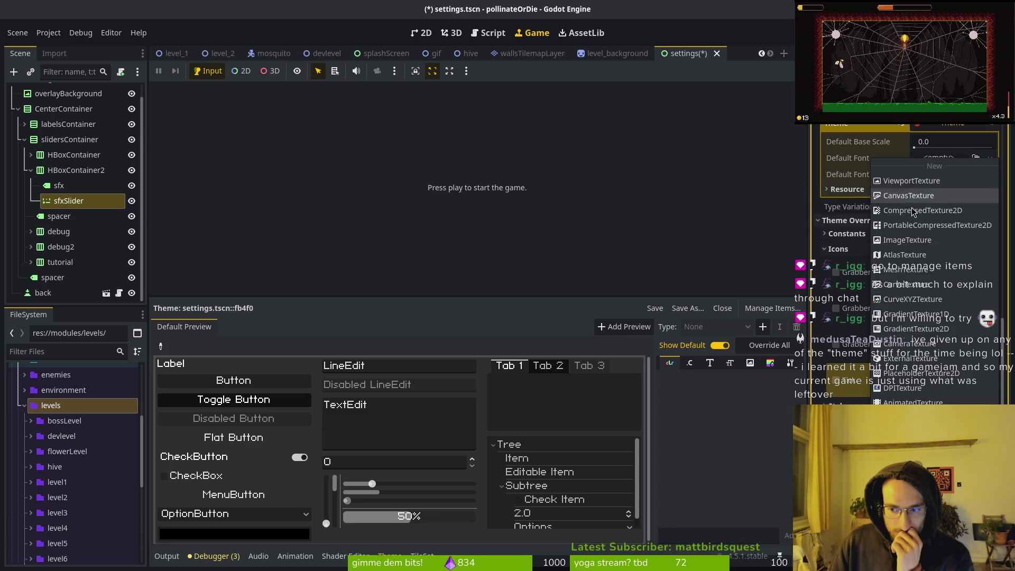
left_click(914, 182)
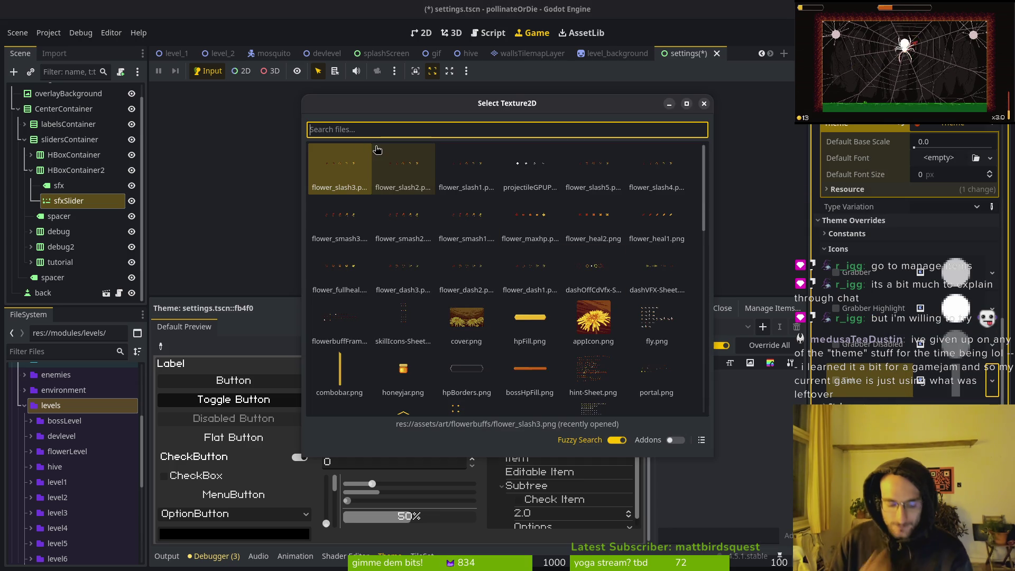
key("super")
Launch Aseprite and create a new 128×128 sprite.
type("aseprite")
key("Return")
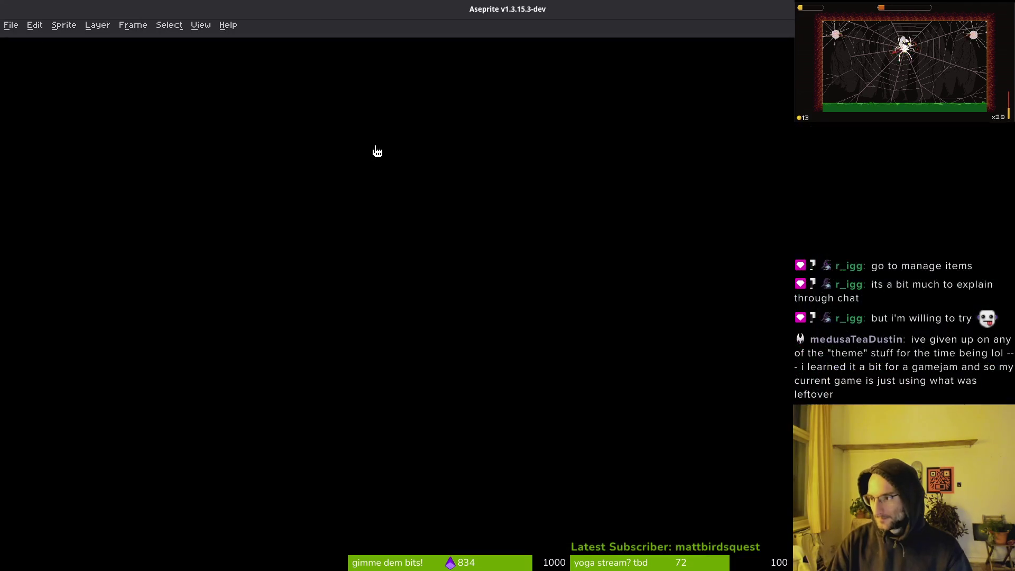
left_click(72, 61)
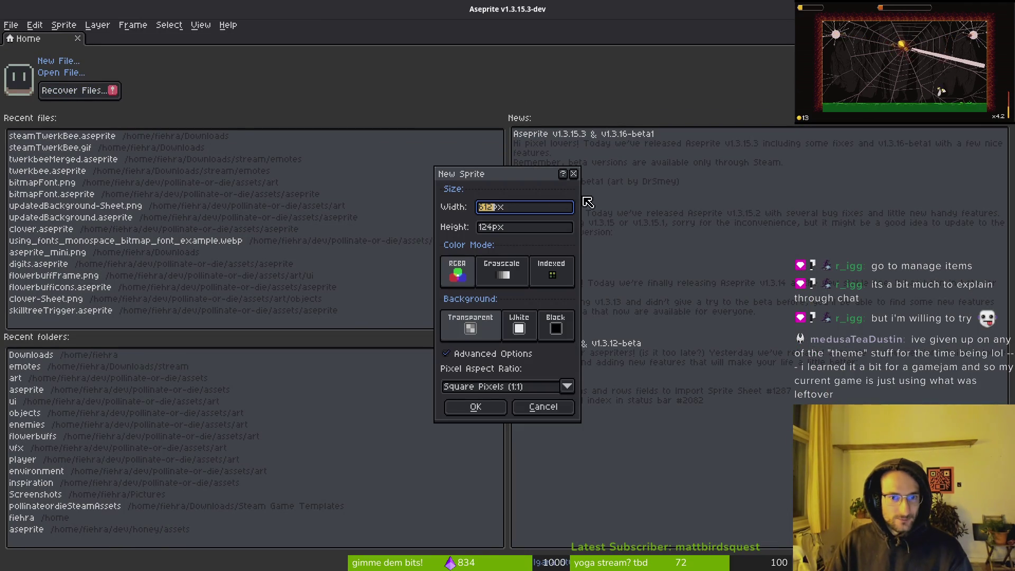
type("12")
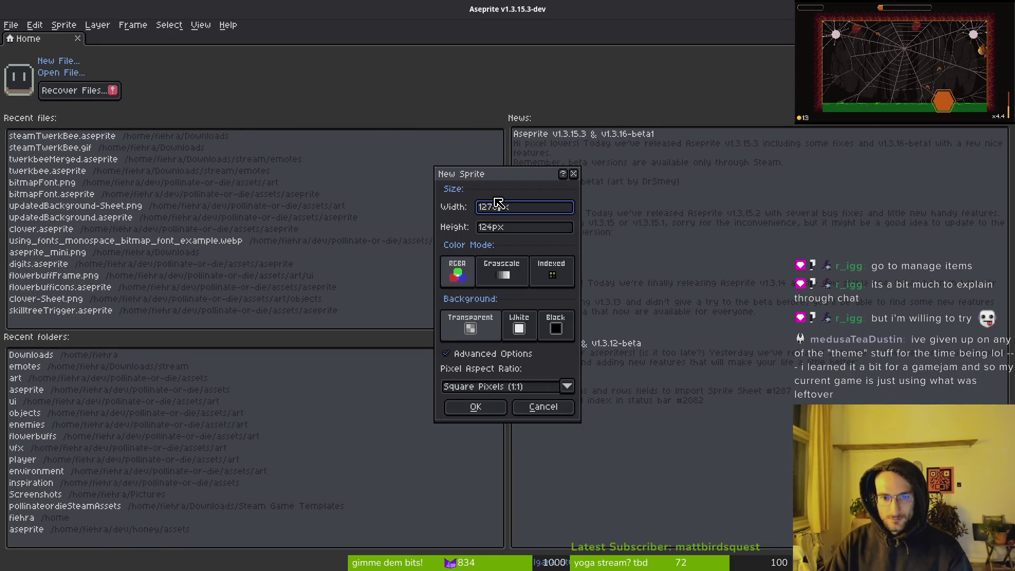
type("8")
key("Tab")
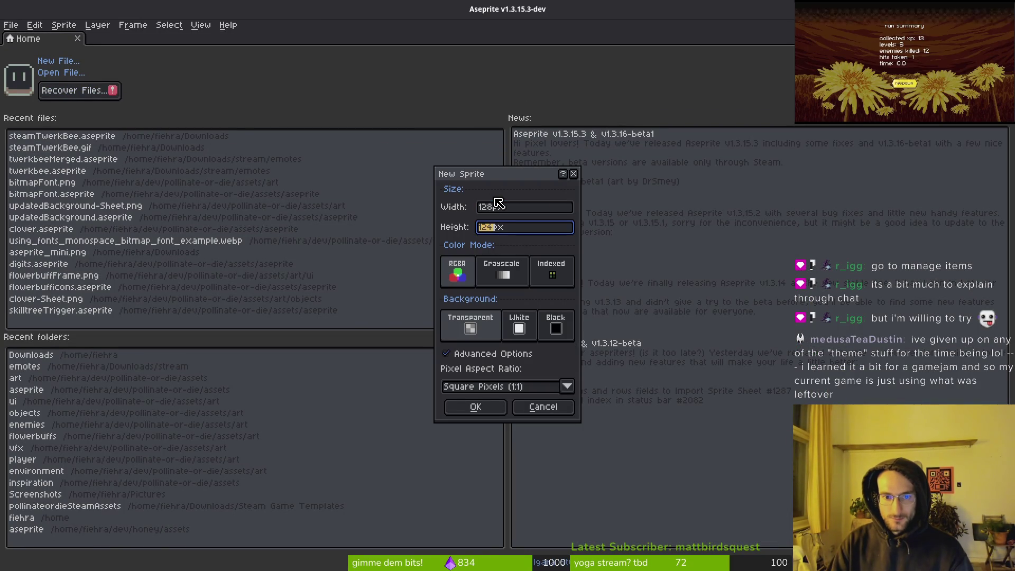
type("128")
key("Return")
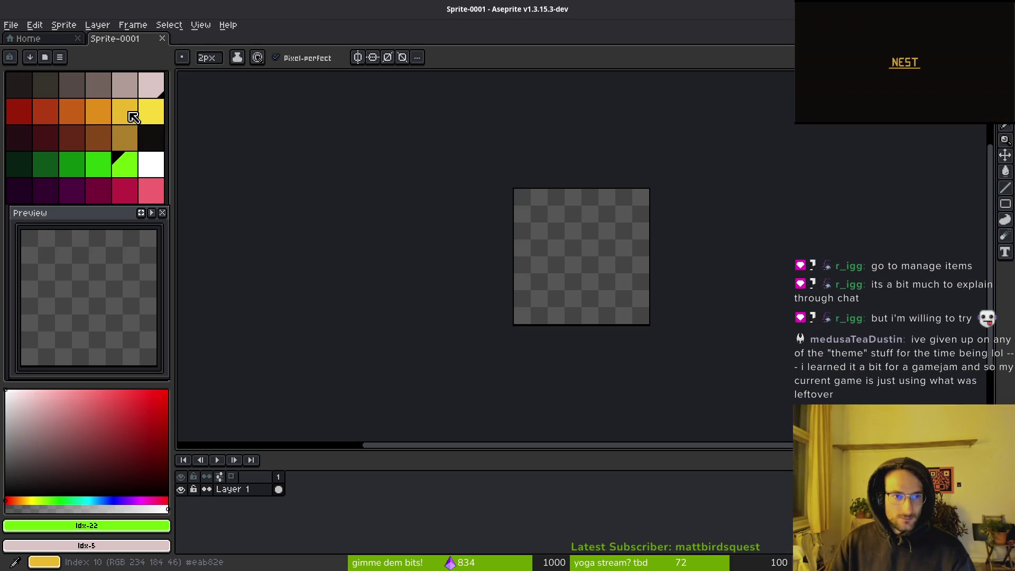
Pick yellow as foreground and orange as background, and paint a test yellow pixel.
left_click(127, 120)
right_click(98, 112)
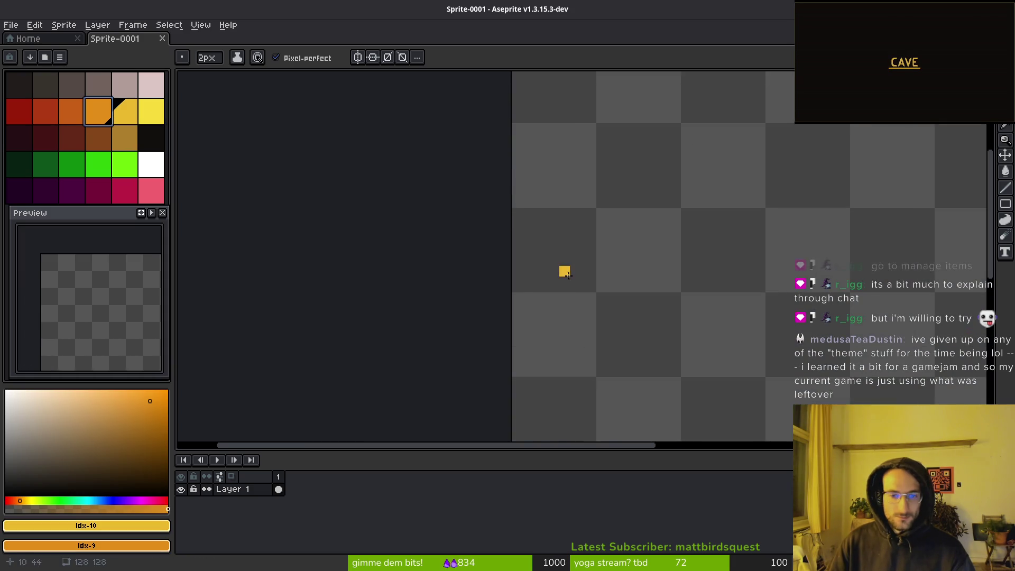
left_click(551, 212)
scroll(551, 212, "up", 4)
scroll(588, 226, "down", 2)
scroll(566, 220, "up", 1)
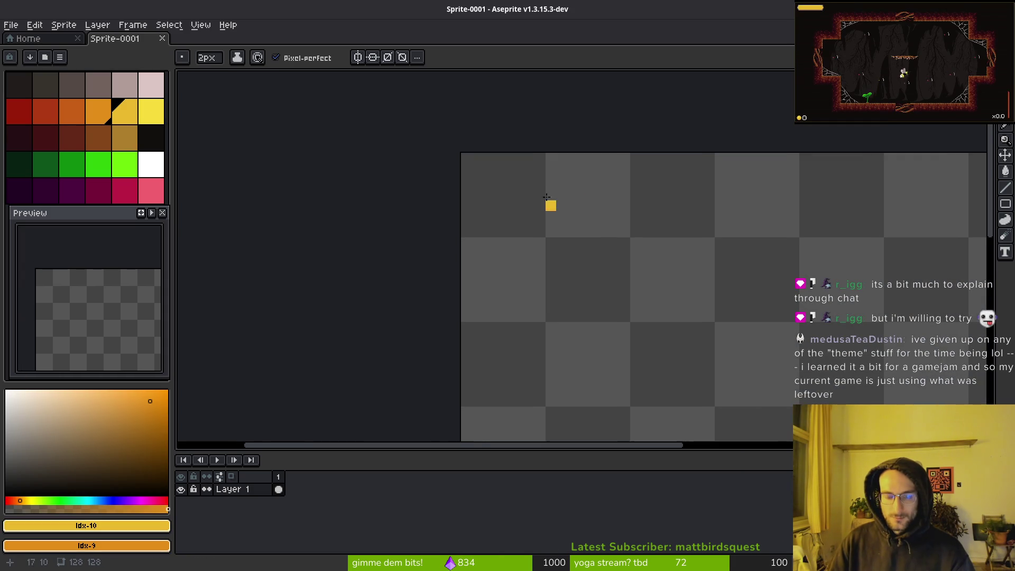
scroll(598, 267, "down", 5)
scroll(594, 267, "up", 2)
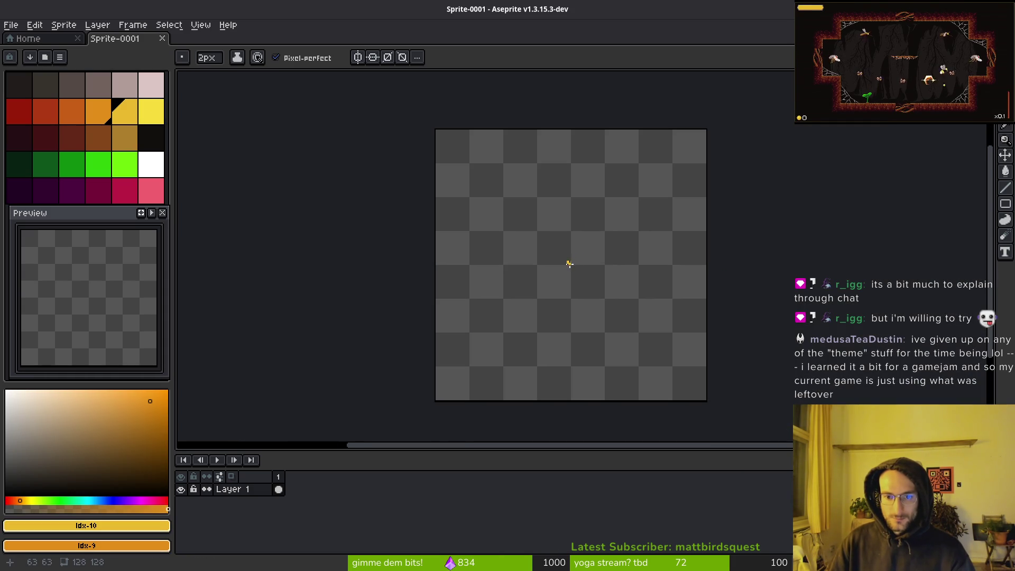
scroll(567, 265, "up", 6)
scroll(567, 265, "down", 2)
scroll(565, 262, "up", 2)
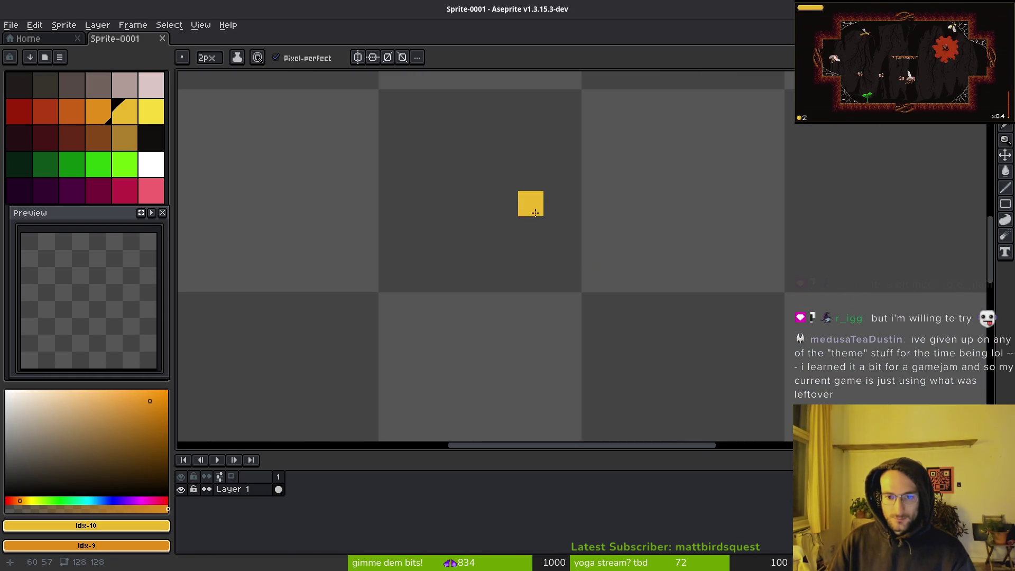
scroll(627, 295, "down", 3)
scroll(614, 328, "up", 1)
scroll(614, 328, "up", 2)
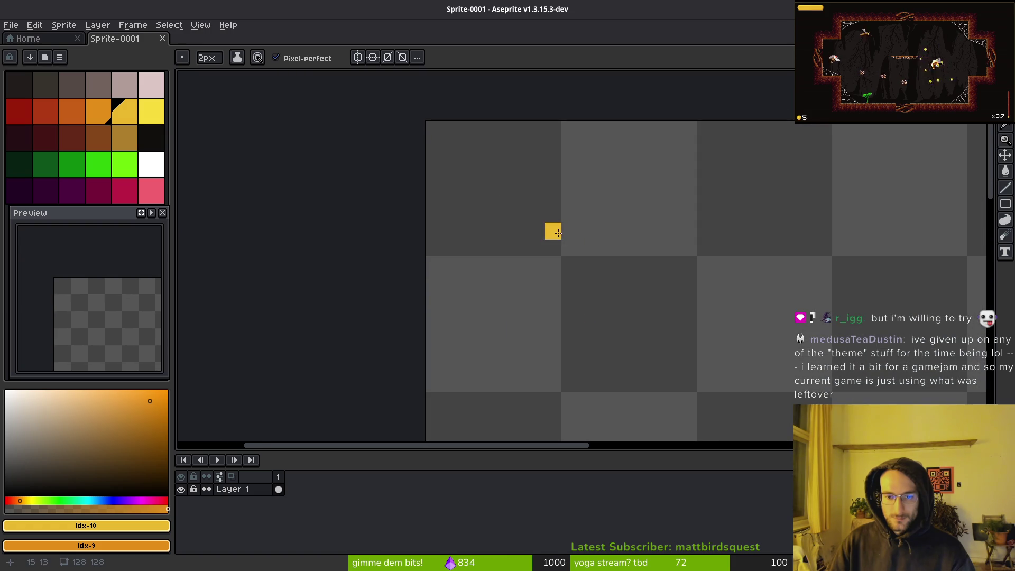
Raise the brush to 12px, paint a round yellow dot, then return to Godot and dismiss the picker.
key("plus")
key("plus")
key("plus")
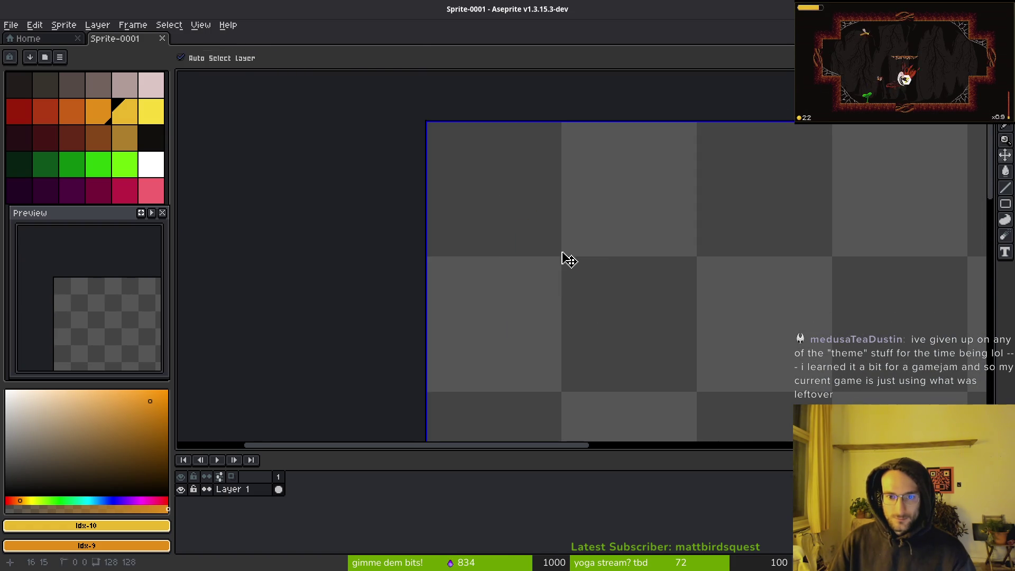
key("plus")
key("plus")
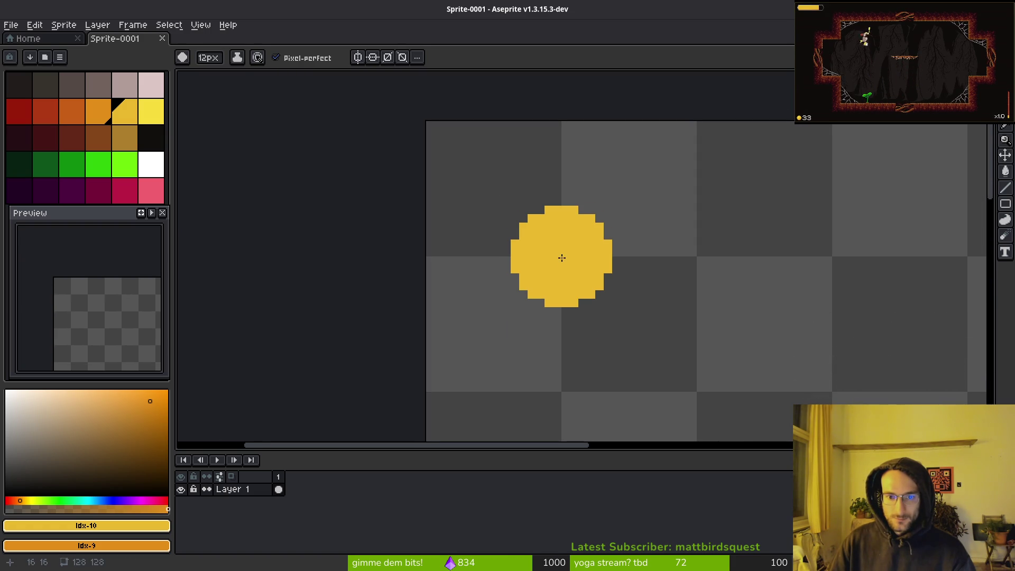
left_click(562, 257)
scroll(689, 316, "down", 3)
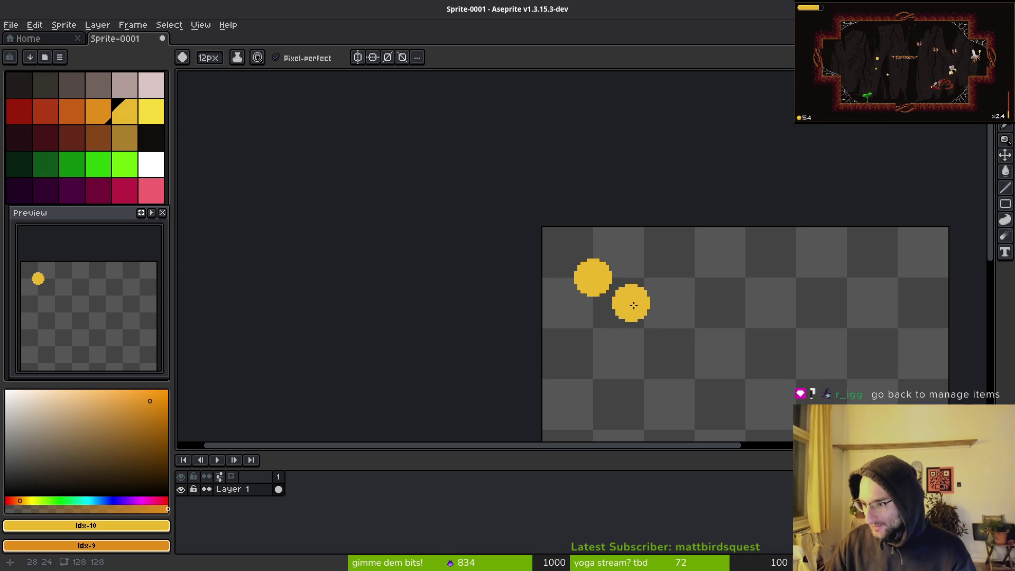
key("alt+Tab")
key("Escape")
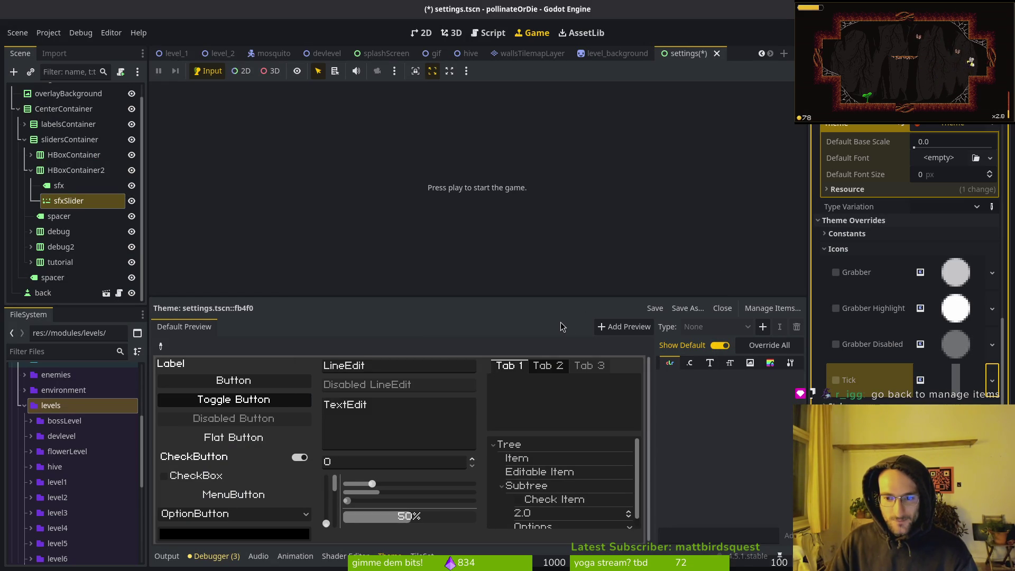
Collapse the inspector's Theme sections and open Manage Items, adding then removing an empty custom type.
left_click(860, 248)
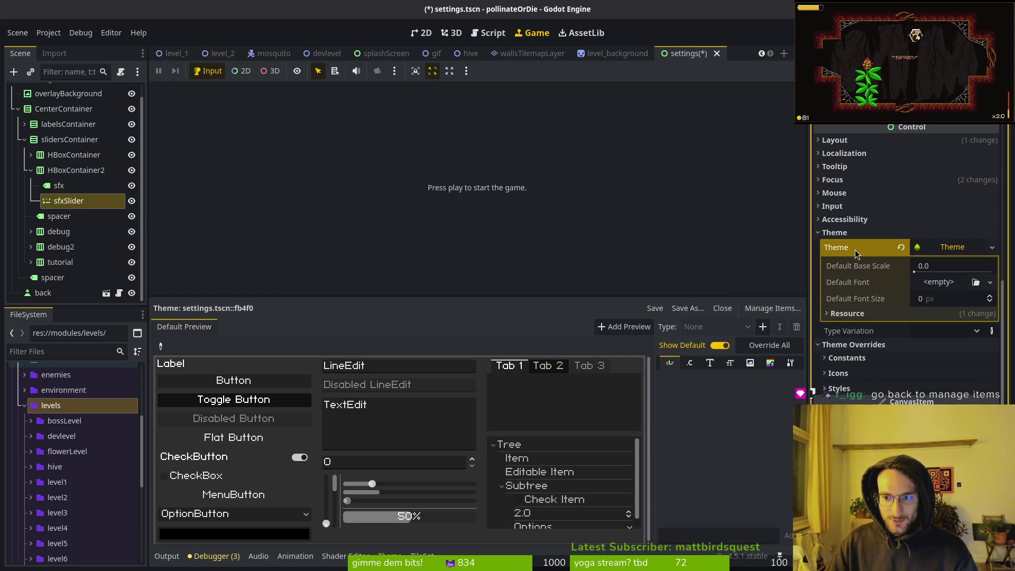
left_click(851, 237)
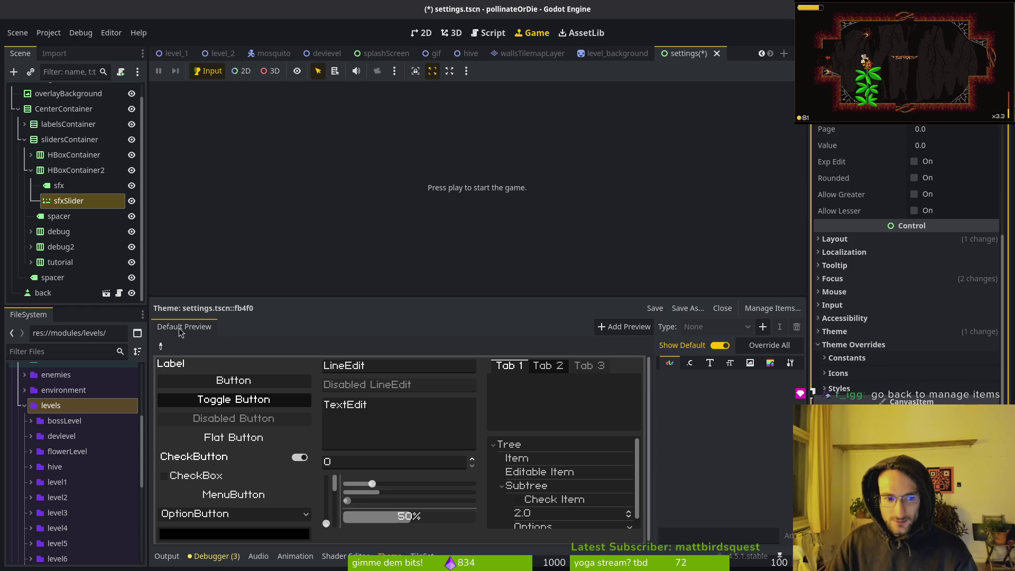
left_click(755, 308)
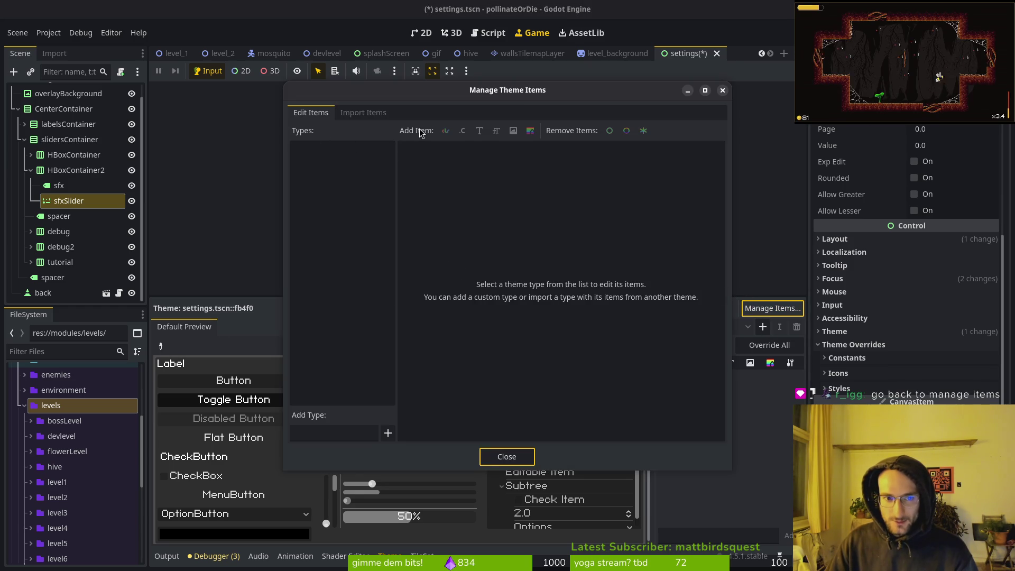
left_click(387, 433)
left_click(358, 435)
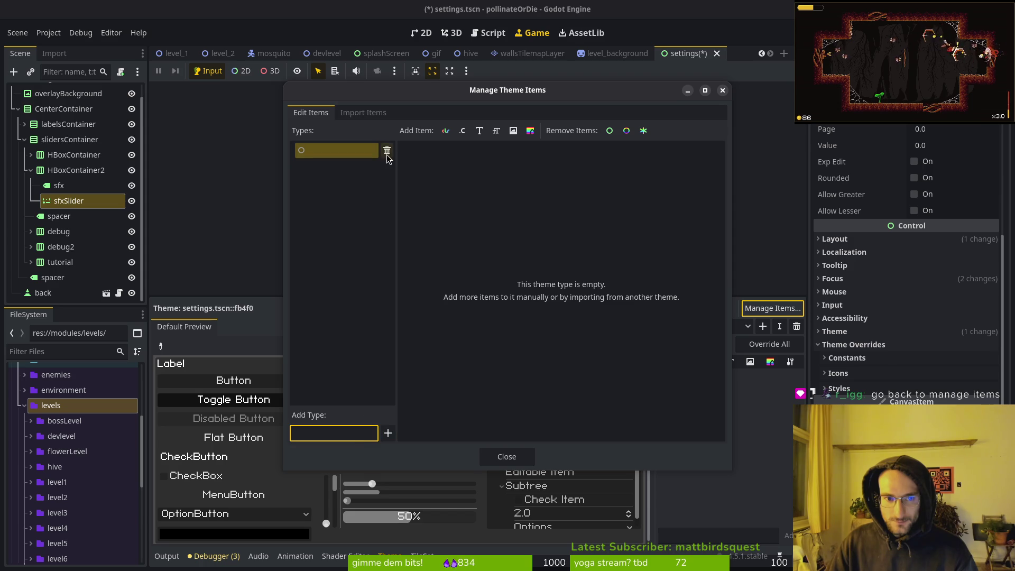
left_click(387, 151)
Under Import Items, expand the default theme's HSlider icons and select the grabber item.
left_click(357, 115)
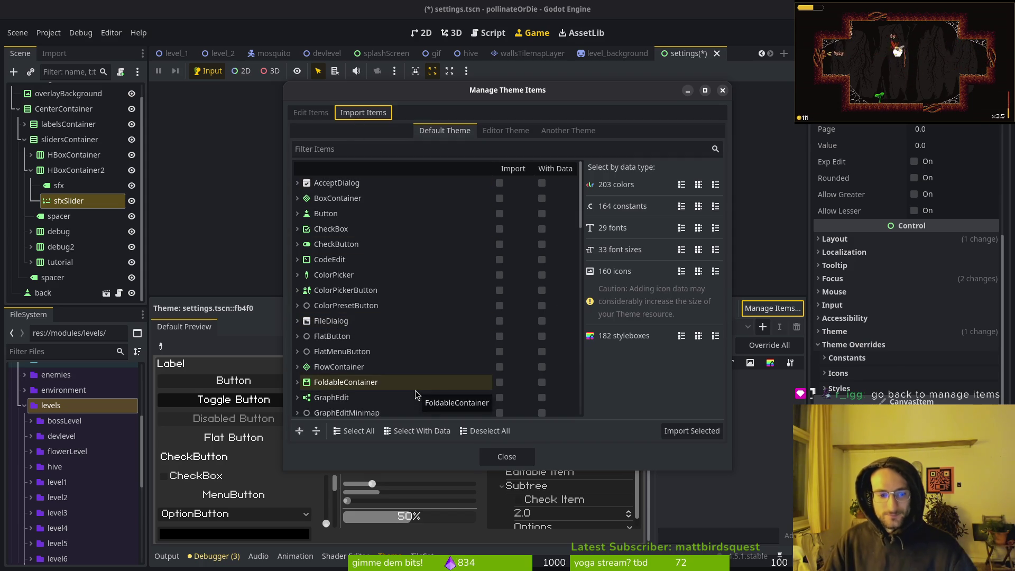
scroll(391, 341, "down", 5)
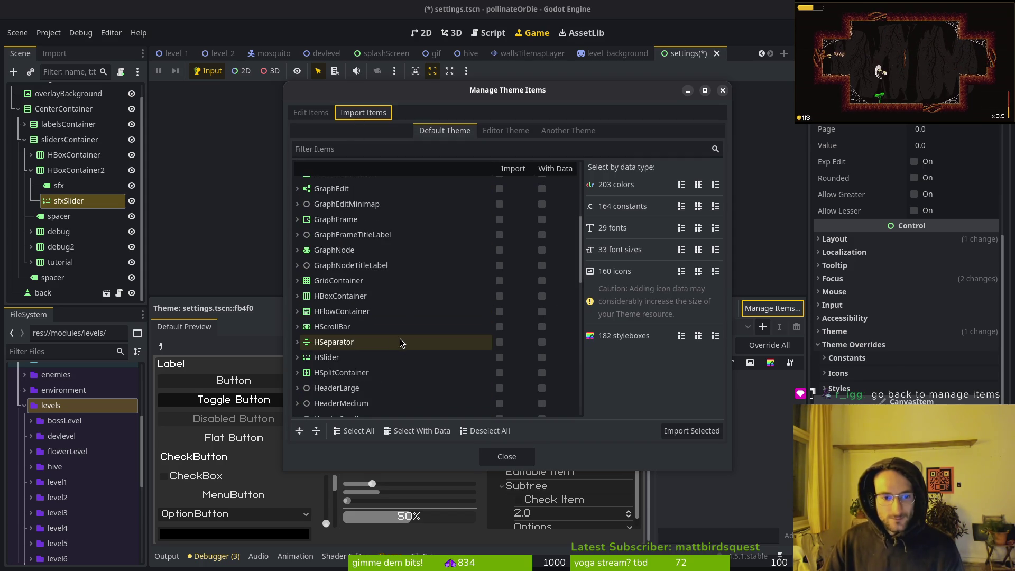
scroll(341, 356, "down", 2)
left_click(340, 357)
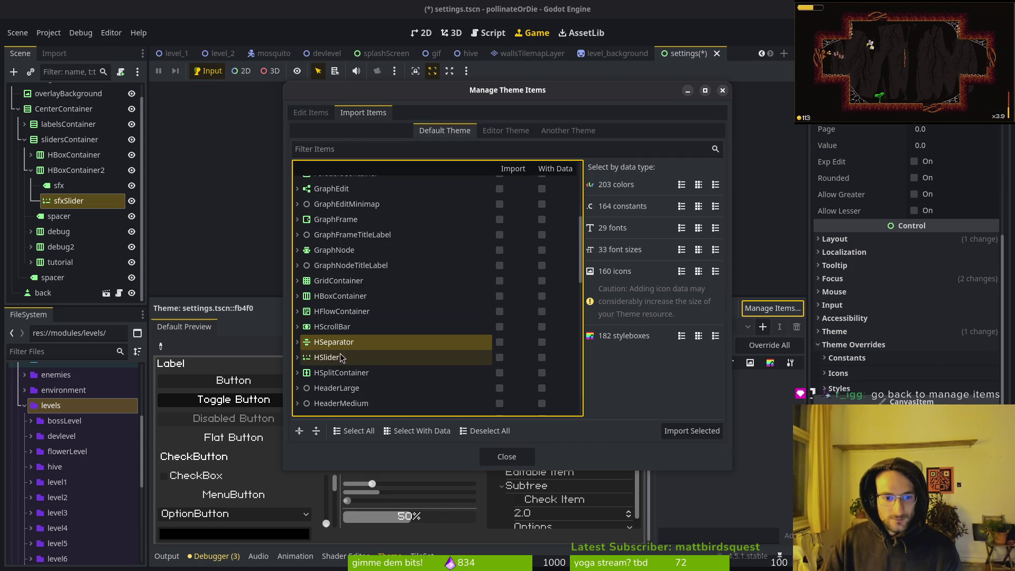
left_click(297, 358)
scroll(365, 370, "down", 2)
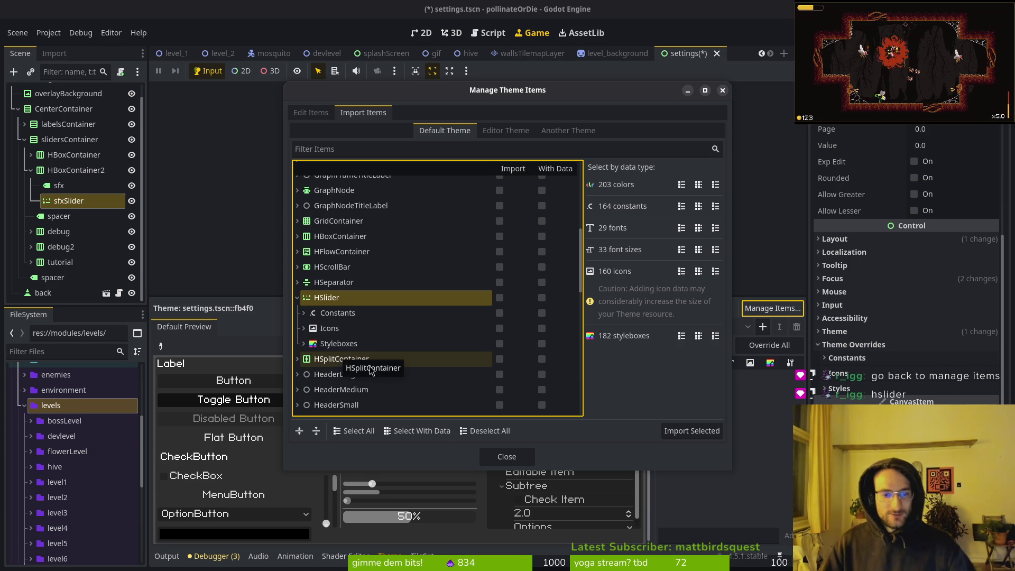
left_click(305, 328)
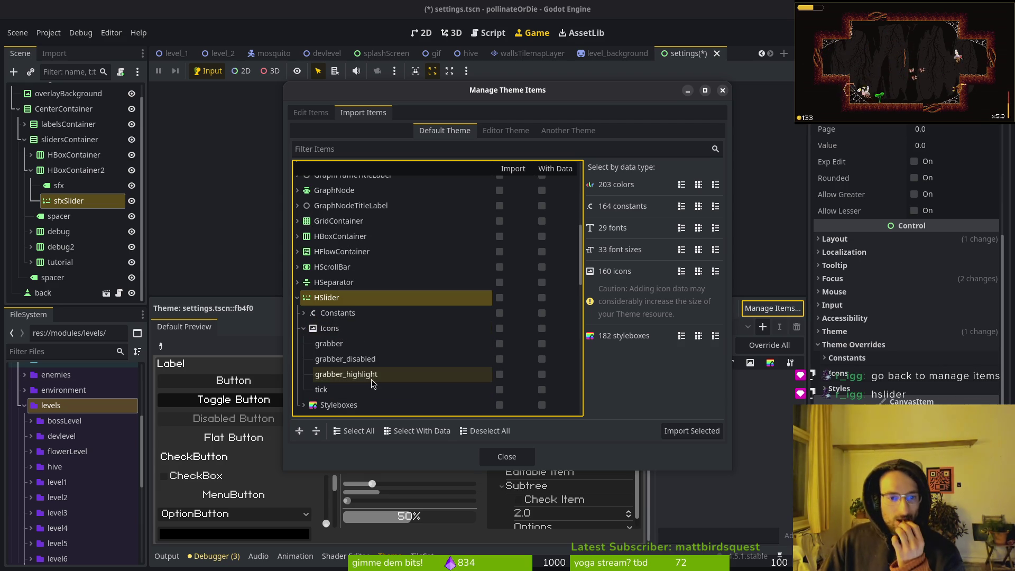
left_click(345, 344)
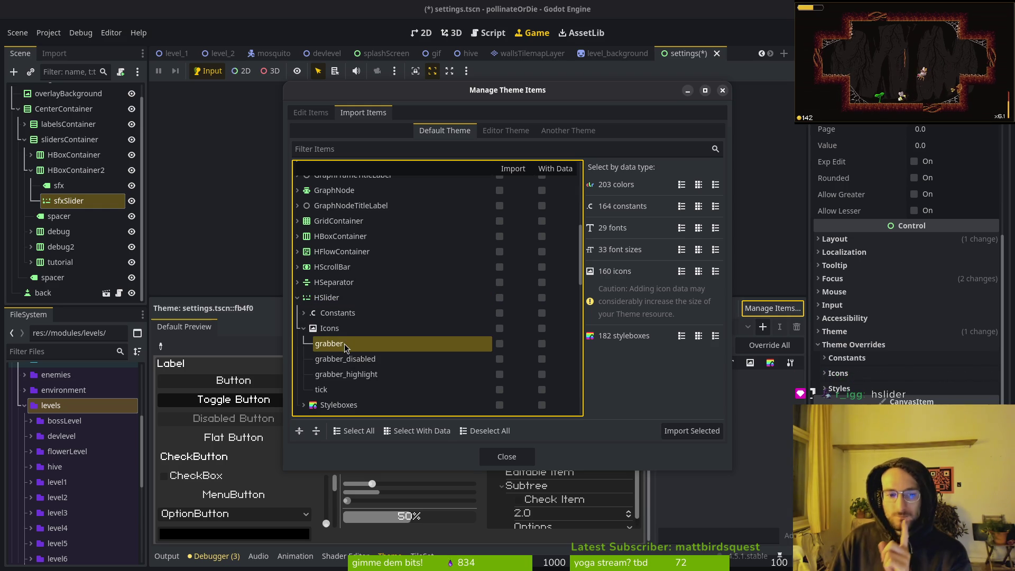
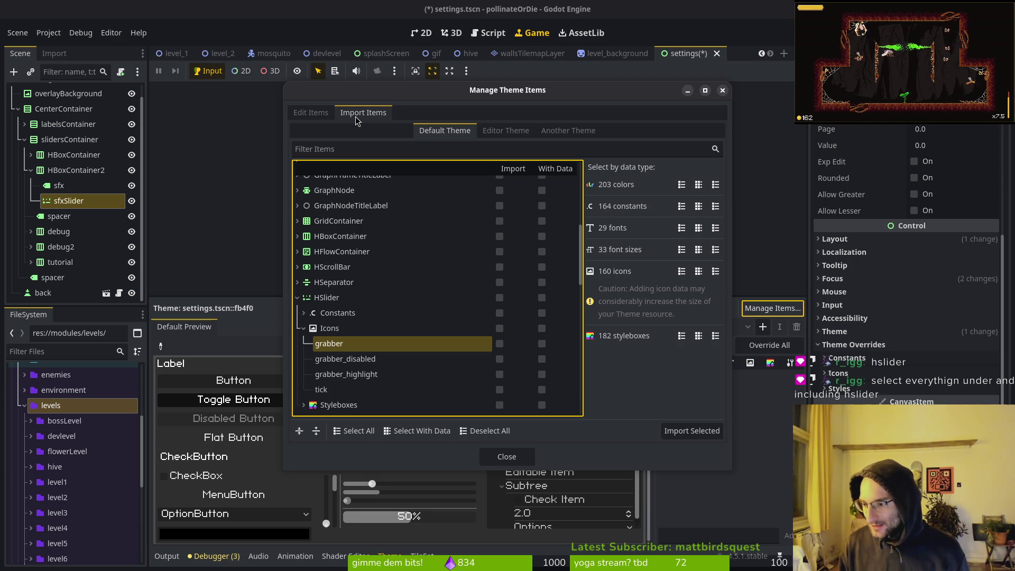
Expand the HSlider entry in the import list to view its item groups.
left_click(341, 302)
left_click(297, 298)
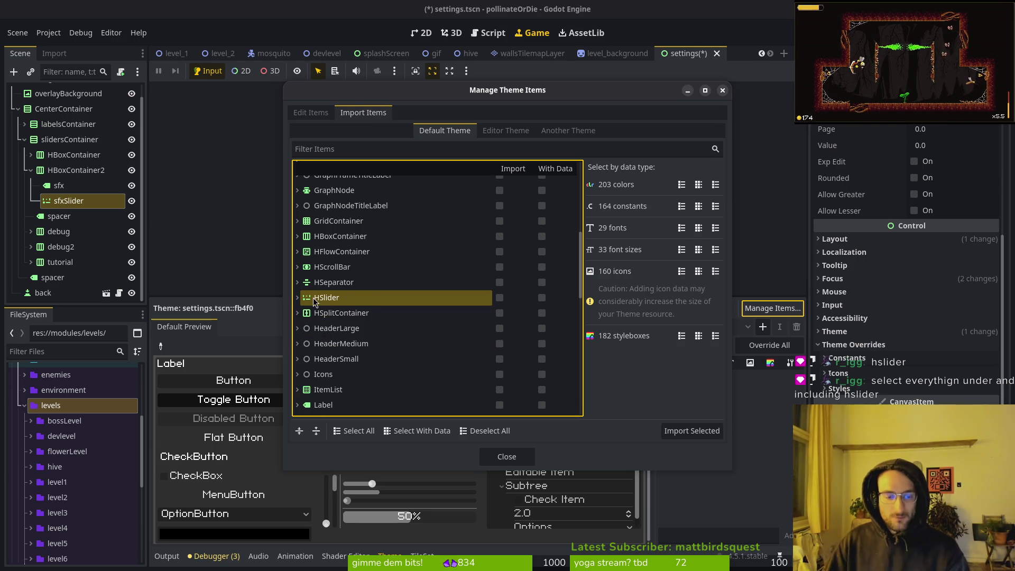
left_click(297, 298)
left_click(304, 328)
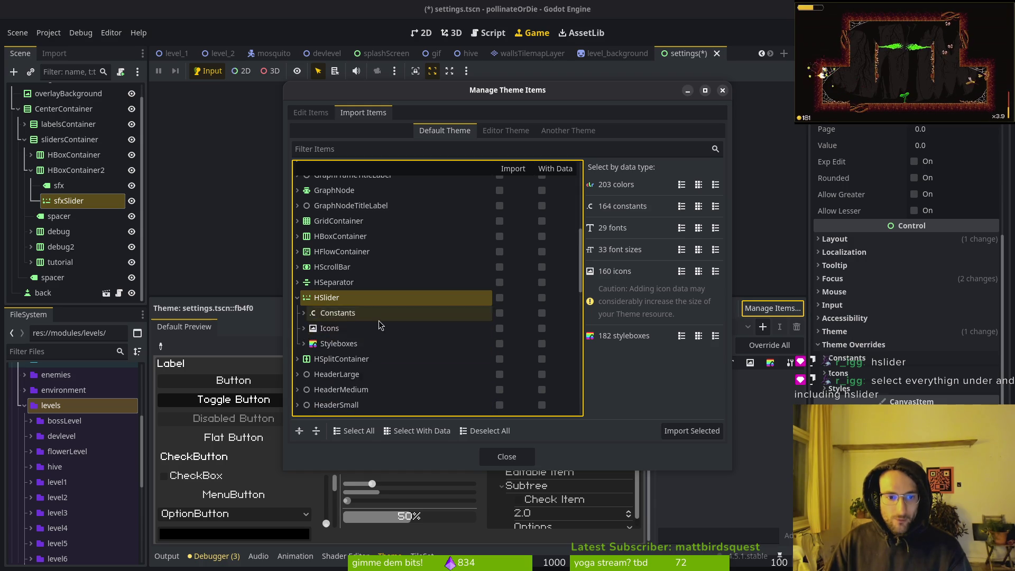
scroll(378, 324, "down", 2)
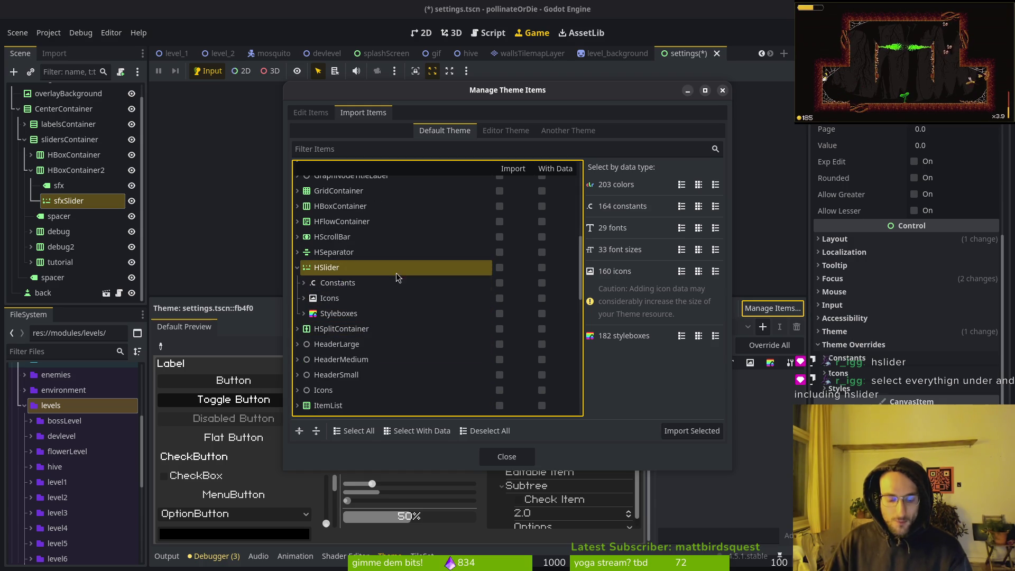
left_click(333, 282)
left_click(324, 269)
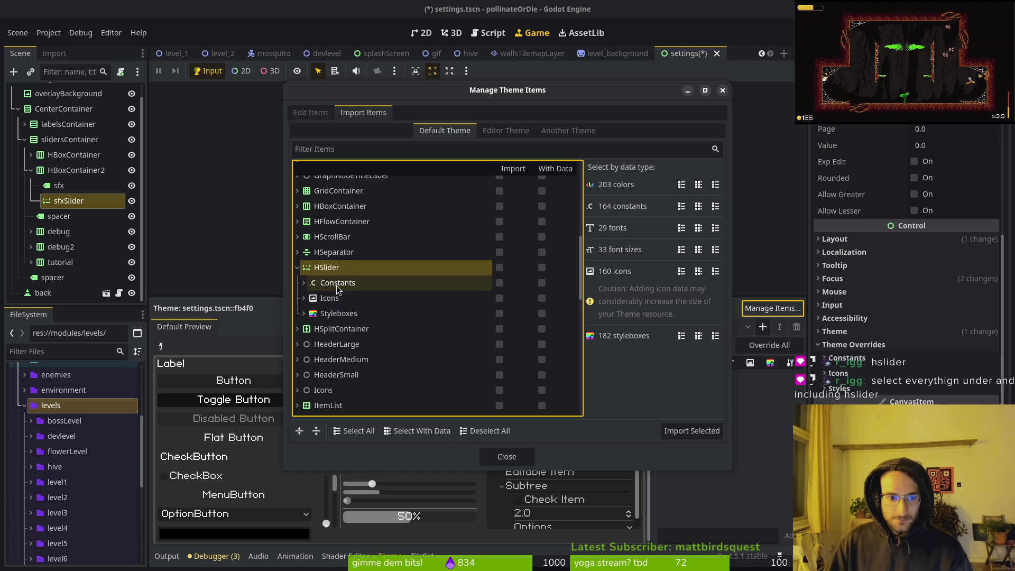
left_click(305, 283)
left_click(304, 283)
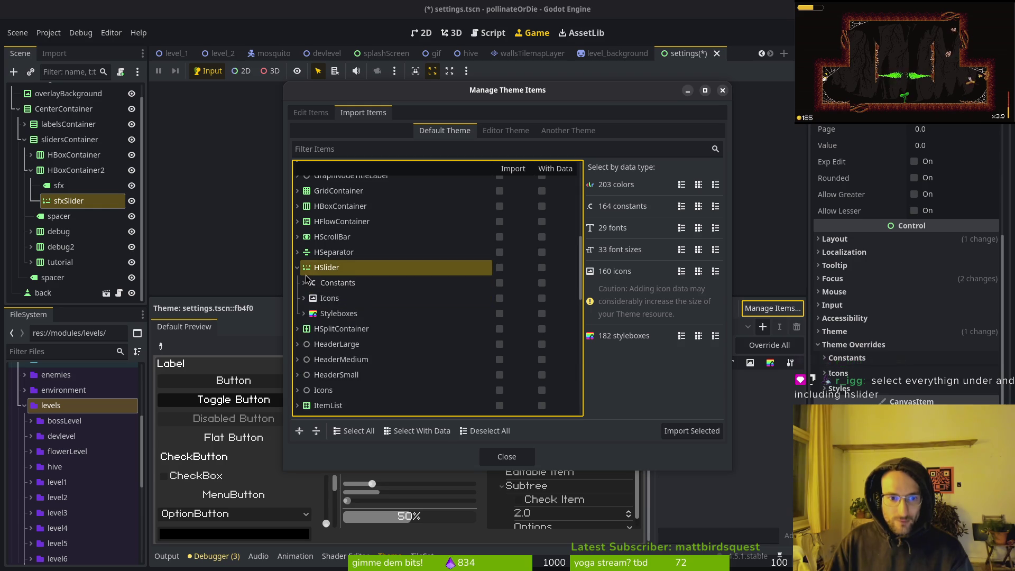
Try Select All and Deselect All, then check HSlider to import all its constants, icons and styleboxes.
left_click(356, 438)
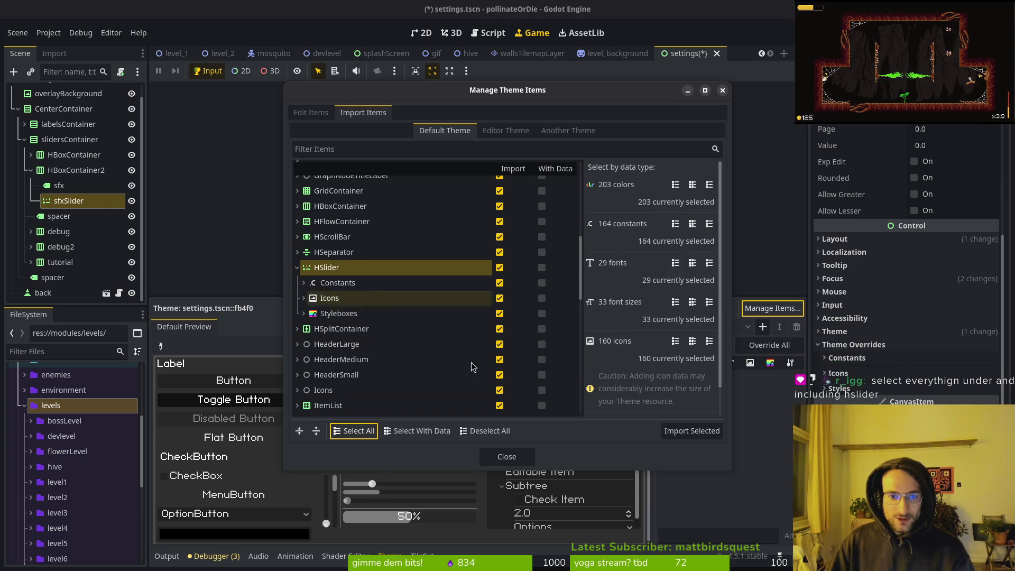
left_click(481, 432)
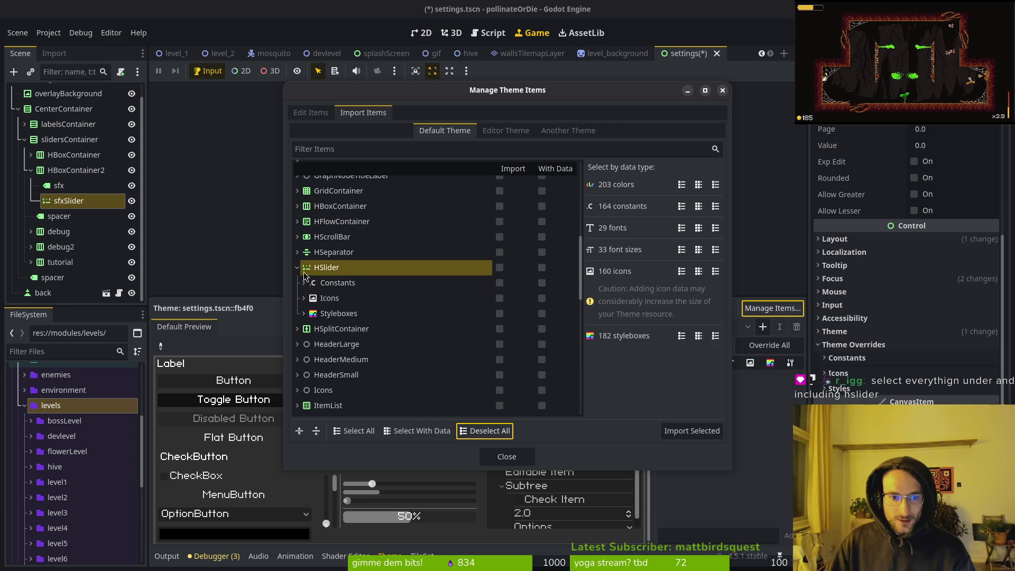
left_click(499, 267)
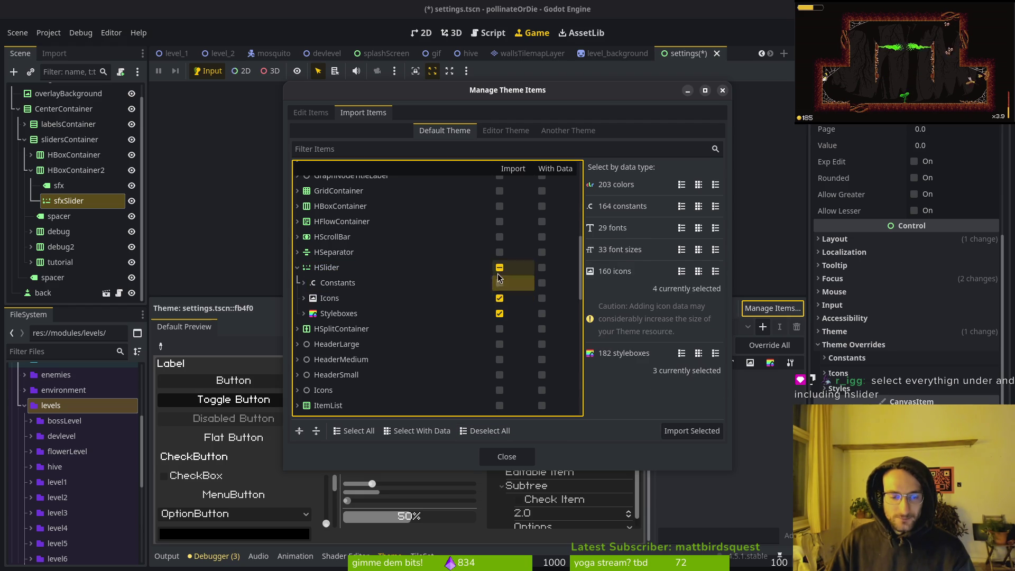
Import the checked HSlider items, cancelling the close prompt to keep the selections.
left_click(304, 283)
left_click(304, 283)
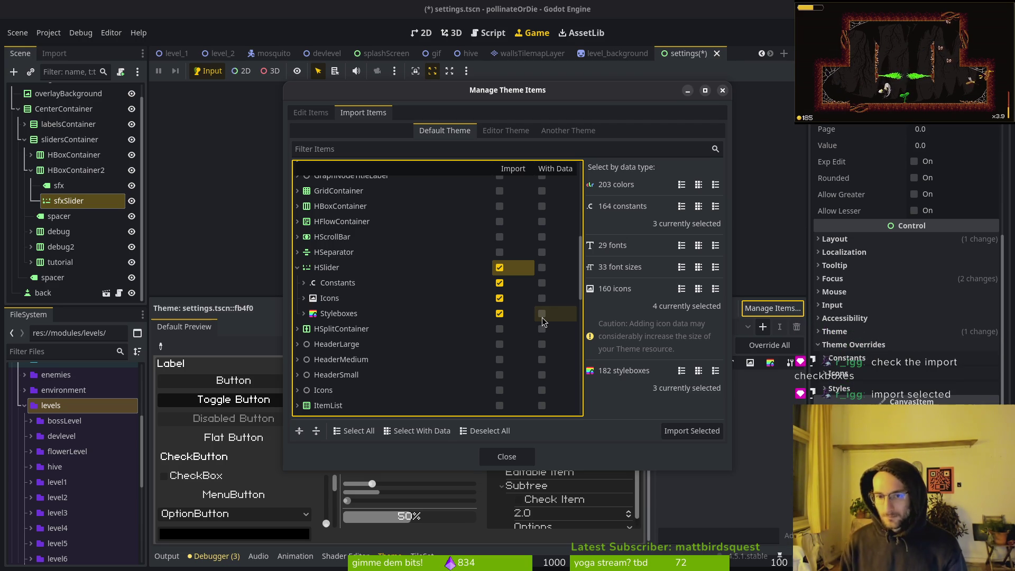
left_click(691, 431)
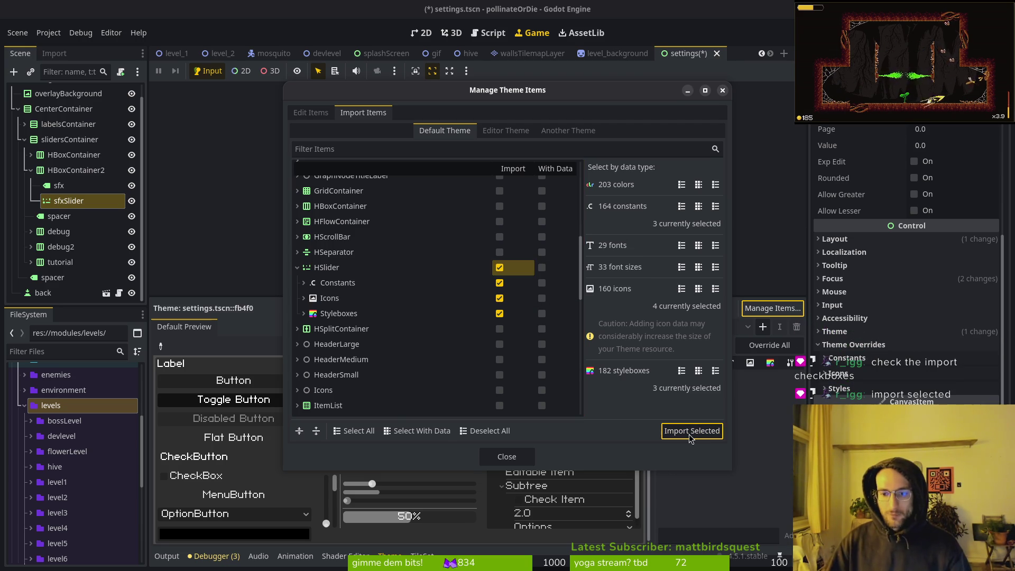
left_click(506, 456)
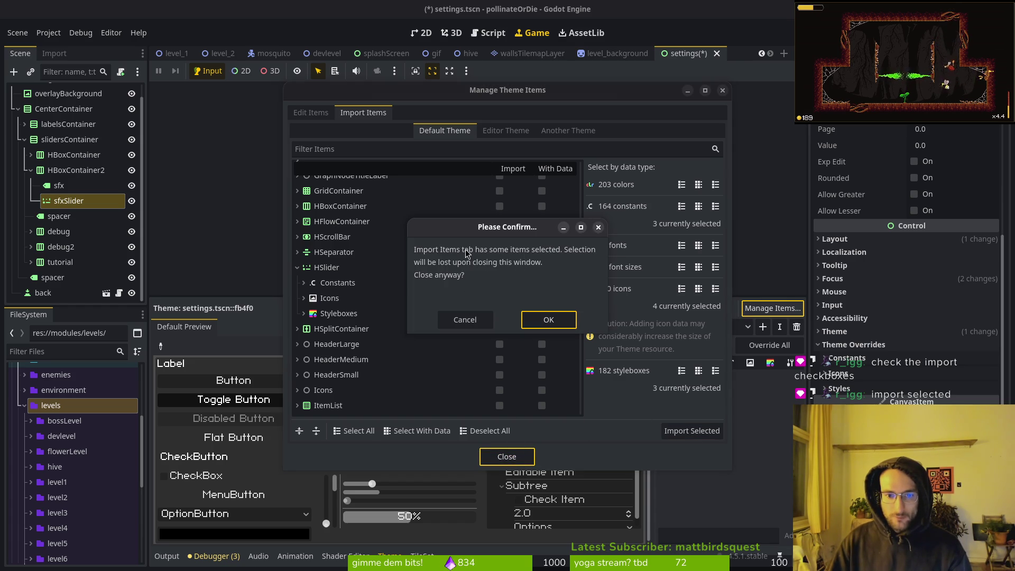
left_click(468, 316)
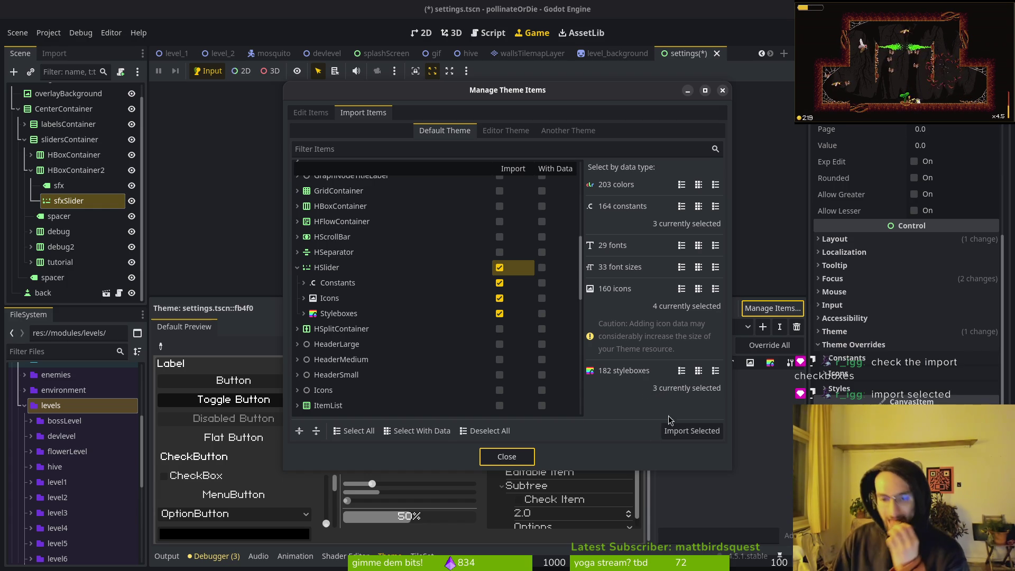
left_click(697, 431)
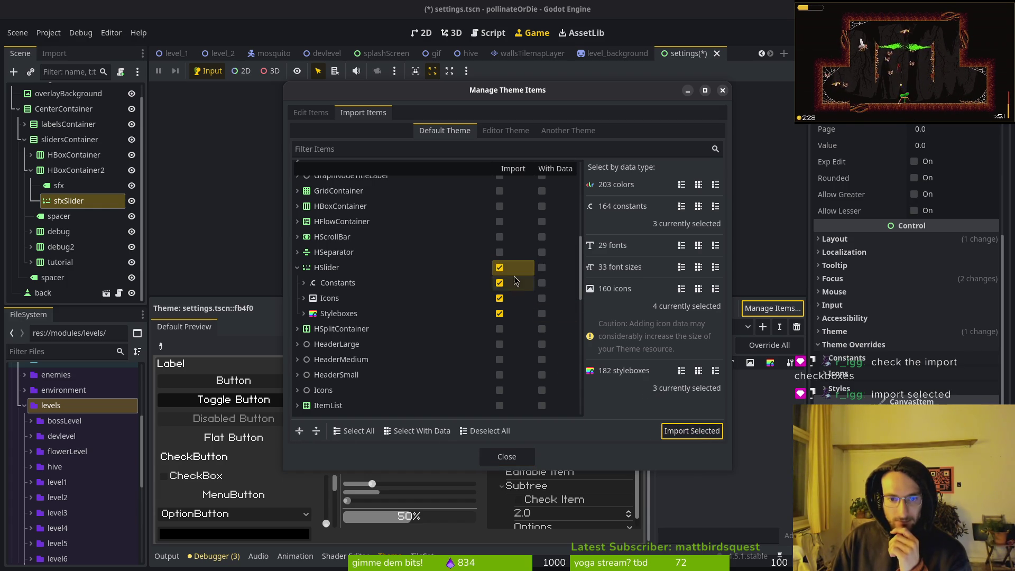
Browse the Editor Theme and Another Theme item lists, then return to Default Theme.
left_click(508, 132)
left_click(553, 132)
left_click(502, 132)
left_click(473, 132)
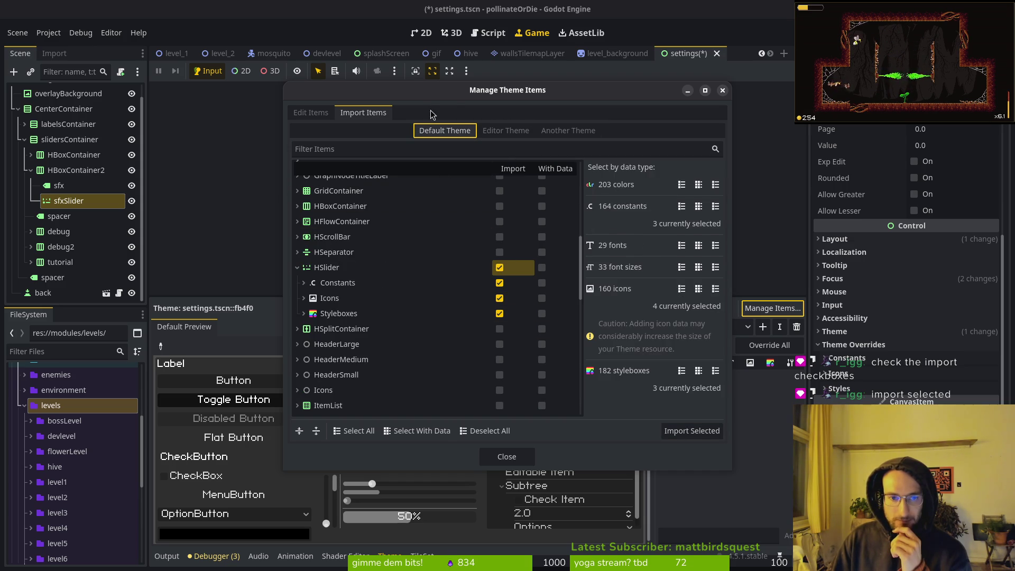
Inspect the imported grabber icon in Edit Items, leaving its name unchanged.
left_click(322, 114)
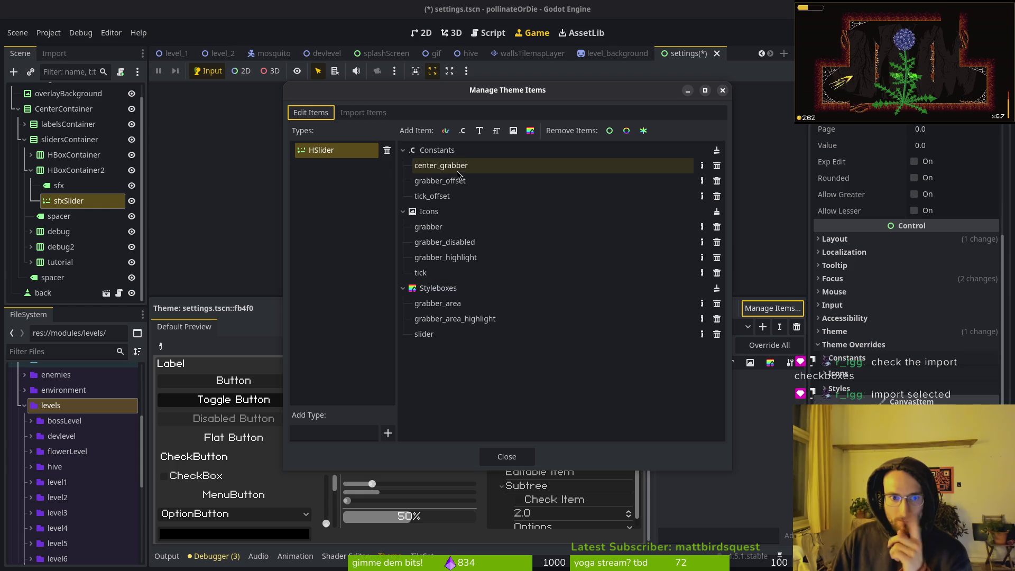
left_click(466, 229)
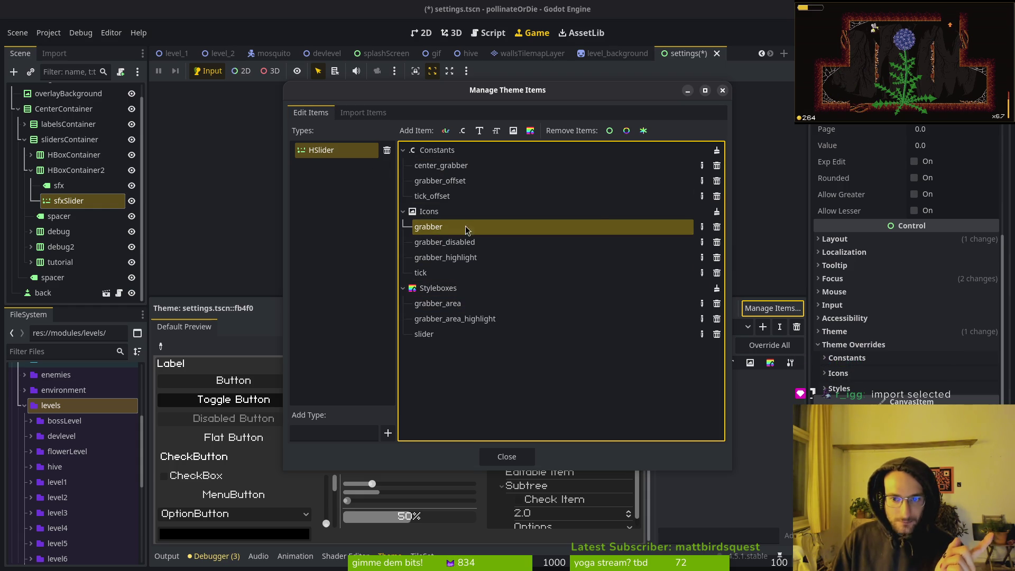
left_click(702, 226)
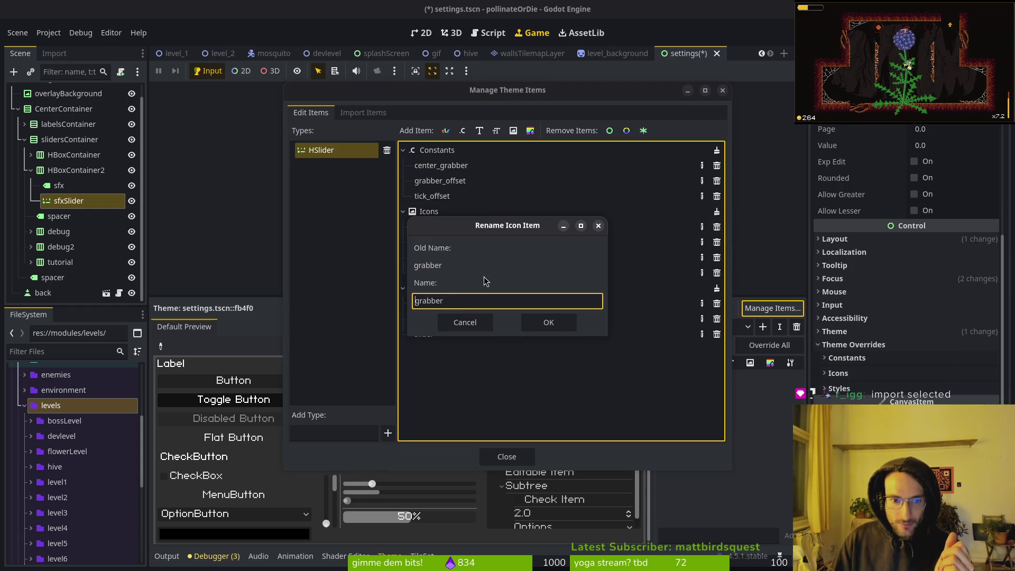
left_click(598, 227)
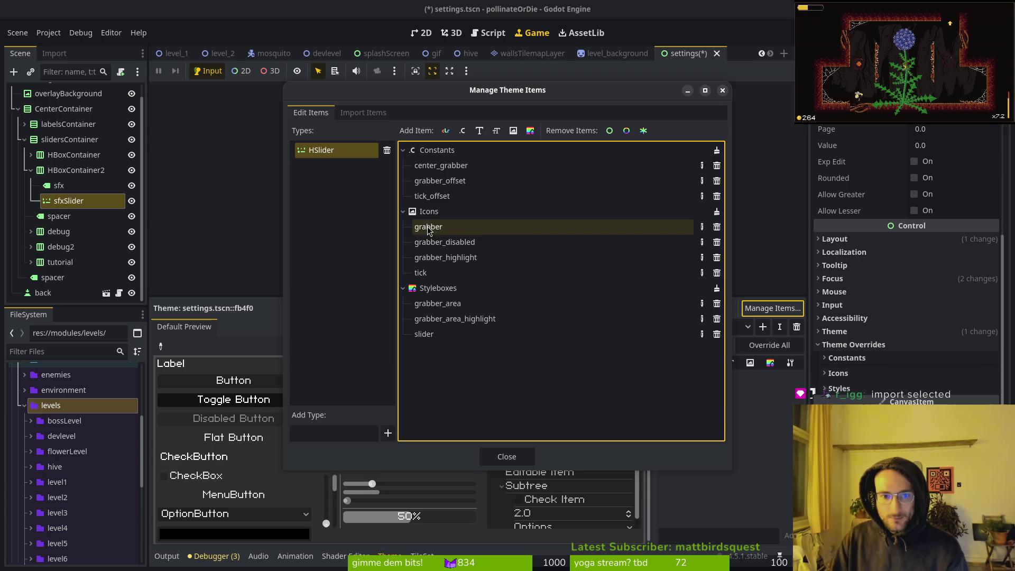
left_click(705, 229)
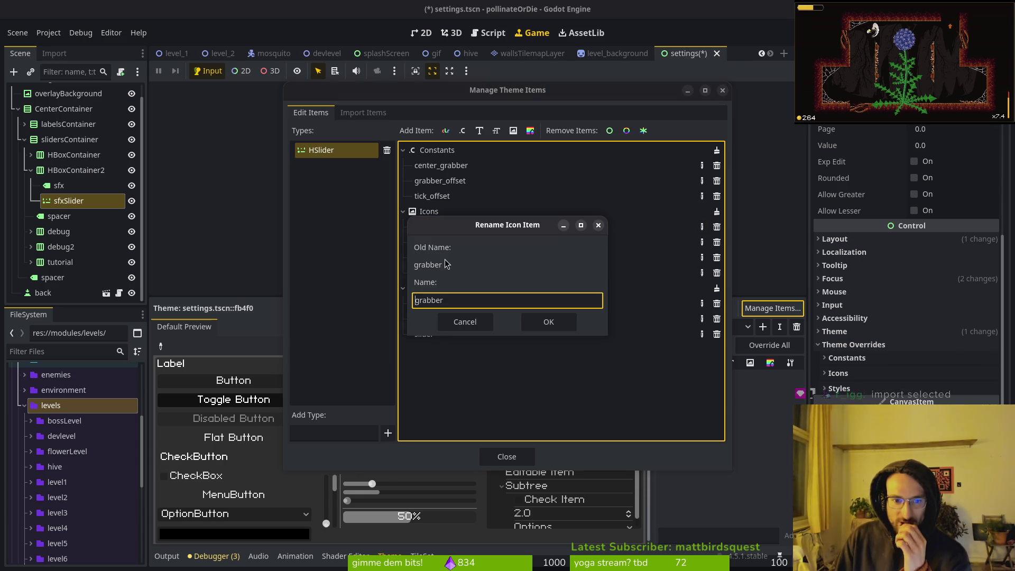
left_click(549, 322)
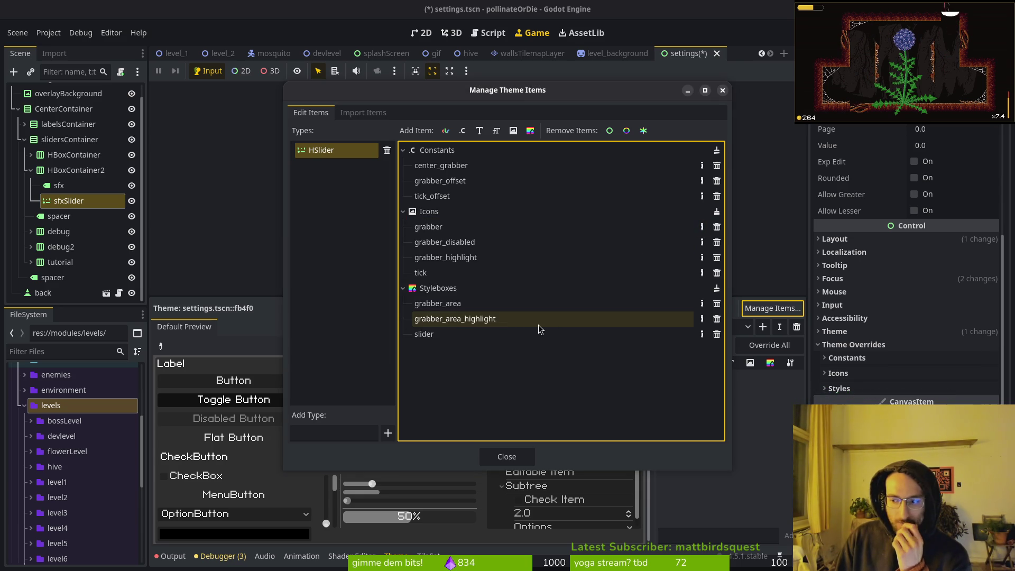
Select HSlider's Icons group, then close the theme item manager and confirm with OK.
left_click(426, 231)
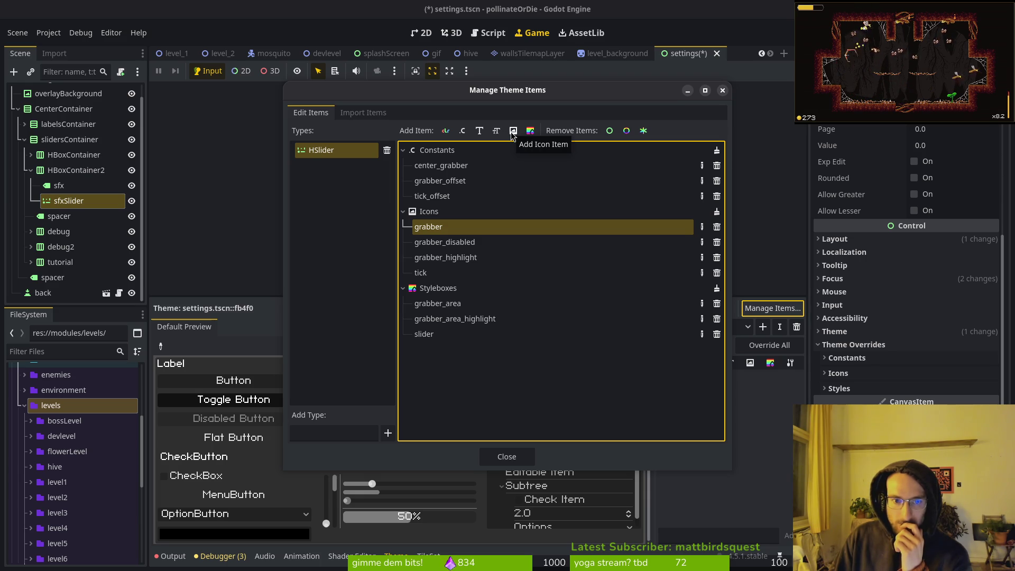
left_click(513, 211)
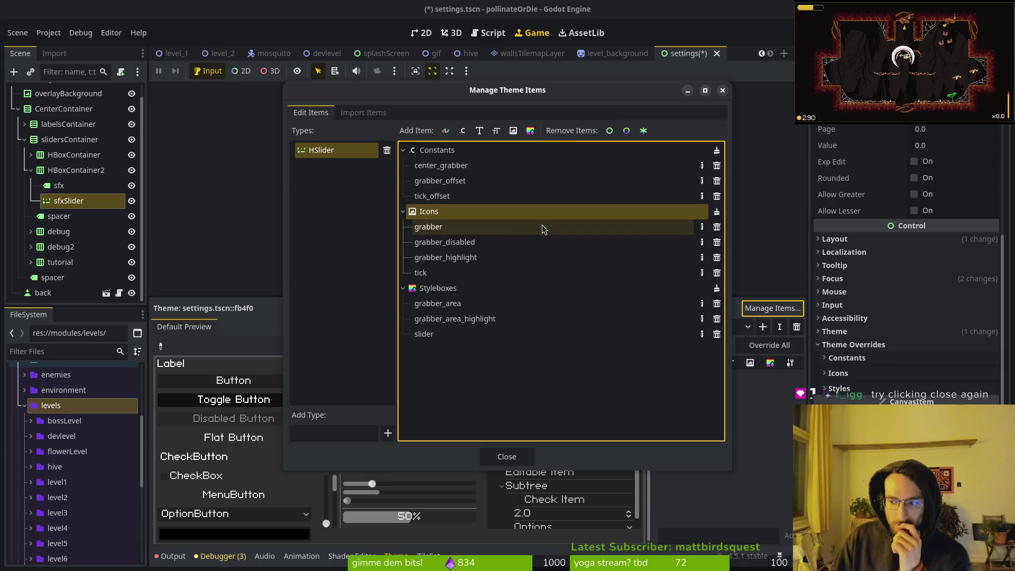
left_click(506, 456)
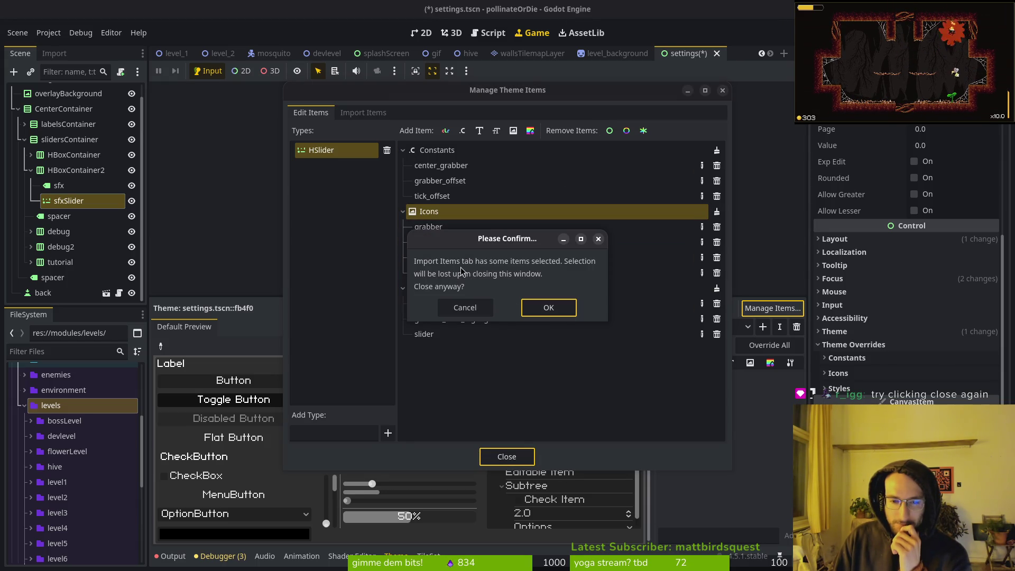
left_click(547, 307)
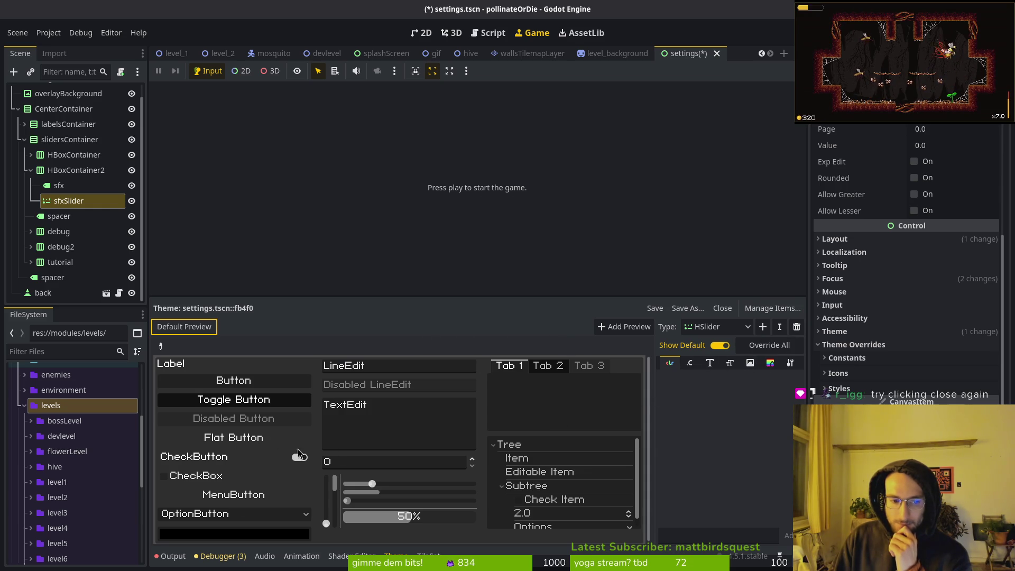
Try the slider in the theme preview and browse the theme type list without adding a type.
left_click(369, 483)
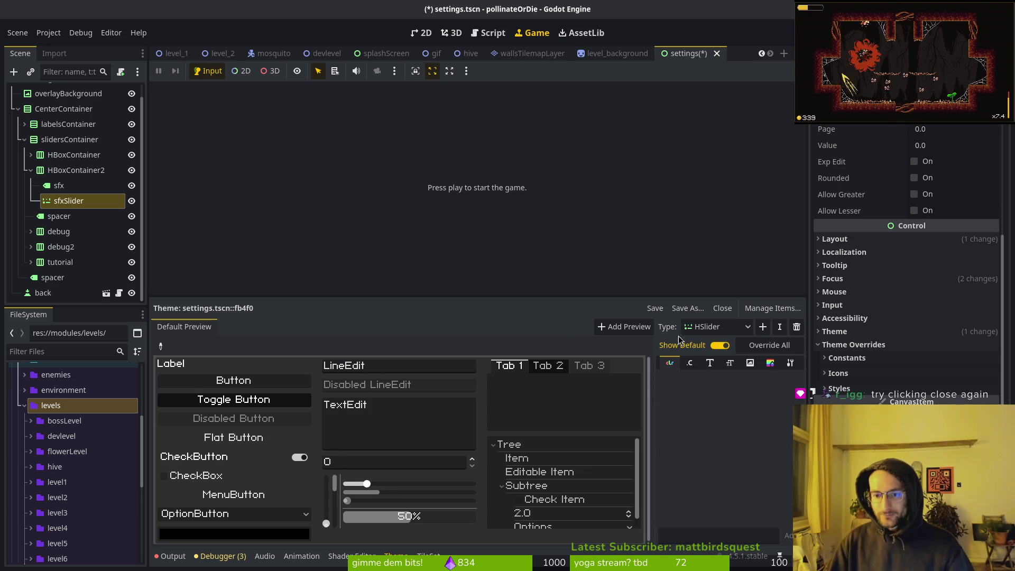
left_click(714, 328)
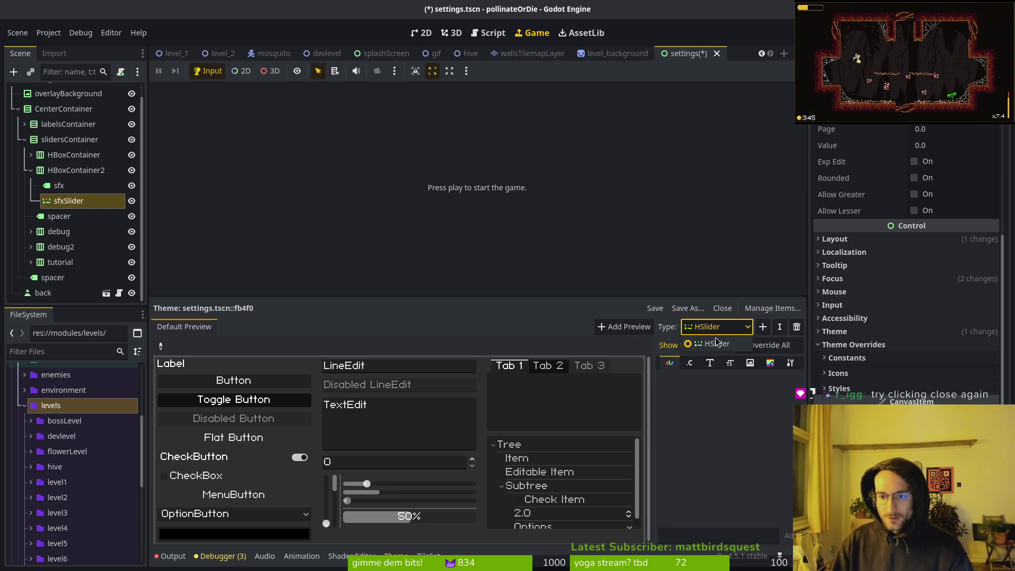
left_click(761, 331)
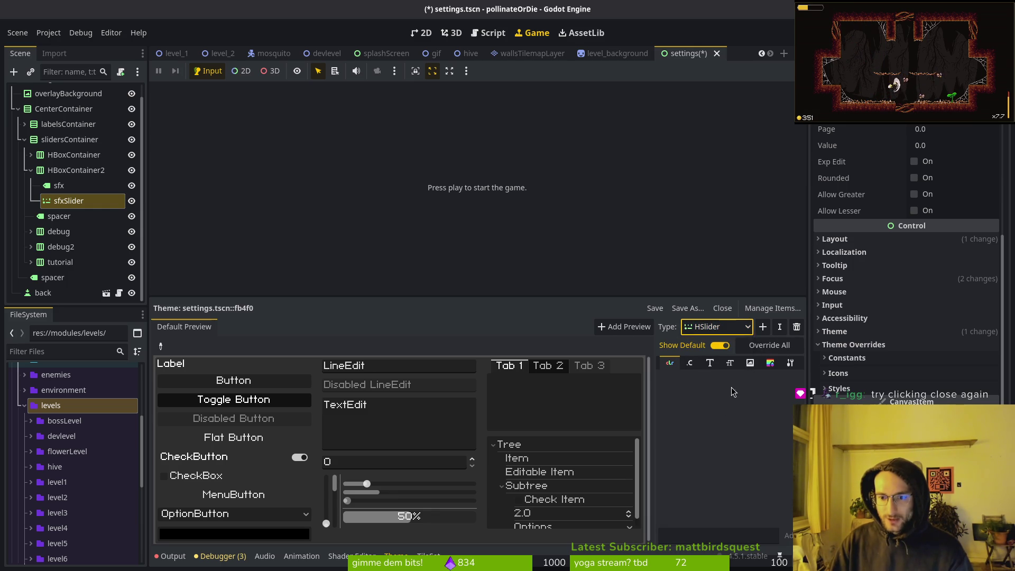
left_click(764, 329)
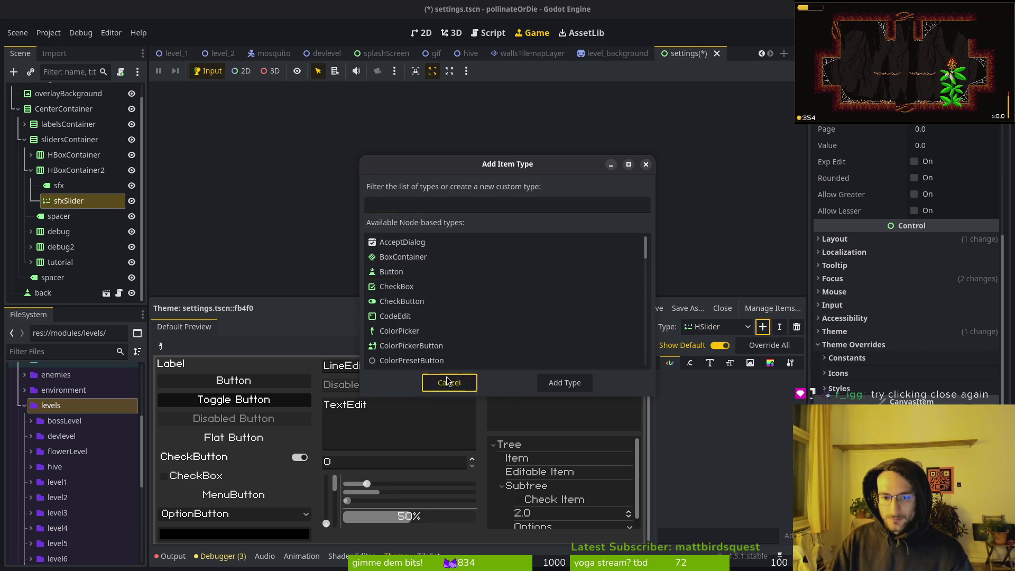
left_click(448, 381)
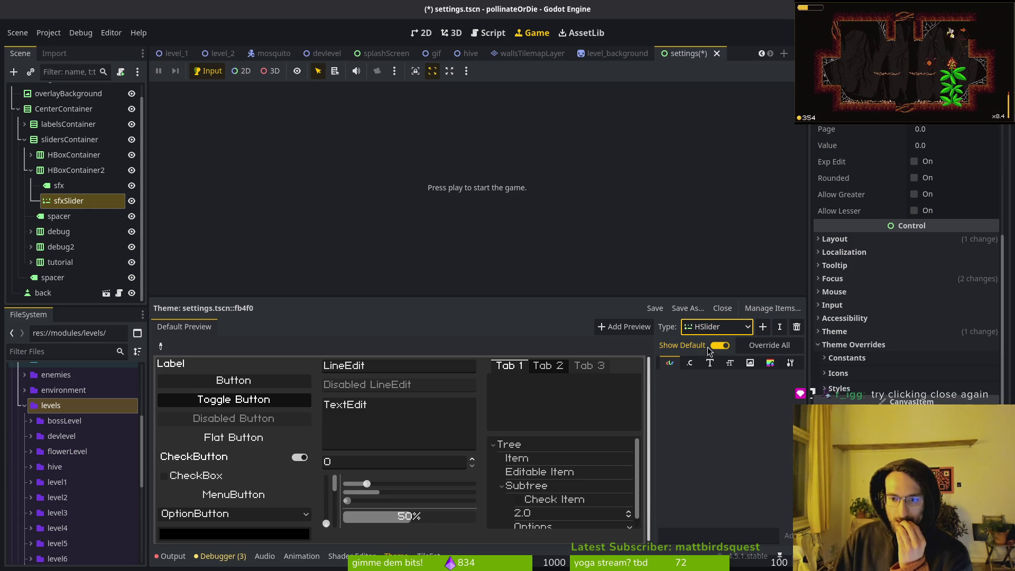
Show HSlider's icons (grabber, grabber_disabled, grabber_highlight, tick), leaving the grabber texture empty.
left_click(689, 364)
left_click(749, 364)
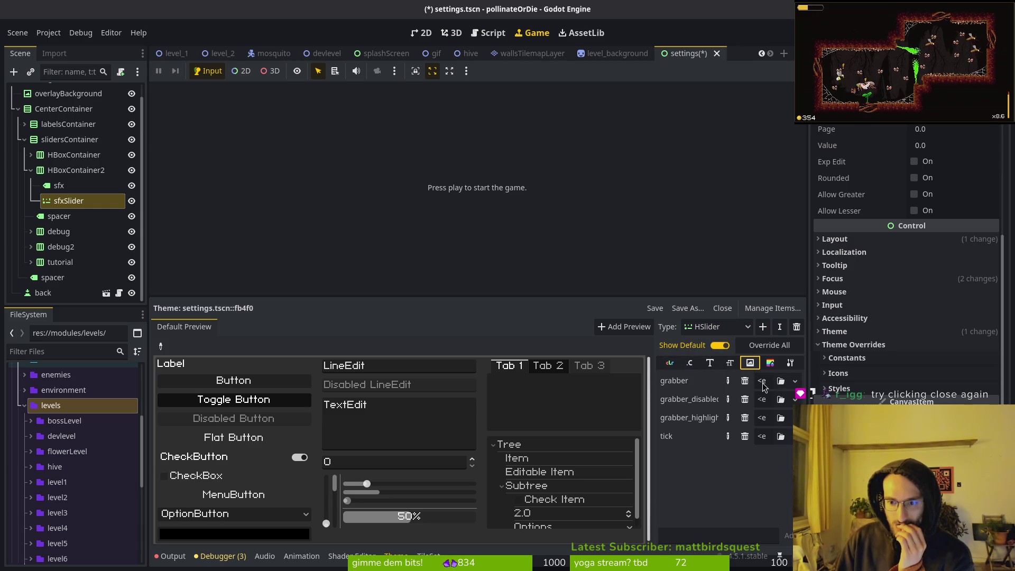
left_click(763, 381)
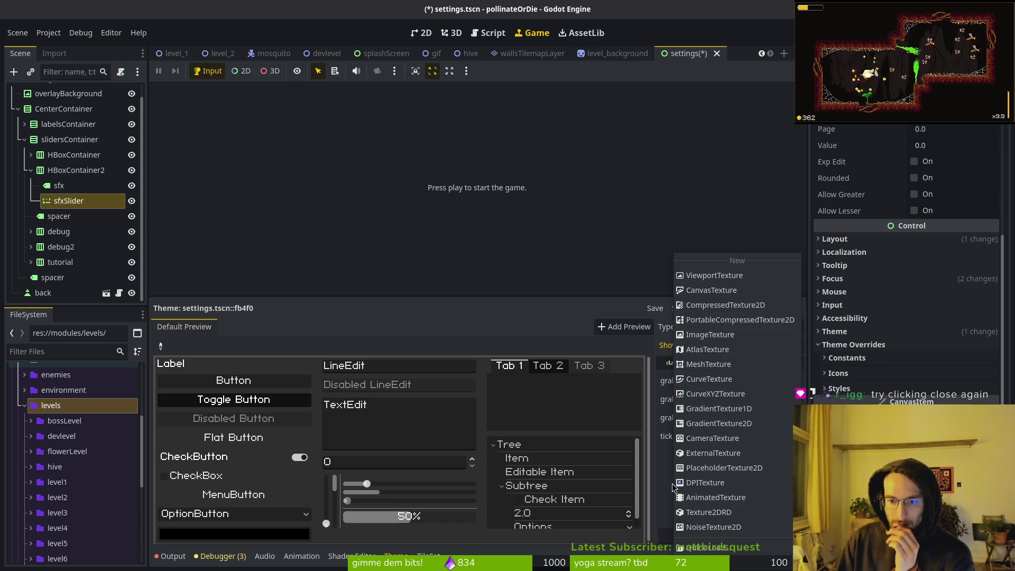
left_click(662, 468)
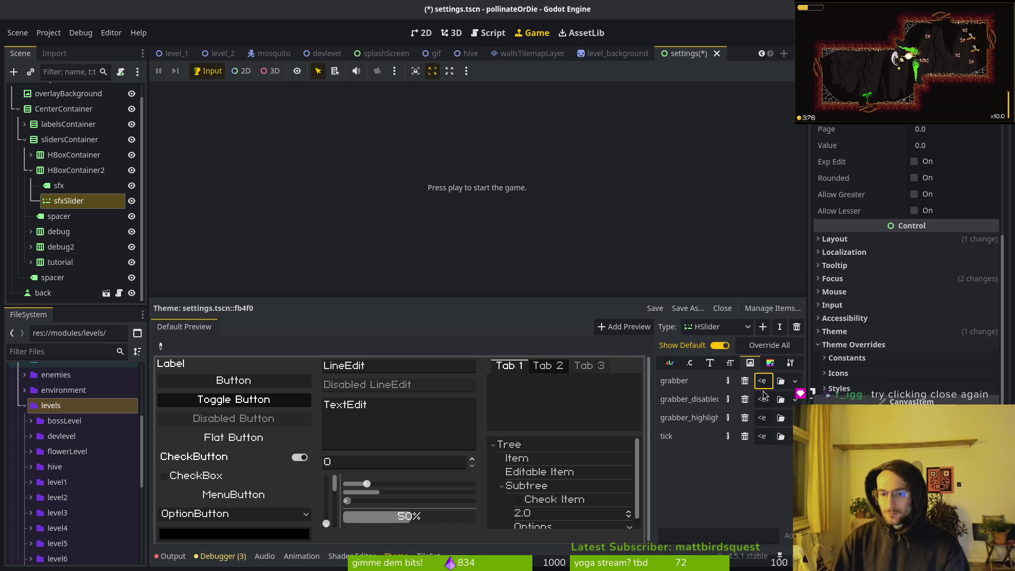
Back in Aseprite, stamp two more yellow dots on the sprite canvas.
key("alt+Tab")
key("ctrl+s")
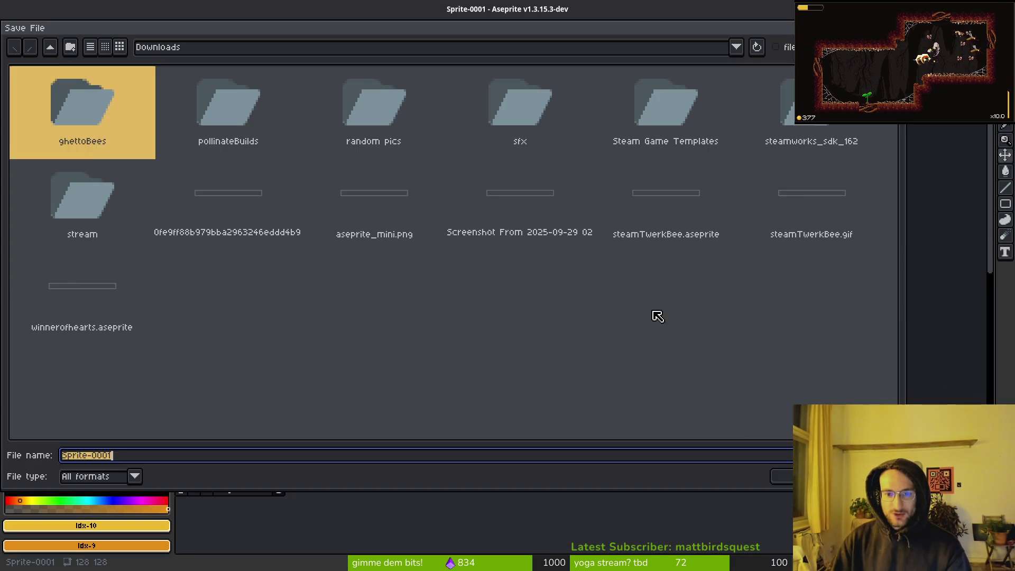
key("Escape")
key("alt+Tab")
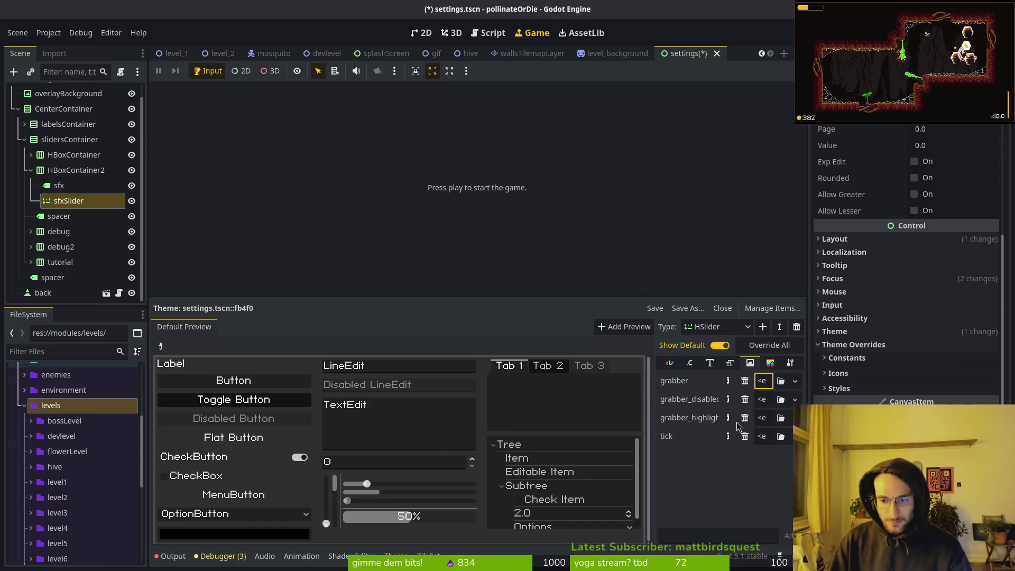
key("alt+Tab")
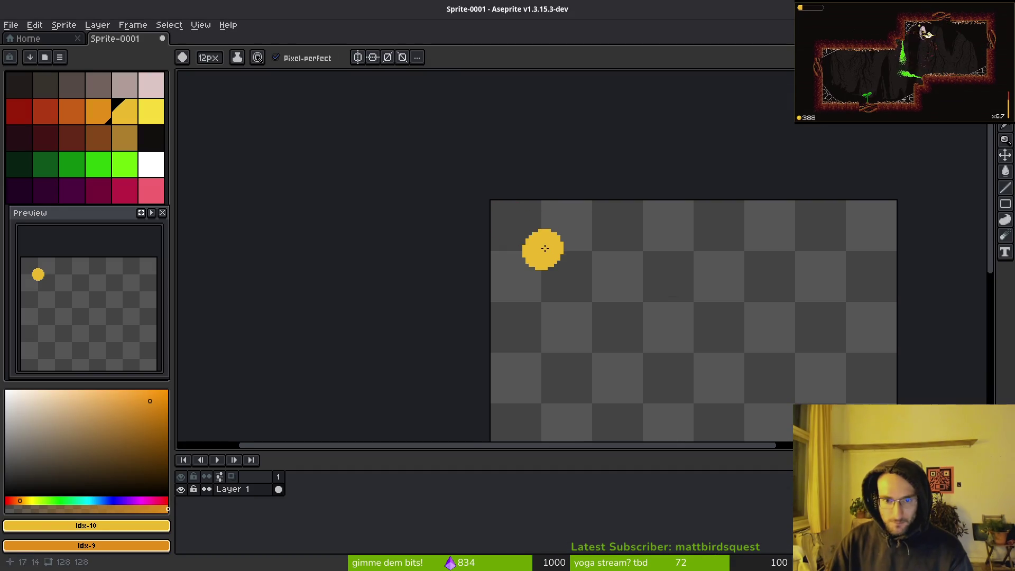
left_click(578, 280)
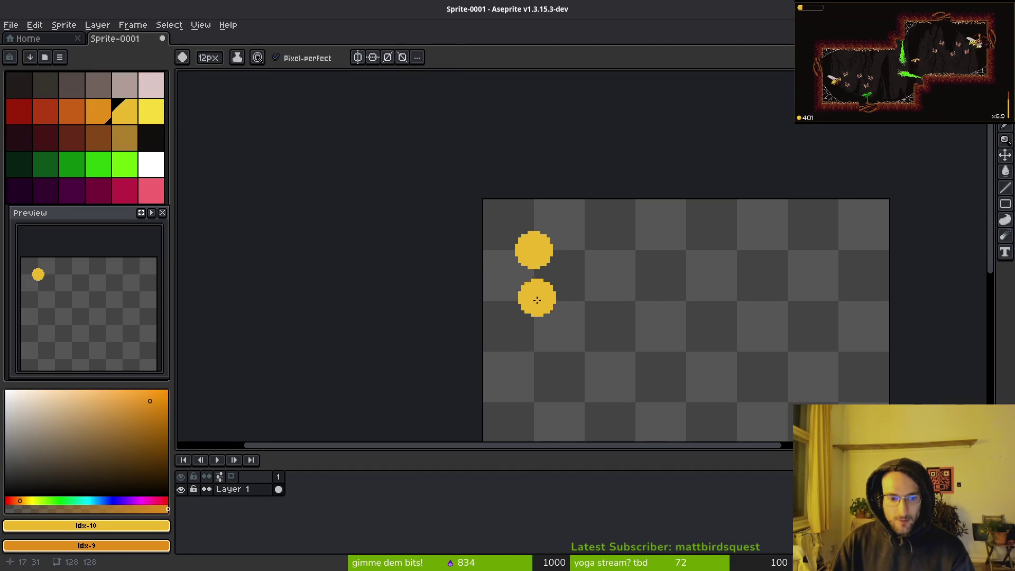
key("alt+n")
key("alt+n")
key("alt+n")
left_click(278, 489)
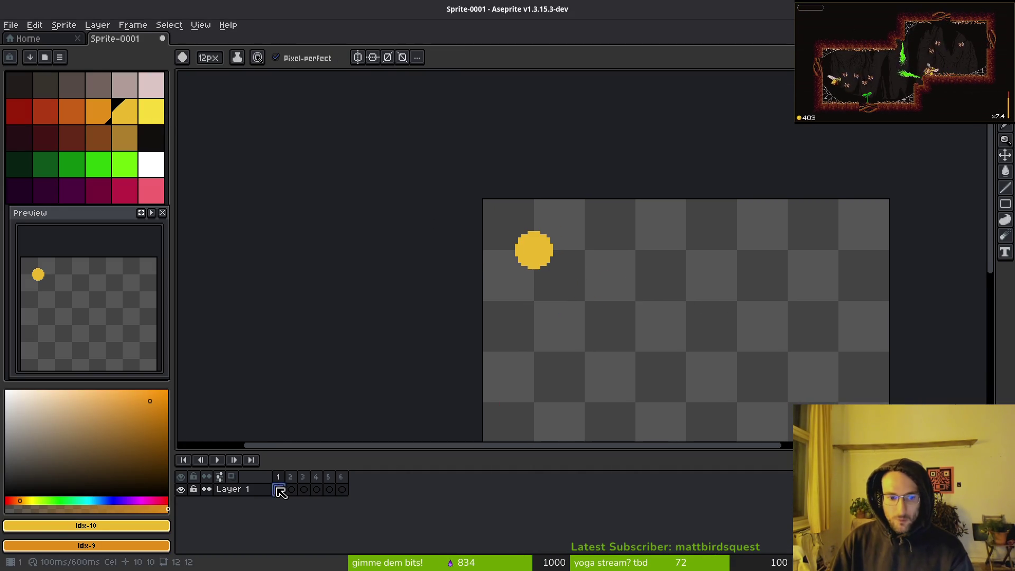
left_click(588, 311)
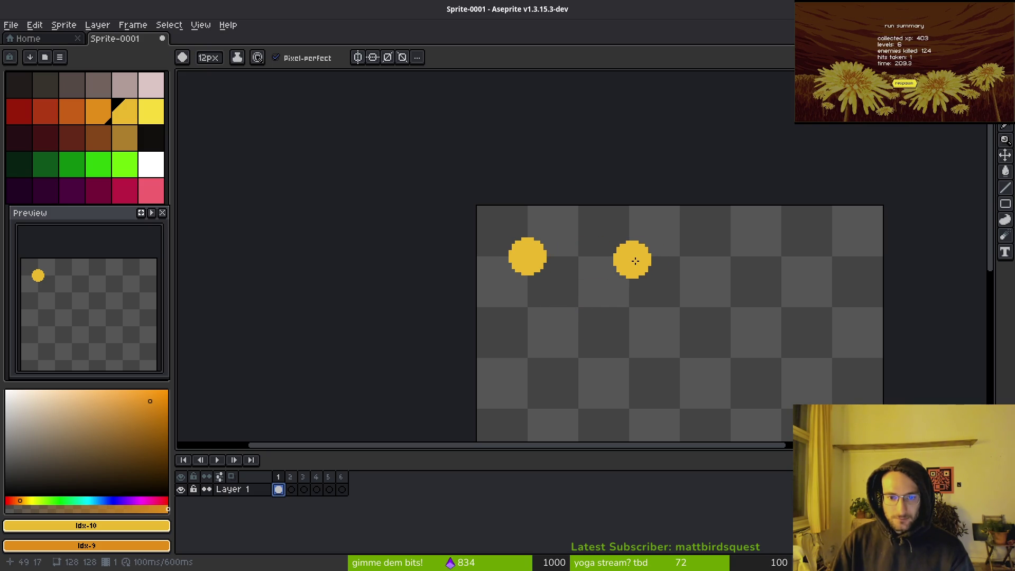
Recolour the second dot orange and stamp a grey dot to its right.
scroll(687, 275, "up", 3)
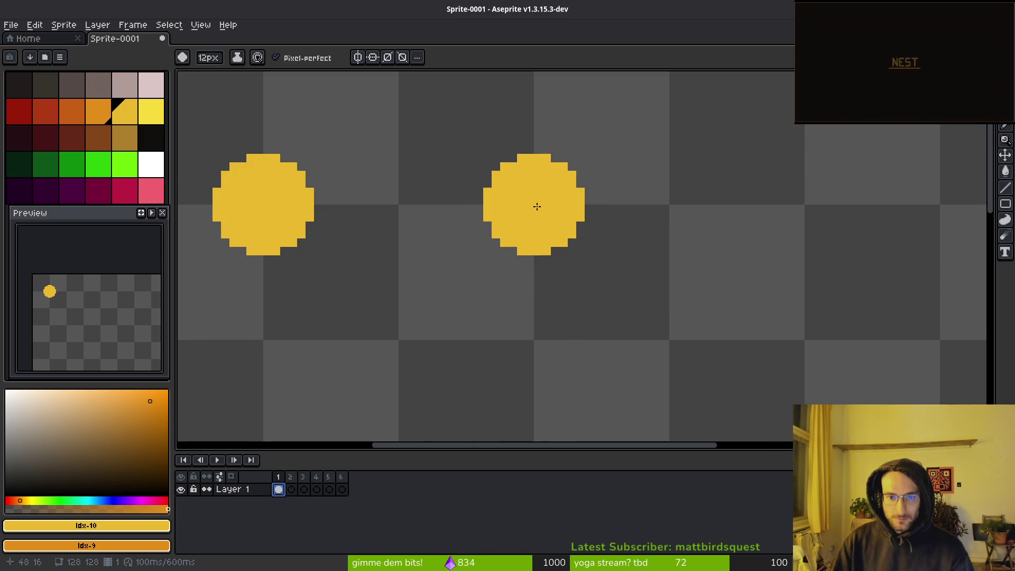
right_click(538, 206)
left_click_drag(726, 260, 426, 255)
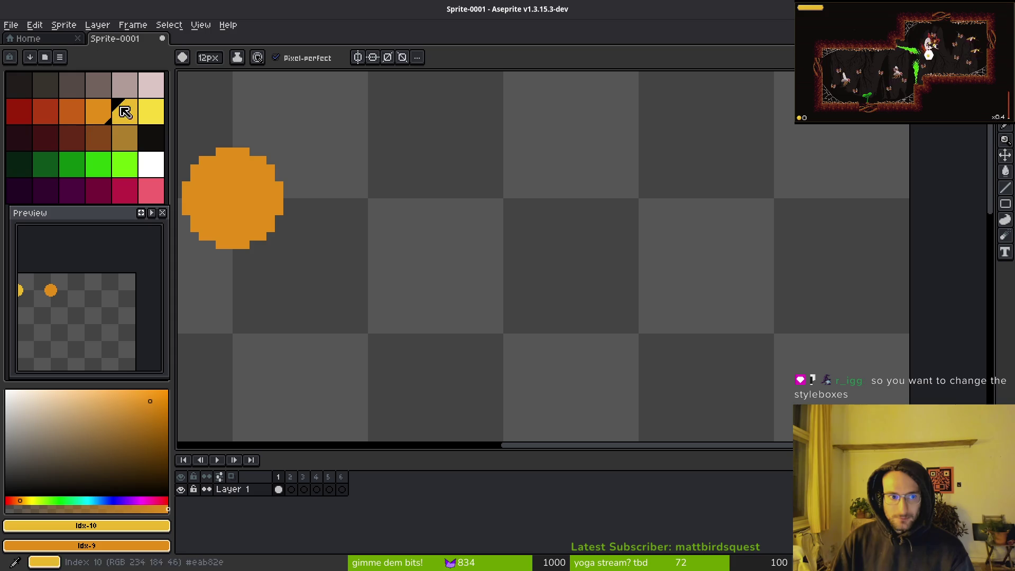
left_click(99, 85)
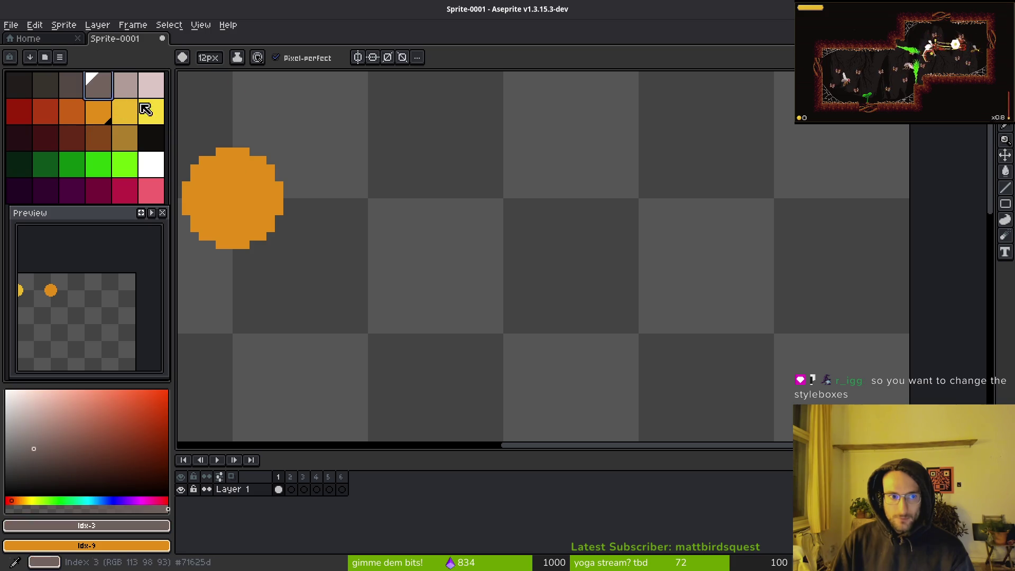
left_click(508, 205)
Choose the red palette swatch as the painting colour after trying the darker orange.
scroll(562, 274, "down", 3)
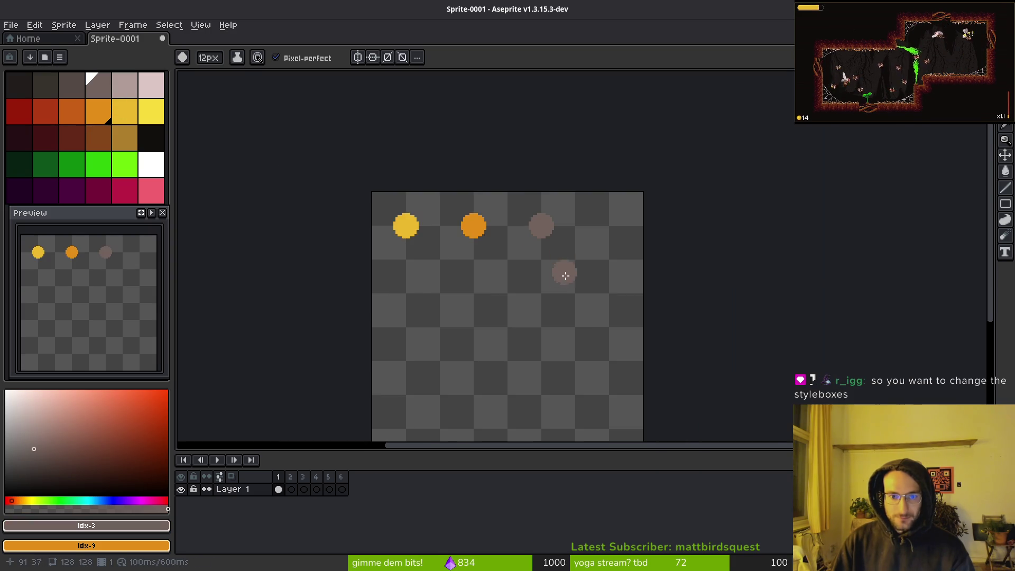
key("ctrl+s")
key("Escape")
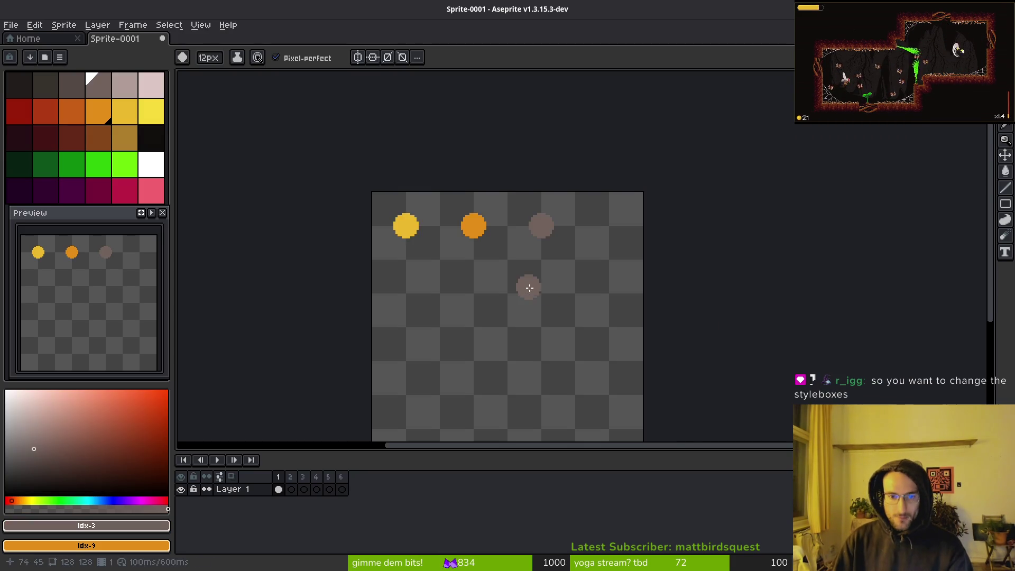
key("alt+Tab")
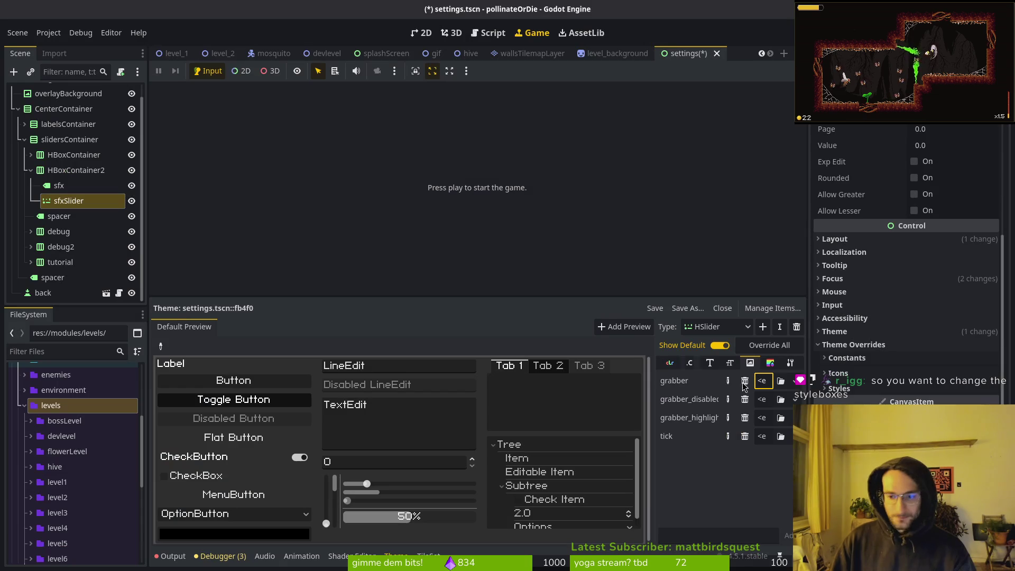
key("alt+Tab")
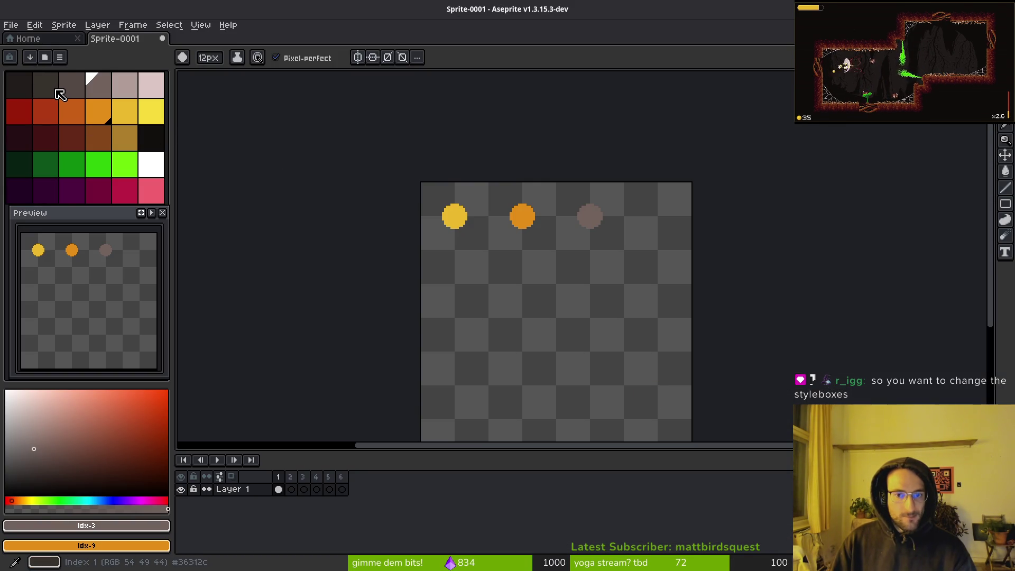
left_click(46, 113)
scroll(465, 226, "up", 1)
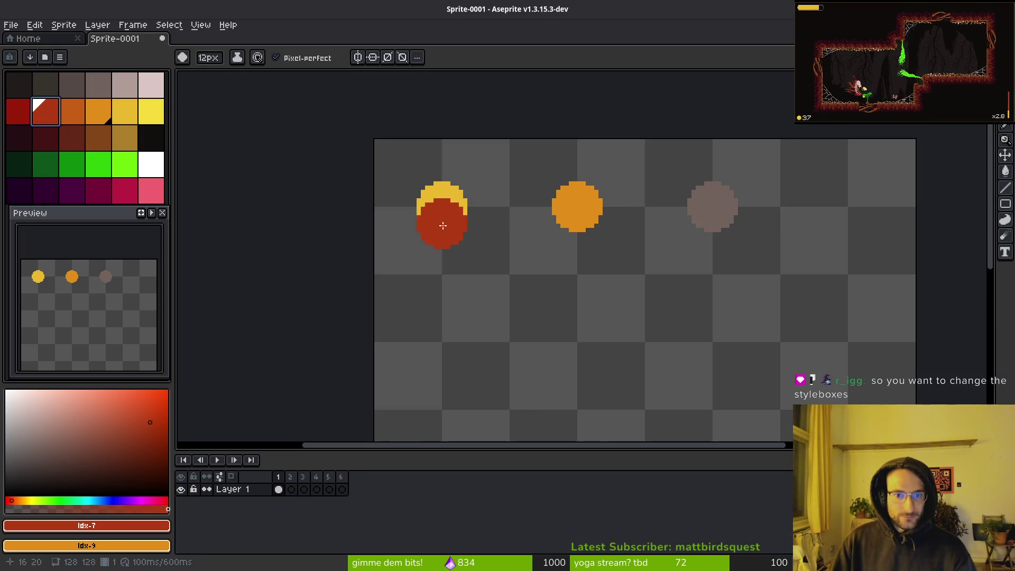
left_click(72, 112)
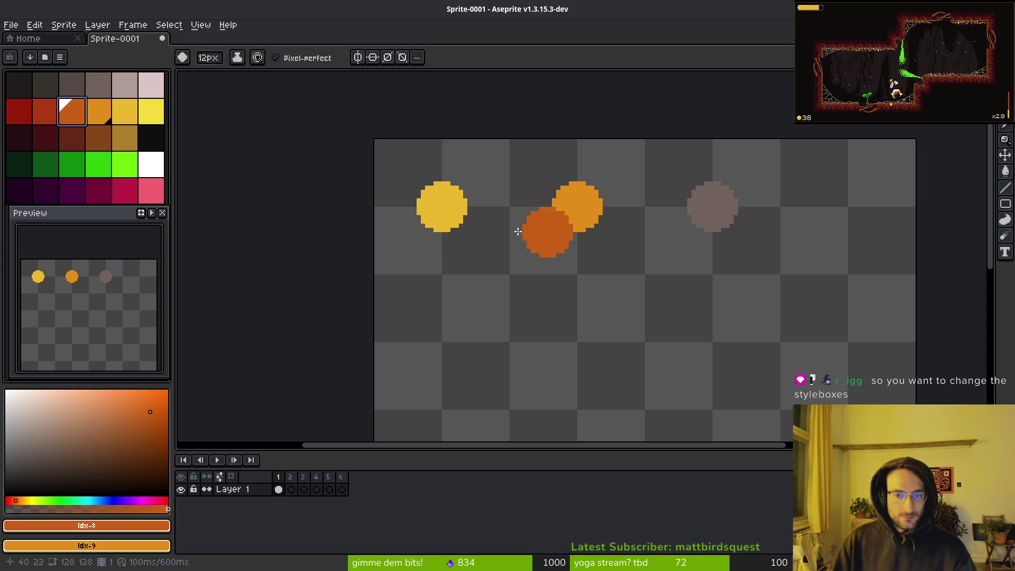
left_click(45, 112)
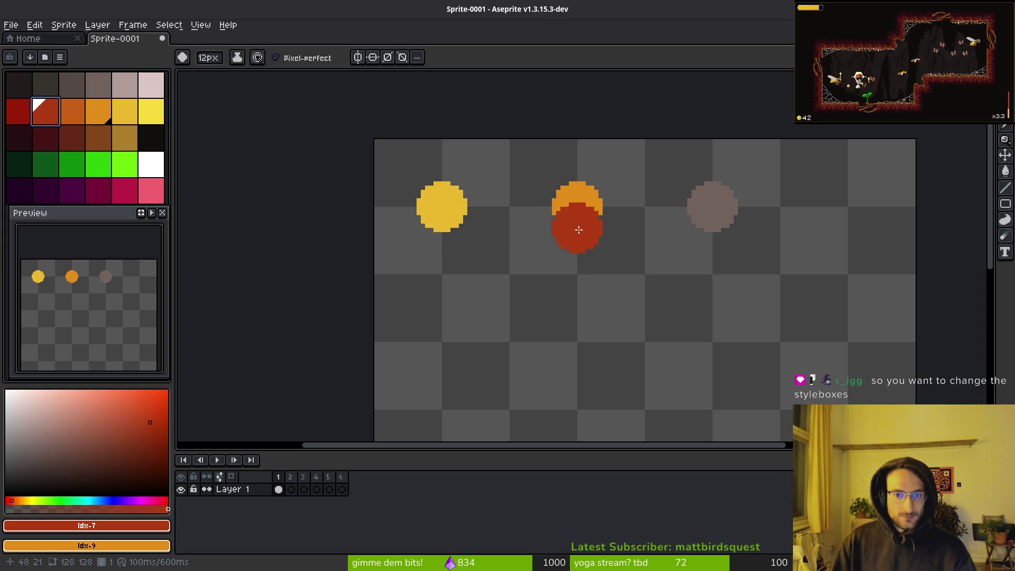
key("ctrl")
scroll(613, 197, "right", 3)
Draw a red slider-track outline and fill it into a solid bar with a 1px brush.
scroll(613, 198, "down", 1)
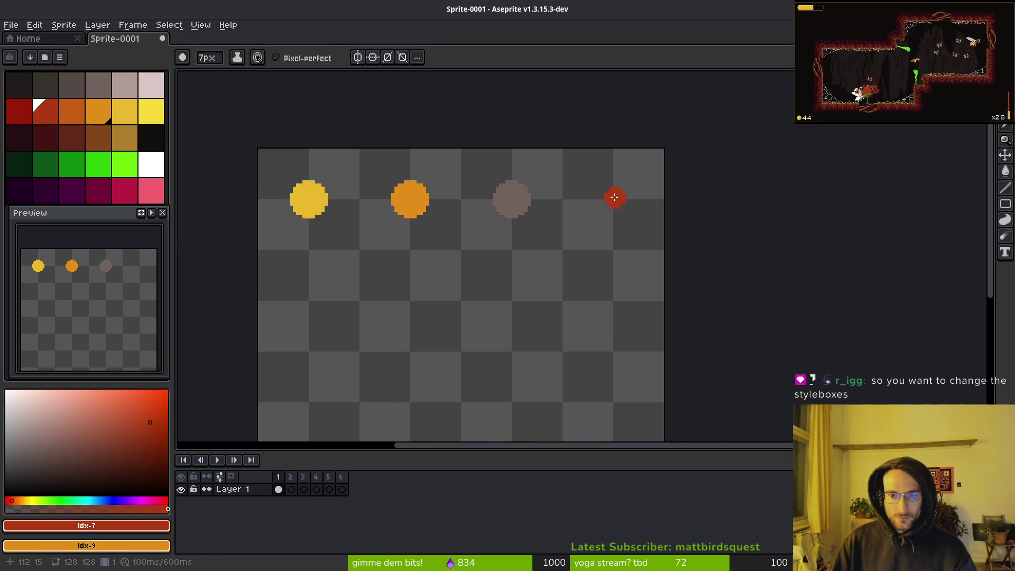
scroll(613, 193, "up", 3)
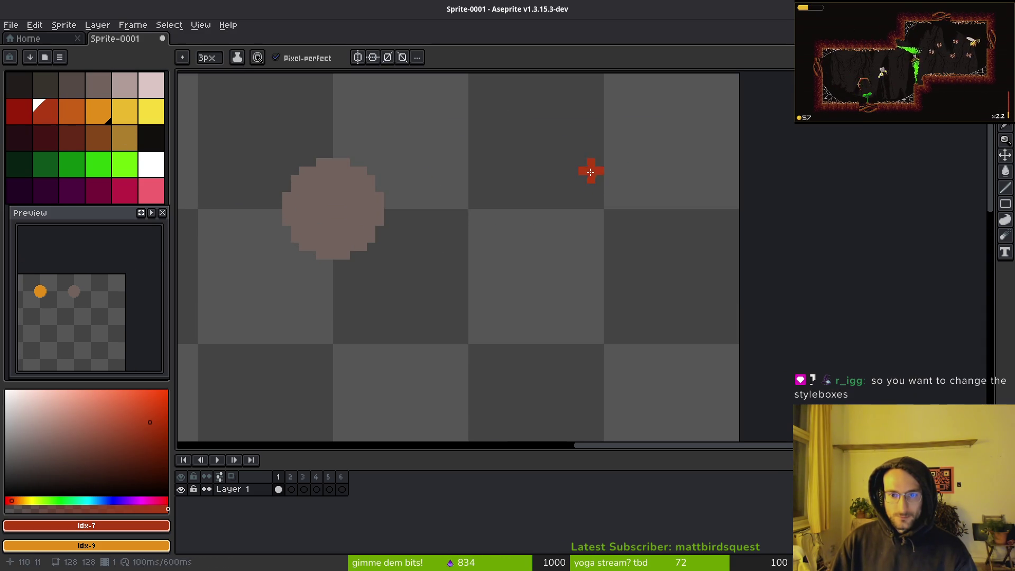
key("minus")
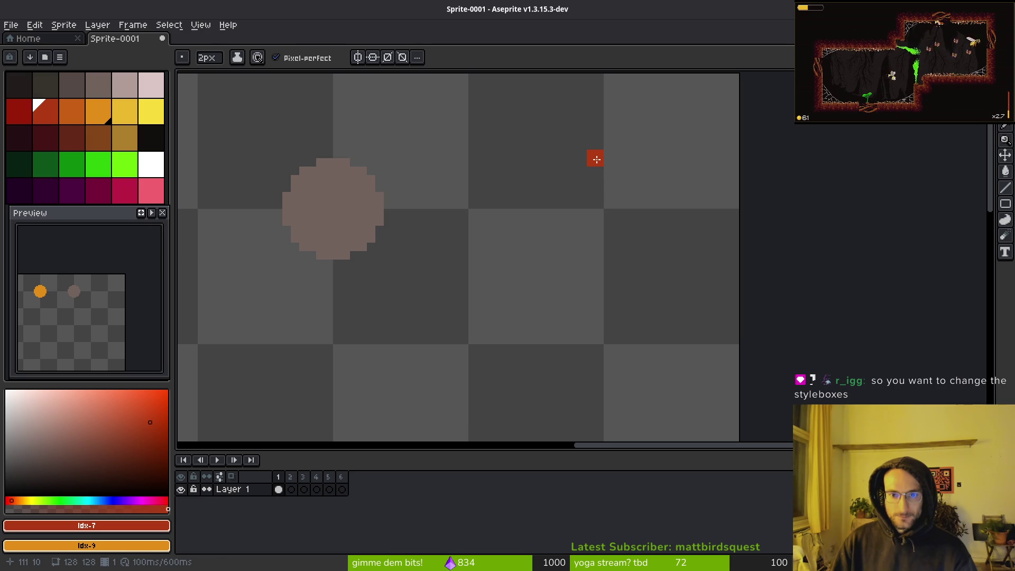
mouse_move(596, 159)
left_mouse_down()
mouse_move(617, 162)
mouse_move(590, 244)
mouse_move(617, 233)
left_mouse_up()
key("minus")
key("g")
left_click(602, 221)
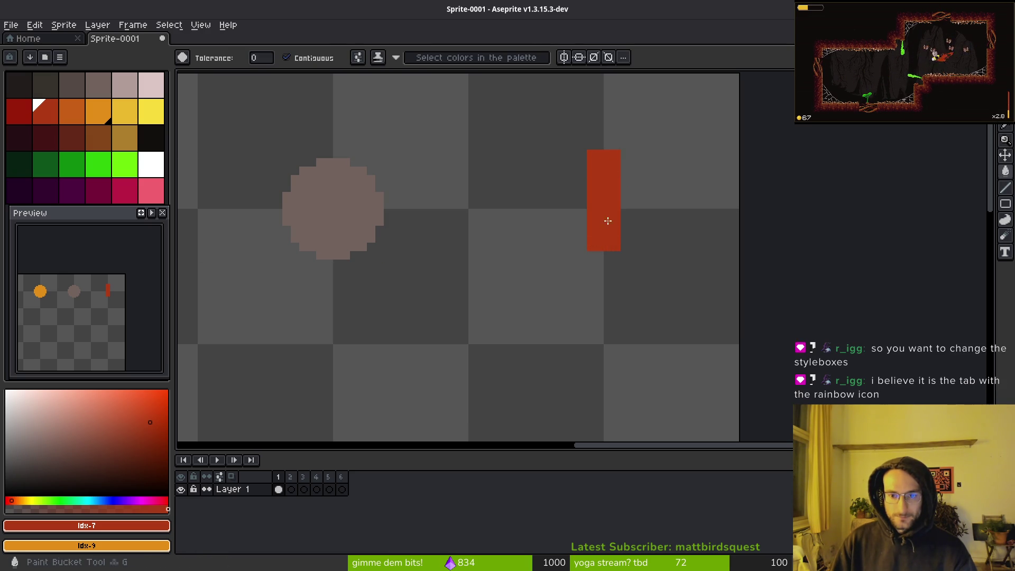
Extend the red bar one row lower and add red tick pixels beside it.
key("b")
key("l")
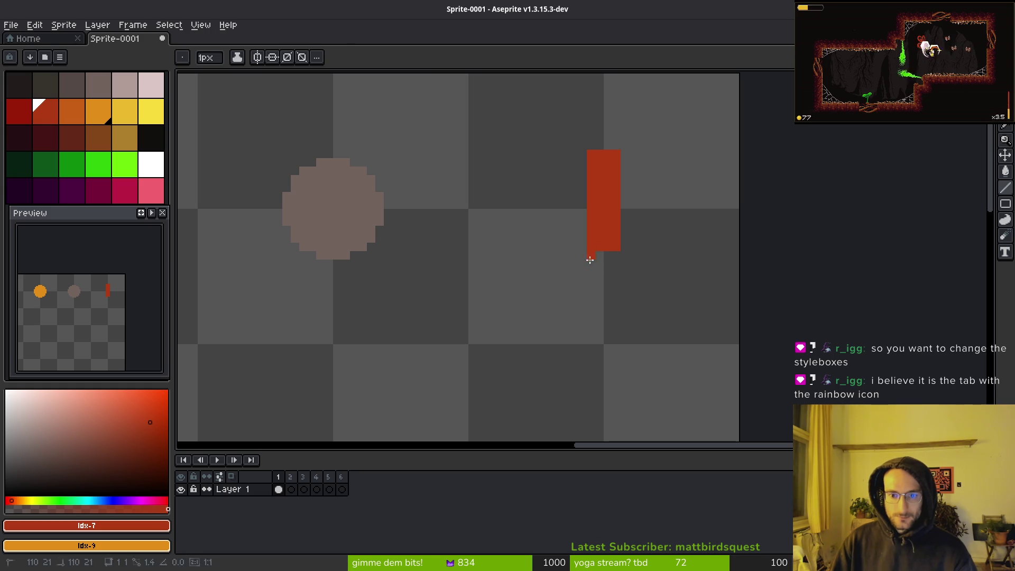
left_click_drag(590, 255, 616, 255)
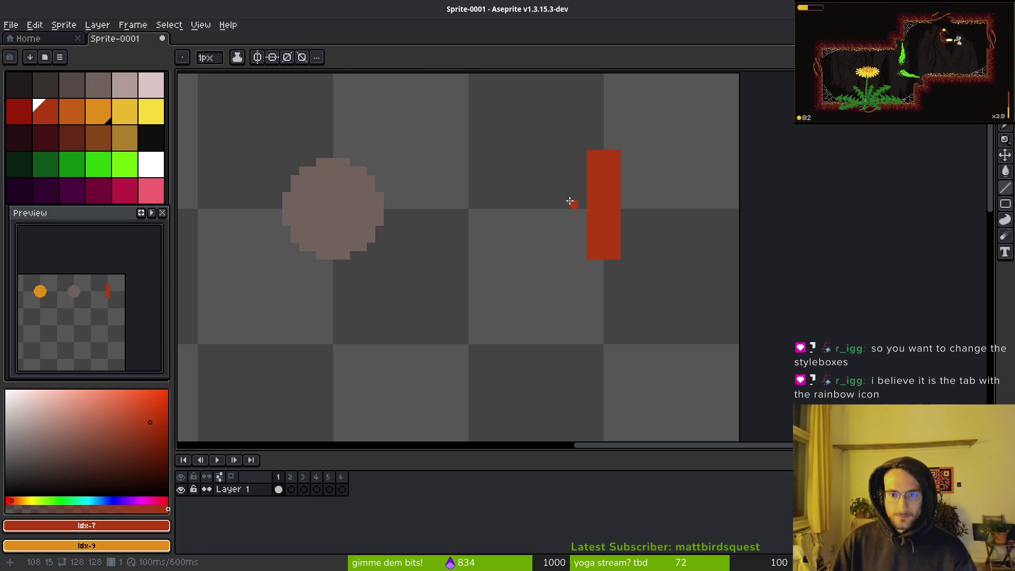
left_click(574, 180)
left_click(574, 162)
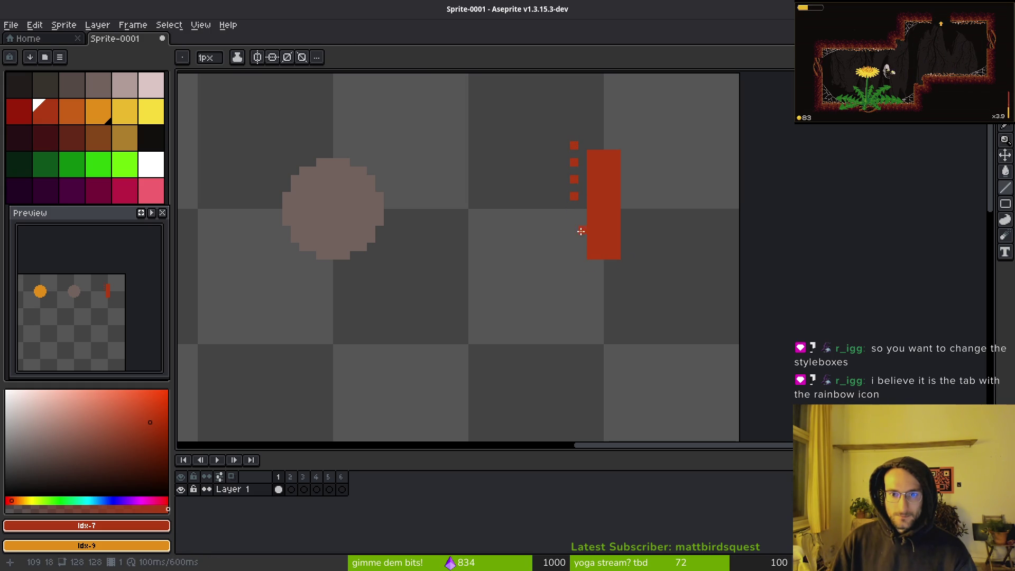
left_click(575, 256)
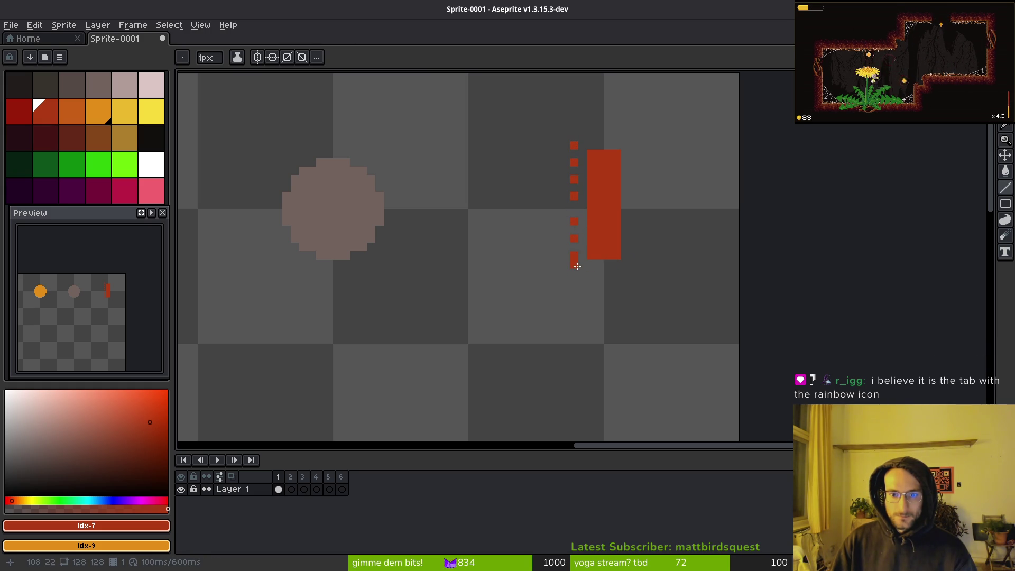
mouse_move(585, 272)
left_mouse_down()
mouse_move(621, 275)
mouse_move(601, 265)
mouse_move(583, 273)
left_mouse_up()
Undo and redo the stray red tick pixels, ending with them removed.
key("ctrl+z")
key("ctrl+z")
key("ctrl+z")
key("b")
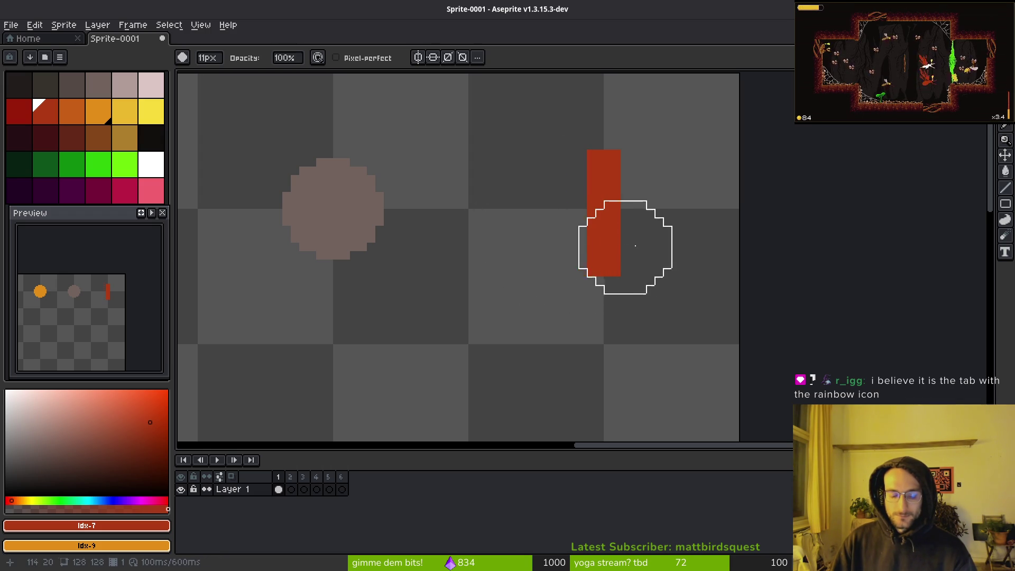
key("b")
key("ctrl+y")
left_click(629, 184)
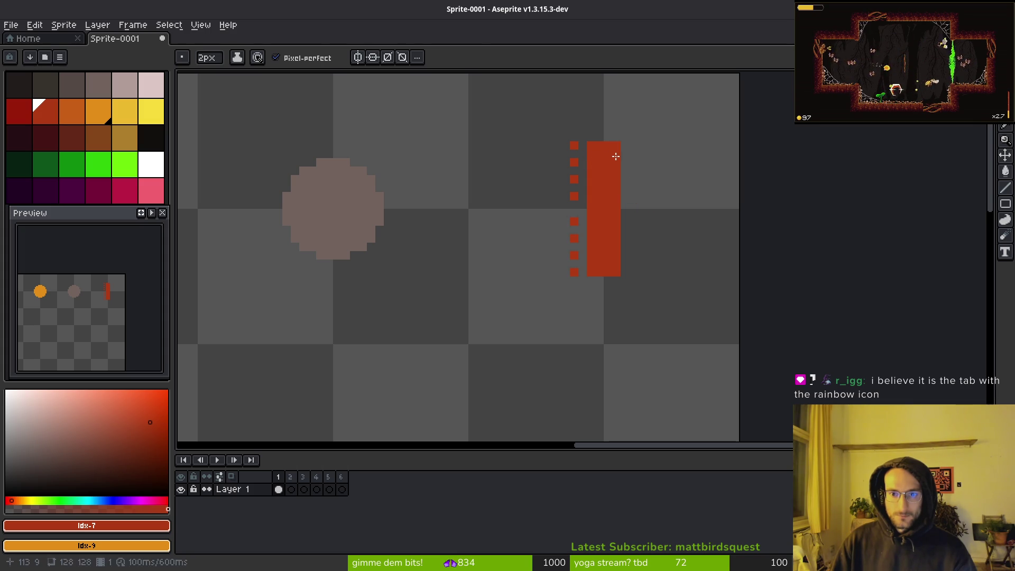
key("b")
key("ctrl+z")
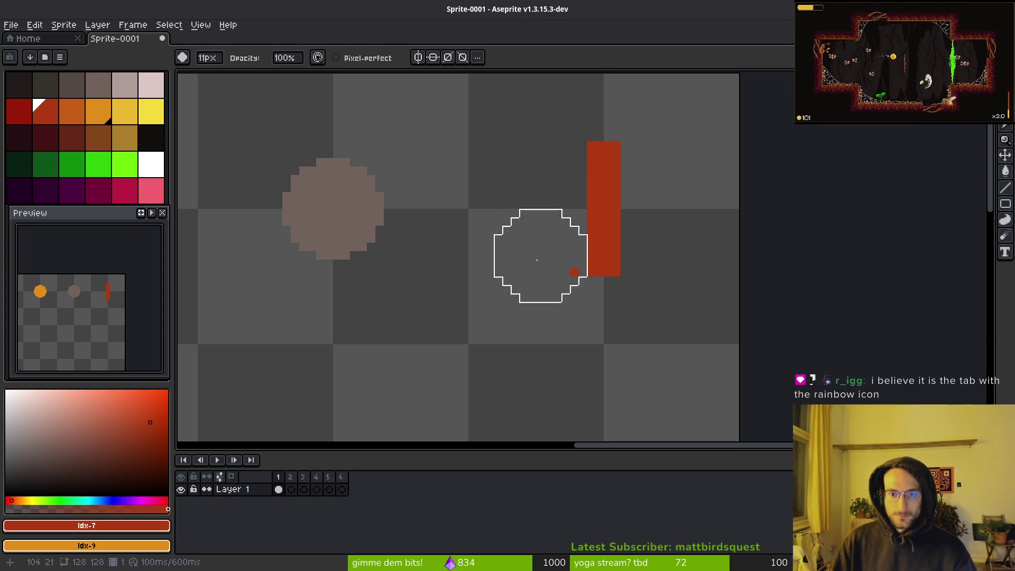
key("ctrl+s")
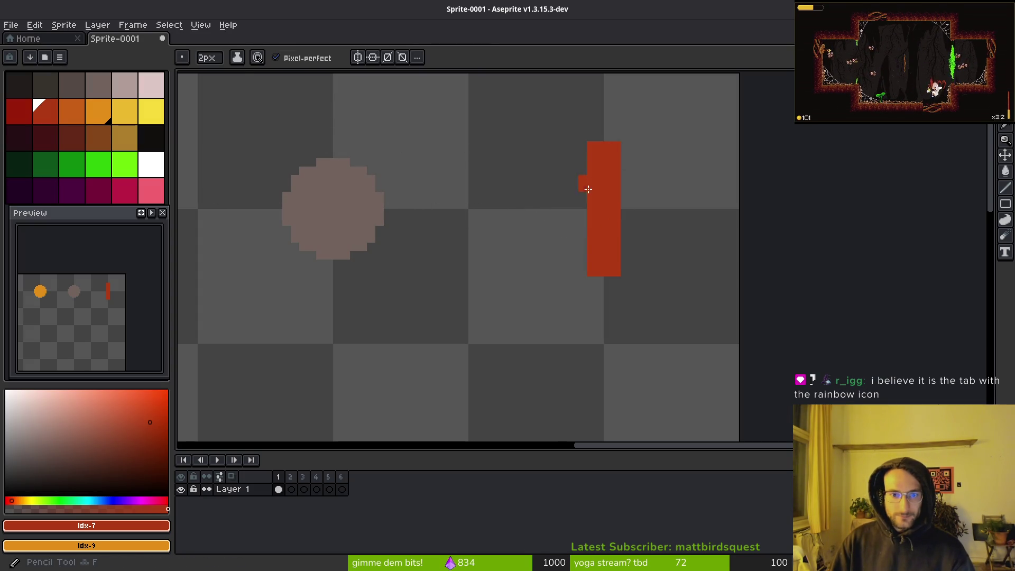
Widen the red bar with lines down its left and right edges and fill the bottom-right corner.
key("l")
left_click_drag(580, 154, 582, 275)
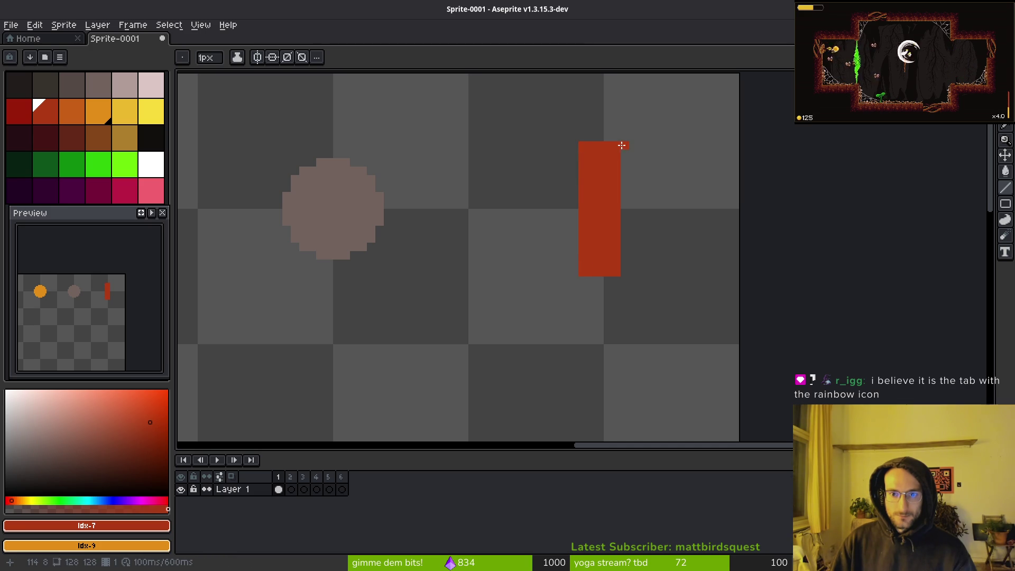
left_click_drag(622, 144, 624, 276)
left_click(622, 279)
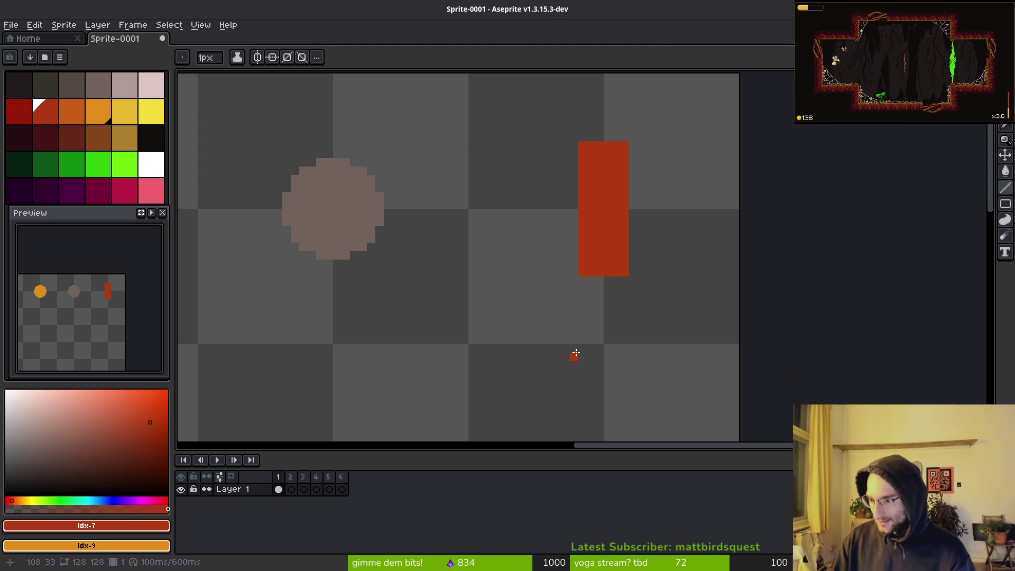
In Godot, list HSlider's styleboxes grabber_area, grabber_area_highlight and slider, and open slider's empty field.
key("alt+Tab")
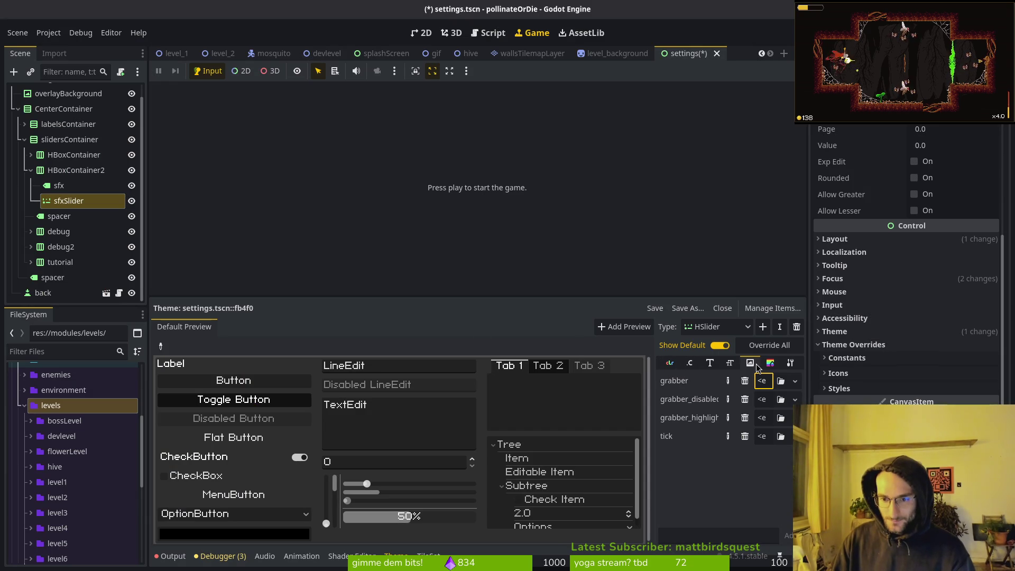
left_click(771, 364)
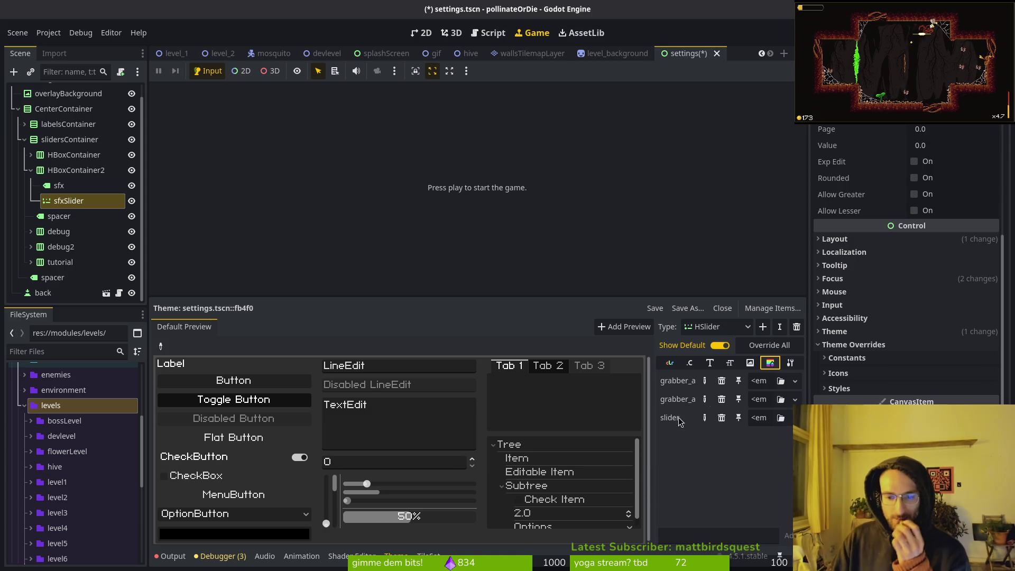
left_click(749, 364)
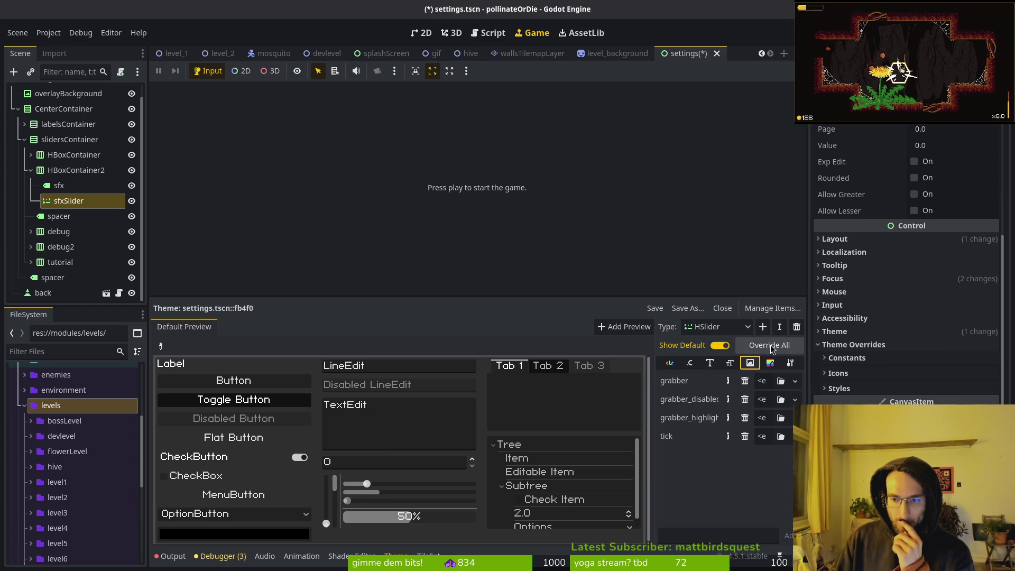
left_click(770, 363)
mouse_move(671, 388)
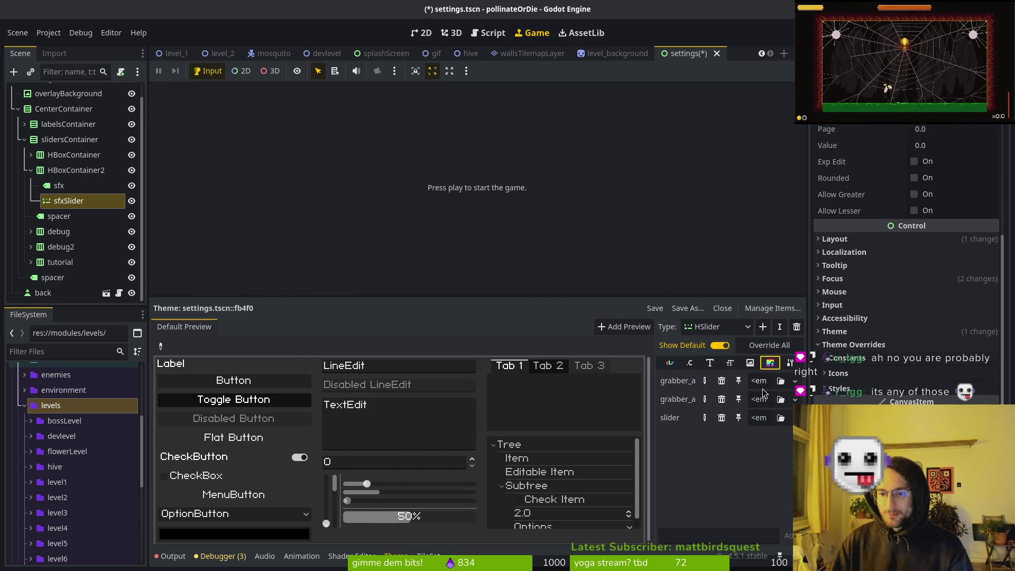
mouse_move(672, 421)
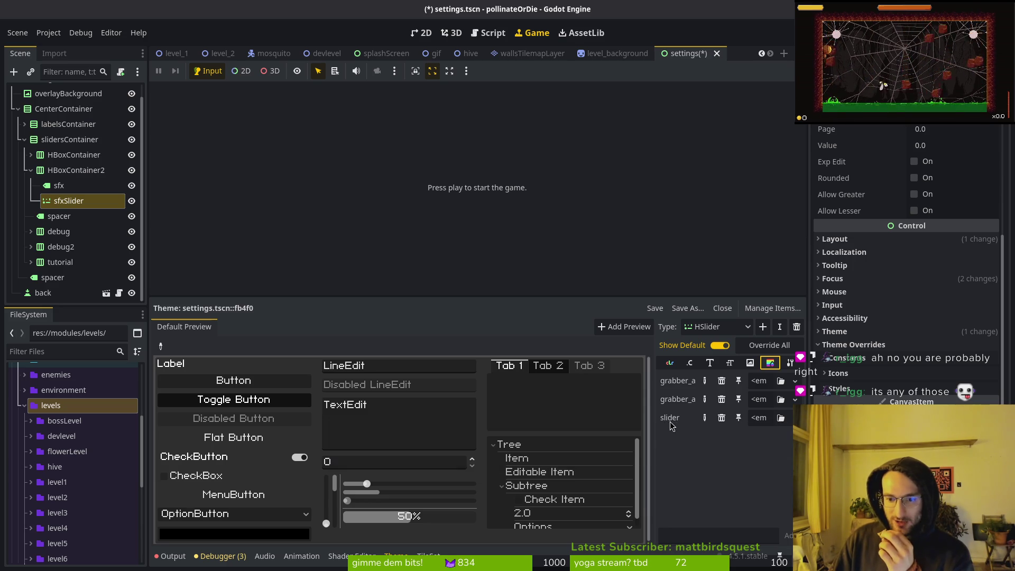
Give HSlider's slider entry a new StyleBoxFlat and open its properties.
left_click(766, 419)
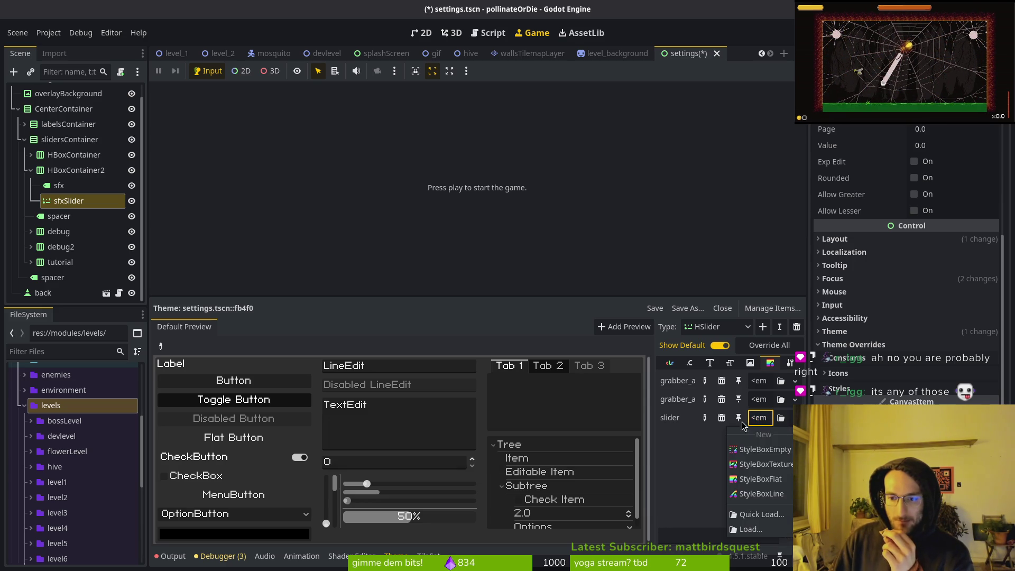
left_click(704, 420)
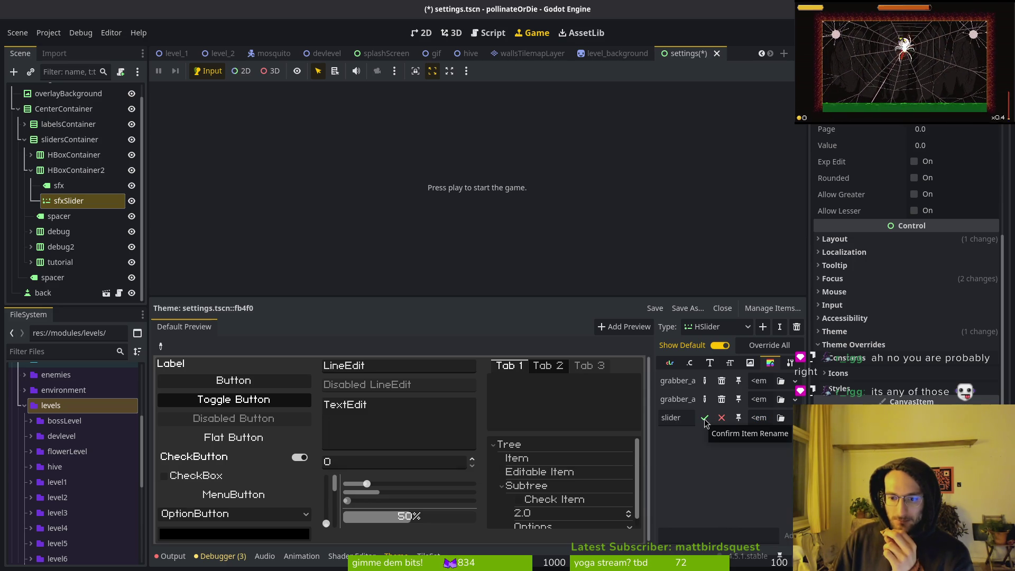
left_click(704, 420)
left_click(758, 419)
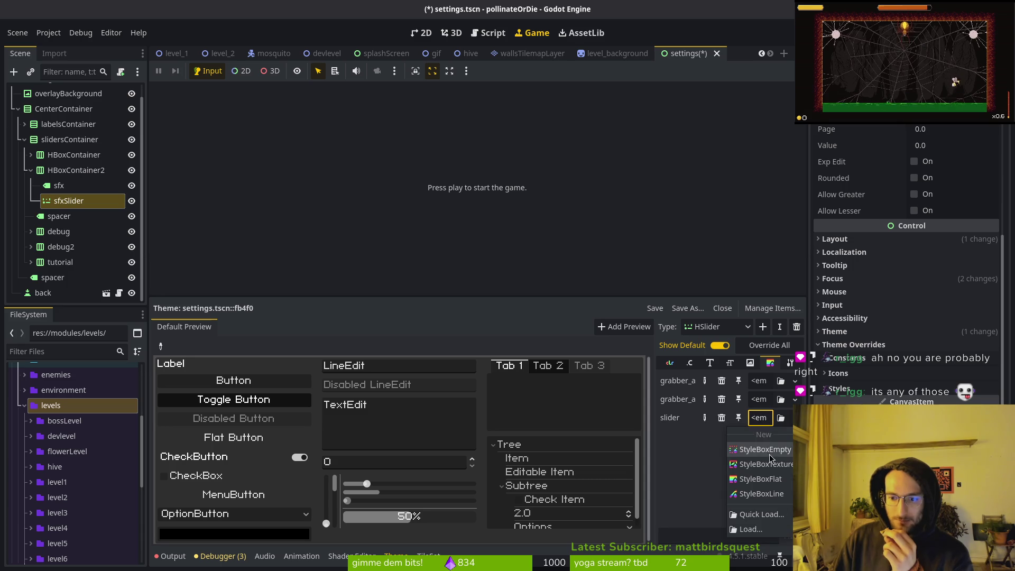
left_click(767, 484)
left_click(769, 417)
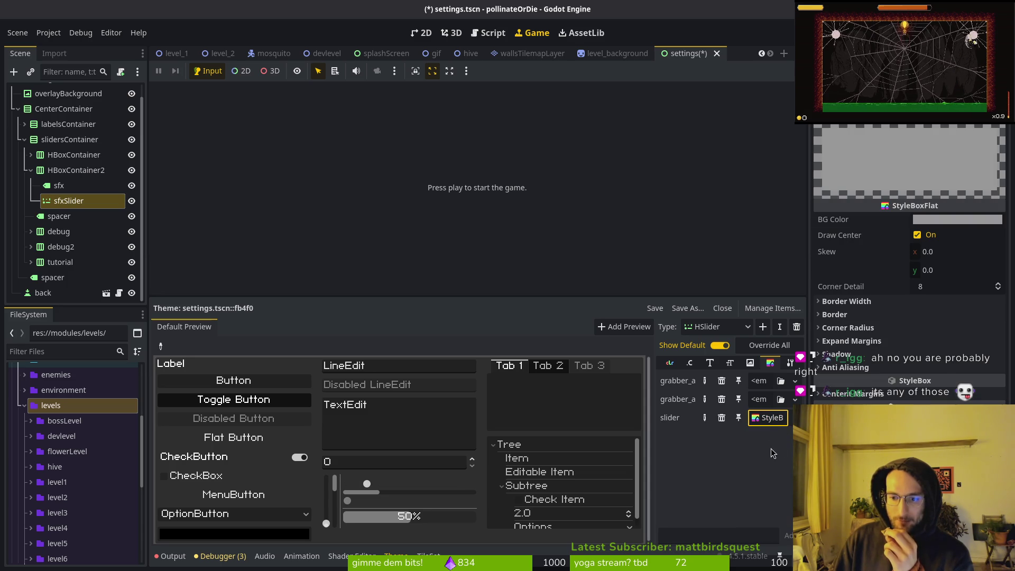
Set the StyleBoxFlat's BG Color to #af3a13, copied from Aseprite's colour editor.
left_click(941, 220)
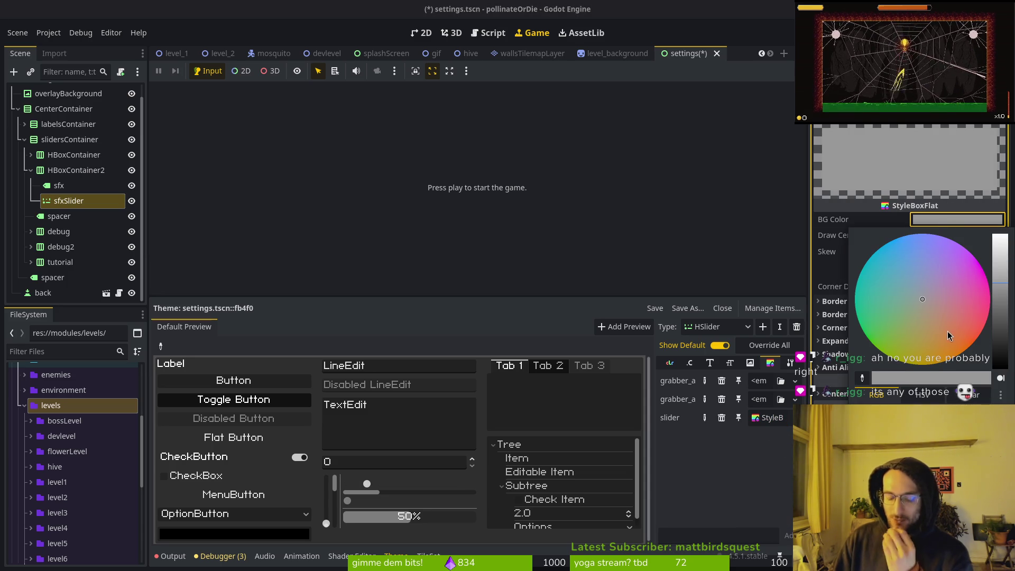
key("alt+Tab")
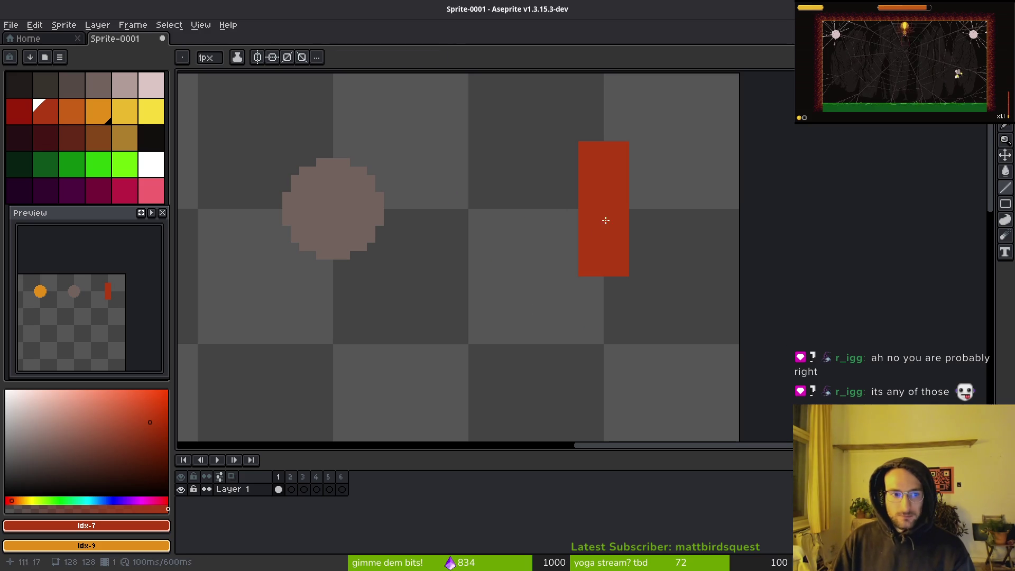
left_click(128, 526)
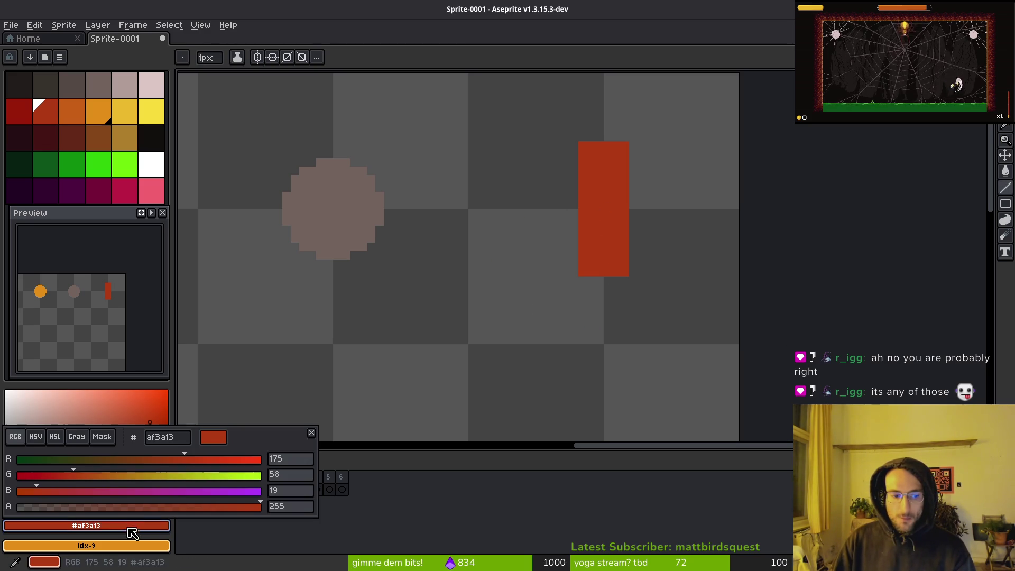
double_click(185, 441)
key("alt+Tab")
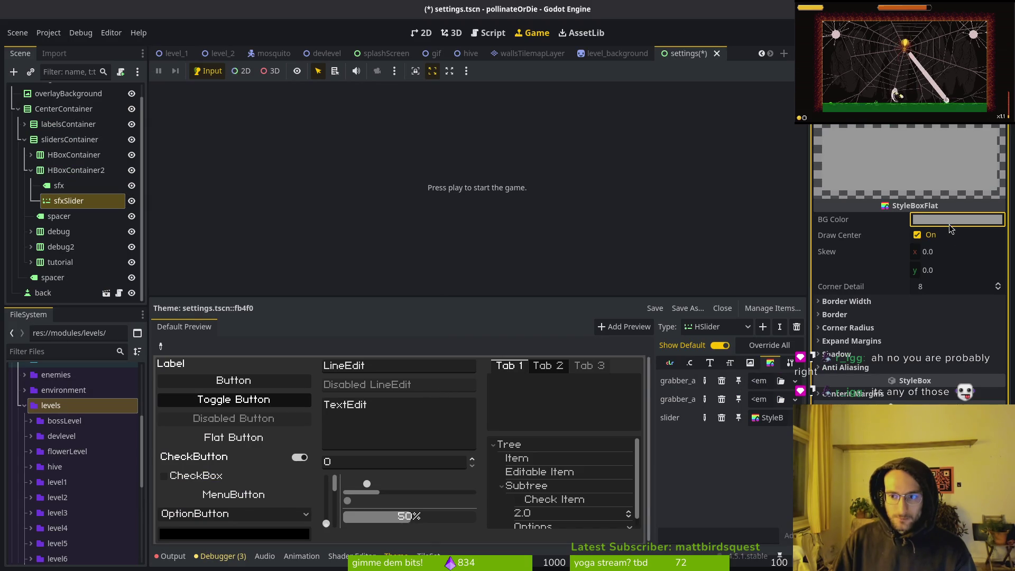
left_click(950, 225)
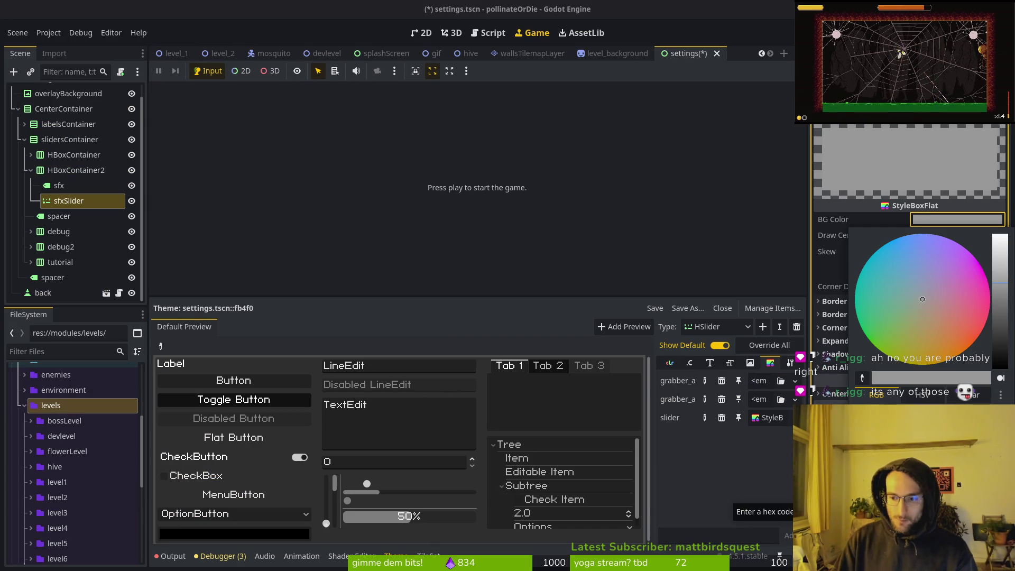
key("ctrl+v")
key("Return")
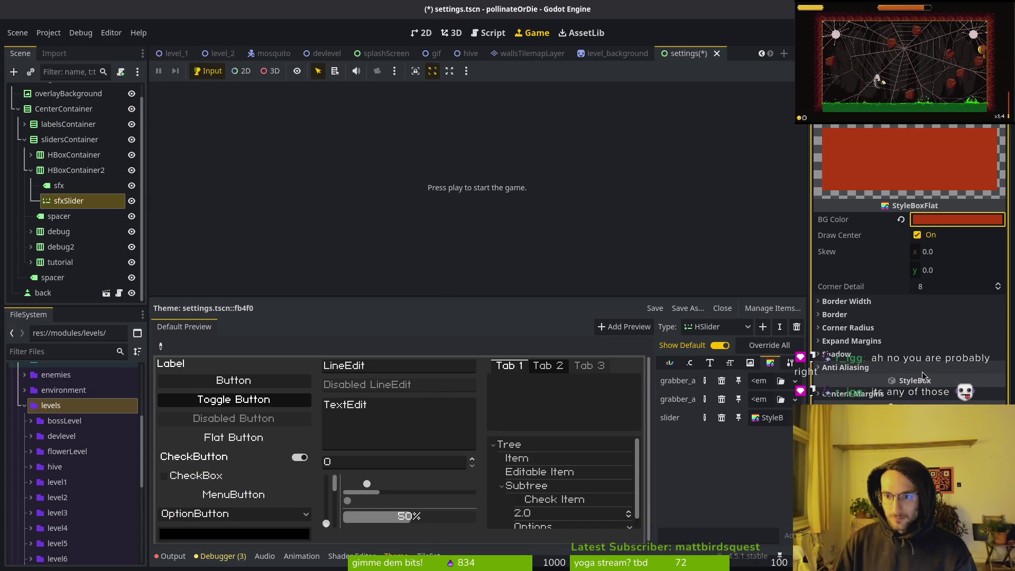
Save settings.tscn and run the game into its Settings screen.
key("ctrl+s")
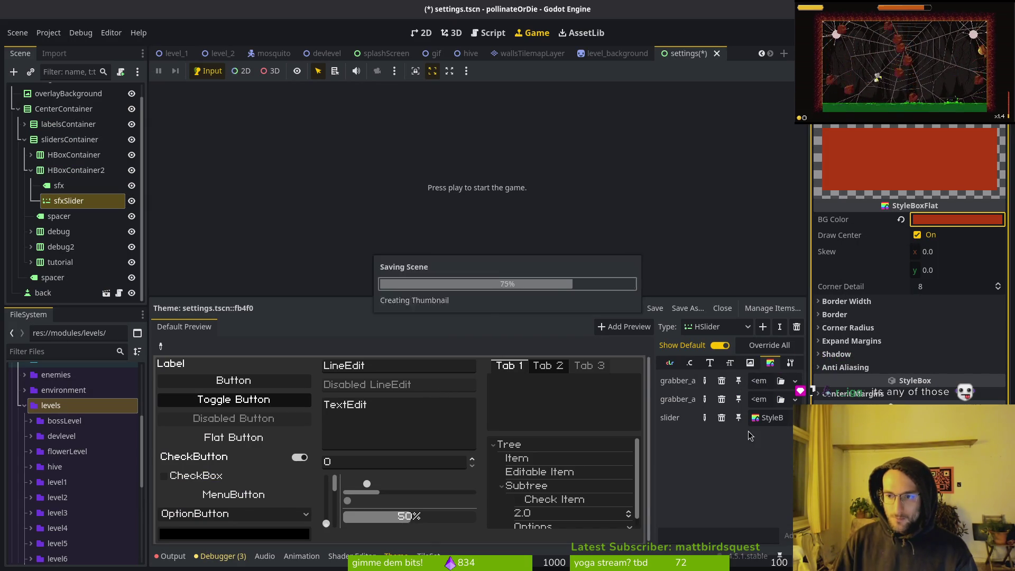
key("F5")
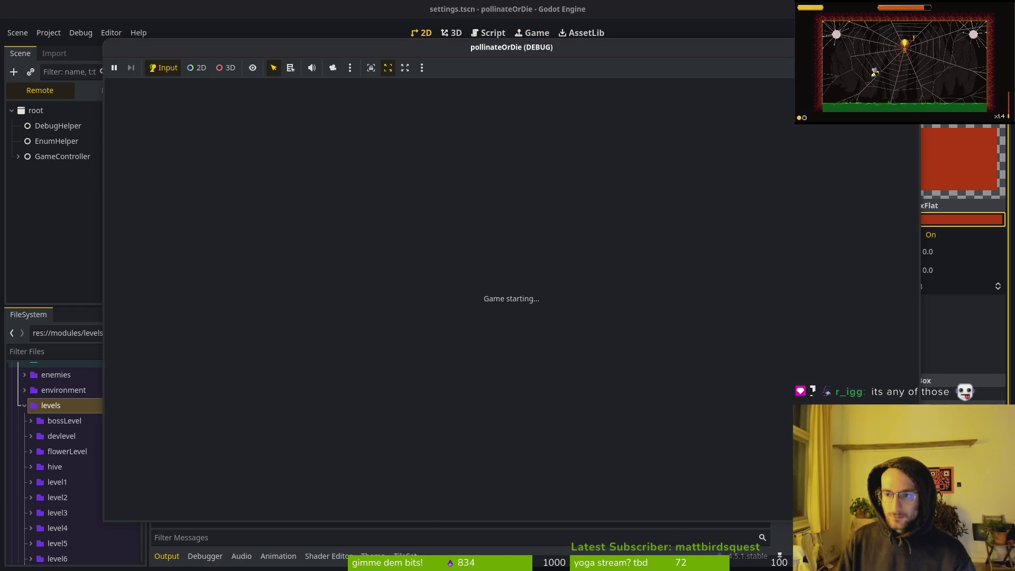
key("Return")
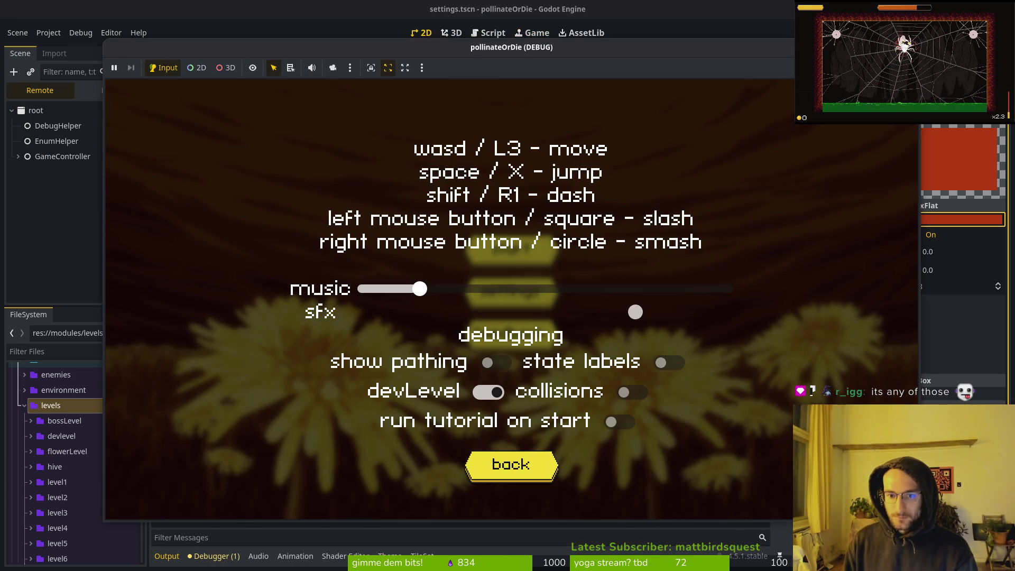
Move between the music and sfx sliders, lower the sfx volume, then stop the game with F8.
key("Down")
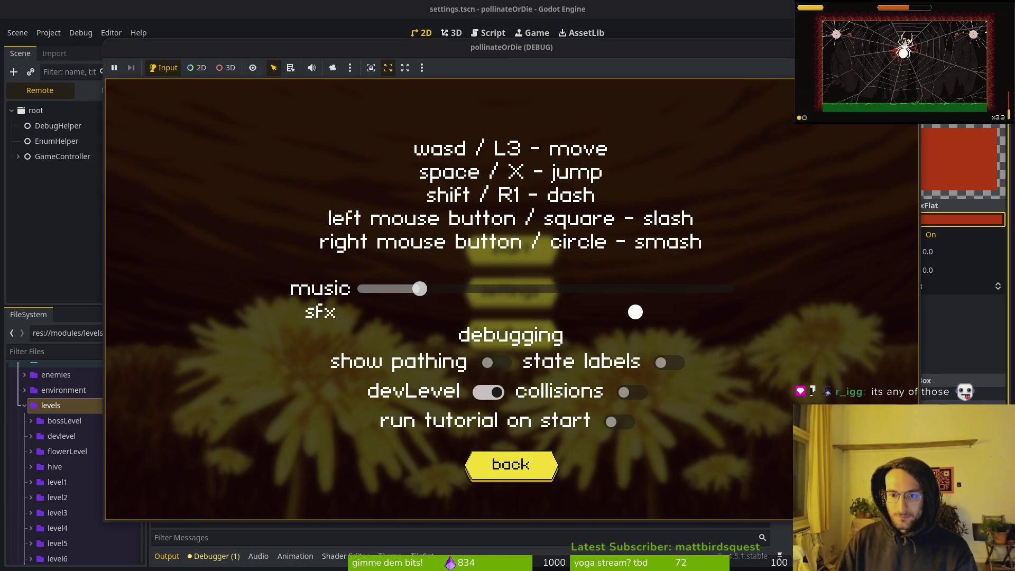
key("Up")
key("Down")
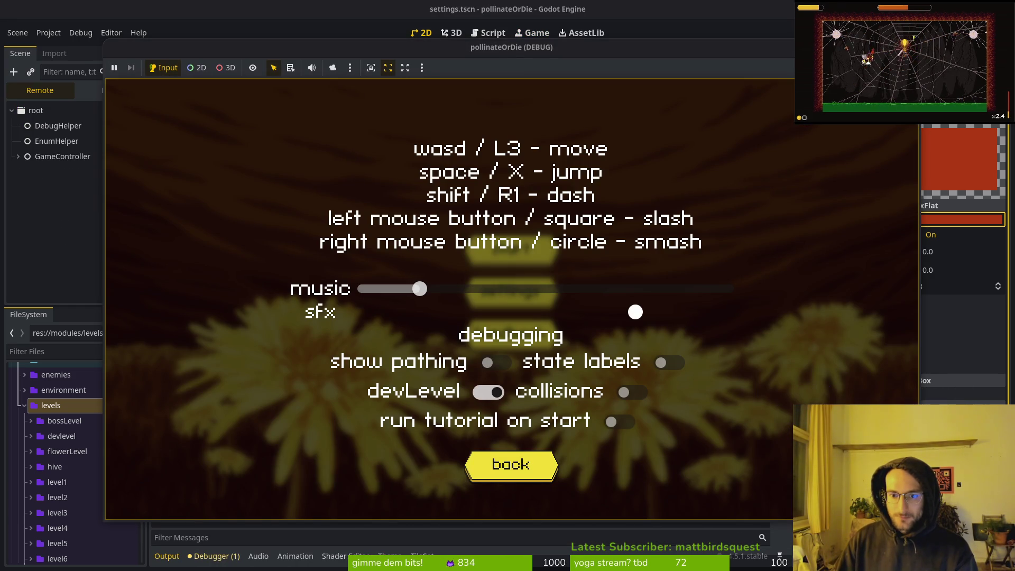
key("Left")
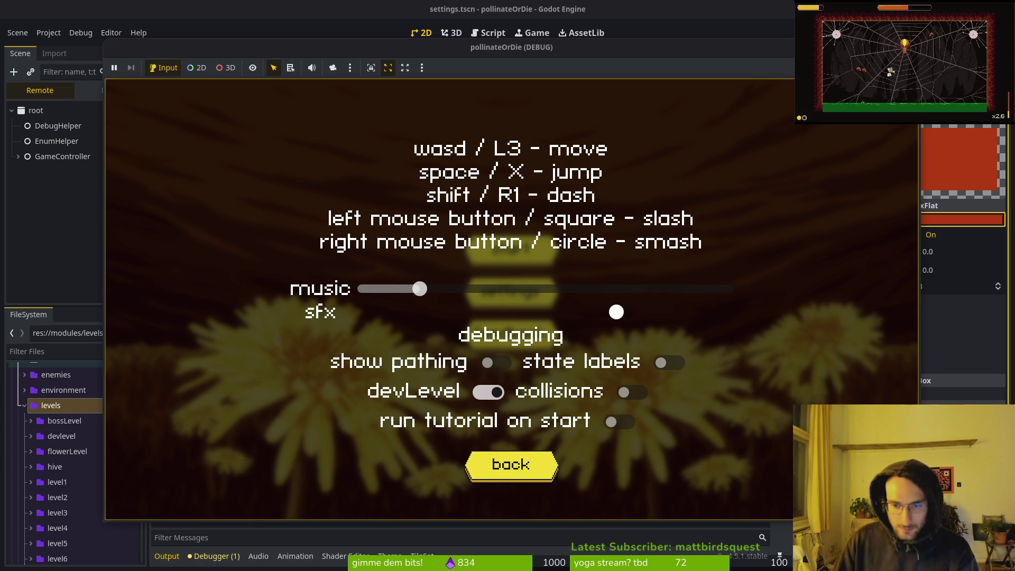
key("Left")
key("Right")
key("Right")
key("Left")
key("F8")
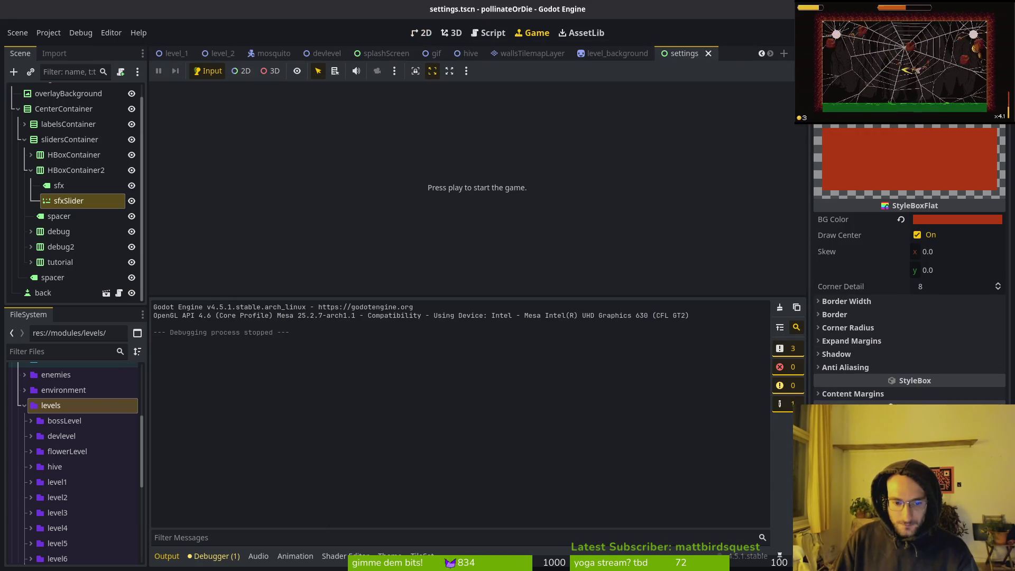
Restore the theme preview and select the musicSlider and sfxSlider nodes, keeping their names.
left_click(389, 555)
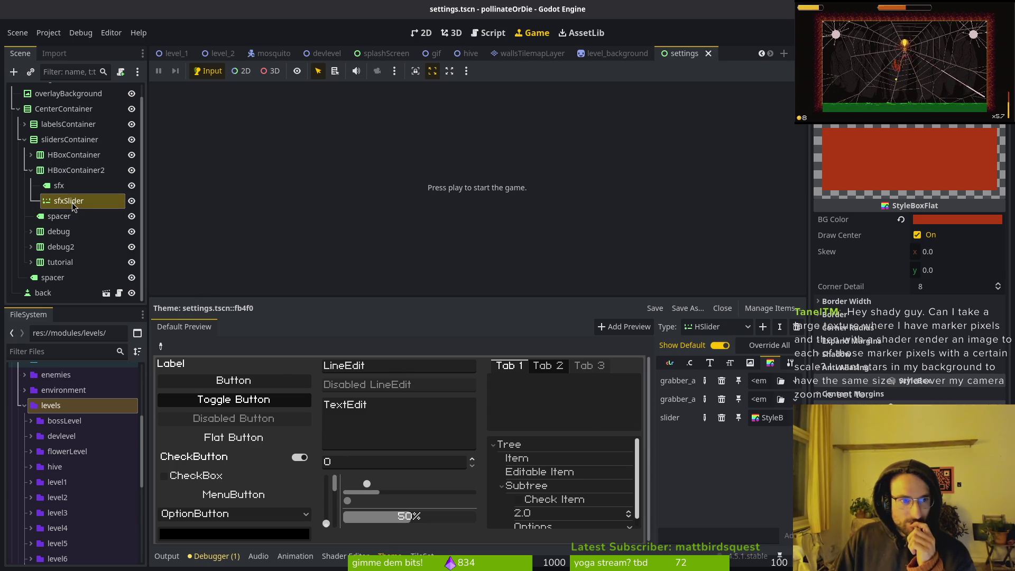
left_click(52, 202)
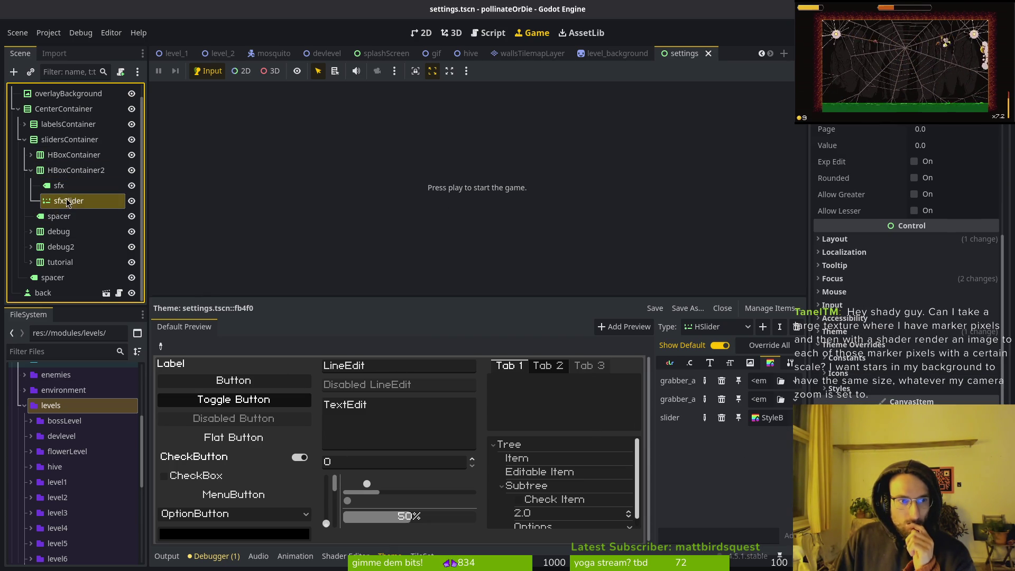
left_click(61, 200)
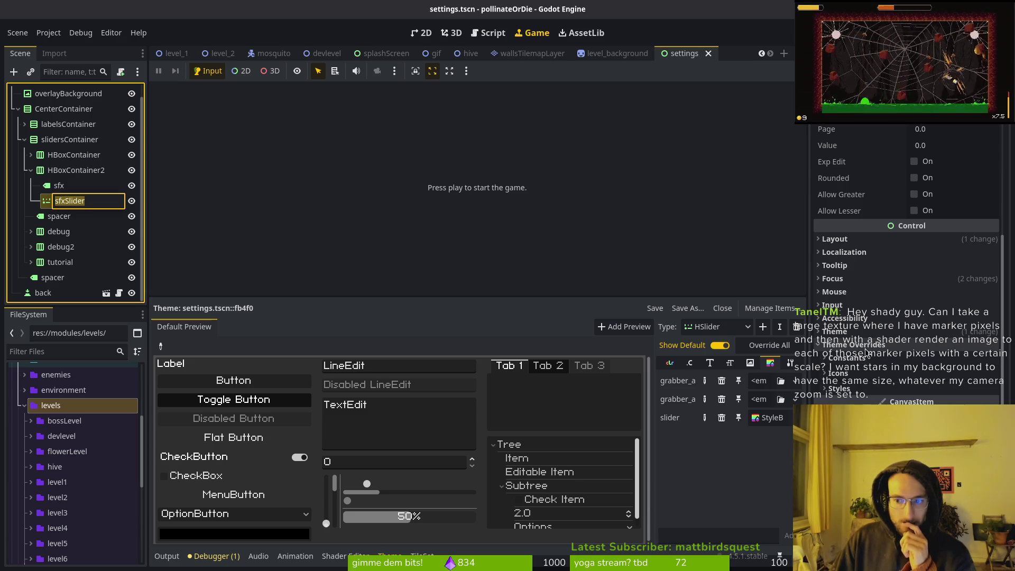
key("Escape")
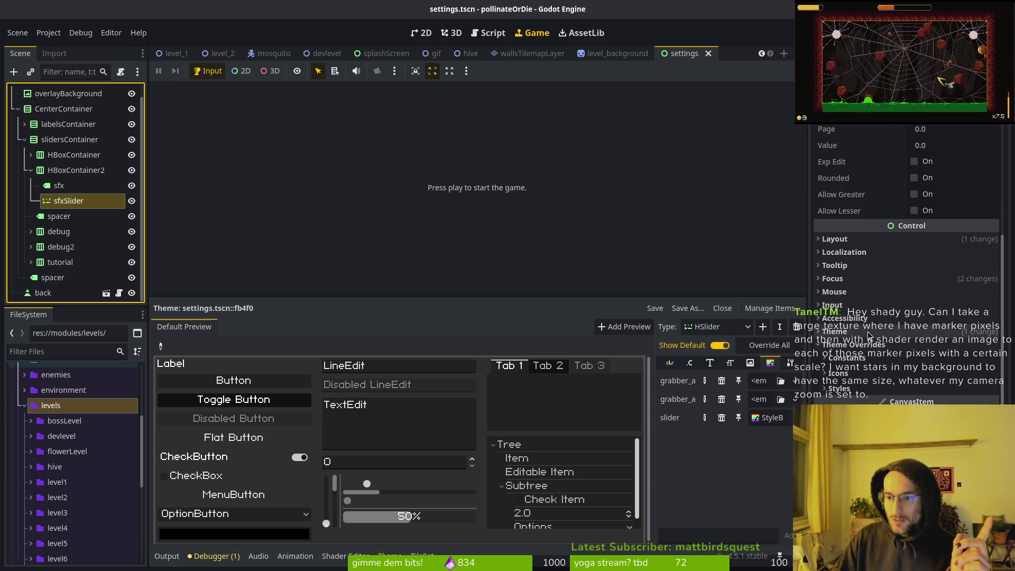
left_click(31, 154)
left_click(71, 185)
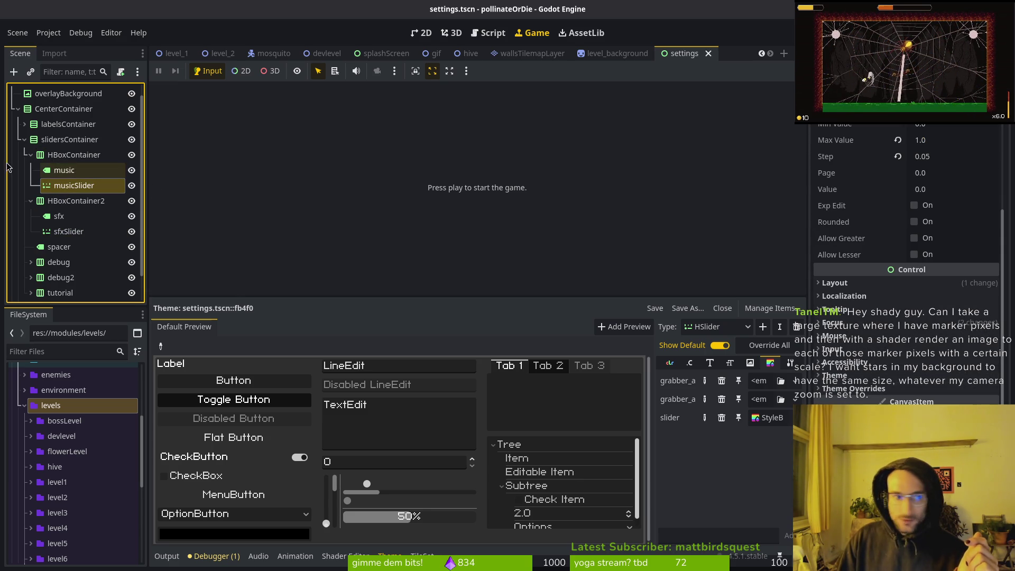
left_click(31, 154)
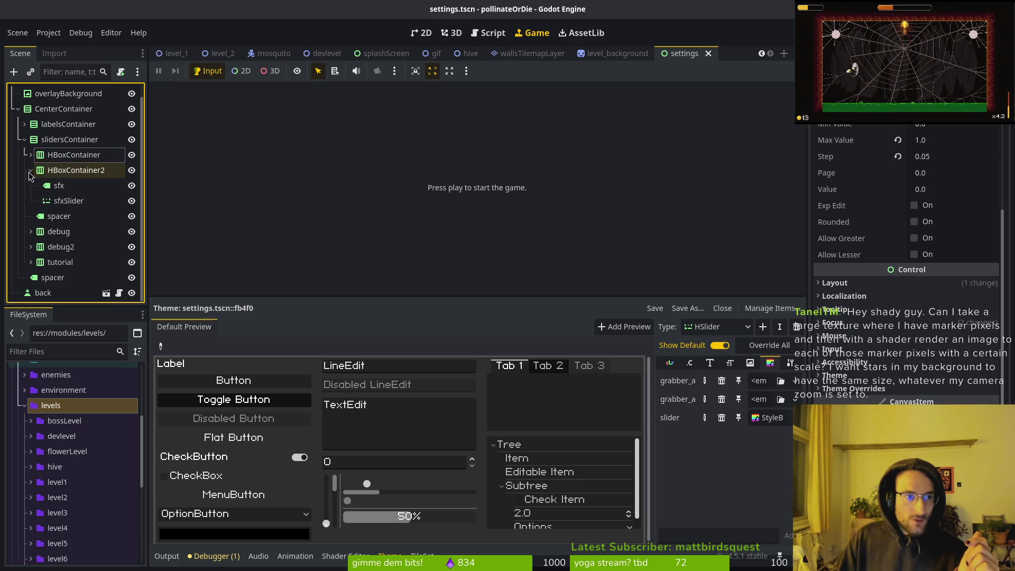
left_click(69, 201)
Clear the theme assigned to sfxSlider and run the game again with F5.
left_click(904, 332)
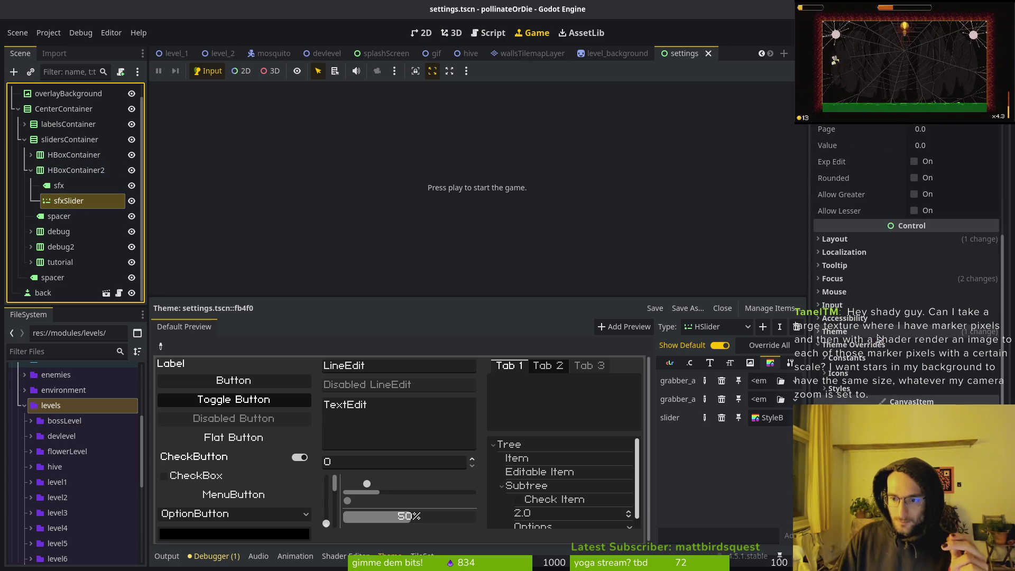
left_click(901, 347)
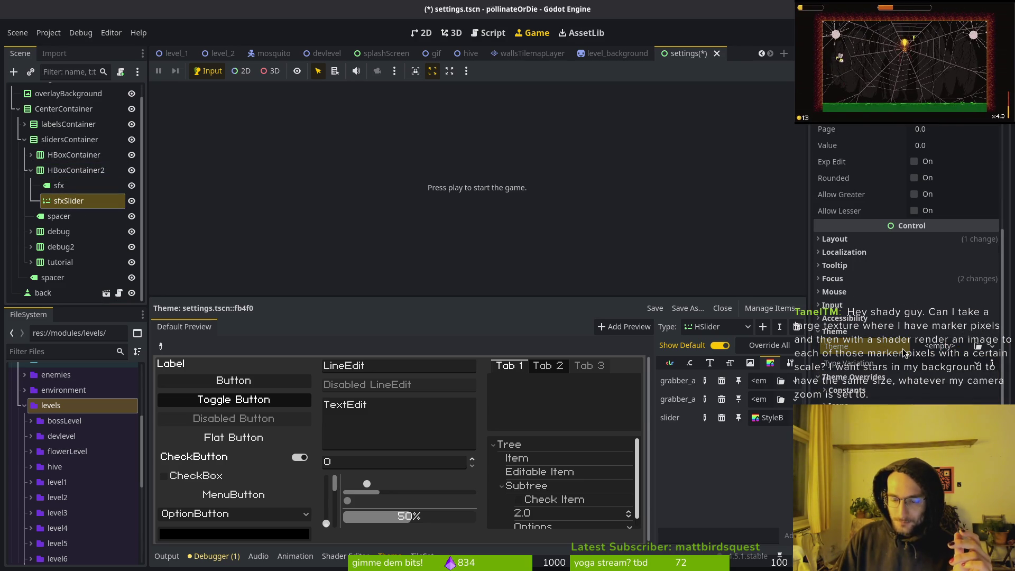
key("F5")
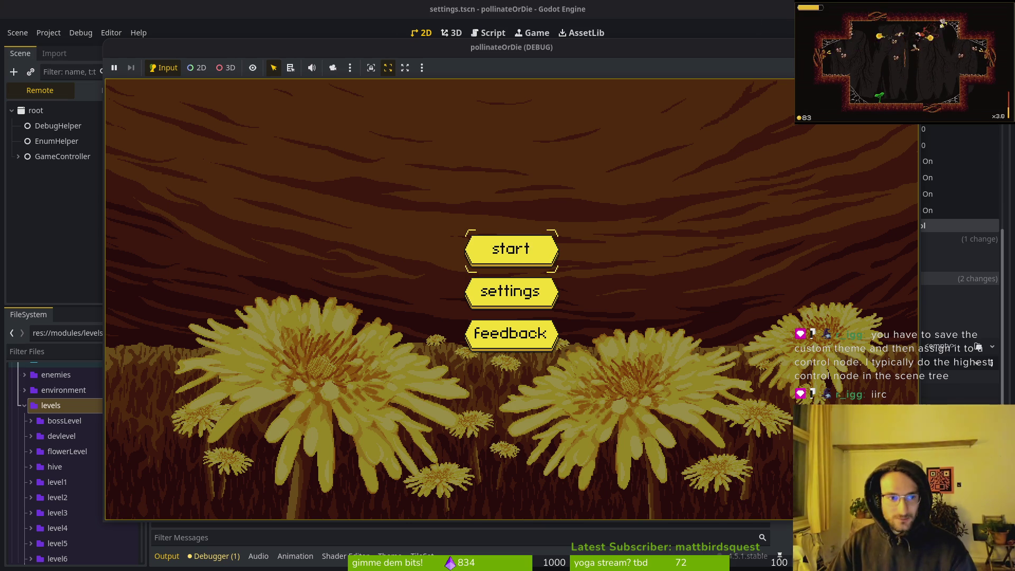
Stop the running game and save the settings scene.
left_click(480, 47)
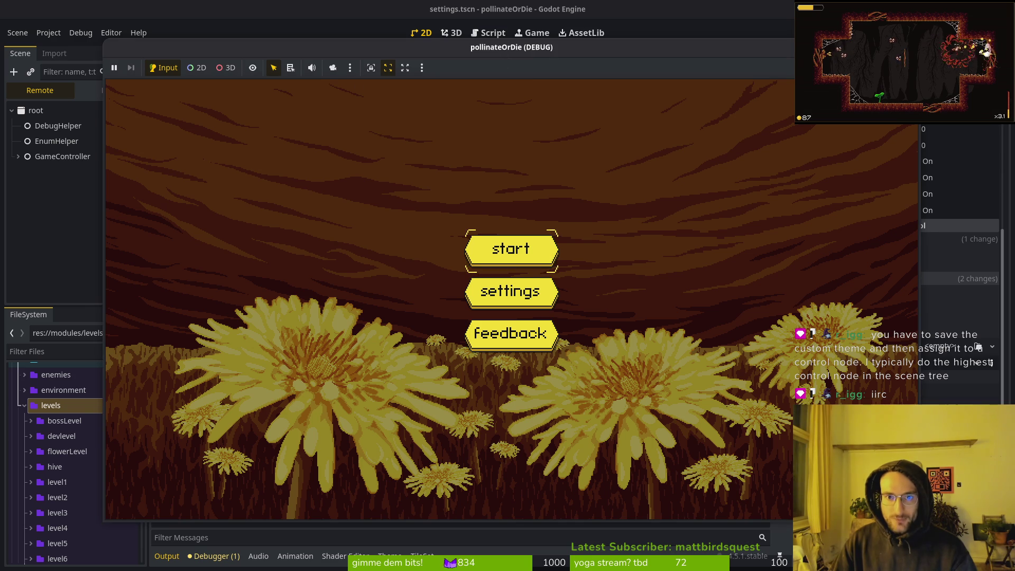
key("F8")
key("ctrl+s")
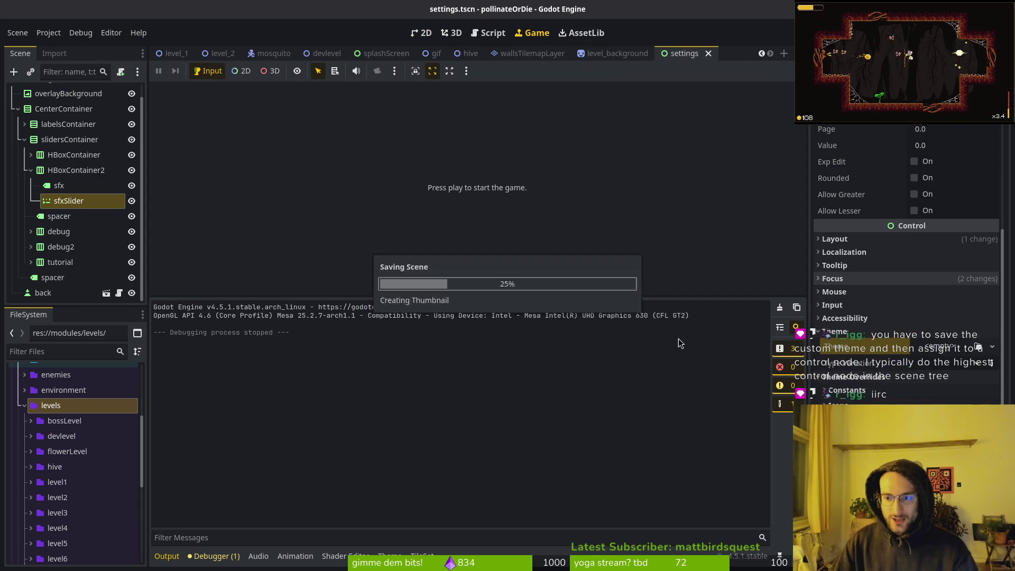
scroll(827, 338, "up", 2)
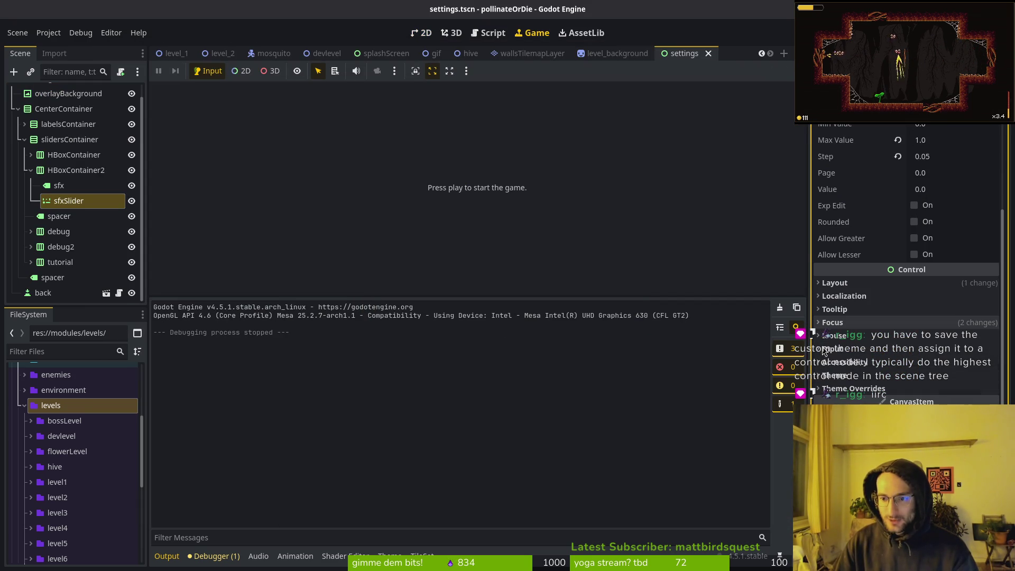
scroll(74, 161, "up", 1)
left_click(31, 183)
key("ctrl+s")
Select the root settings node, give it a New Theme, and switch to the 2D workspace.
left_click(43, 91)
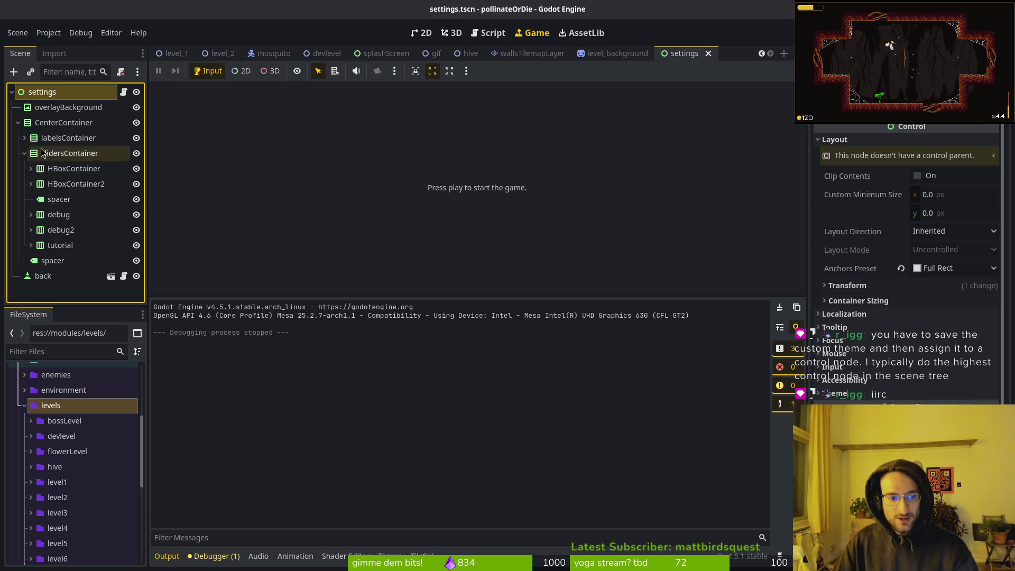
left_click(18, 123)
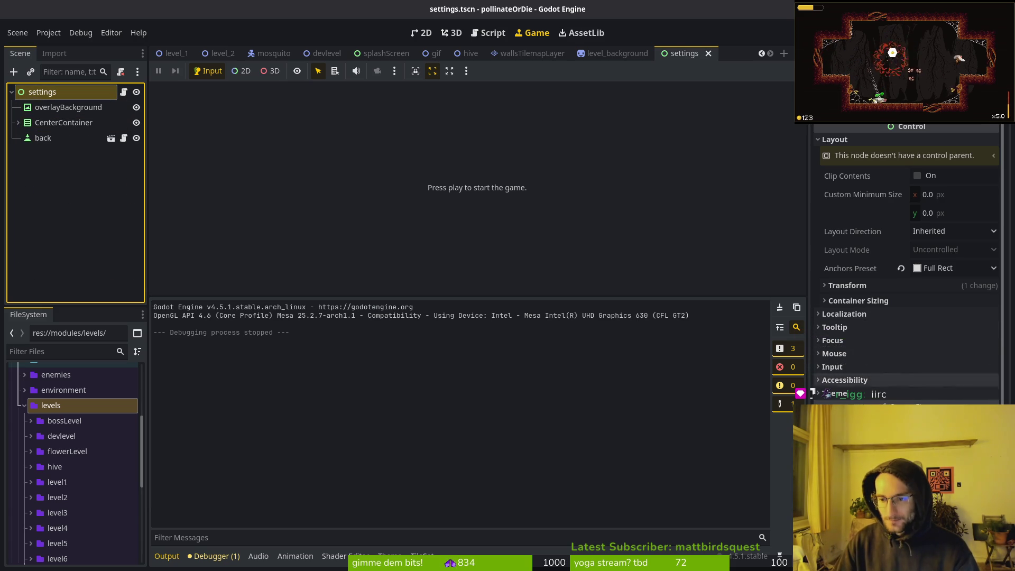
left_click(835, 393)
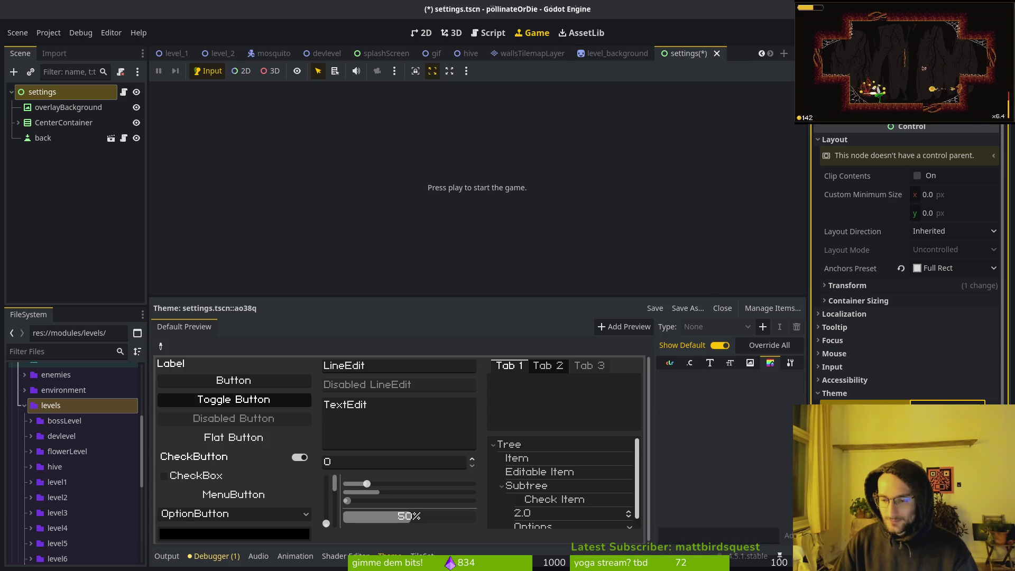
left_click(430, 35)
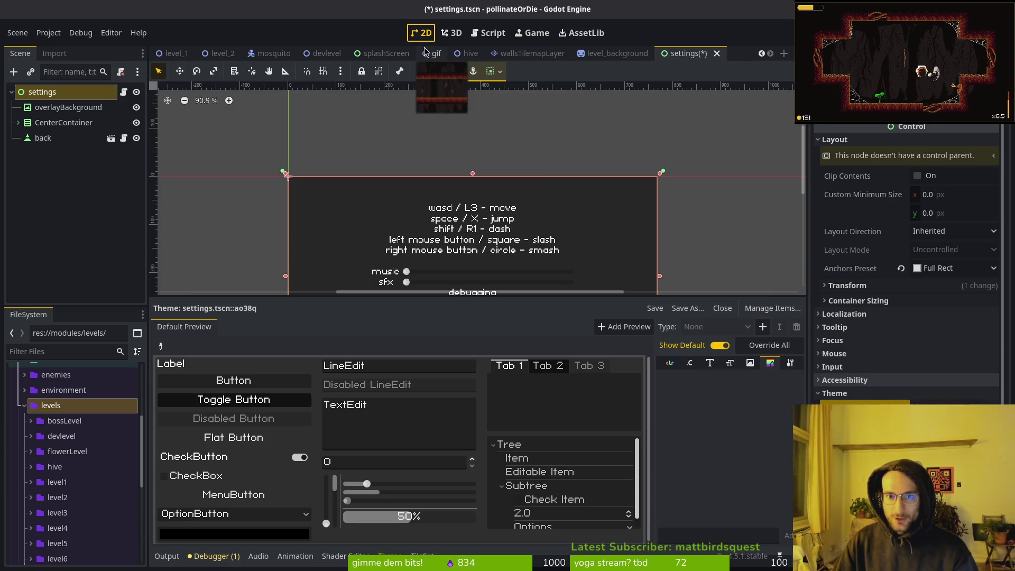
scroll(529, 185, "down", 2)
scroll(608, 191, "up", 4)
scroll(607, 191, "up", 1)
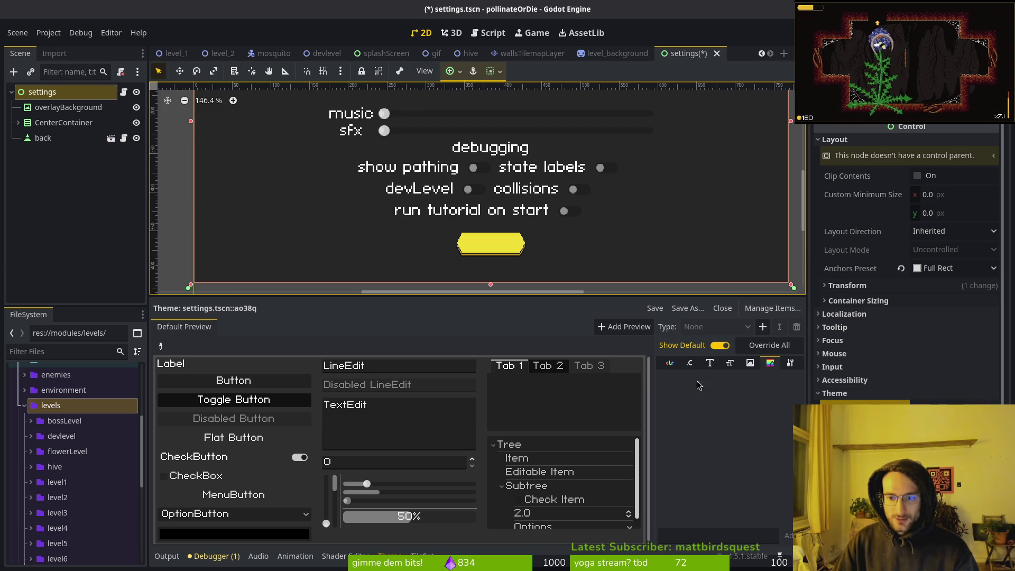
Import all HSlider items from the Default Theme into the settings theme via Manage Items.
left_click(772, 308)
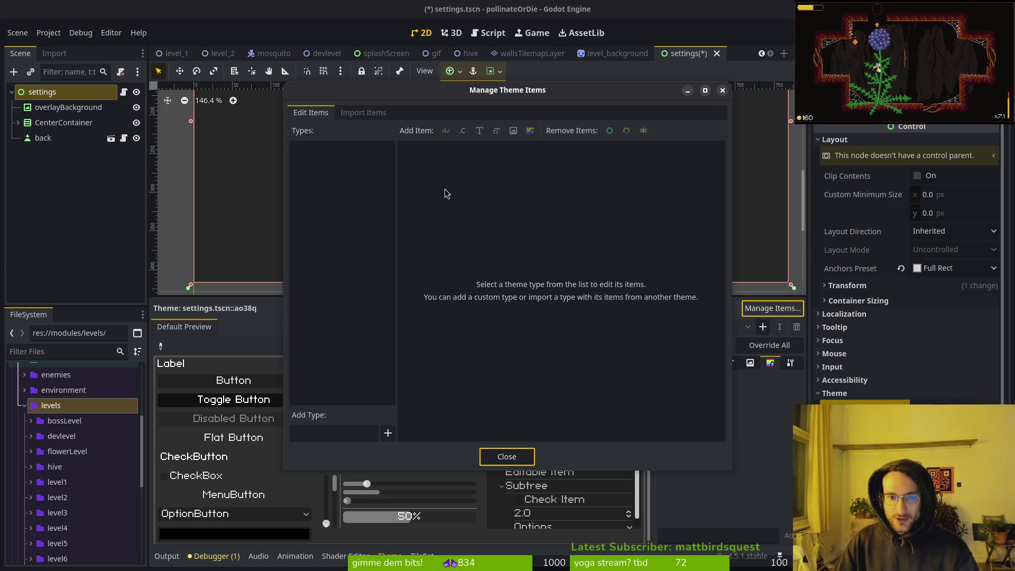
left_click(364, 113)
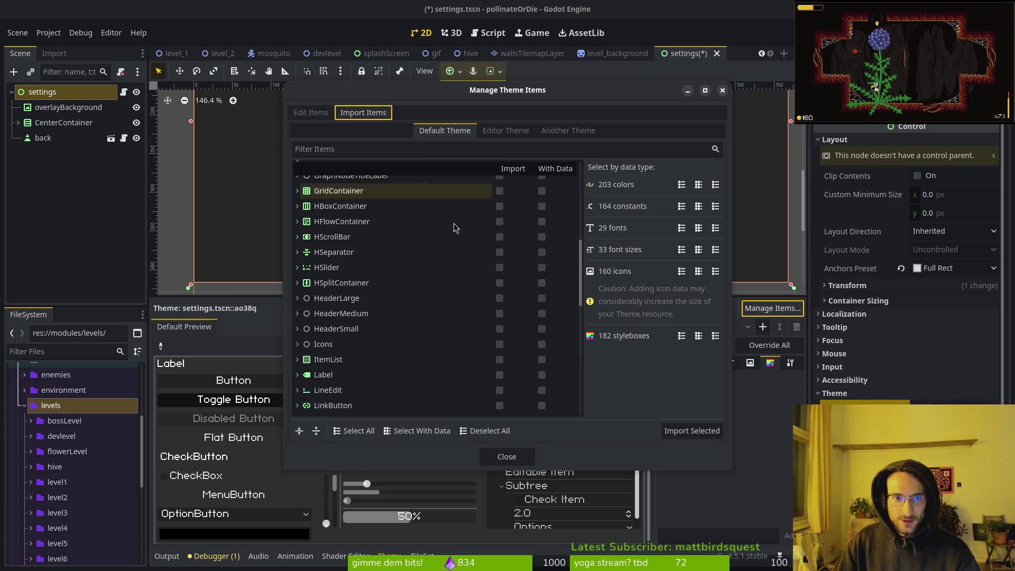
left_click(297, 268)
left_click(501, 268)
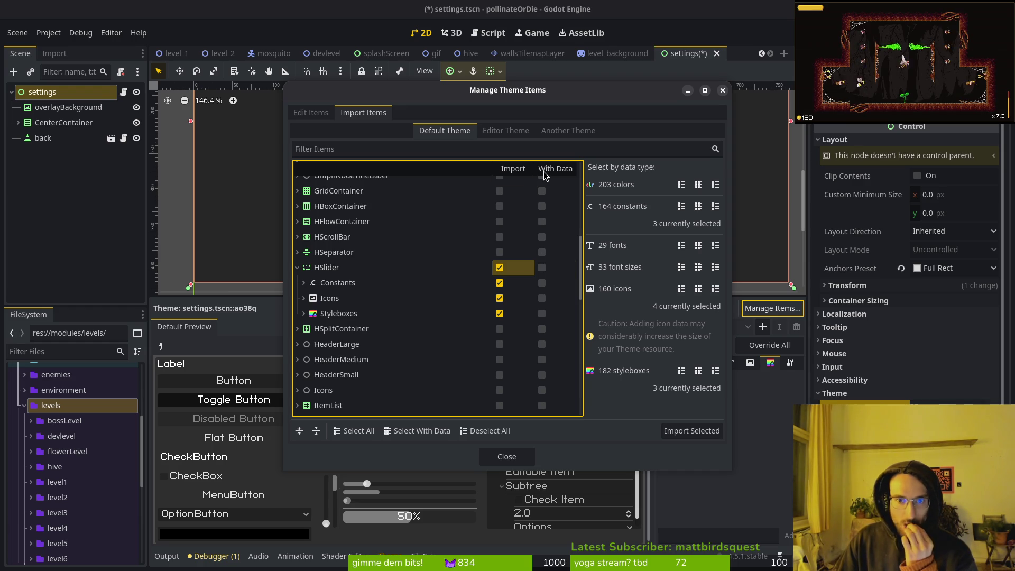
left_click(665, 433)
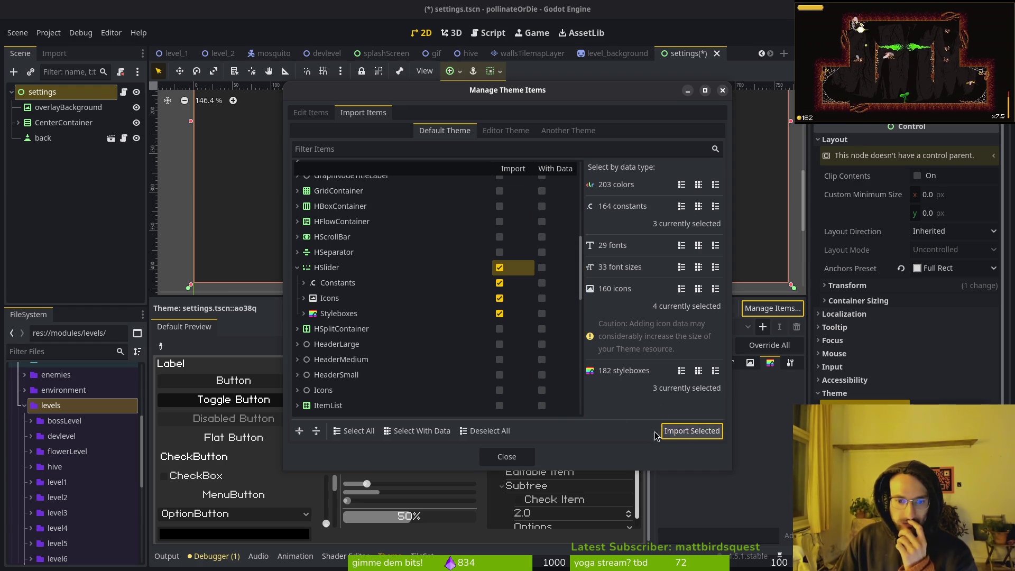
left_click(507, 456)
Give the HSlider slider style a new stylebox with a magenta background.
left_click(549, 328)
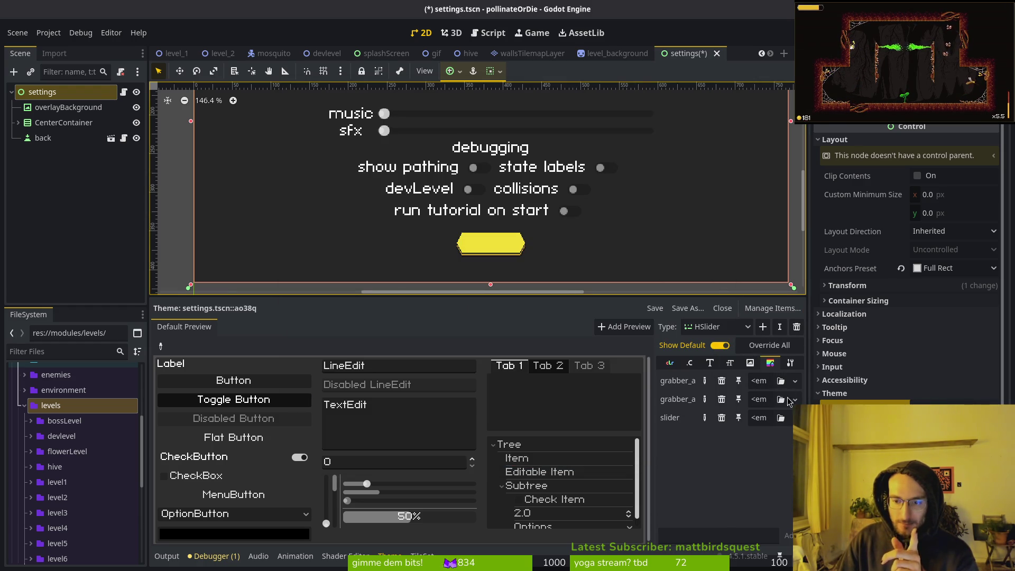
left_click(770, 418)
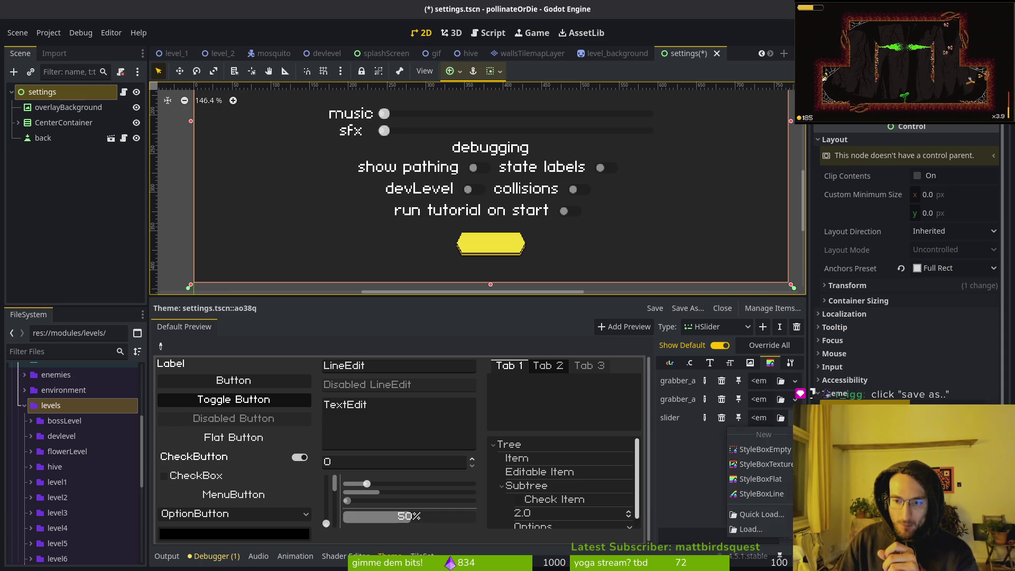
left_click(772, 482)
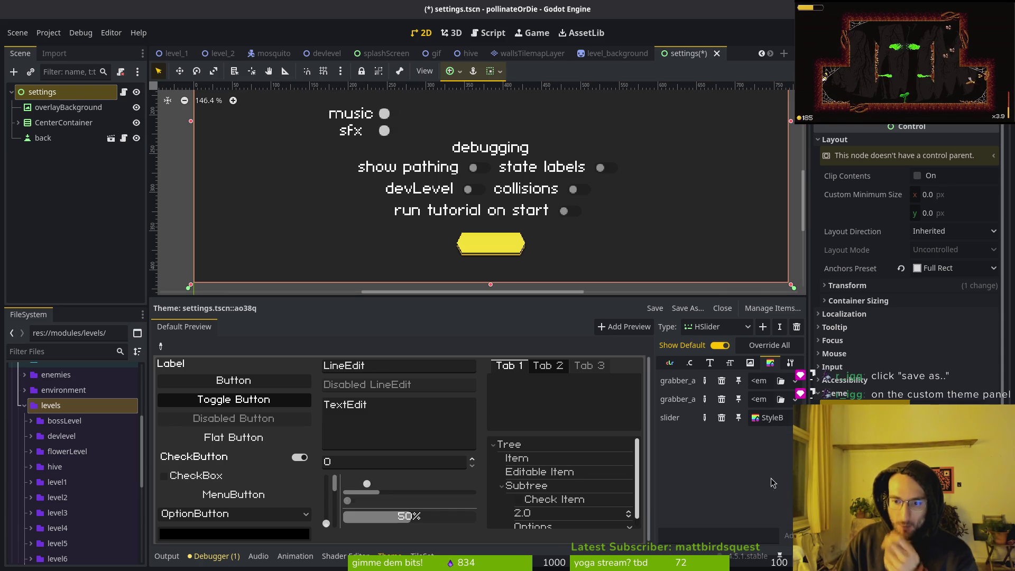
left_click(773, 420)
left_click(946, 220)
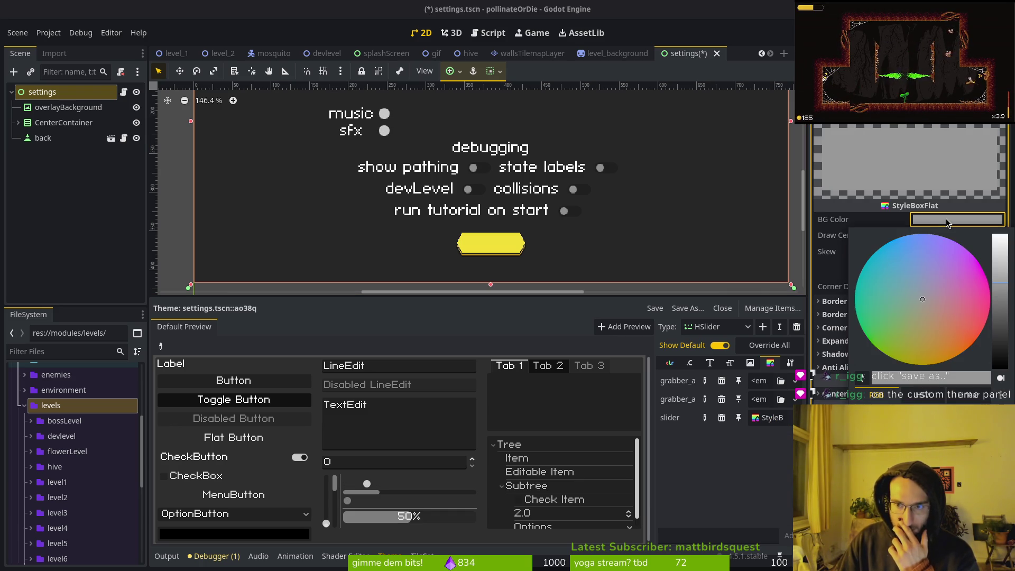
left_click(687, 213)
left_click(997, 222)
left_click(985, 275)
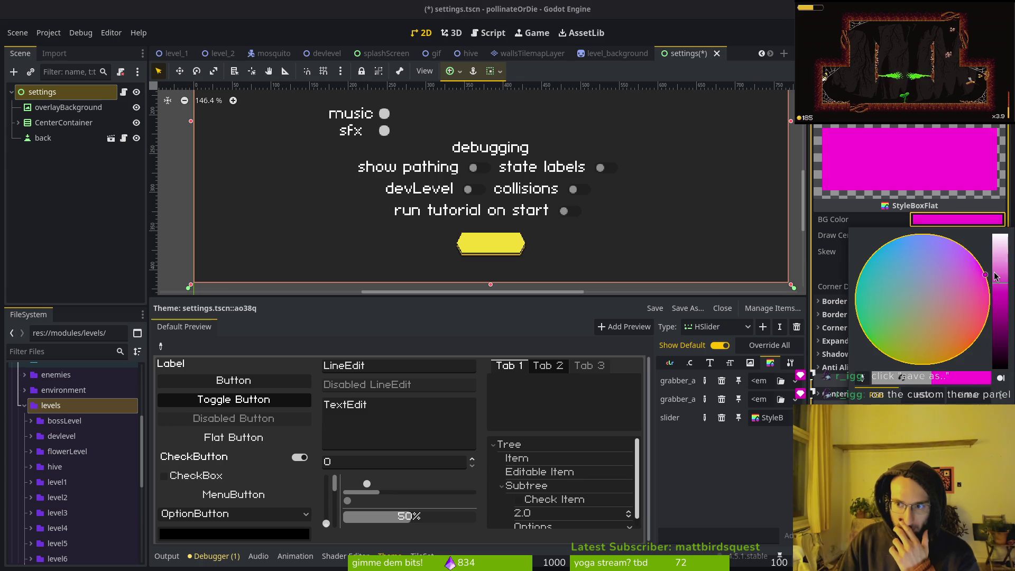
left_click(742, 494)
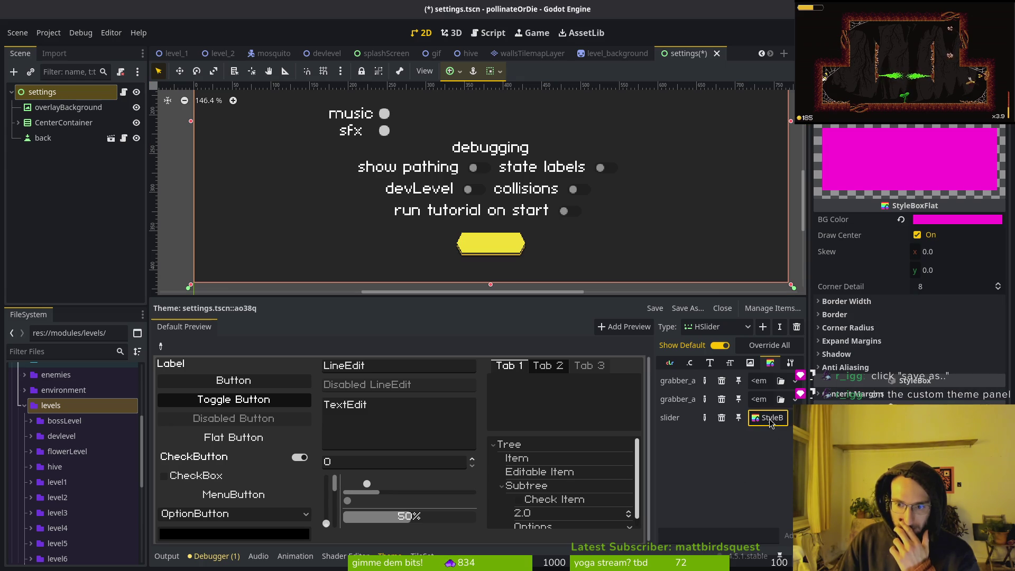
Try flat, texture, empty and line stylebox types for the slider track.
left_click(791, 419)
left_click(786, 419)
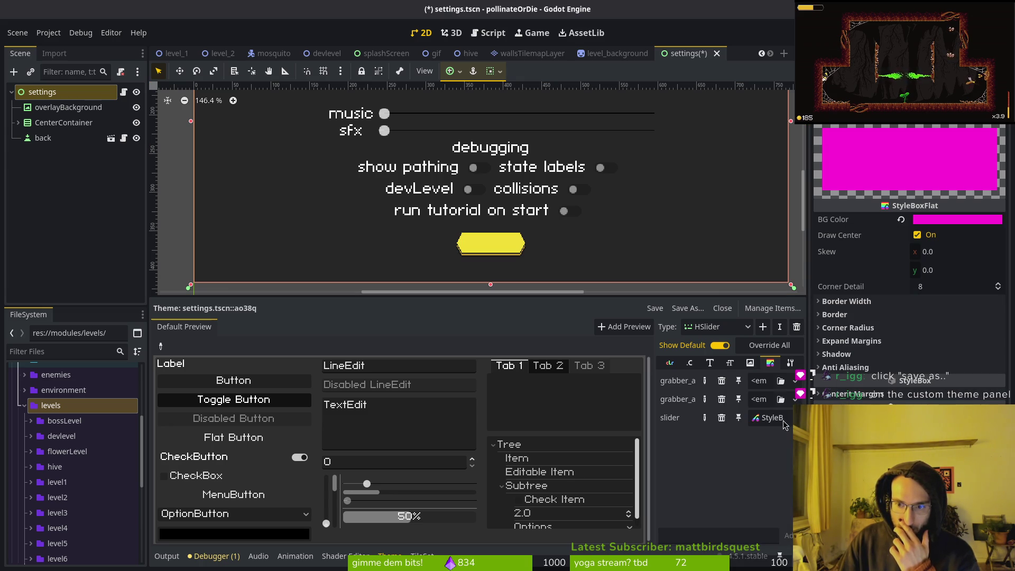
left_click(790, 417)
left_click(790, 405)
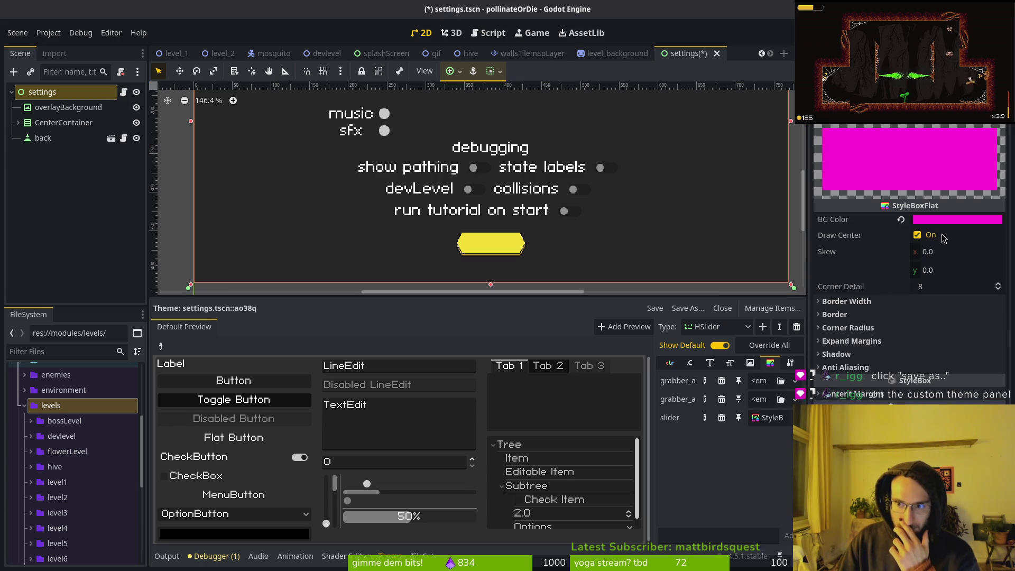
left_click(791, 419)
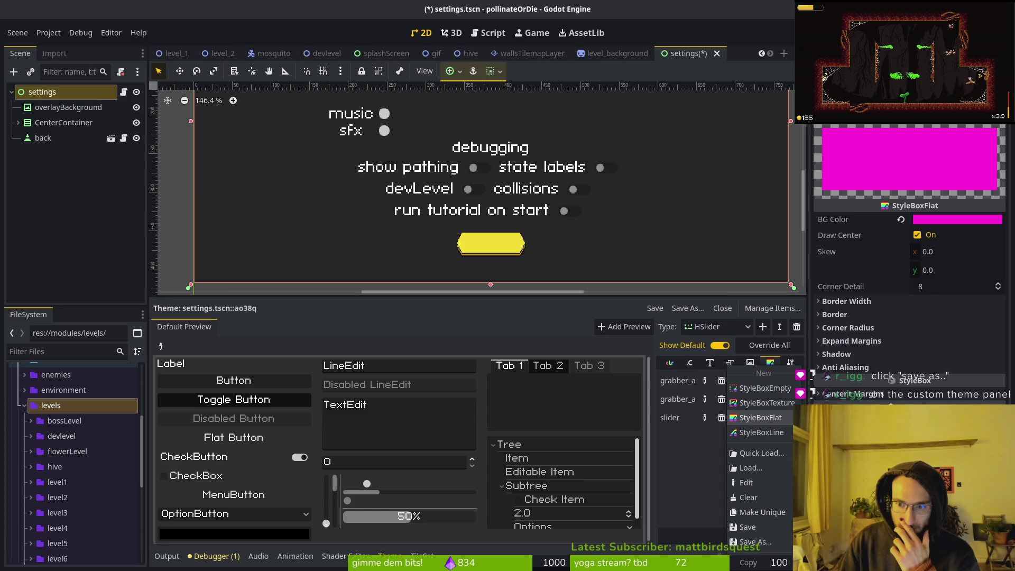
left_click(788, 388)
left_click(791, 418)
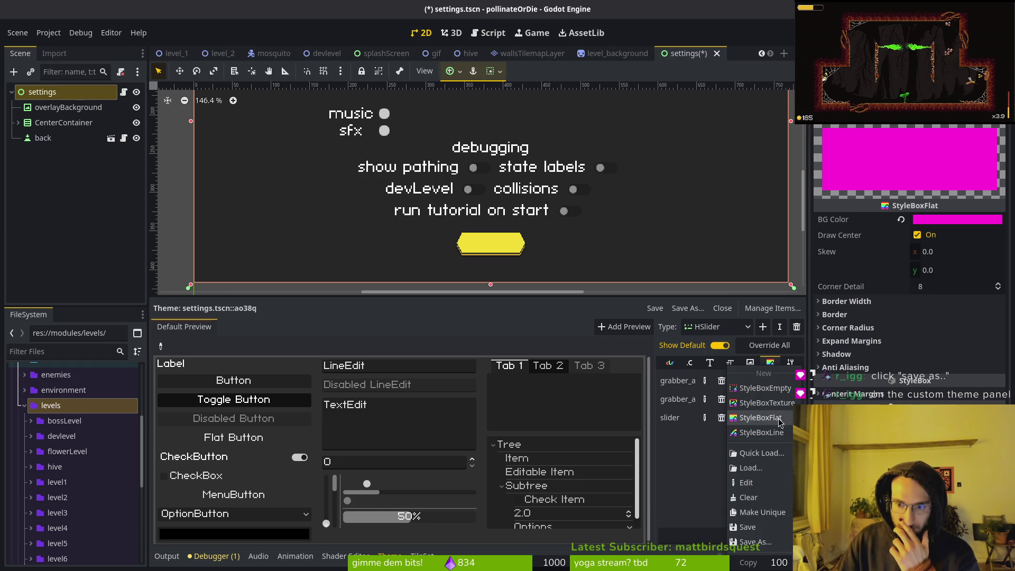
left_click(777, 441)
scroll(496, 253, "up", 4)
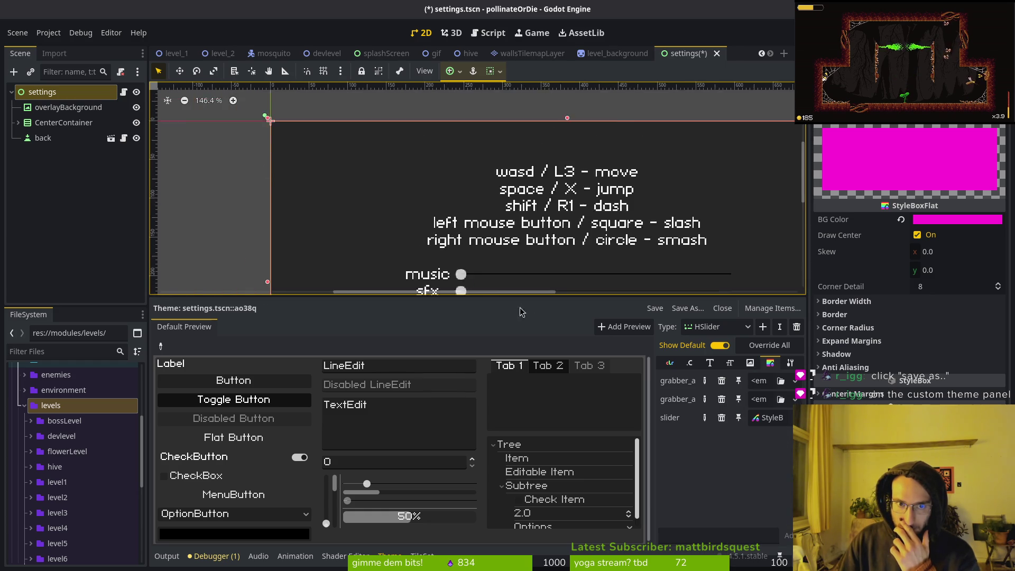
scroll(507, 159, "up", 5)
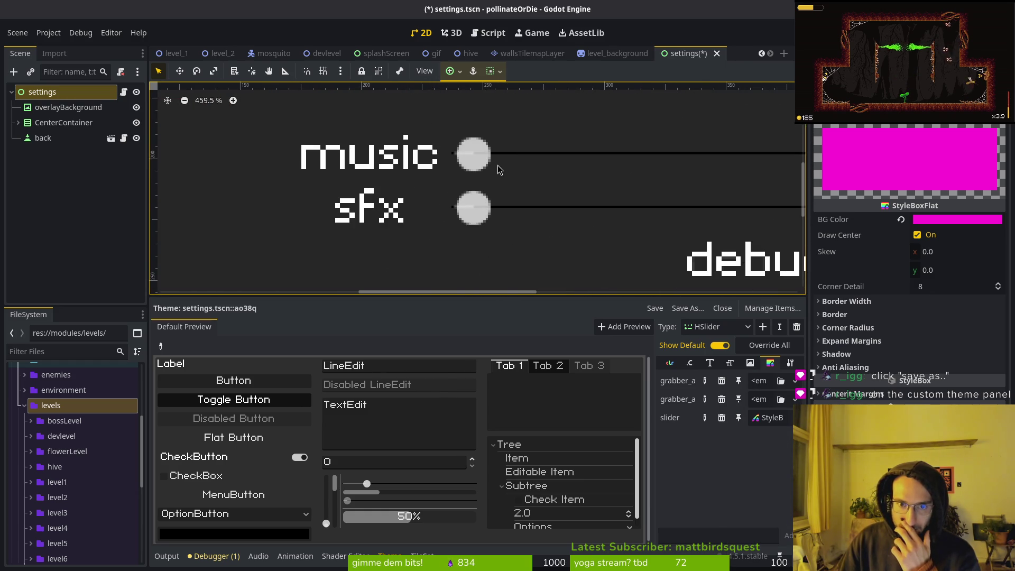
Replace the track with a flat stylebox, toggle its centre fill, then switch to a line style.
left_click(790, 418)
left_click(783, 419)
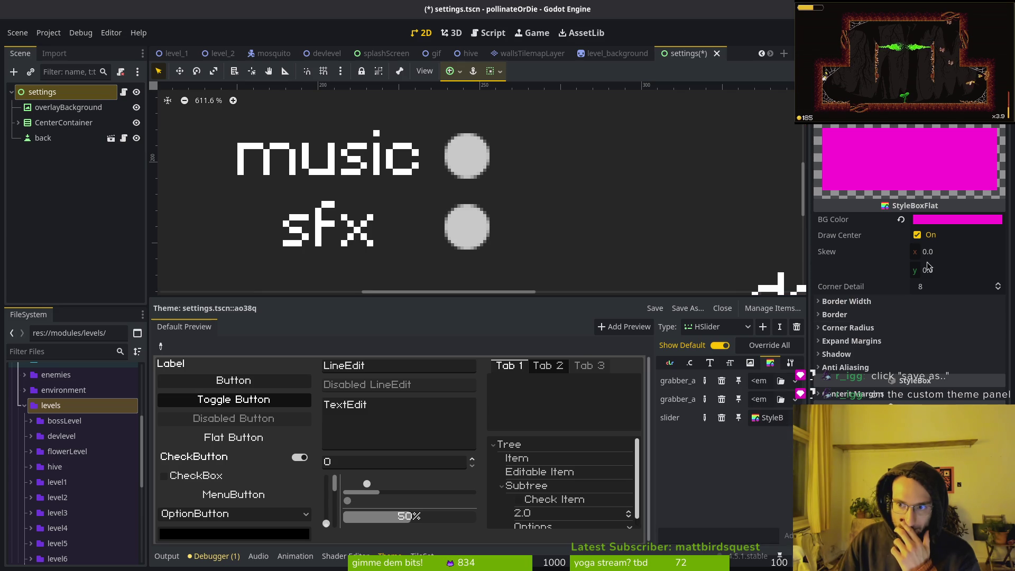
double_click(917, 235)
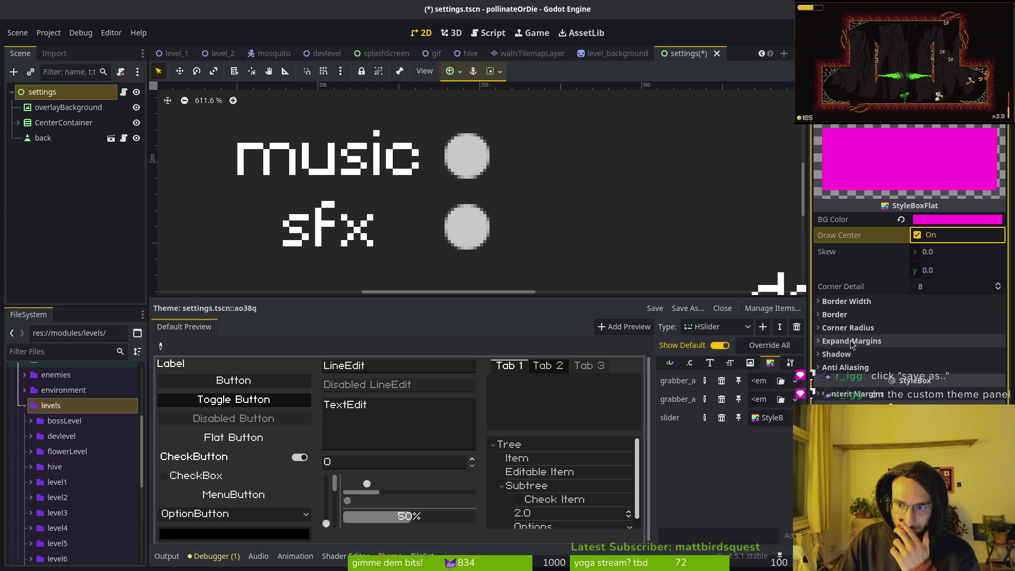
left_click(764, 418)
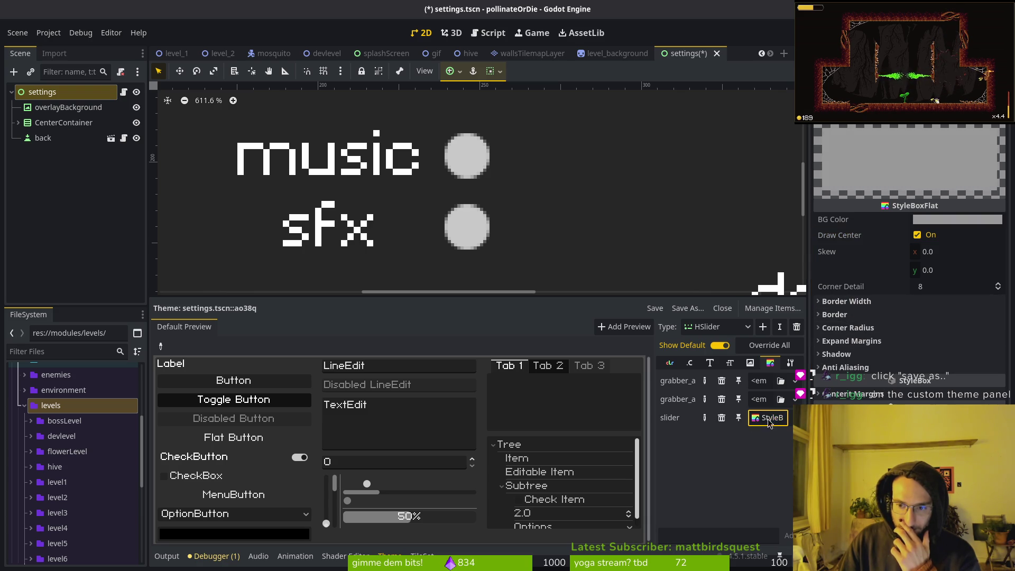
left_click(791, 418)
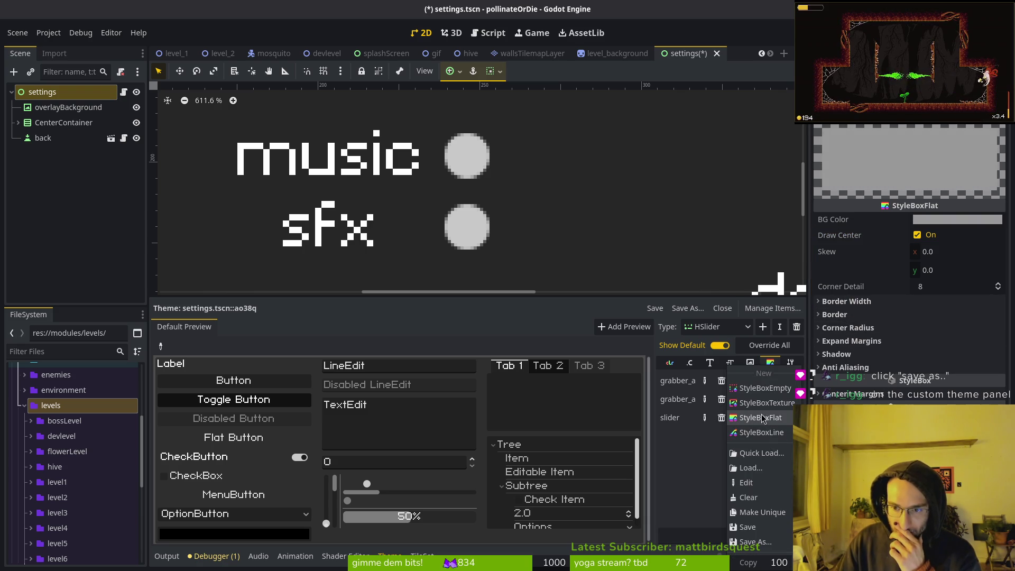
key("Escape")
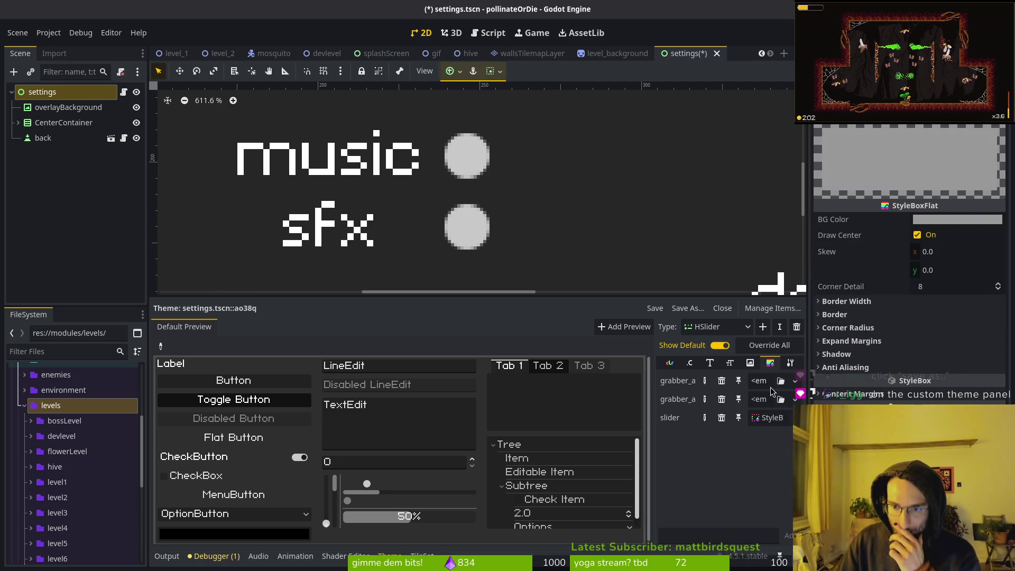
left_click(648, 270)
left_click(791, 419)
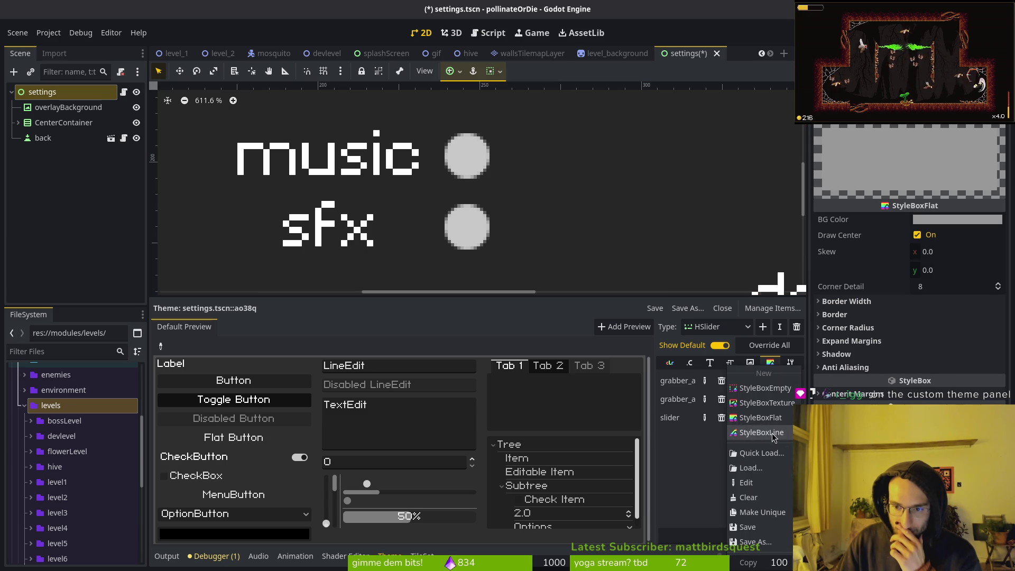
left_click(755, 425)
Set the style background to teal, then clear the slider track style and list HSlider's icons.
left_click(939, 222)
left_click(855, 305)
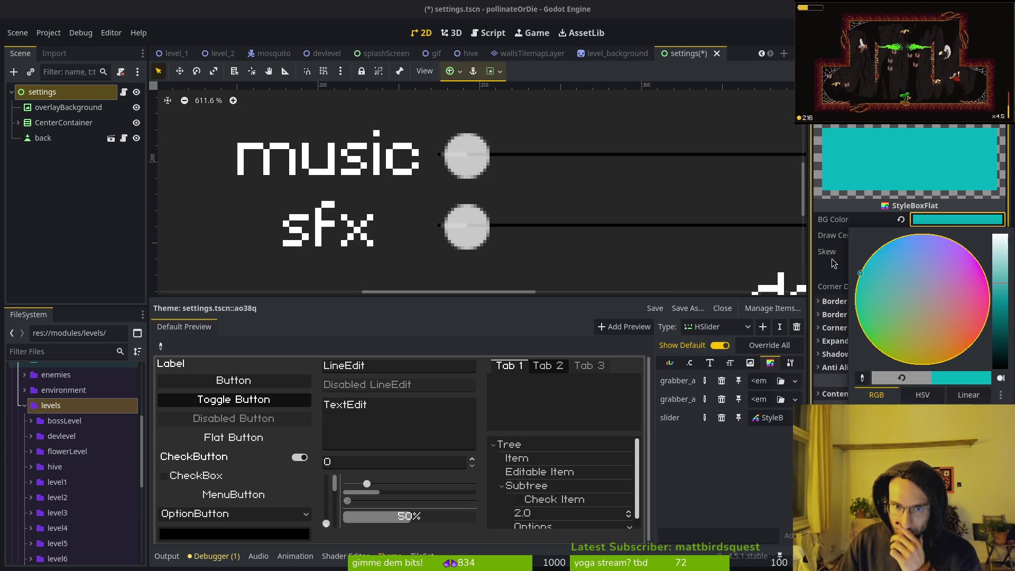
key("Escape")
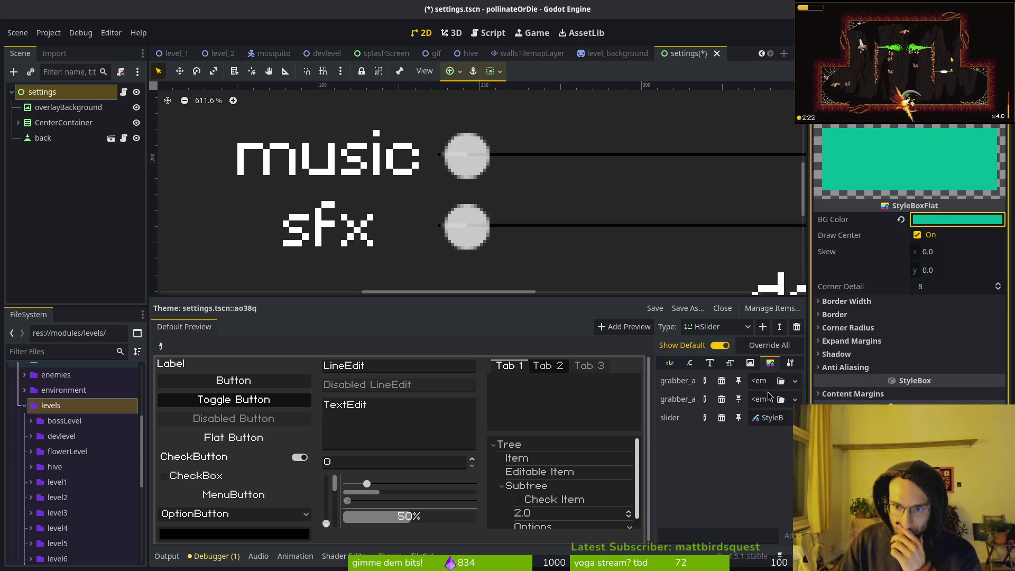
left_click(791, 418)
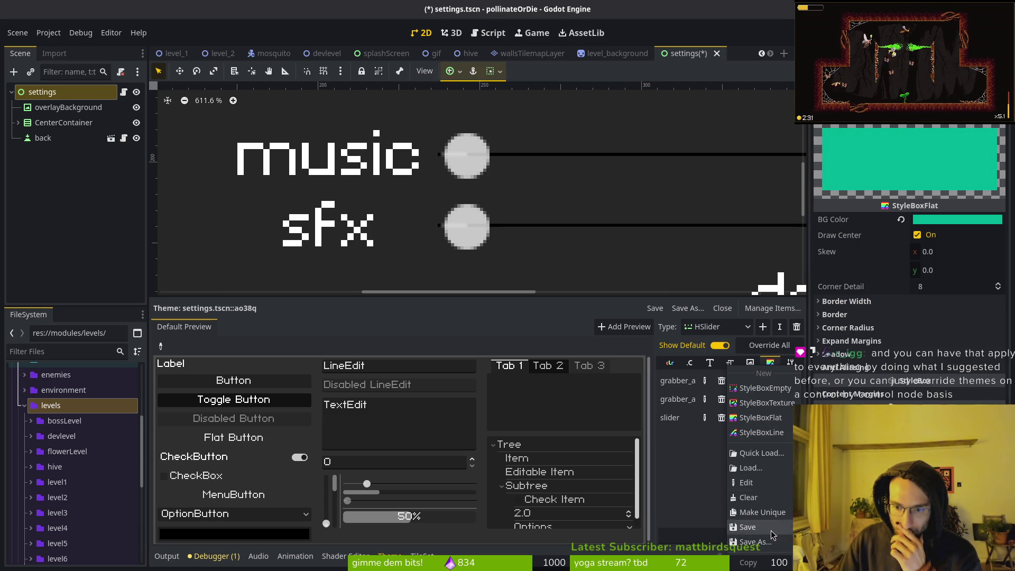
left_click(747, 497)
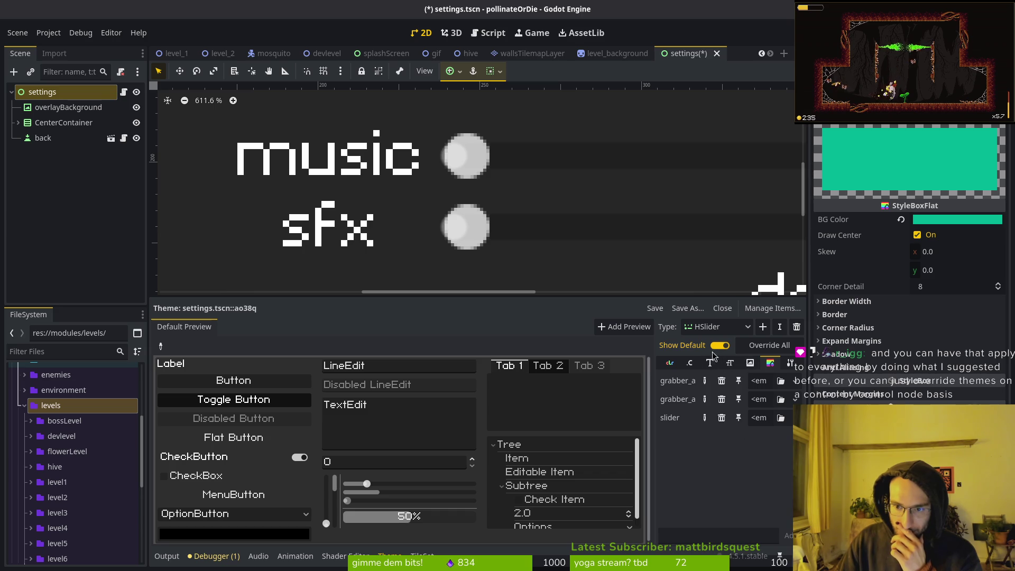
left_click(750, 362)
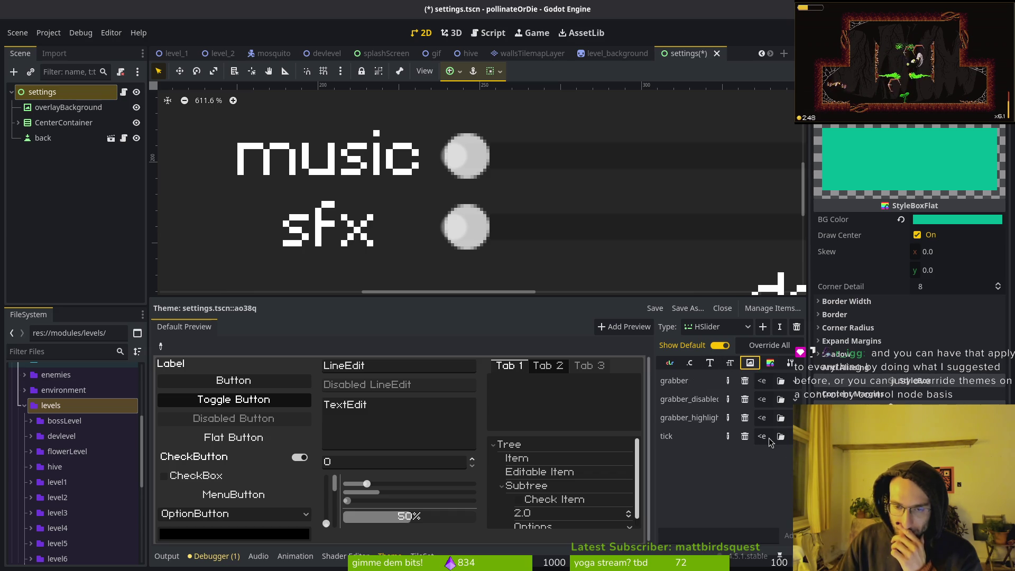
Zoom onto the sfx slider and select the settings root node to show its Control properties.
scroll(489, 174, "down", 5)
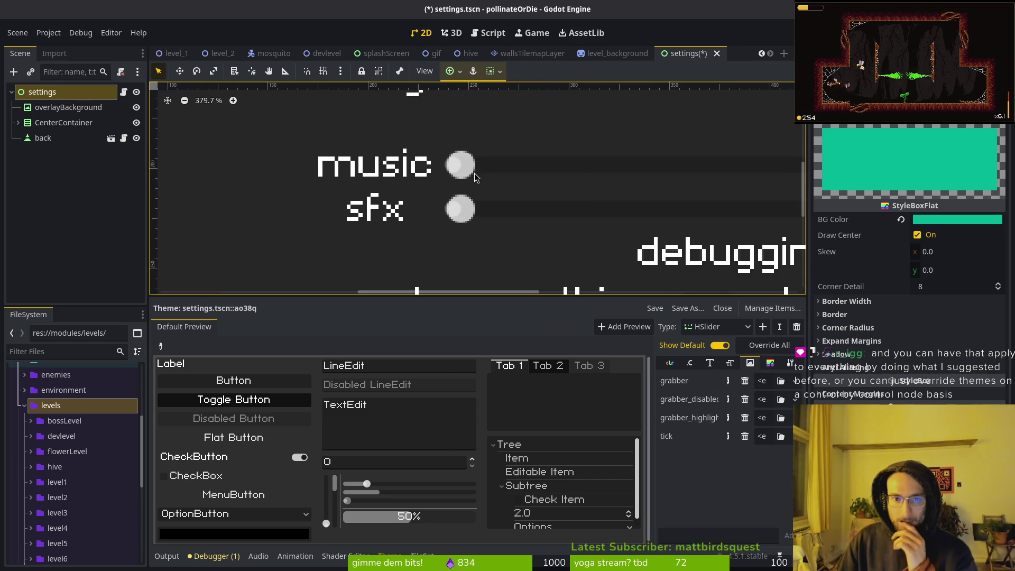
scroll(473, 169, "up", 12)
scroll(475, 201, "down", 4)
scroll(470, 180, "up", 2)
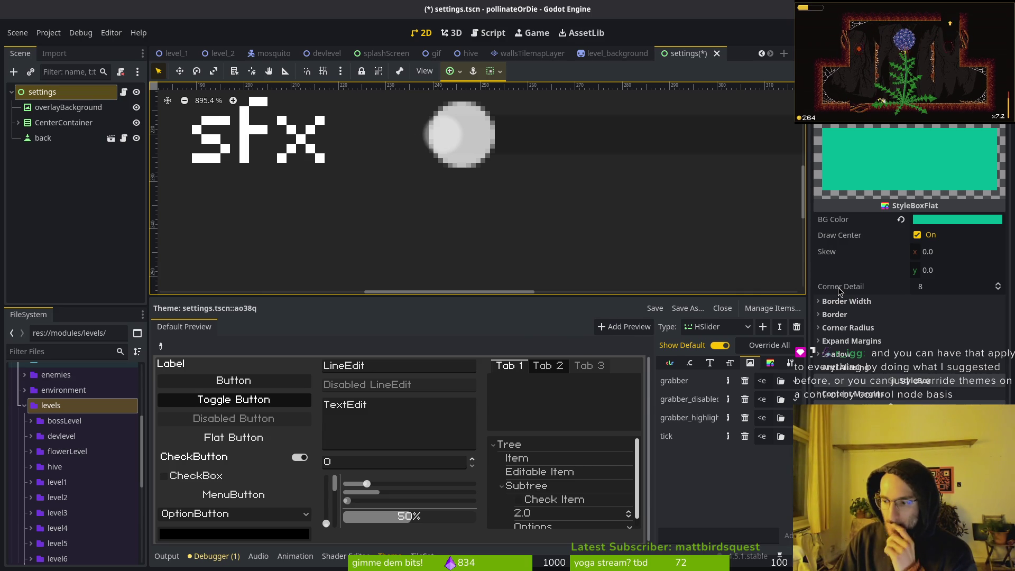
mouse_move(845, 285)
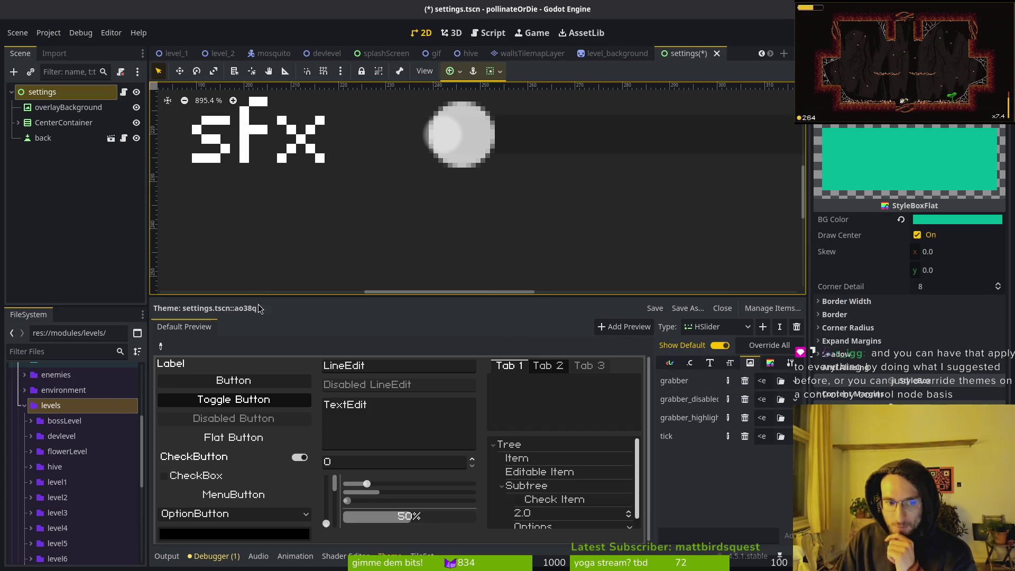
left_click(69, 92)
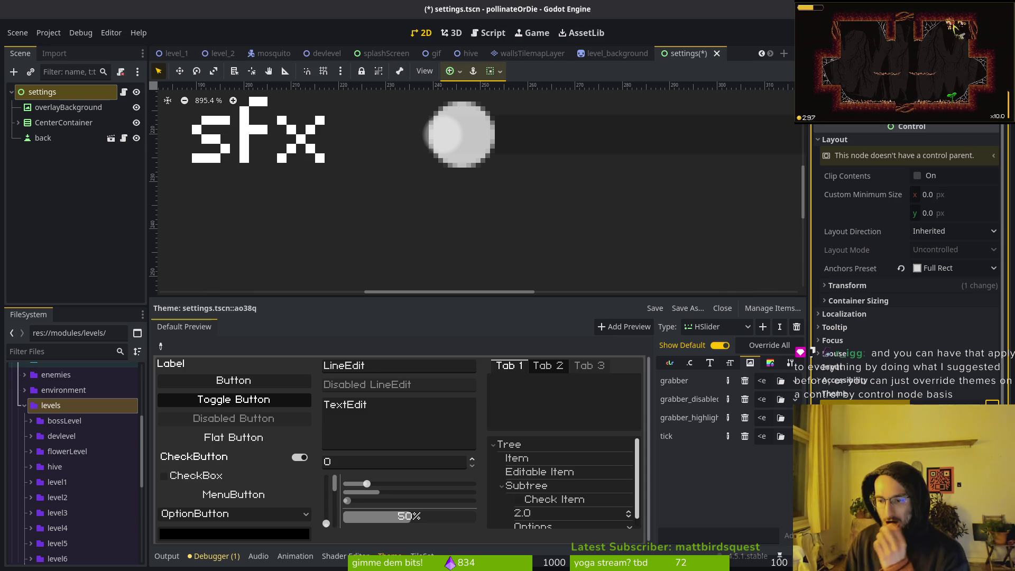
Save the settings theme as res://modules/ui/theme.tres.
left_click(687, 308)
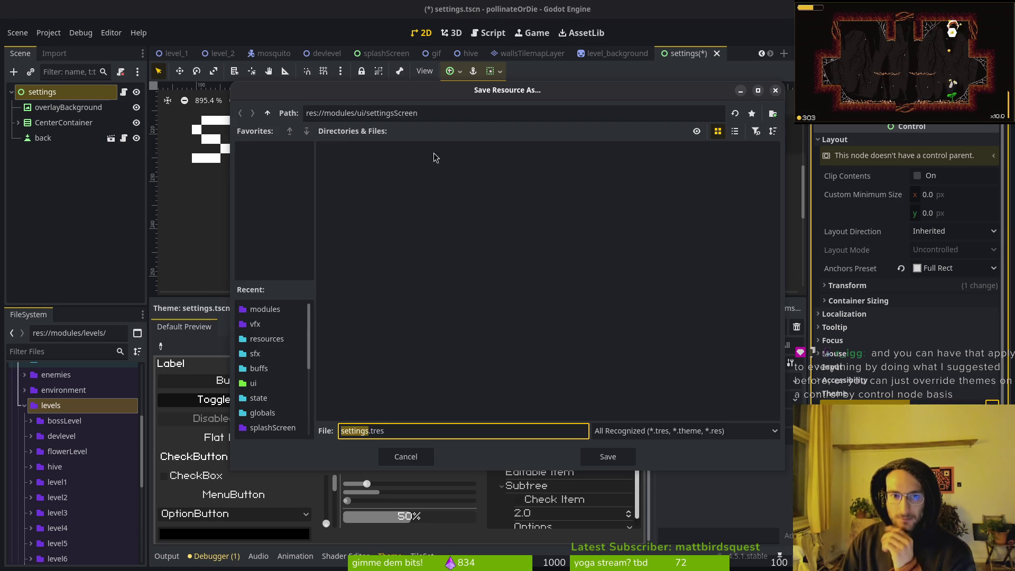
double_click(269, 114)
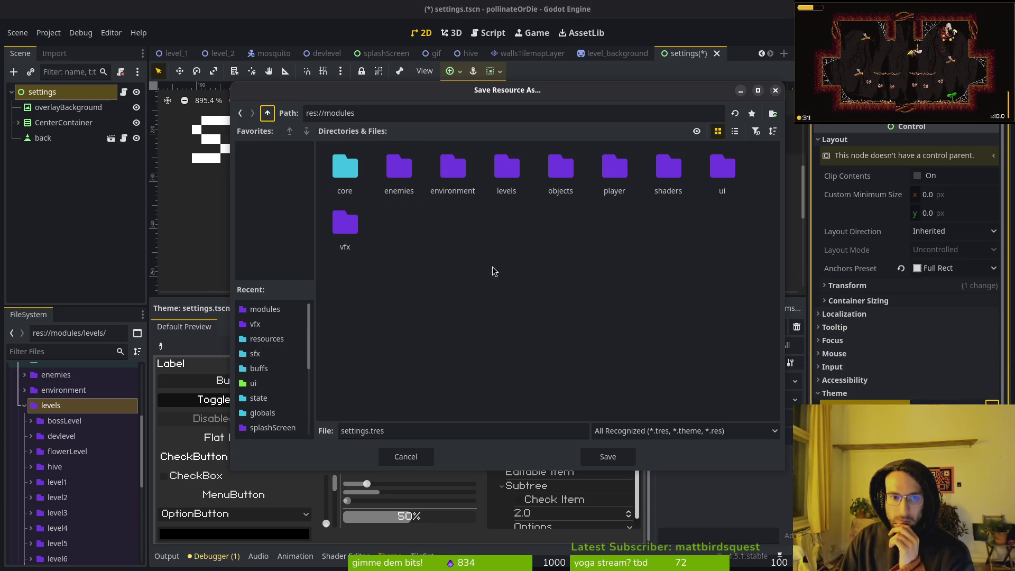
double_click(721, 168)
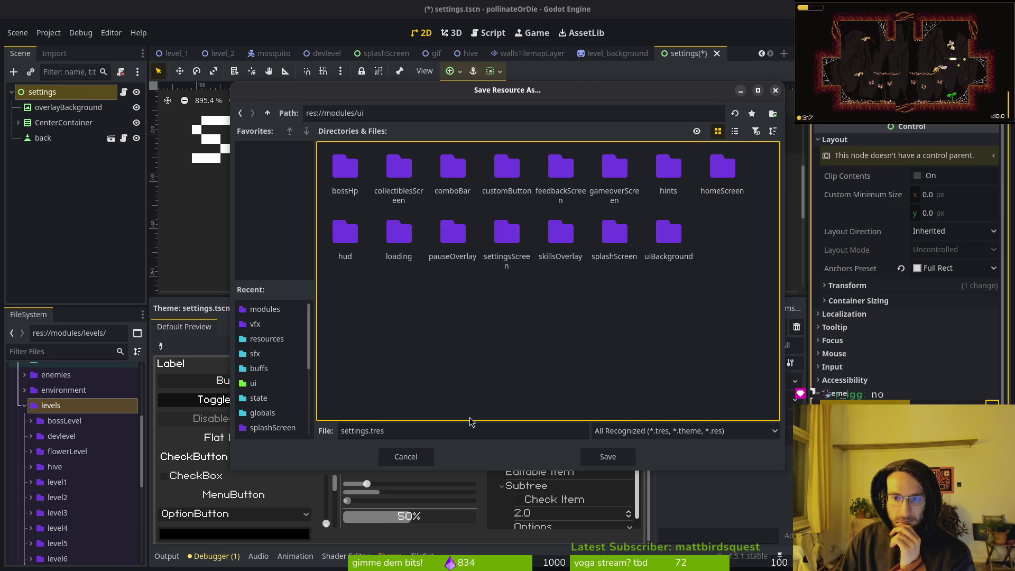
left_click(417, 430)
double_click(363, 431)
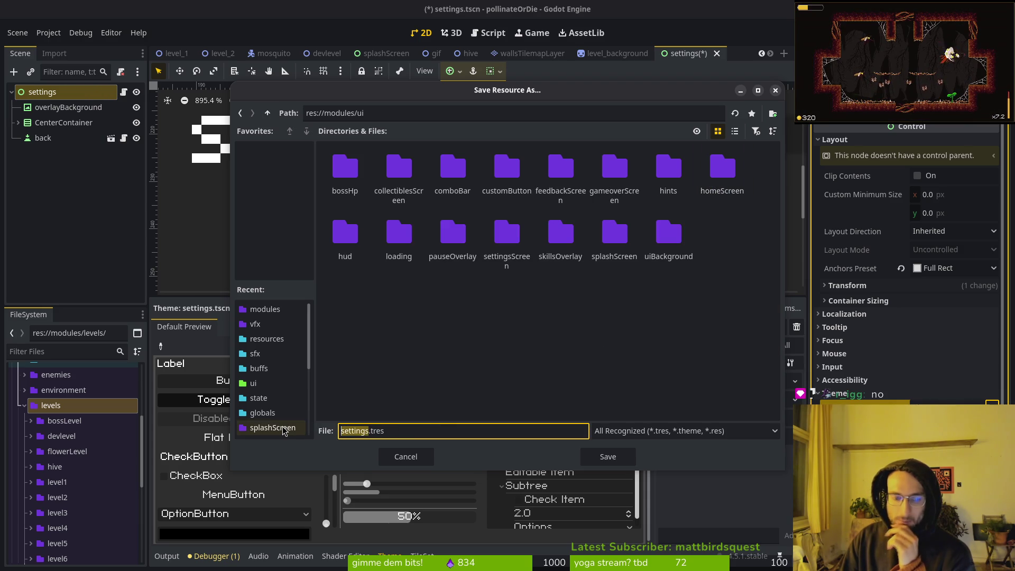
type("theme")
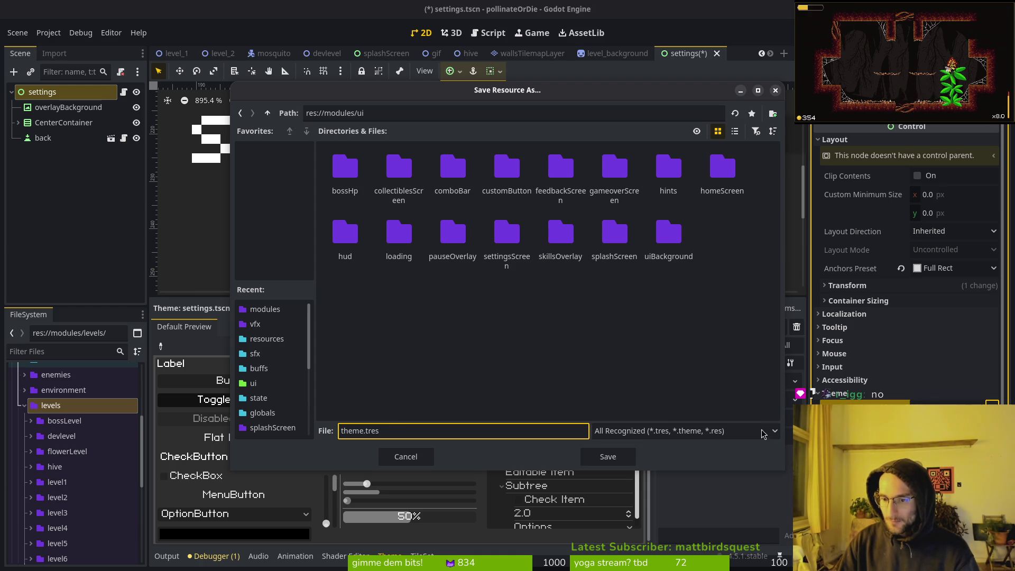
left_click(417, 457)
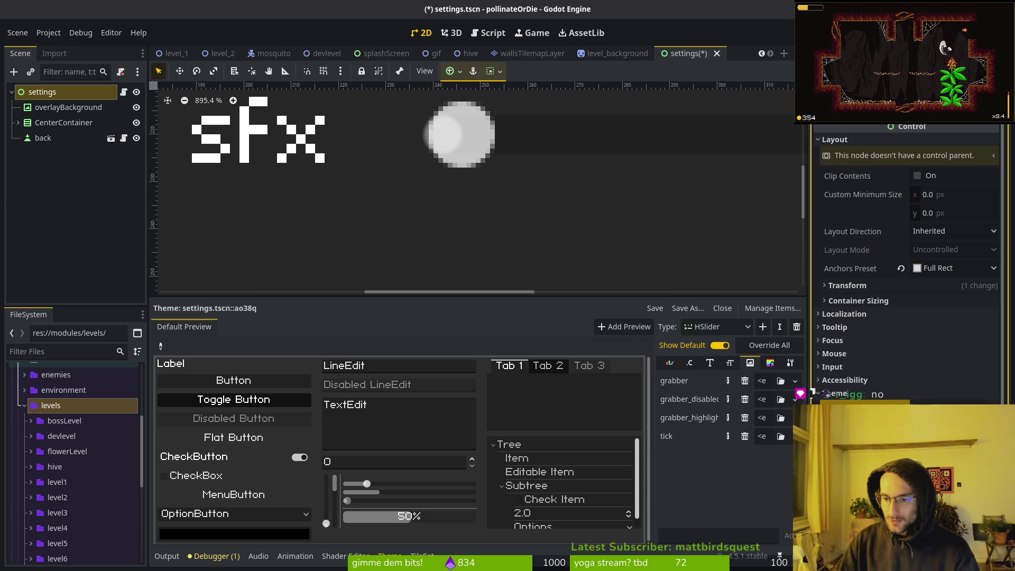
Set HSlider's Grabber Area to a new StyleBoxFlat with a pink (255, 73, 143) background.
left_click(834, 394)
scroll(941, 370, "down", 5)
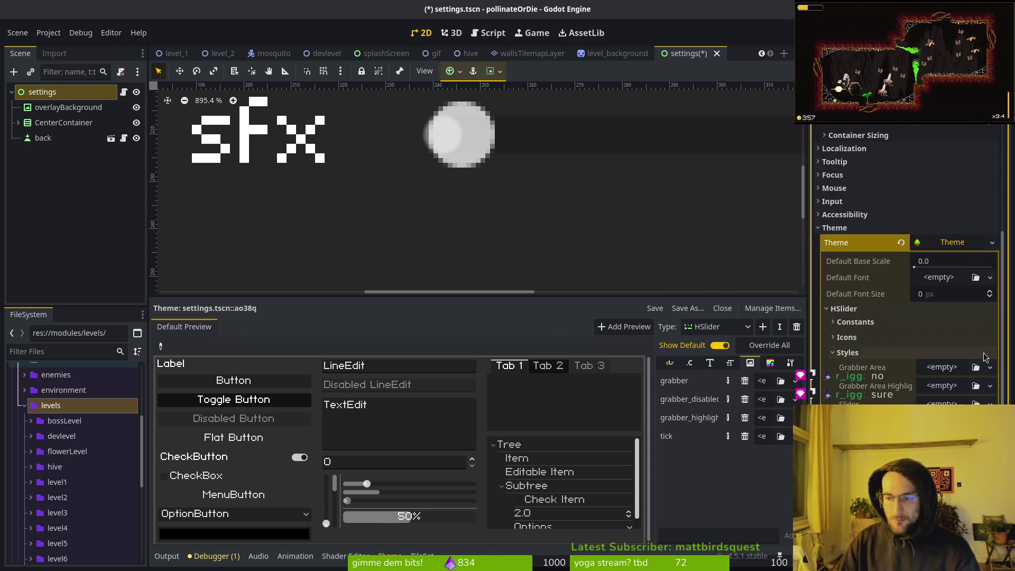
left_click(990, 367)
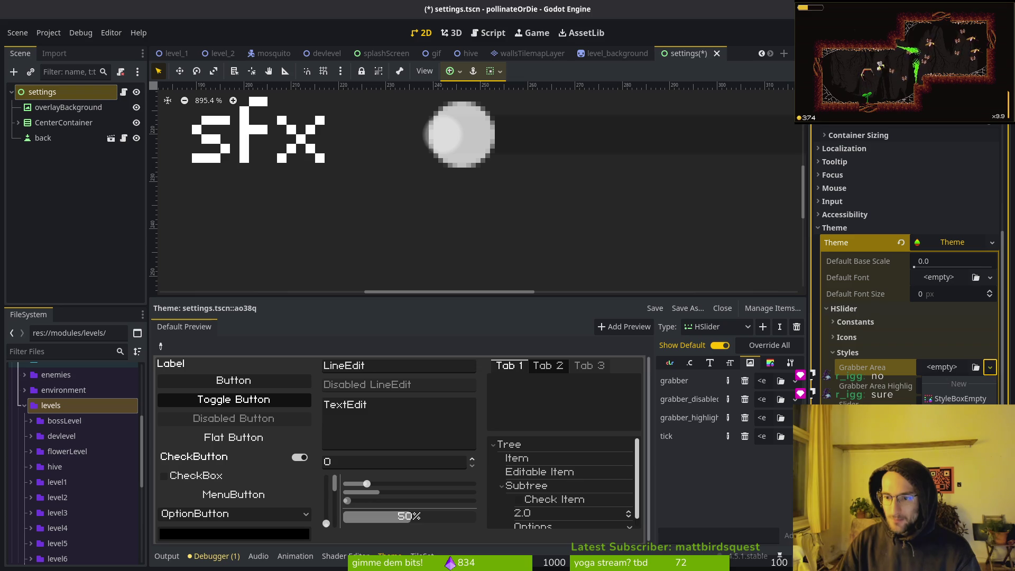
left_click(956, 413)
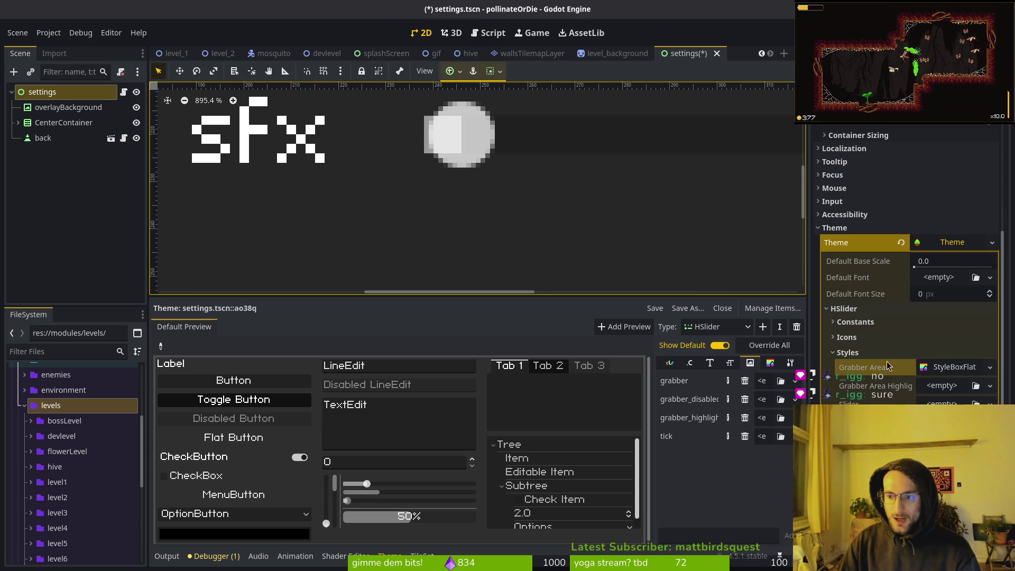
left_click(950, 370)
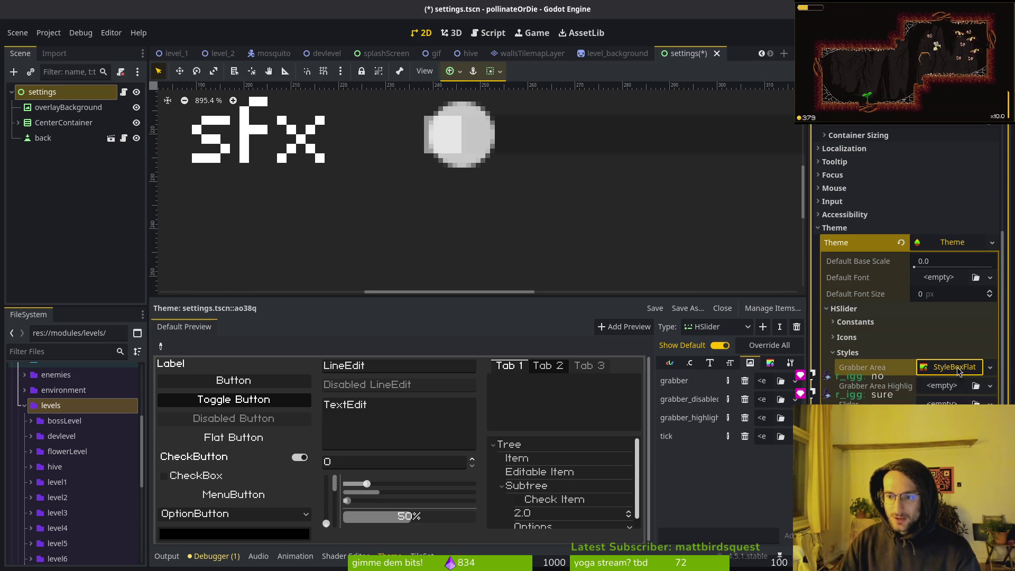
left_click(951, 415)
left_click_drag(915, 216, 1000, 208)
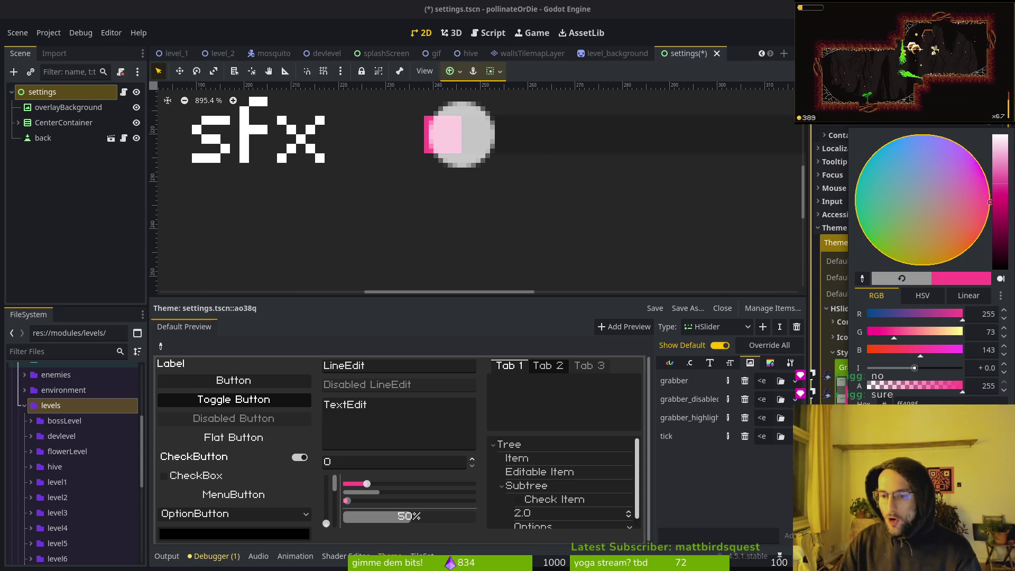
Clear the pink Grabber Area style from the HSlider theme properties.
key("Escape")
scroll(507, 163, "down", 5)
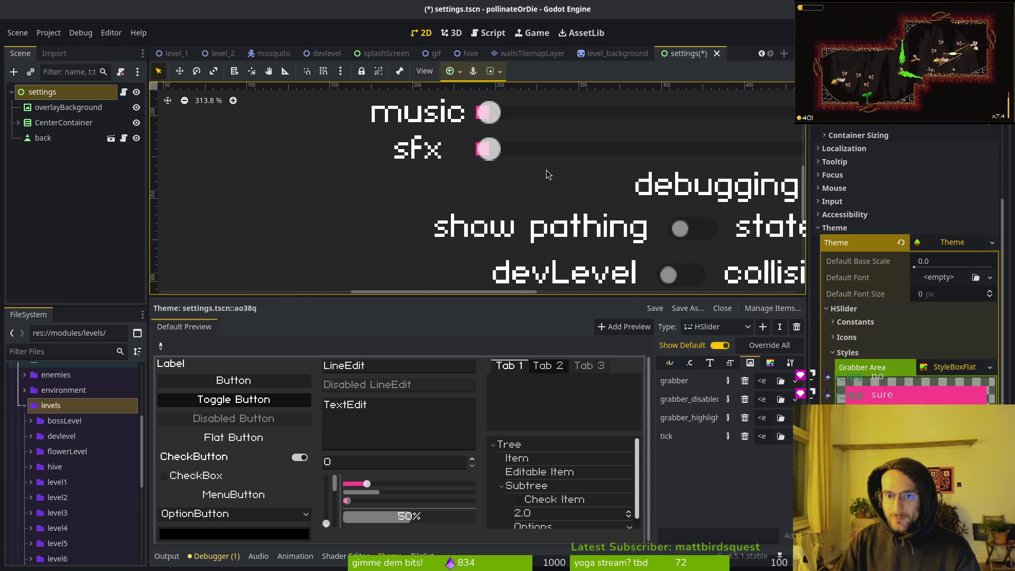
scroll(532, 213, "right", 2)
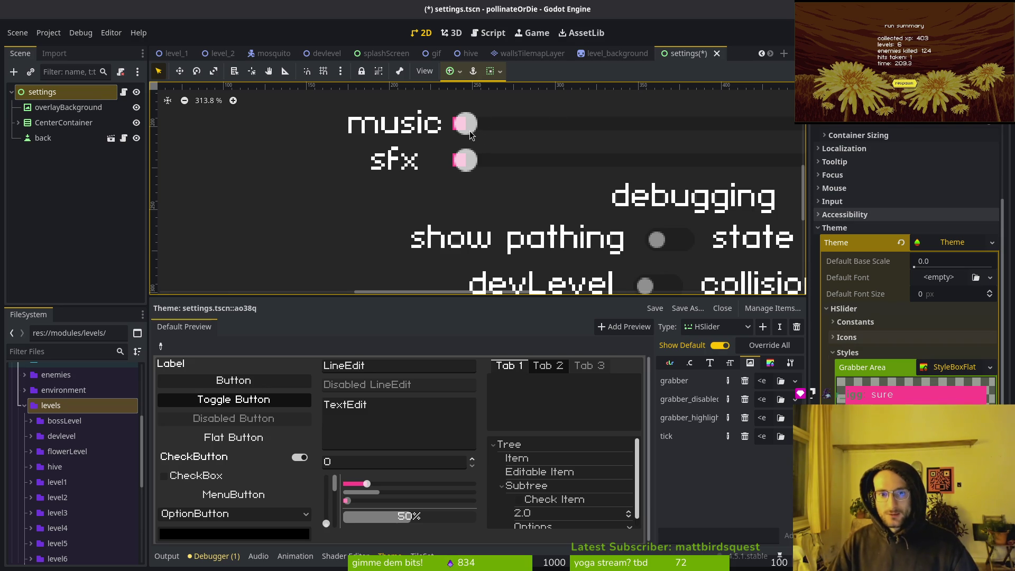
left_click(990, 367)
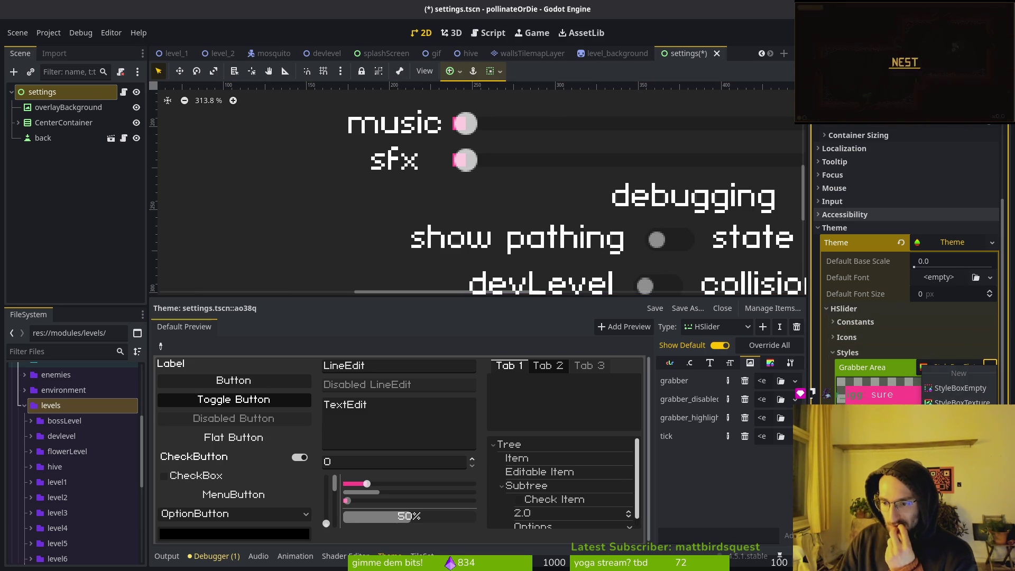
left_click(959, 449)
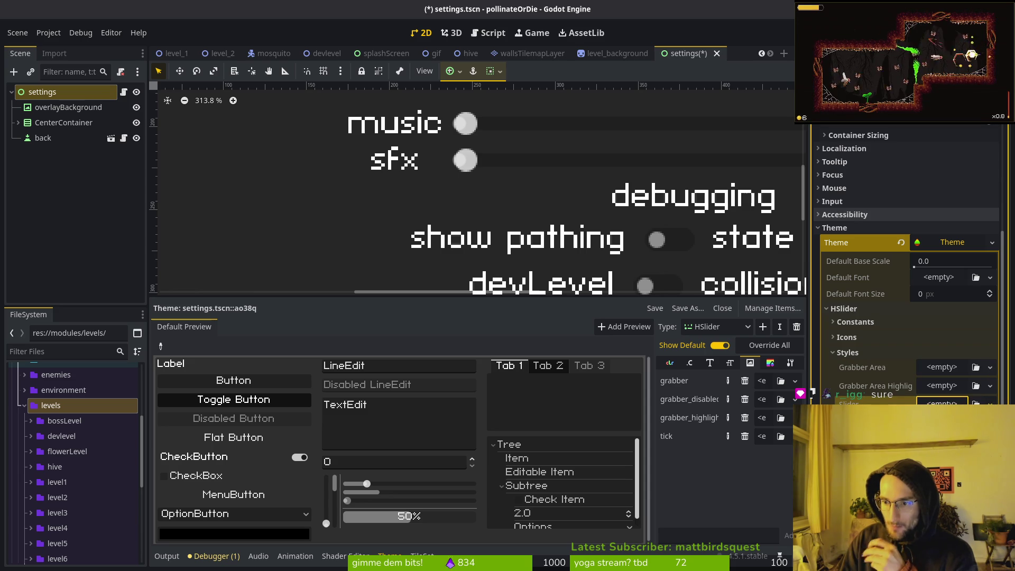
Set HSlider's Slider style to a new StyleBoxFlat and expand its grey-background properties.
left_click(951, 428)
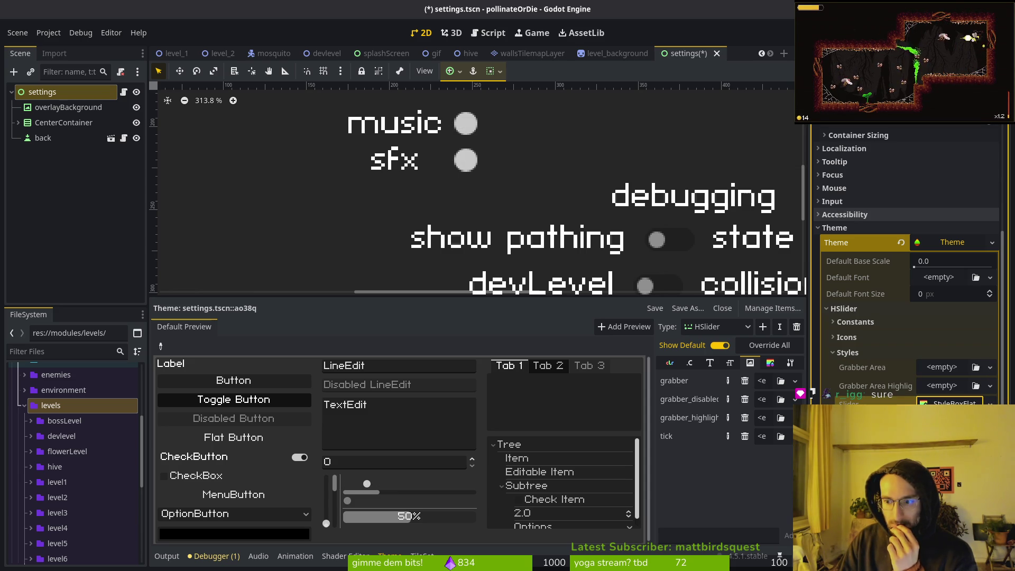
scroll(463, 243, "up", 3)
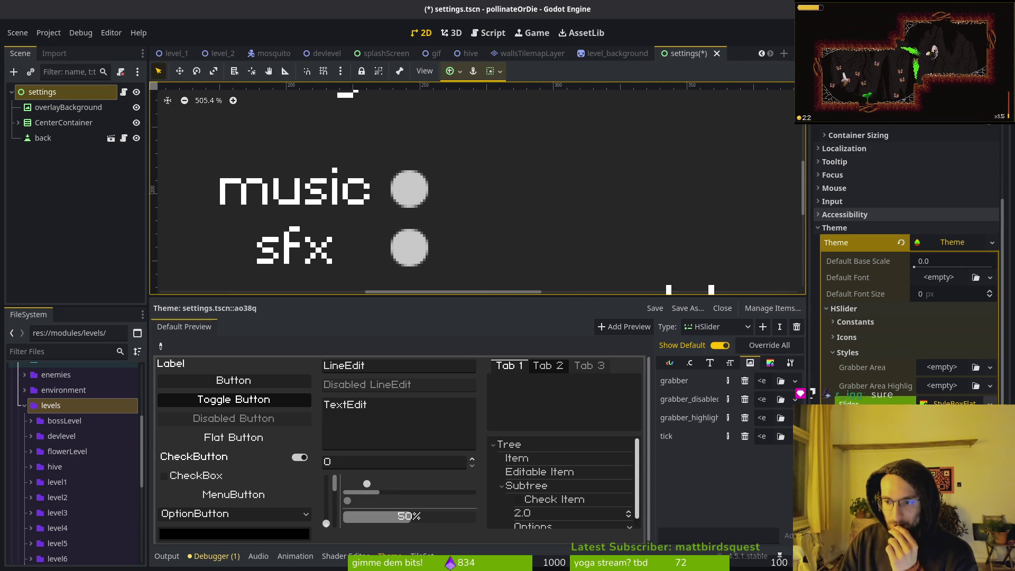
left_click(941, 367)
left_click(941, 403)
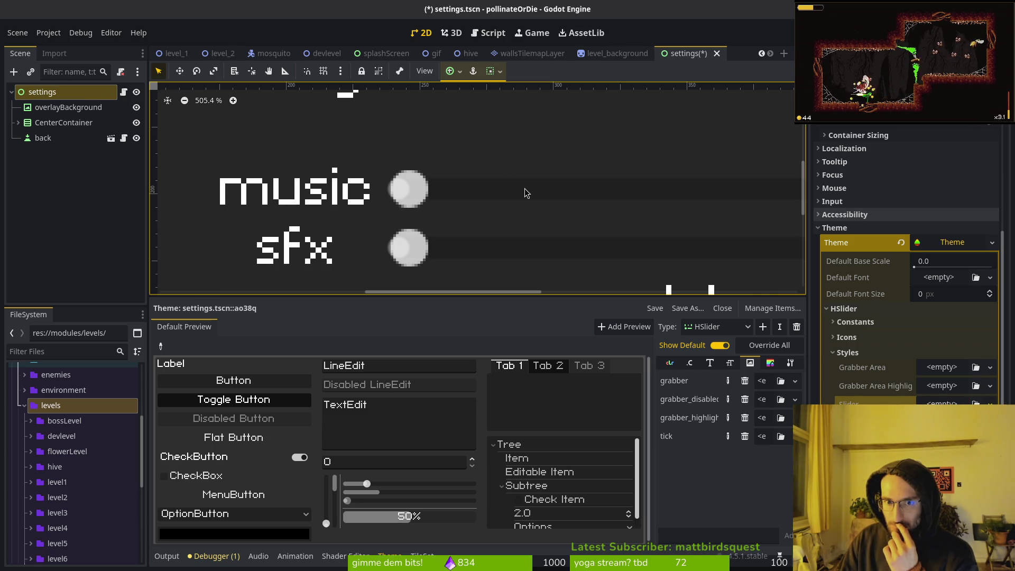
scroll(559, 188, "down", 2)
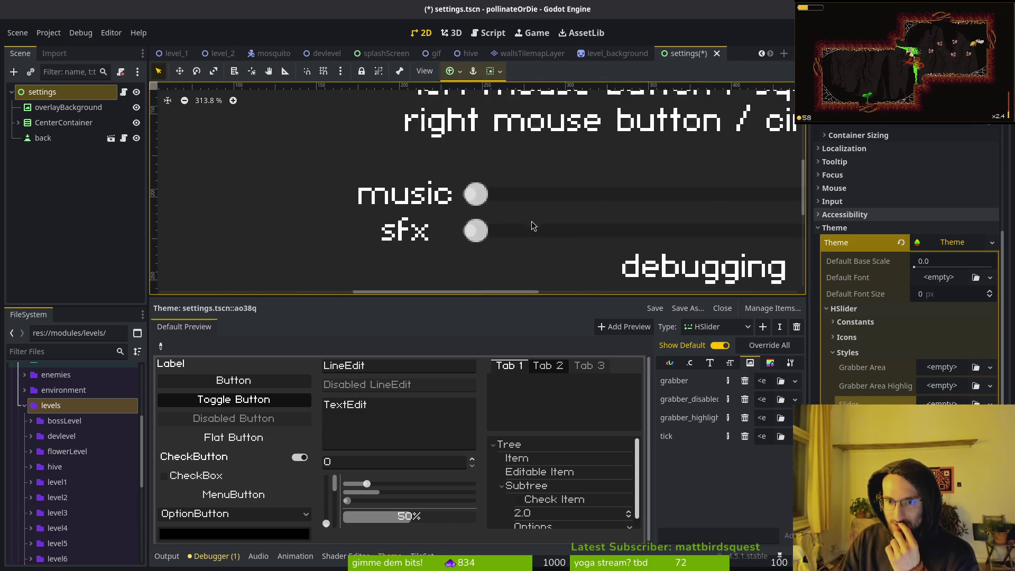
scroll(605, 201, "right", 5)
scroll(645, 188, "right", 2)
scroll(394, 220, "up", 3)
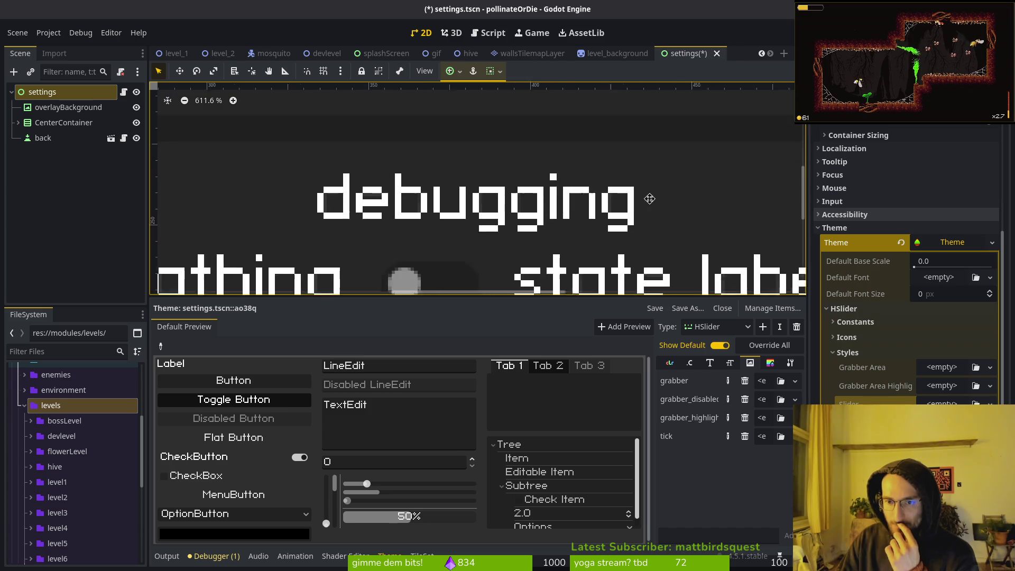
scroll(335, 186, "down", 1)
scroll(321, 186, "left", 6)
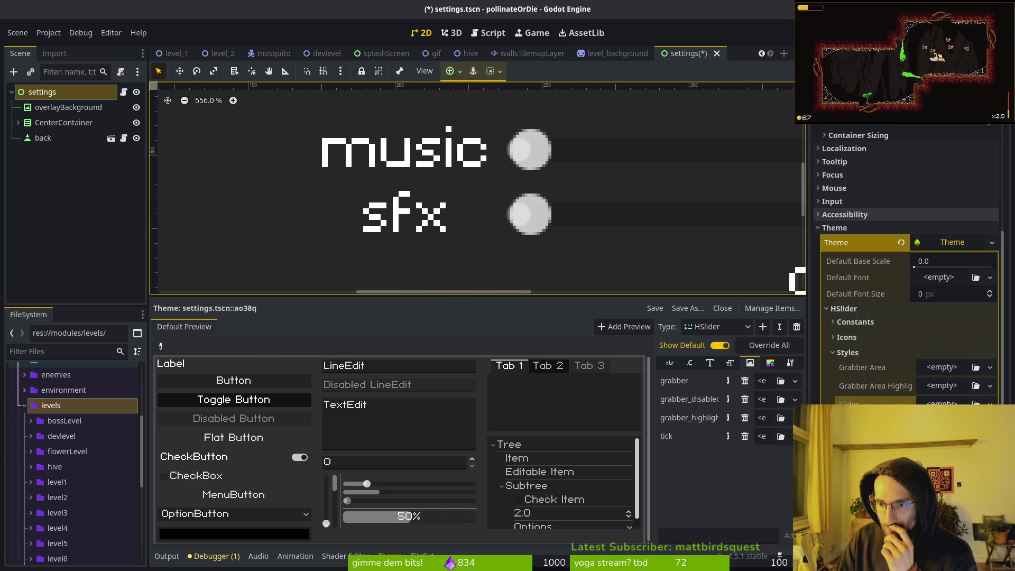
left_click(941, 403)
left_click(946, 433)
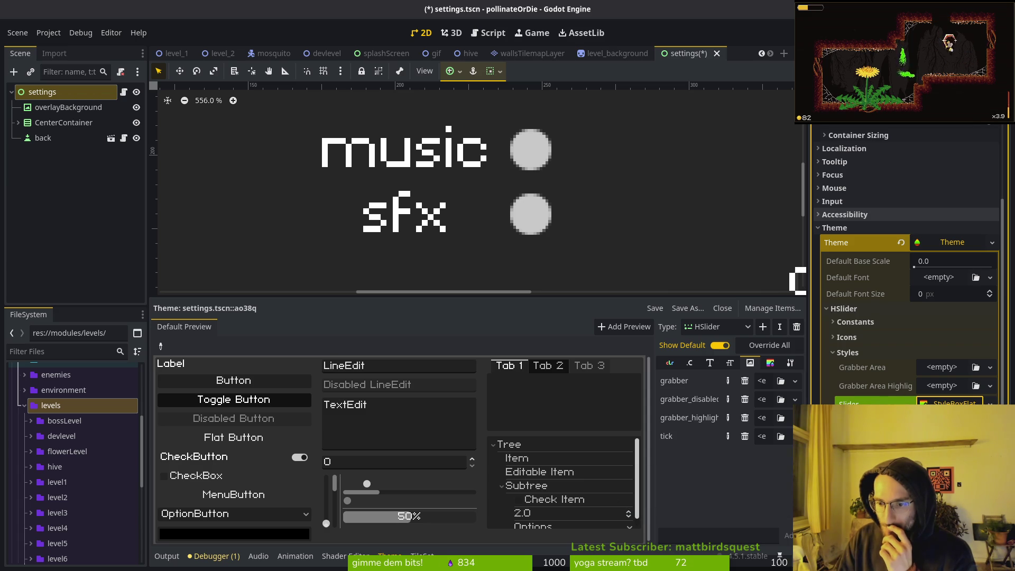
left_click(946, 403)
scroll(926, 394, "down", 3)
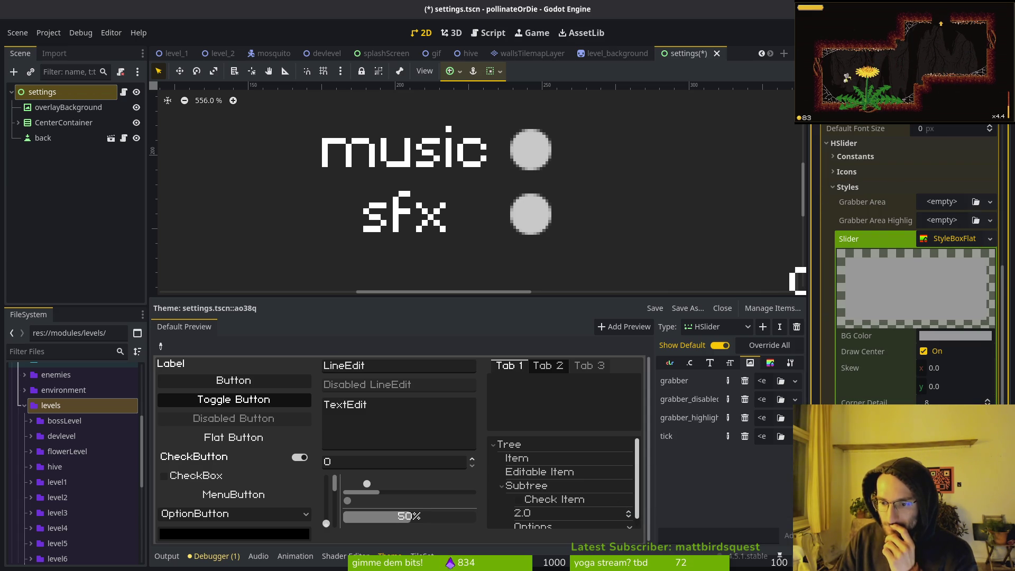
scroll(912, 264, "down", 4)
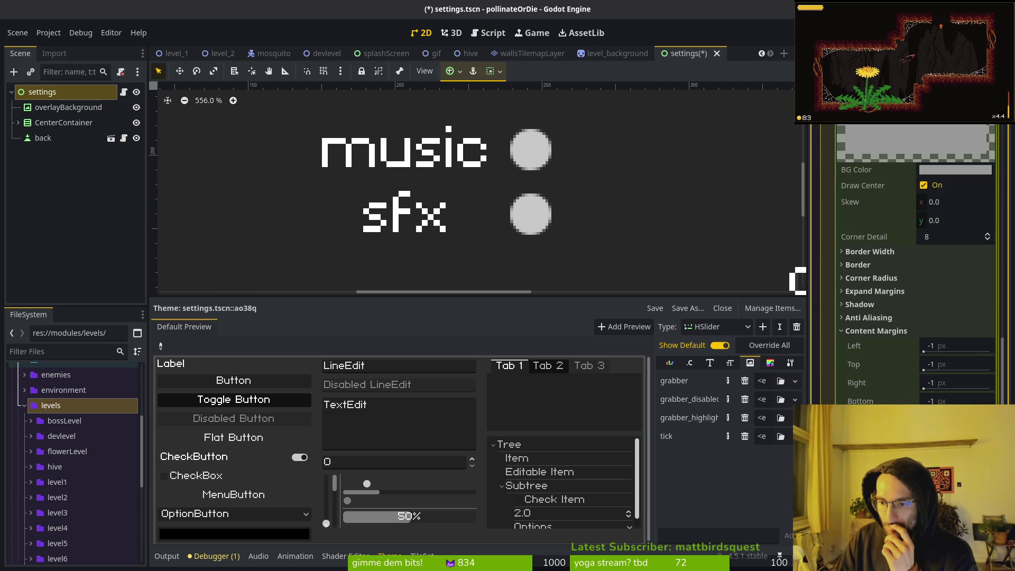
left_click(880, 331)
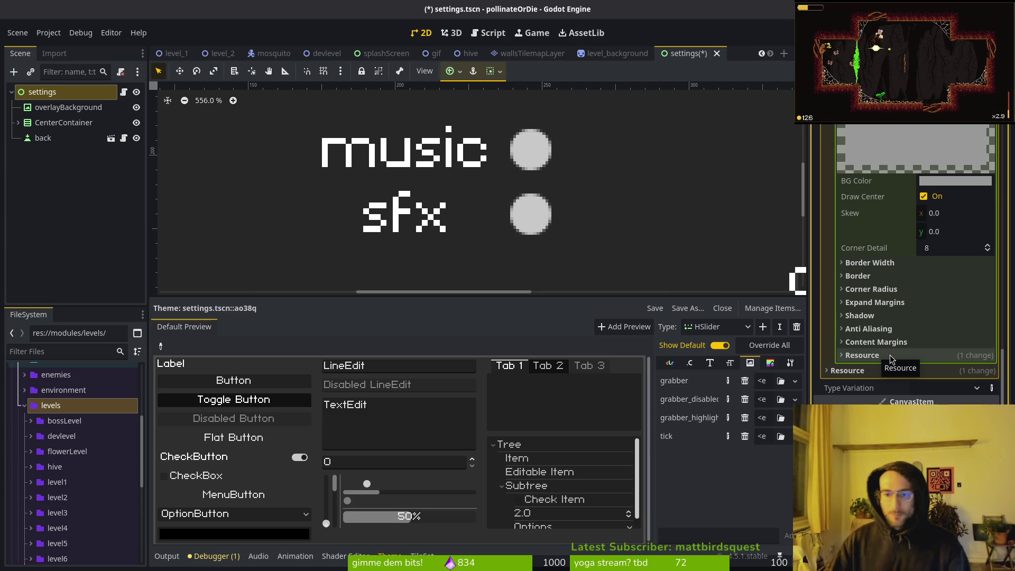
left_click_drag(891, 359, 836, 313)
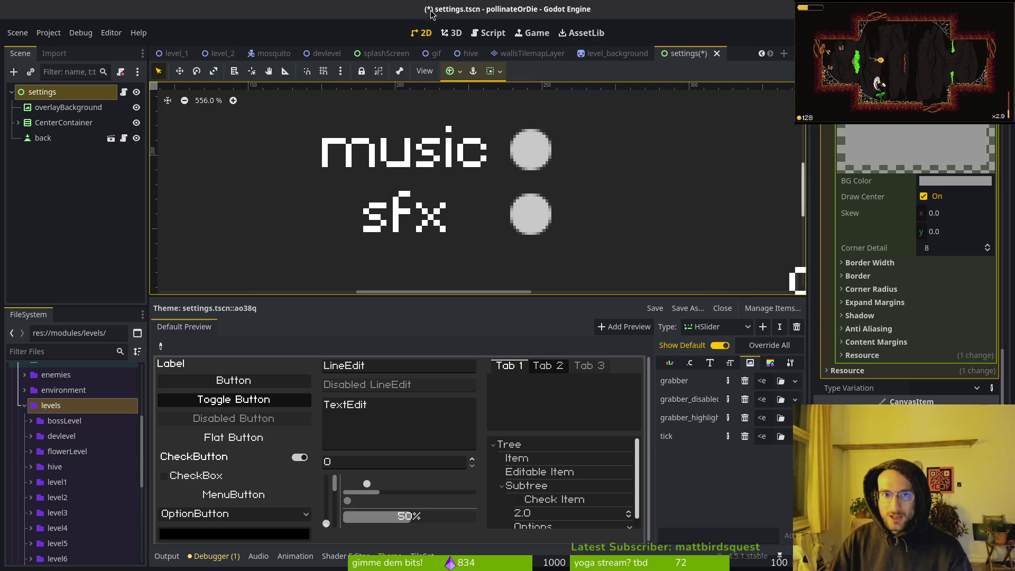
Restore the editor window, collapse the flat track style's settings, and list Slider style types.
mouse_move(431, 15)
left_mouse_down()
mouse_move(253, 6)
mouse_move(256, 24)
mouse_move(242, 29)
left_mouse_up()
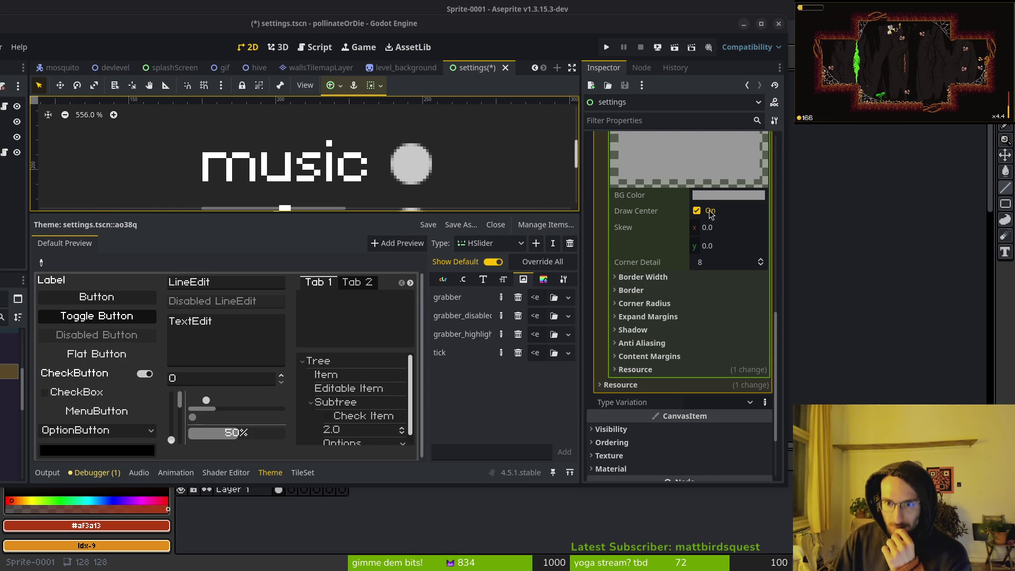
left_click(640, 276)
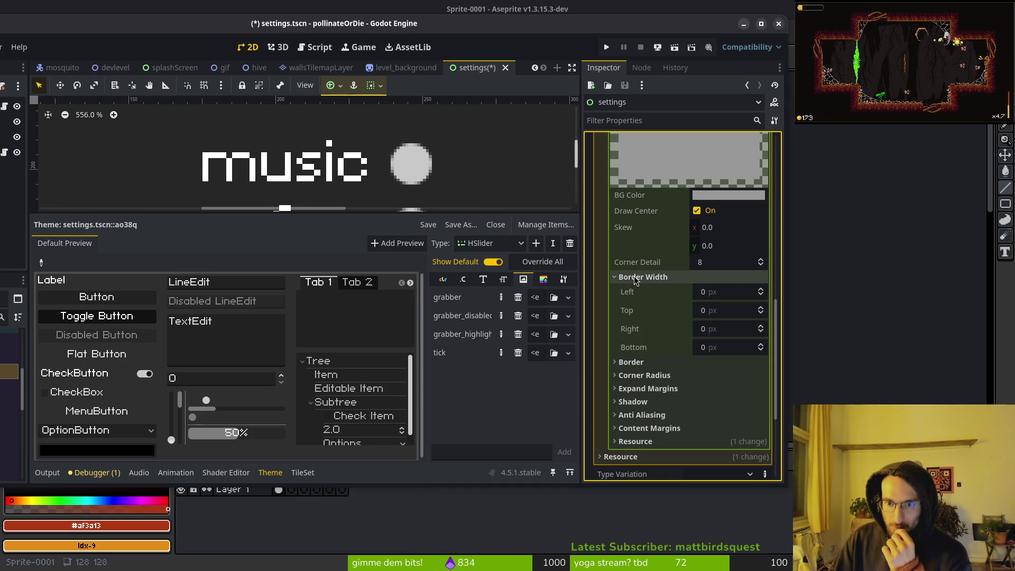
left_click(639, 277)
left_click(631, 293)
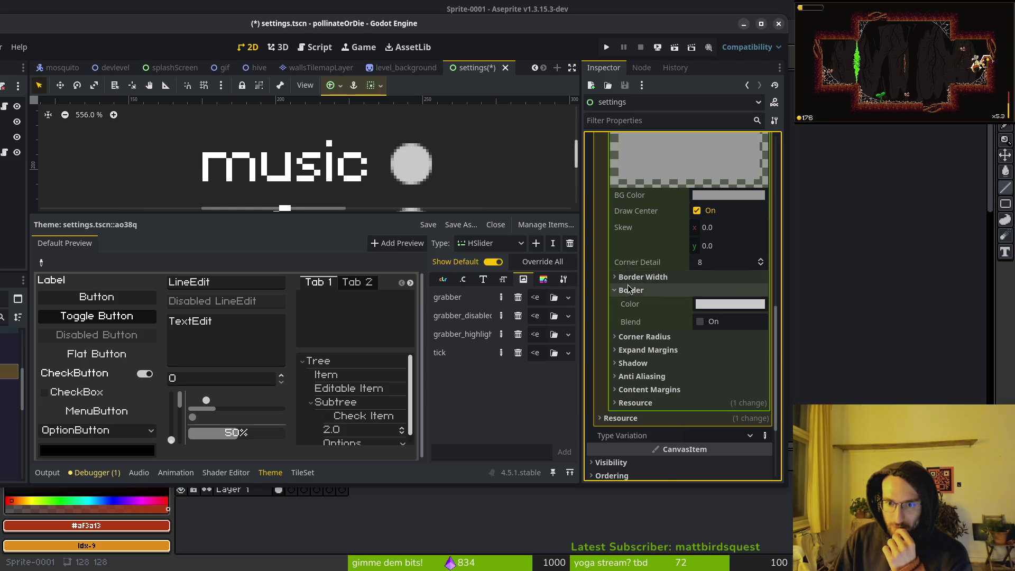
left_click(630, 290)
scroll(698, 296, "up", 5)
left_click(727, 272)
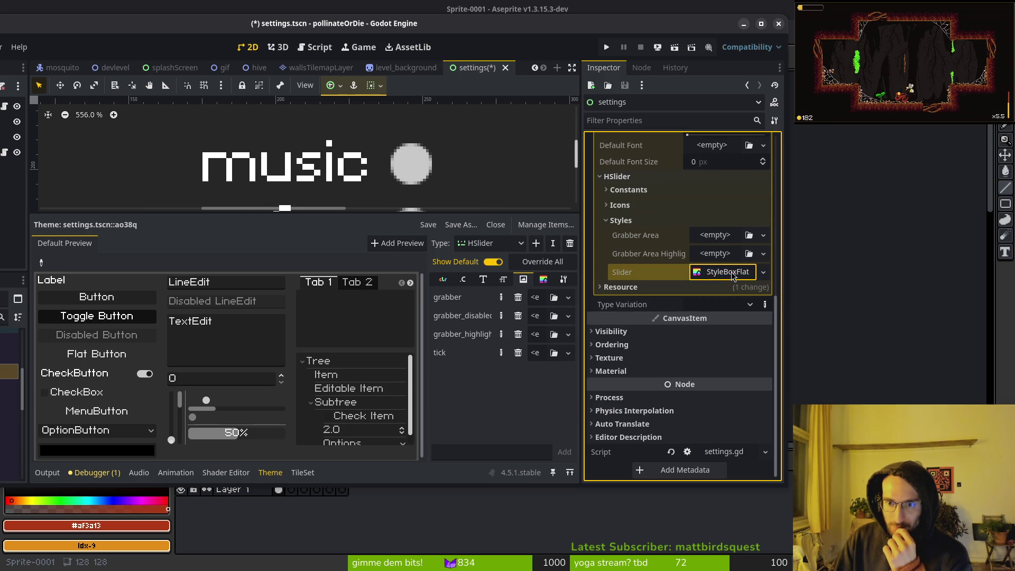
left_click(762, 272)
Switch the track to a StyleBoxLine with 5 px thickness.
left_click(740, 349)
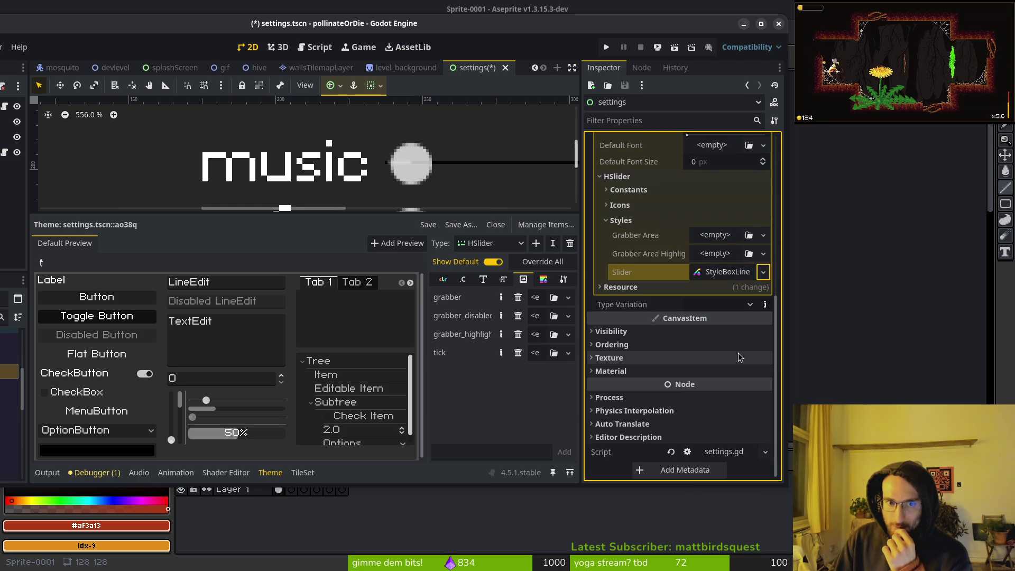
left_click(713, 275)
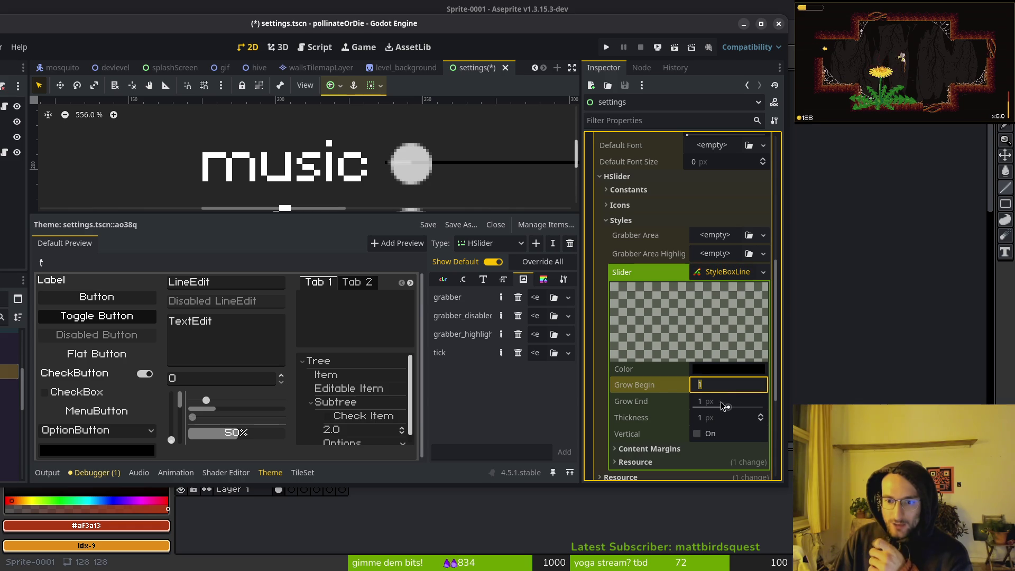
left_click(715, 418)
type("5")
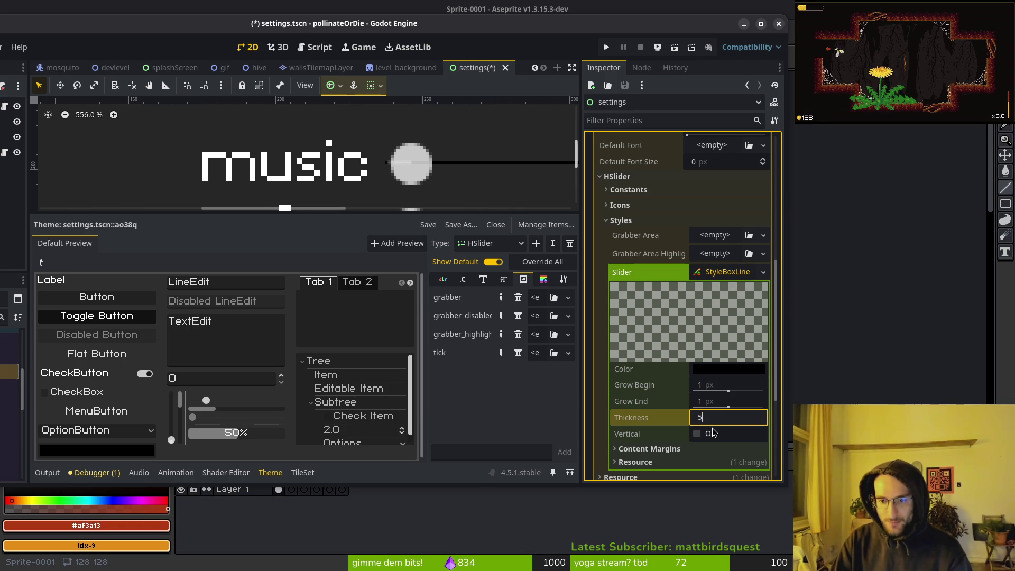
key("Return")
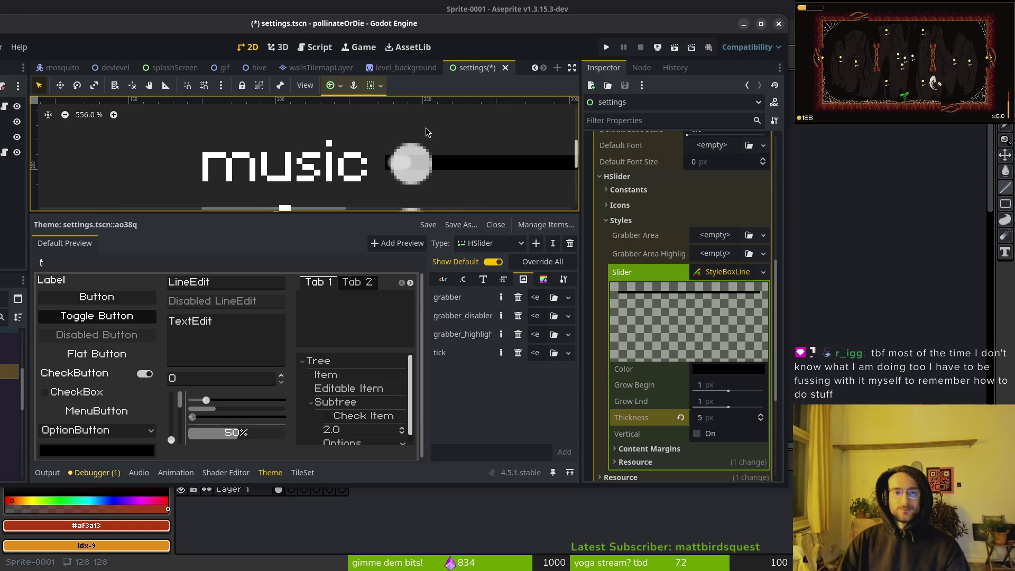
Color the track line red, #af3a13.
scroll(427, 131, "right", 2)
left_click(728, 369)
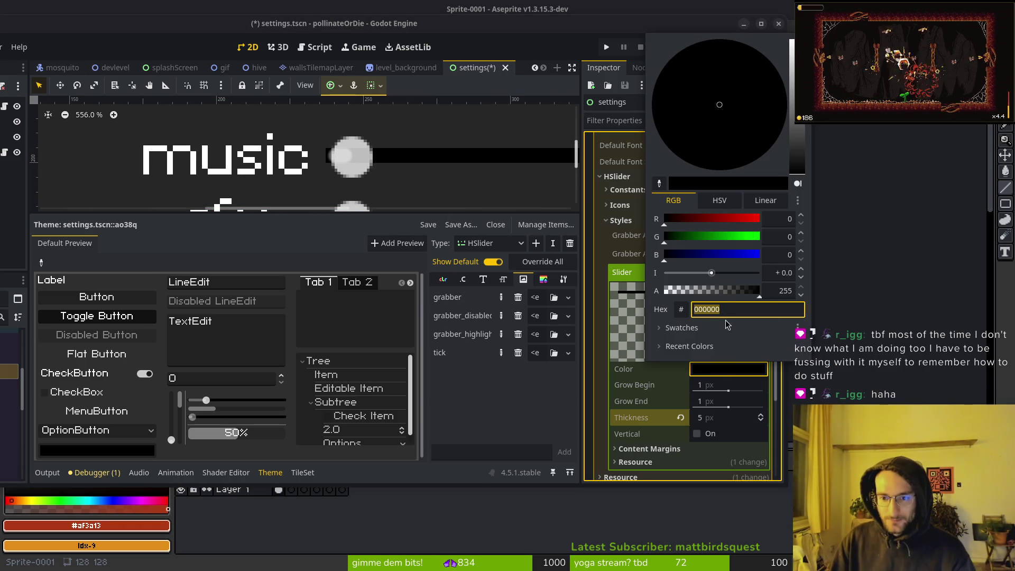
key("super+v")
key("Escape")
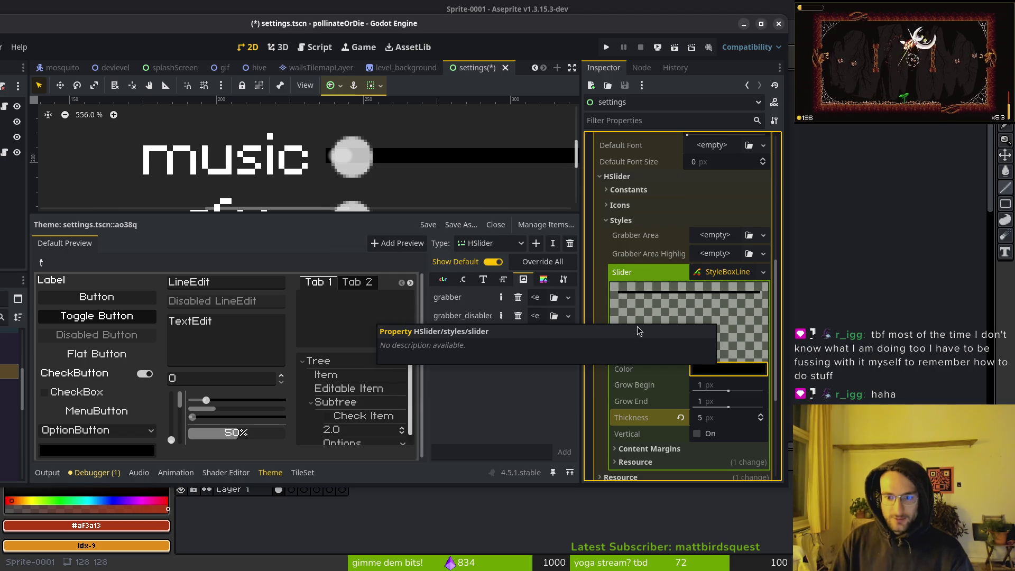
left_click(707, 370)
type("af3a13")
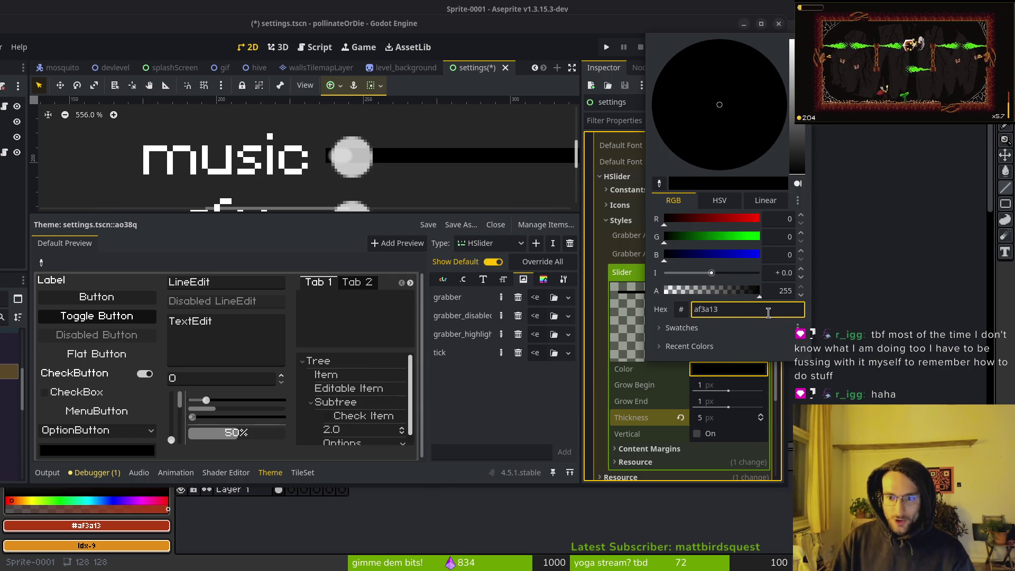
key("Return")
Set Grow Begin and Grow End to 0, thickness to 8, and save the scene.
scroll(442, 162, "down", 3)
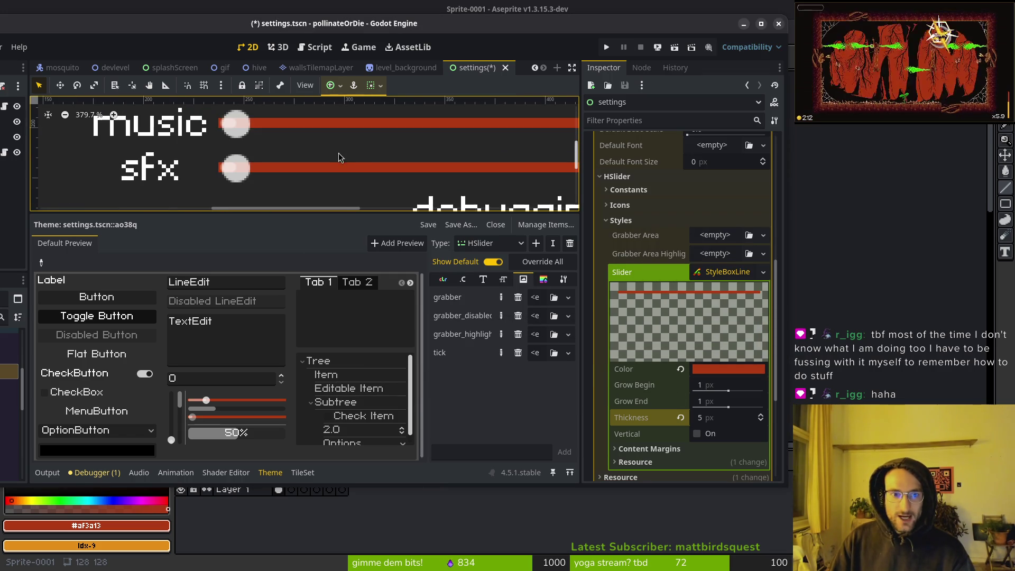
left_click(717, 390)
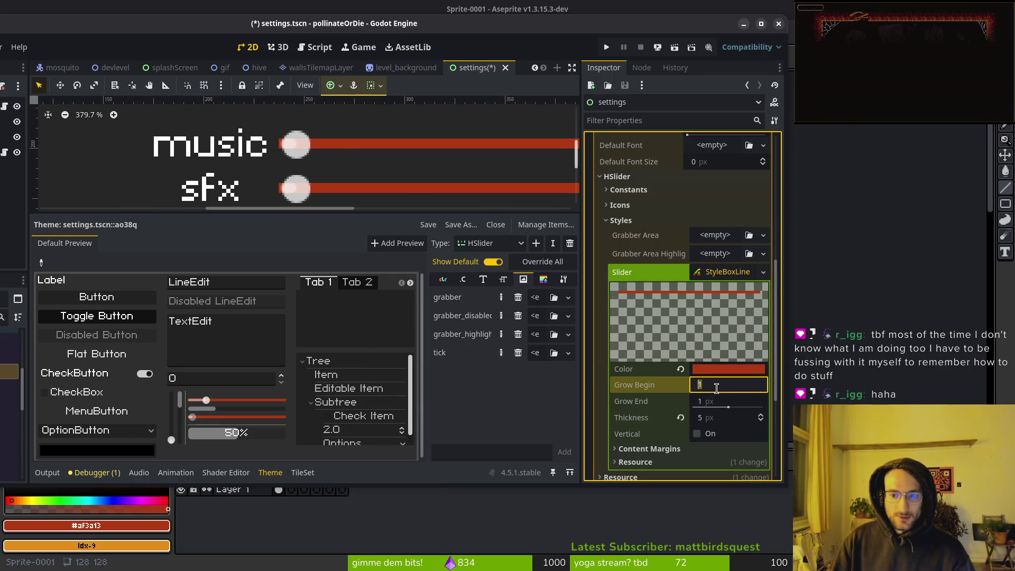
type("0")
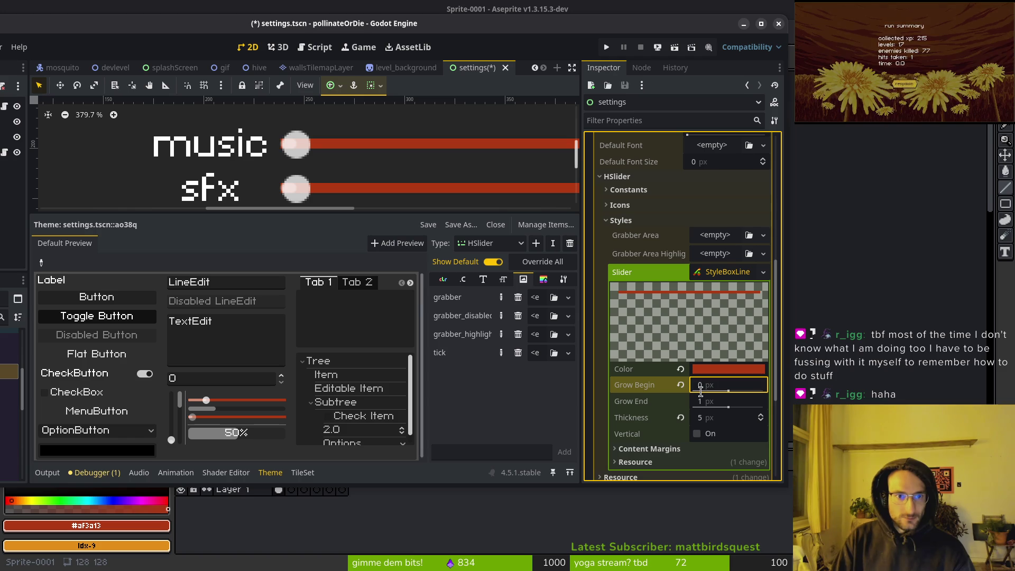
key("ctrl+s")
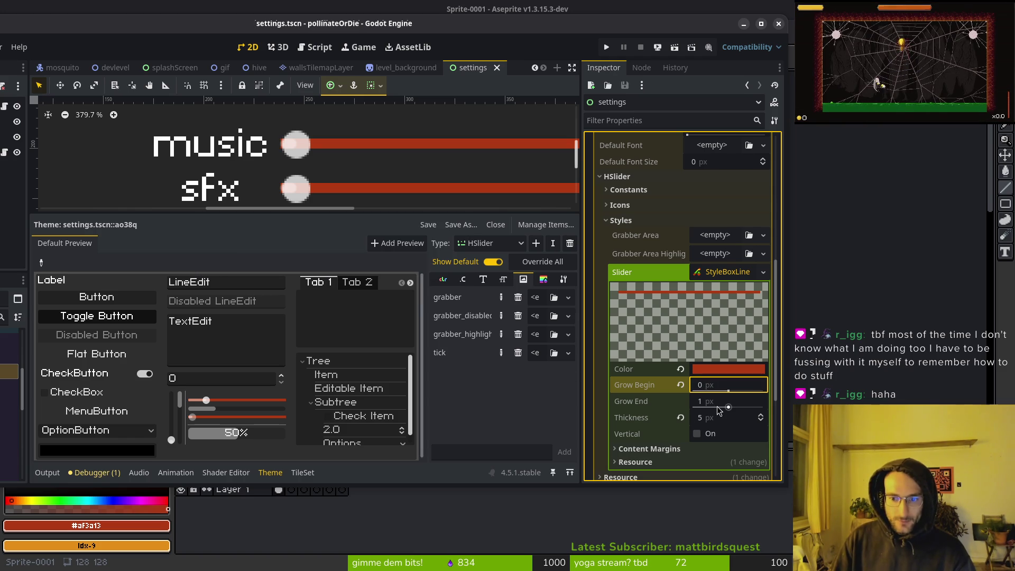
left_click(717, 406)
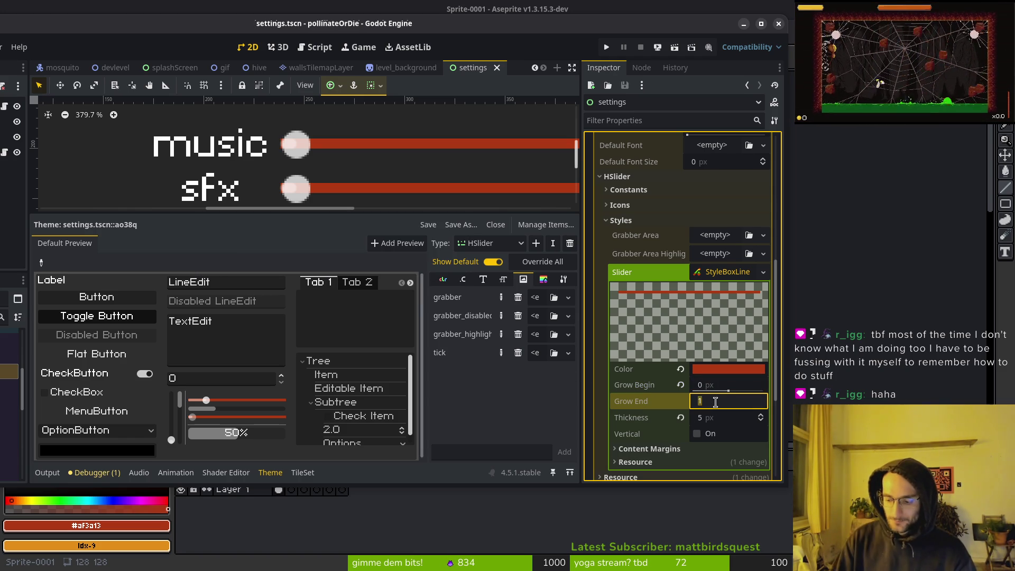
type("0")
key("Return")
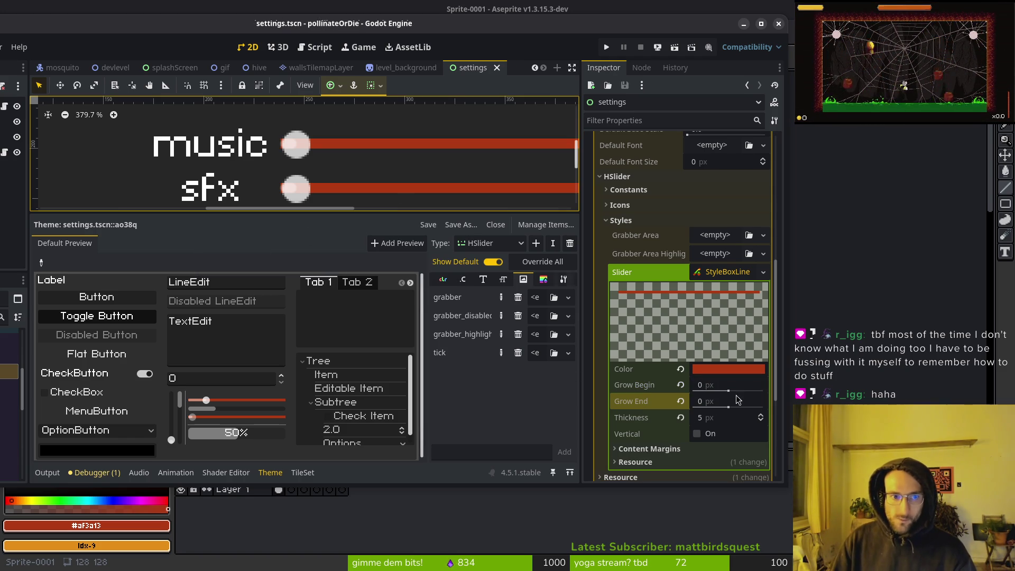
left_click(718, 418)
type("8")
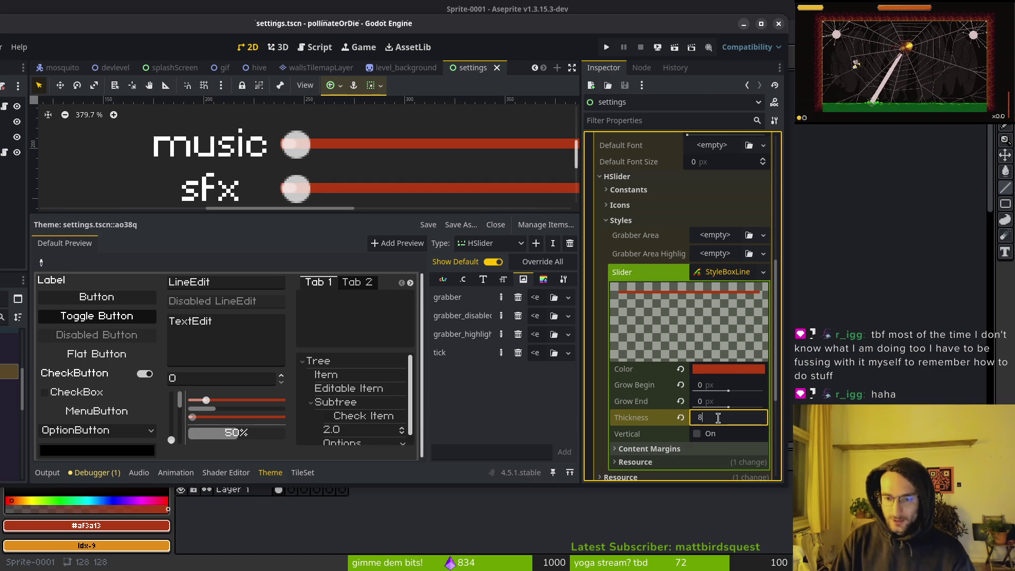
key("Return")
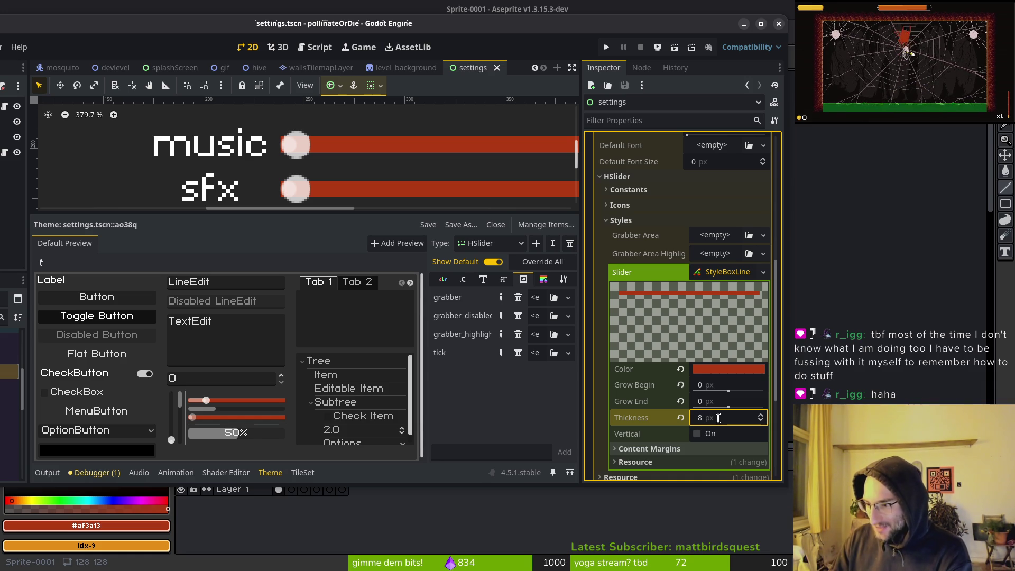
Inspect the HSlider slider line and grabber-area styles in the Theme editor without changing them.
scroll(453, 182, "down", 3)
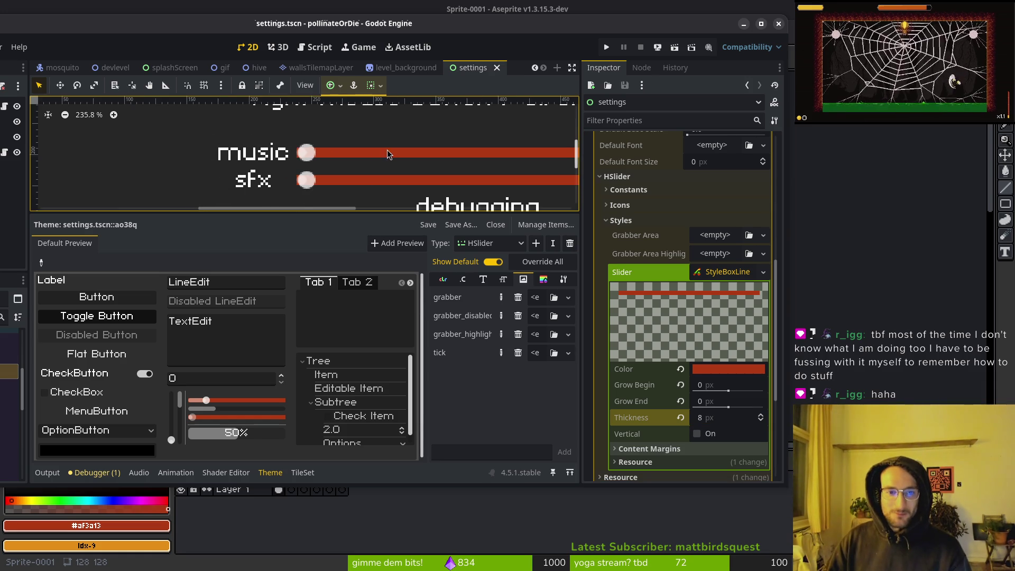
mouse_move(453, 182)
left_mouse_down()
mouse_move(293, 155)
mouse_move(315, 151)
left_mouse_up()
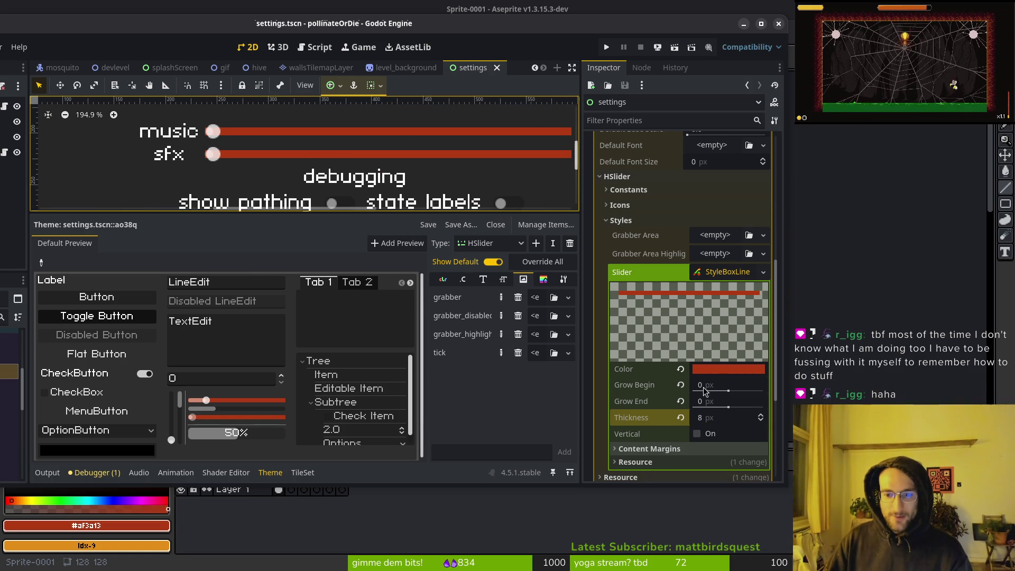
scroll(418, 202, "down", 2)
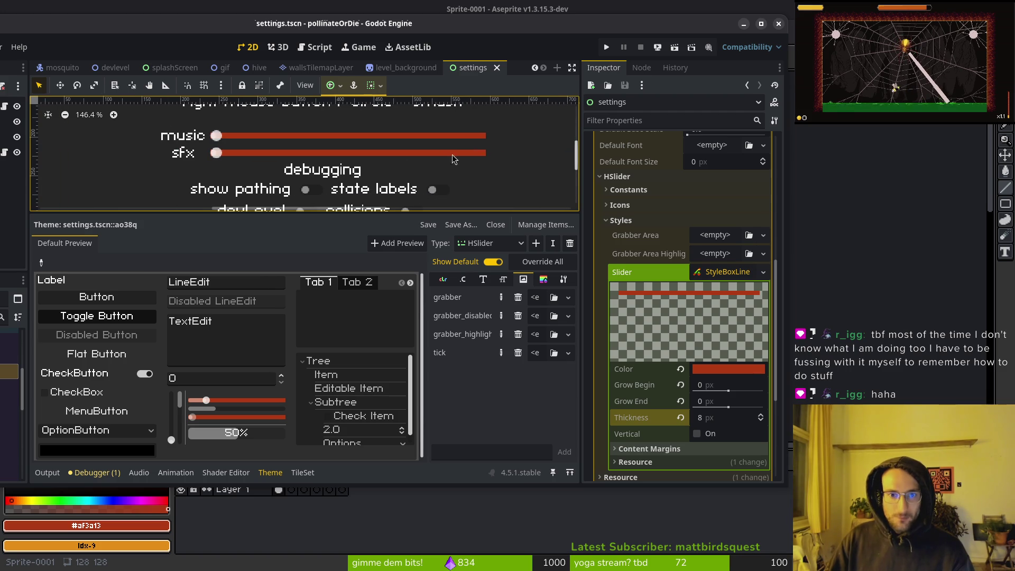
mouse_move(299, 166)
left_mouse_down()
mouse_move(353, 171)
mouse_move(351, 155)
left_mouse_up()
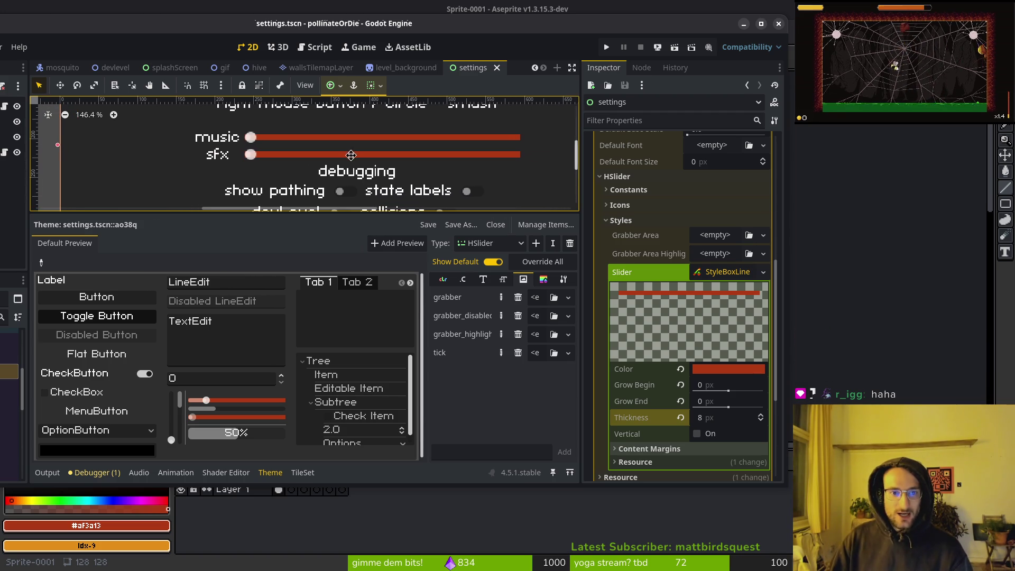
left_click(719, 272)
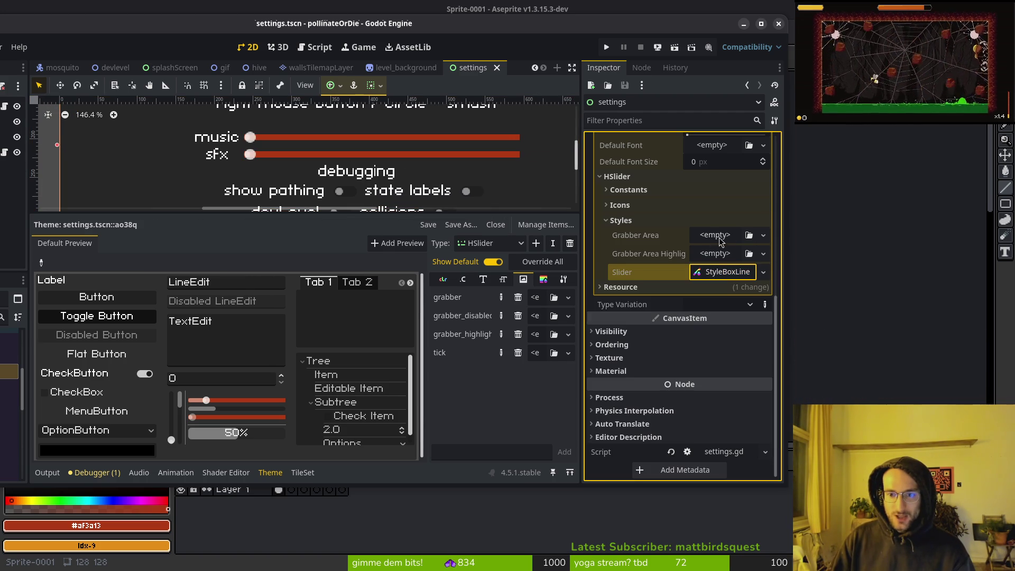
left_click(713, 236)
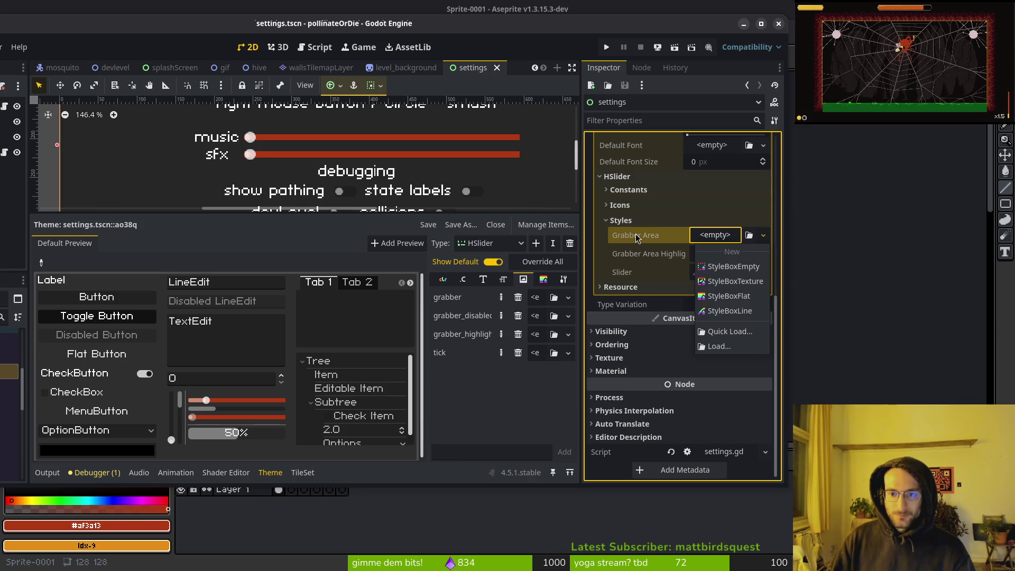
left_click(659, 215)
left_click(642, 223)
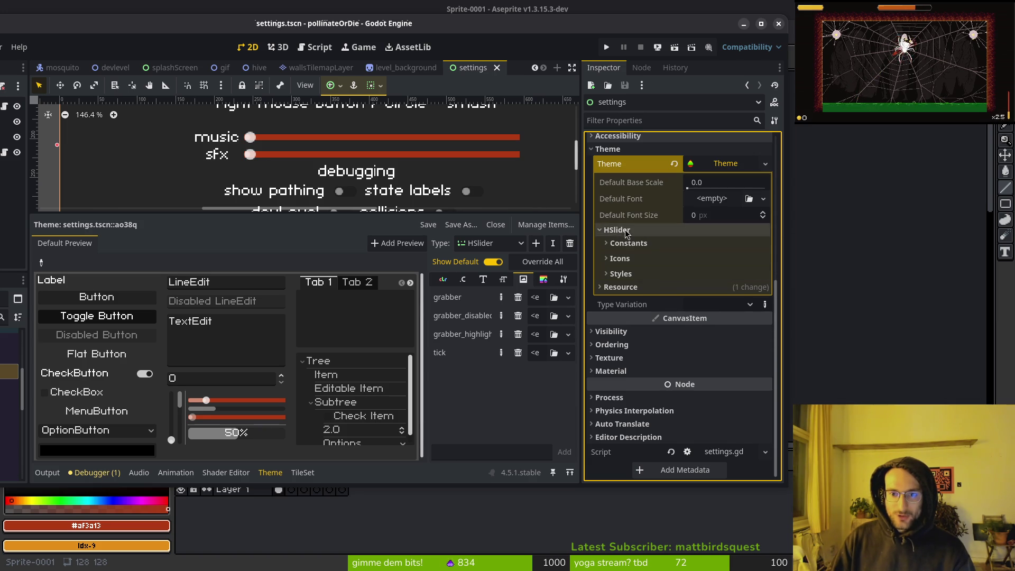
left_click(623, 278)
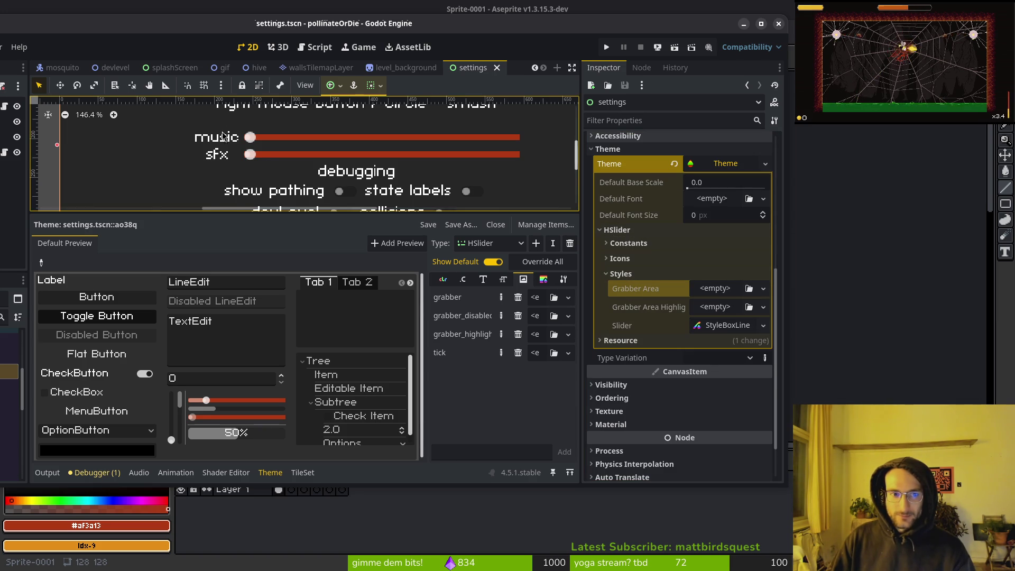
Compare the HSlider style and icon entries, then launch a debug run of pollinateOrDie.
scroll(247, 130, "up", 8)
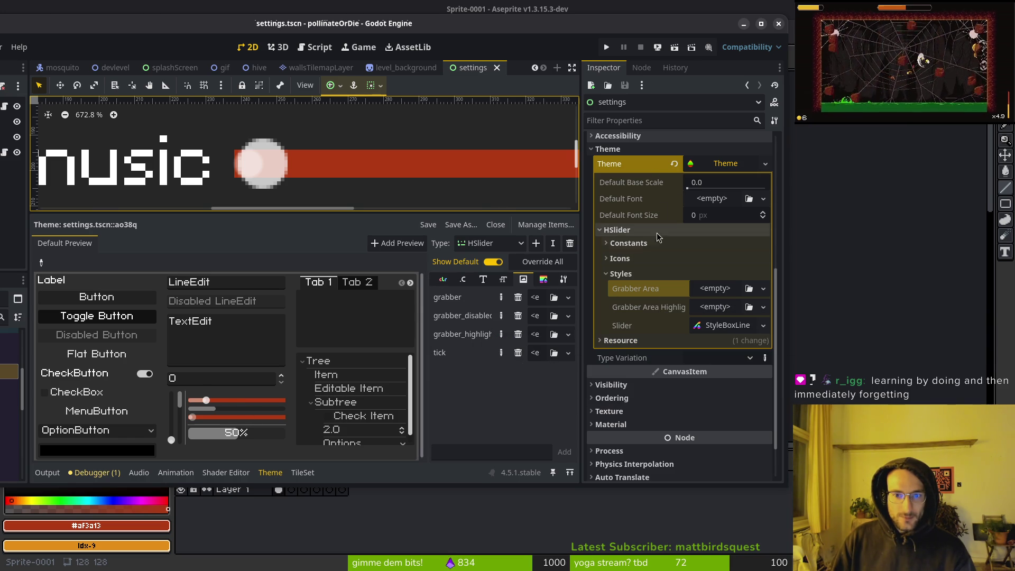
left_click(526, 282)
left_click(540, 282)
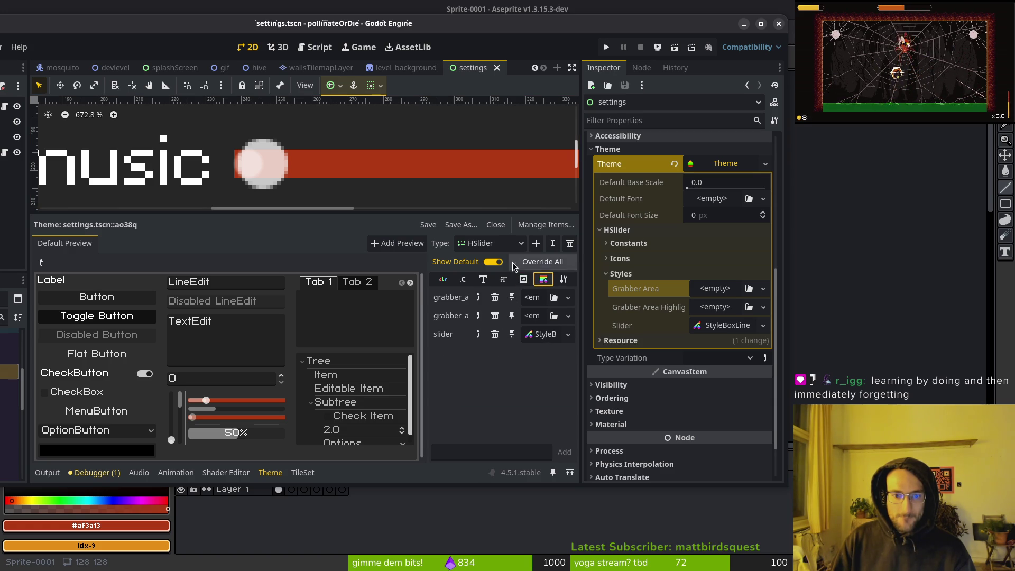
left_click(525, 280)
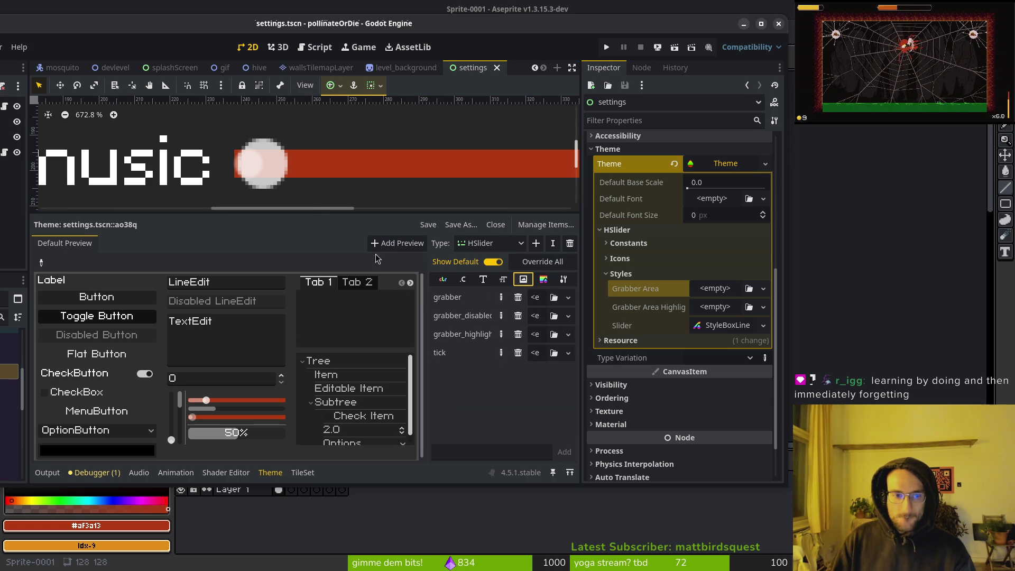
left_click(608, 47)
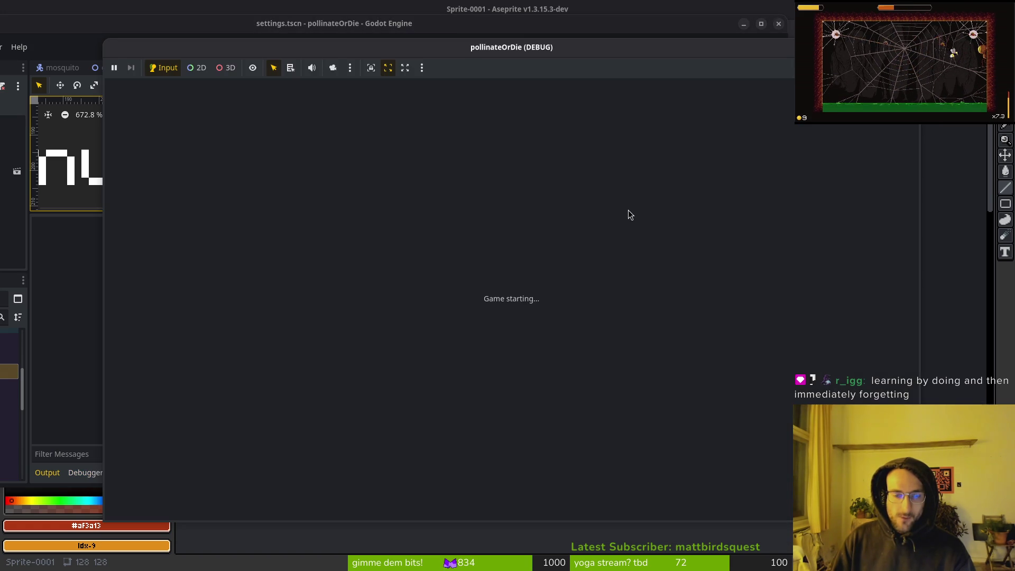
Open the game's Settings screen, nudge the music slider left and right, then stop the game with F8.
key("Down")
key("Return")
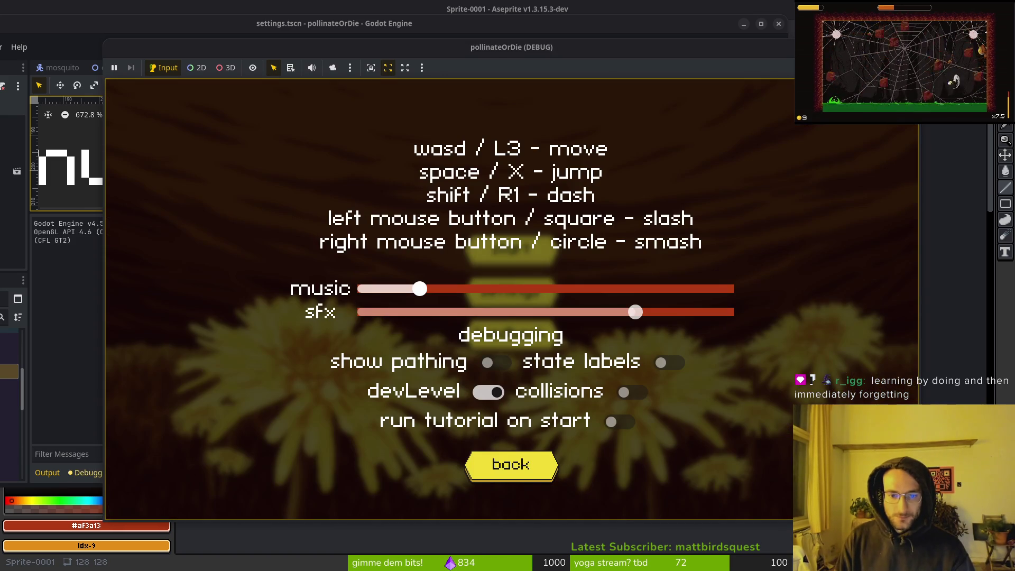
key("Left")
key("Left")
key("Right")
key("Right")
key("Right")
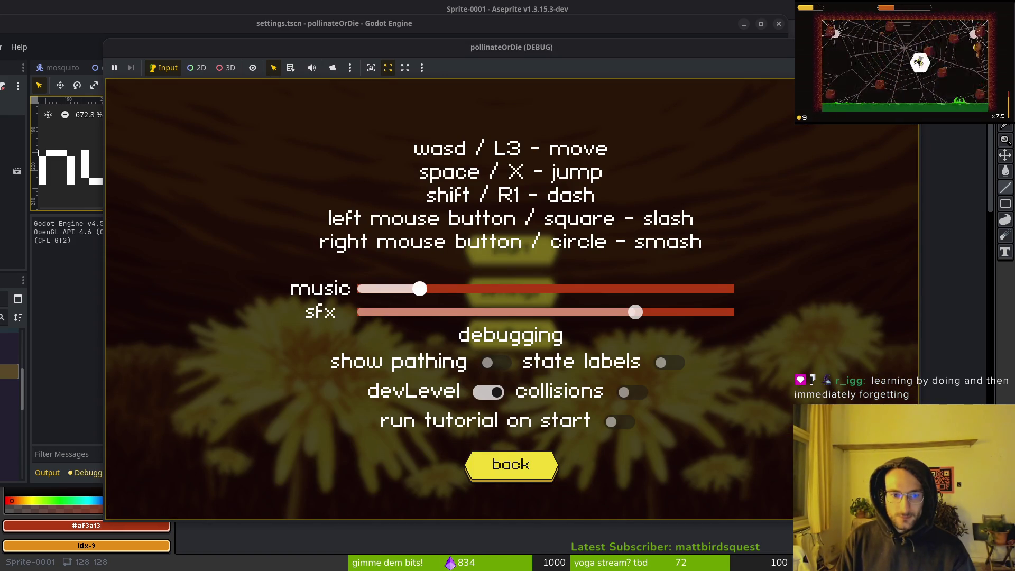
key("Right")
key("Right")
key("Left")
key("Left")
key("Left")
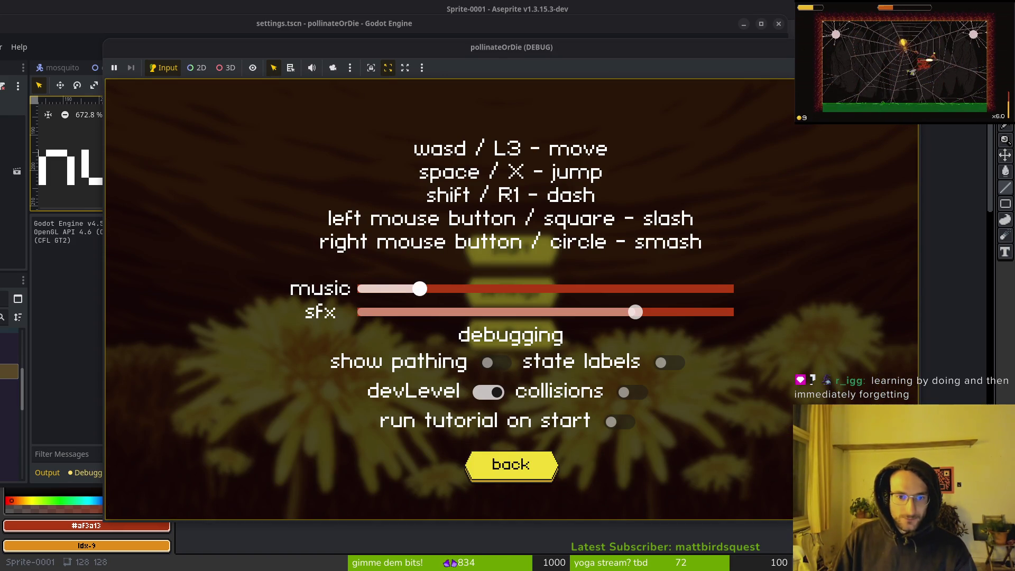
key("Left")
key("Right")
key("Right")
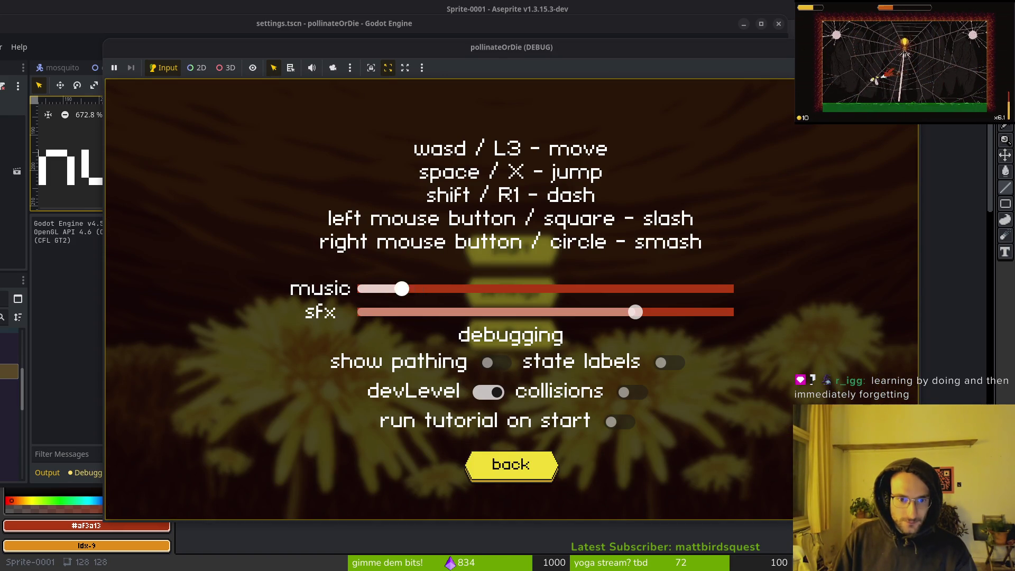
key("Left")
key("Left")
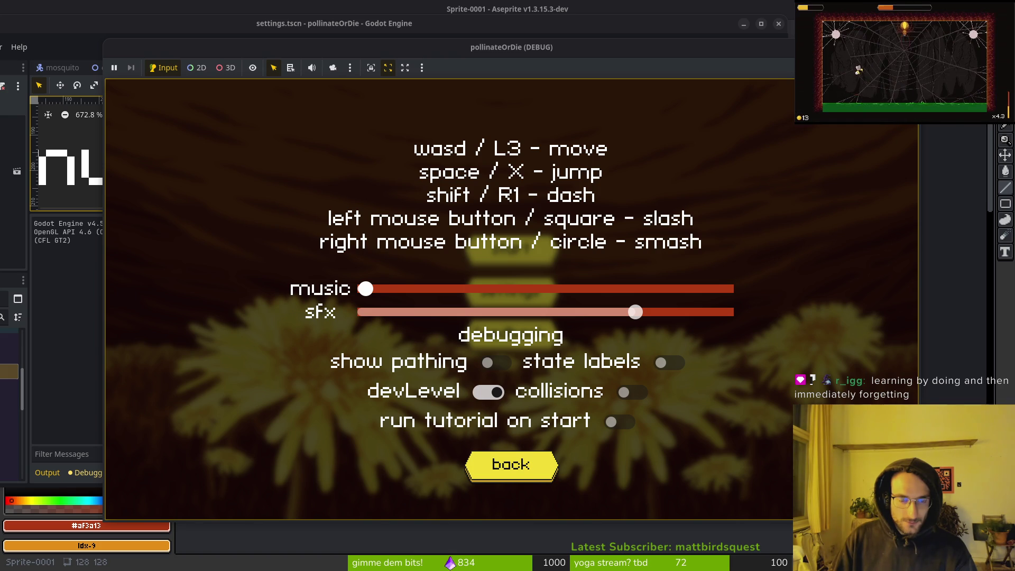
key("Right")
key("Right")
key("F8")
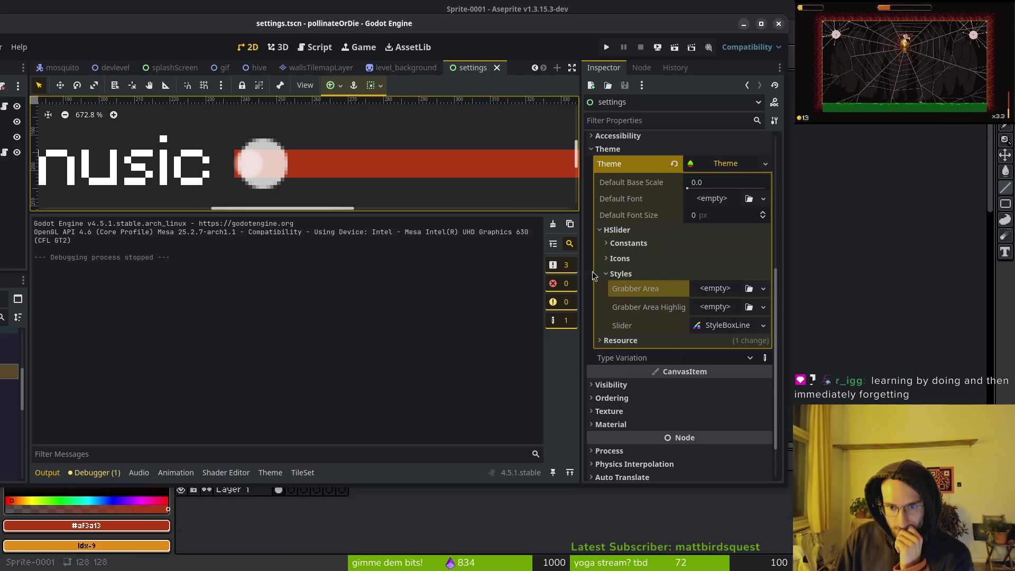
Confirm the HSlider grabber icon is still empty in the Theme panel, then return to Aseprite.
left_click(270, 472)
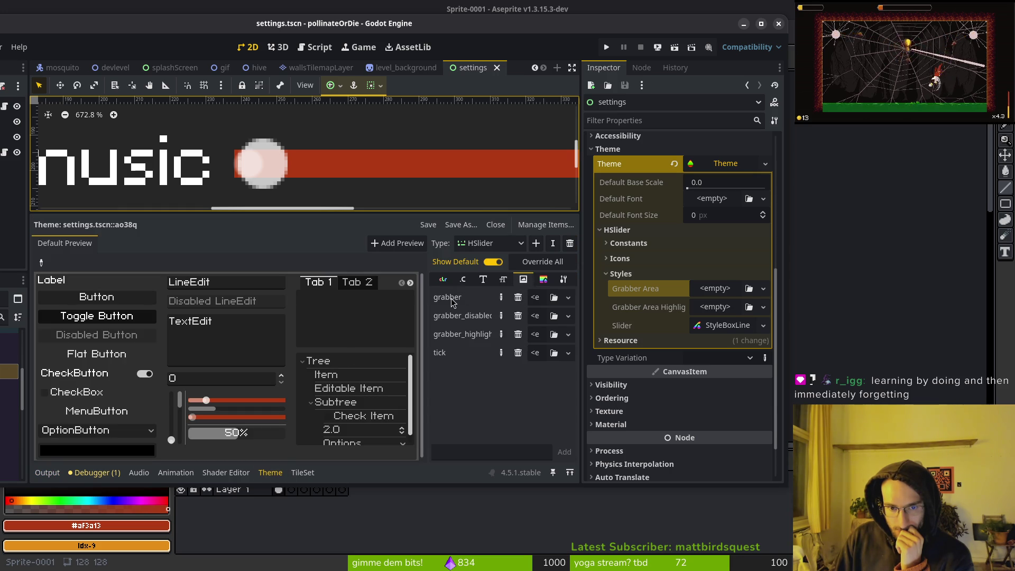
mouse_move(452, 301)
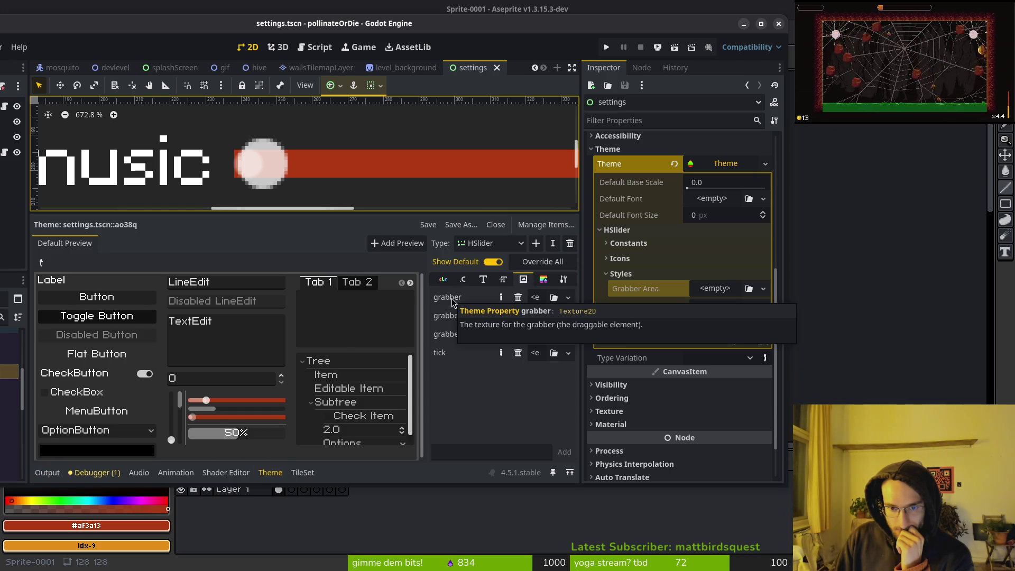
left_click(568, 298)
key("Escape")
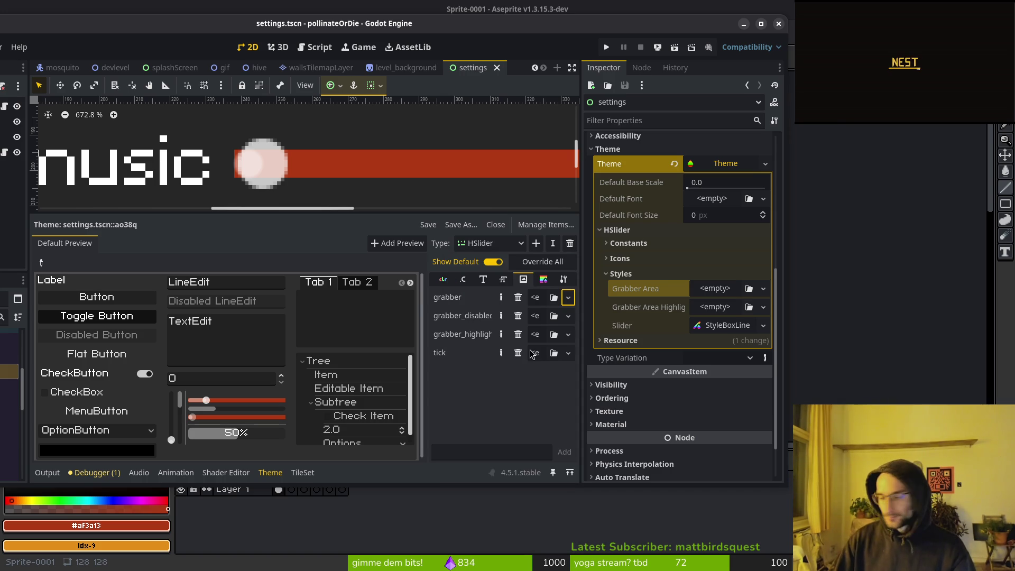
key("alt+Tab")
scroll(361, 292, "down", 2)
Erase the yellow, orange and grey circles from the sprite.
left_click_drag(361, 292, 600, 292)
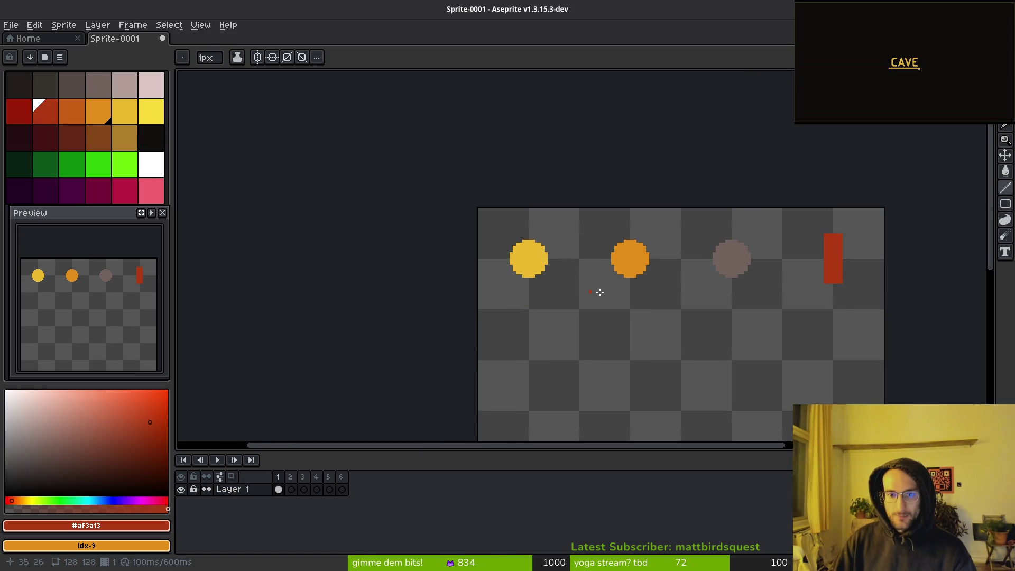
scroll(541, 252, "up", 5)
left_click(494, 252, "alt")
key("b")
left_click(425, 135)
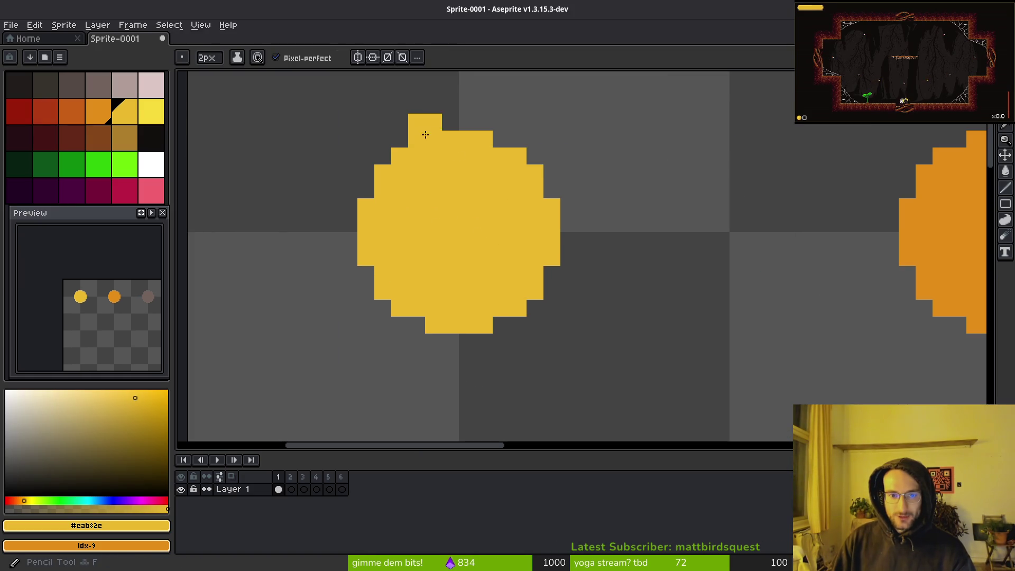
key("ctrl+z")
key("ctrl+z")
key("e")
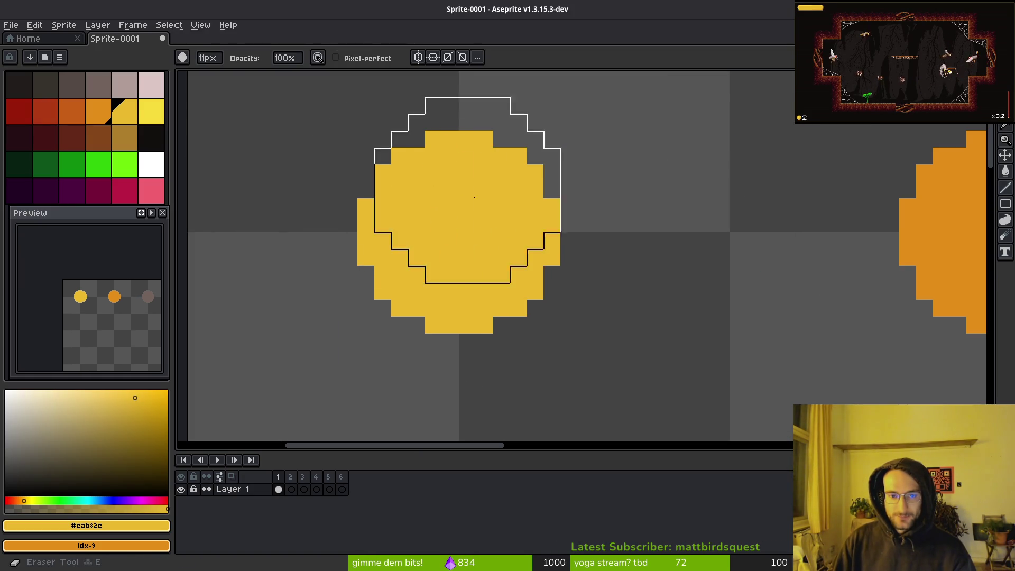
left_click_drag(474, 196, 478, 284)
scroll(527, 254, "down", 4)
mouse_move(639, 268)
left_mouse_down()
mouse_move(492, 211)
mouse_move(751, 216)
mouse_move(748, 266)
left_mouse_up()
Select the red bar by colour and paste a copy to its left.
scroll(748, 265, "right", 3)
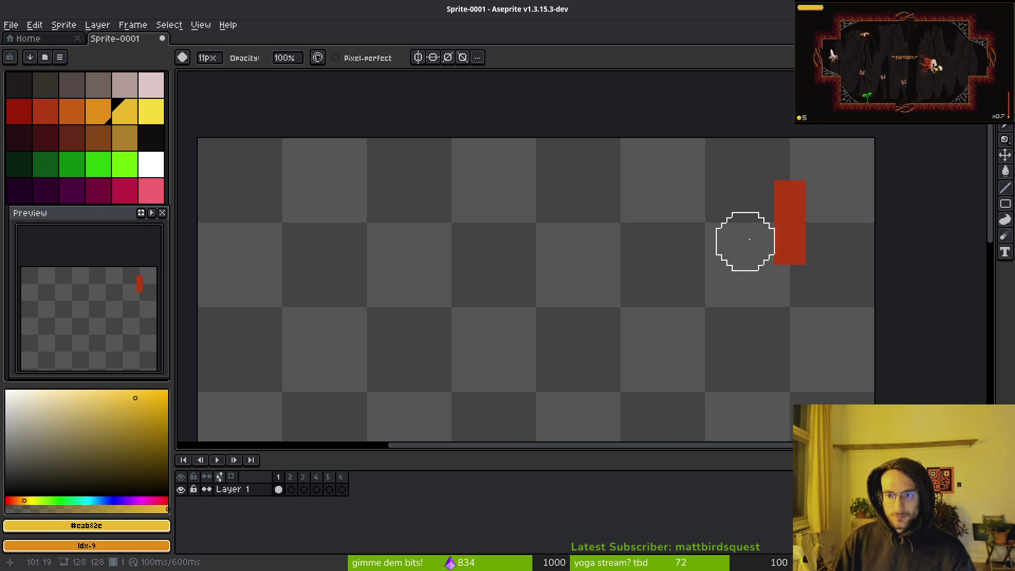
key("w")
left_click(789, 227)
scroll(661, 290, "left", 8)
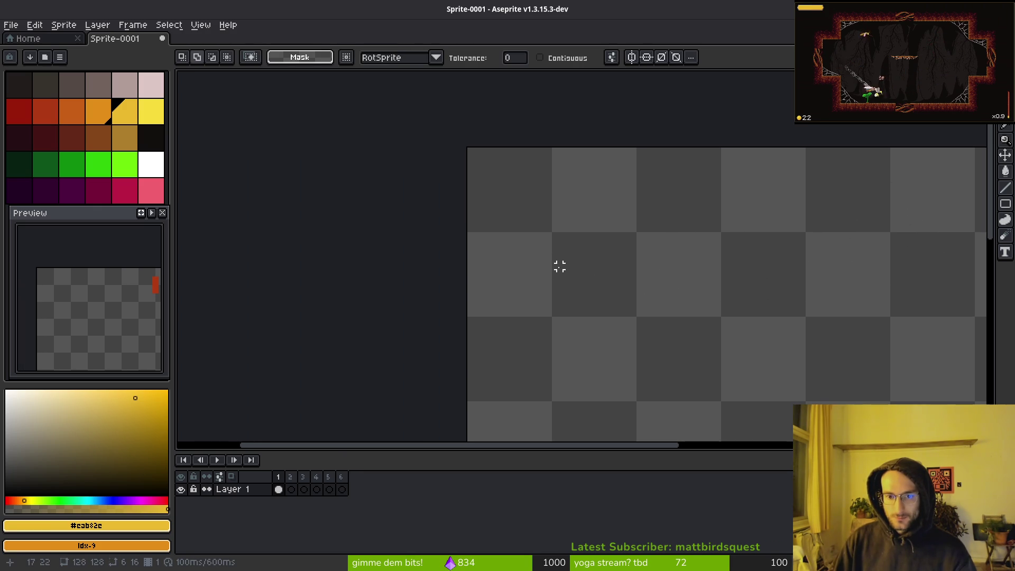
key("ctrl+c")
key("ctrl+v")
scroll(566, 248, "up", 3)
left_click_drag(547, 229, 497, 231)
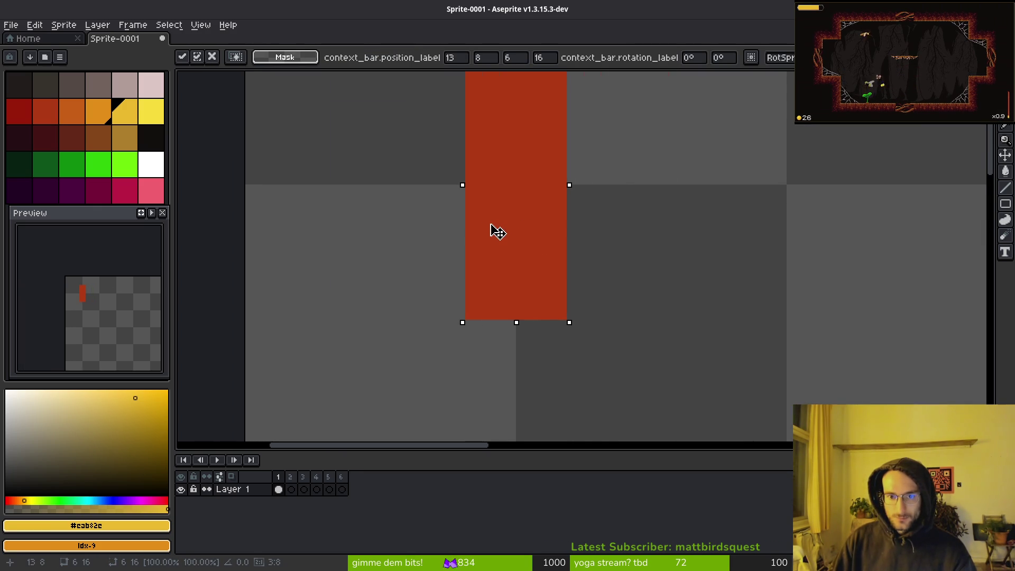
scroll(516, 233, "down", 3)
left_click(557, 267)
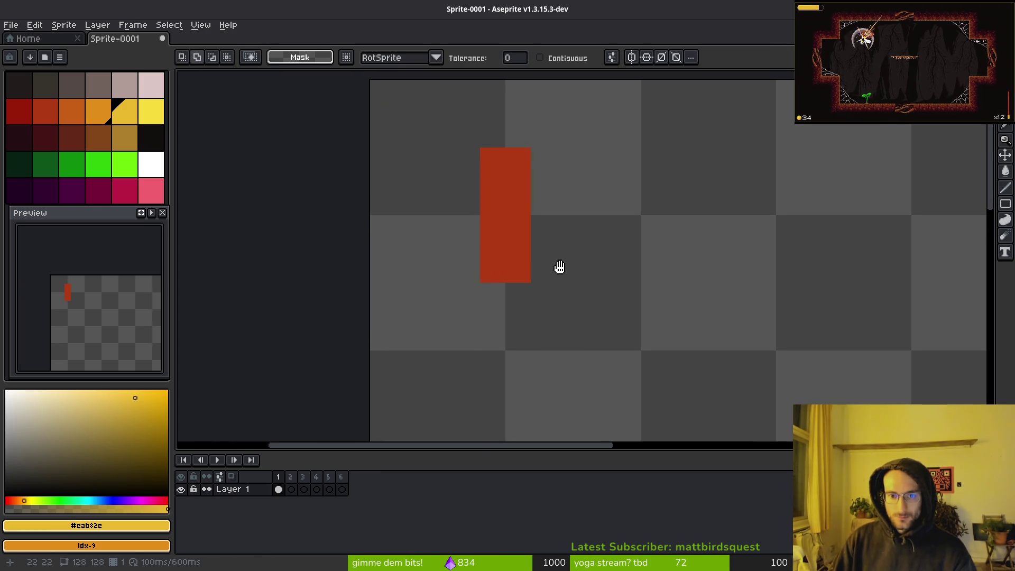
Paste another red bar copy and place it further to the right.
left_click(500, 234)
scroll(609, 240, "right", 5)
key("ctrl+c")
key("ctrl+v")
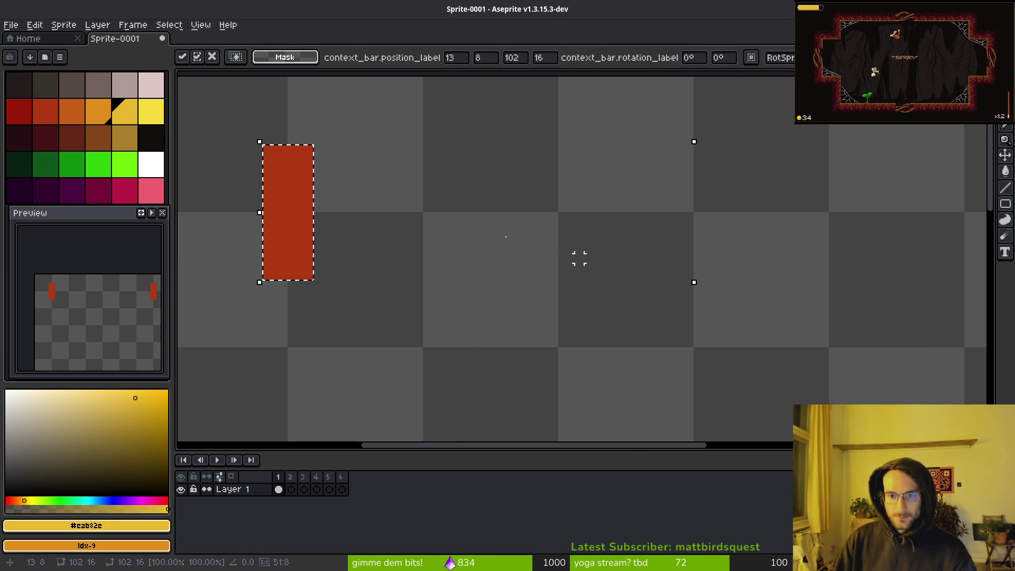
left_click_drag(301, 227, 571, 230)
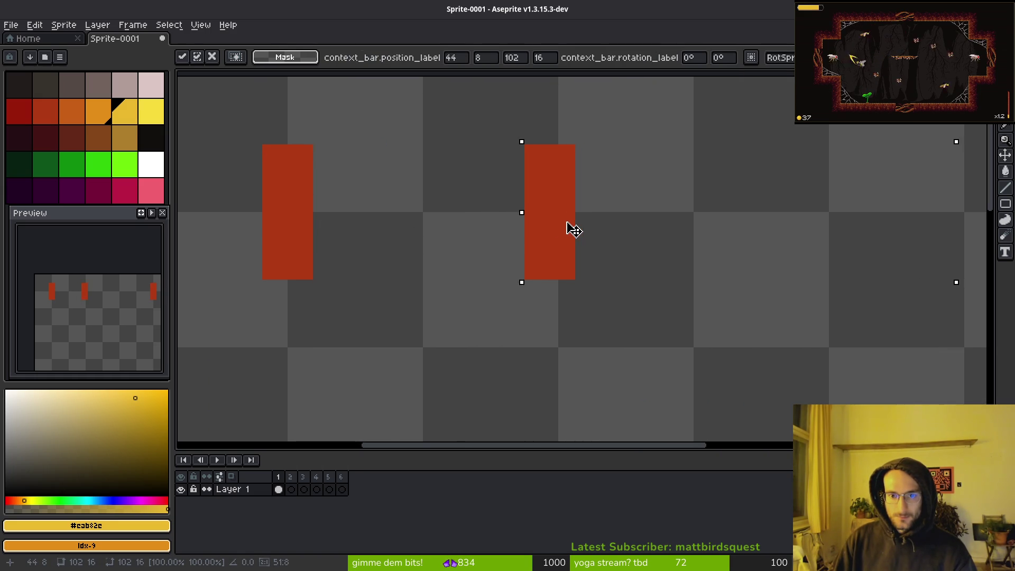
left_click(608, 267)
Select only the middle bar using contiguous mode and drag a fourth bar between the others.
scroll(611, 268, "down", 7)
scroll(612, 269, "up", 2)
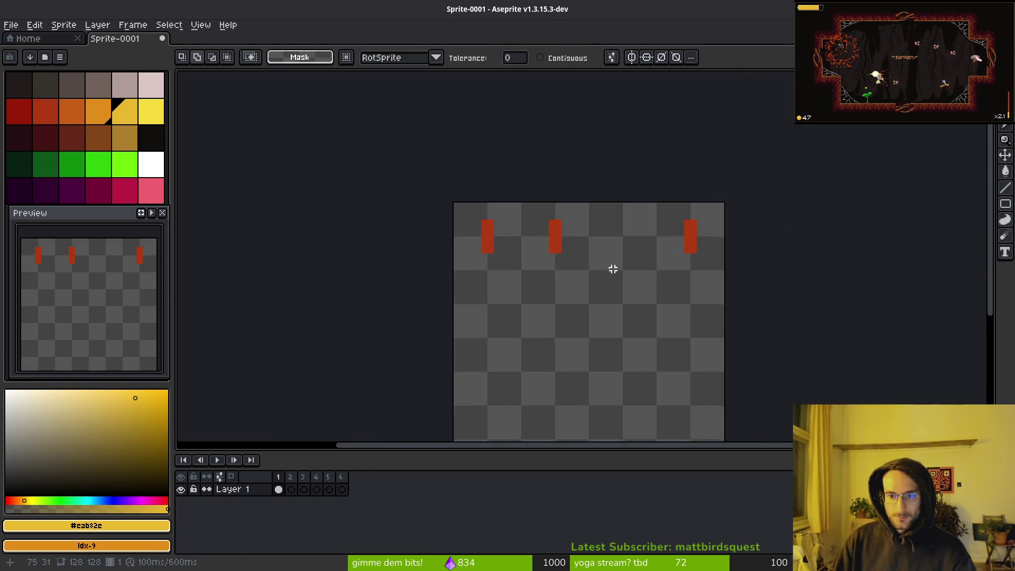
scroll(613, 269, "up", 3)
left_click(518, 233)
key("ctrl+d")
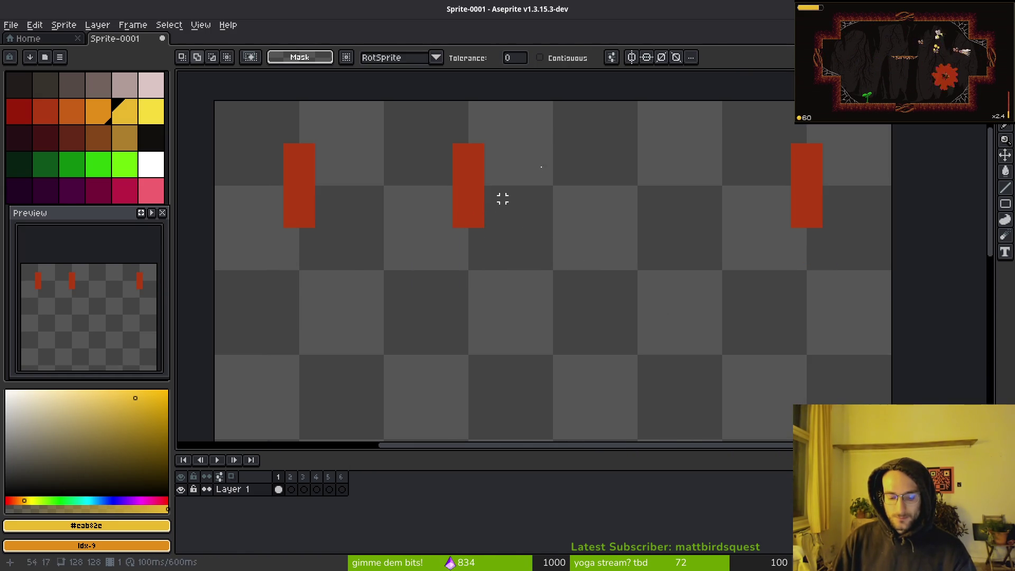
left_click(580, 59)
left_click(464, 181)
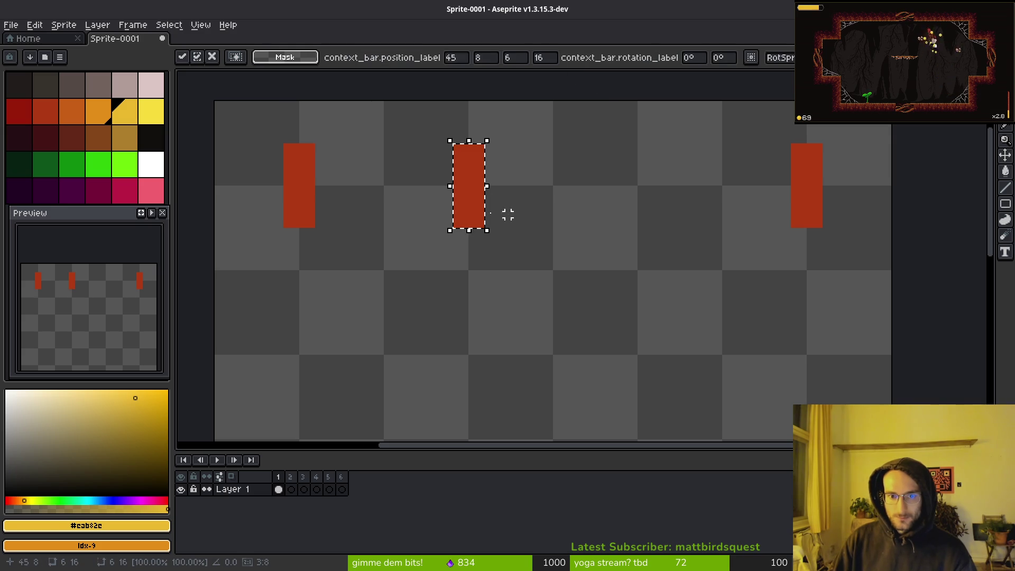
left_click_drag(507, 214, 643, 199)
Bucket-fill the bars grey, orange and yellow, keeping one red, and bring up the save dialog.
key("ctrl+s")
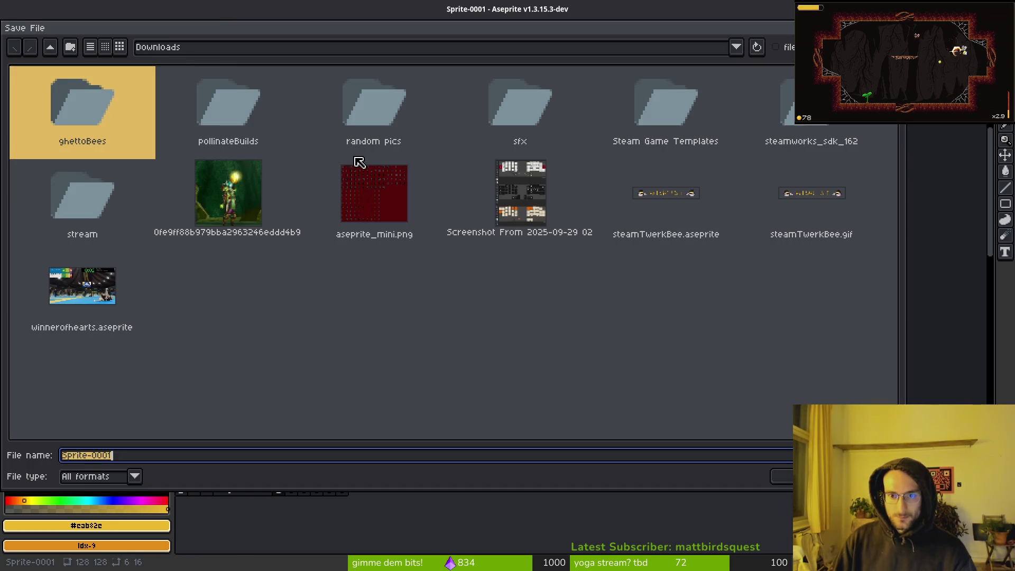
key("Escape")
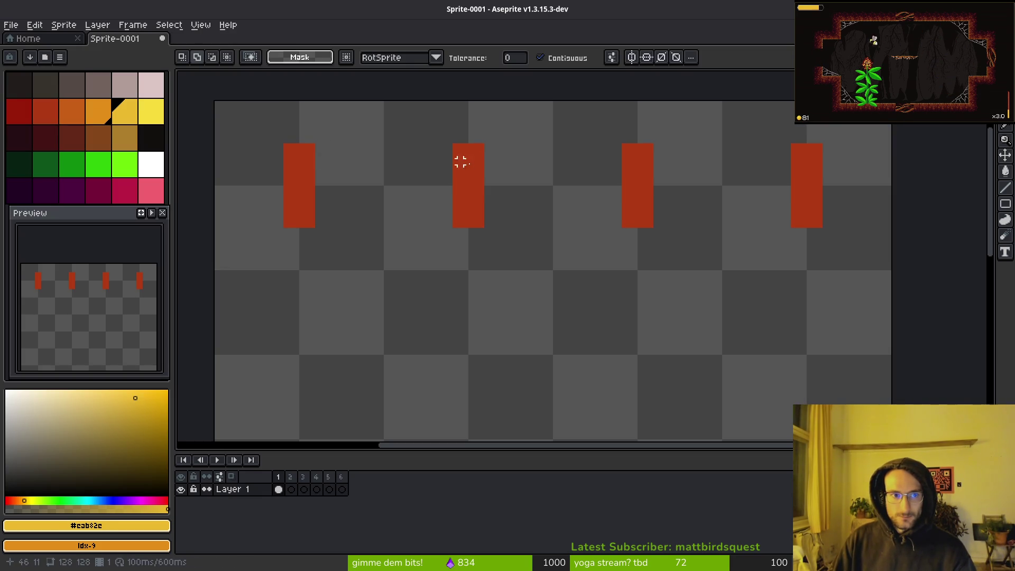
left_click(98, 85)
key("g")
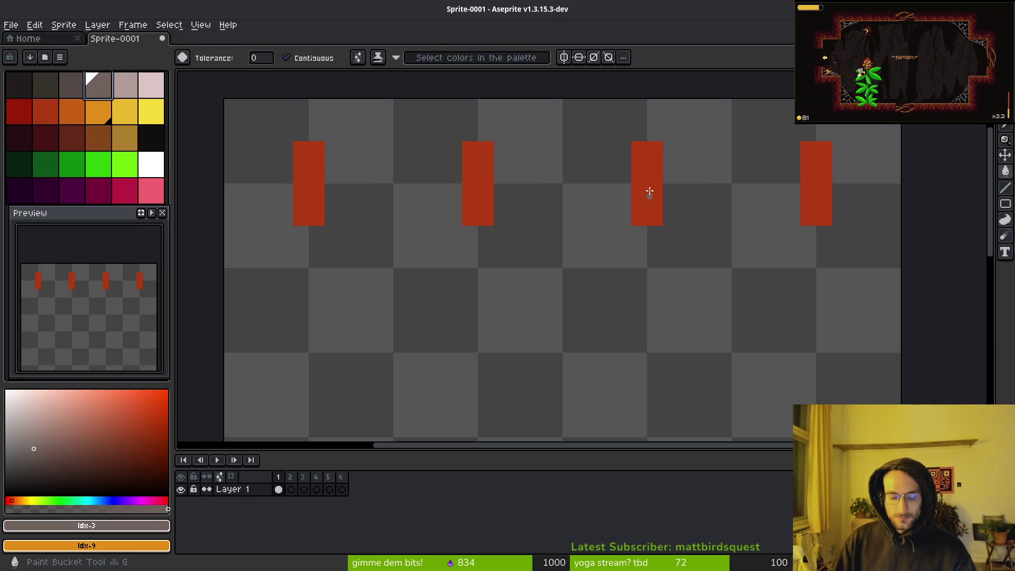
left_click(649, 192)
left_click(105, 114)
right_click(151, 112)
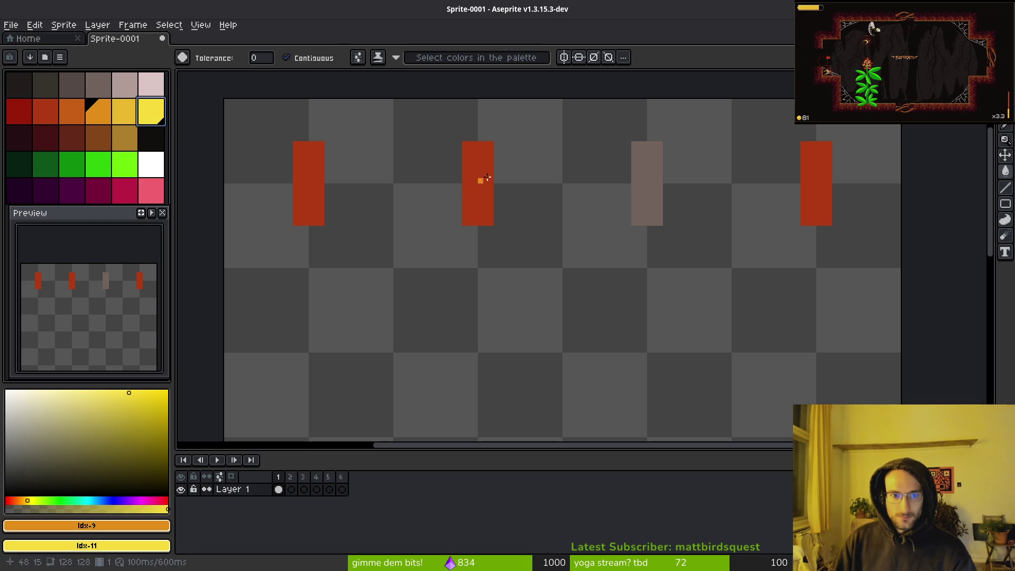
left_click(487, 177)
right_click(305, 179)
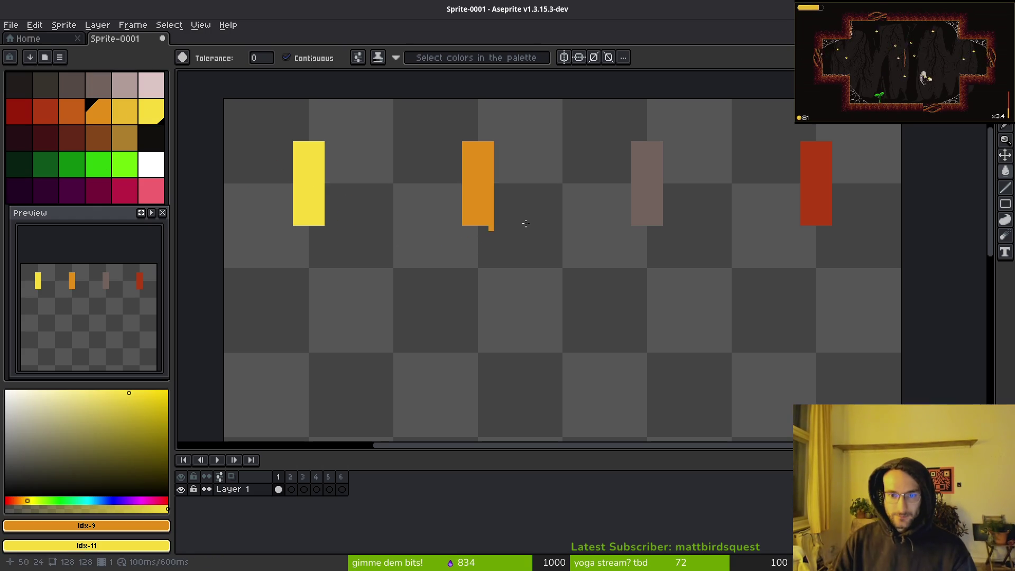
key("ctrl+s")
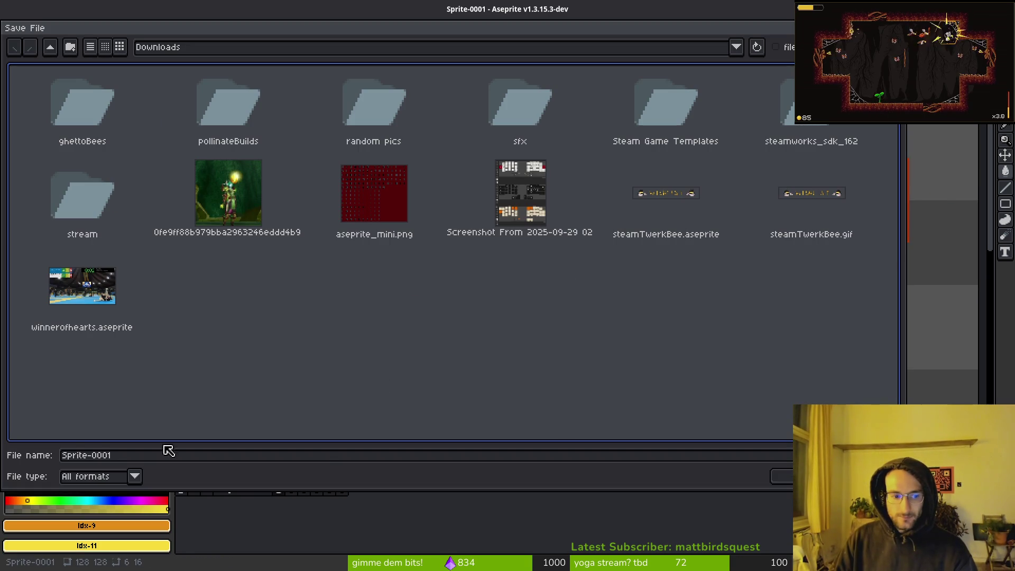
Save the sprite as settingsUI in dev/pollinate-or-die/assets/aseprite.
left_click(50, 46)
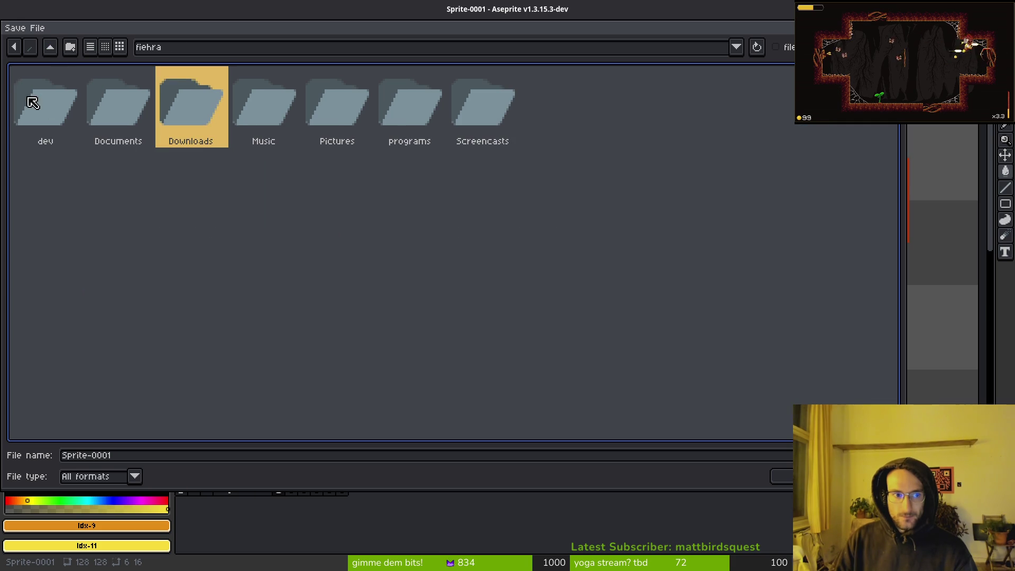
double_click(50, 132)
left_click(664, 110)
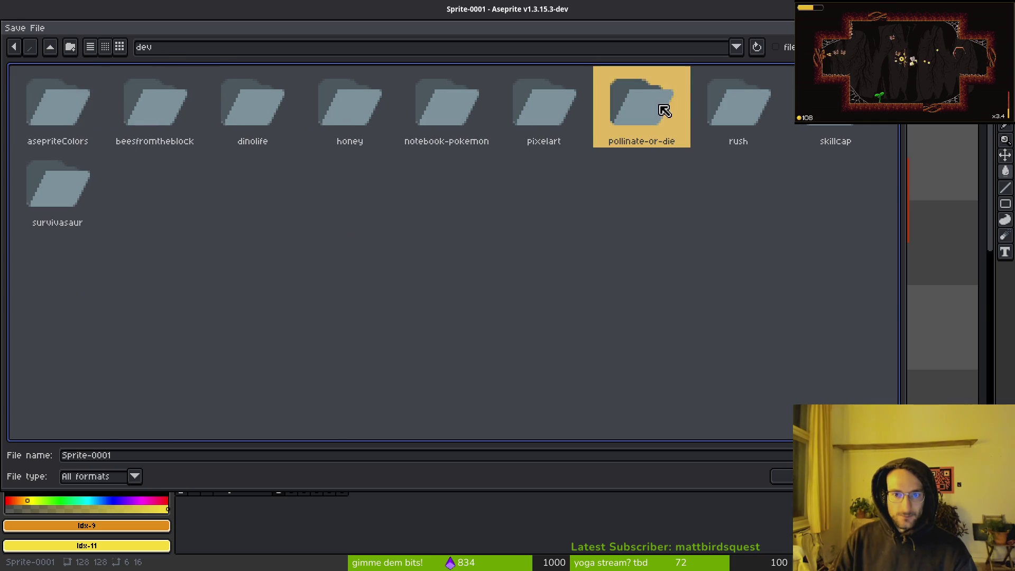
double_click(664, 111)
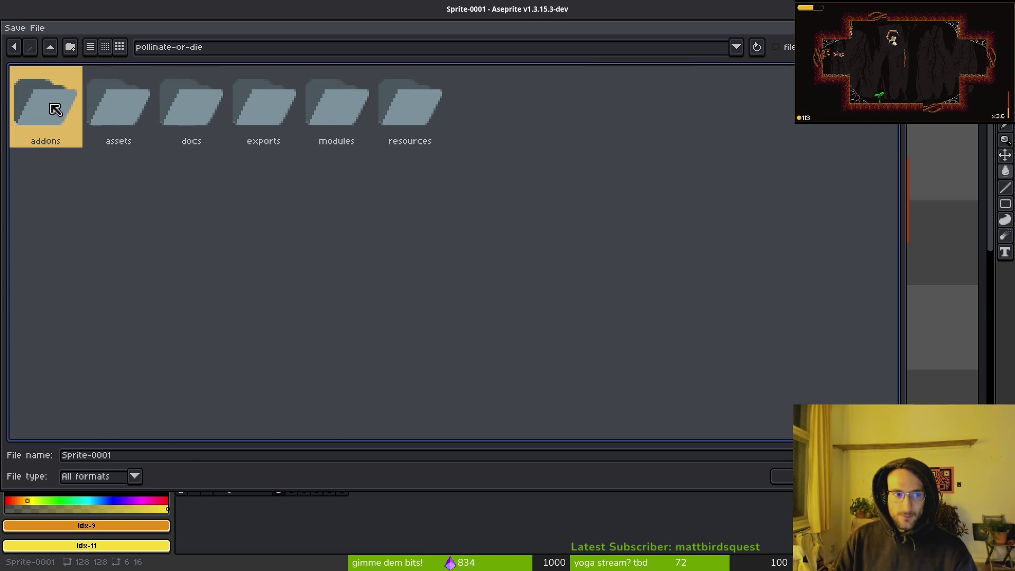
left_click(134, 113)
left_click(115, 109)
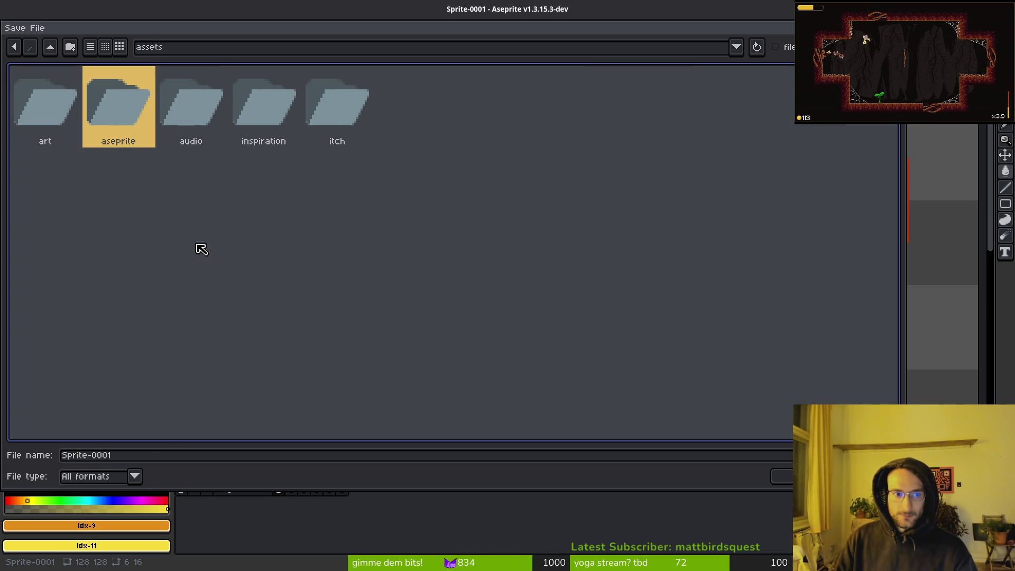
double_click(93, 101)
left_click_drag(156, 457, 53, 449)
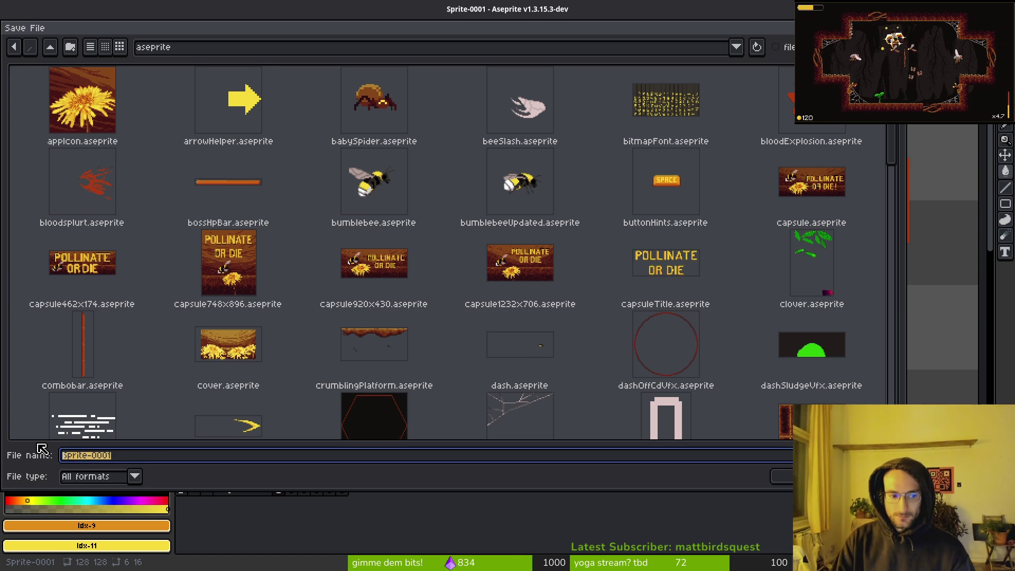
type("ui_")
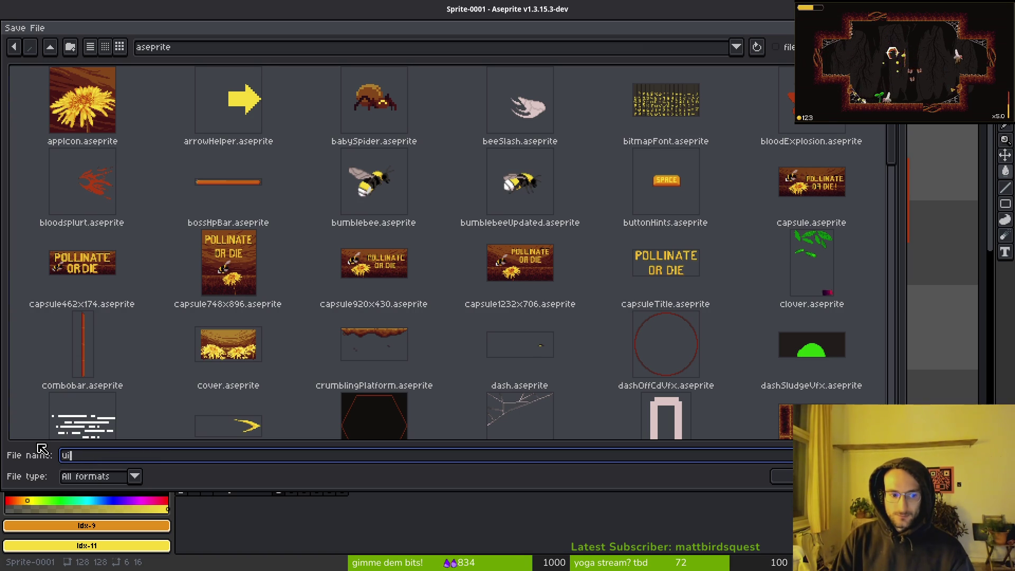
key("BackSpace")
key("BackSpace")
type("settings")
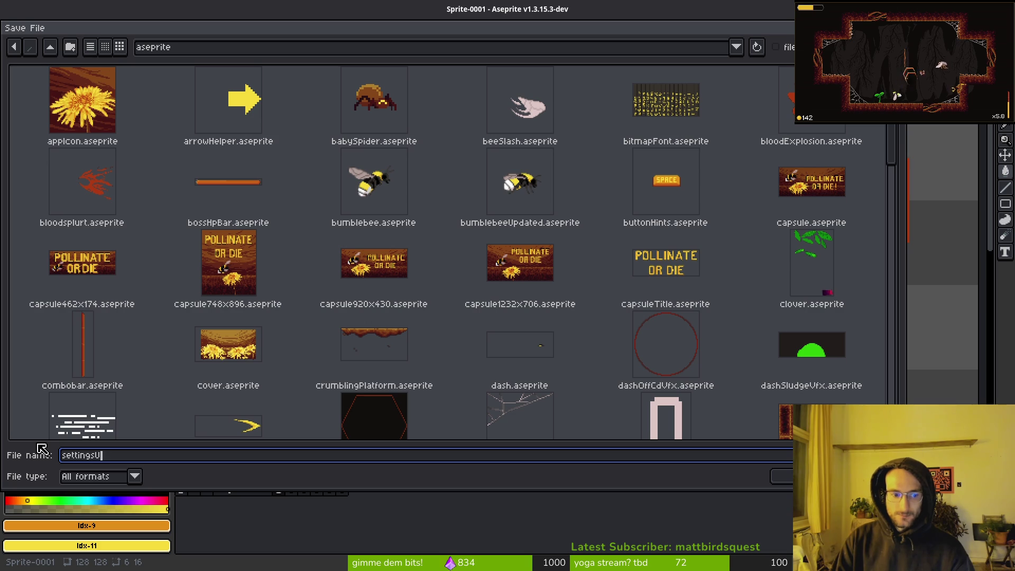
key("Return")
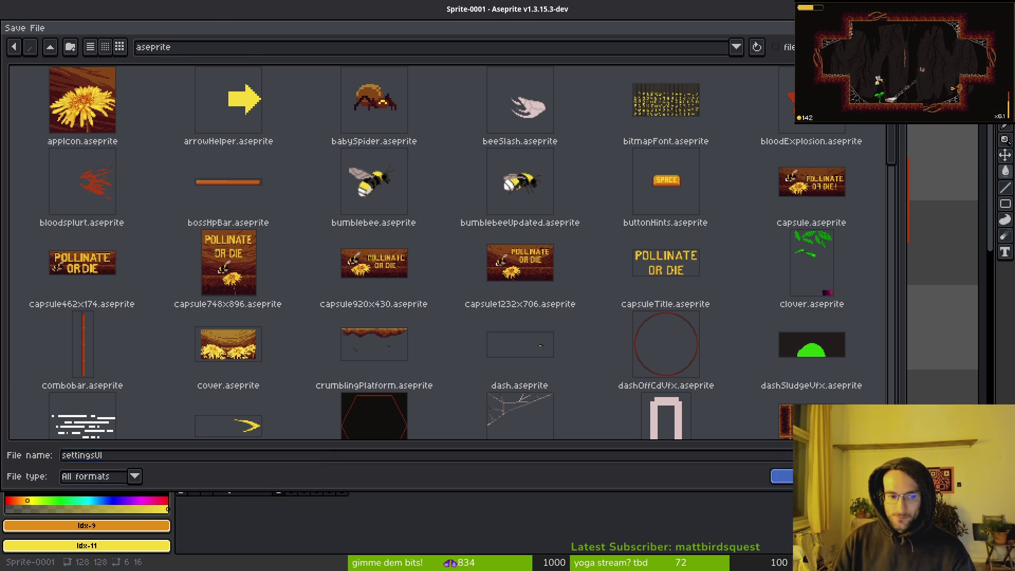
Pan and scroll the canvas to bring the four coloured bars into view.
mouse_move(505, 378)
left_mouse_down()
mouse_move(480, 245)
mouse_move(397, 316)
left_mouse_up()
scroll(522, 257, "down", 4)
scroll(517, 247, "up", 3)
scroll(528, 287, "left", 5)
scroll(528, 287, "up", 3)
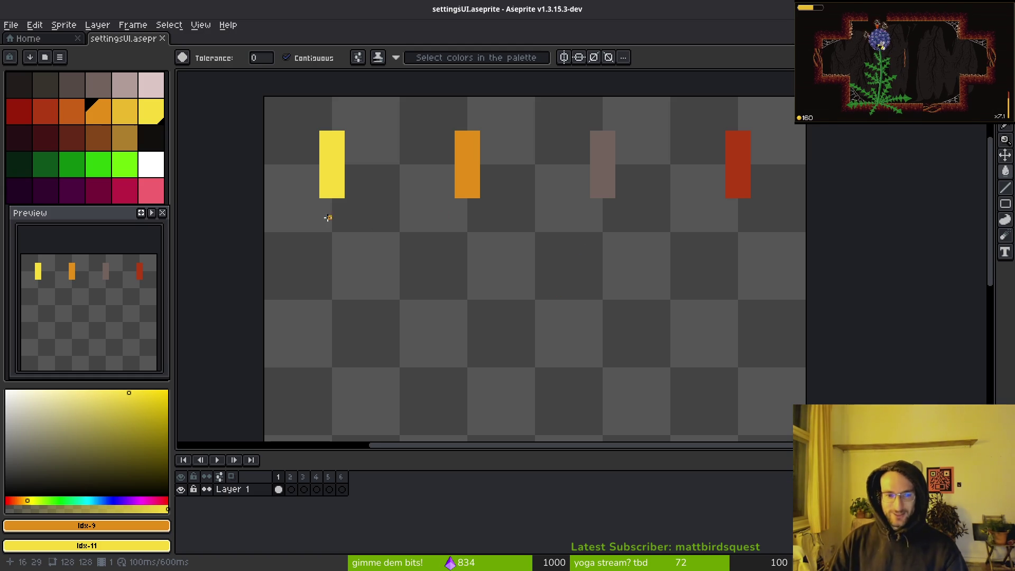
scroll(476, 245, "left", 1)
scroll(465, 243, "left", 2)
scroll(465, 243, "up", 1)
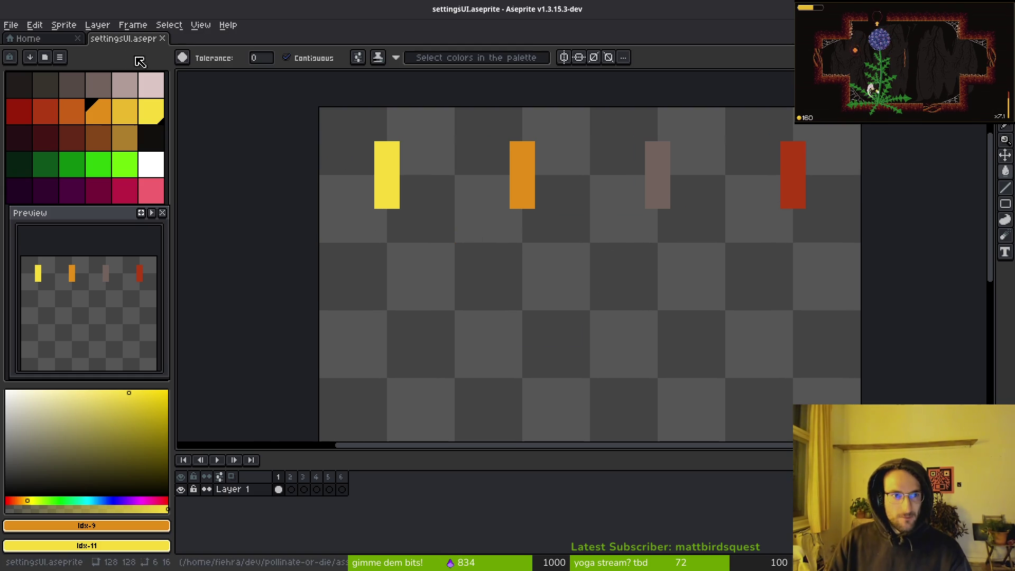
Resize the canvas to 128×32 px, anchored to the top edge.
key("ctrl+alt+c")
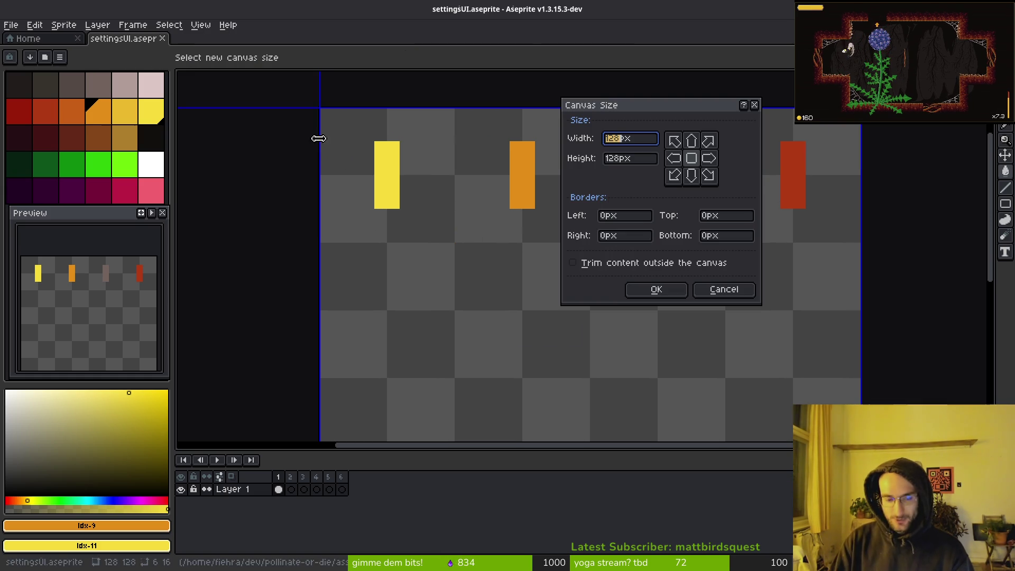
left_click(623, 161)
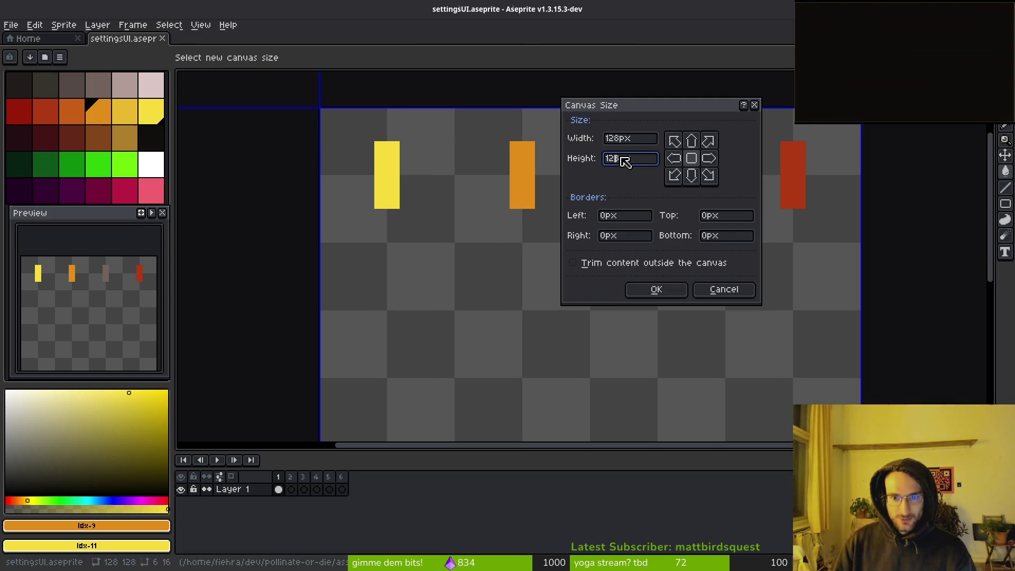
key("BackSpace")
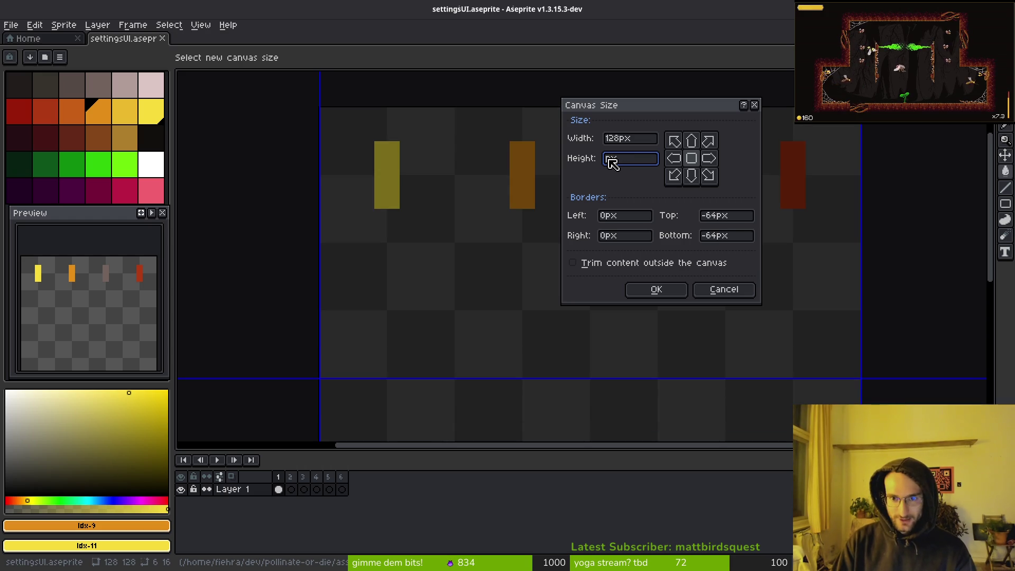
type("32")
key("Return")
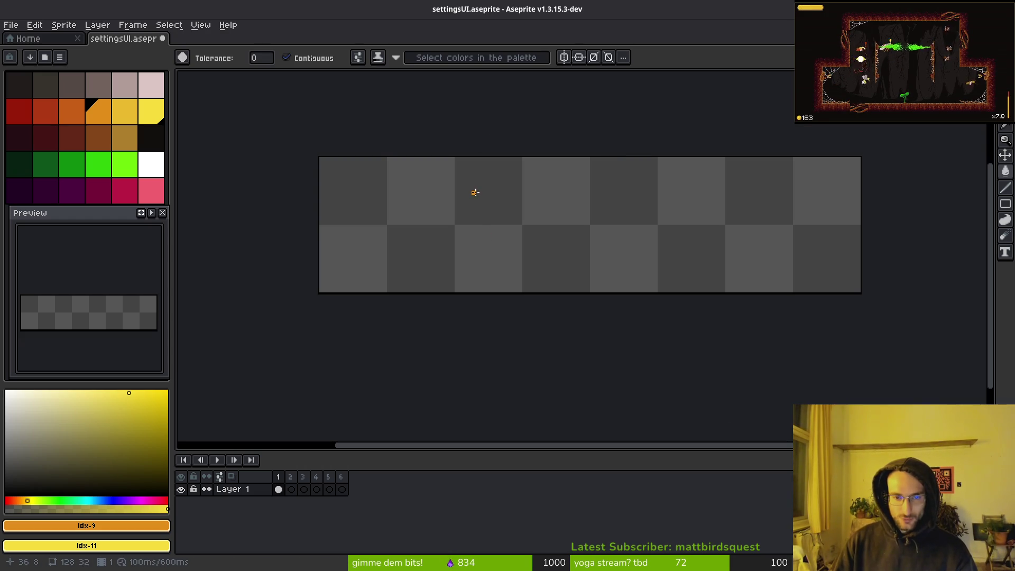
key("ctrl+z")
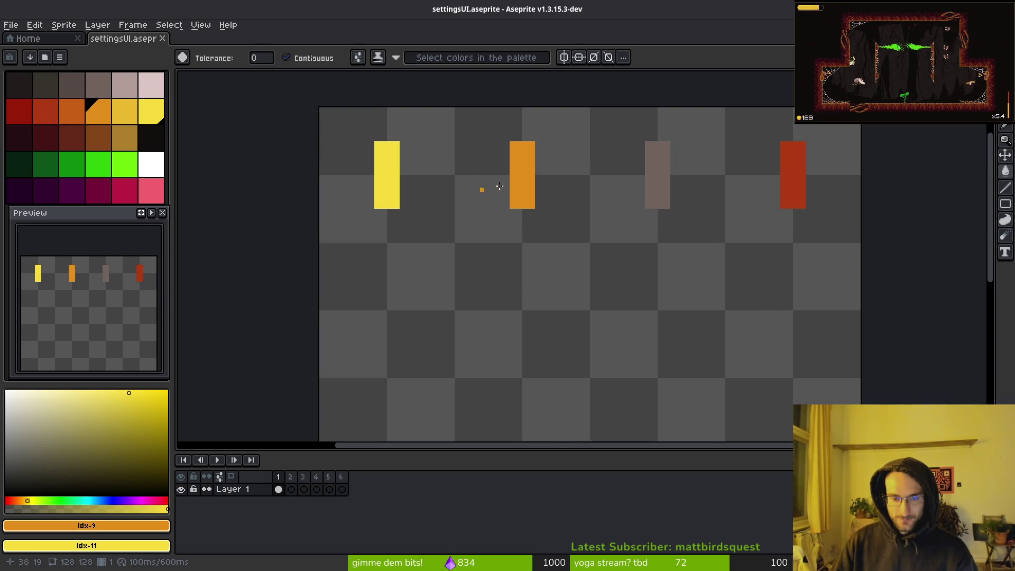
key("ctrl+alt+c")
key("Tab")
type("32")
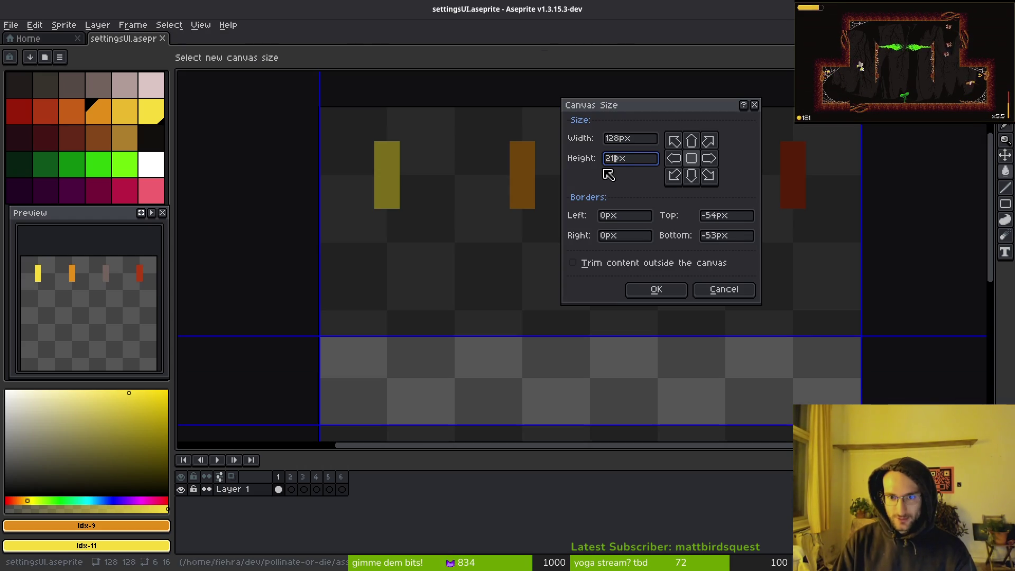
left_click(691, 140)
left_click(656, 289)
Delete the empty last frame and save the file.
key("ctrl+s")
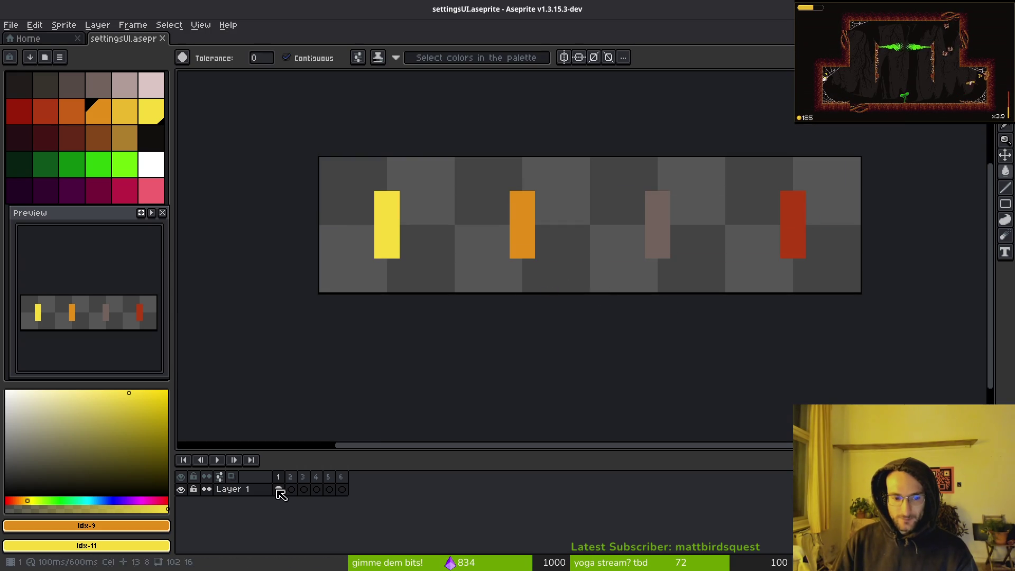
left_click_drag(290, 488, 343, 481)
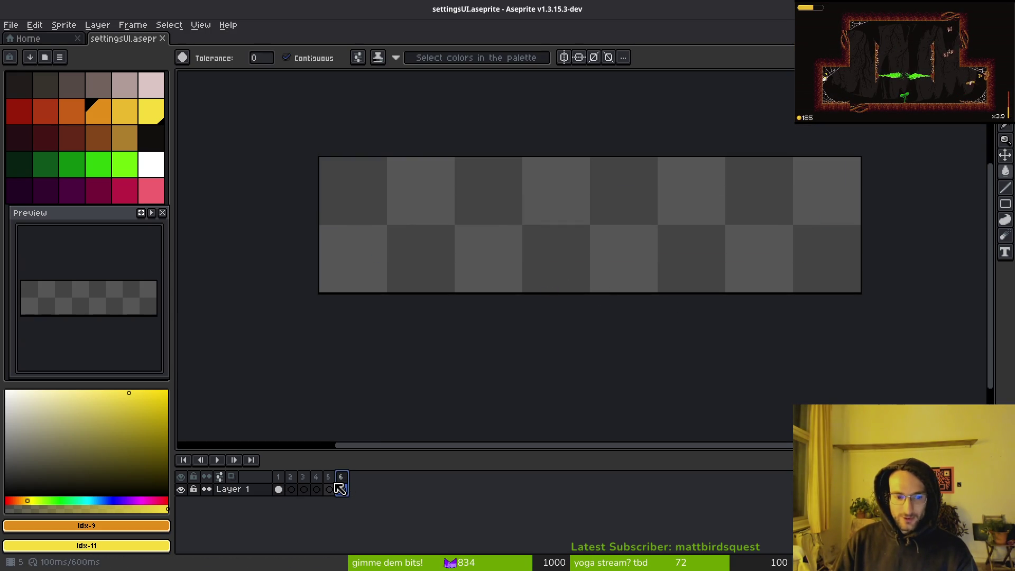
key("Delete")
key("ctrl+s")
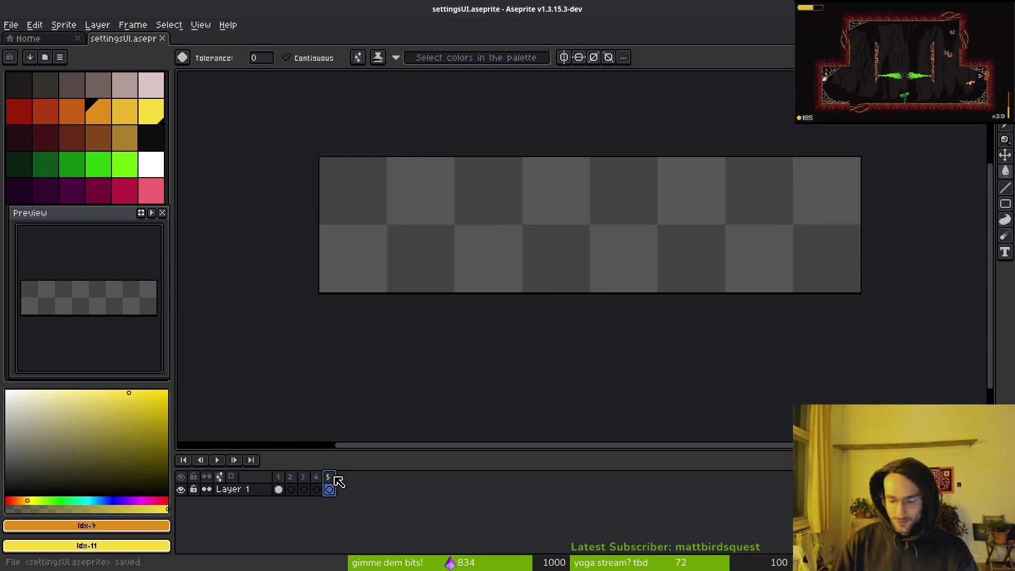
left_click(277, 477)
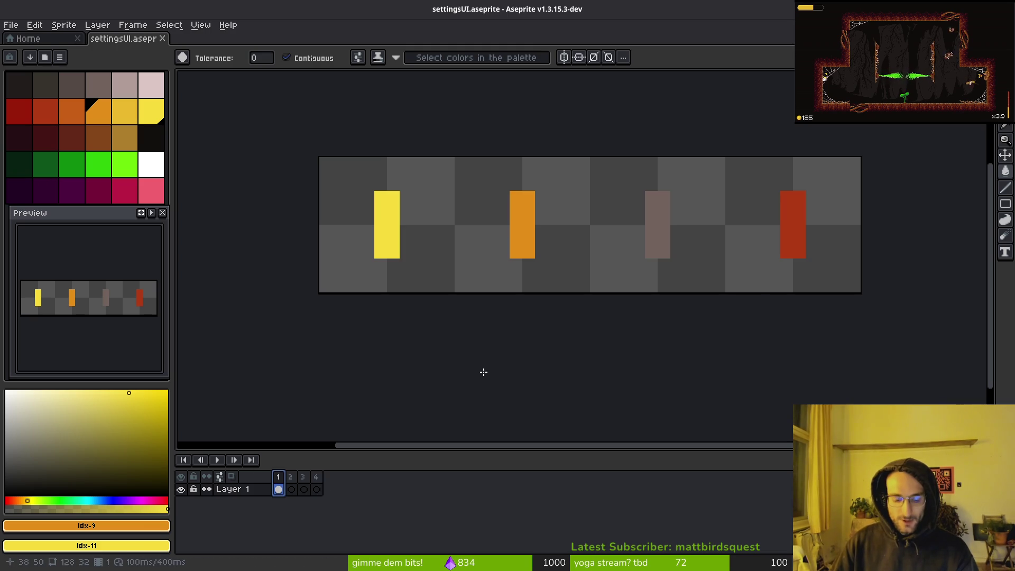
Crop the canvas to 32×32 px, anchored left, keeping only the yellow bar.
key("ctrl+alt+c")
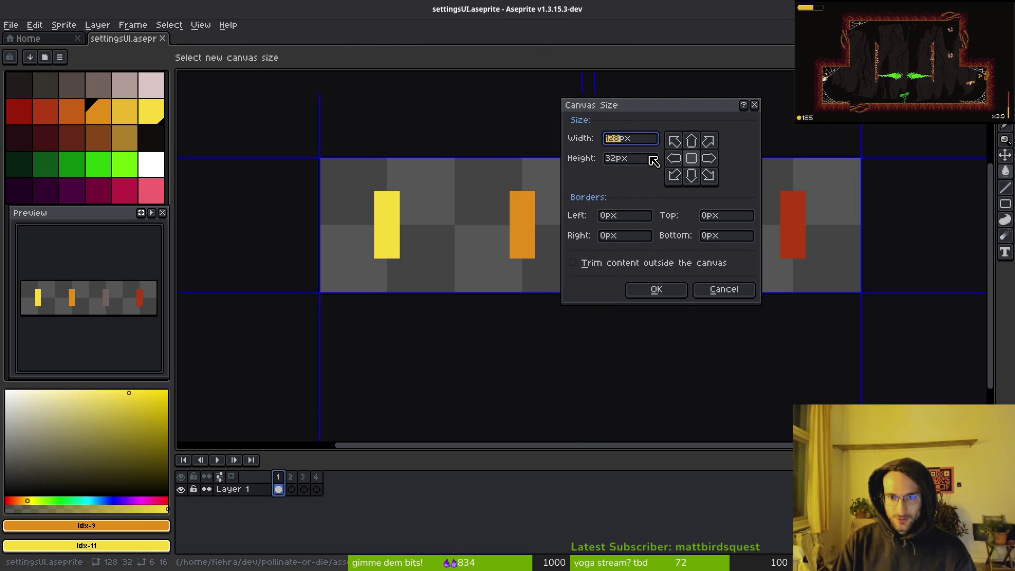
type("32")
key("Return")
key("ctrl+z")
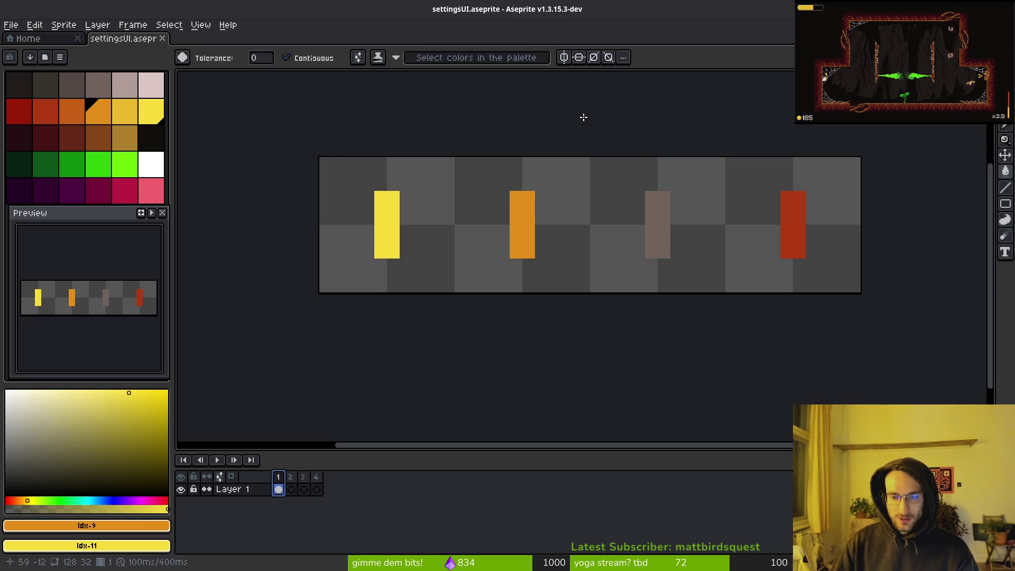
key("ctrl+alt+c")
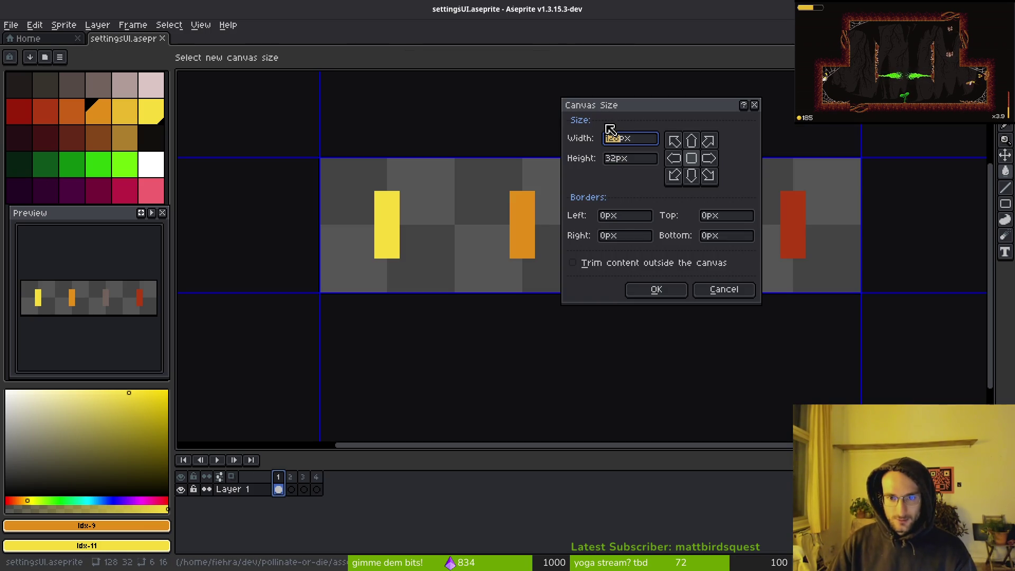
type("32")
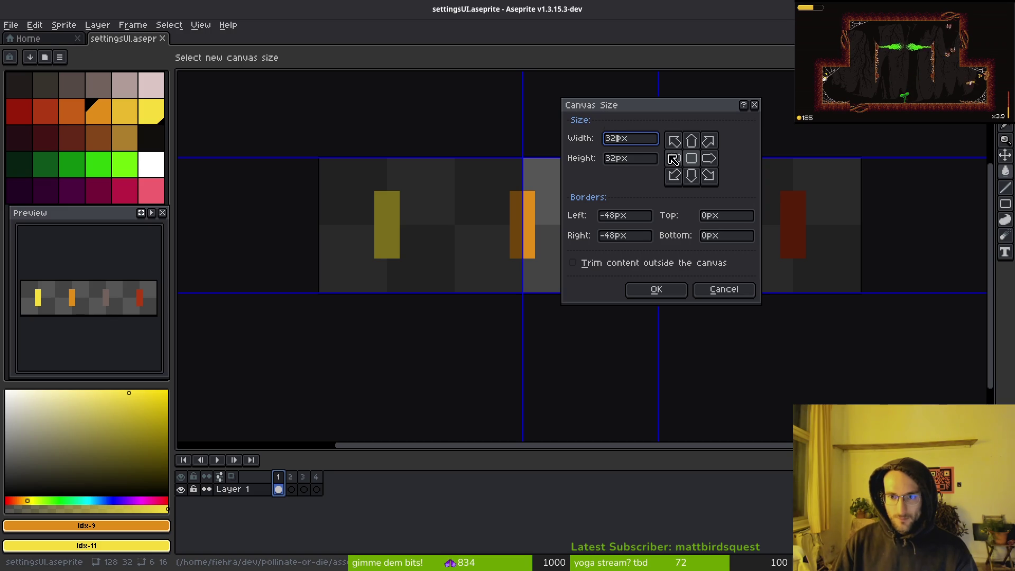
left_click(672, 158)
left_click(656, 291)
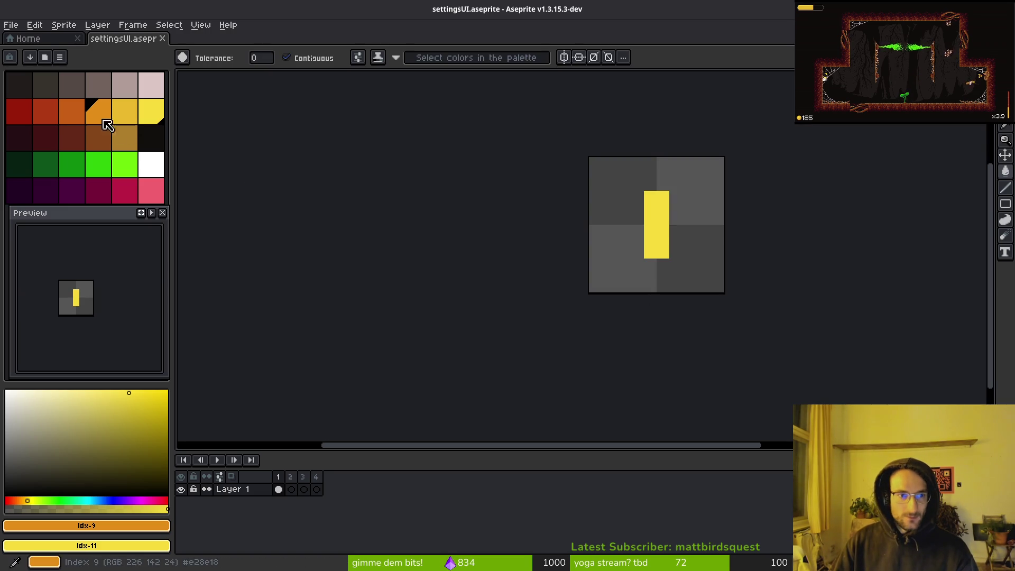
Undo a trial grey-brown fill, then paste the first frame's grabber sprite into frames 2–4.
right_click(74, 88)
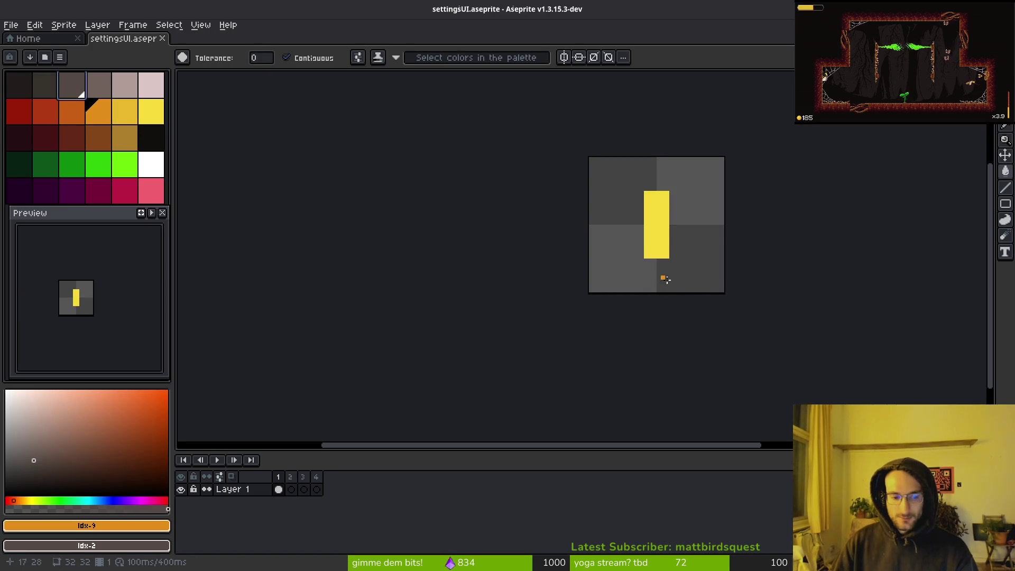
right_click(657, 257)
key("ctrl+z")
left_click(278, 489)
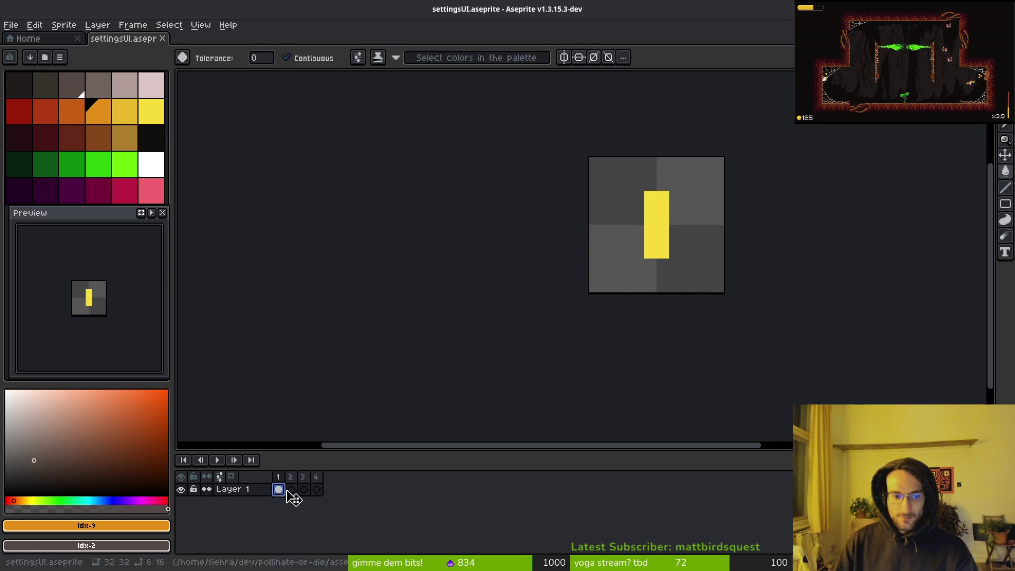
left_click(290, 489)
key("ctrl+v")
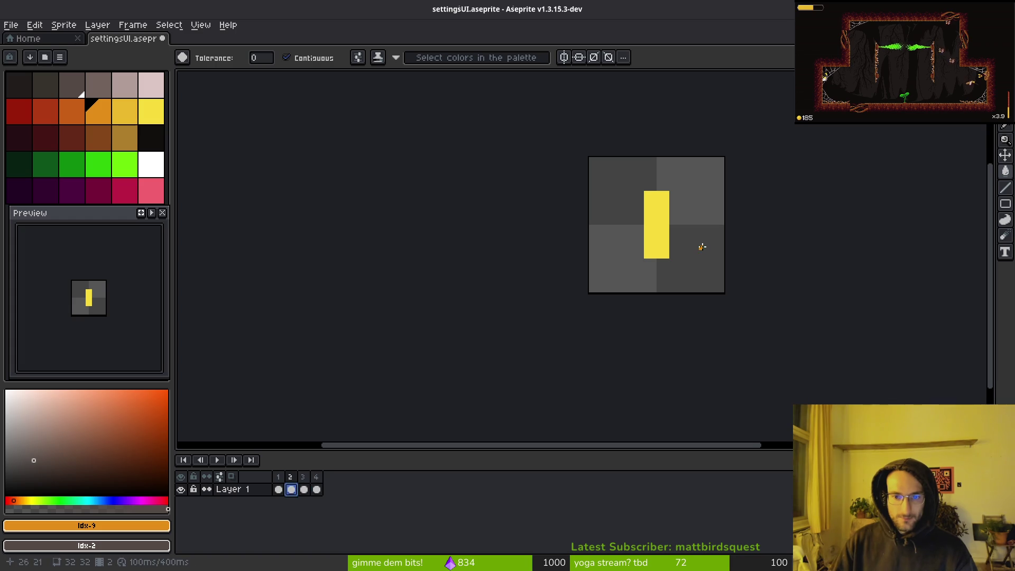
Recolour the bar on the later frames, finishing with a lighter grey fill.
right_click(607, 236)
key("Right")
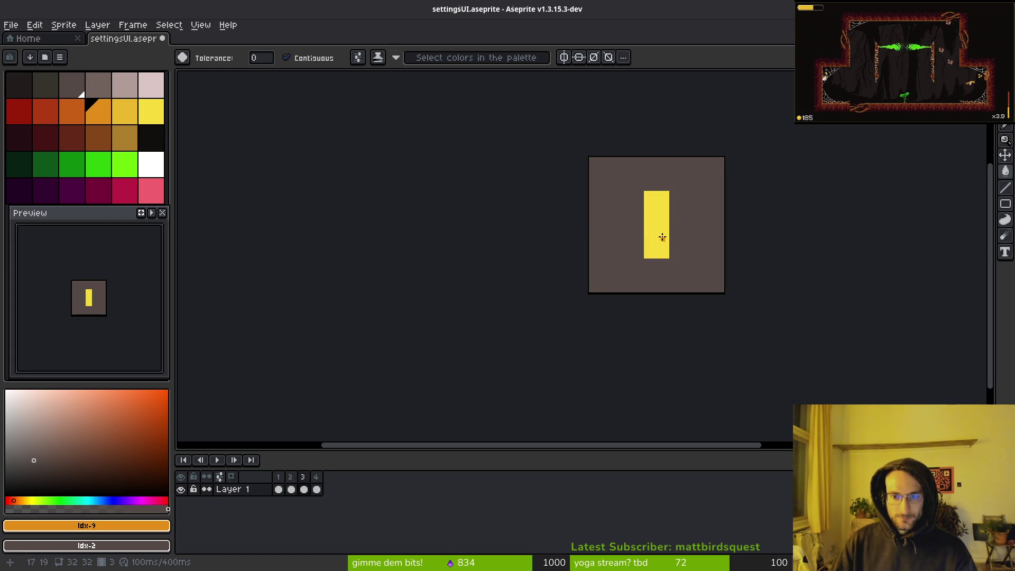
right_click(659, 226)
key("ctrl+z")
key("ctrl+z")
right_click(655, 227)
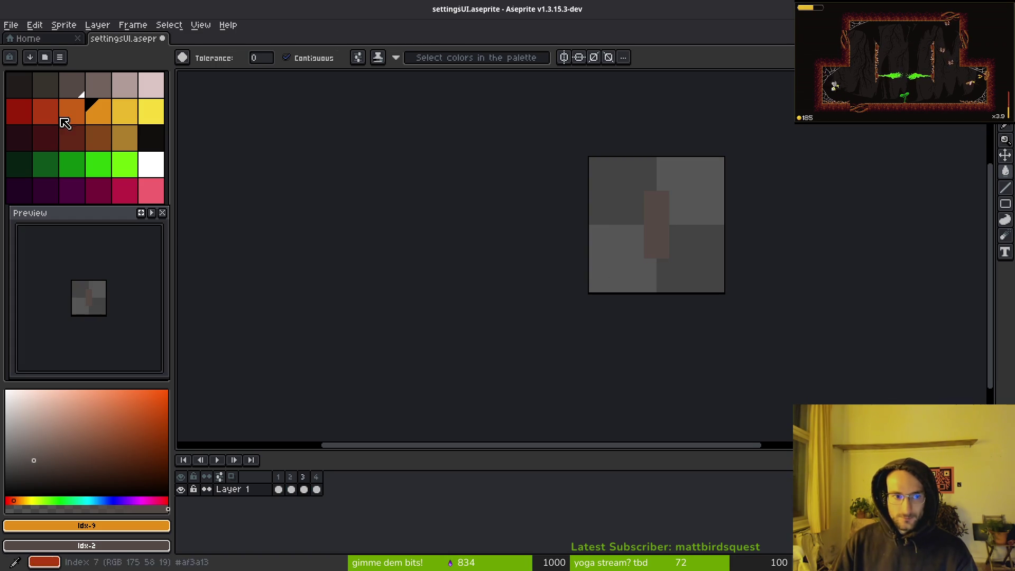
right_click(105, 92)
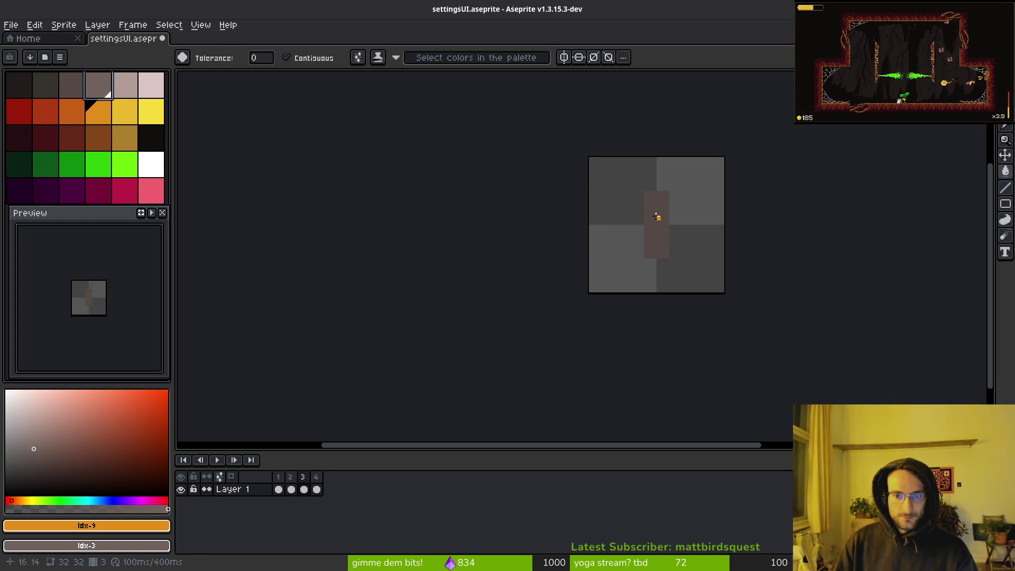
right_click(656, 217)
Preview the sprite's frame animation and save the settingsUI file.
key("Return")
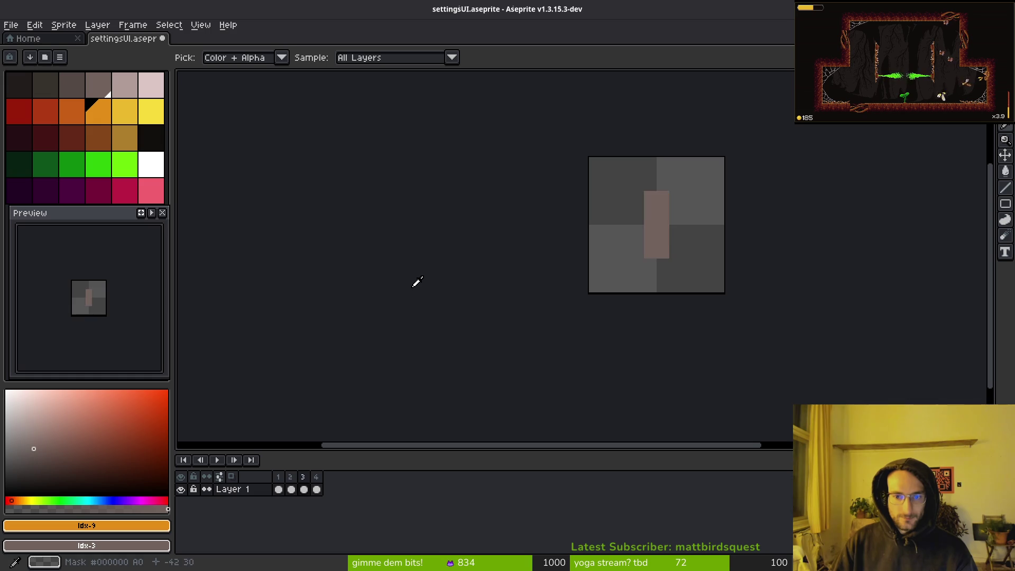
key("Return")
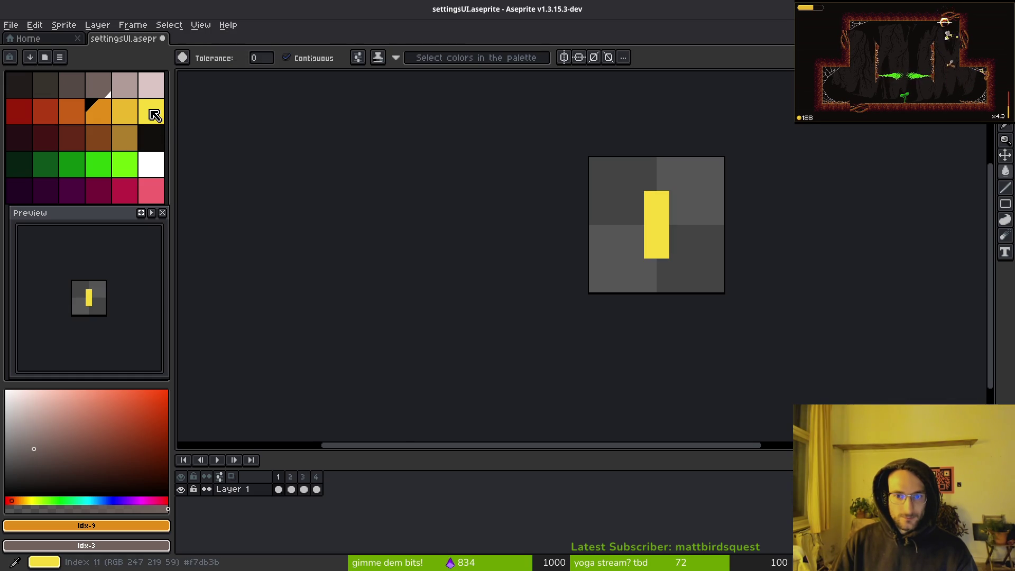
key("i")
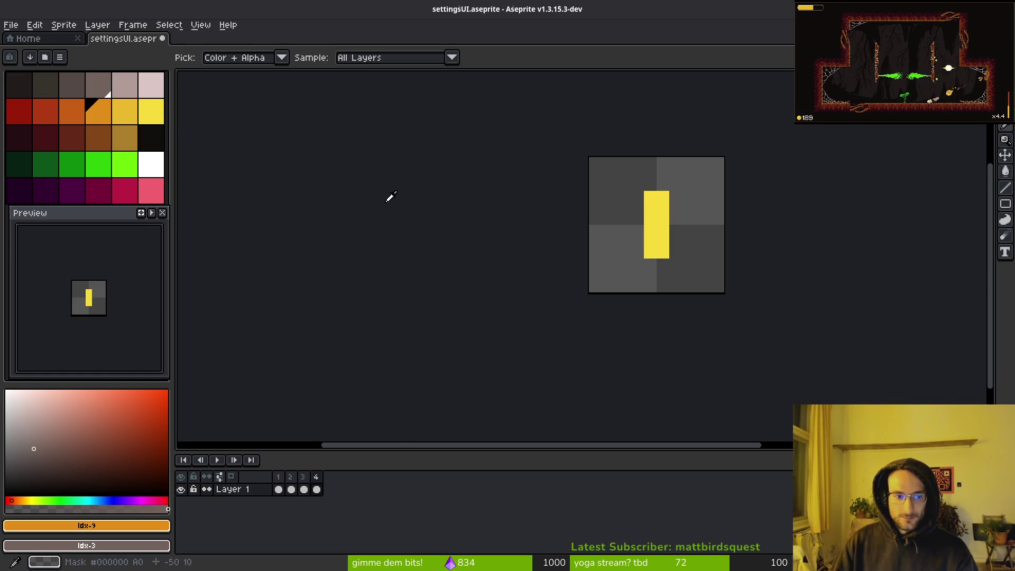
key("g")
key("ctrl+s")
scroll(652, 217, "right", 2)
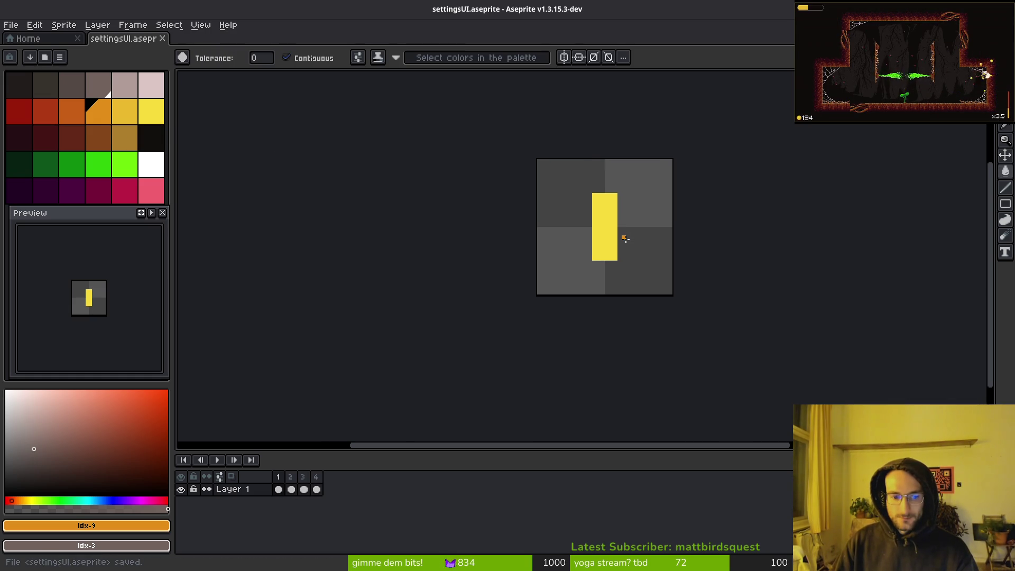
scroll(498, 277, "right", 2)
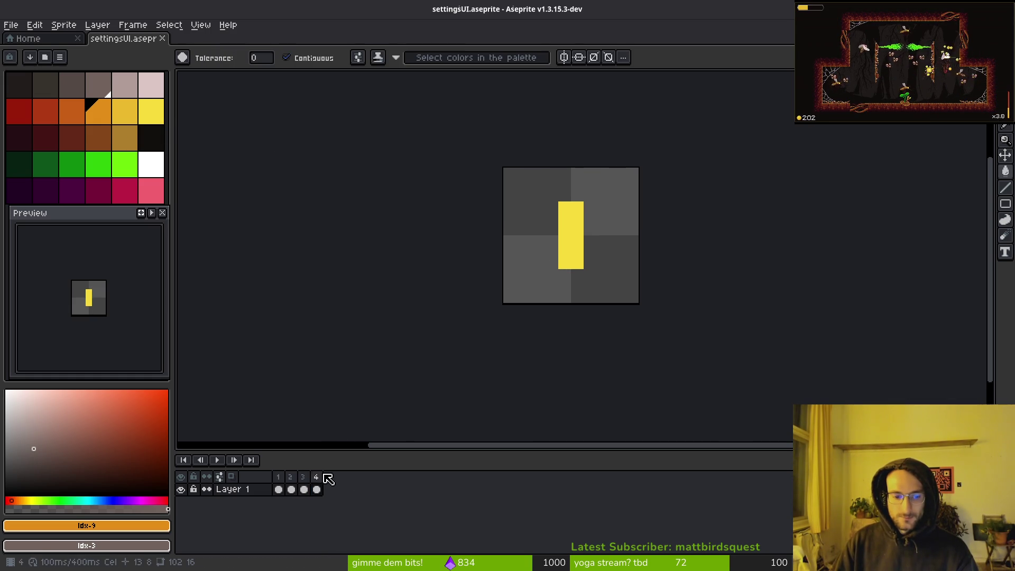
Delete the extra fourth frame and return to frame 1 with the yellow bar.
key("alt+c")
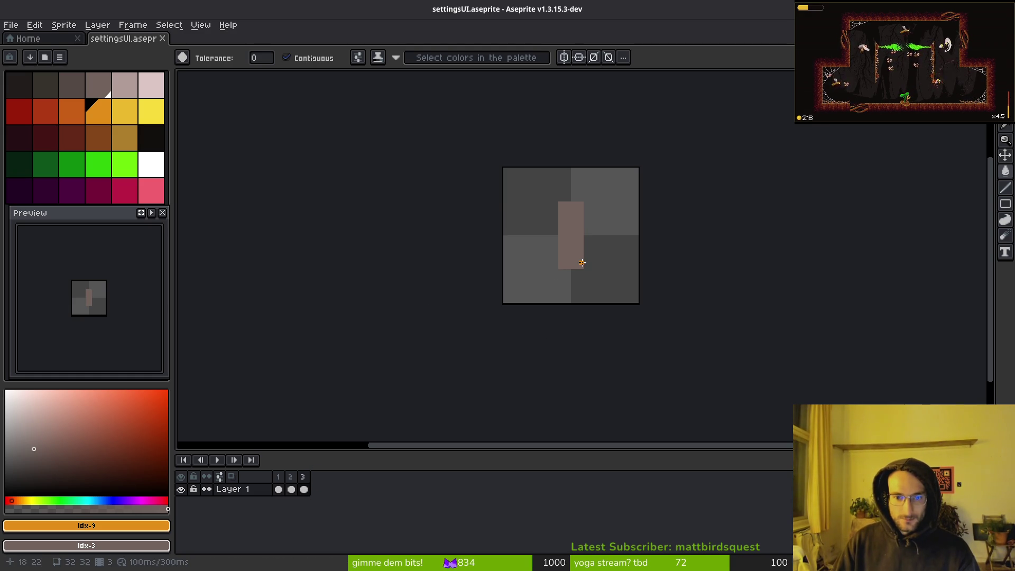
left_click(279, 488)
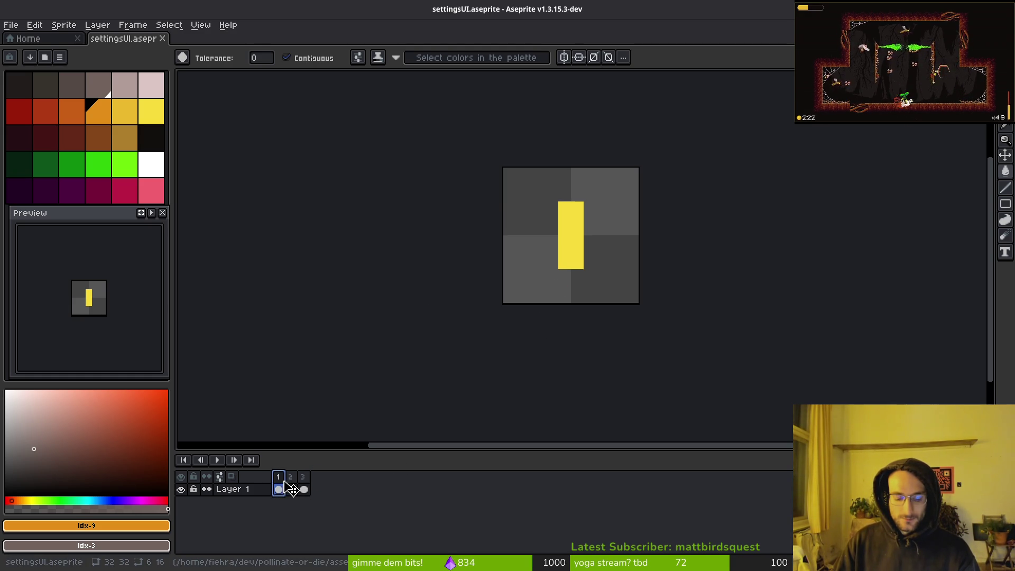
key("ctrl+alt+shift+s")
Set the export's Frames option to Selected frames, reopening the export settings once.
left_click(250, 109)
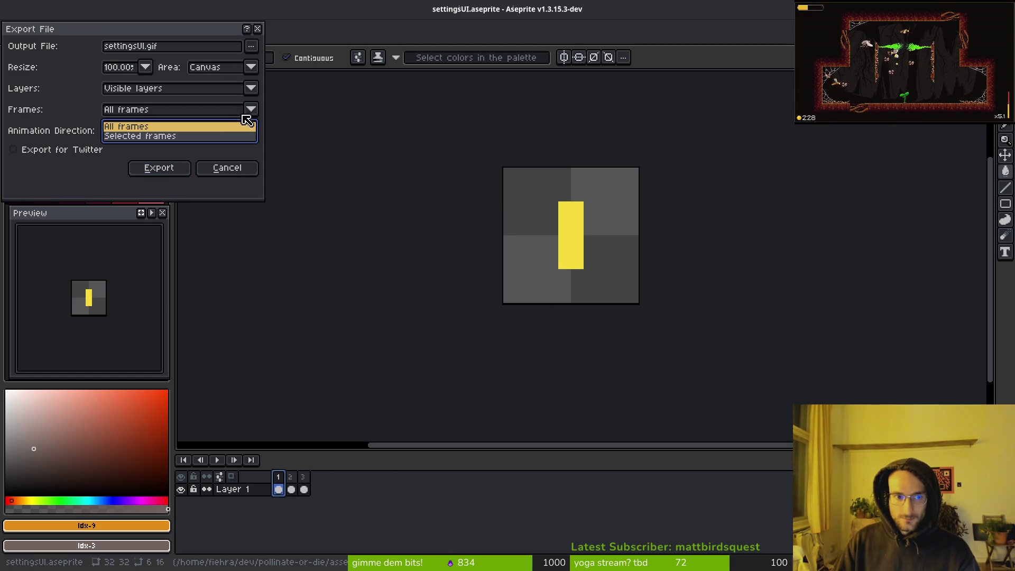
left_click(153, 139)
left_click(211, 172)
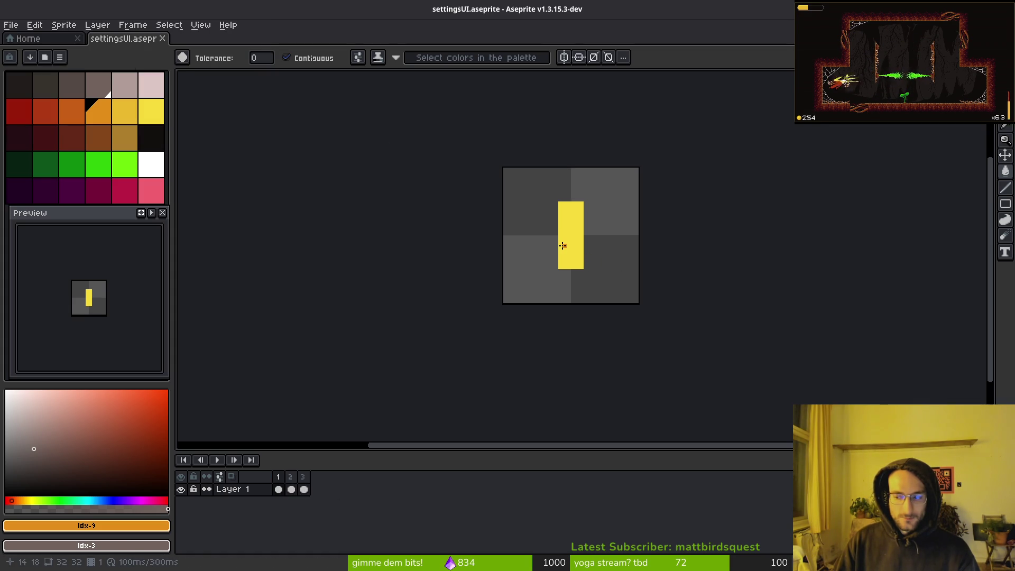
key("ctrl+alt+shift+s")
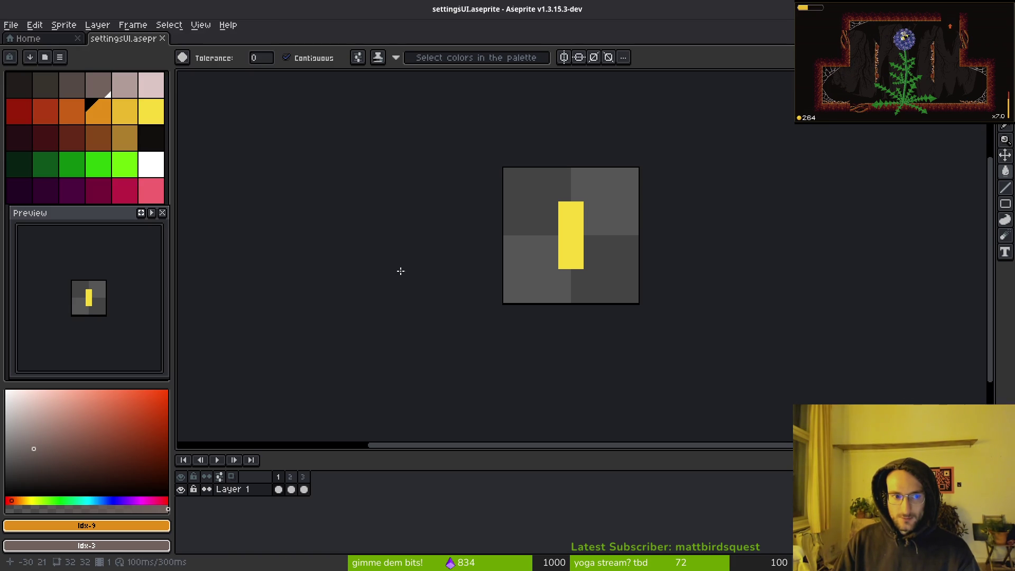
left_click(239, 116)
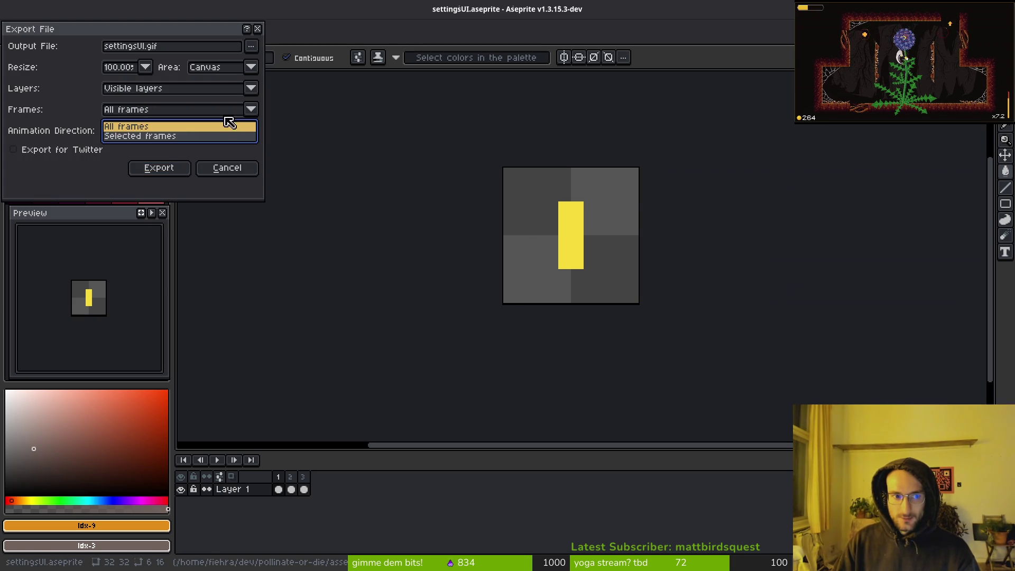
left_click(180, 138)
Browse the output location to the project's art/ui folder.
left_click(189, 48)
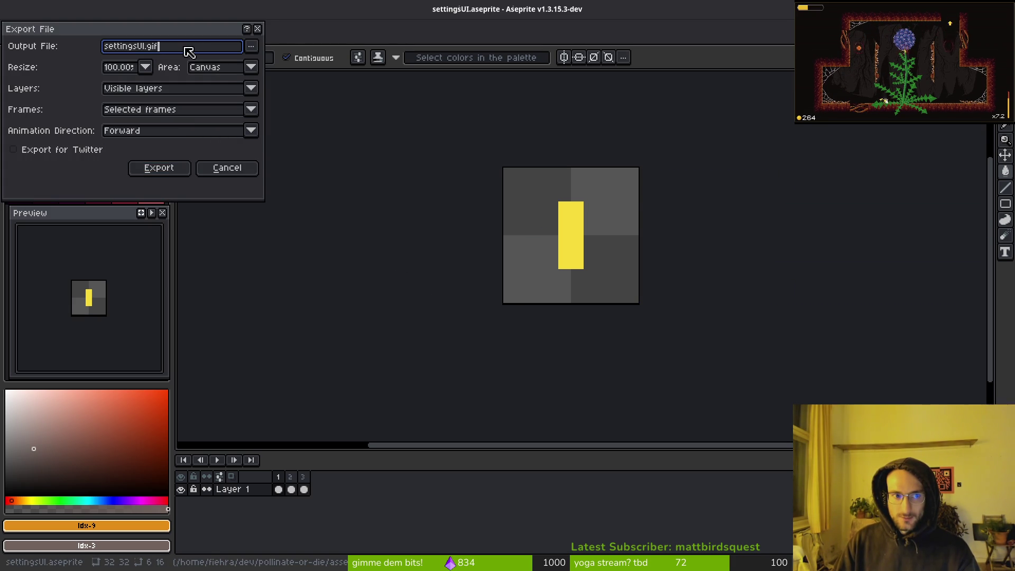
left_click(258, 51)
left_click(257, 51)
left_click(258, 52)
left_click(270, 62)
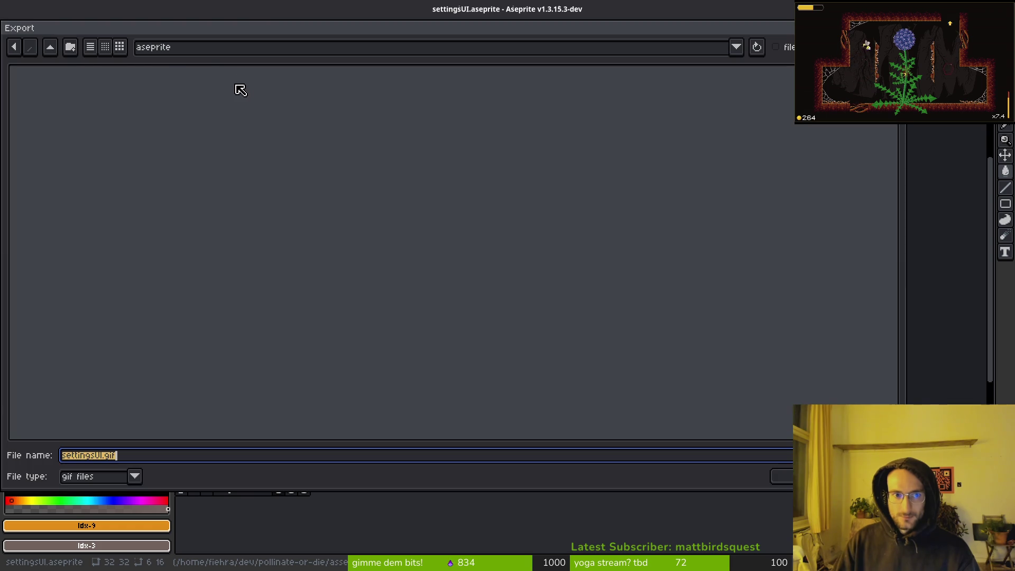
left_click(50, 47)
double_click(53, 99)
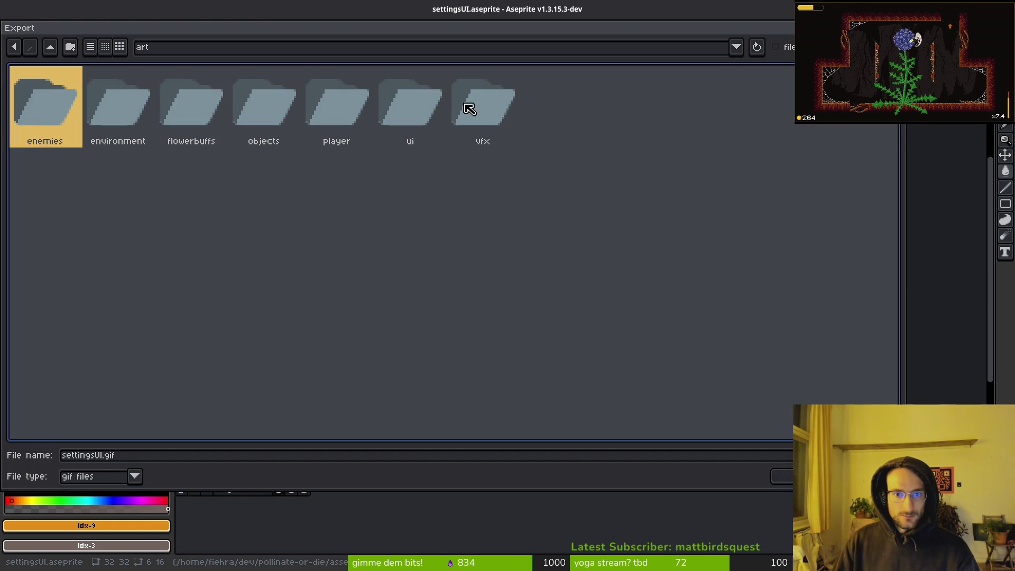
double_click(394, 106)
Name the output settingsUI.png with PNG file type and export it.
left_click(147, 455)
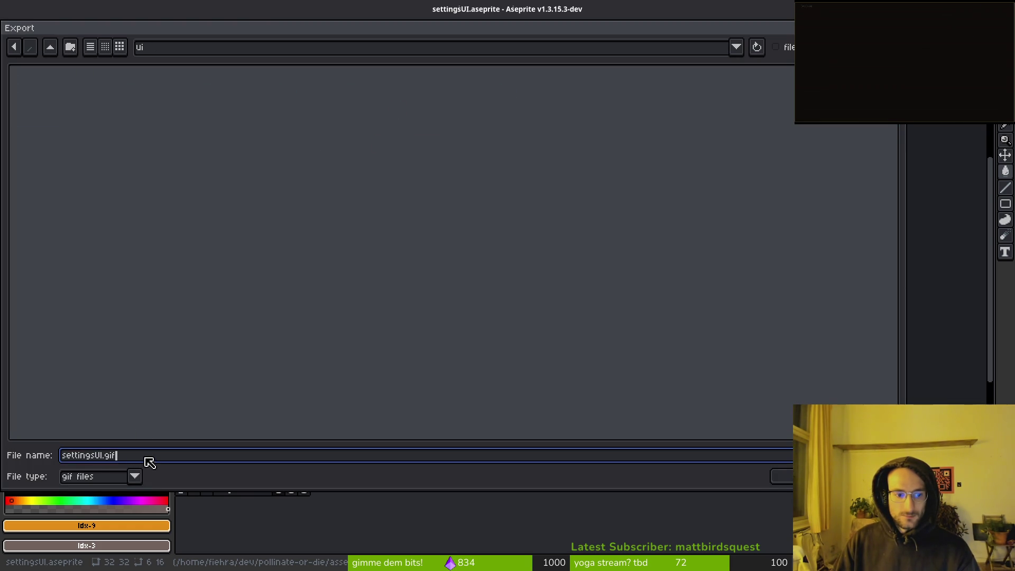
double_click(148, 455)
left_click(135, 476)
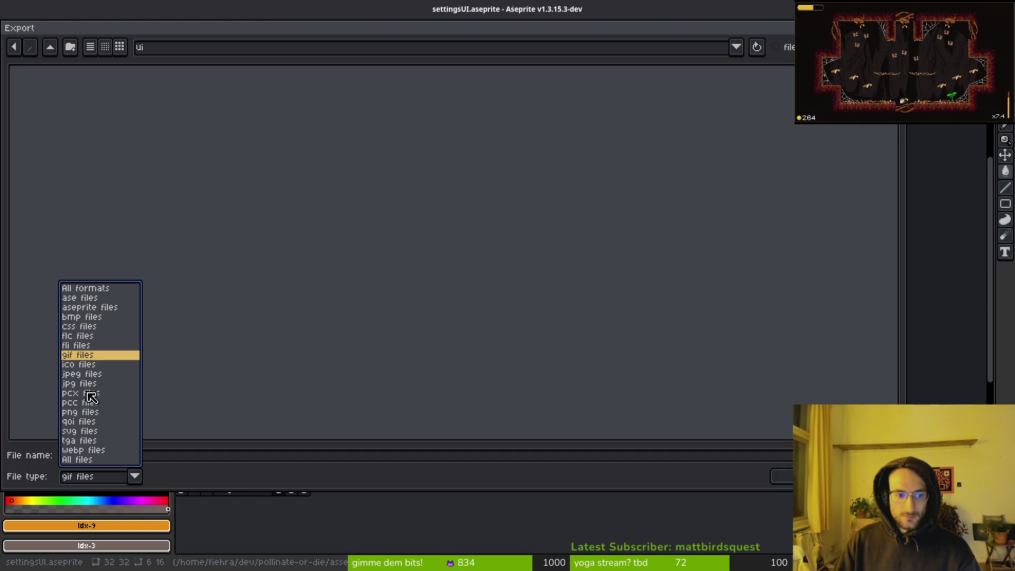
left_click(81, 412)
left_click_drag(127, 455, 20, 450)
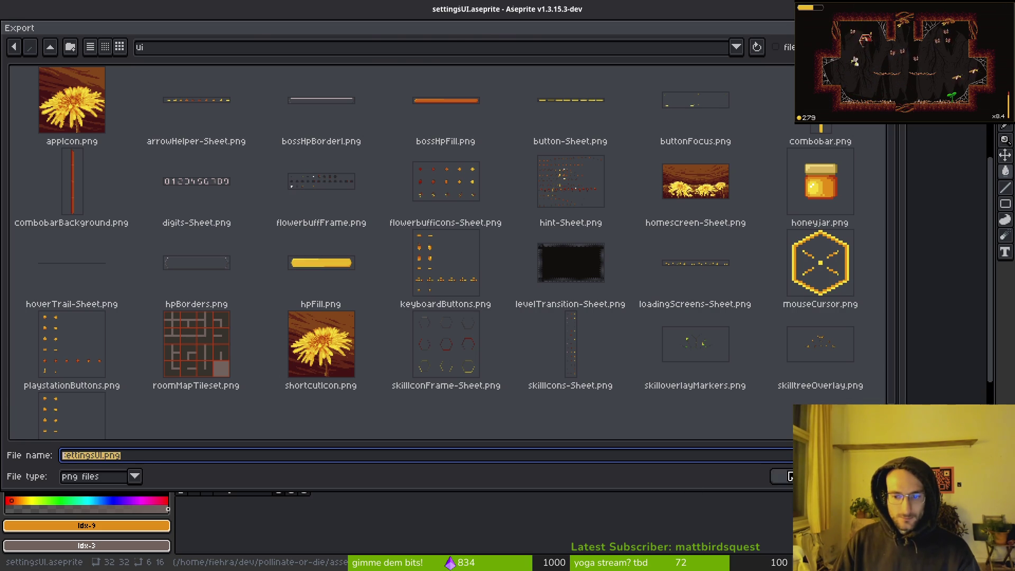
left_click(789, 476)
left_click(154, 167)
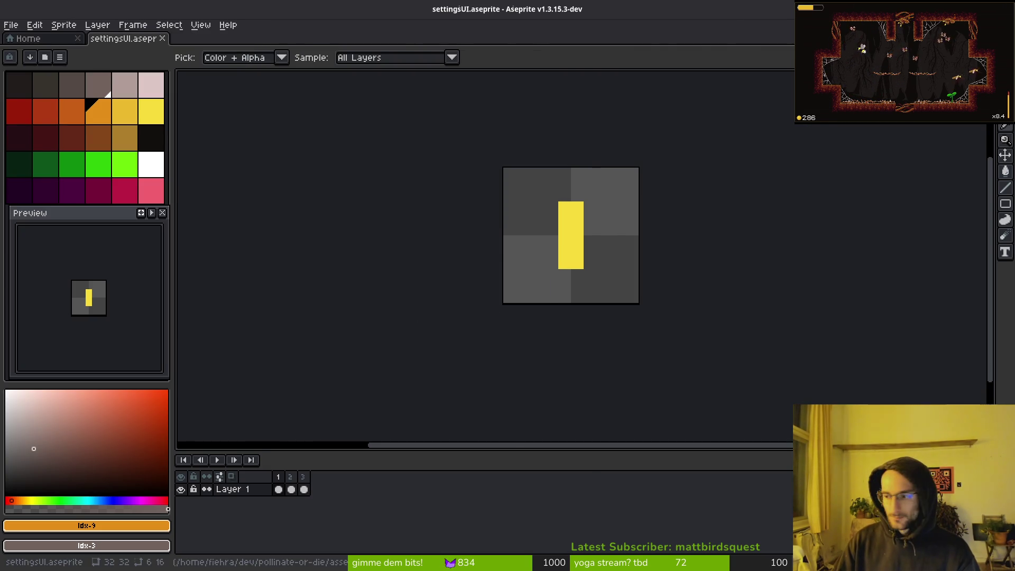
key("alt+Tab")
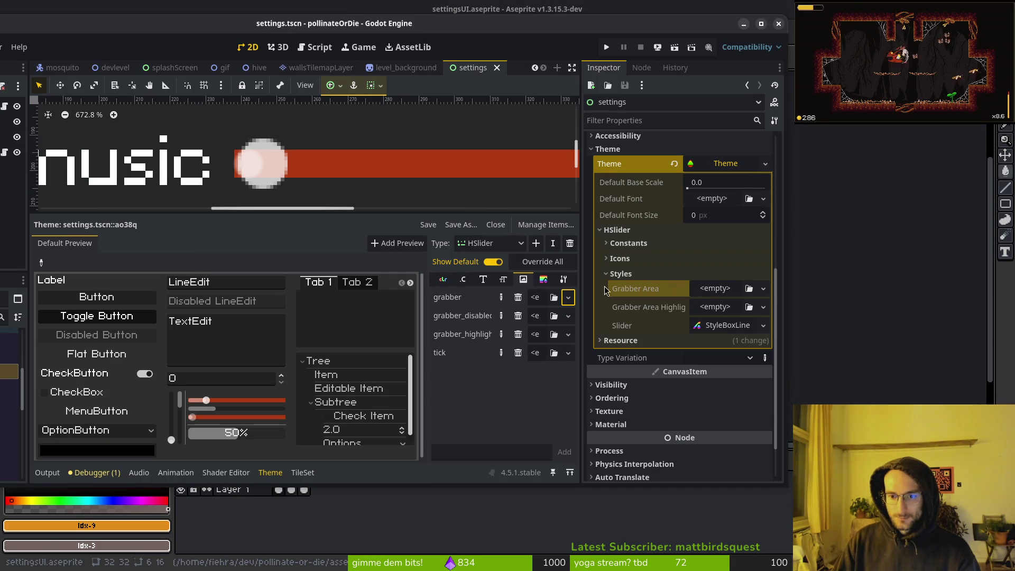
Quick Load settingsUI.png (search 'sett') as the HSlider grabber icon and compare with Aseprite.
left_click(568, 297)
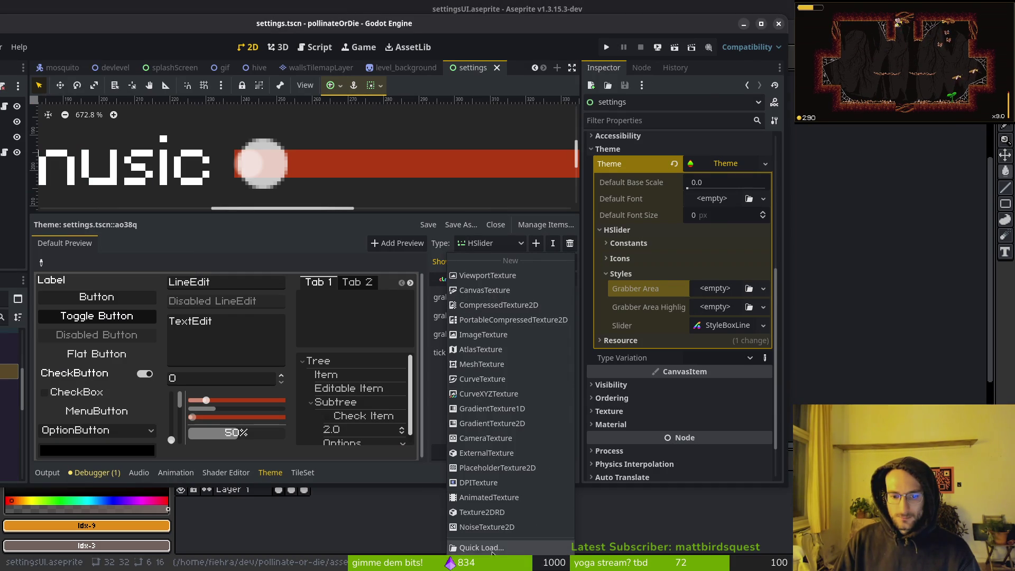
left_click(528, 562)
type("sett")
key("Return")
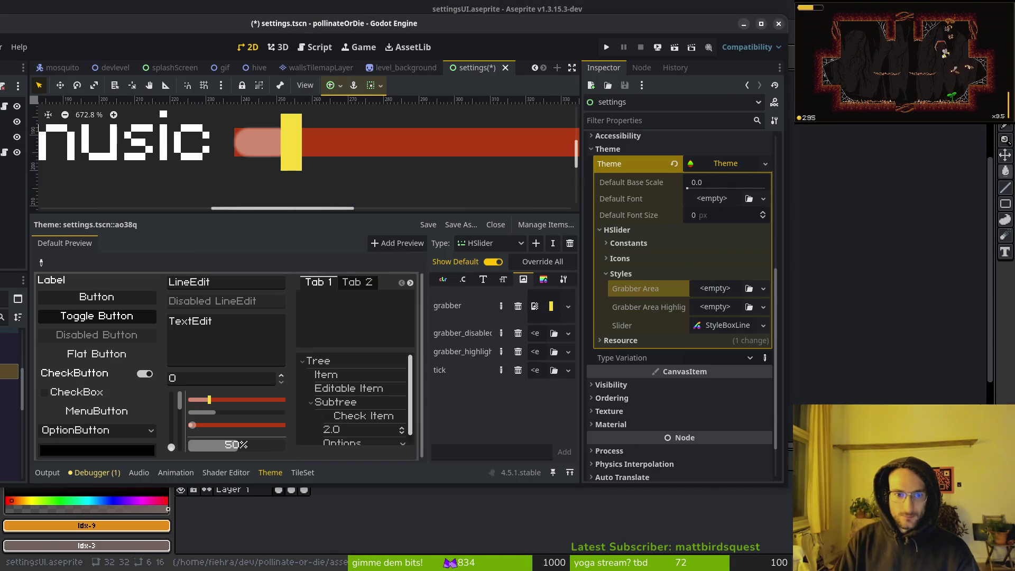
scroll(307, 177, "down", 6)
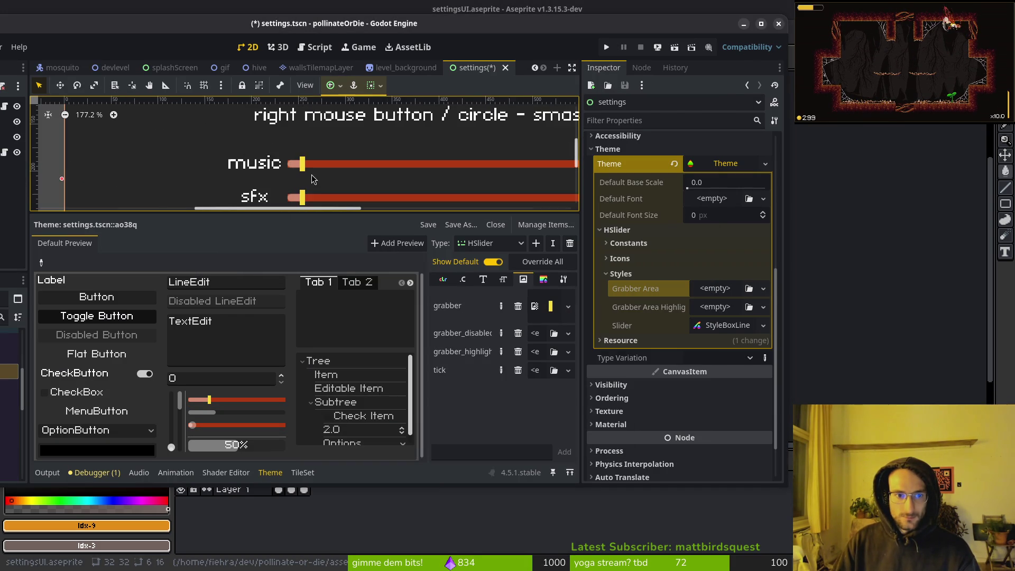
scroll(239, 174, "up", 6)
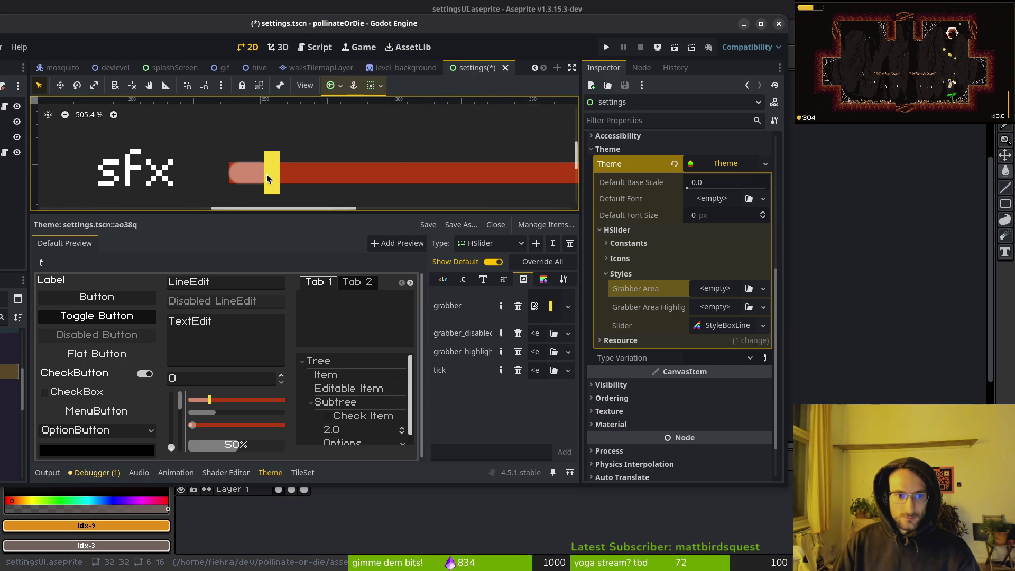
scroll(267, 179, "down", 6)
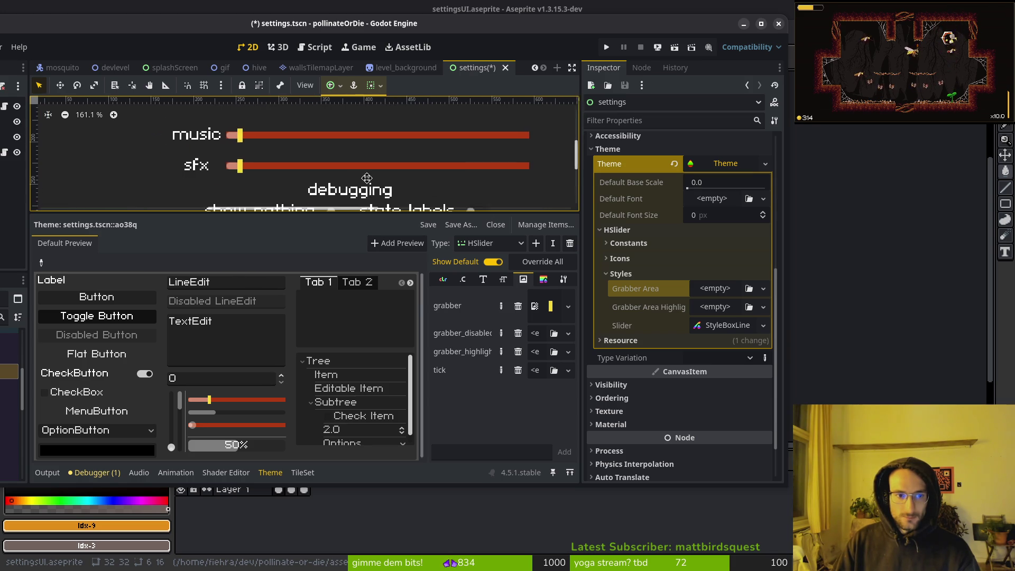
scroll(265, 179, "up", 5)
scroll(266, 179, "down", 2)
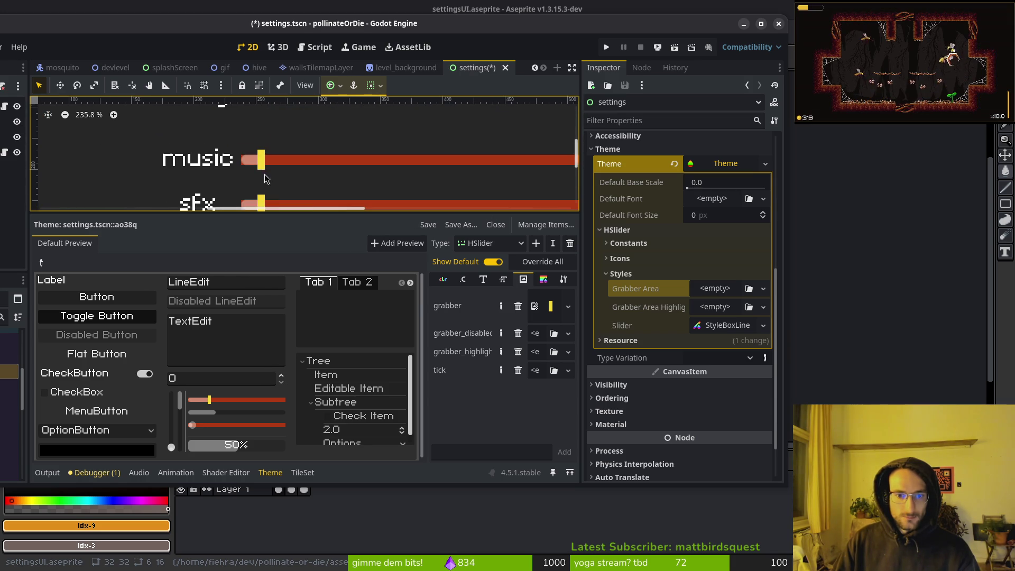
key("alt+Tab")
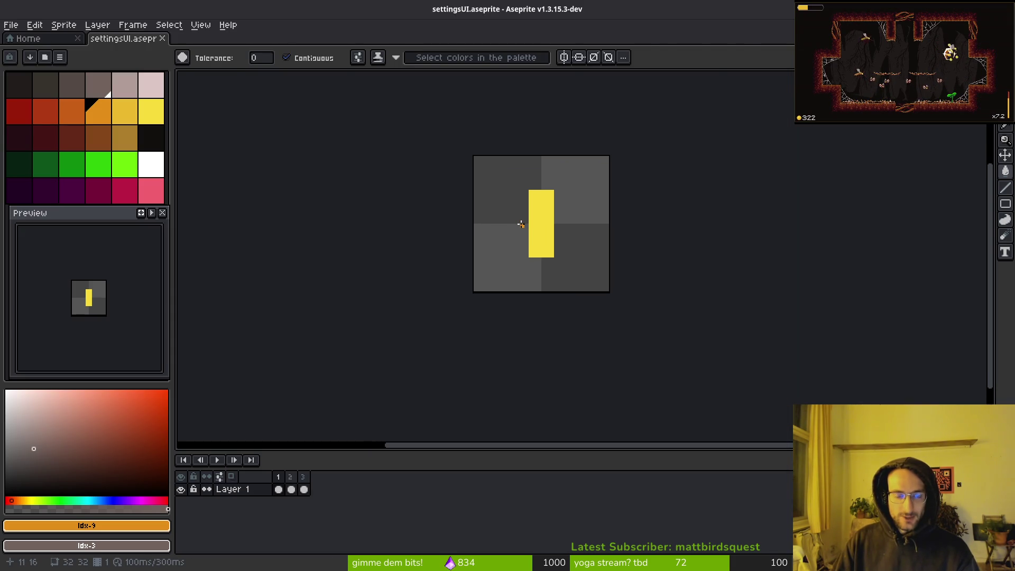
key("alt+Tab")
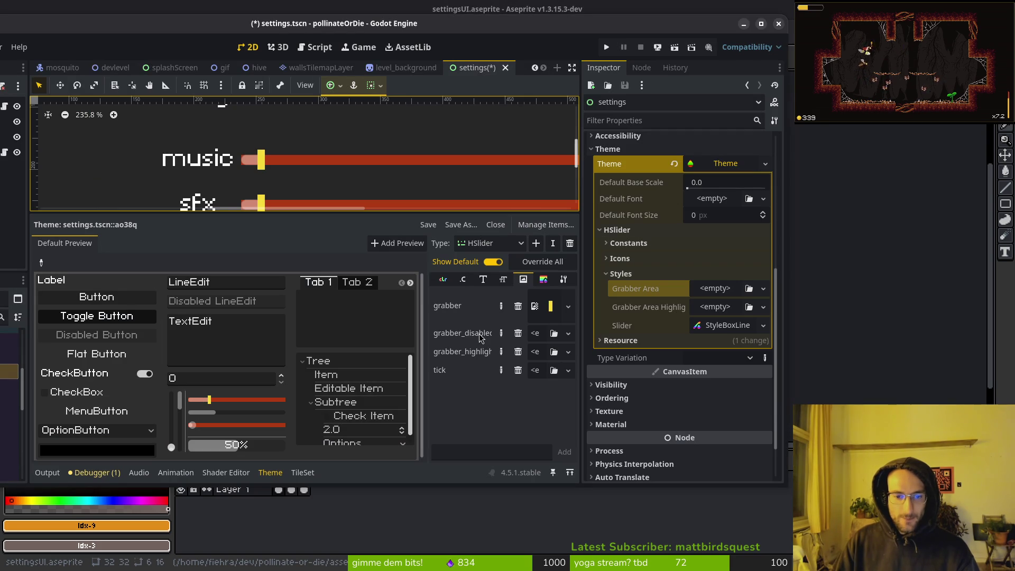
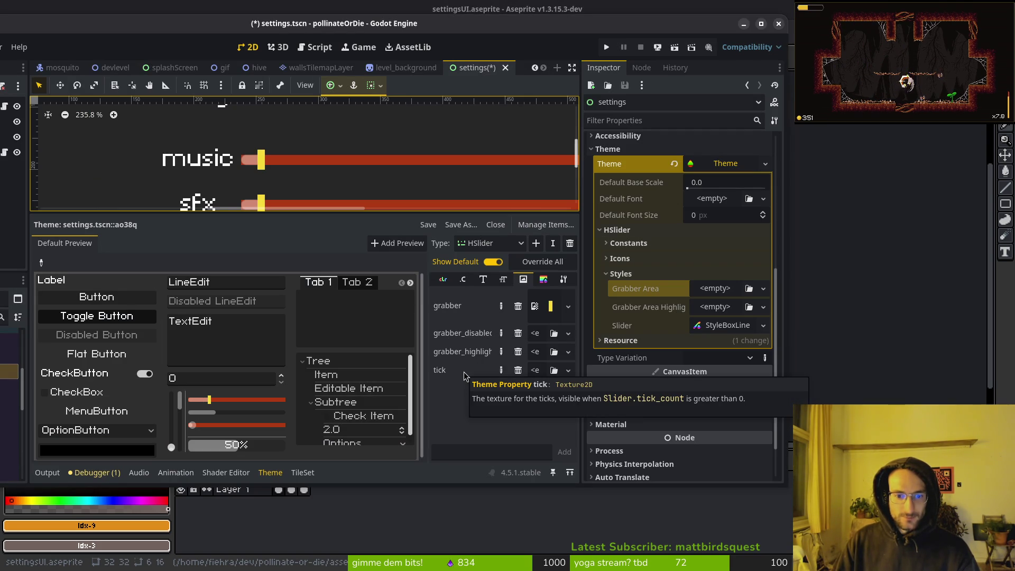
Quick Load settingsUI.png as the HSlider's tick texture.
left_click(568, 370)
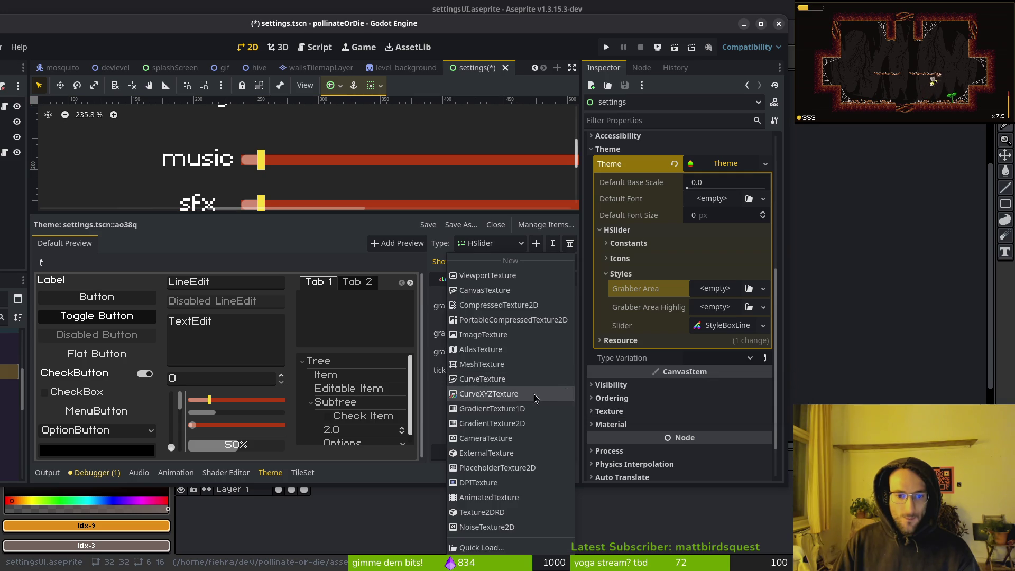
left_click(482, 547)
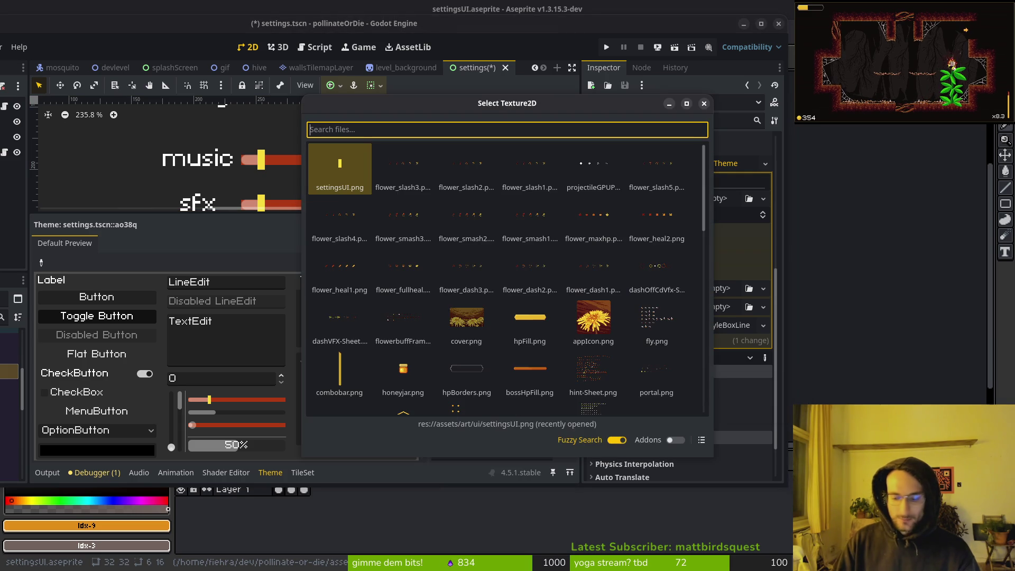
type("sett")
key("Return")
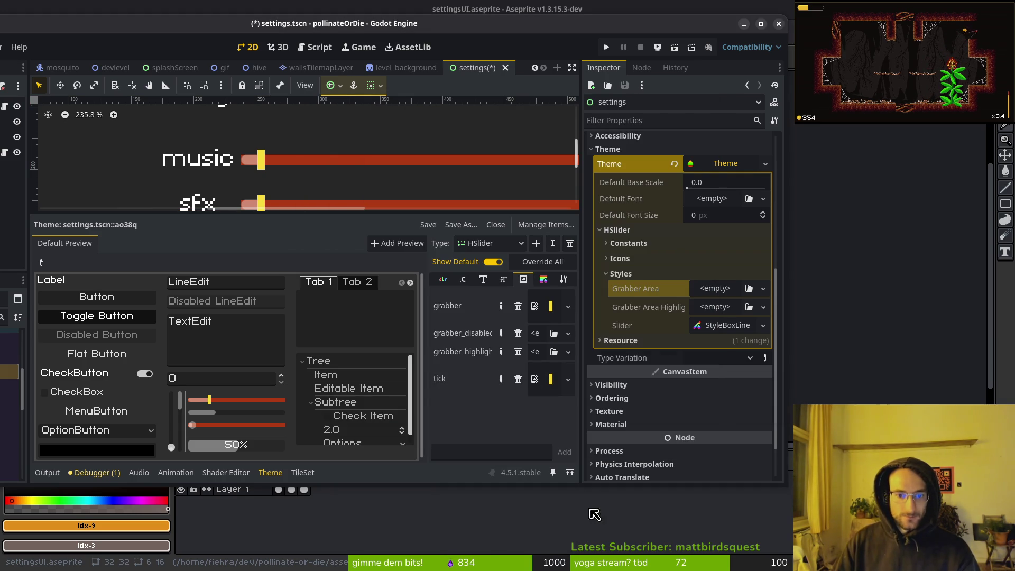
Save the settings scene and run the game with F5.
scroll(531, 166, "down", 3)
key("ctrl+s")
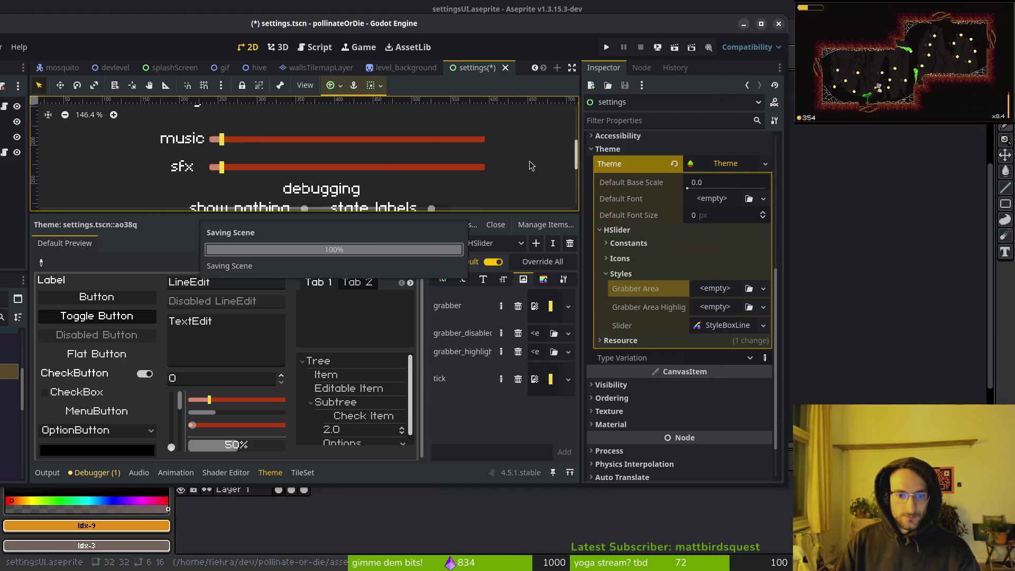
key("F5")
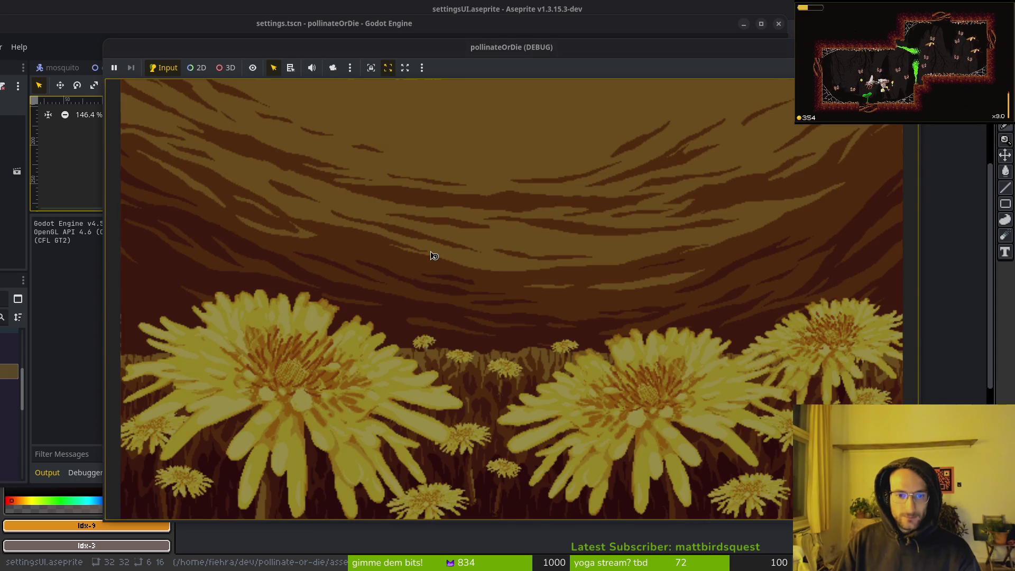
Open the game's Settings screen, move the music and sfx sliders up and down, then go back to the main menu.
key("Down")
key("Return")
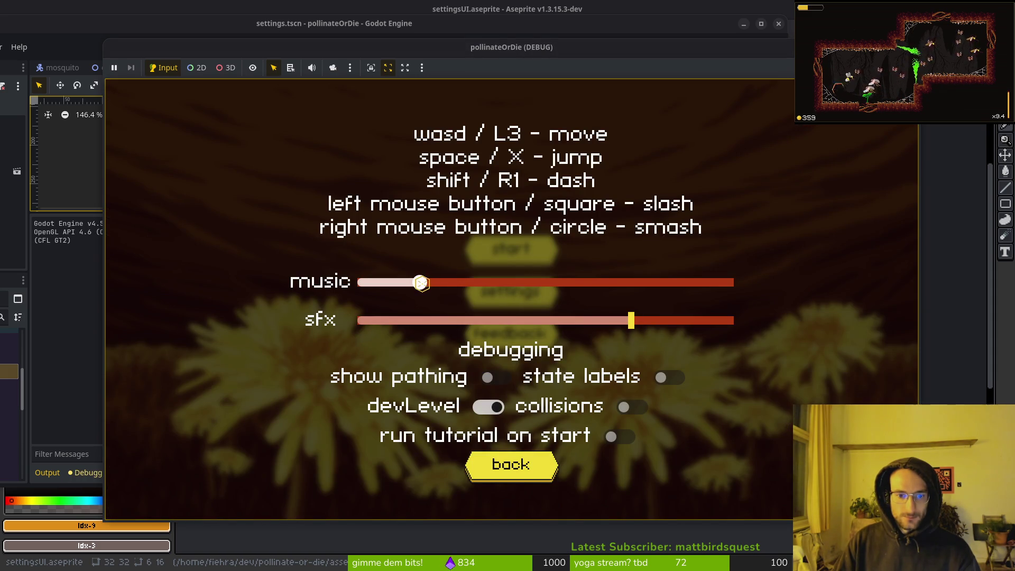
left_click_drag(419, 283, 581, 286)
left_click_drag(632, 321, 475, 330)
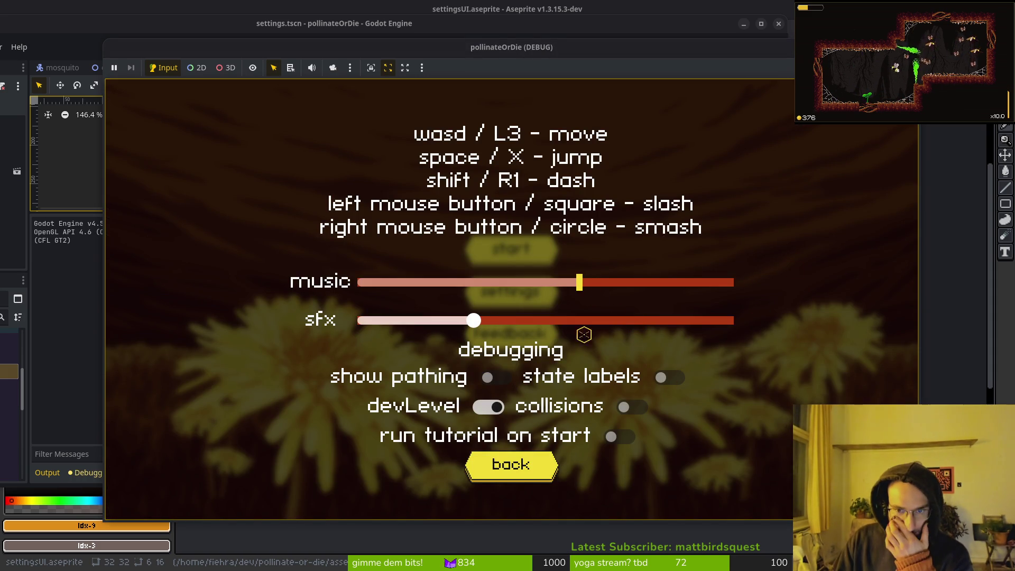
left_click_drag(570, 282, 454, 284)
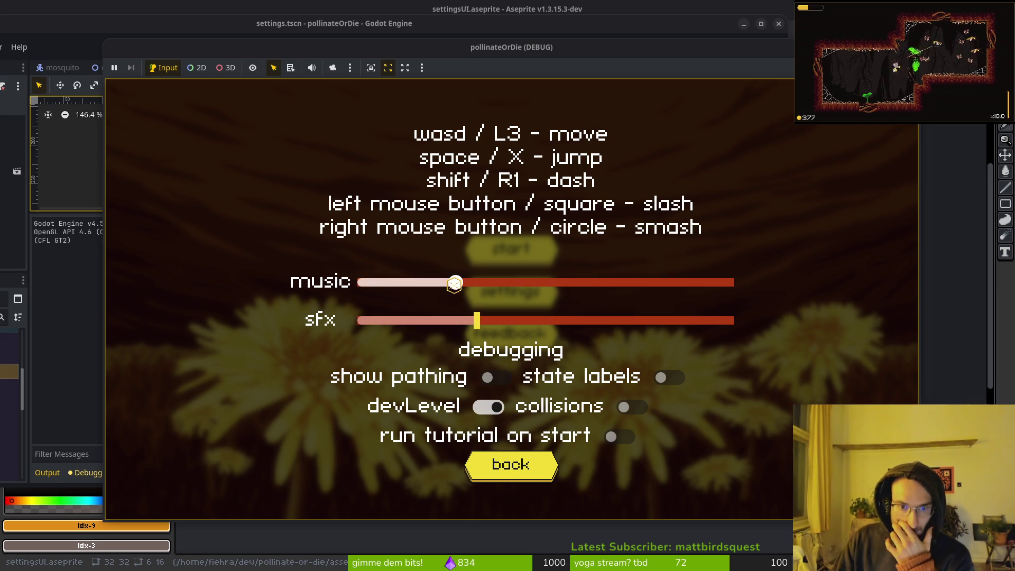
left_click_drag(480, 322, 658, 321)
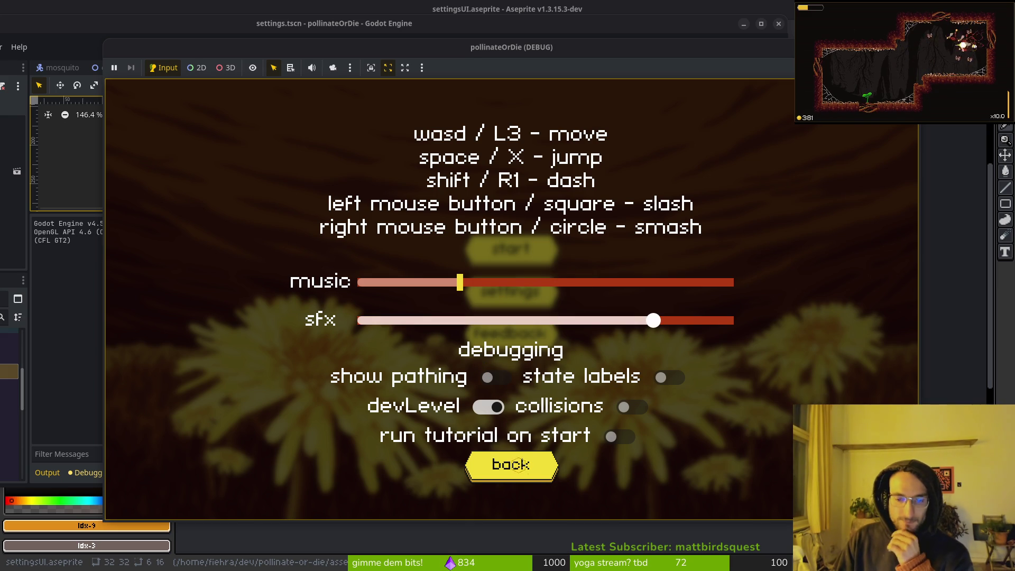
key("Escape")
key("Escape")
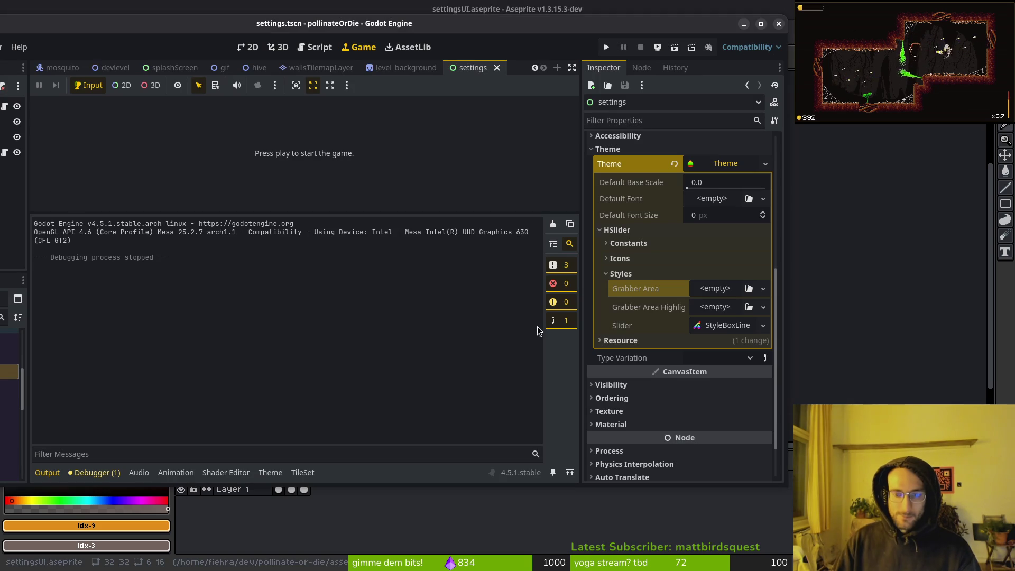
Clear the HSlider's tick texture in the Theme editor and save the scene.
left_click(270, 472)
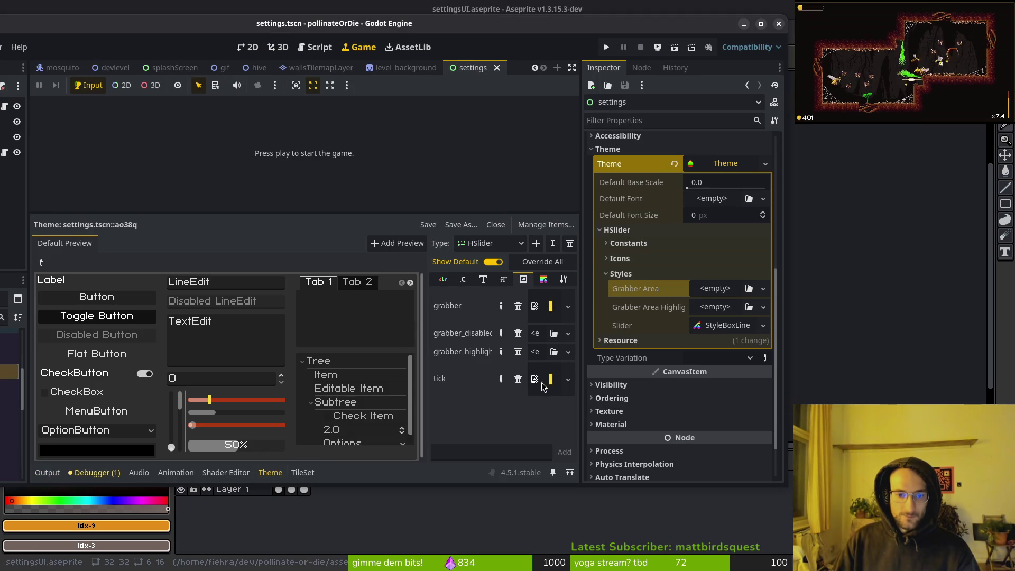
mouse_move(446, 381)
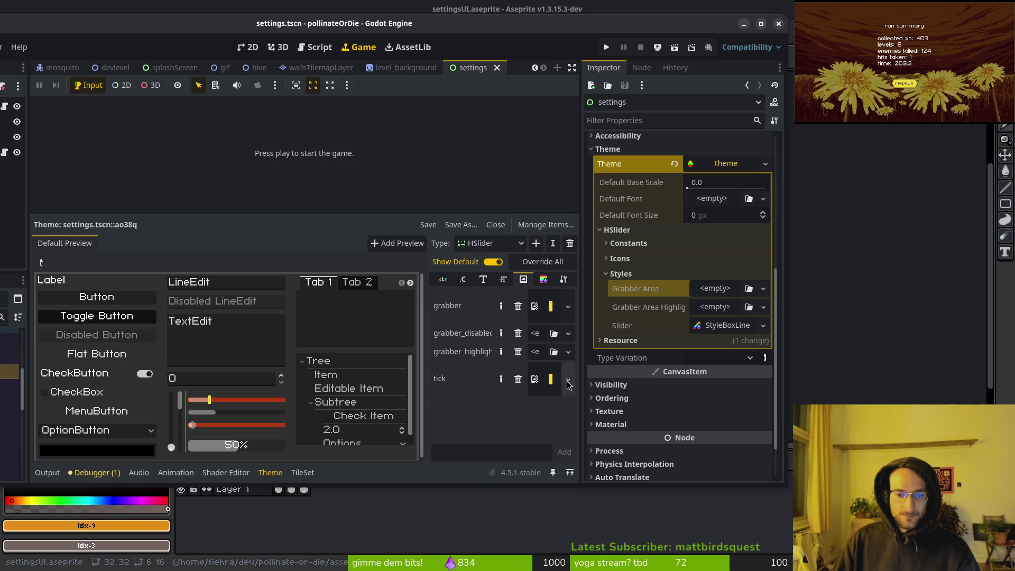
left_click(518, 380)
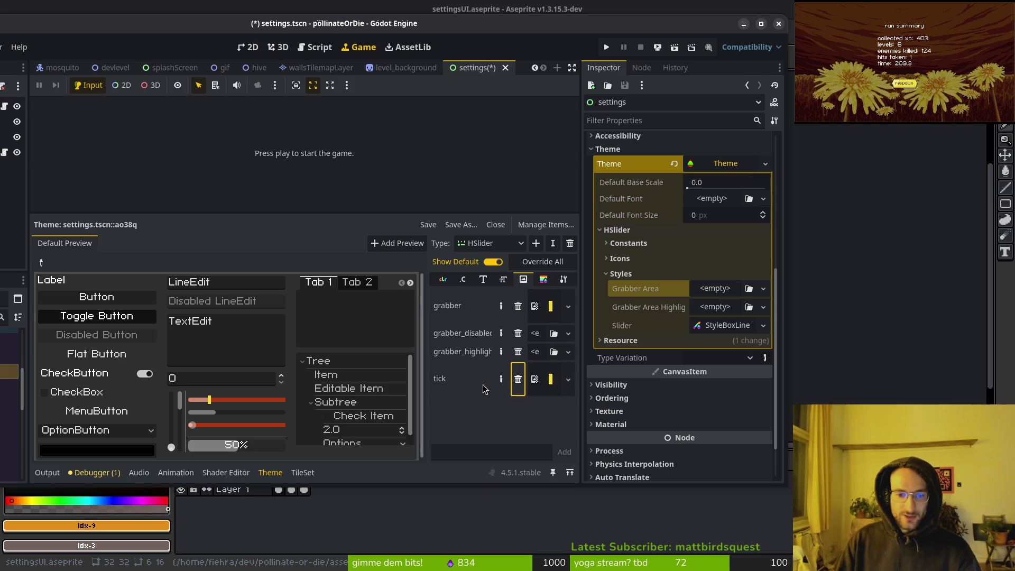
key("ctrl+s")
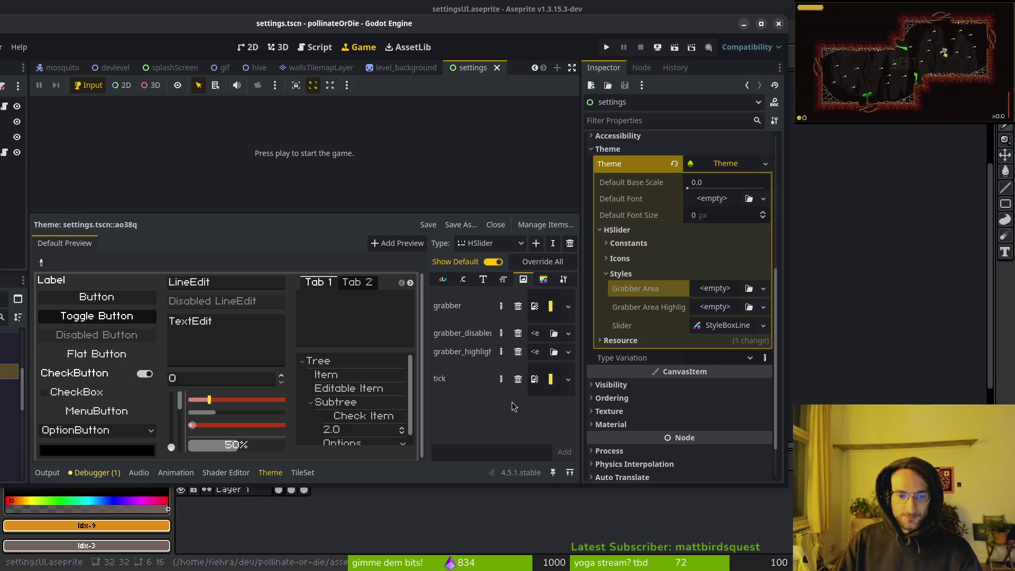
left_click(568, 379)
left_click(476, 494)
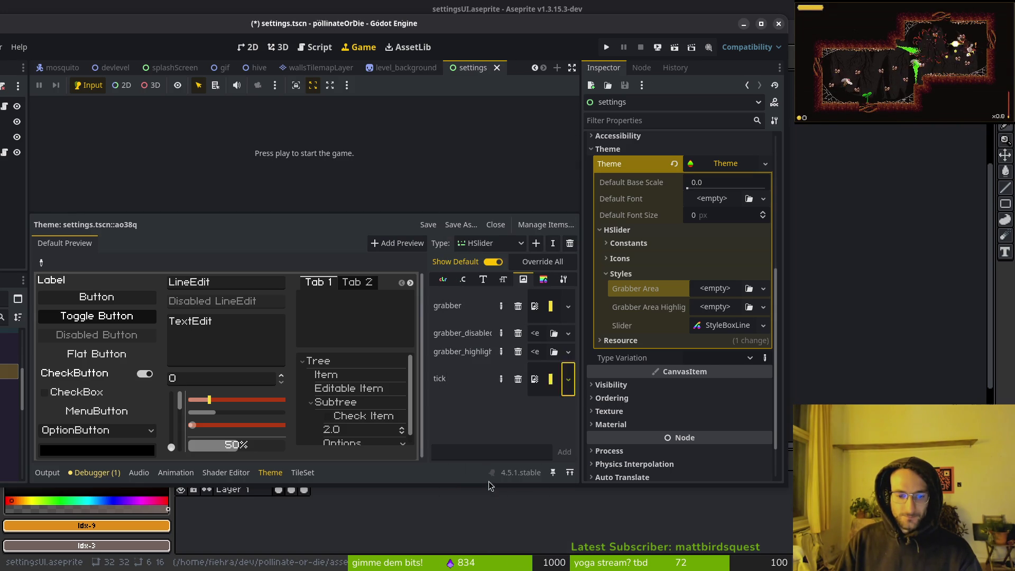
key("ctrl+s")
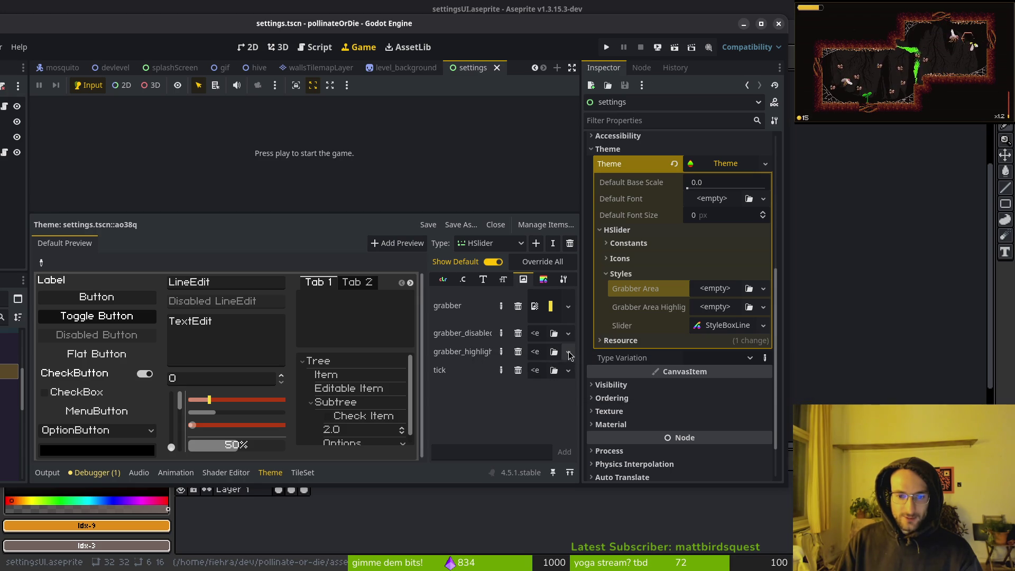
Dismiss the grabber_highlight texture list and switch to Aseprite.
left_click(568, 352)
key("Escape")
key("alt+Tab")
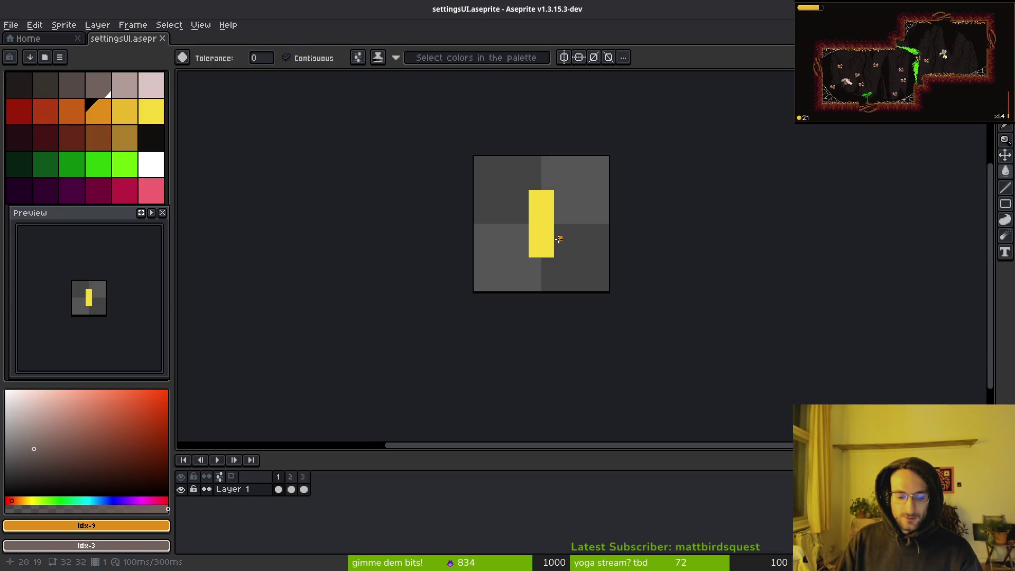
Step through the frames, then add and select a new empty frame 4.
key("Right")
key("Left")
key("i")
key("Left")
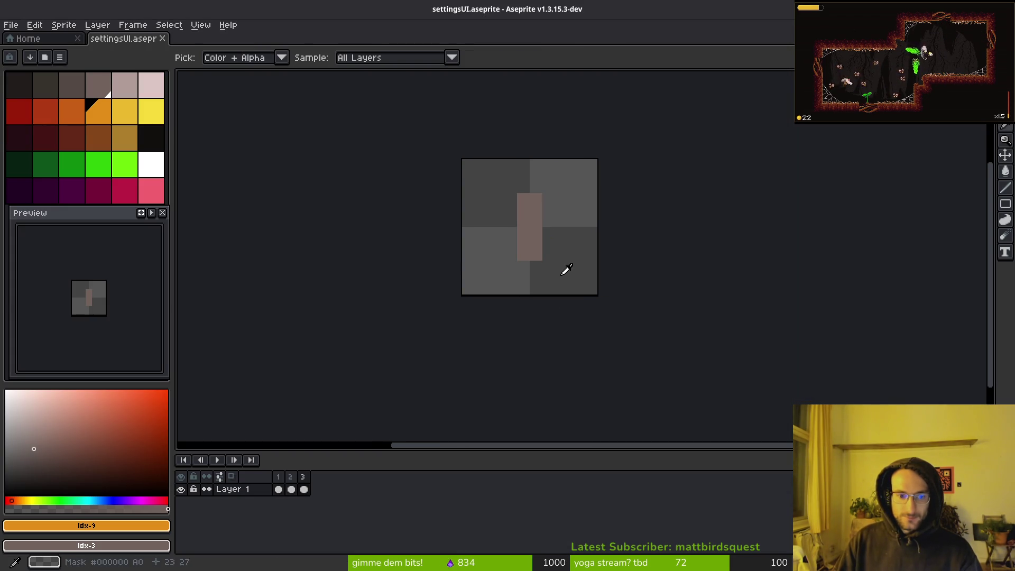
key("alt+b")
left_click(19, 111)
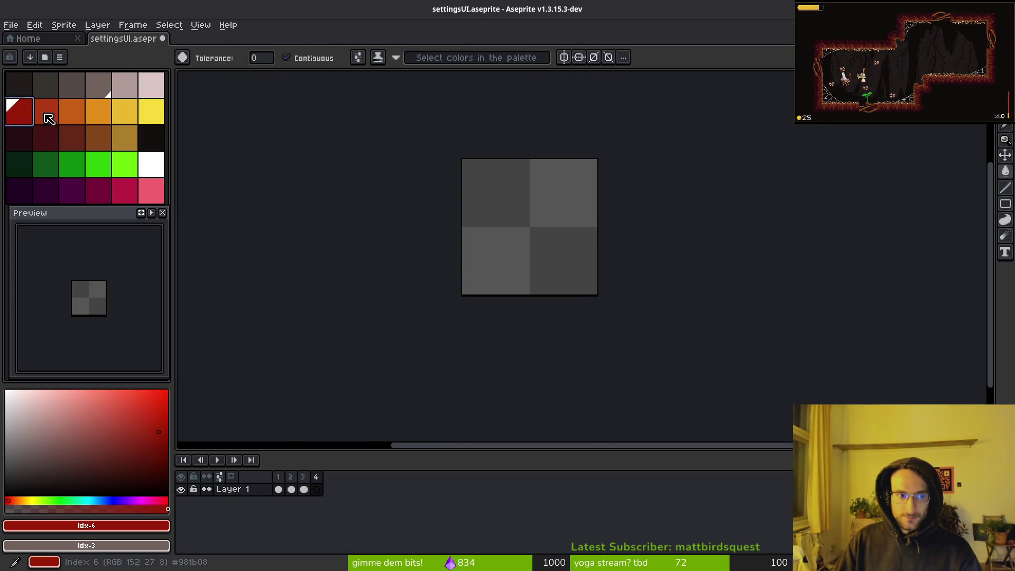
key("Left")
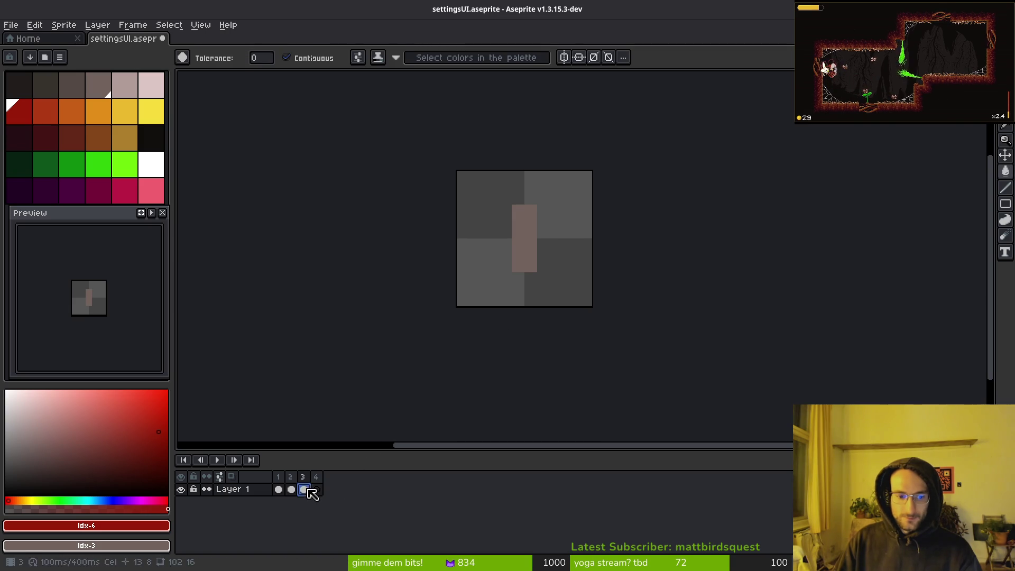
left_click(316, 489)
Bucket-fill frame 4's bar with the orange-red palette colour.
key("g")
left_click(523, 254)
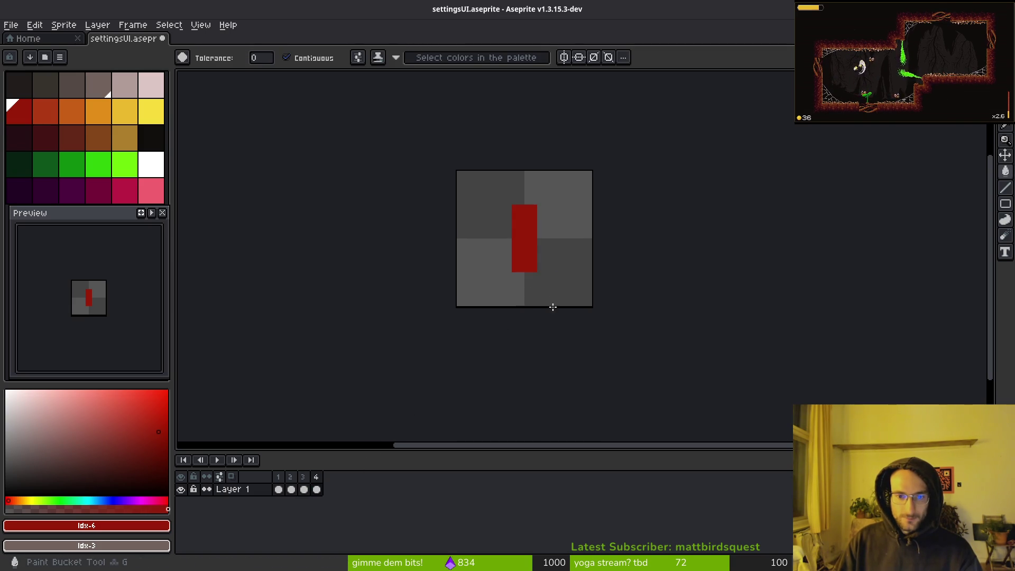
left_click(45, 111)
left_click(517, 240)
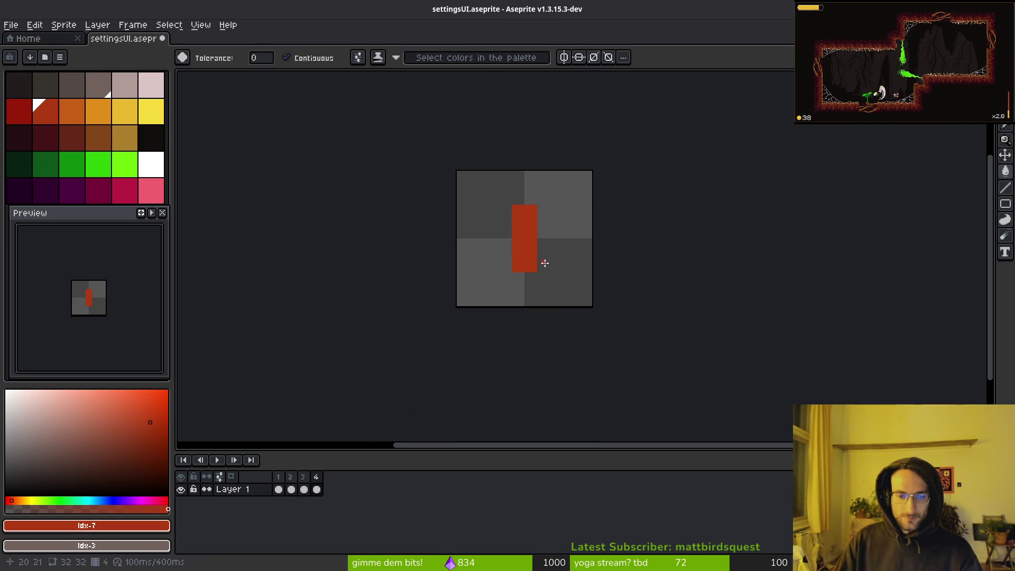
Save the sprite and bring up the export settings.
key("ctrl+s")
key("ctrl+alt+shift+s")
key("Return")
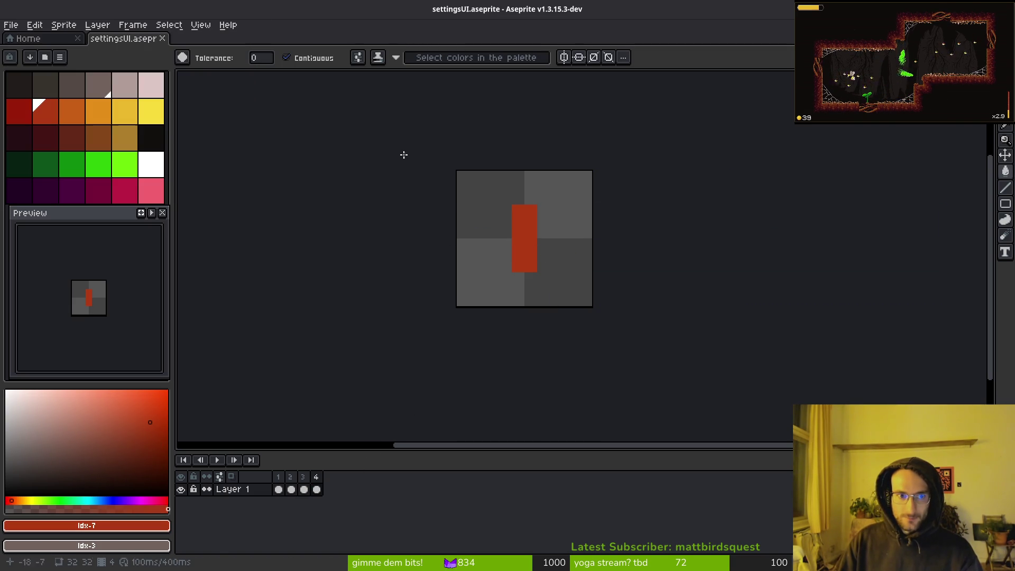
key("ctrl+alt+shift+s")
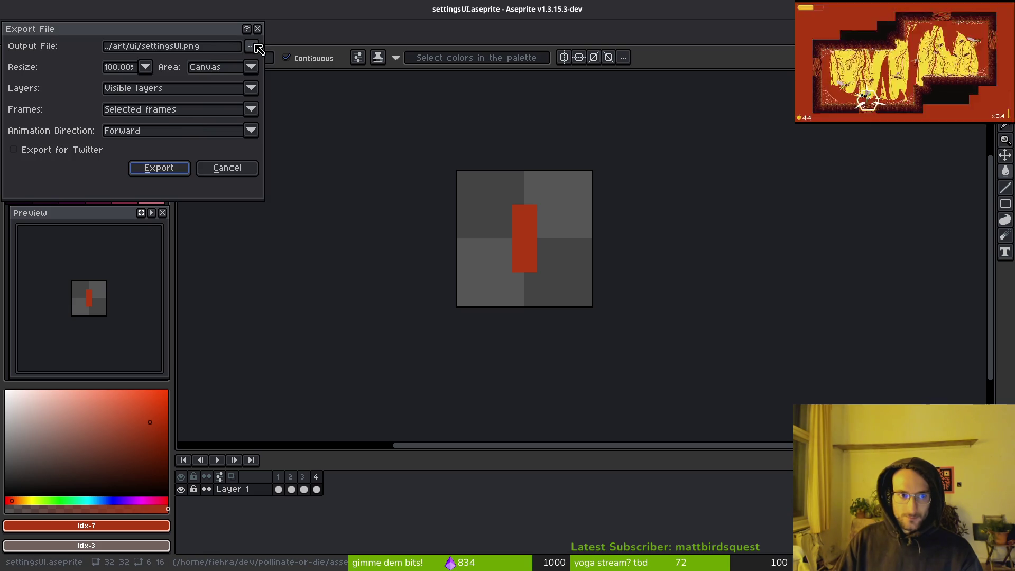
Export the sprite with the output file name highlightedGrabber, then return to Godot.
left_click(255, 48)
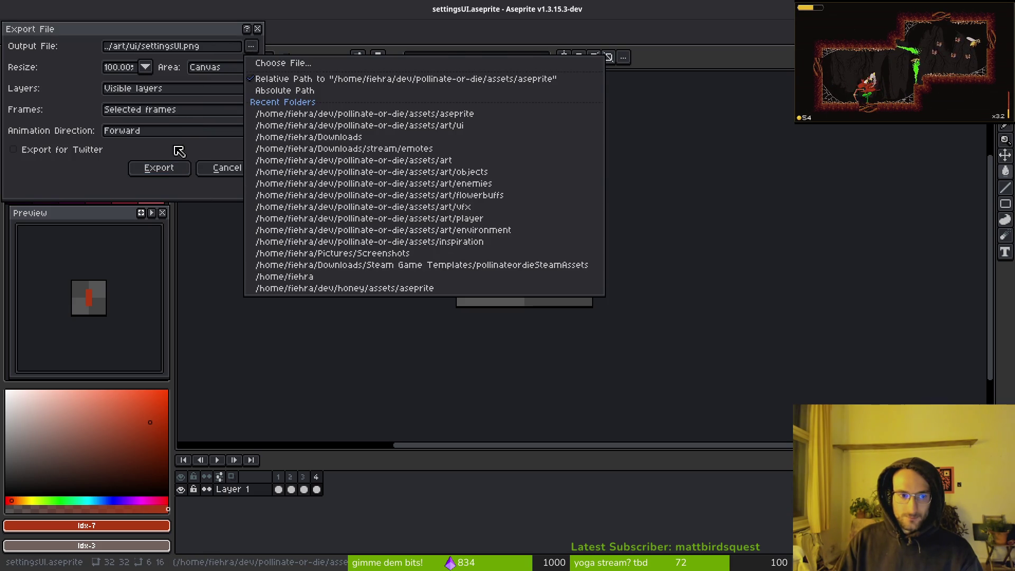
left_click(202, 209)
left_click(251, 46)
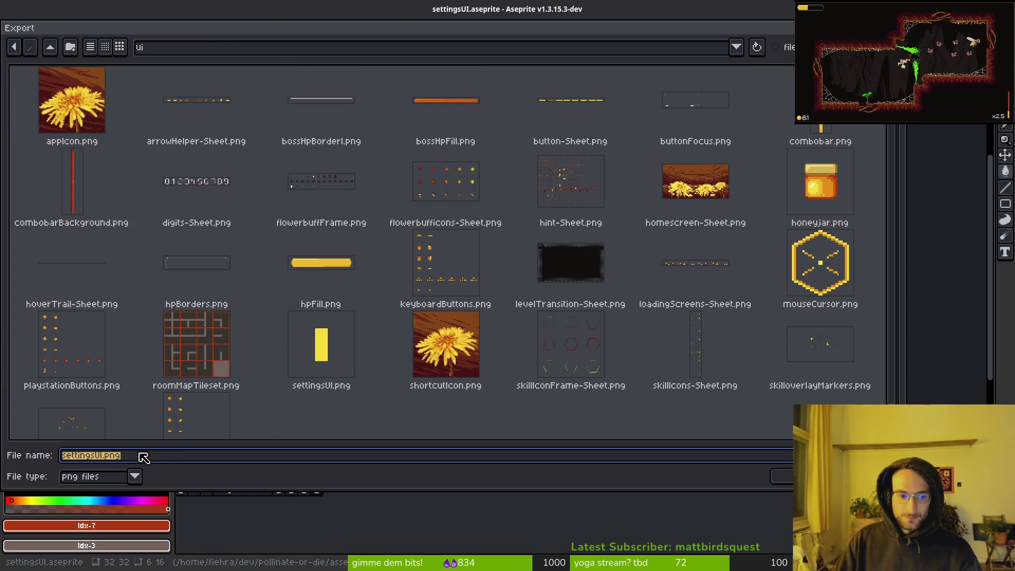
type("highlightedGrabber")
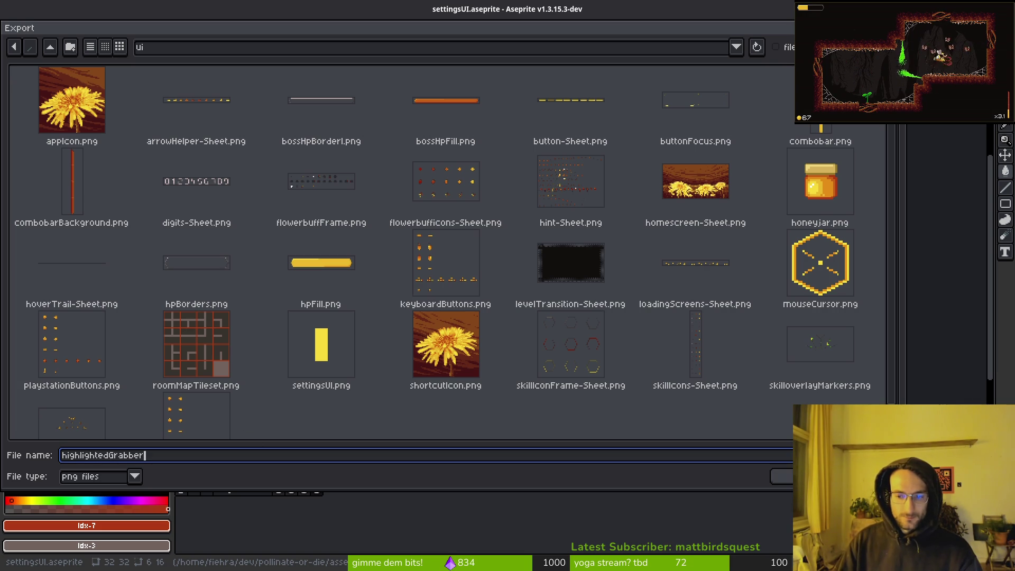
key("Return")
key("alt+Tab")
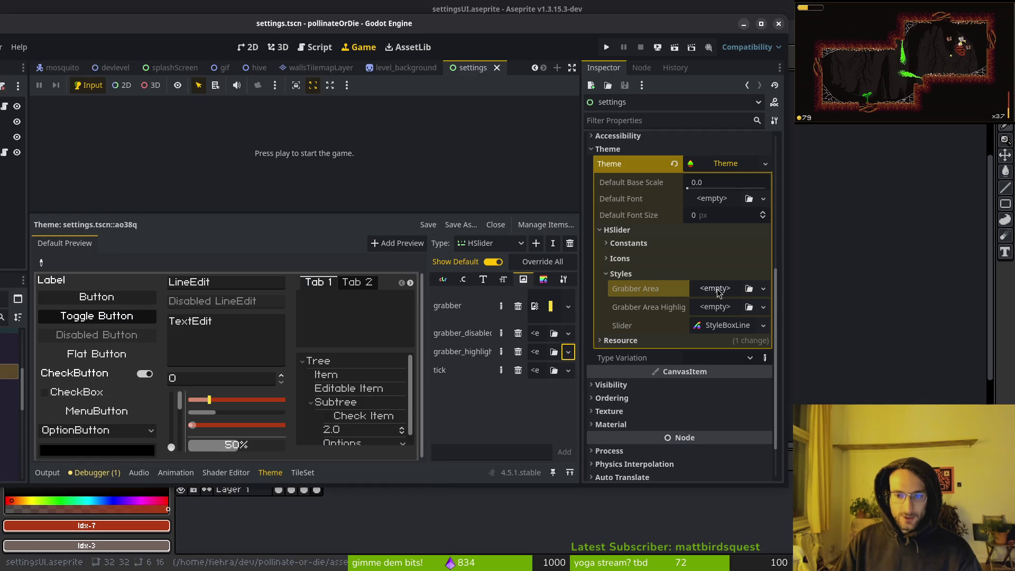
Assign a new AtlasTexture to grabber_highlight and open it in the Inspector.
left_click(568, 351)
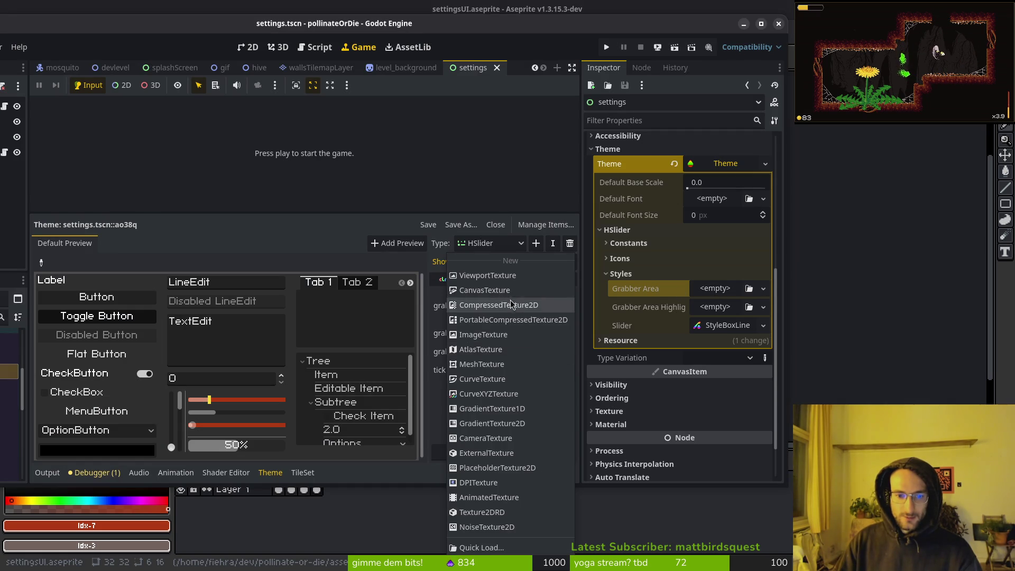
left_click(503, 353)
left_click(547, 355)
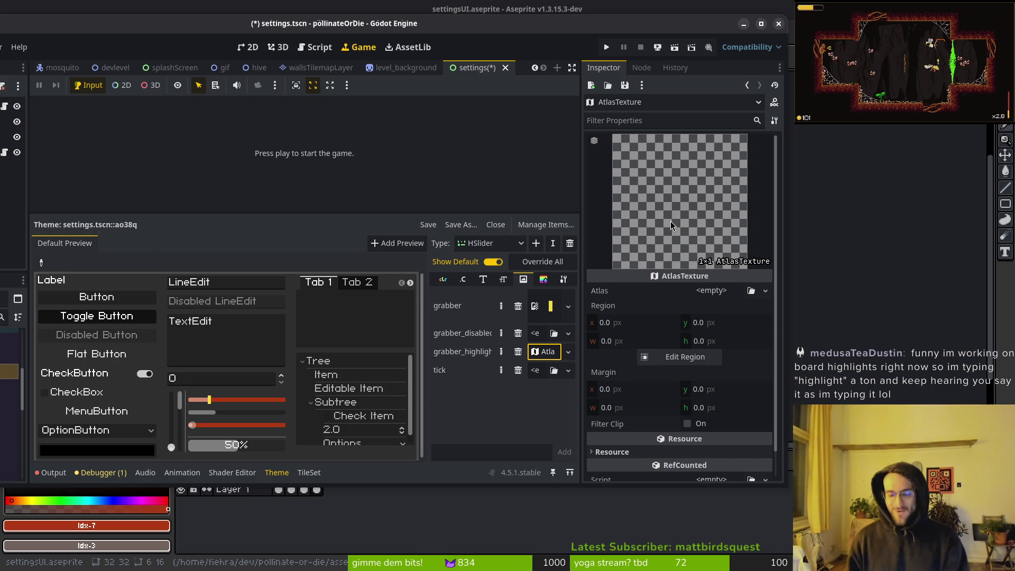
Glance at the sprite in Aseprite, return to the Godot editor and run the project.
key("alt+Tab")
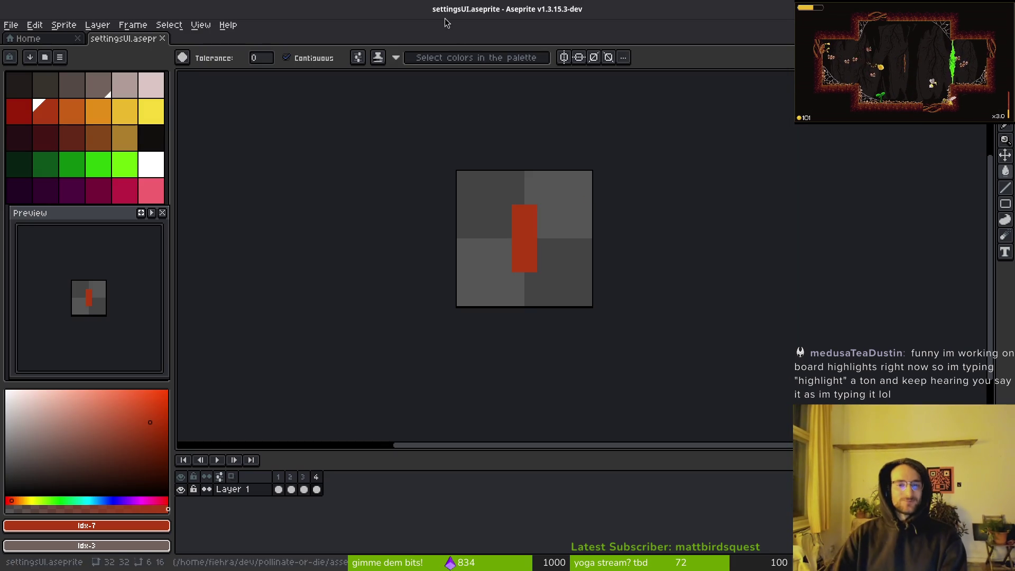
scroll(498, 224, "down", 2)
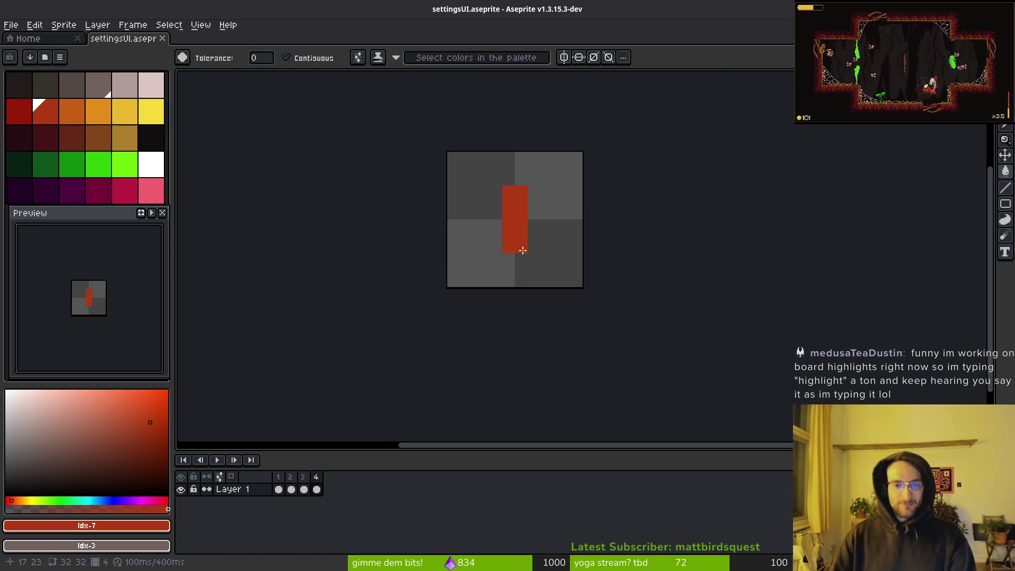
key("alt+Tab")
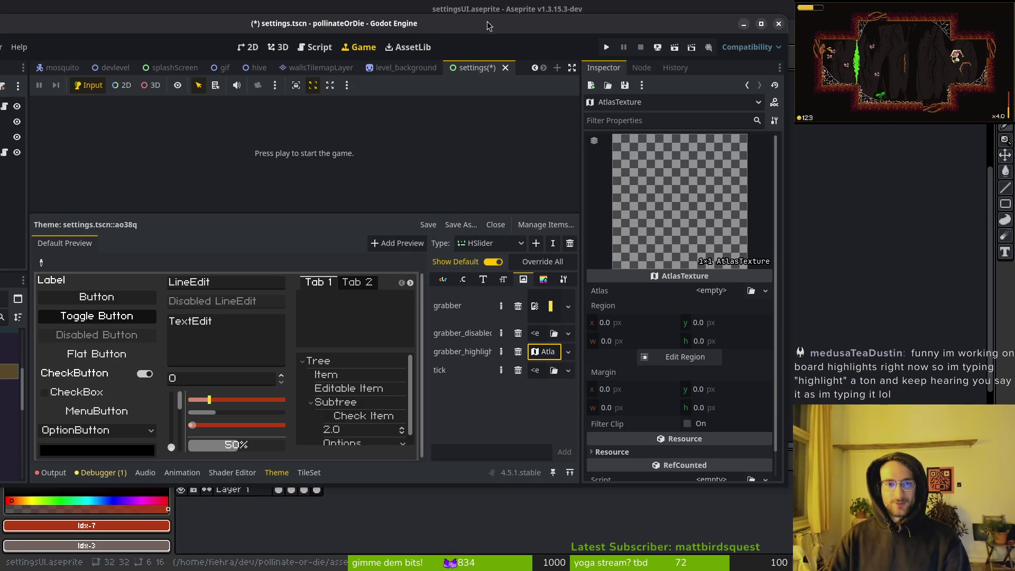
double_click(488, 26)
left_click(767, 53)
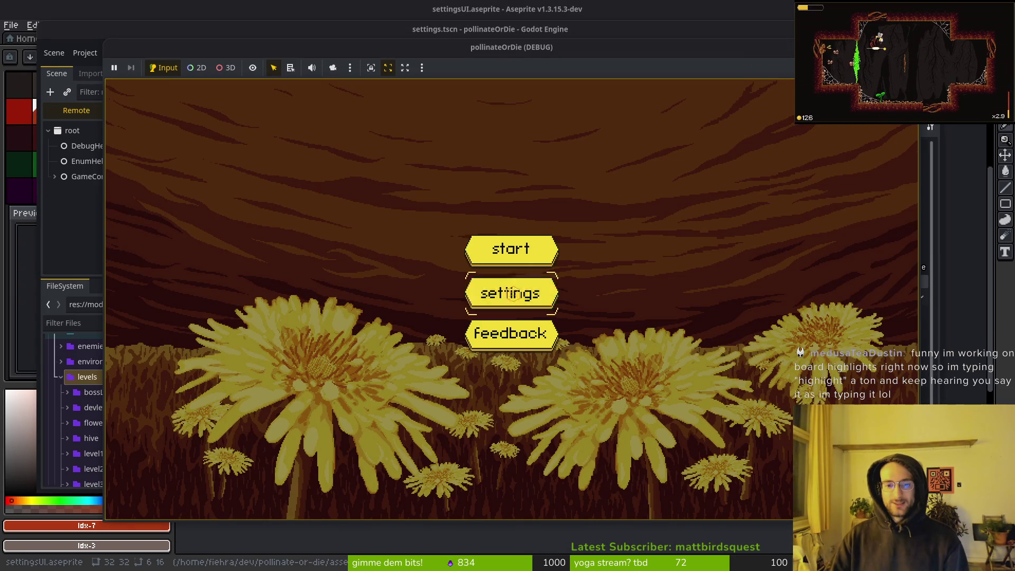
Open the running game's Settings screen, lower the sfx slider slightly, and stop the game with F8.
left_click(512, 293)
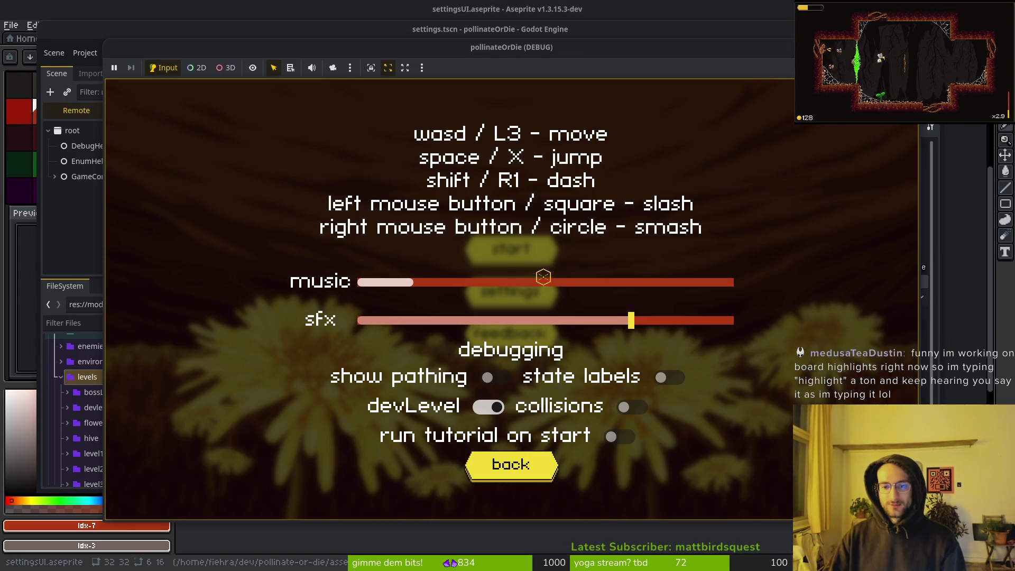
left_click(630, 320)
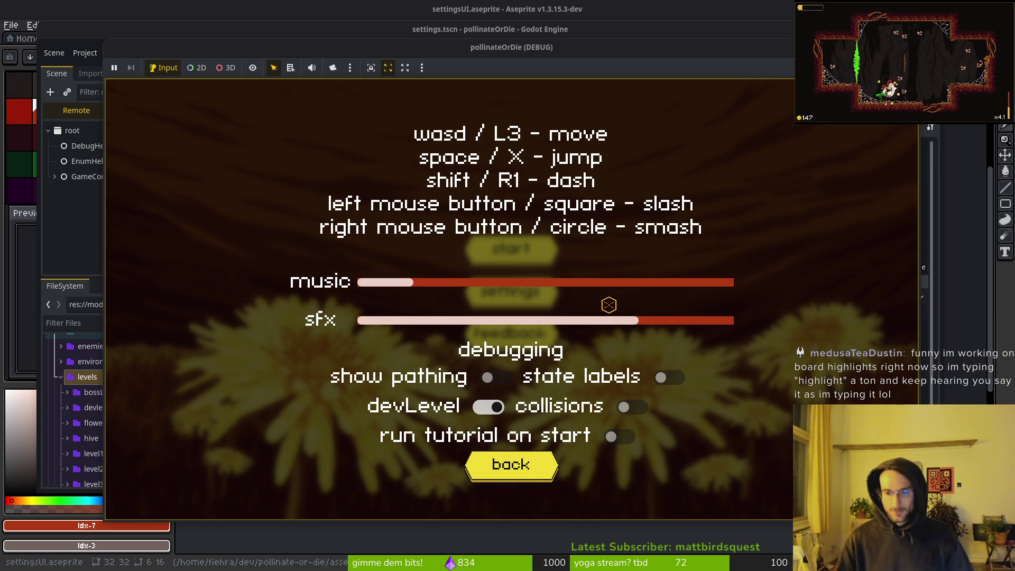
key("F8")
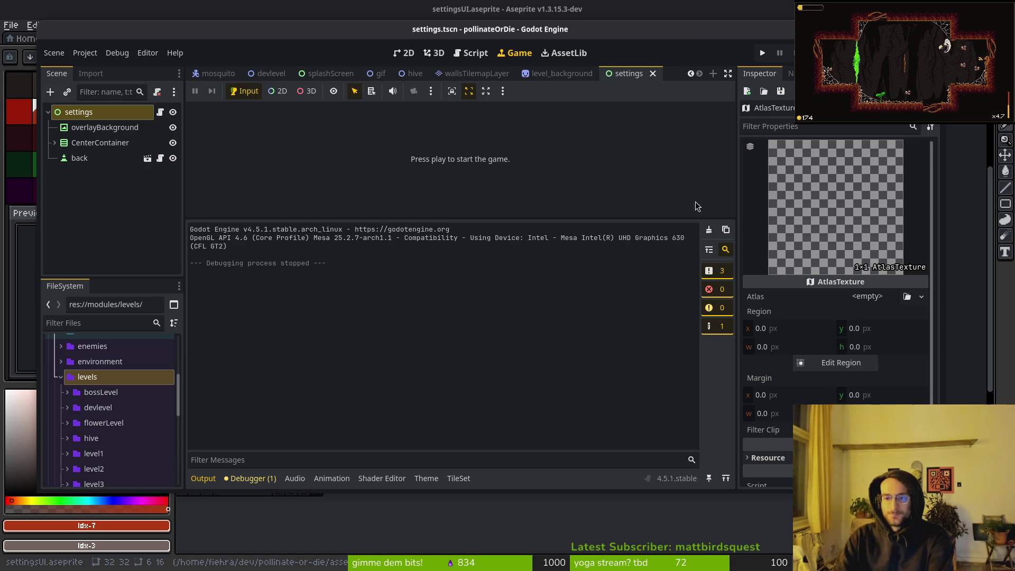
Import the default theme's CheckButton items through Manage Items' Import Items tab.
left_click(426, 478)
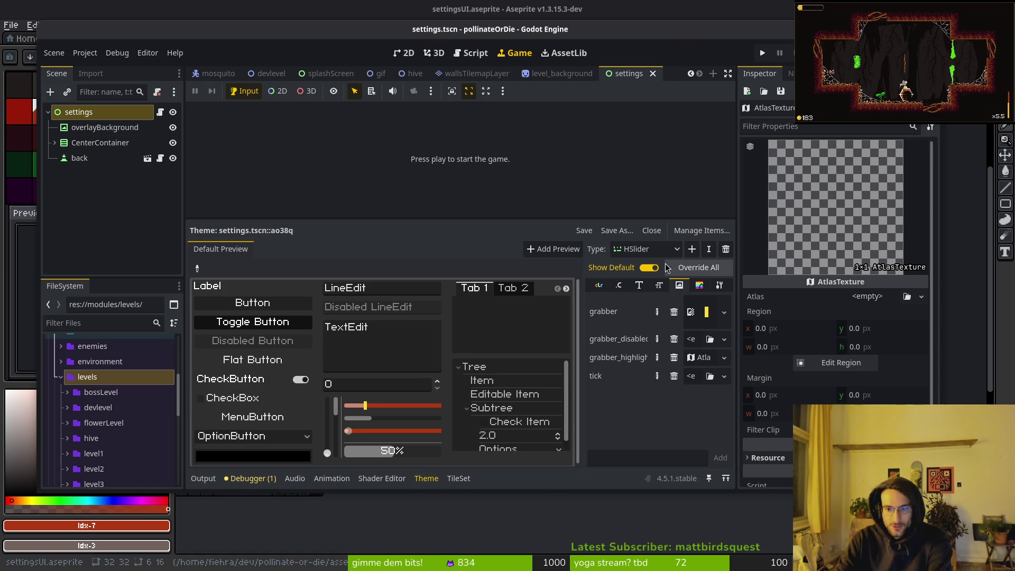
left_click(700, 230)
left_click(323, 114)
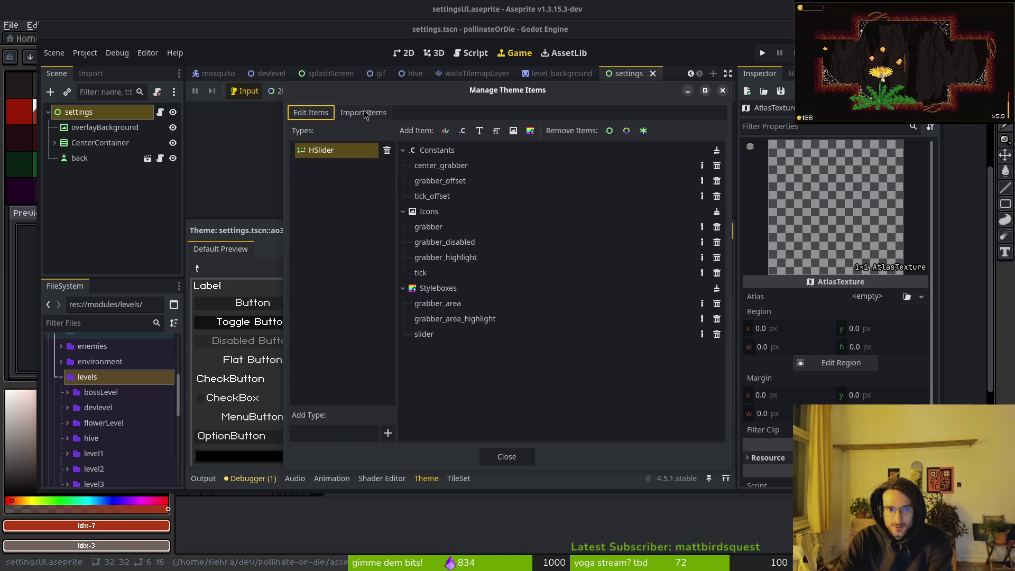
left_click(365, 114)
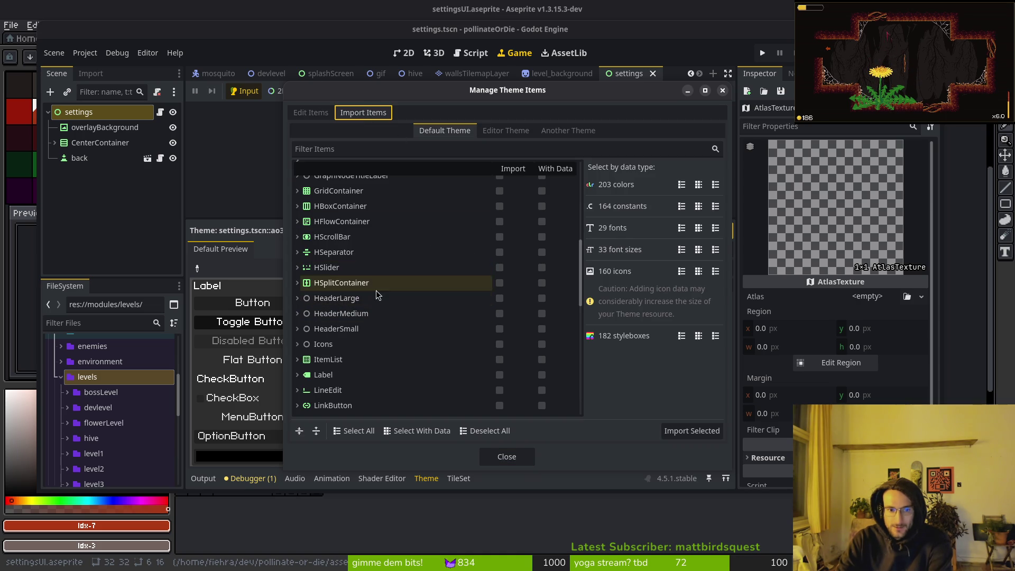
scroll(363, 370, "up", 5)
scroll(370, 275, "up", 5)
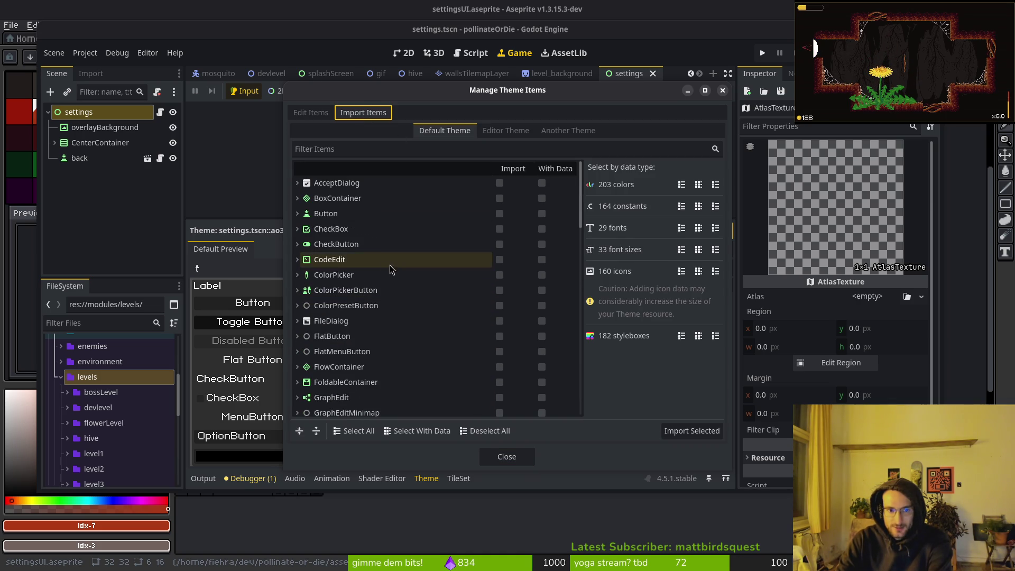
left_click(449, 244)
left_click(500, 243)
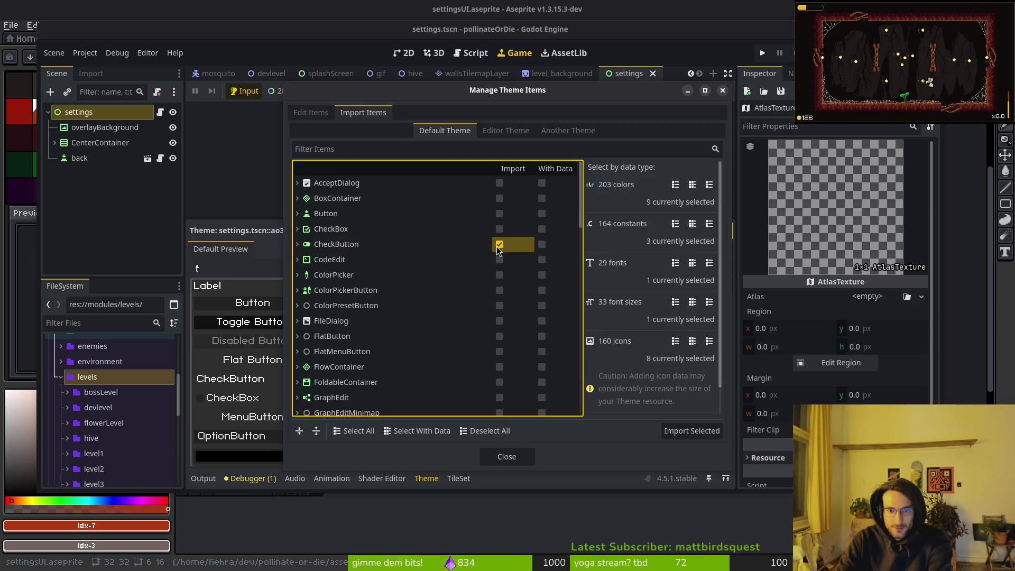
left_click(687, 431)
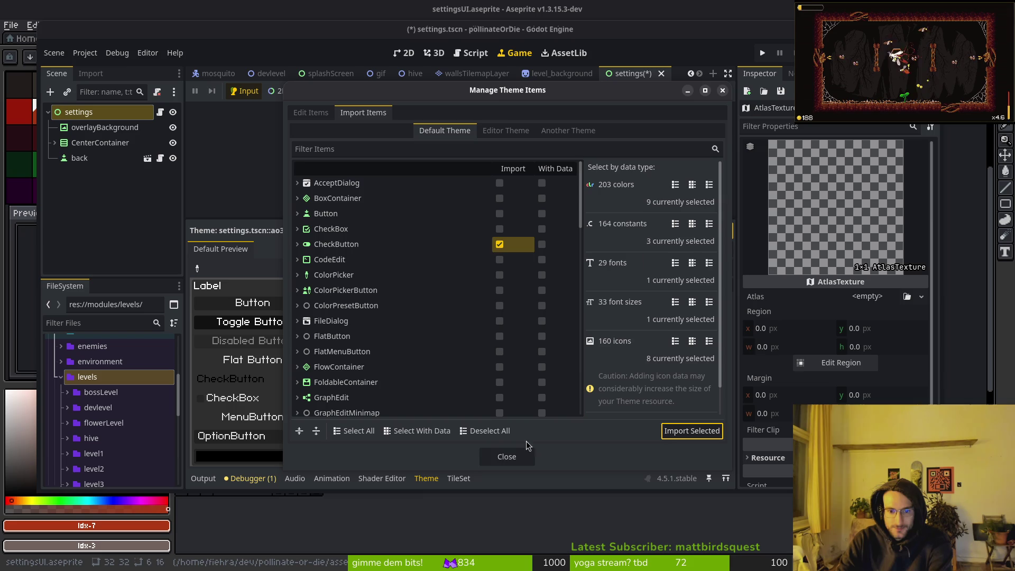
left_click(506, 456)
left_click(549, 307)
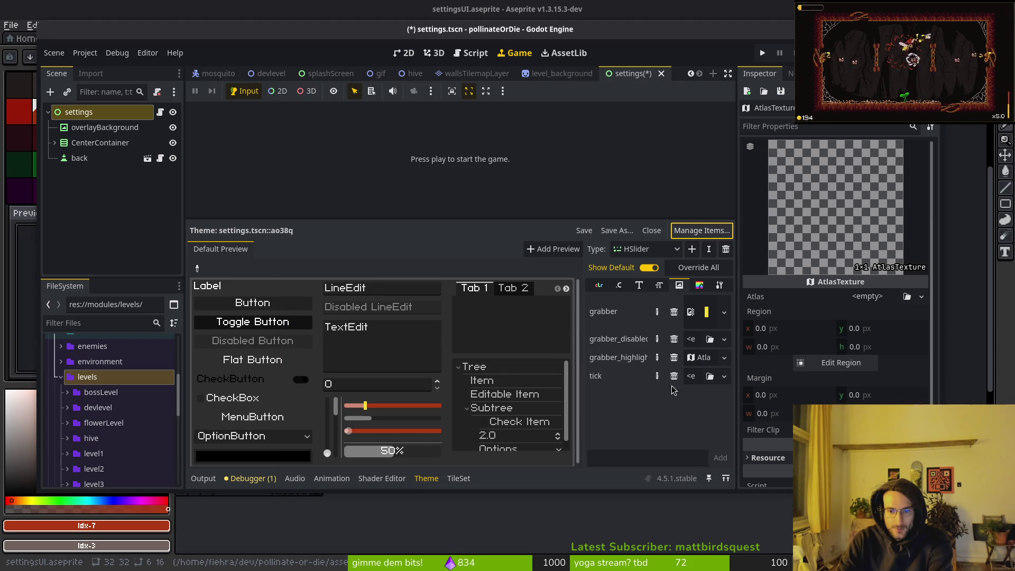
Switch the theme editor's type from HSlider to CheckButton and review its checked and unchecked icon items.
left_click(645, 249)
left_click(649, 266)
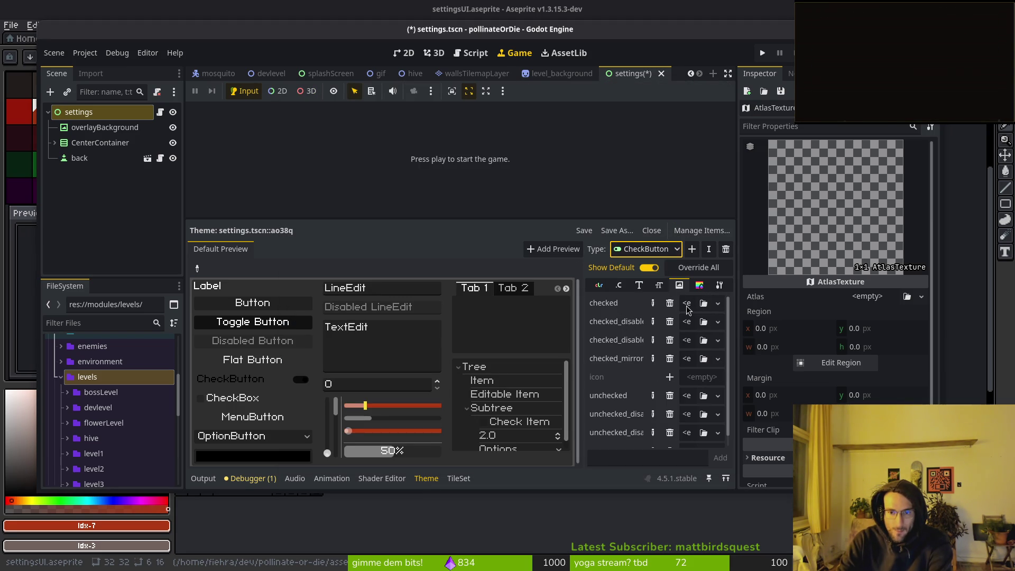
mouse_move(611, 306)
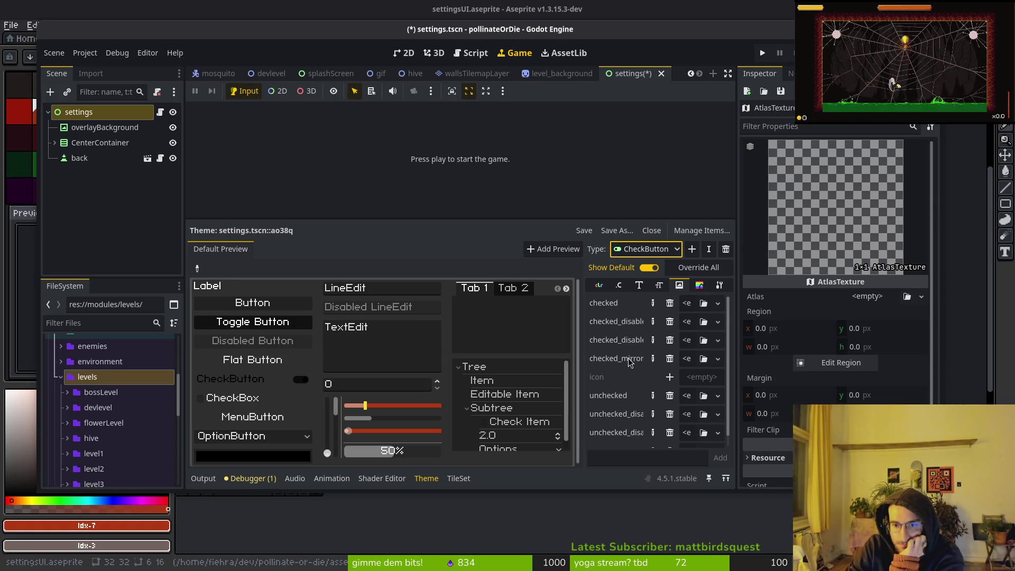
mouse_move(630, 363)
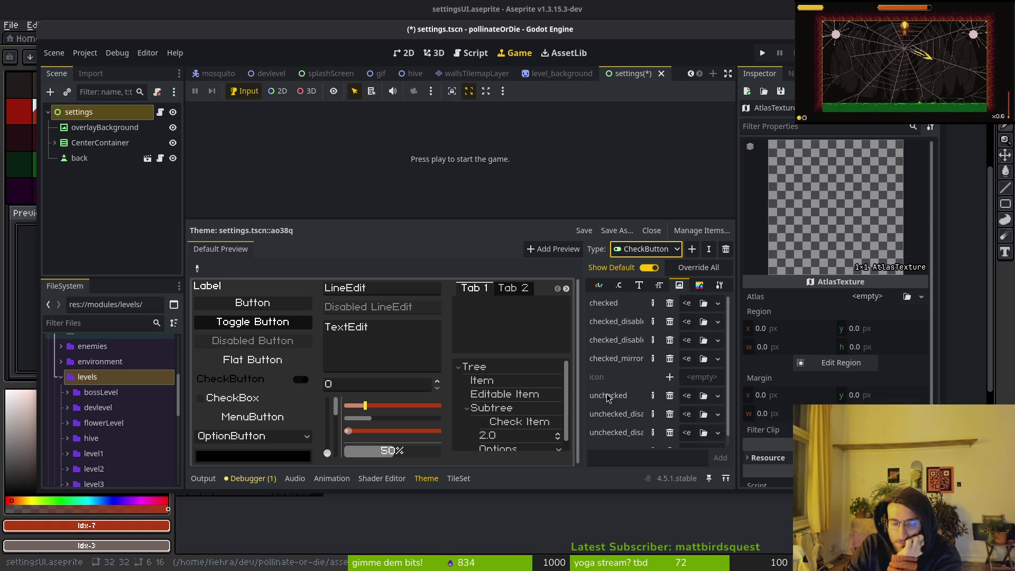
mouse_move(605, 378)
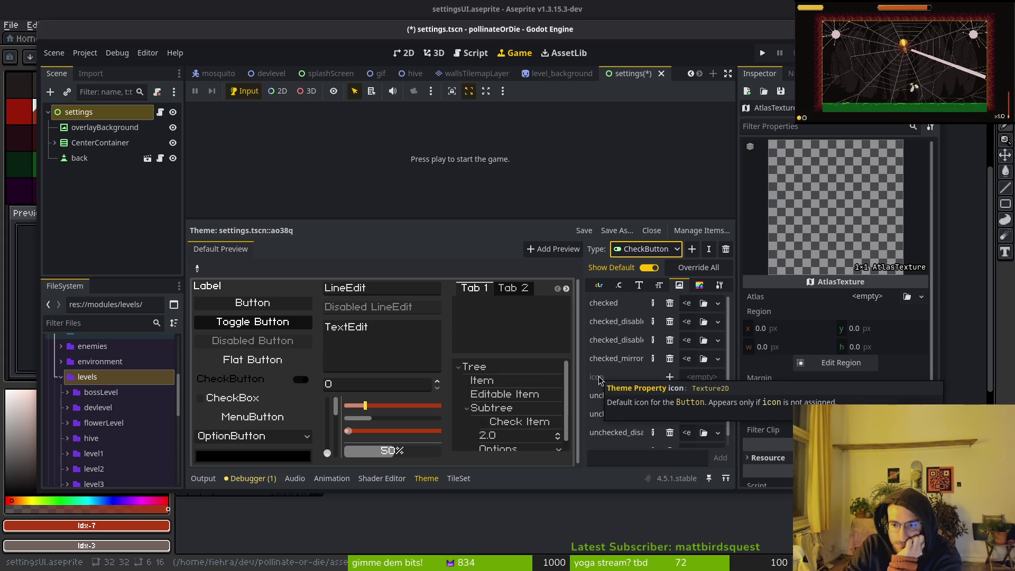
scroll(626, 403, "down", 1)
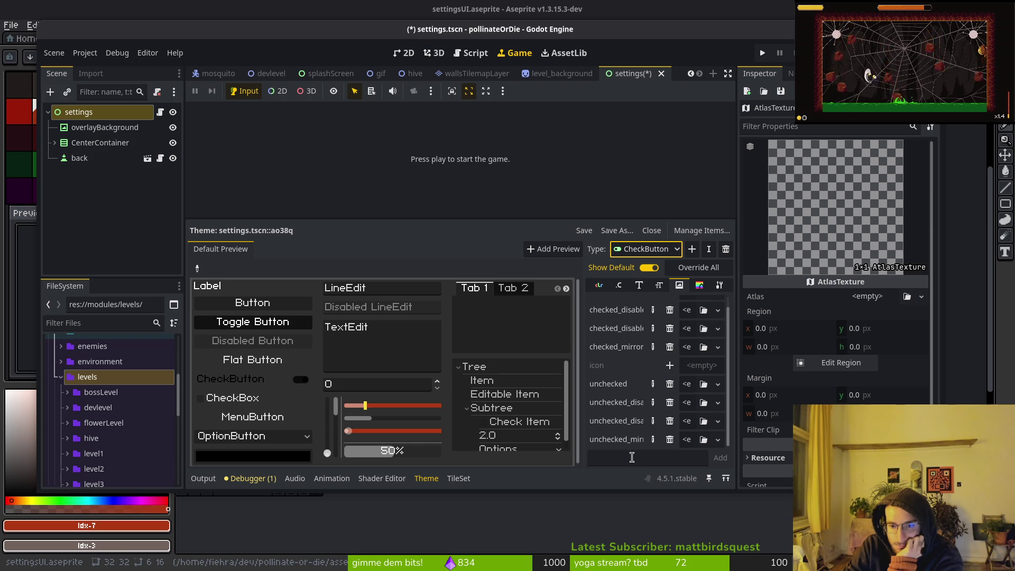
mouse_move(617, 443)
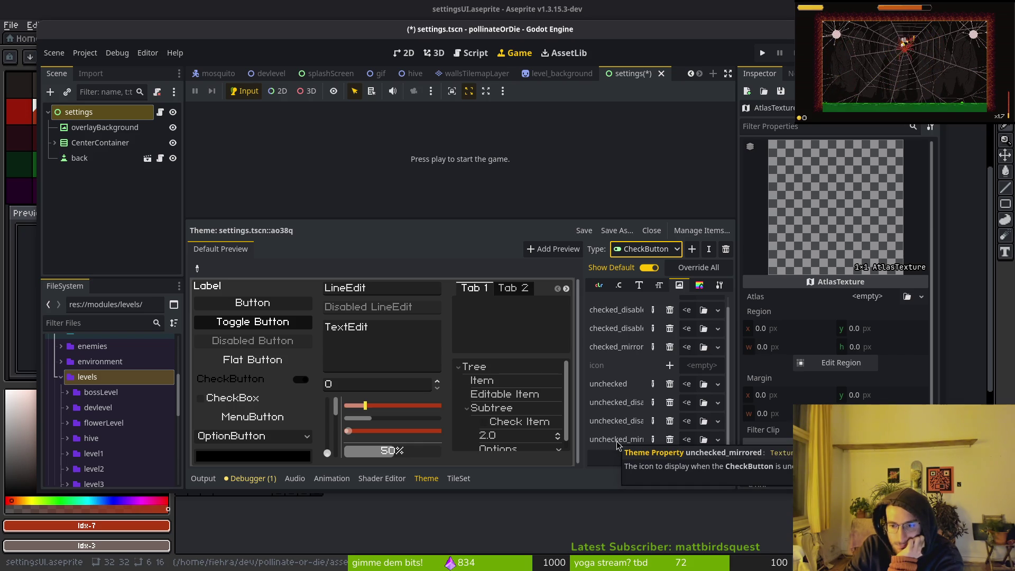
scroll(639, 359, "up", 1)
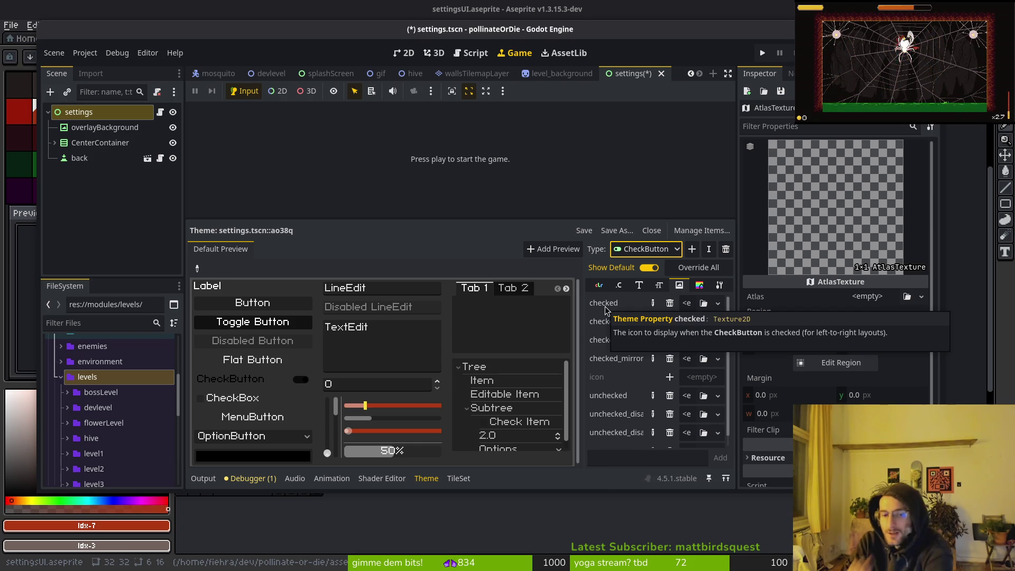
left_click(362, 408)
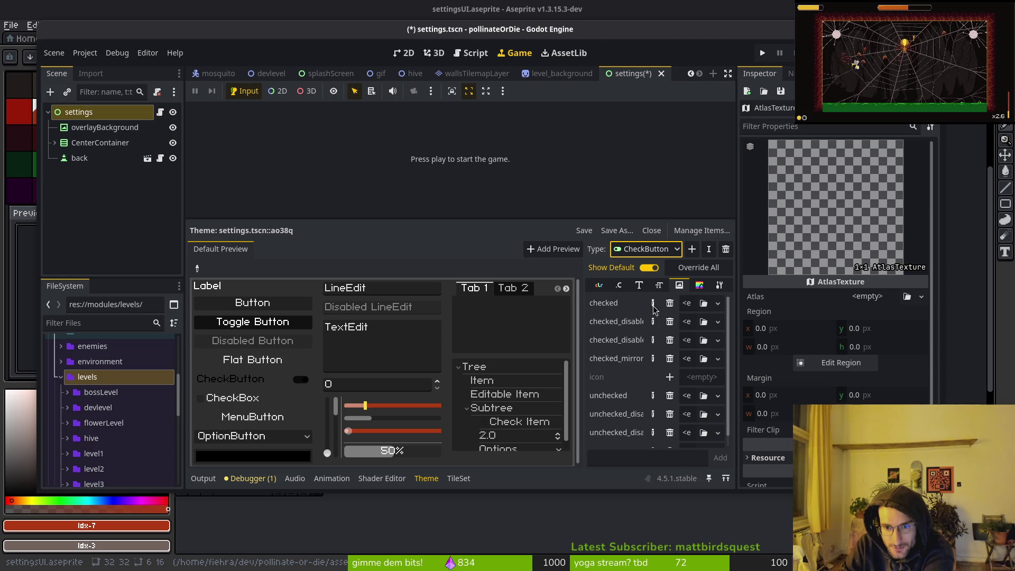
mouse_move(563, 29)
left_mouse_down()
mouse_move(599, 35)
mouse_move(591, 32)
left_mouse_up()
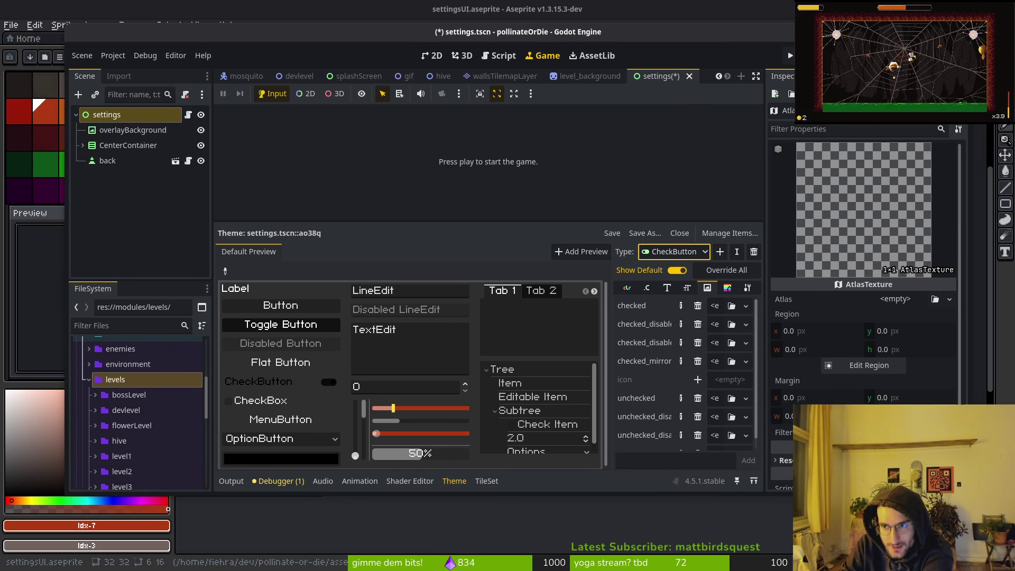
Revert the settings node's Theme property to empty, then close the unsaved settings scene.
key("ctrl+shift+w")
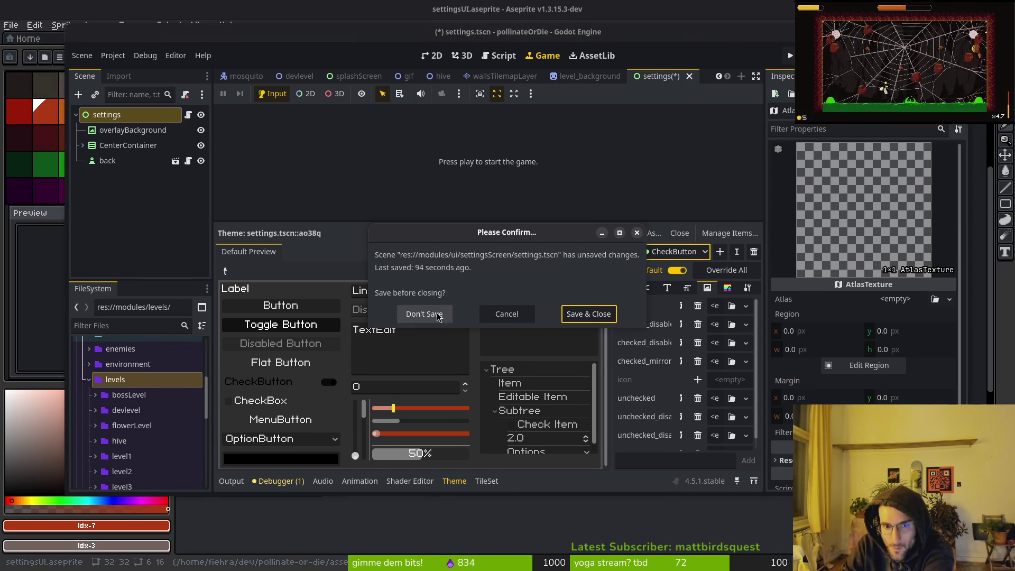
left_click(506, 316)
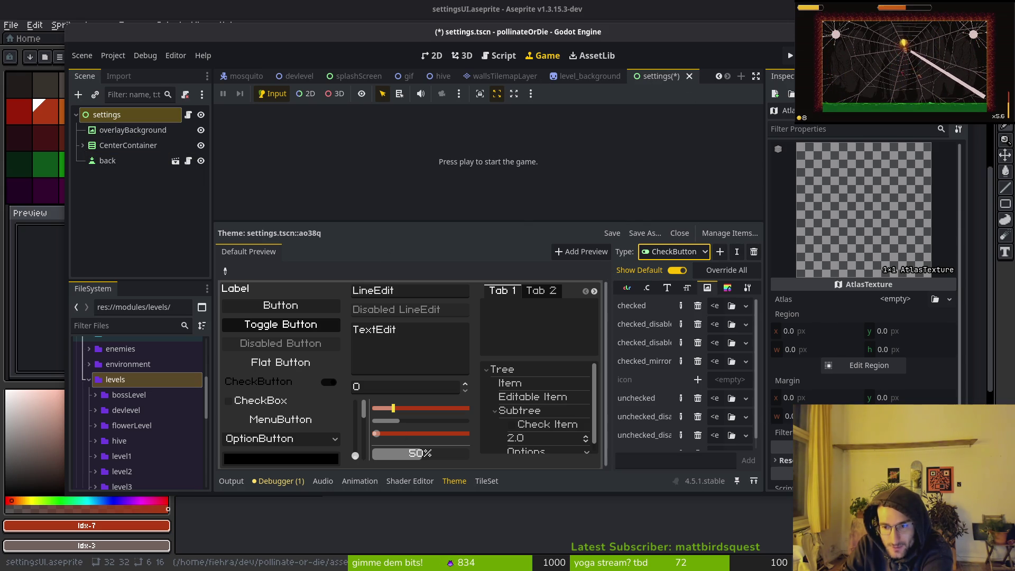
left_click(119, 115)
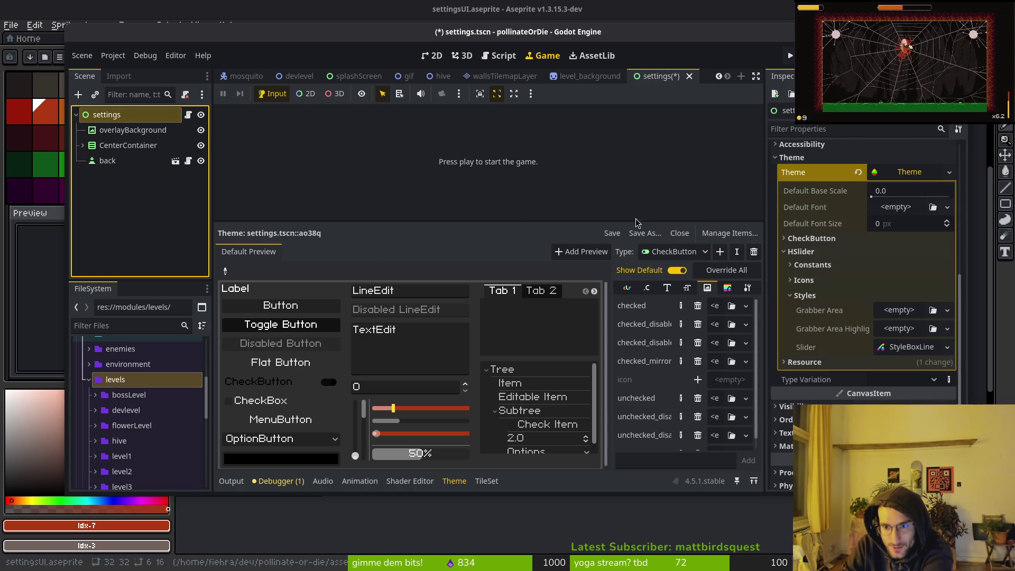
scroll(901, 225, "up", 4)
left_click(858, 346)
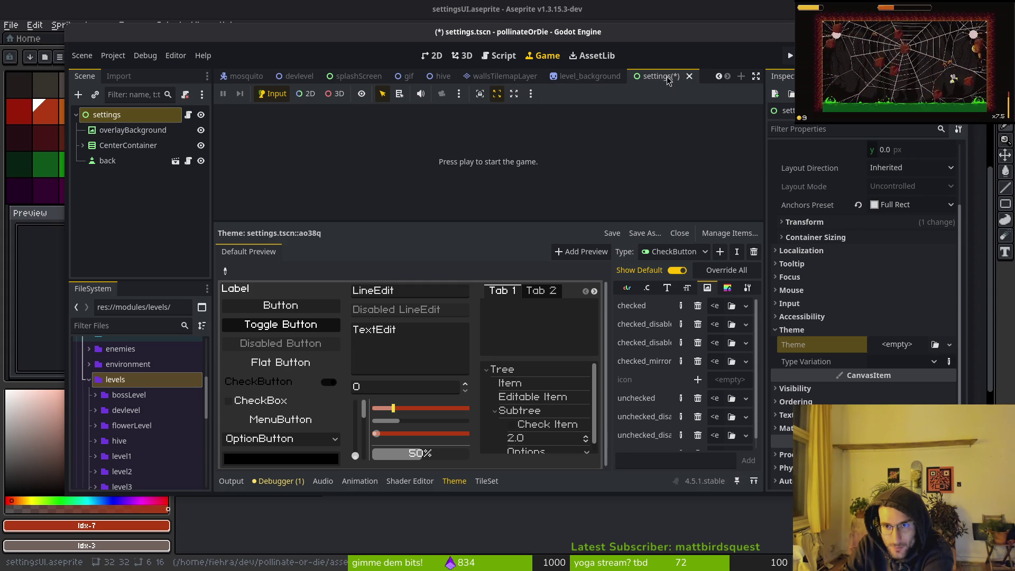
left_click(689, 78)
Dismiss the save prompt and switch Godot's bottom panel to the Output log.
left_click(424, 313)
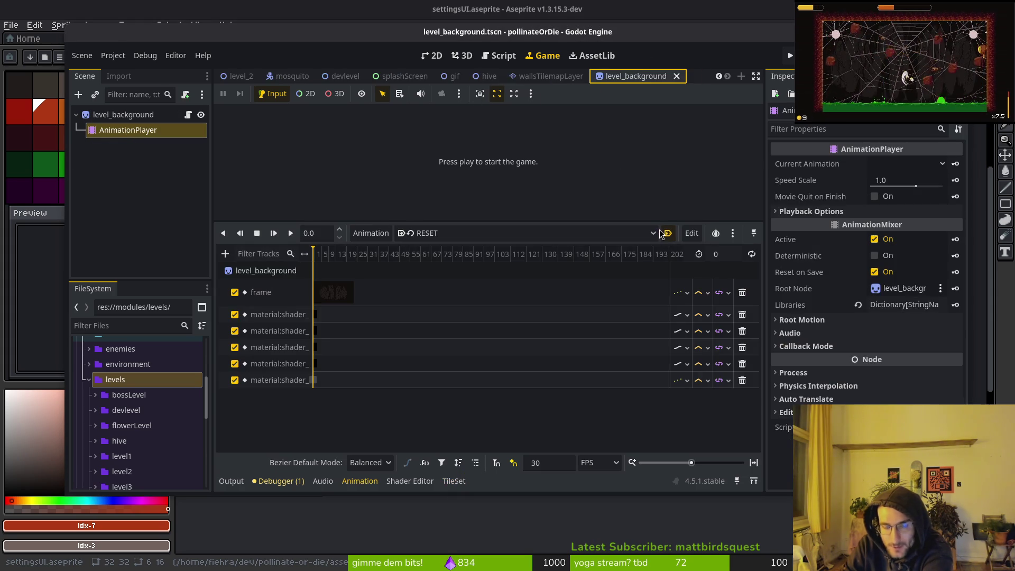
left_click(453, 481)
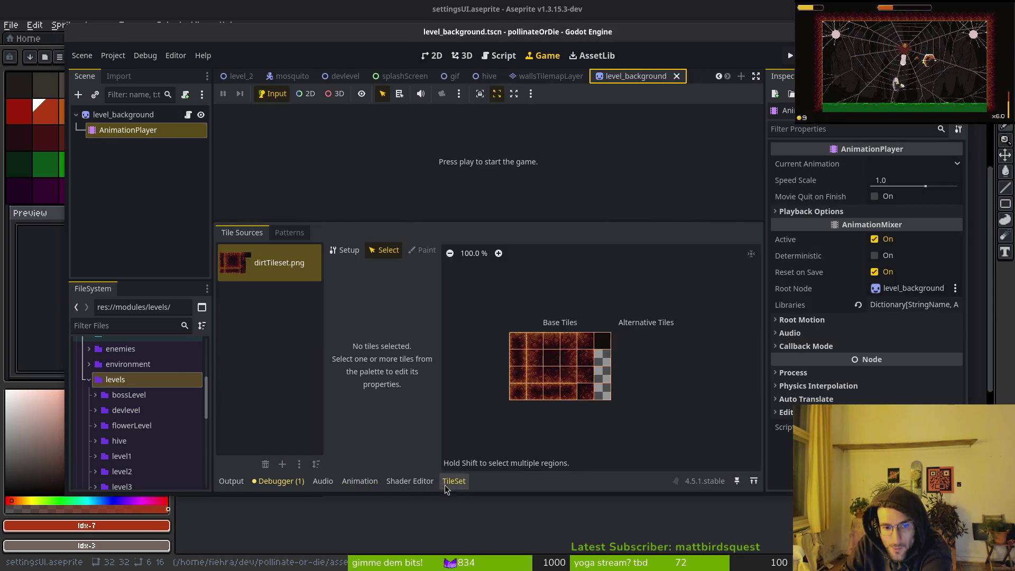
left_click(322, 481)
left_click(280, 481)
left_click(231, 481)
Browse the FileSystem dock, collapsing the levels and ui folders, then show the Activities overview.
left_click(131, 133)
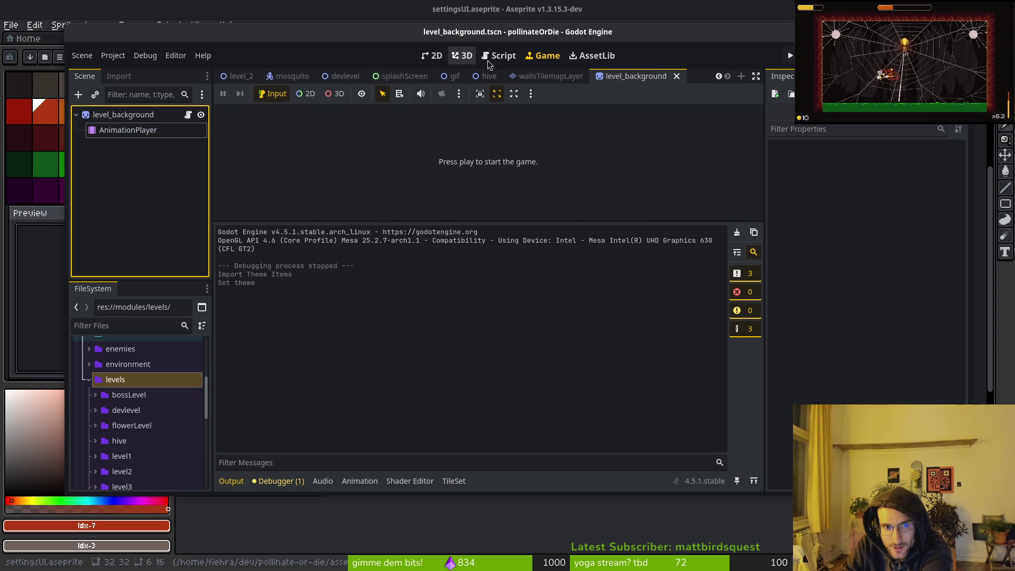
scroll(127, 415, "down", 5)
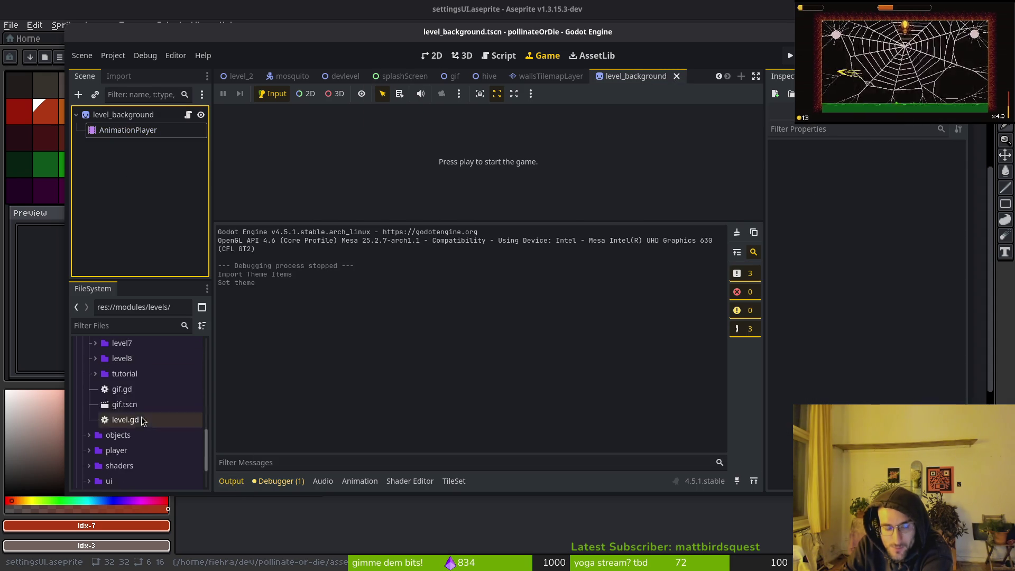
scroll(123, 421, "up", 4)
left_click(89, 360)
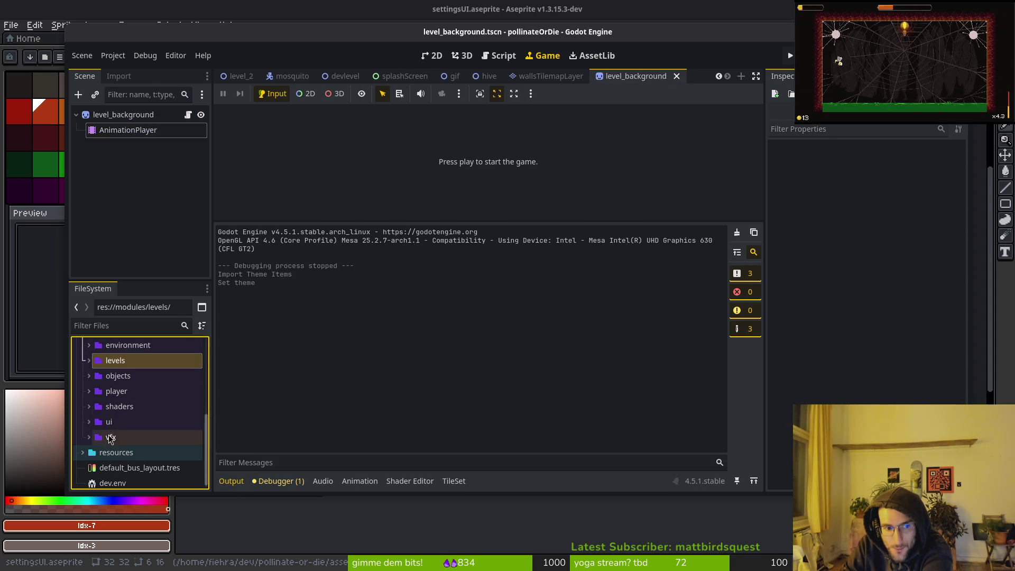
left_click(89, 421)
scroll(169, 420, "down", 5)
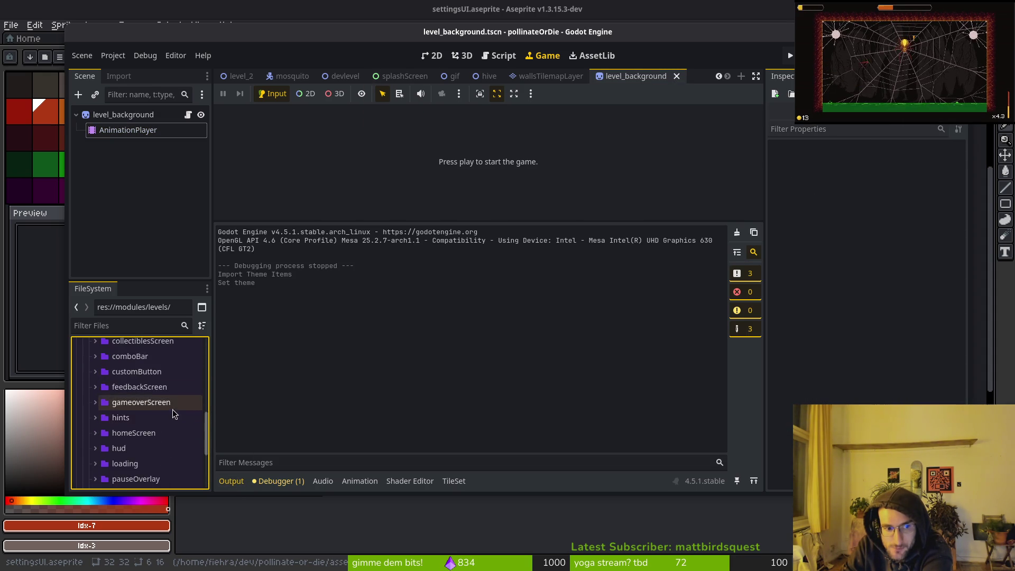
scroll(105, 417, "up", 5)
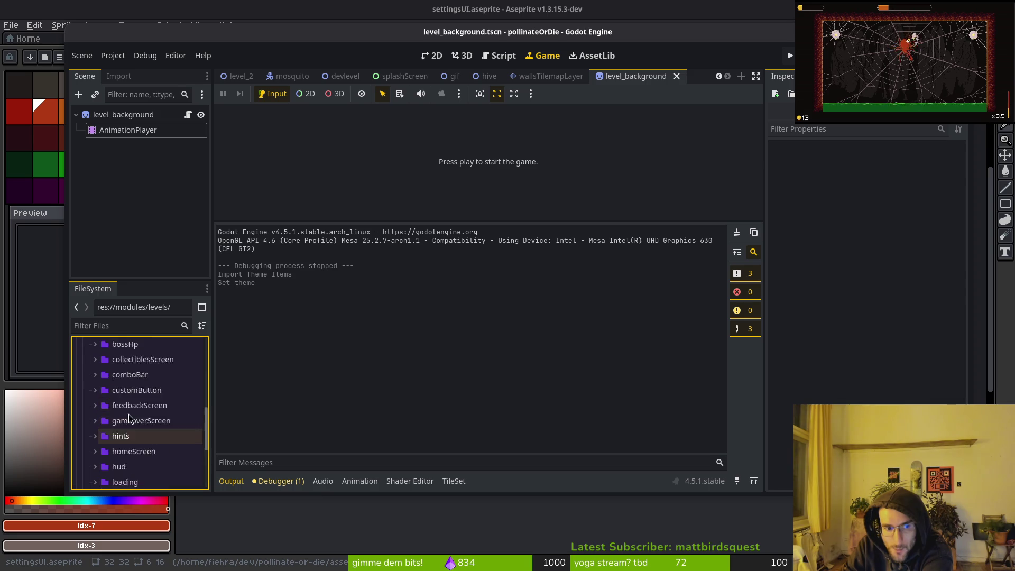
left_click(89, 403)
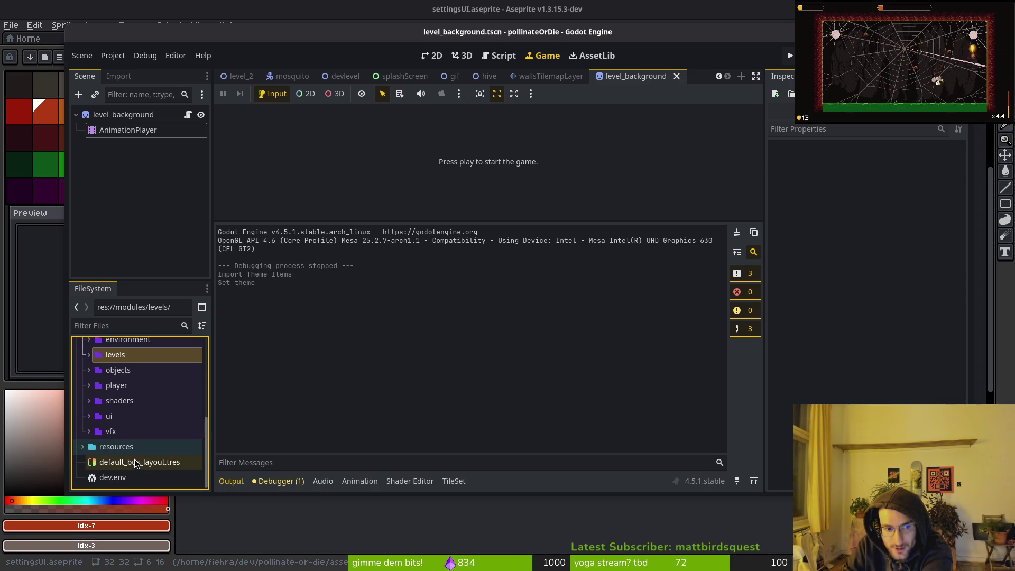
scroll(89, 436, "up", 3)
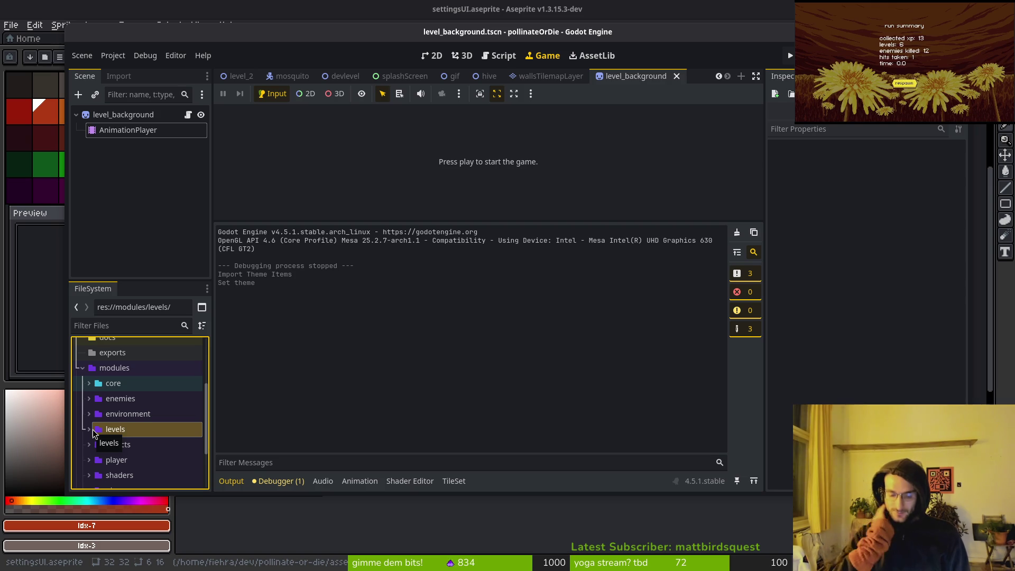
key("super")
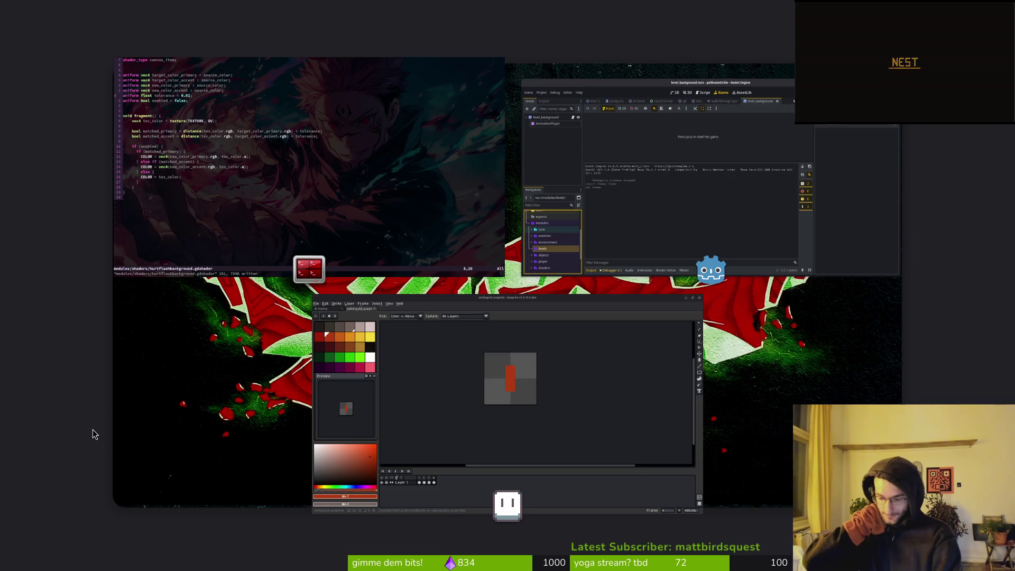
Open Files and navigate to dev/pollinate-or-die/assets/art/ui.
key("super+e")
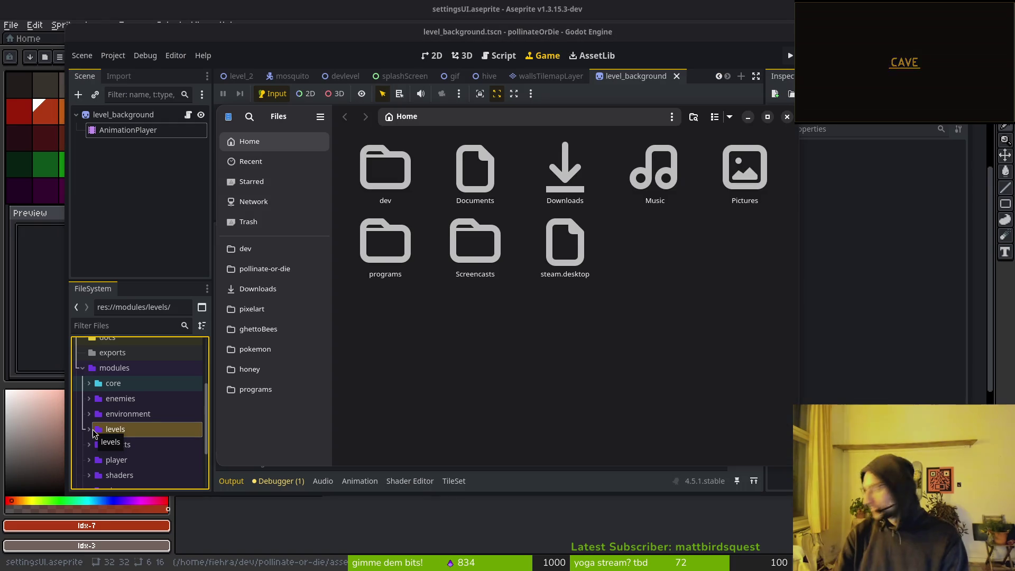
double_click(385, 186)
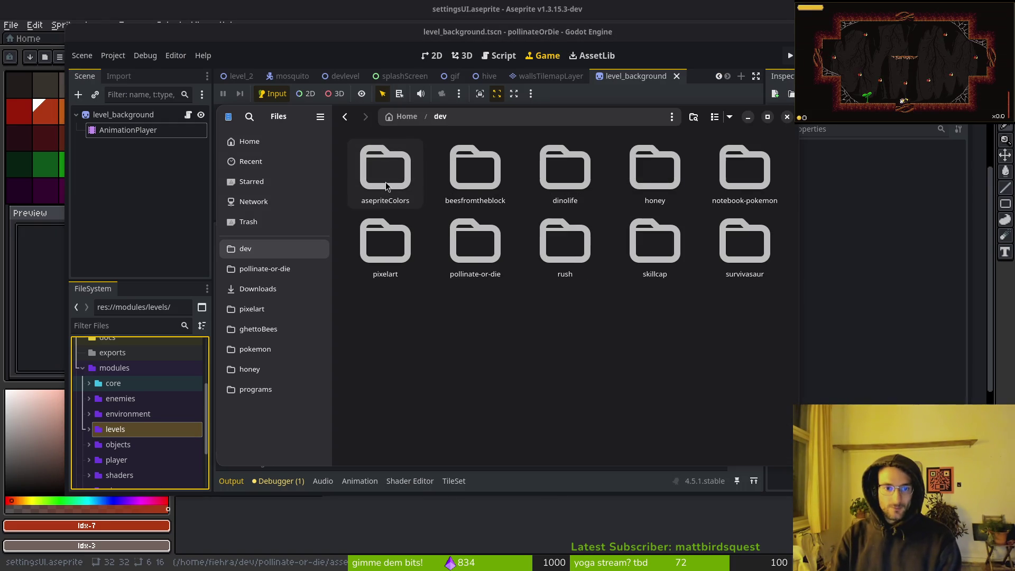
double_click(495, 284)
double_click(471, 163)
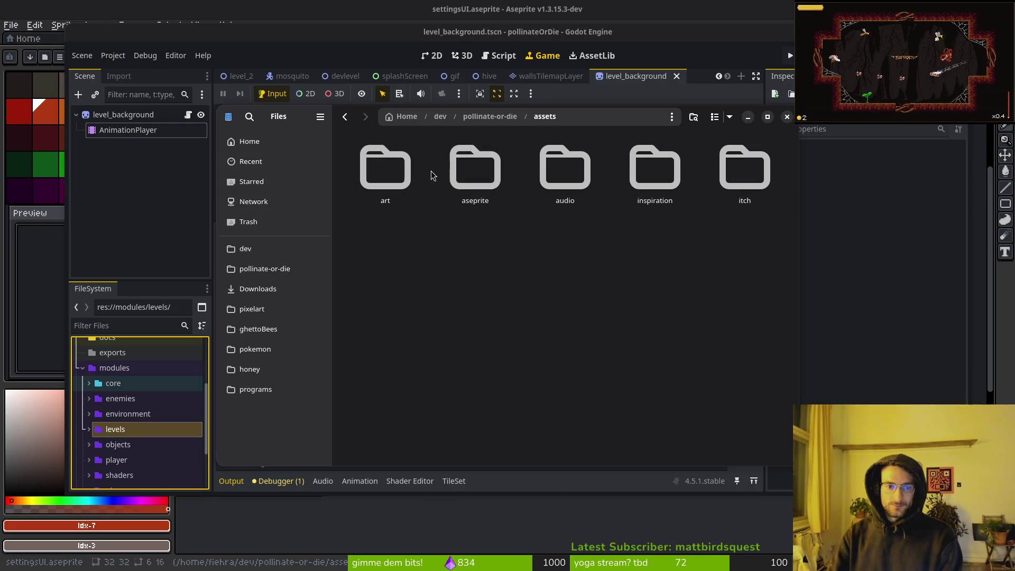
double_click(386, 168)
double_click(751, 253)
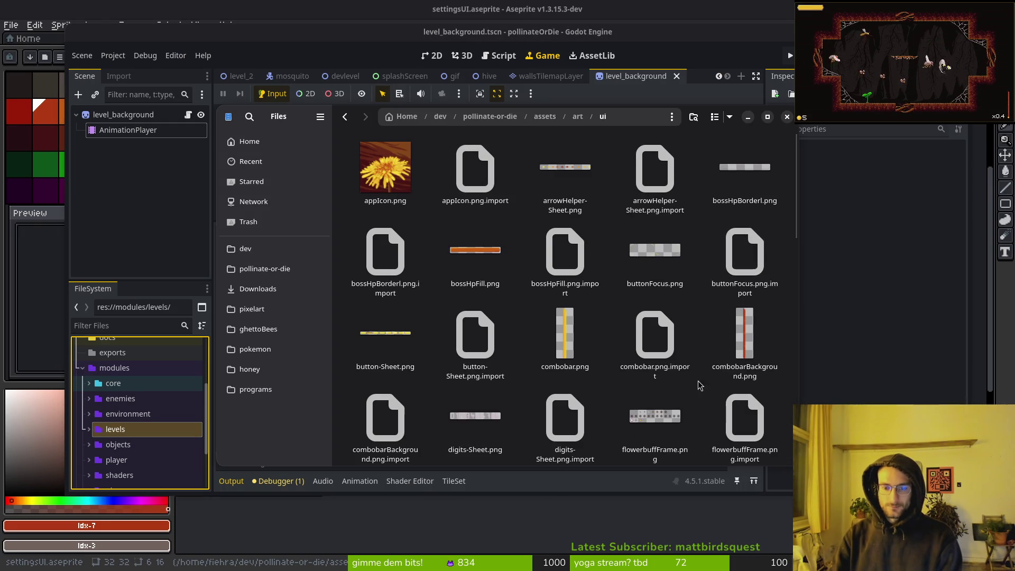
scroll(700, 385, "down", 5)
left_click(739, 264)
double_click(738, 287)
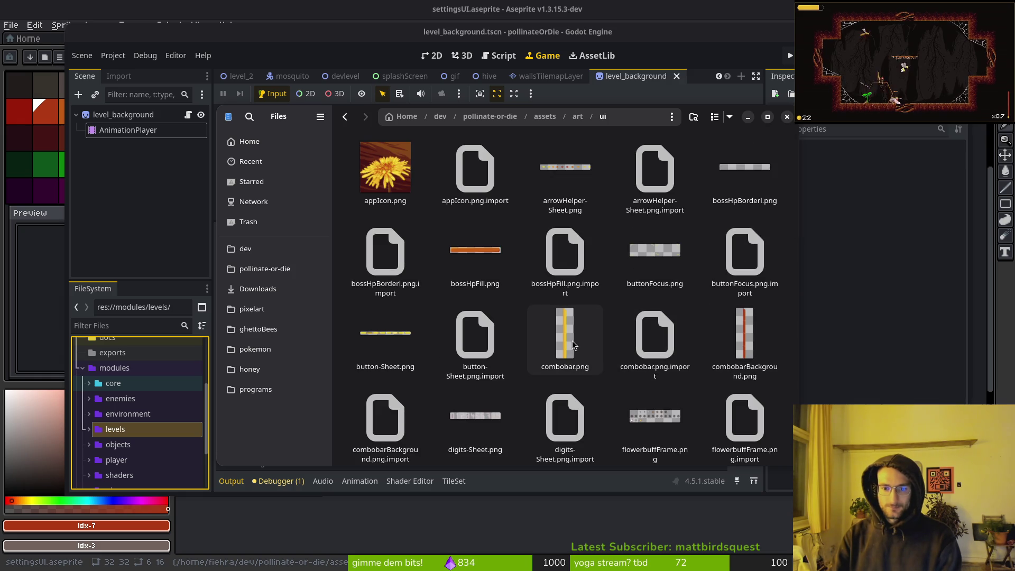
Move settingsUI.png and settingsUI.png.import to the trash.
scroll(559, 341, "down", 10)
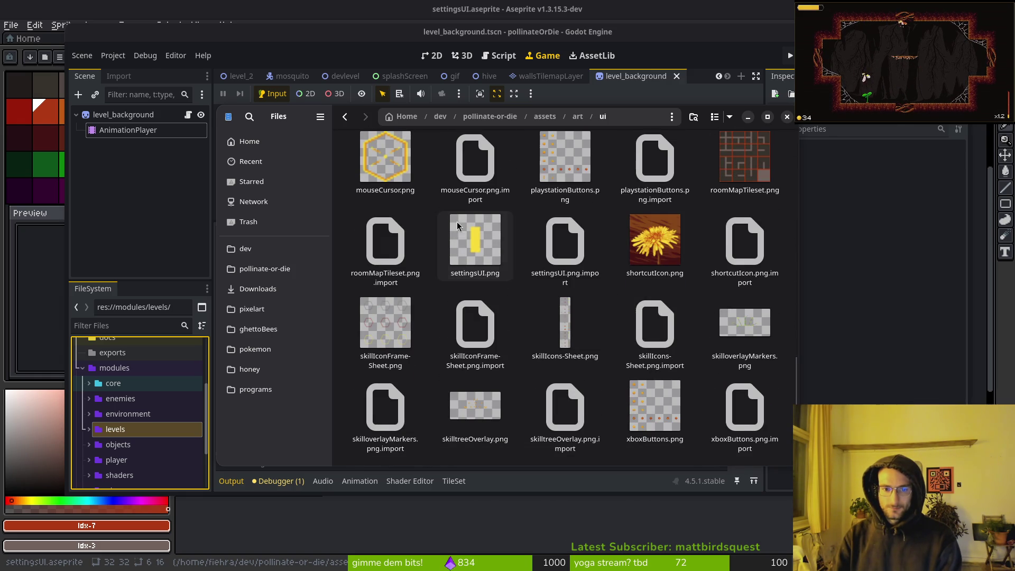
left_click(475, 245)
left_click(564, 246, "ctrl")
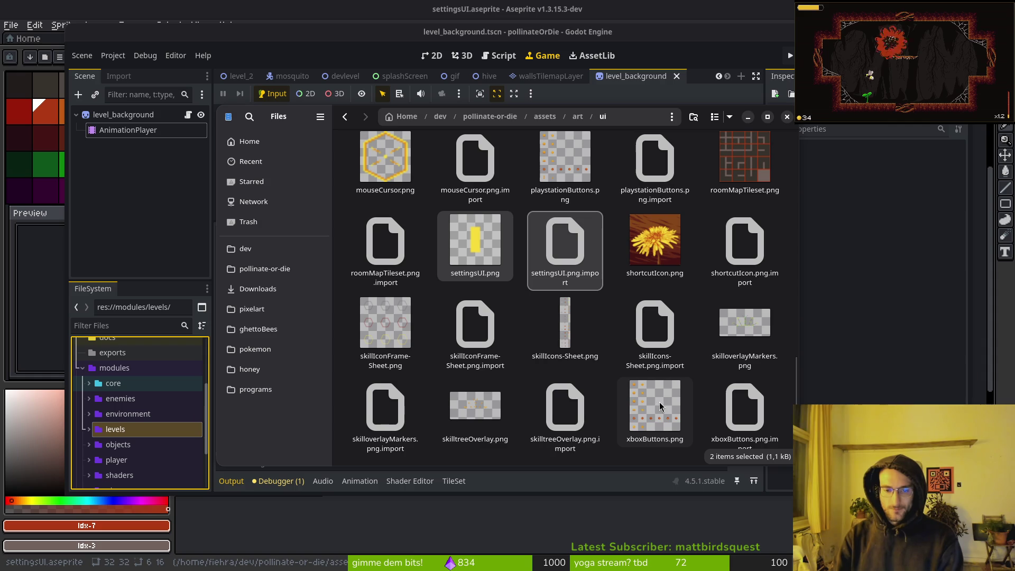
key("Delete")
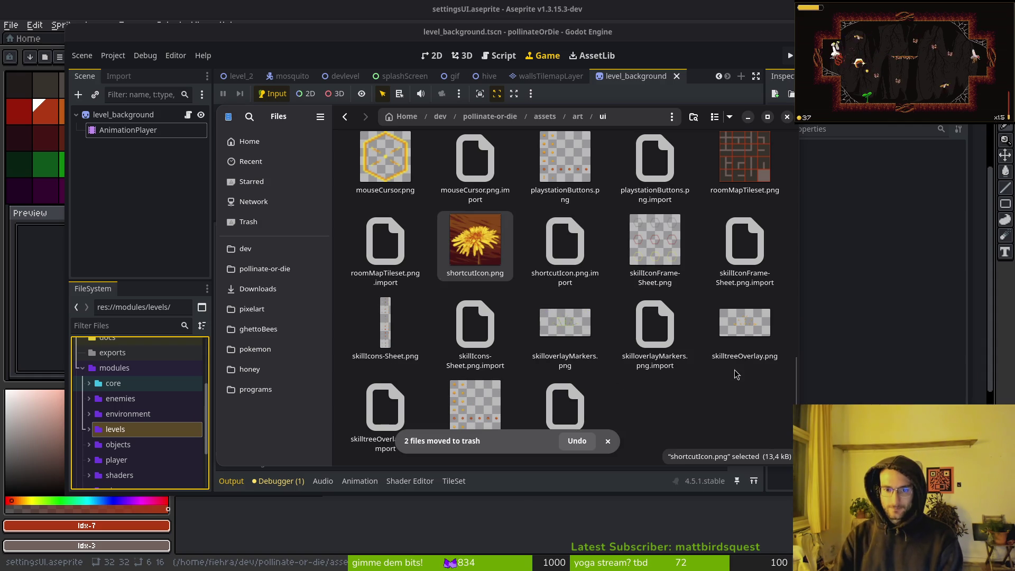
left_click(736, 375)
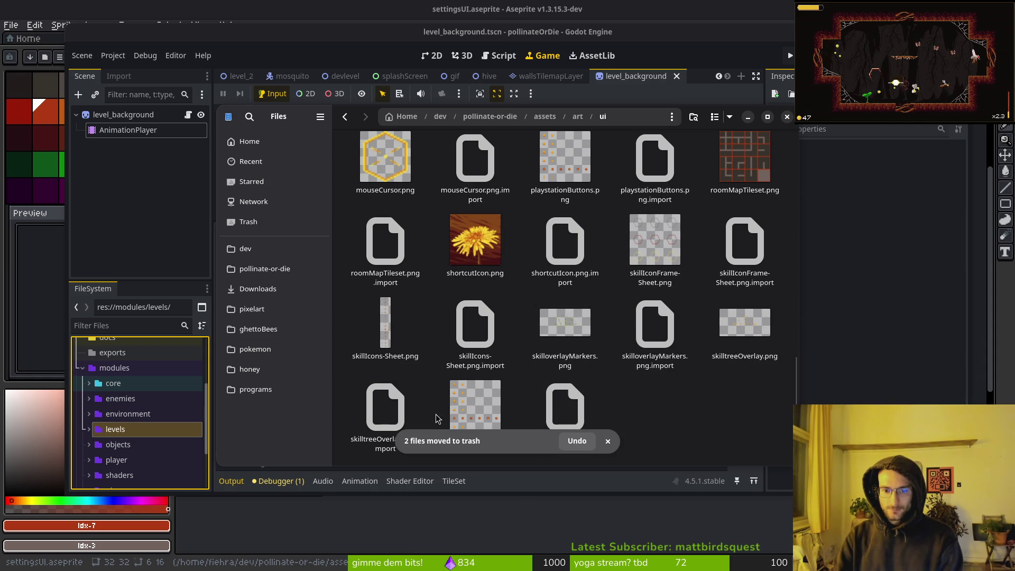
Look over the remaining ui files, briefly selecting the honeyjar files, then close Files.
scroll(475, 338, "up", 2)
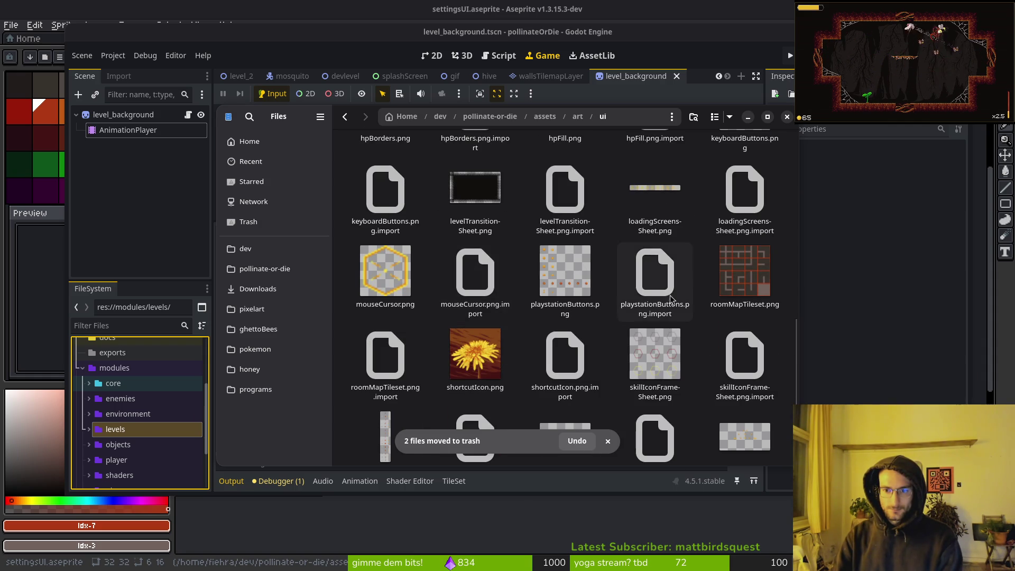
scroll(670, 299, "up", 3)
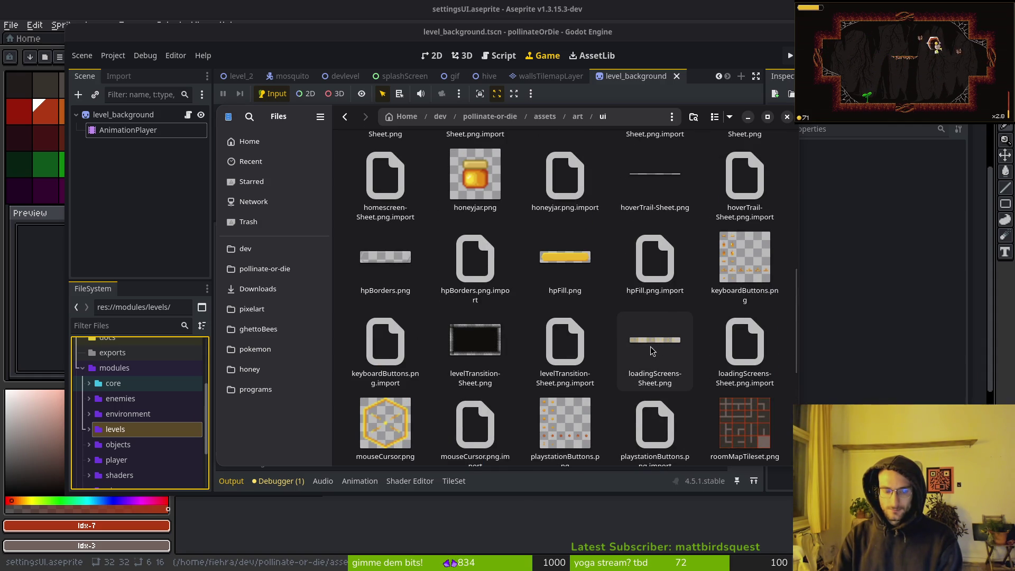
scroll(624, 358, "up", 2)
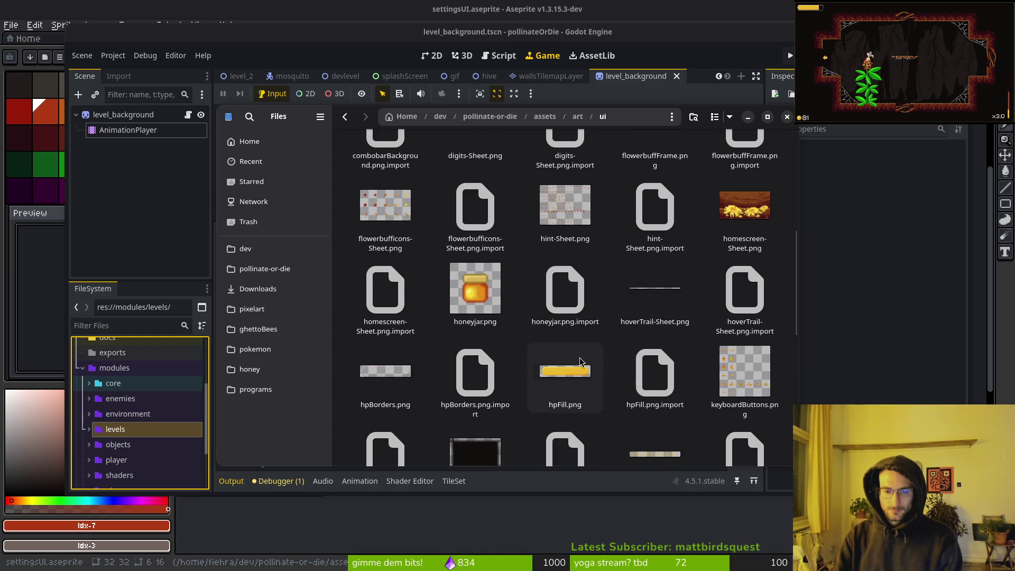
left_click(475, 295)
left_click(578, 321, "ctrl")
left_click(577, 321, "ctrl")
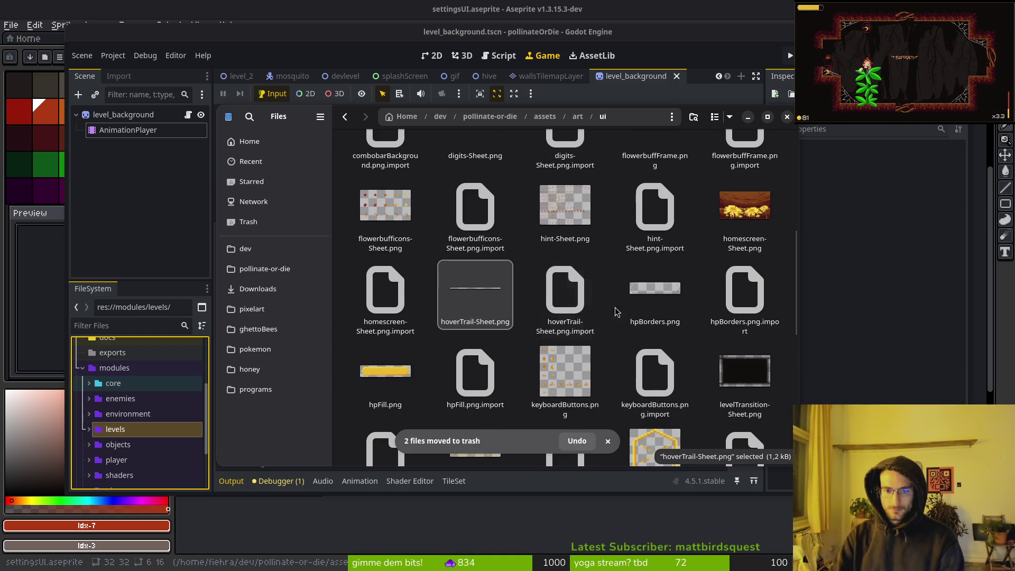
scroll(529, 325, "up", 3)
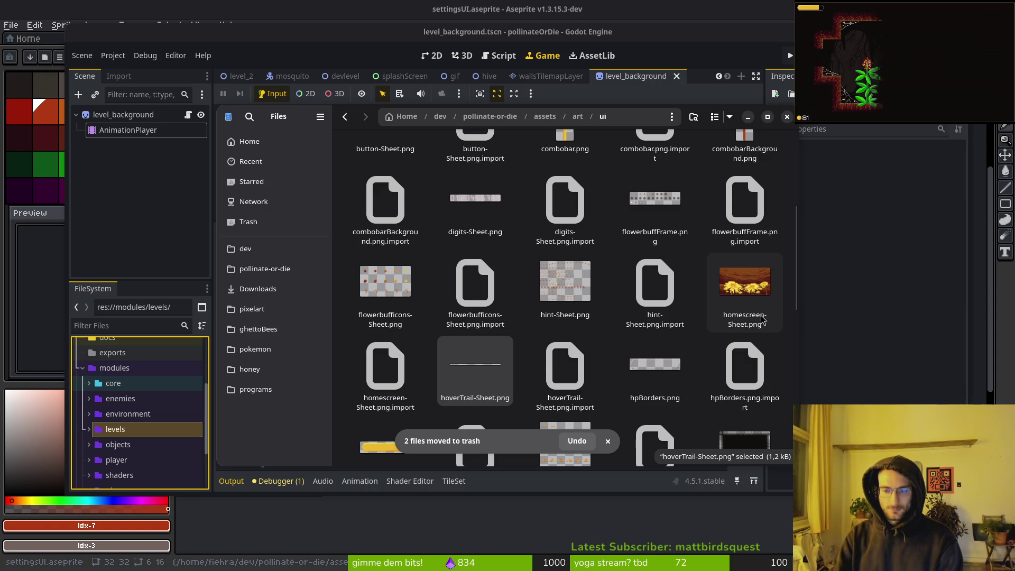
scroll(477, 284, "up", 2)
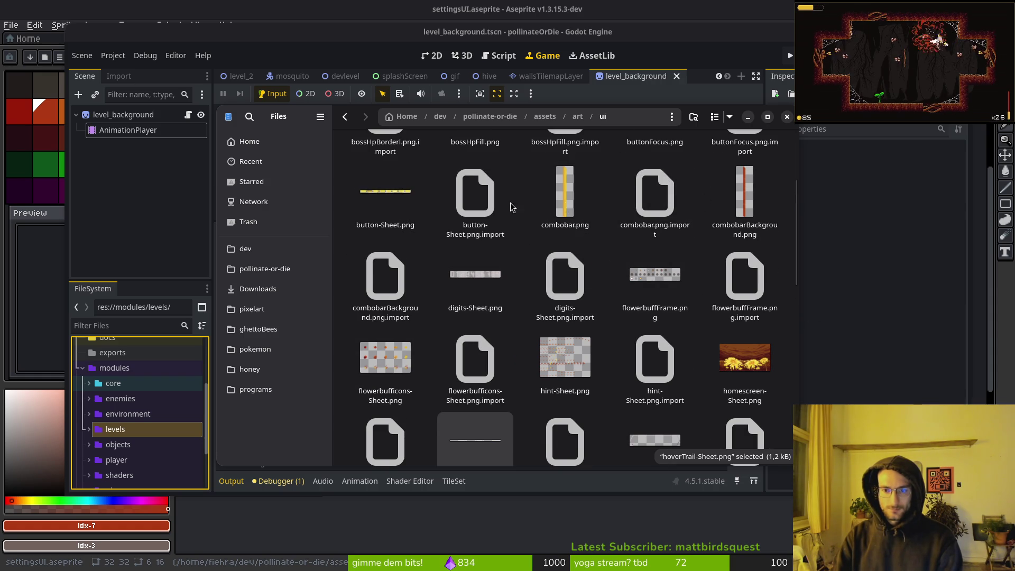
scroll(529, 211, "up", 3)
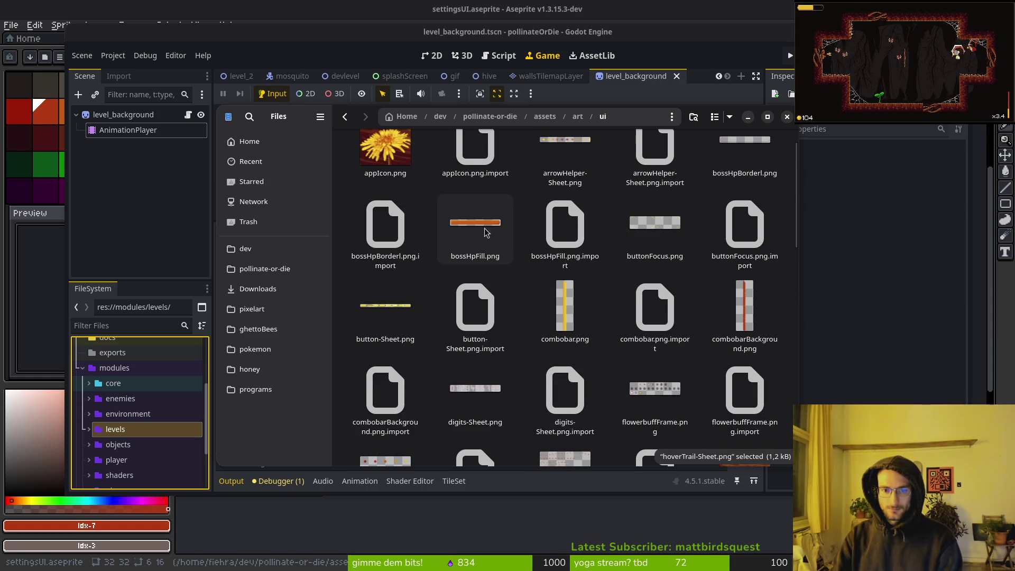
scroll(678, 246, "up", 1)
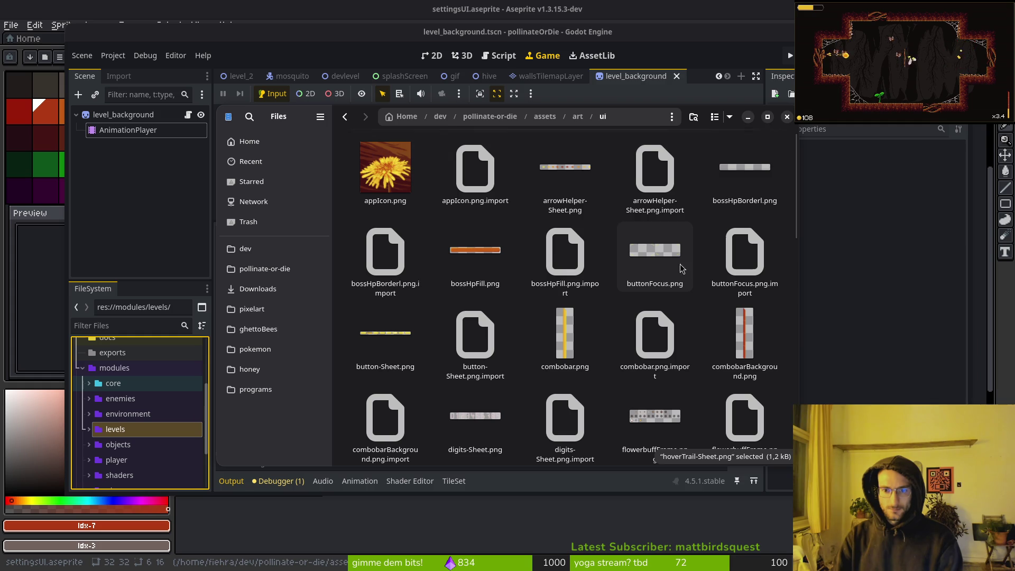
left_click(786, 117)
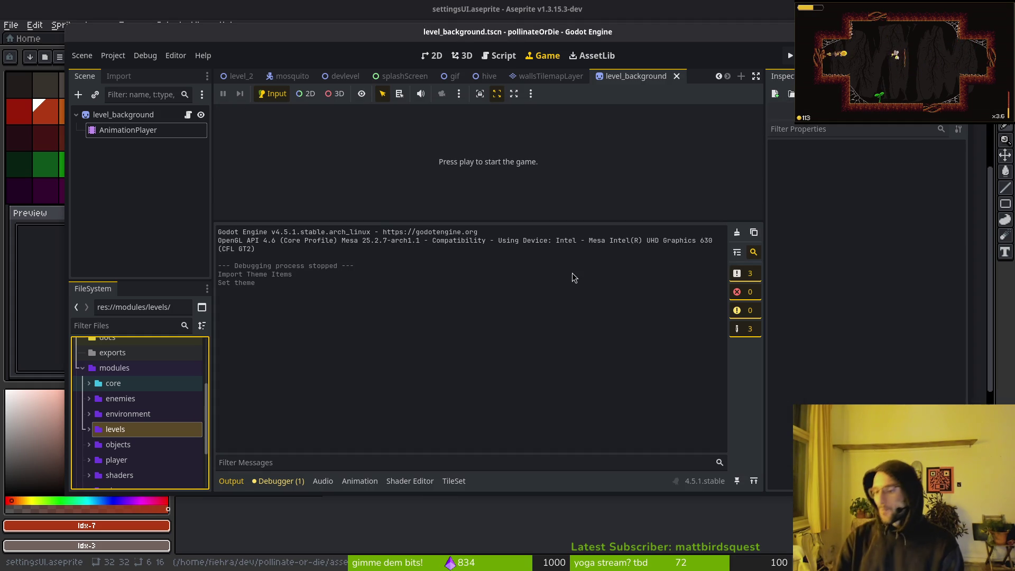
Close the open scene tabs, including level_background, wallsTilemapLayer and level_1.
left_click(104, 169)
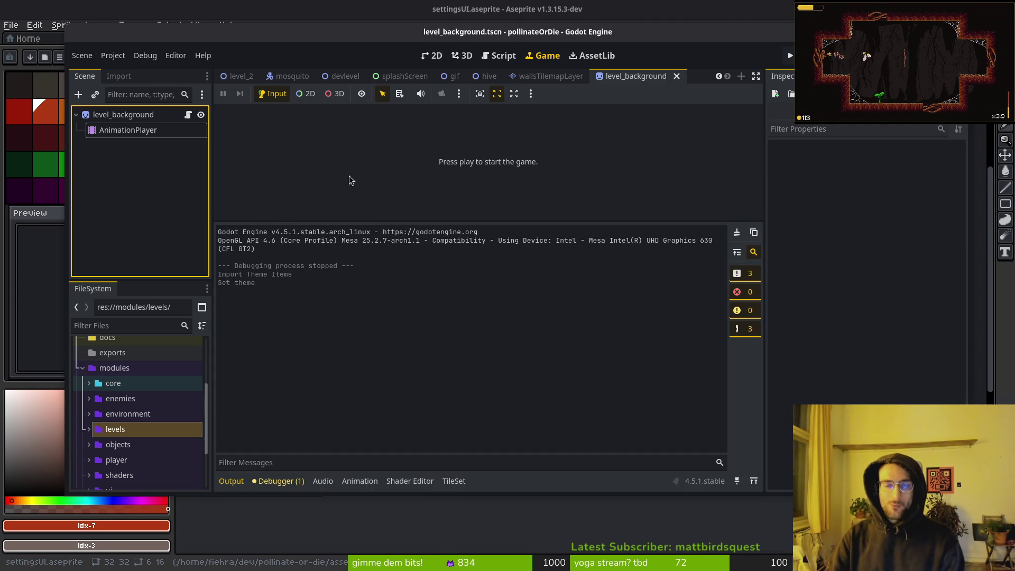
left_click(259, 295)
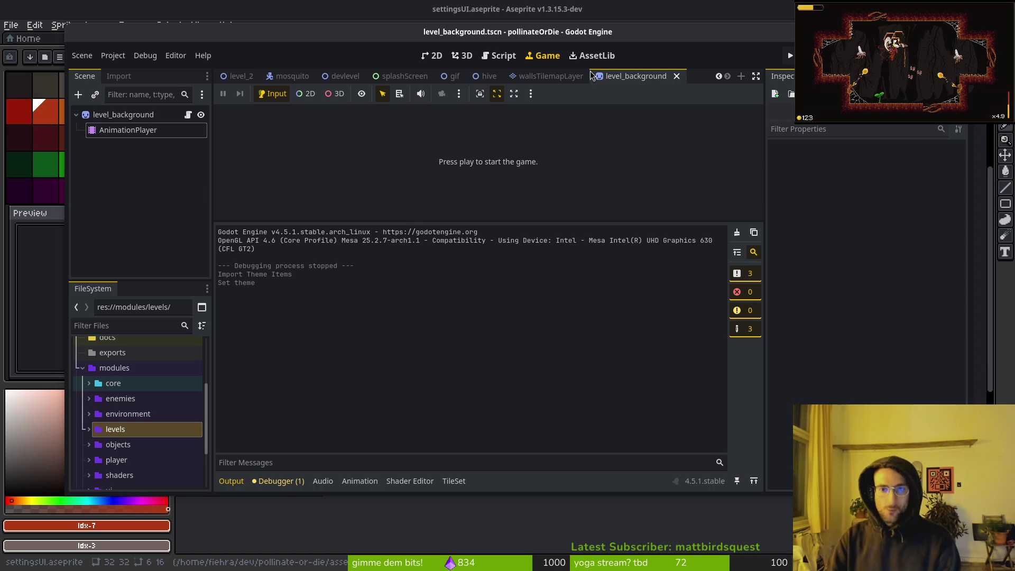
left_click(676, 76)
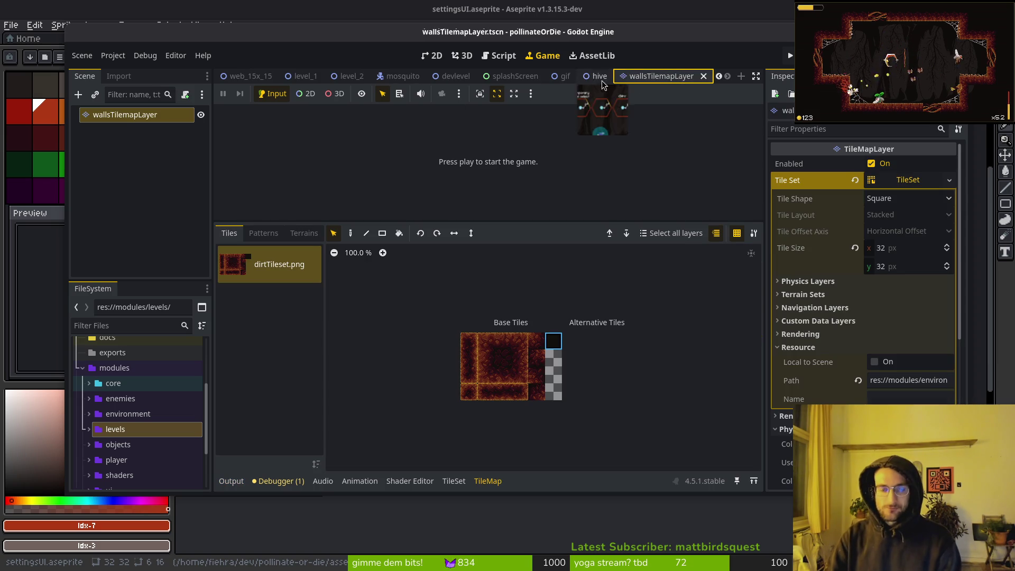
left_click(703, 76)
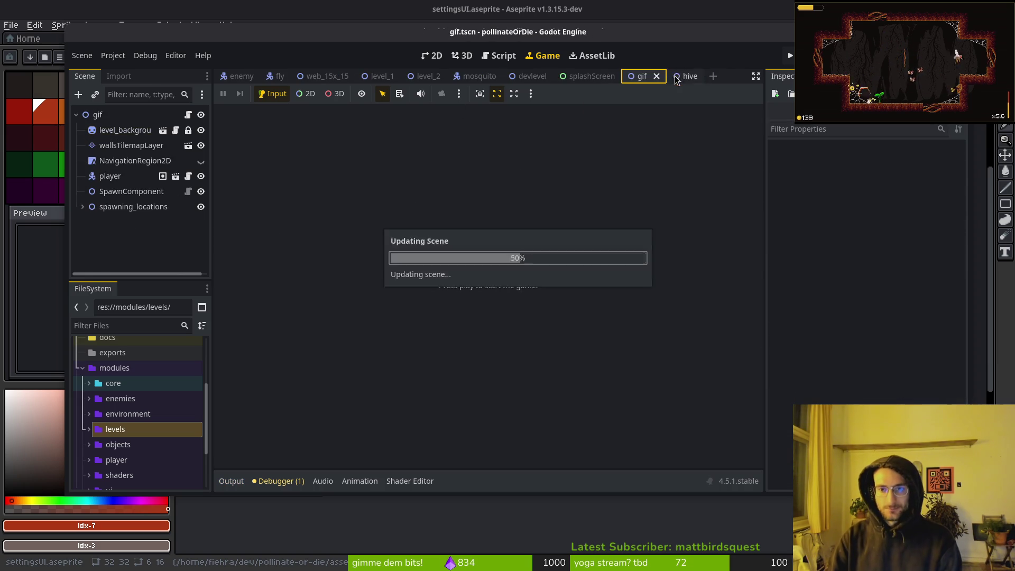
left_click(657, 76)
left_click(561, 76)
left_click(508, 76)
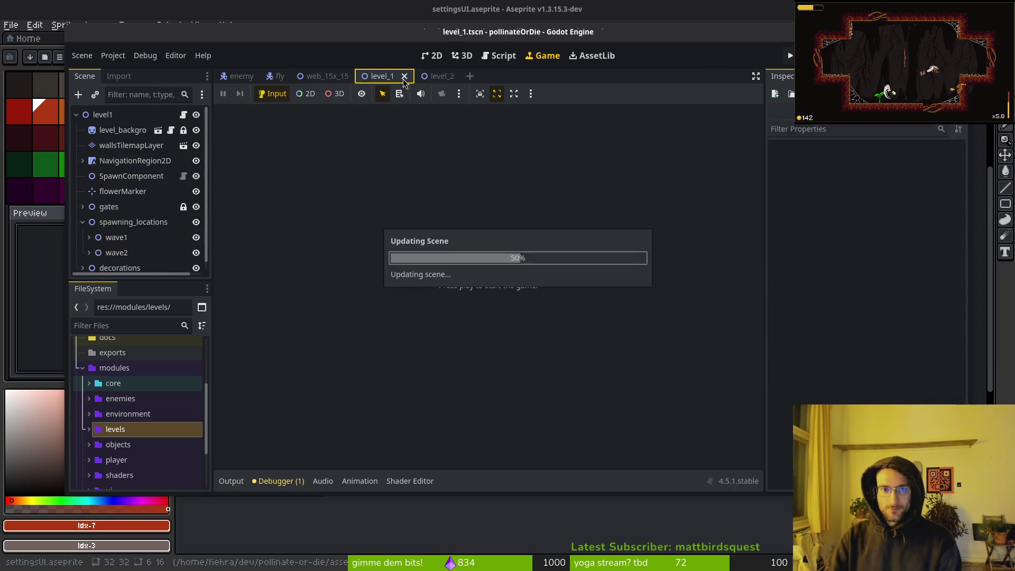
left_click(403, 76)
left_click(403, 76)
left_click(359, 76)
left_click(295, 76)
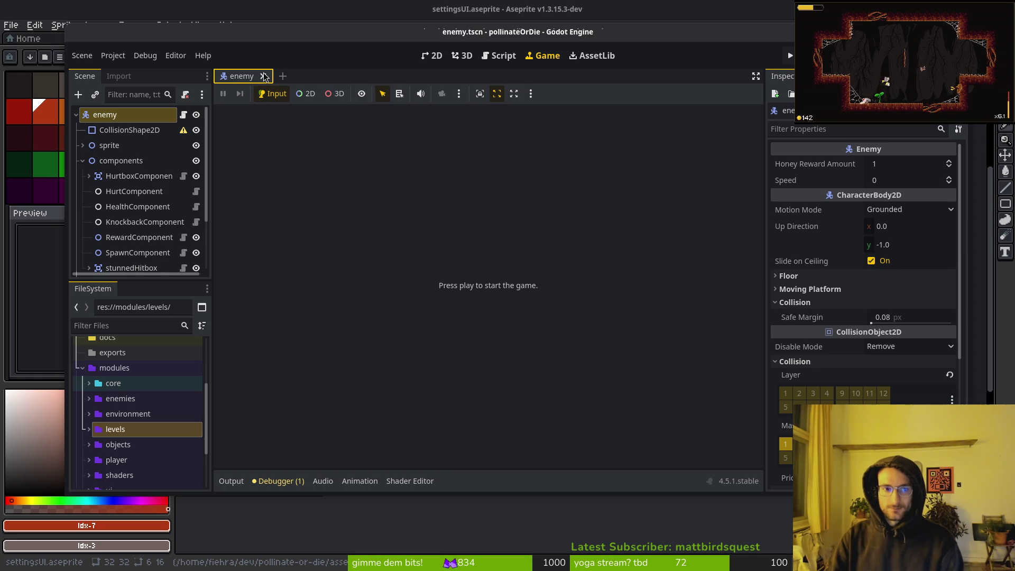
Quick Open gif.tscn, close the enemy tab, and show the 2D view.
key("ctrl+shift+o")
type("gif")
key("Return")
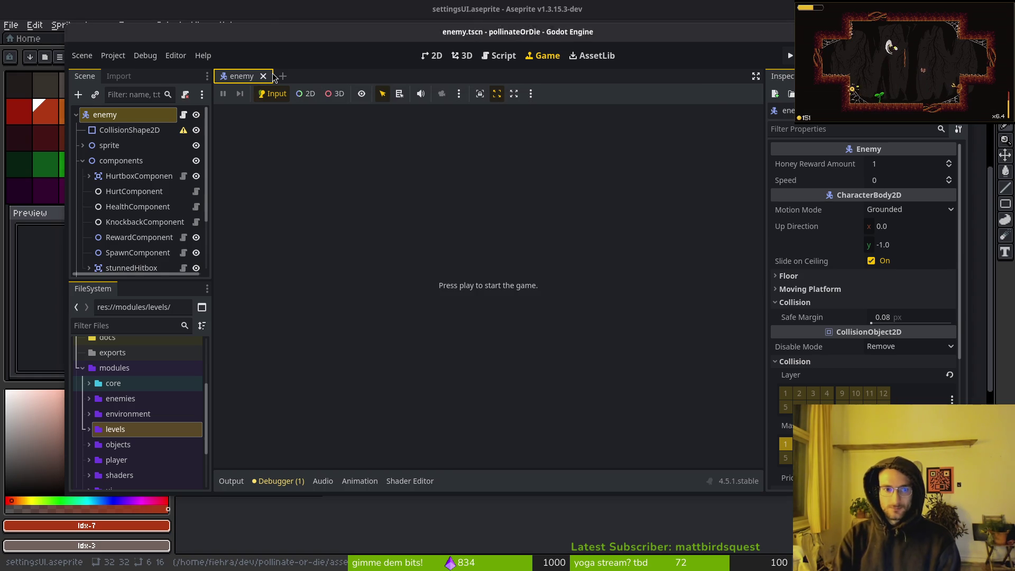
middle_click(249, 76)
left_click(432, 55)
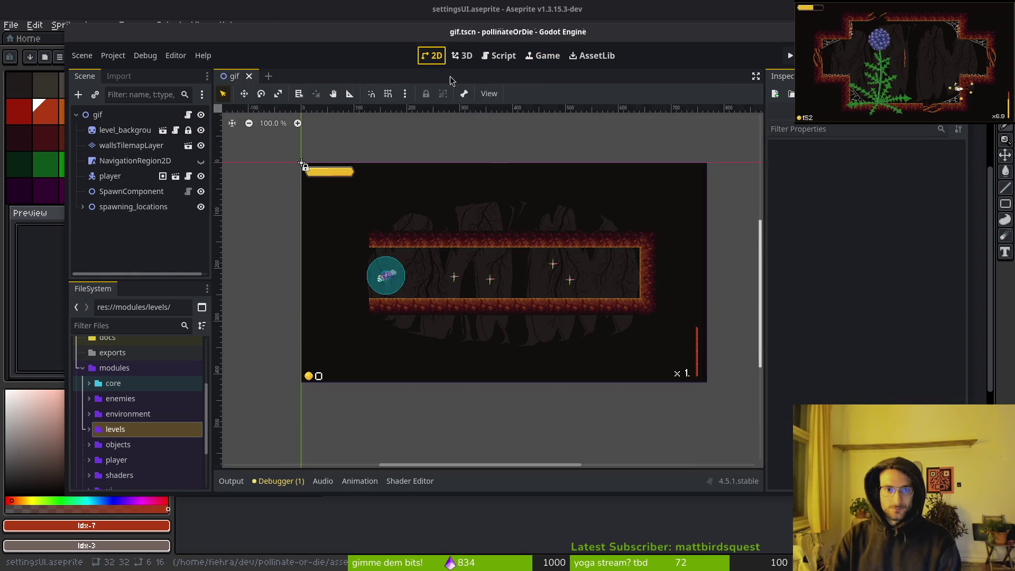
Recentre the Aseprite canvas and glance at the gif scene in Godot.
key("alt+Tab")
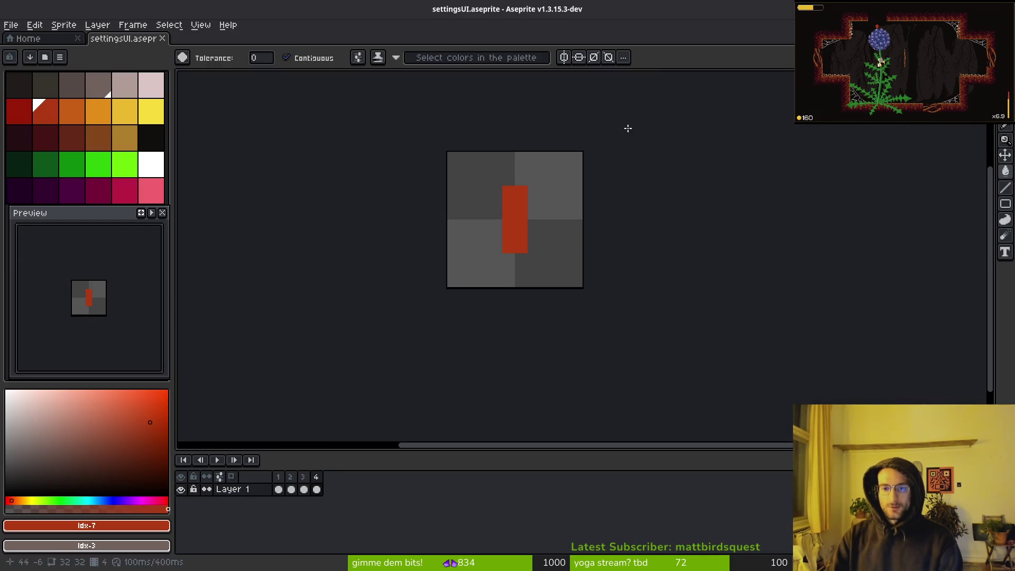
key("alt+Tab")
key("alt+Tab")
left_click_drag(470, 263, 498, 290)
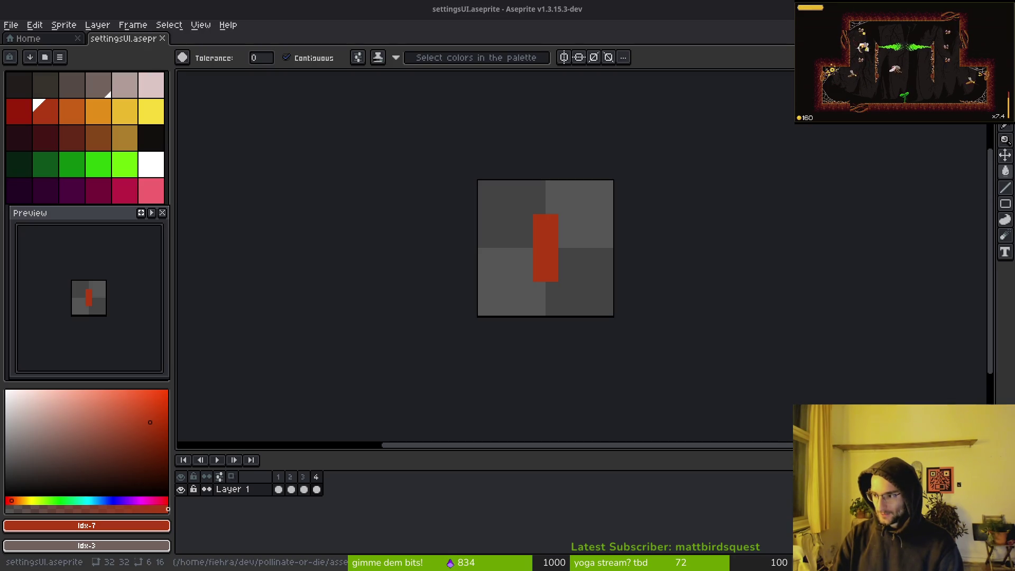
key("alt+Tab")
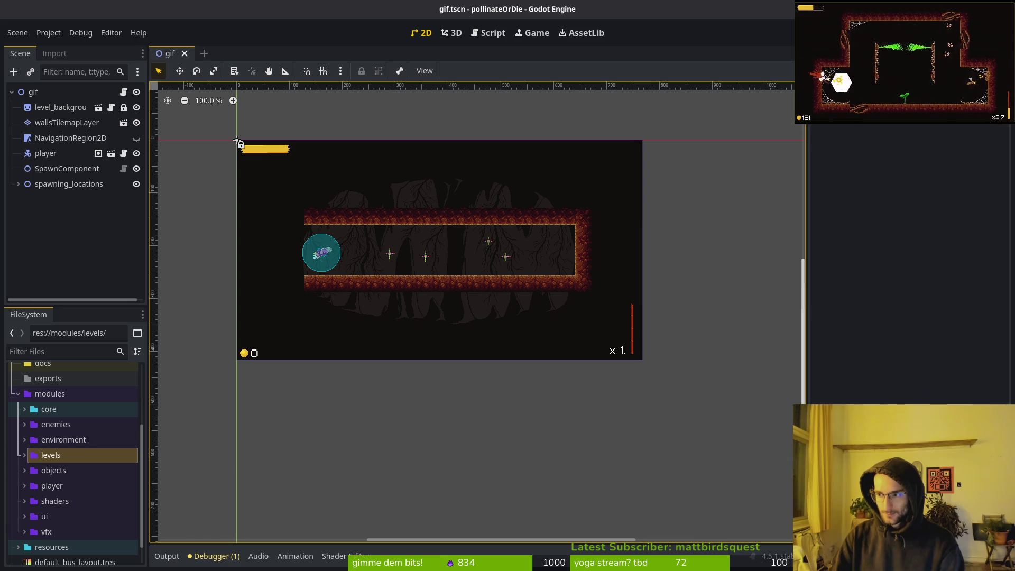
left_click(879, 182)
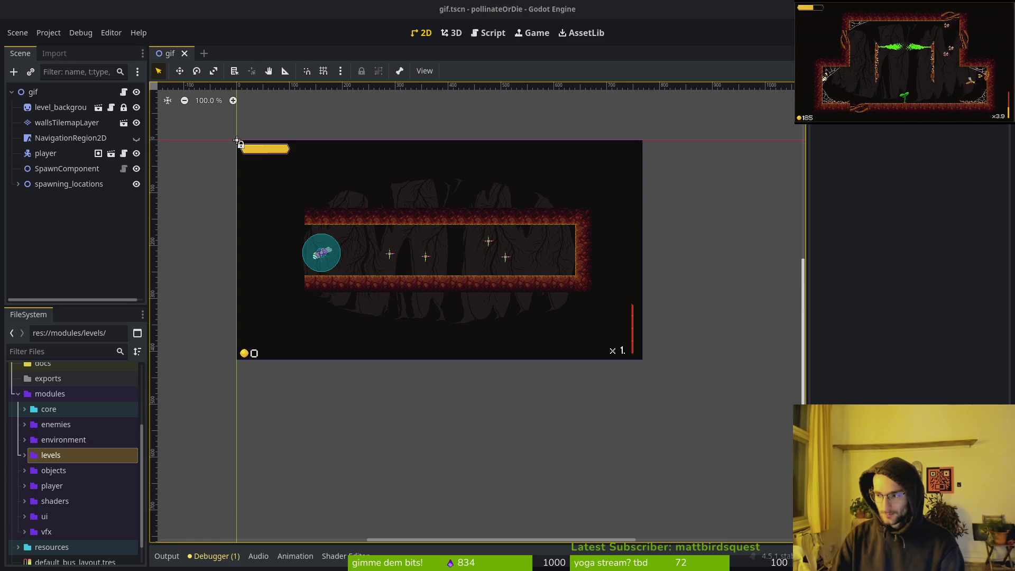
key("alt+Tab")
scroll(589, 240, "up", 1)
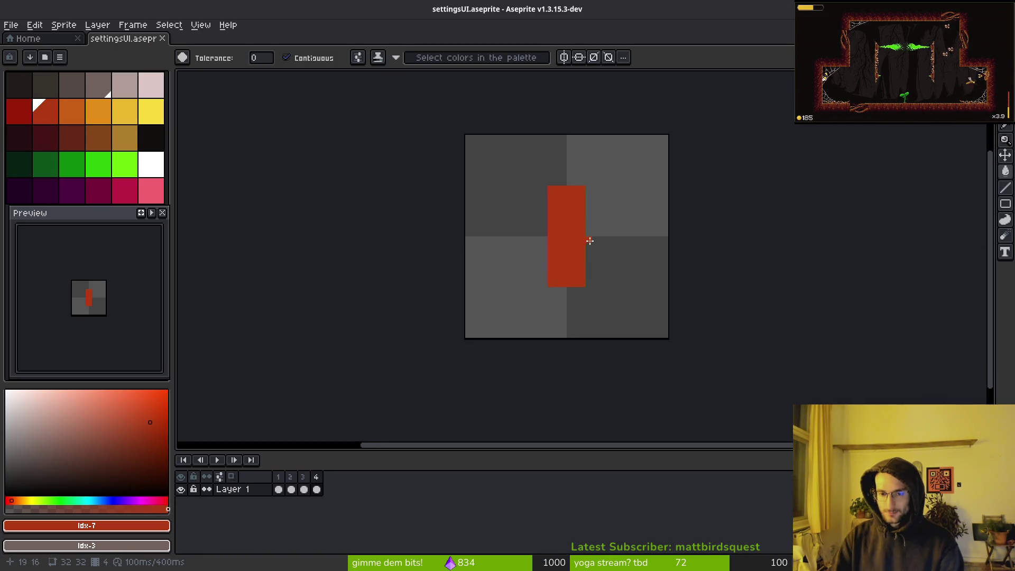
scroll(578, 250, "up", 1)
On frame 1, Magic Wand the yellow bar, move it top-left, and save.
key("Right")
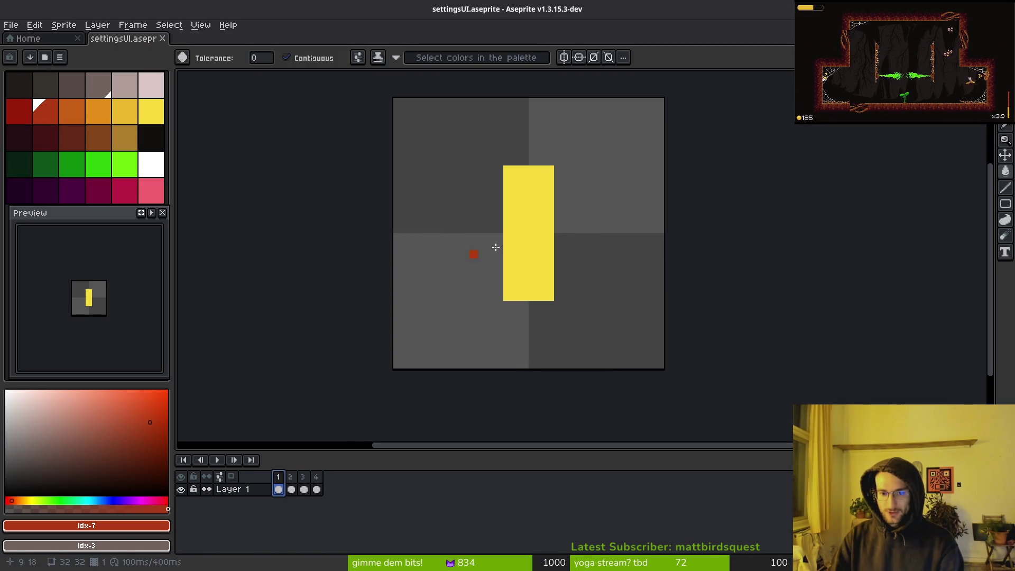
scroll(519, 238, "down", 2)
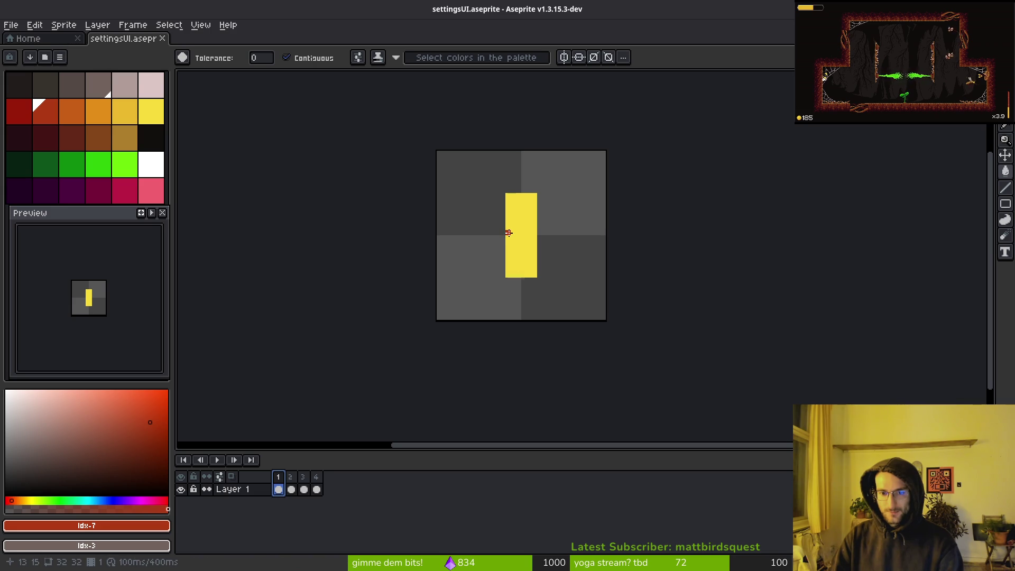
key("w")
left_click(518, 211)
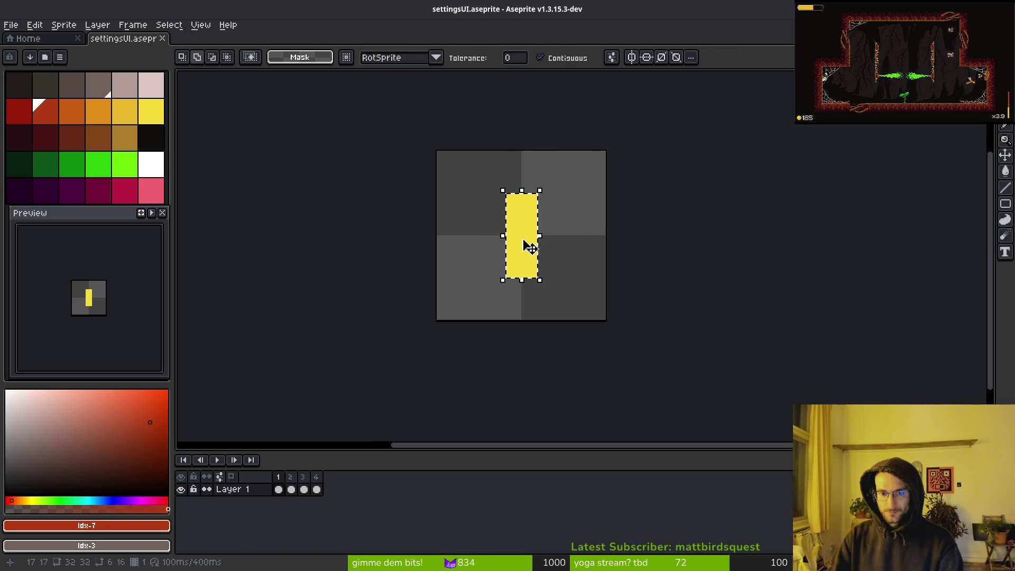
mouse_move(525, 243)
left_mouse_down()
mouse_move(510, 204)
mouse_move(492, 207)
left_mouse_up()
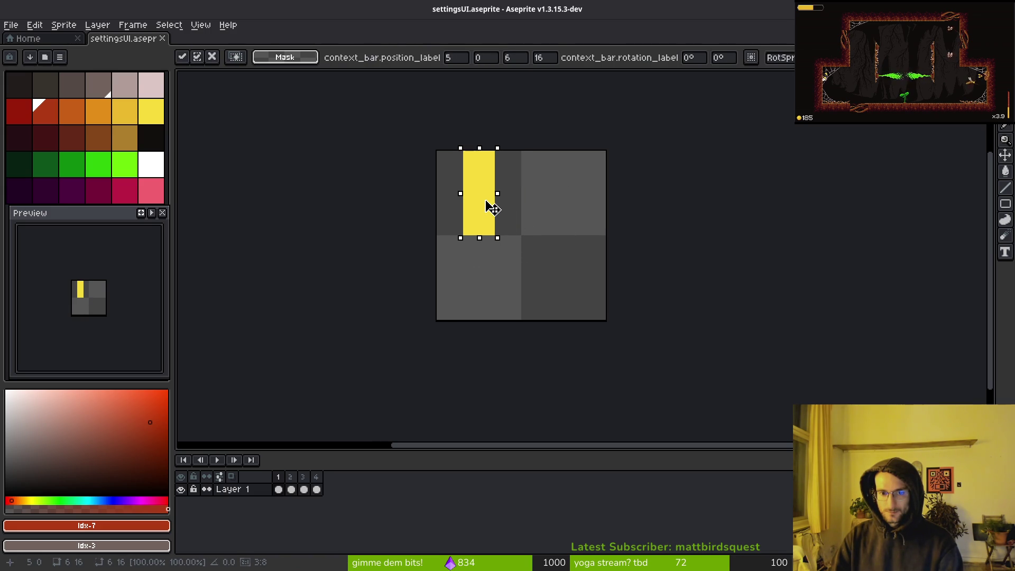
key("ctrl+s")
scroll(505, 251, "up", 3)
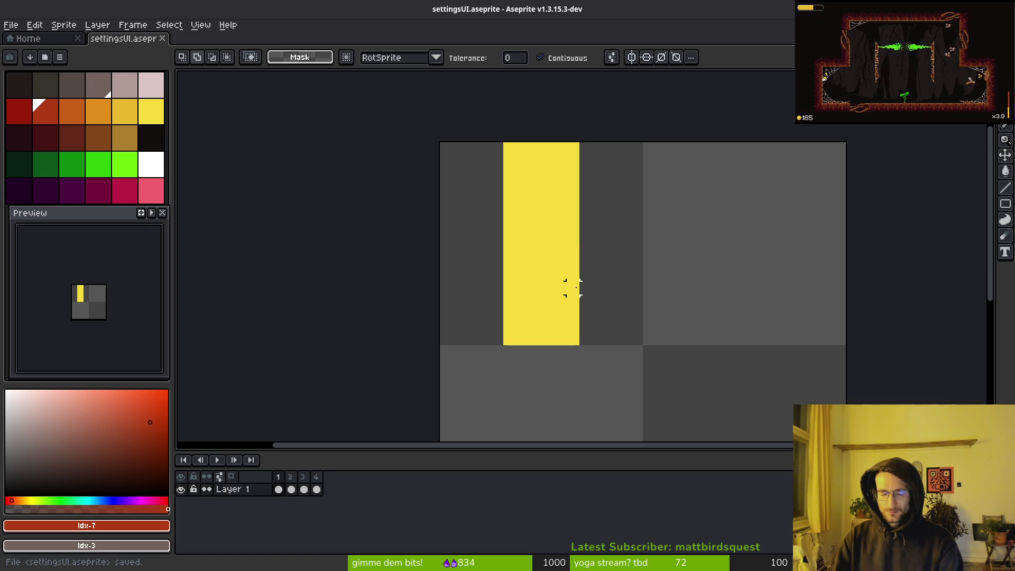
Pick the bar's yellow with the Pencil, try a stepped left line, then undo it.
key("b")
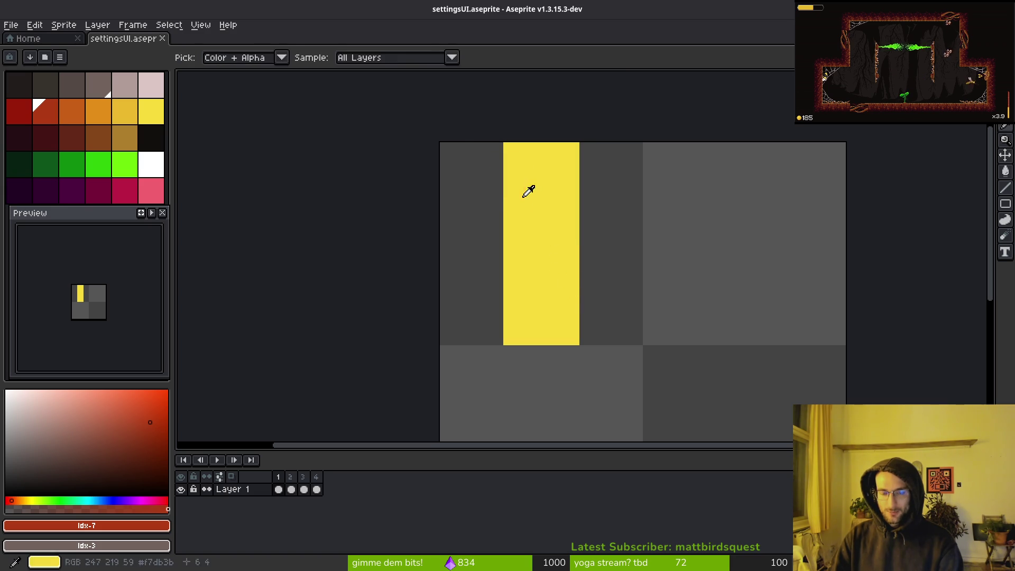
left_click(528, 190, "alt")
key("l")
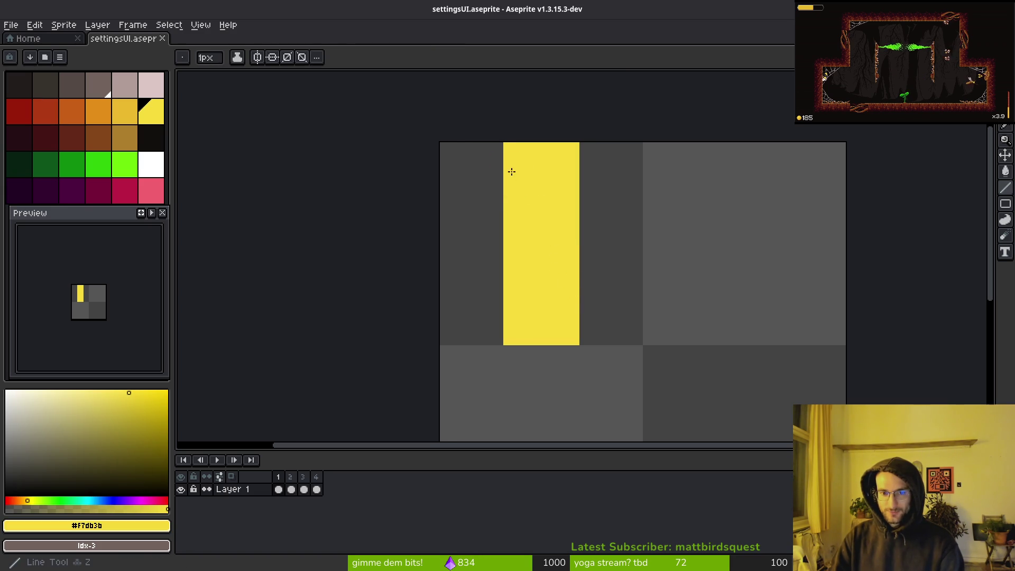
left_click(493, 173, "alt")
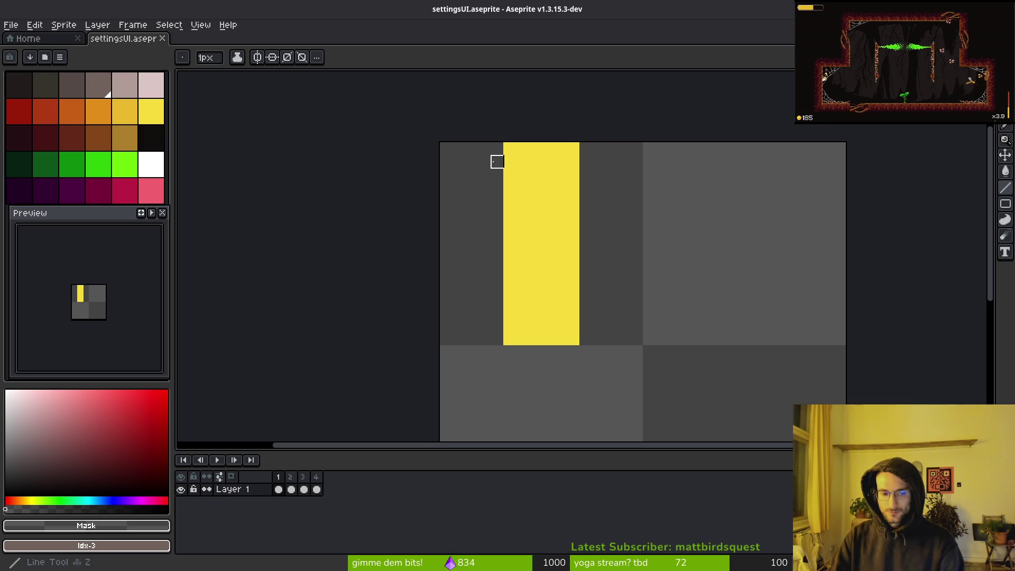
left_click(506, 270, "alt")
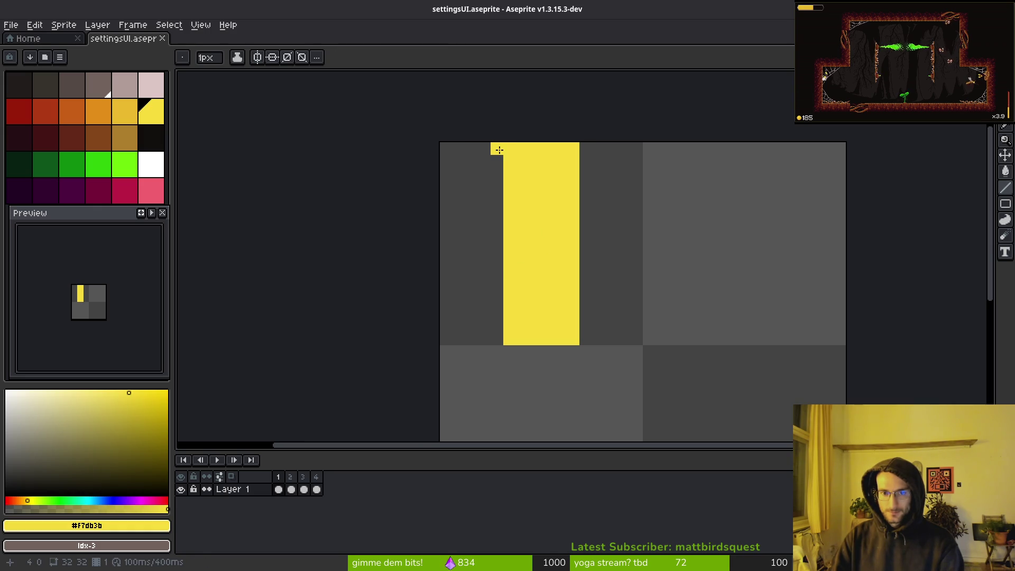
mouse_move(499, 150)
left_mouse_down()
mouse_move(442, 254)
mouse_move(498, 334)
left_mouse_up()
left_click(460, 286)
key("ctrl+z")
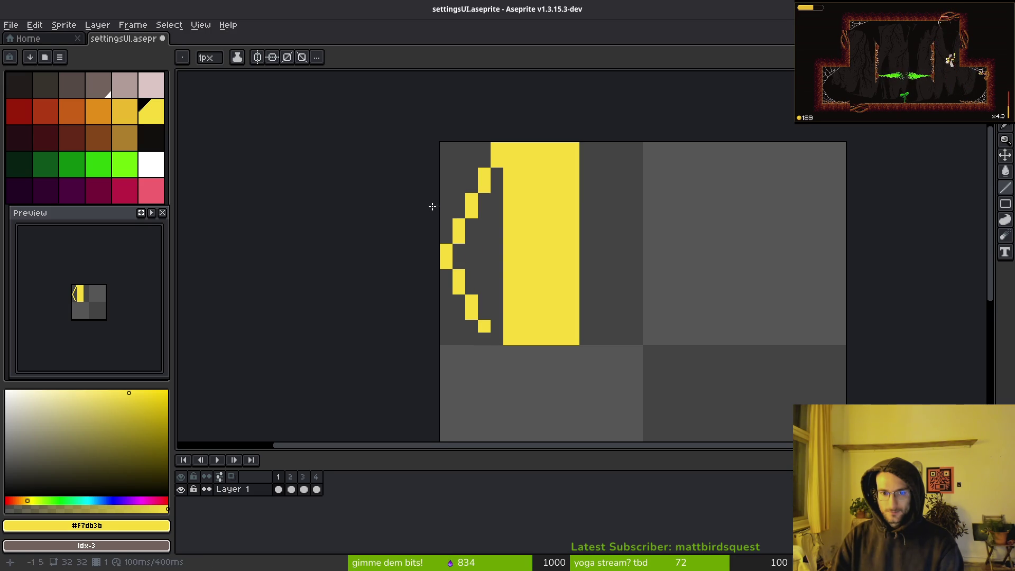
key("m")
key("ctrl+z")
key("ctrl+z")
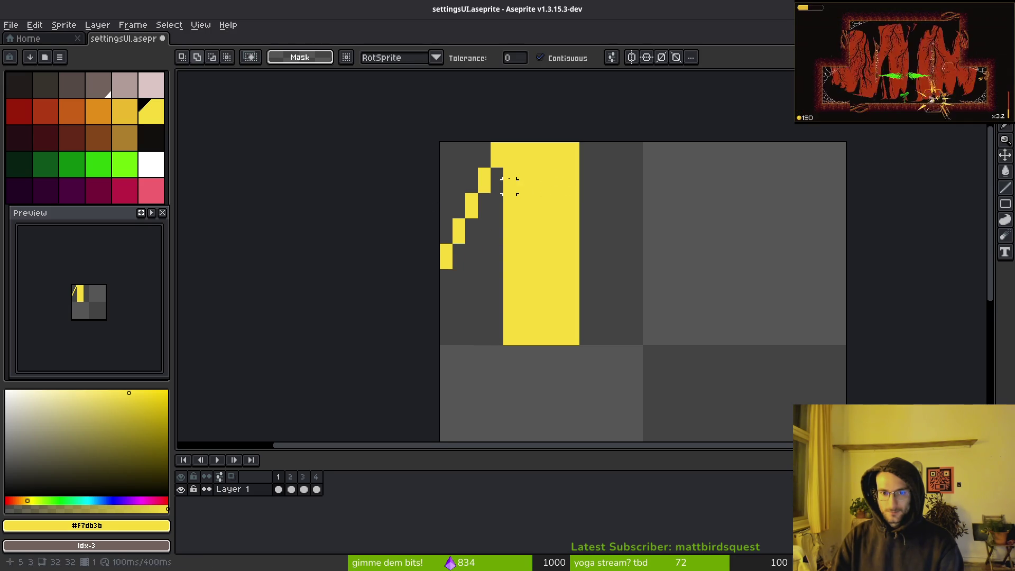
Draw stepped diagonal yellow outlines down the left and right sides of the bar.
key("b")
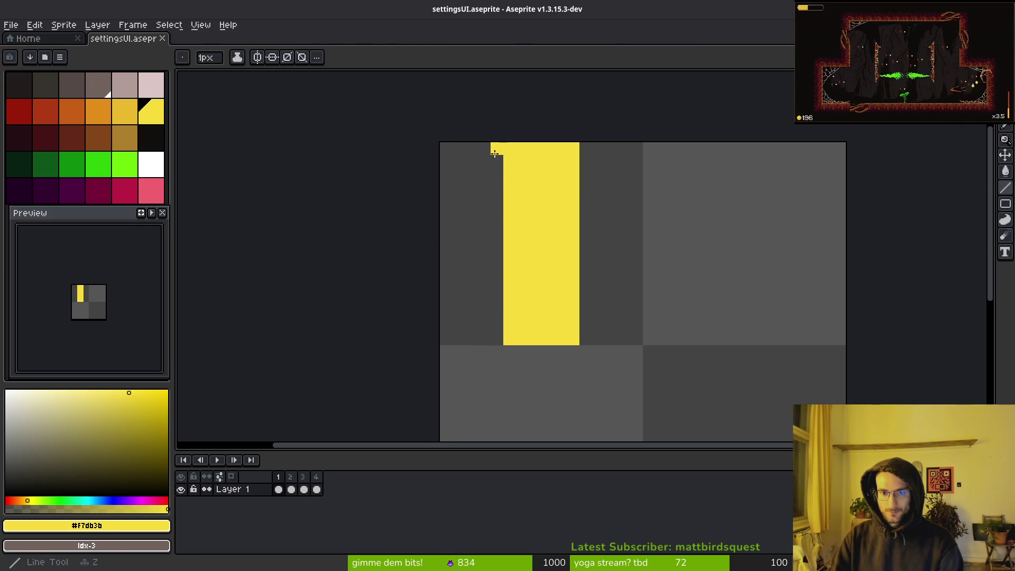
left_click_drag(495, 159, 444, 238)
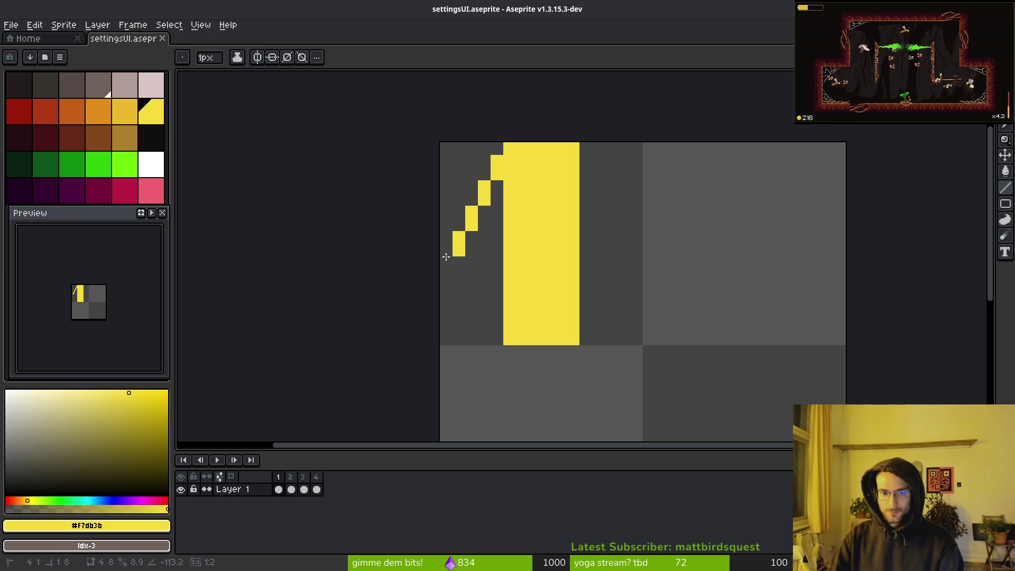
left_click(444, 260)
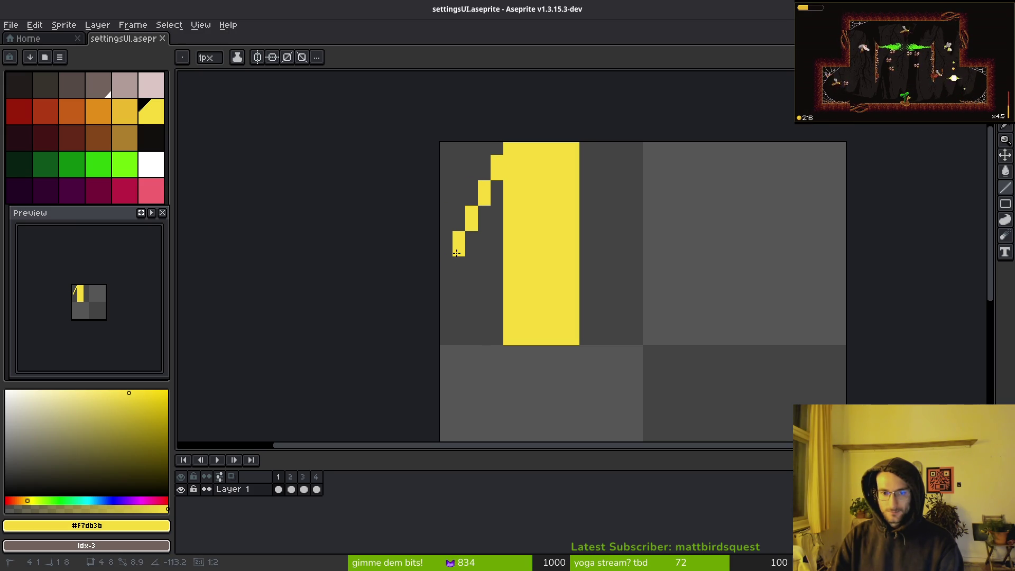
left_click_drag(457, 253, 497, 331)
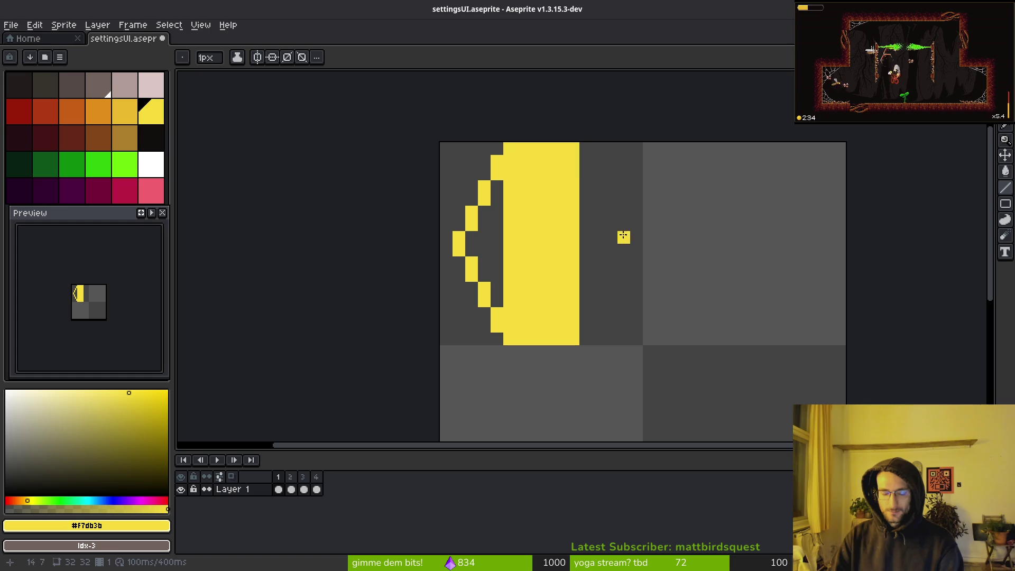
mouse_move(587, 159)
left_mouse_down()
mouse_move(626, 275)
mouse_move(622, 245)
left_mouse_up()
left_click(622, 249, "shift")
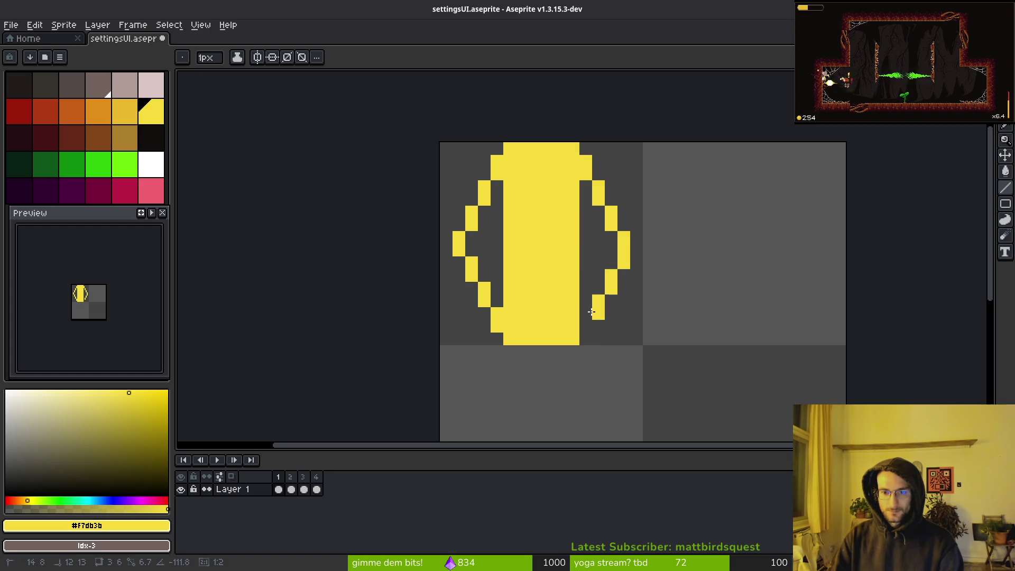
left_click(585, 325, "shift")
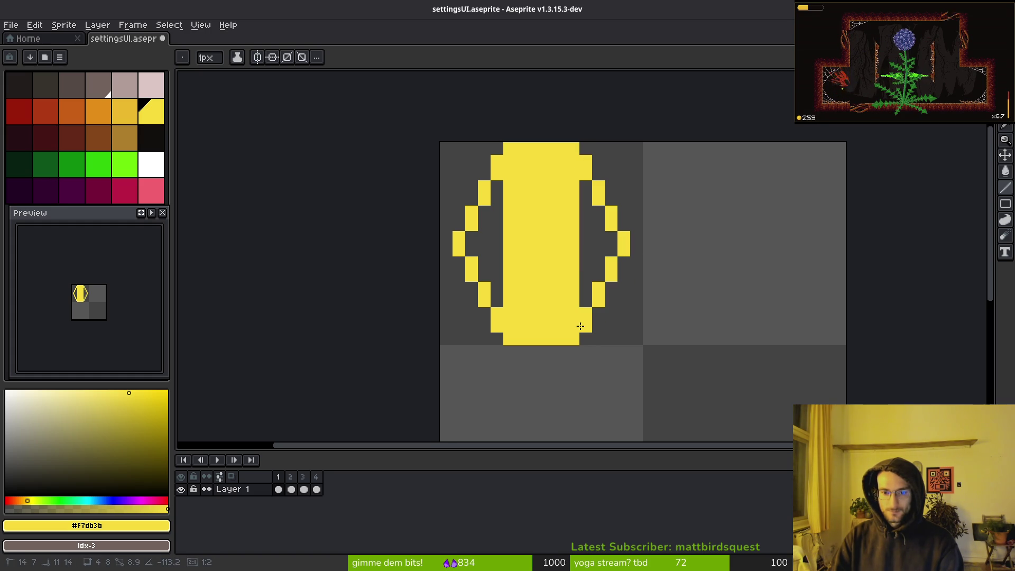
Paint Bucket fill the right and left hollows of the yellow shape.
key("g")
left_click(593, 259)
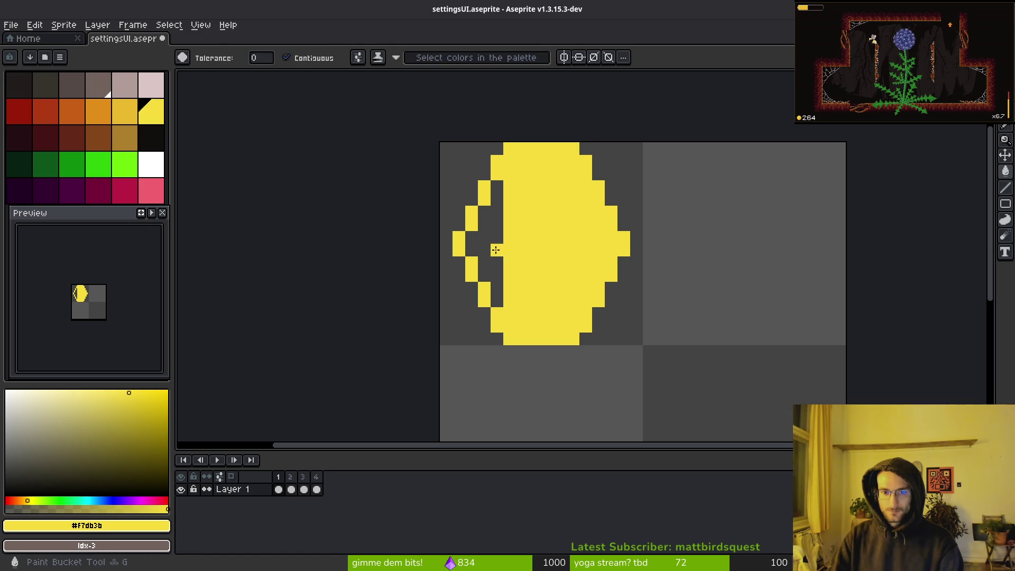
left_click(494, 248)
scroll(494, 249, "down", 3)
scroll(588, 239, "up", 4)
key("b")
left_click_drag(589, 239, 591, 243)
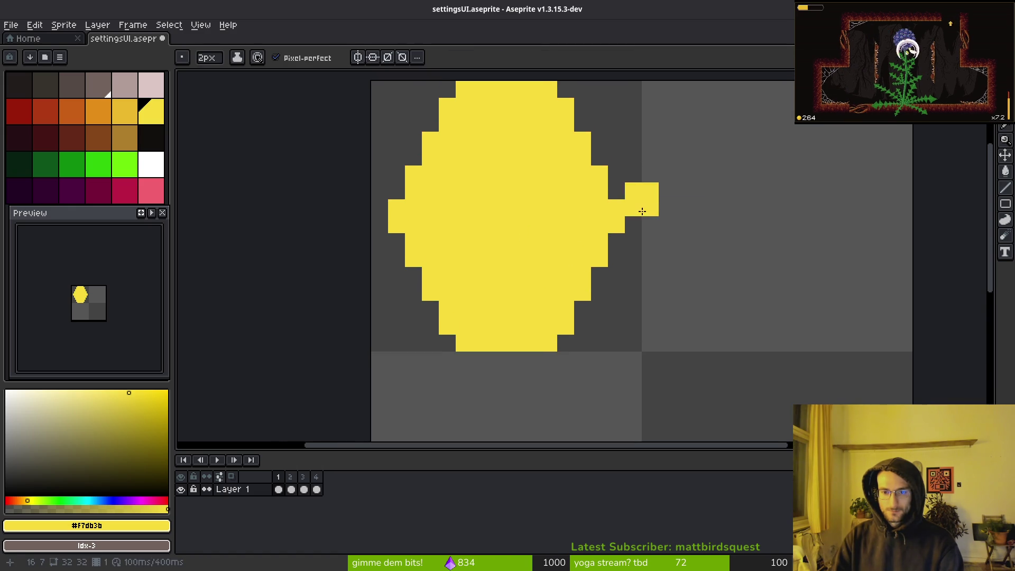
Extend the shape's upper- and lower-right edges and erase stray yellow pixels below it.
left_click(608, 188)
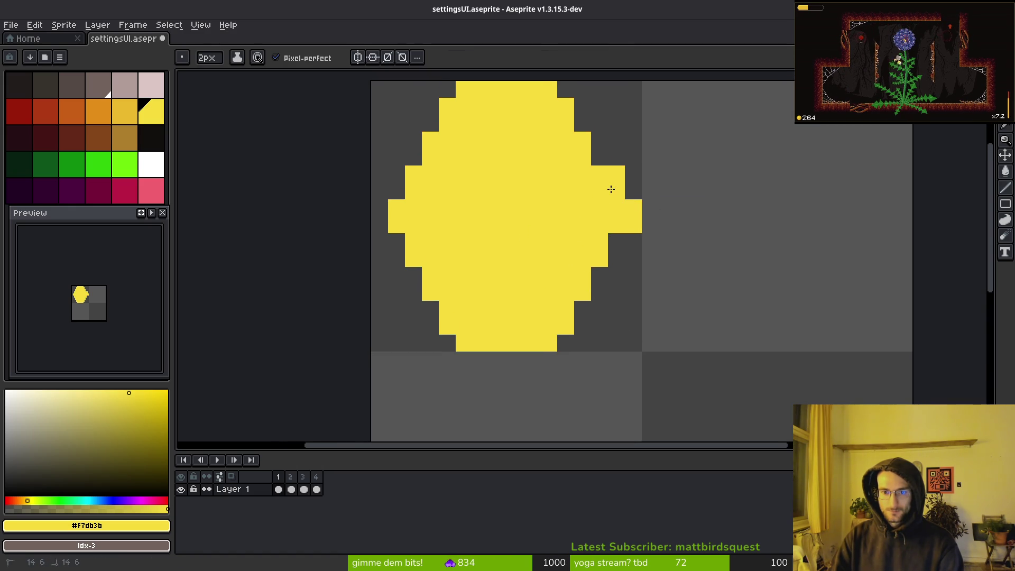
left_click(586, 151)
left_click(575, 124)
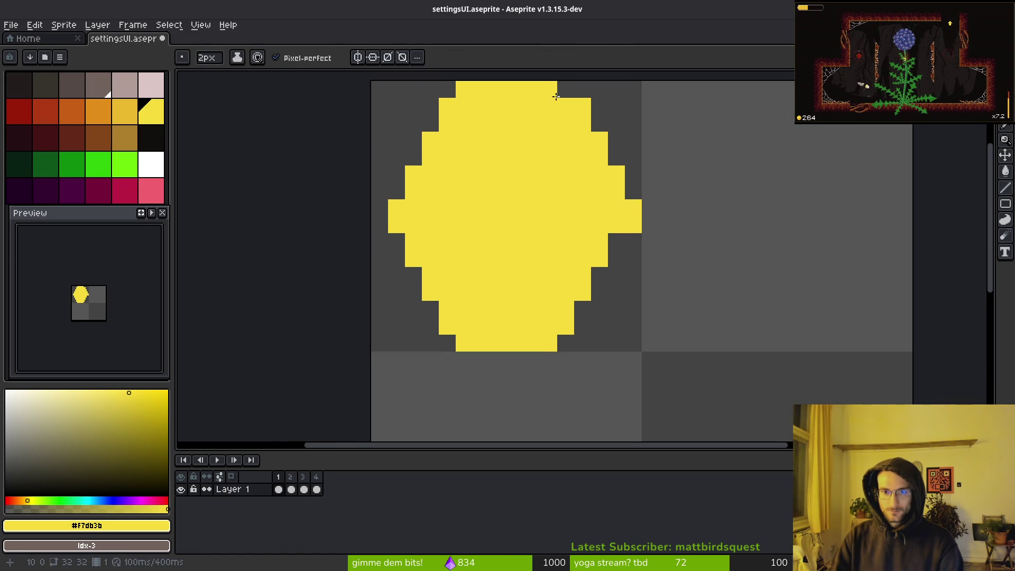
left_click(610, 253)
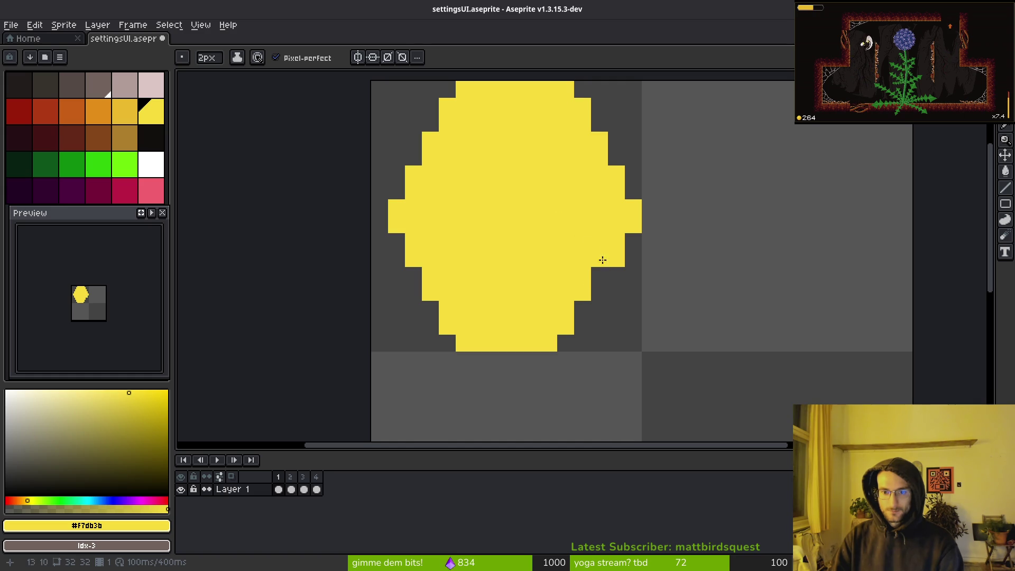
left_click(594, 288)
left_click(577, 319)
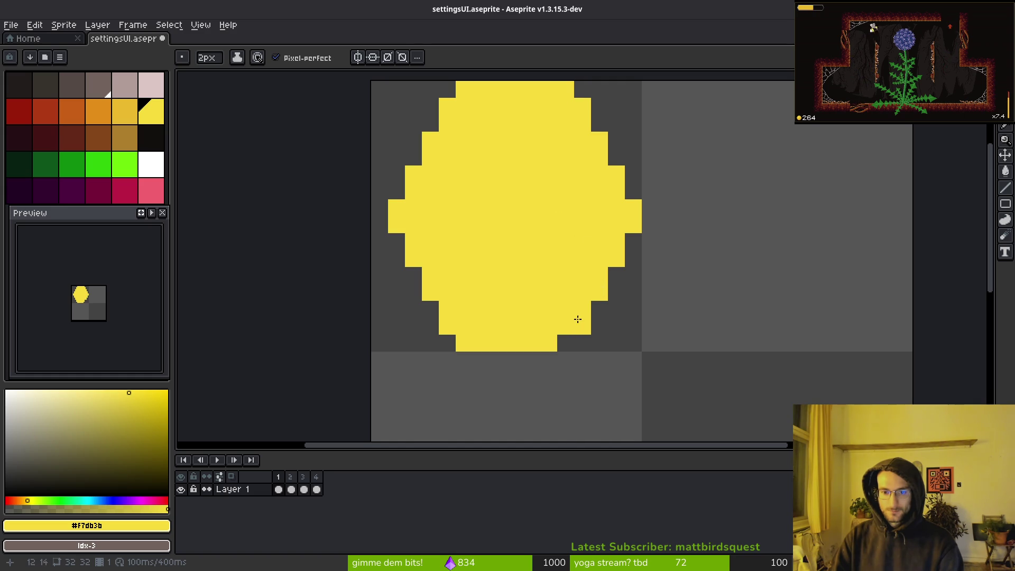
left_click_drag(518, 287, 625, 291)
right_click(554, 347)
left_click_drag(537, 312, 536, 330)
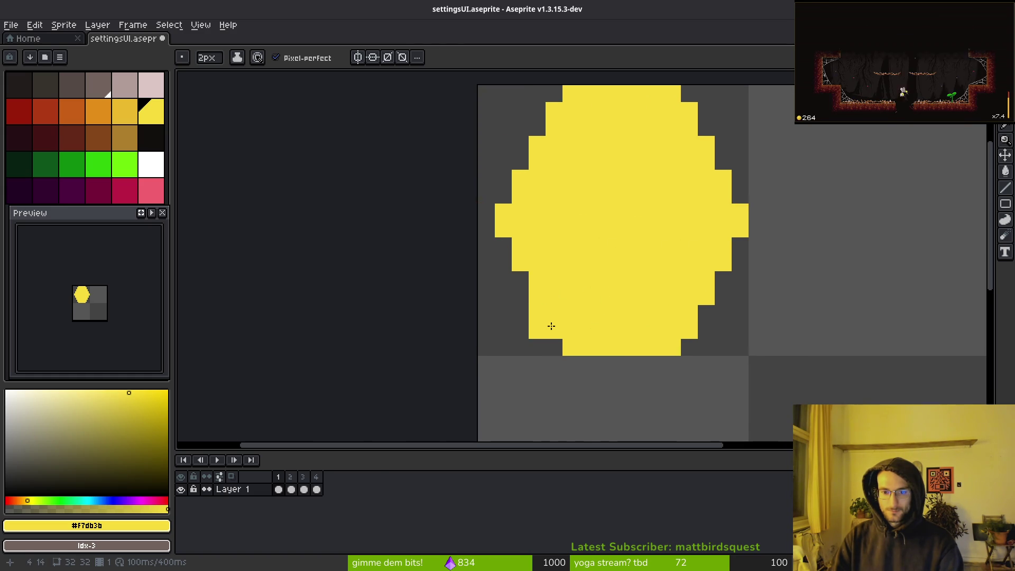
right_click(544, 323)
Widen the shape's left, lower-left and upper-left edges with yellow pixels.
left_click(496, 226)
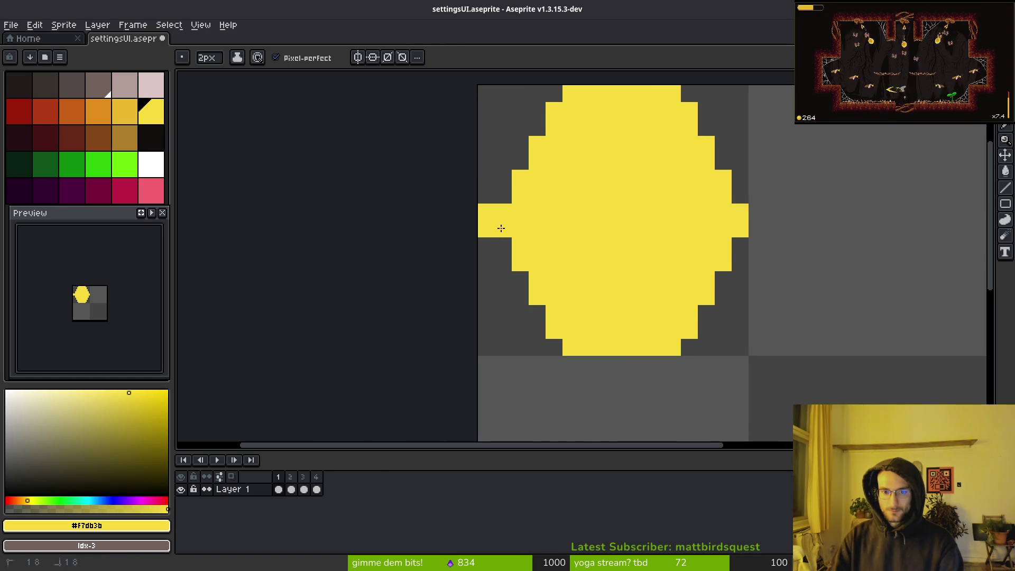
left_click(524, 259)
left_click(543, 293)
left_click(553, 327)
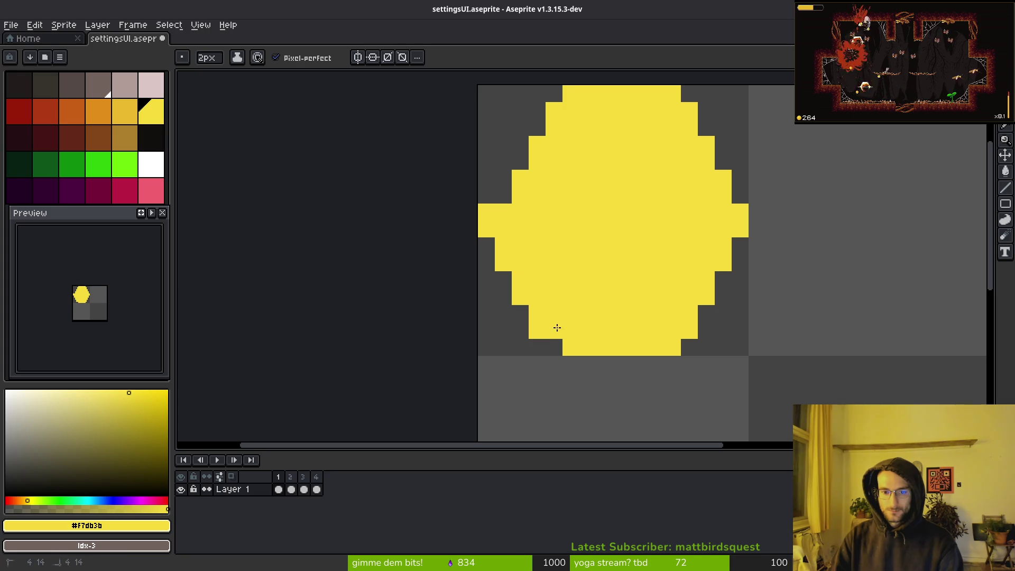
left_click(571, 344)
scroll(571, 281, "up", 3)
left_click(523, 261)
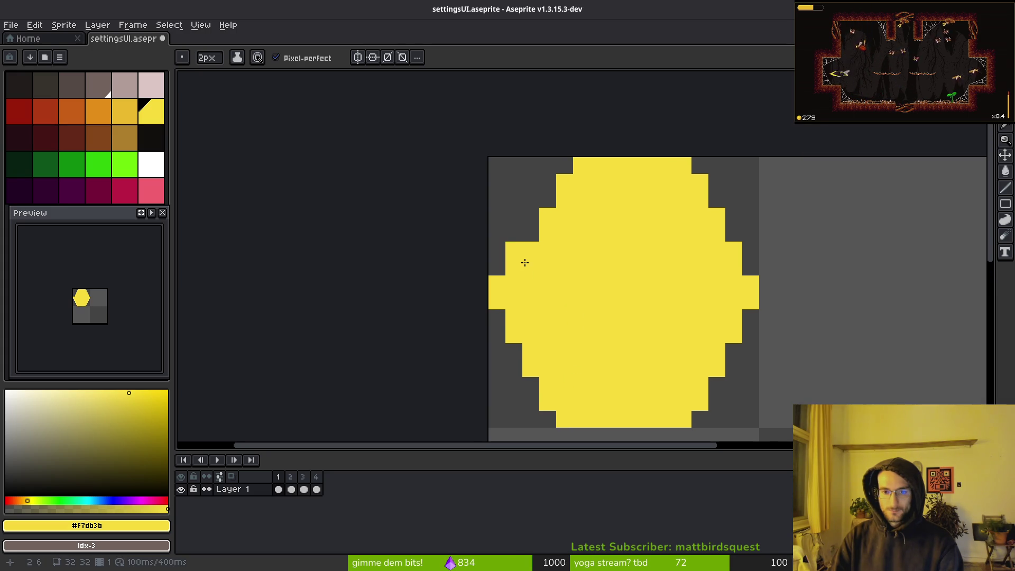
left_click(540, 238)
left_click(562, 200)
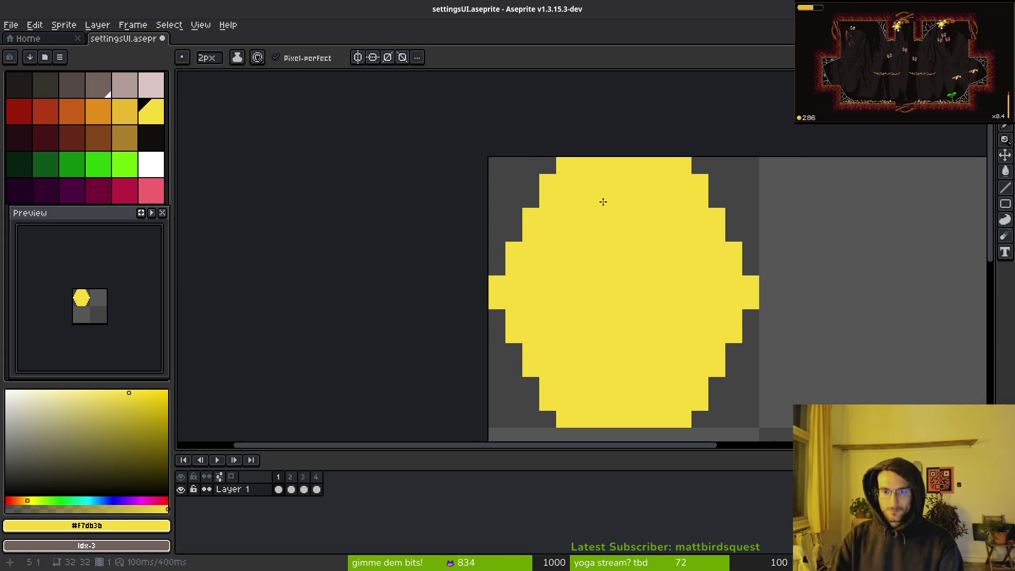
scroll(650, 240, "down", 3)
Undo a stray yellow dot, save settingsUI.aseprite, and shrink the brush to 1px.
left_click(658, 315)
key("ctrl+z")
key("ctrl+s")
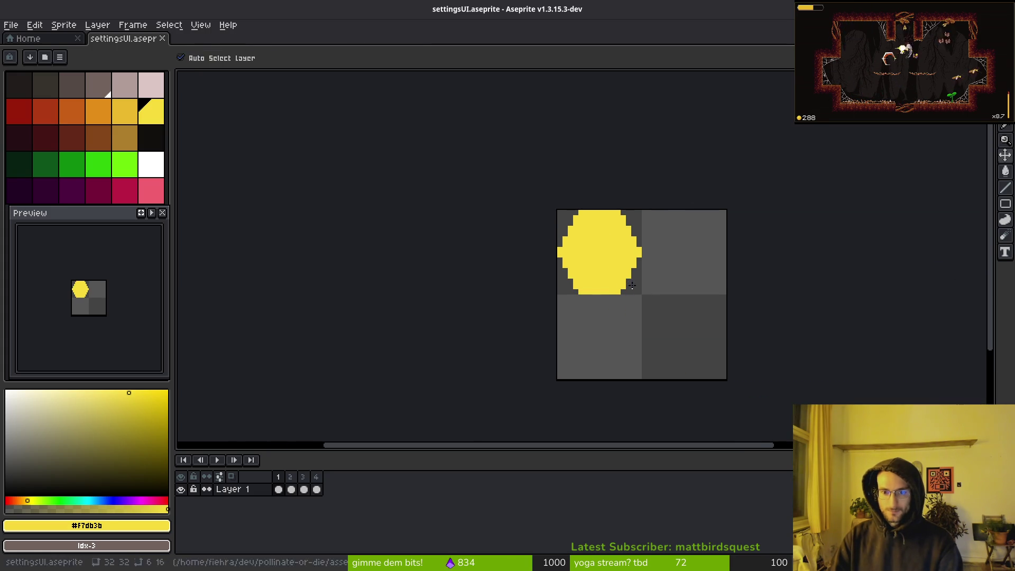
scroll(586, 266, "up", 4)
scroll(586, 267, "down", 3)
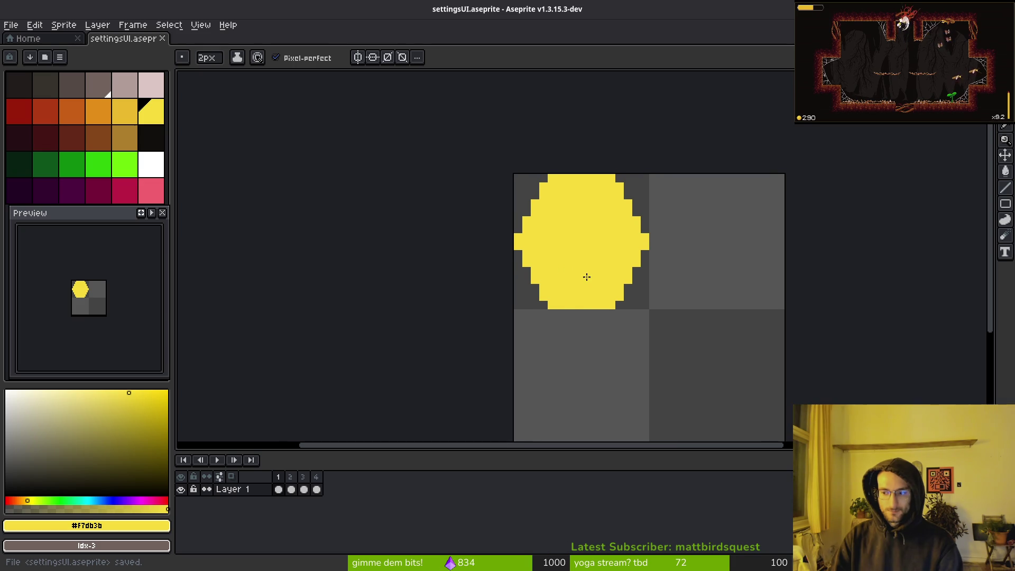
key("minus")
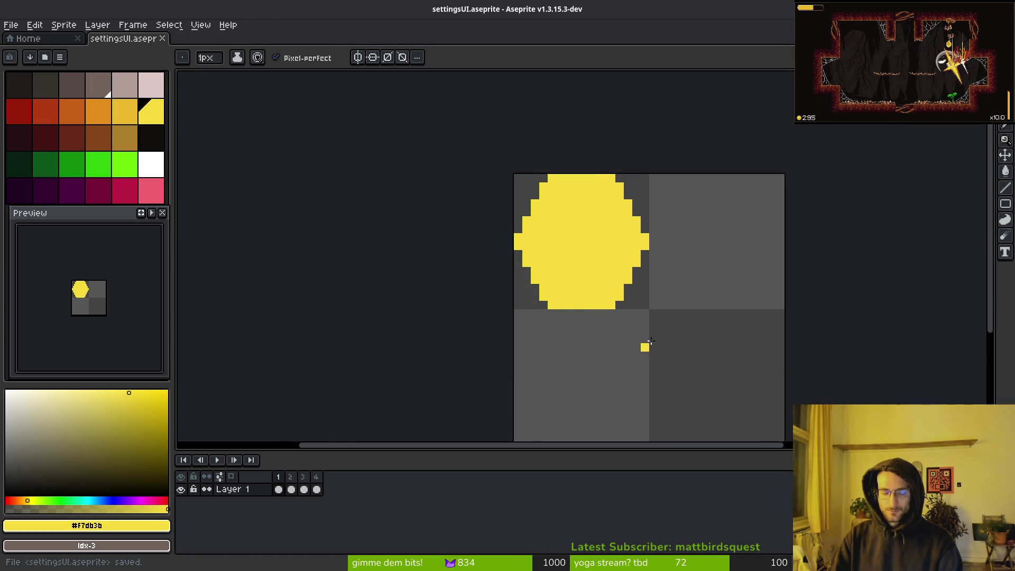
Close the settingsUI.aseprite tab and cancel the New Sprite dialog, leaving only Home.
key("v")
left_click(167, 39)
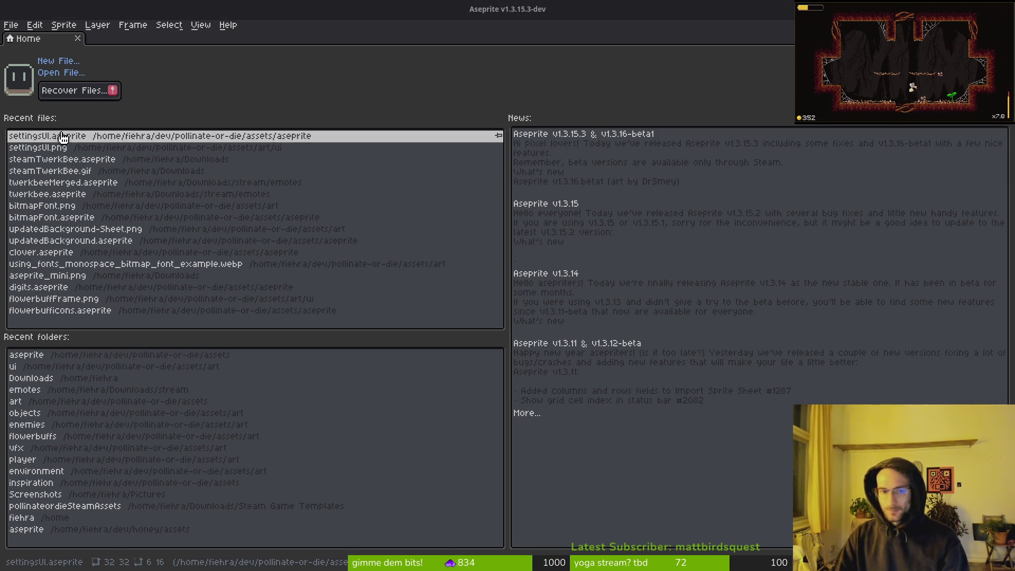
left_click(52, 63)
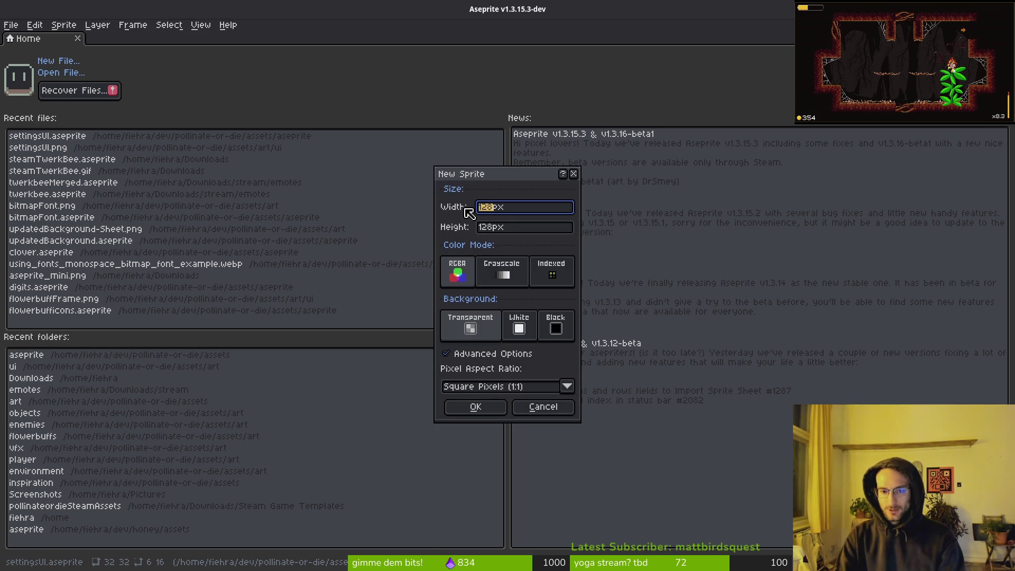
key("Escape")
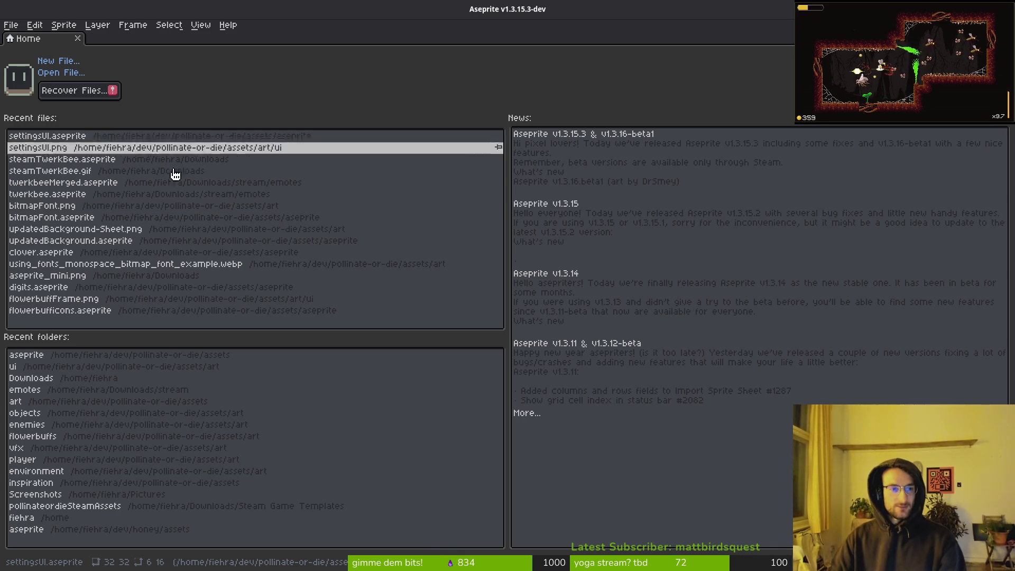
Open roomMapTileset.png, then close it again.
key("ctrl+o")
type("tile")
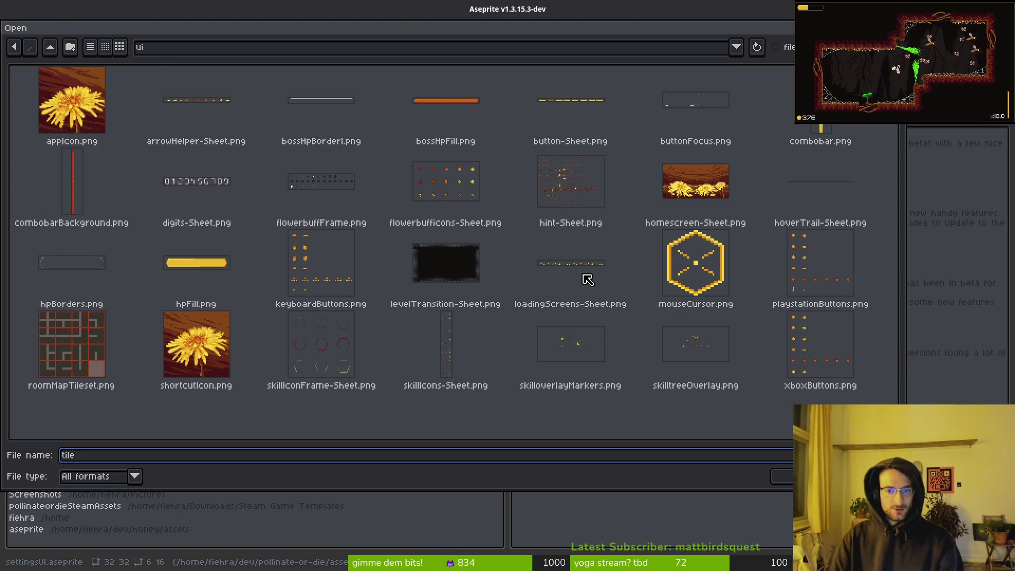
left_click(95, 349)
left_click(781, 476)
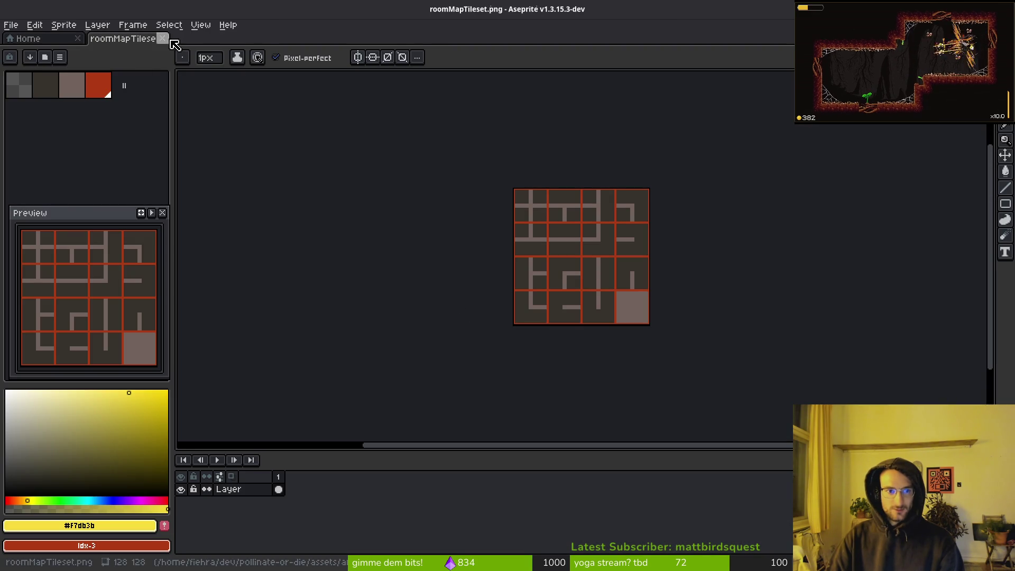
left_click(162, 39)
Browse art/environment, then go to assets/aseprite and open dirtTileset.aseprite.
left_click(52, 76)
left_click(52, 49)
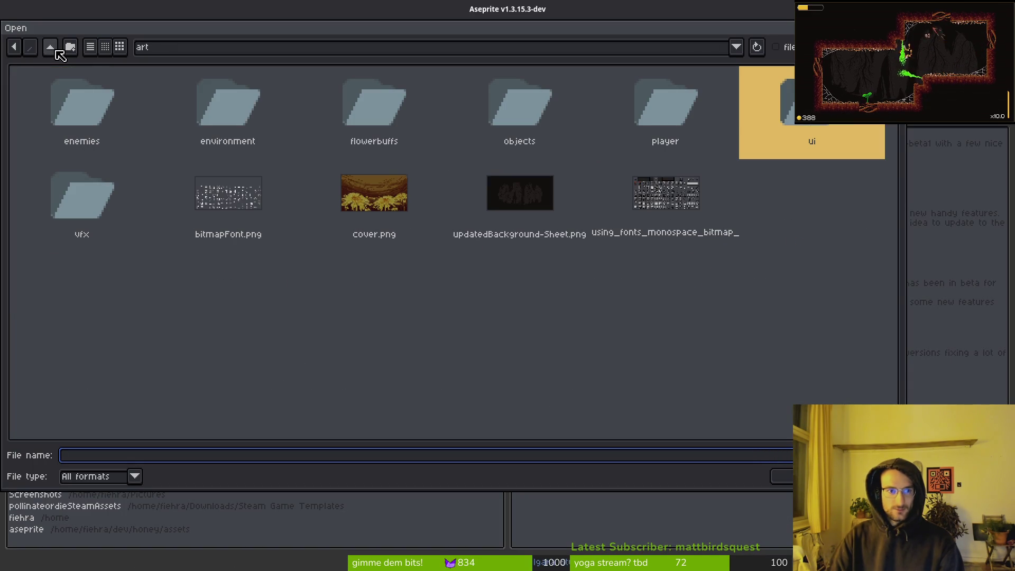
double_click(214, 104)
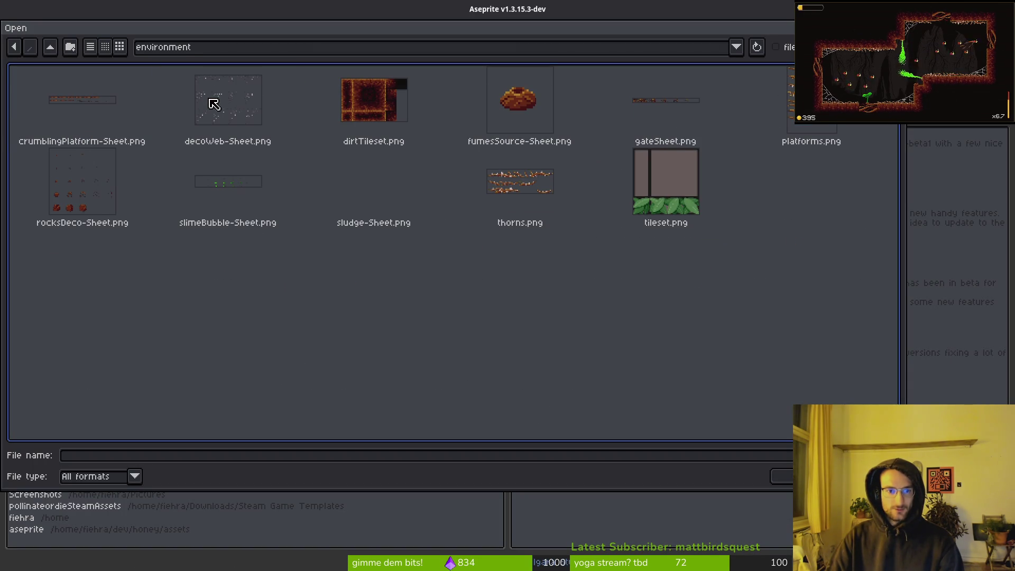
left_click(379, 106)
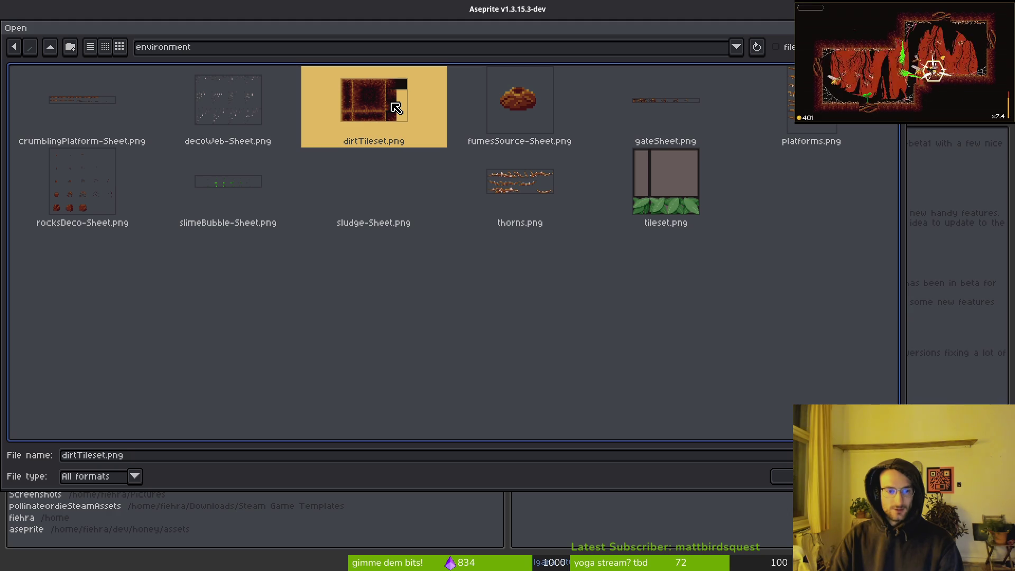
left_click(50, 48)
left_click(50, 48)
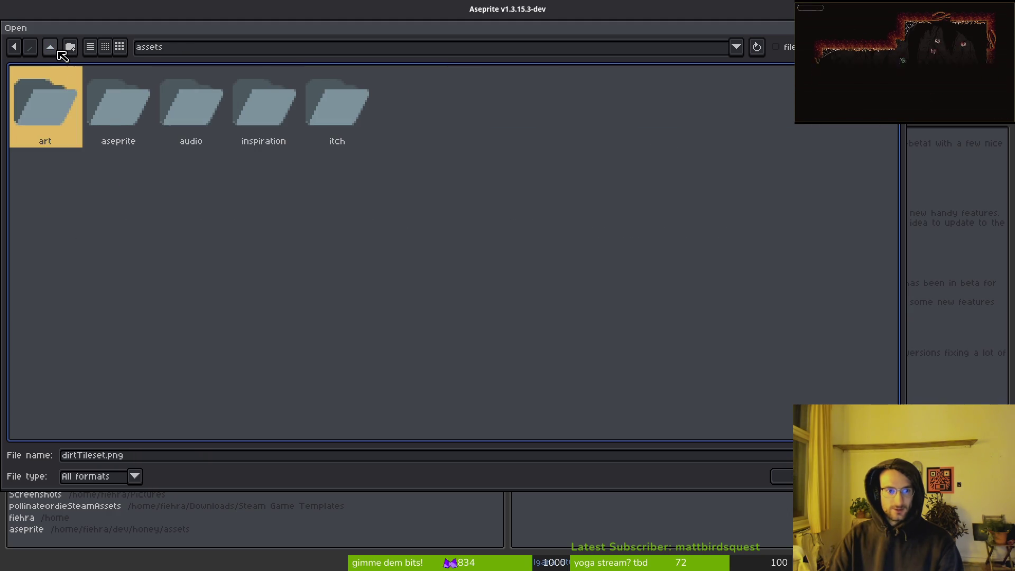
double_click(109, 102)
scroll(534, 310, "down", 3)
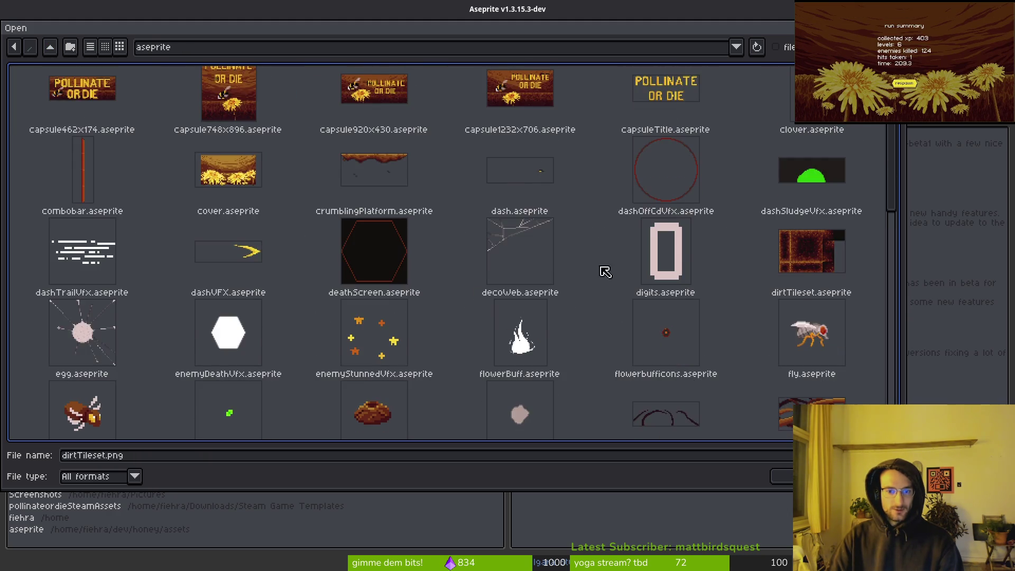
left_click(829, 217)
key("Return")
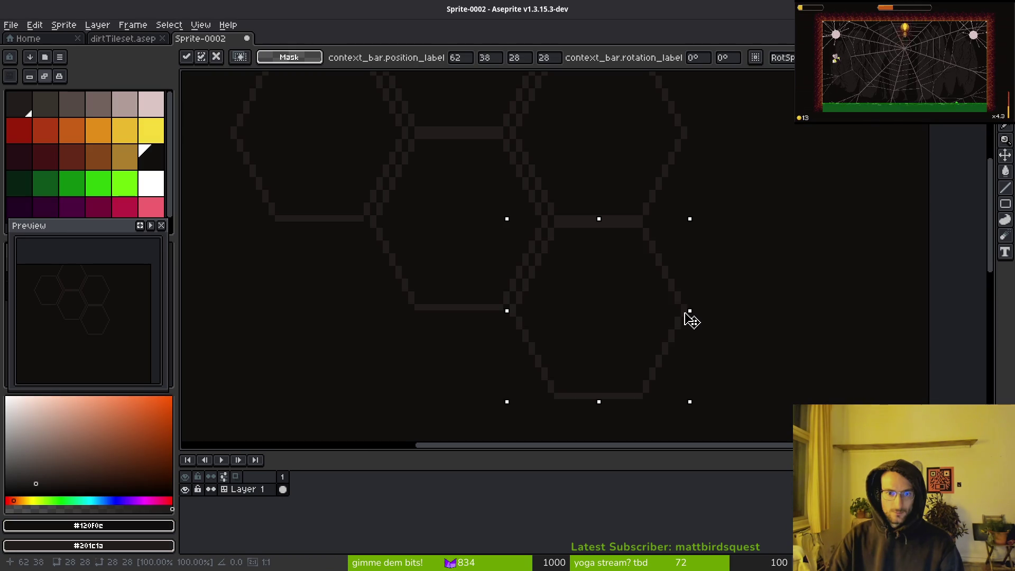
Dock the Preview window at the left panel and recentre the whole 128×128 hexagon sprite.
scroll(675, 312, "down", 5)
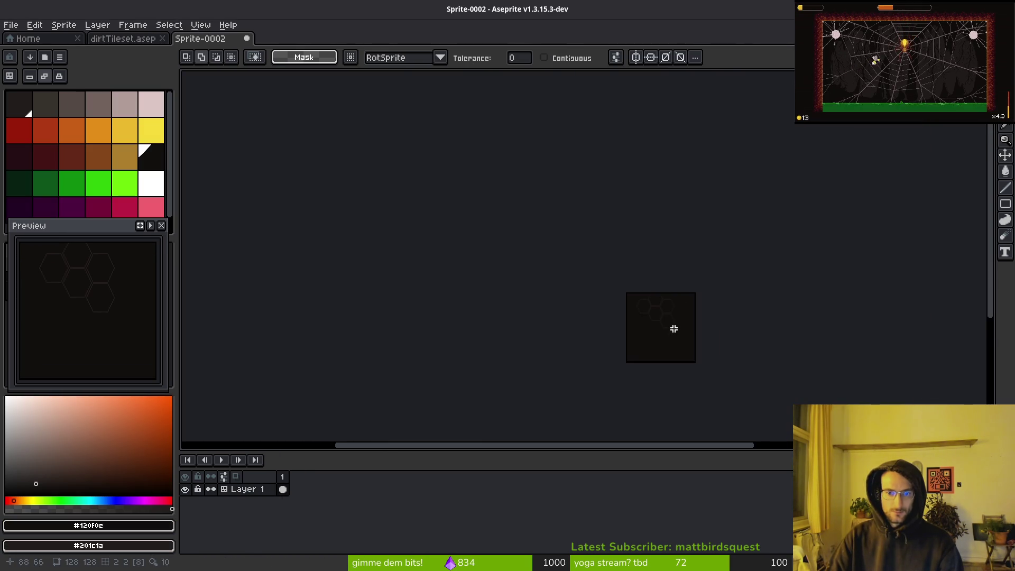
scroll(672, 322, "up", 3)
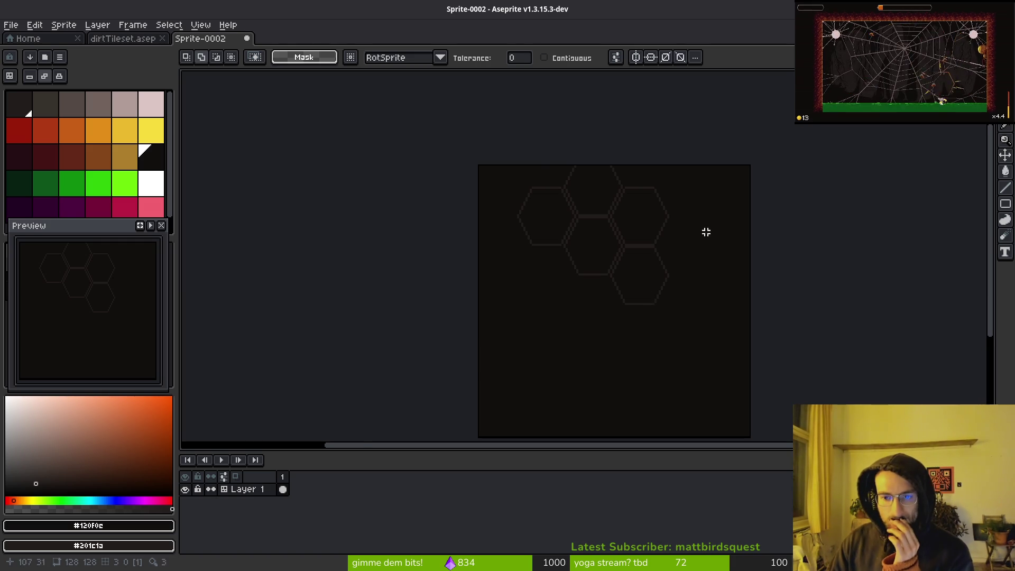
scroll(550, 287, "up", 3)
scroll(556, 290, "down", 2)
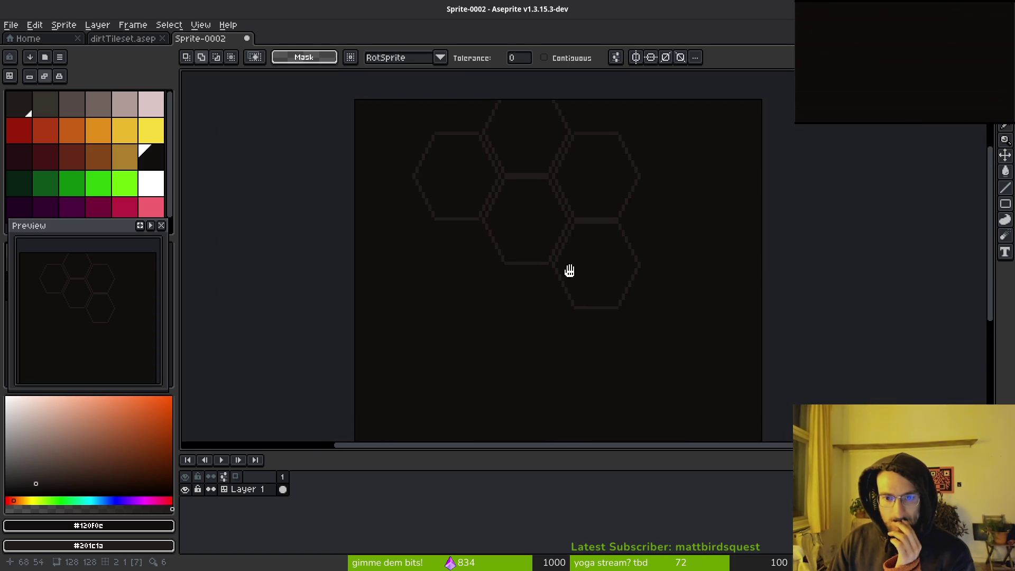
left_click_drag(569, 270, 534, 214)
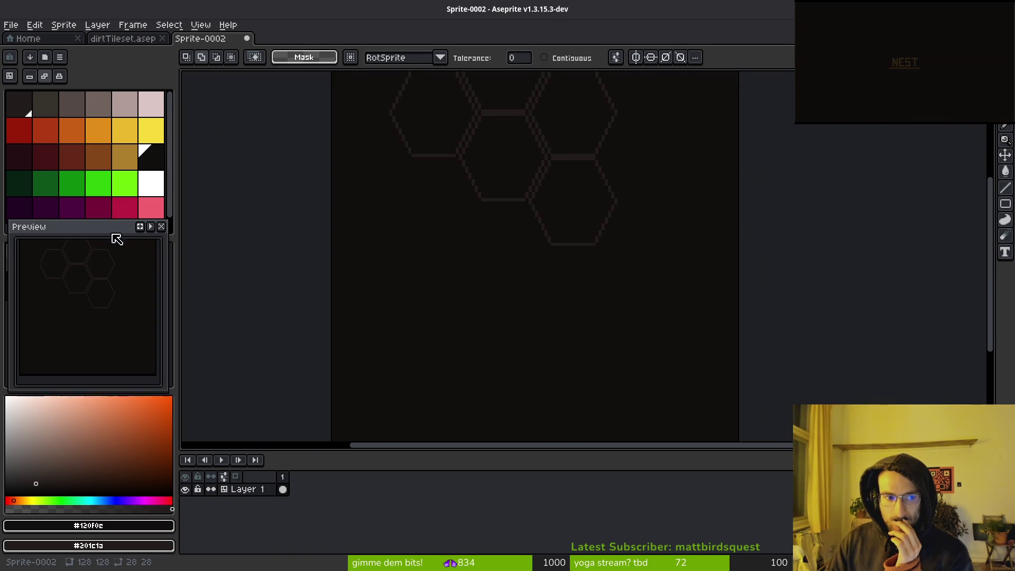
left_click_drag(112, 234, 375, 356)
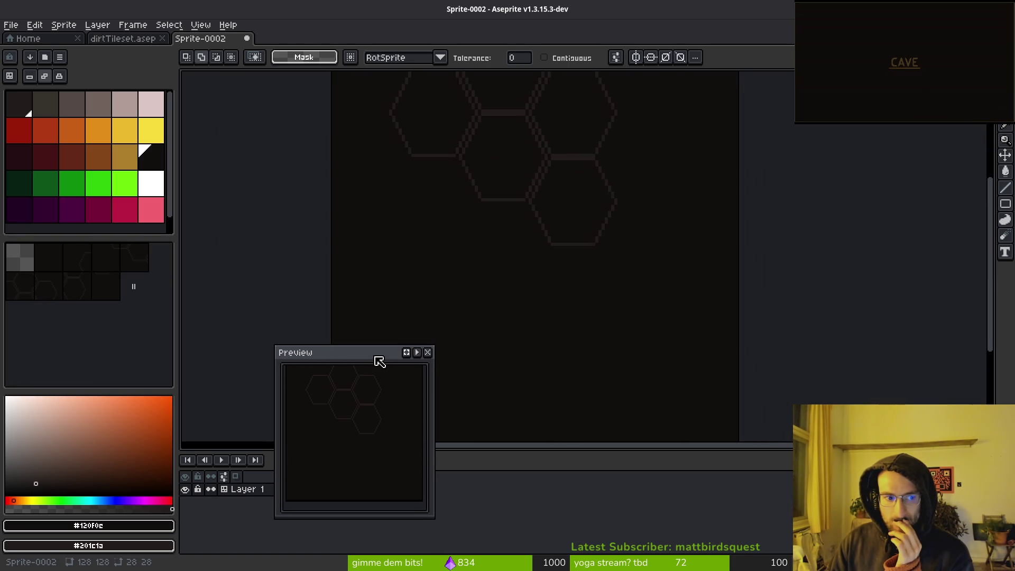
mouse_move(379, 358)
left_mouse_down()
mouse_move(109, 341)
mouse_move(115, 323)
left_mouse_up()
scroll(534, 220, "down", 2)
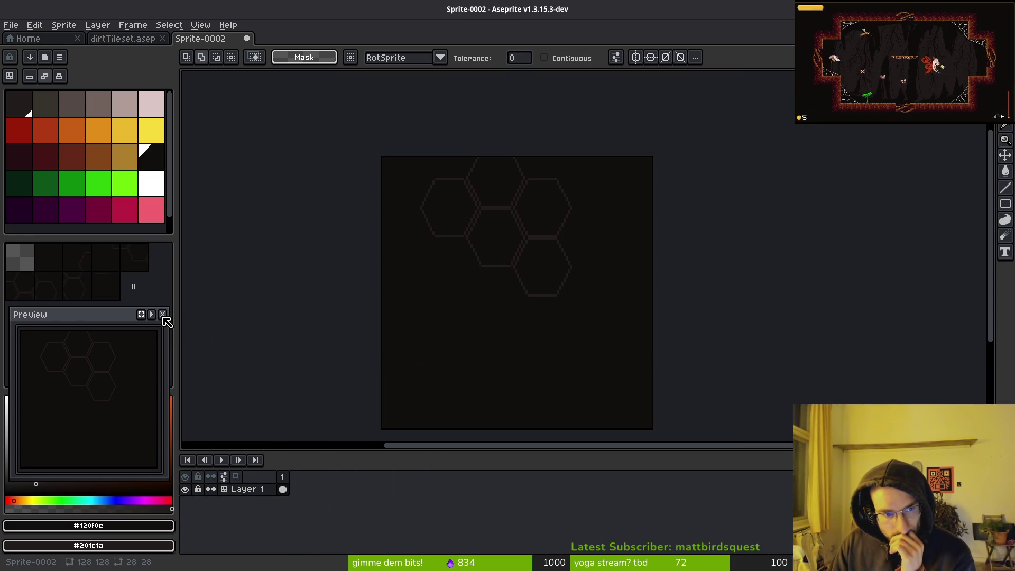
mouse_move(512, 249)
left_mouse_down()
mouse_move(516, 278)
mouse_move(532, 218)
mouse_move(492, 292)
left_mouse_up()
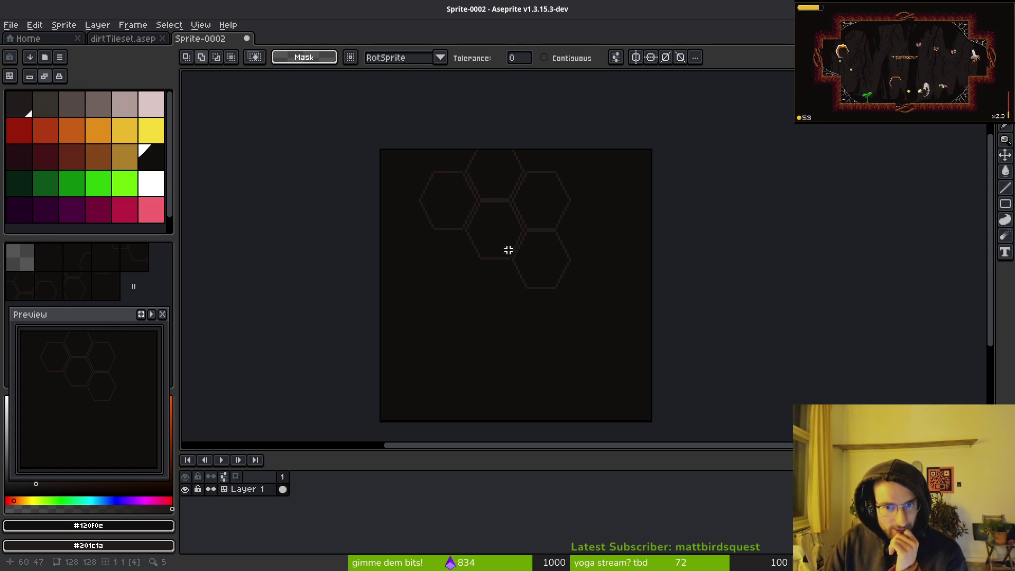
scroll(523, 243, "up", 3)
scroll(522, 236, "down", 2)
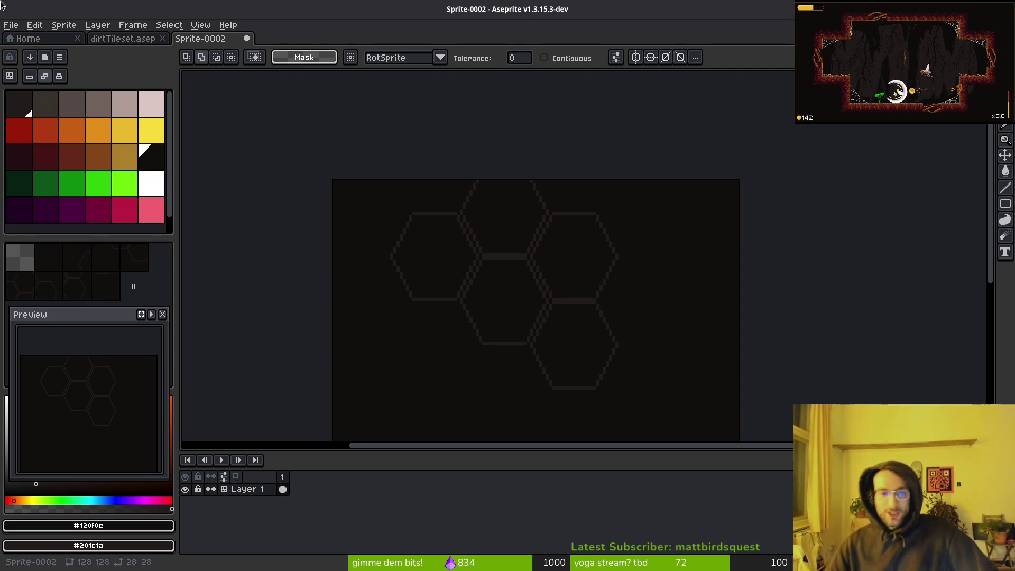
Reposition the central hexagon outline lower and to the left, then deselect it.
scroll(511, 301, "up", 3)
left_click_drag(607, 314, 563, 413)
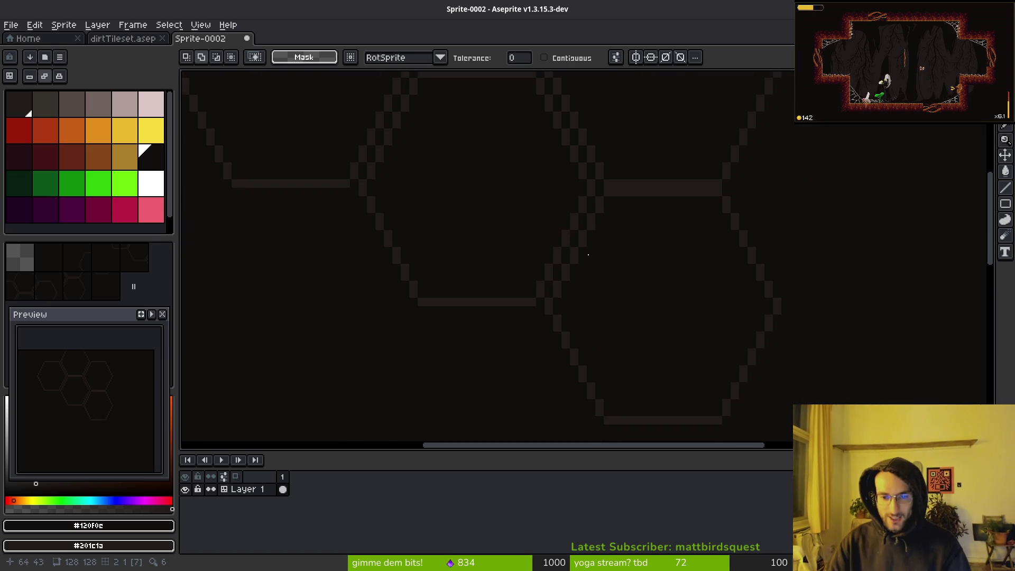
left_click(642, 200)
key("ctrl+d")
left_click(582, 210)
left_click_drag(582, 210, 622, 164)
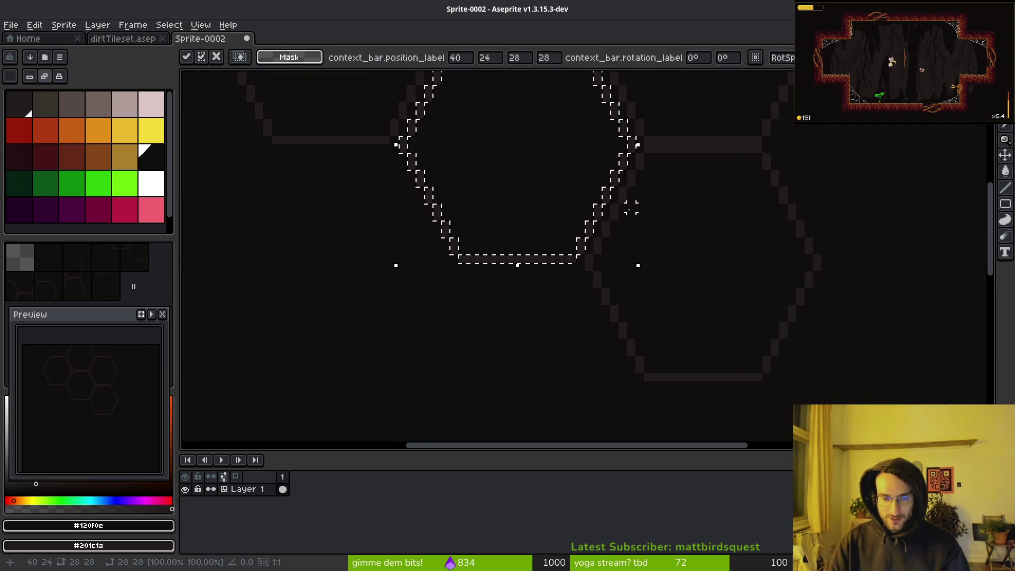
mouse_move(589, 253)
left_mouse_down()
mouse_move(576, 440)
mouse_move(585, 374)
mouse_move(645, 340)
mouse_move(668, 204)
mouse_move(537, 259)
mouse_move(474, 315)
mouse_move(480, 326)
left_mouse_up()
key("ctrl+d")
With a 1-pixel pencil, paint background colour over gaps and stray pixels on the lower hexes.
scroll(650, 339, "right", 3)
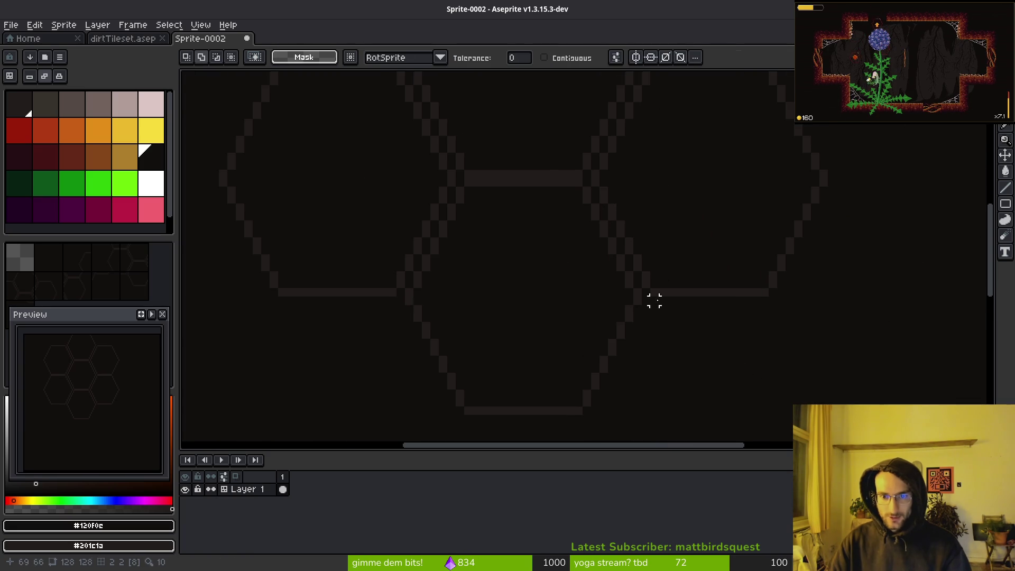
scroll(652, 304, "up", 2)
key("b")
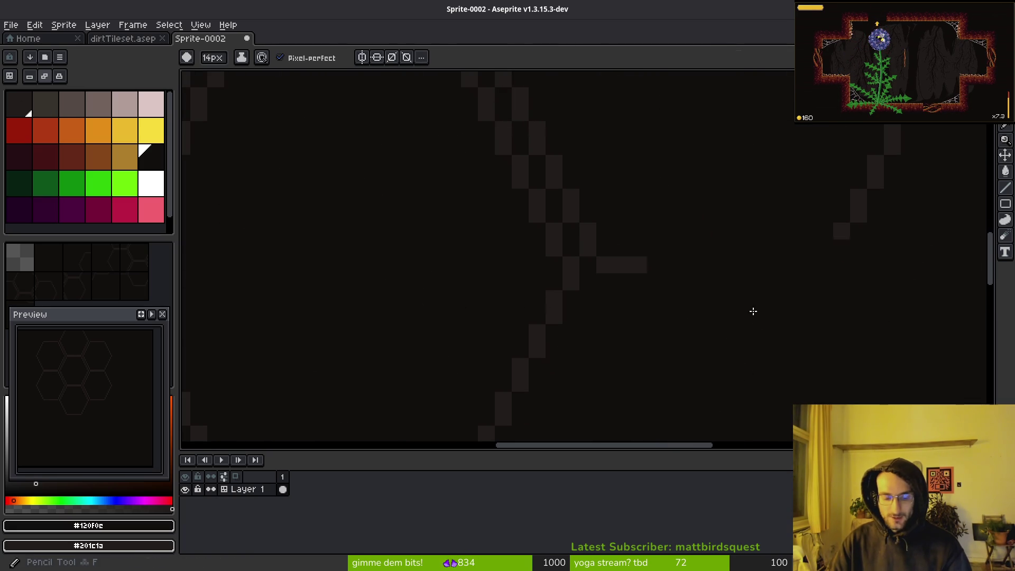
left_click(710, 262)
scroll(716, 261, "down", 3)
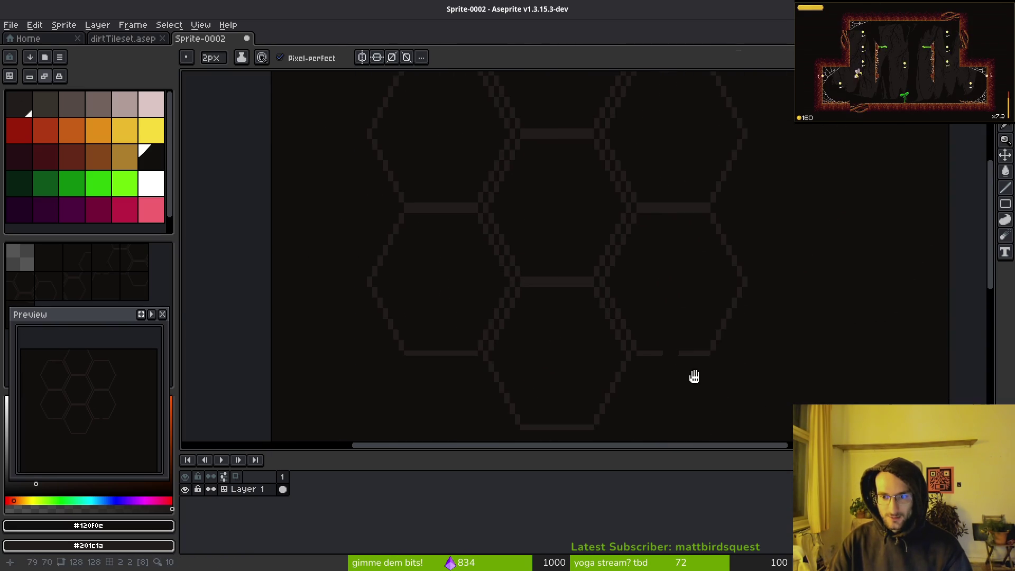
mouse_move(698, 362)
left_mouse_down()
mouse_move(723, 328)
mouse_move(707, 359)
left_mouse_up()
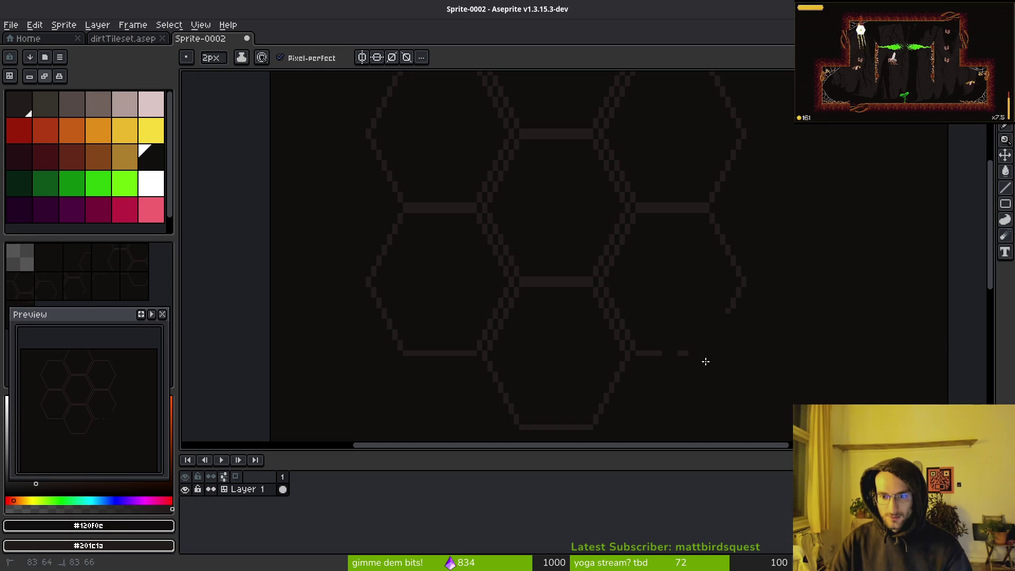
scroll(734, 322, "up", 2)
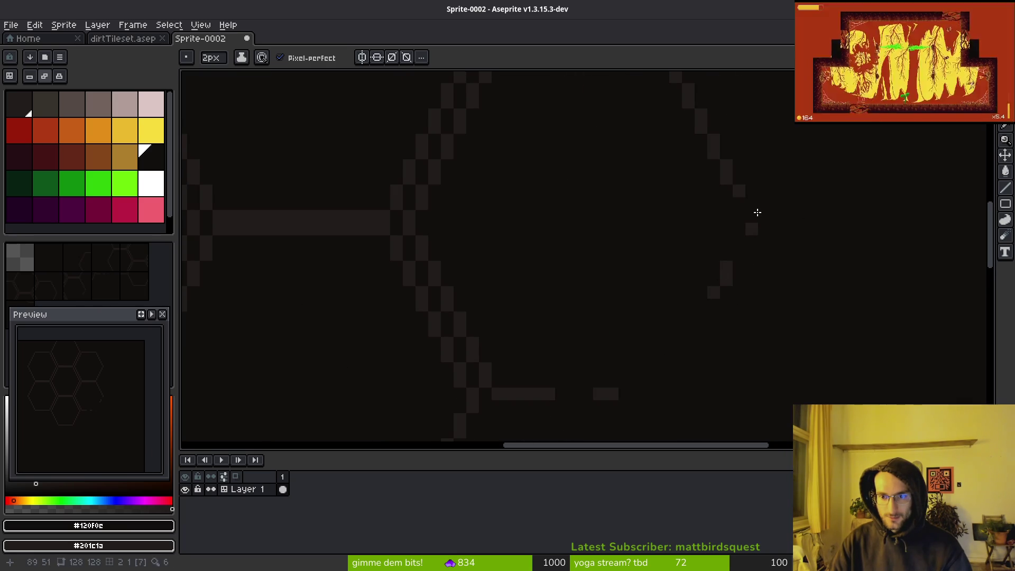
key("minus")
scroll(828, 259, "down", 4)
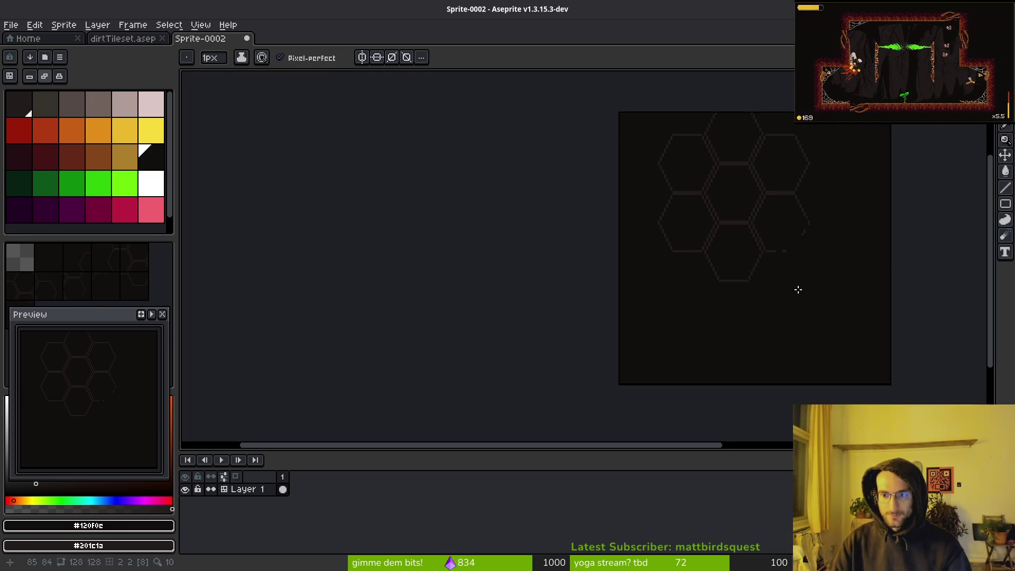
scroll(721, 294, "up", 6)
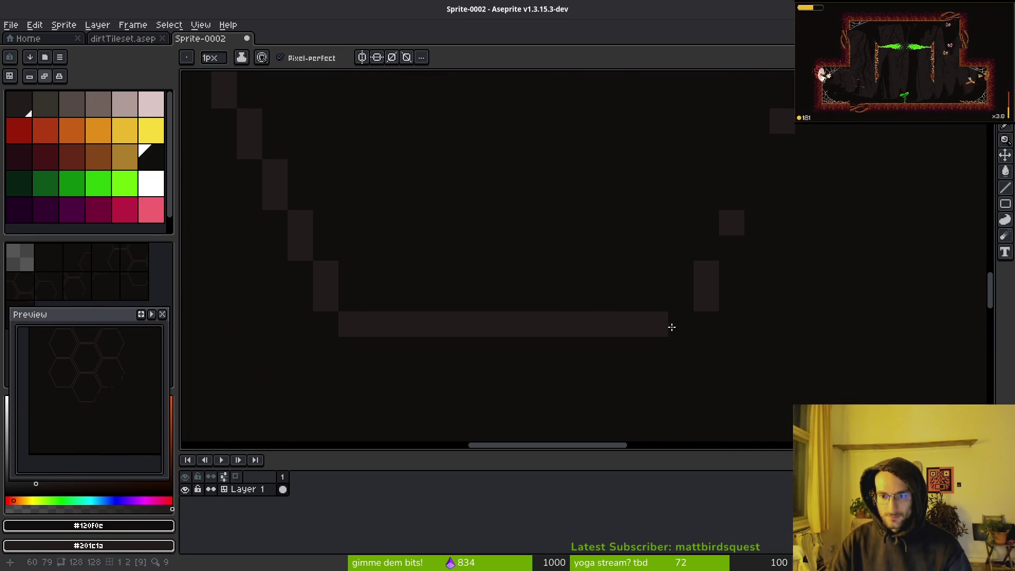
left_click_drag(671, 326, 623, 324)
left_click(698, 308)
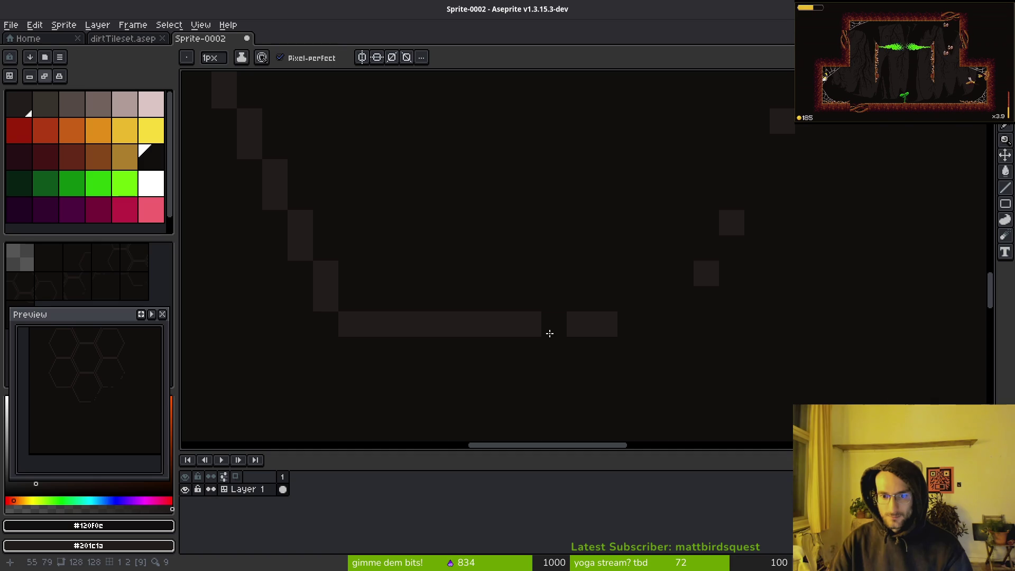
Cover a light stray pixel and staircase edge pixels, undoing the last two strokes.
scroll(424, 211, "up", 4)
scroll(625, 315, "right", 3)
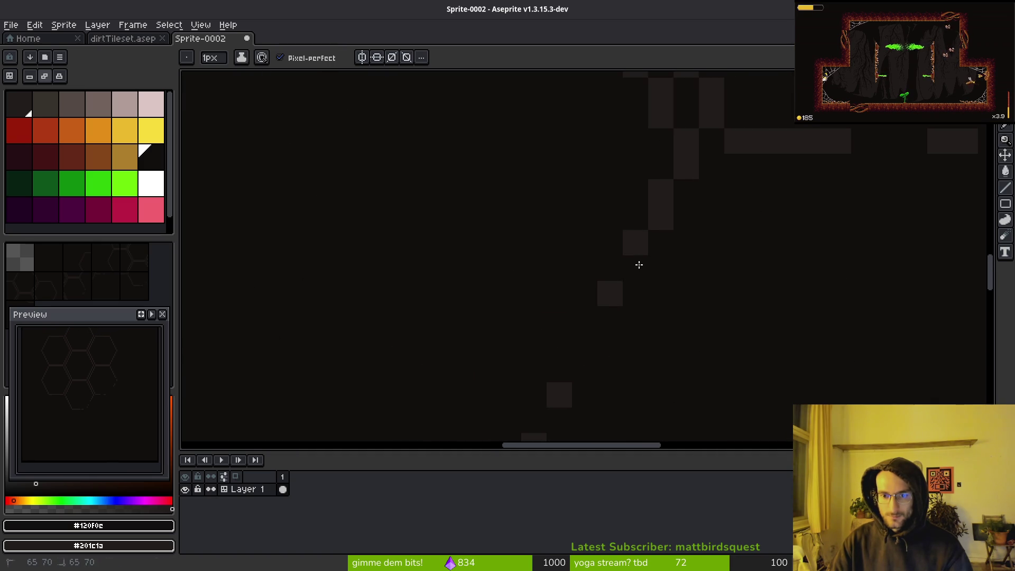
scroll(751, 338, "down", 4)
scroll(732, 336, "down", 2)
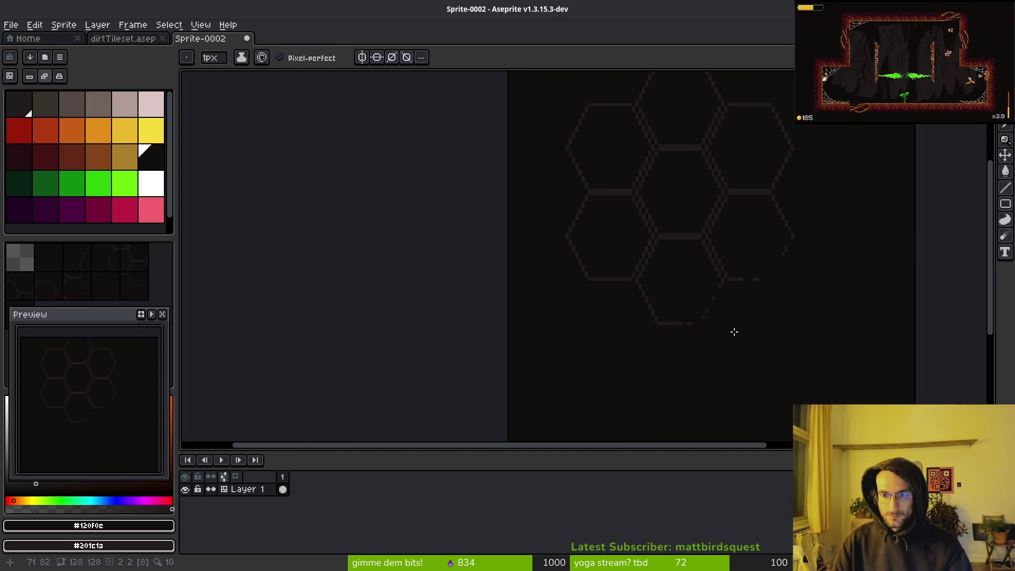
scroll(724, 307, "up", 4)
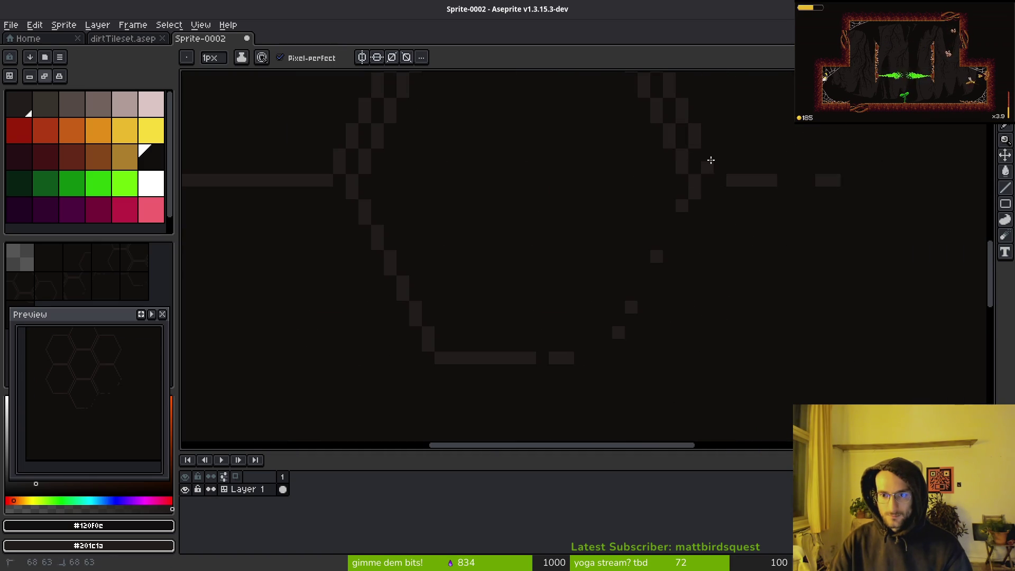
left_click_drag(710, 160, 707, 168)
scroll(708, 199, "down", 6)
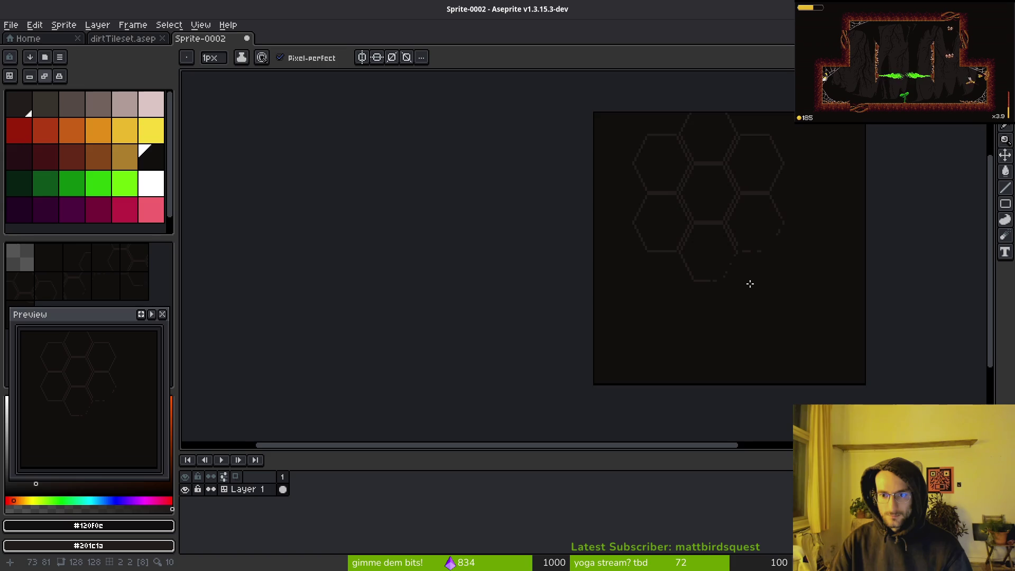
scroll(594, 303, "up", 6)
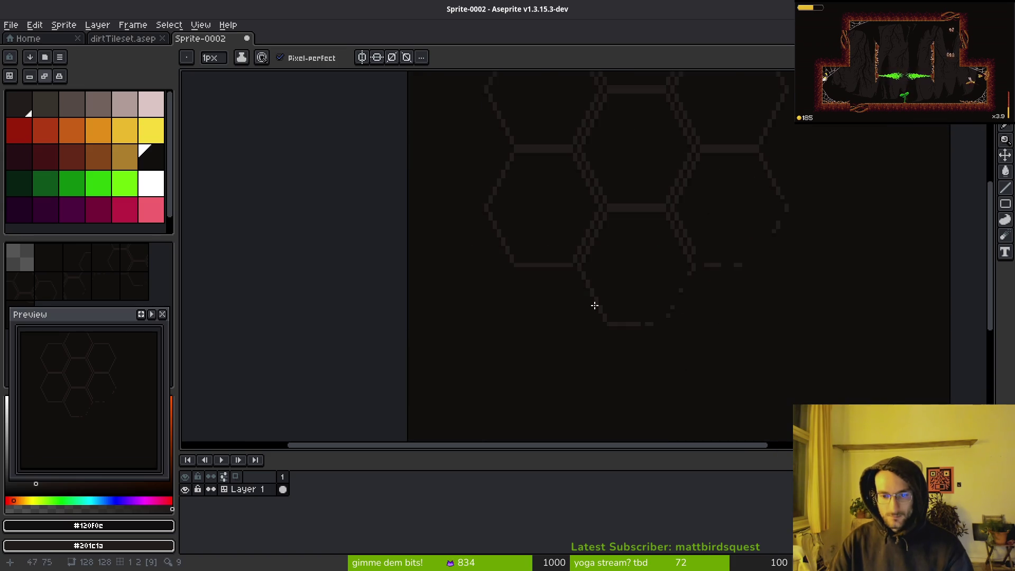
scroll(653, 245, "up", 3)
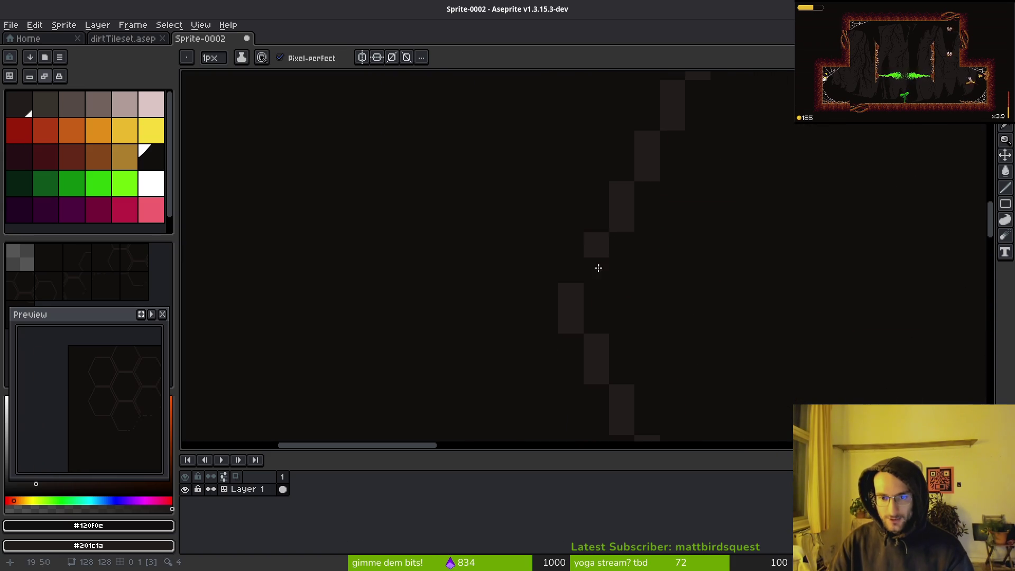
left_click_drag(546, 281, 584, 322)
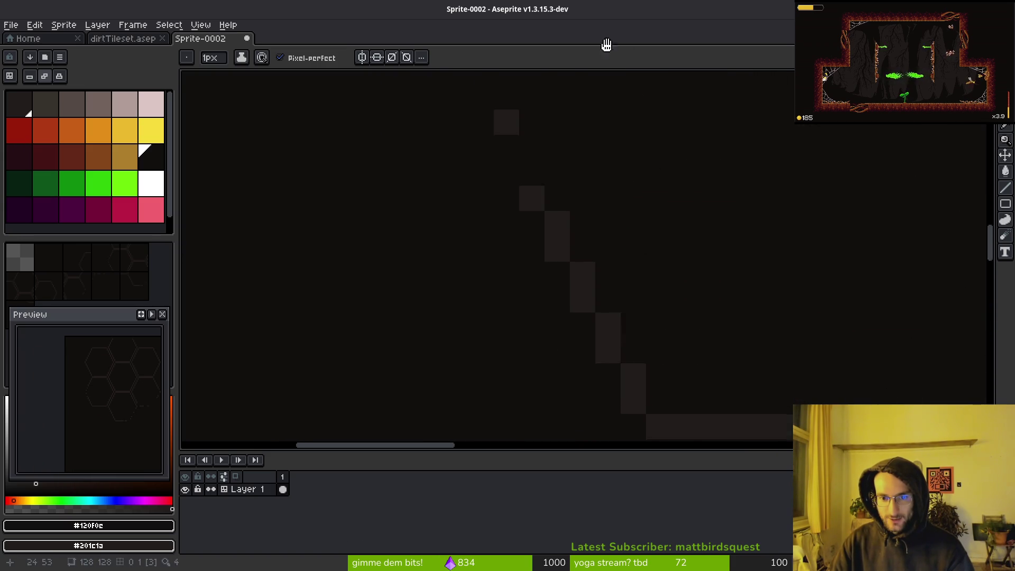
left_click_drag(507, 87, 579, 249)
key("ctrl+z")
key("ctrl+z")
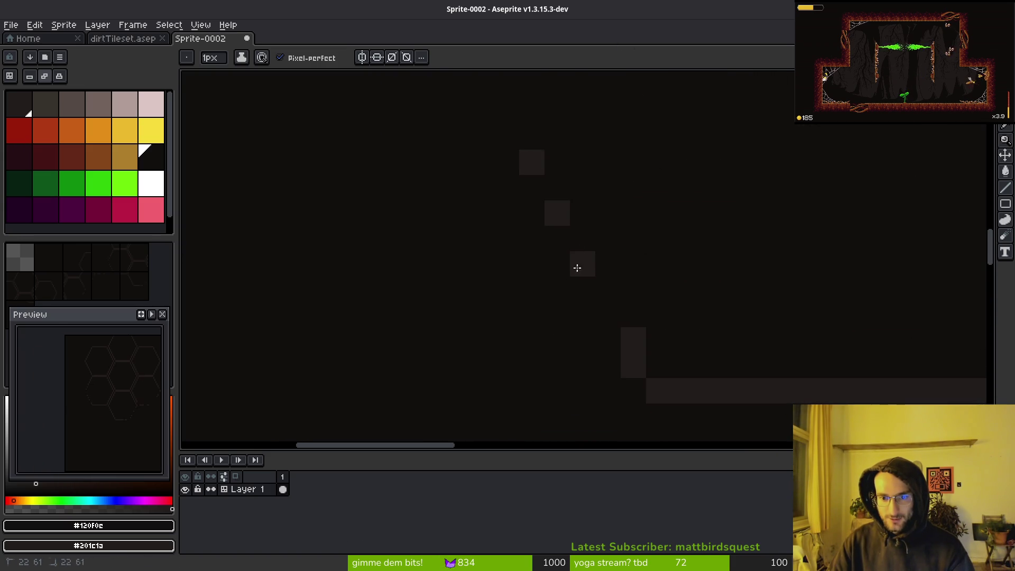
key("ctrl+z")
Paint out more stray and diagonal hexagon-edge pixels, erasing one edge pixel.
scroll(619, 254, "down", 3)
scroll(608, 250, "up", 3)
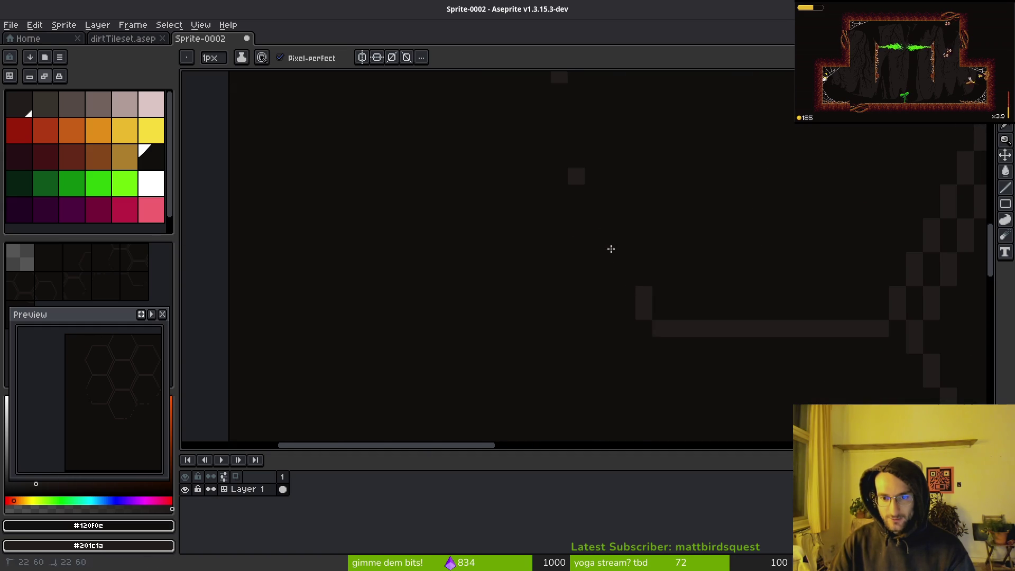
scroll(682, 261, "down", 3)
scroll(629, 262, "up", 3)
left_click(632, 270)
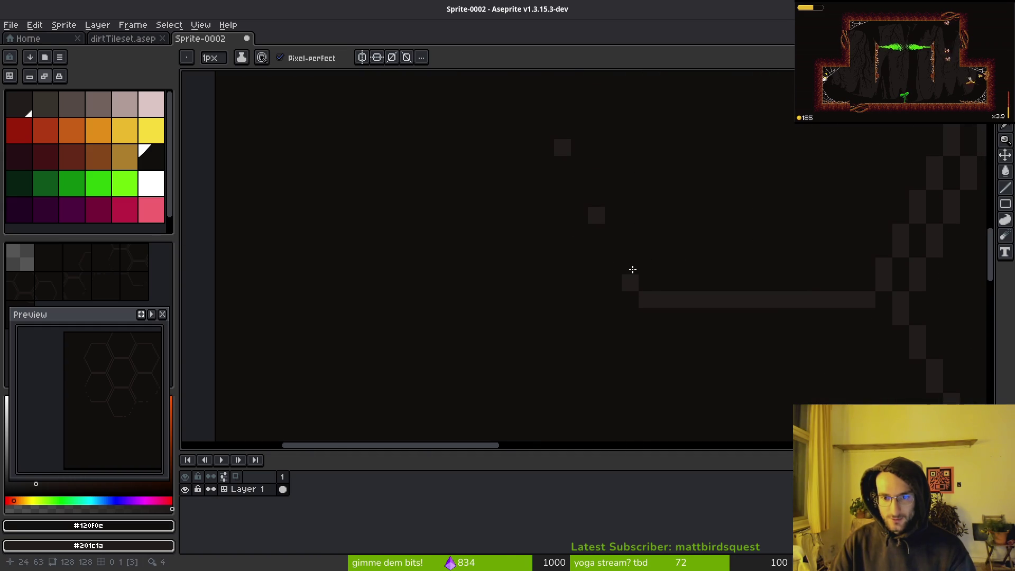
scroll(616, 229, "down", 3)
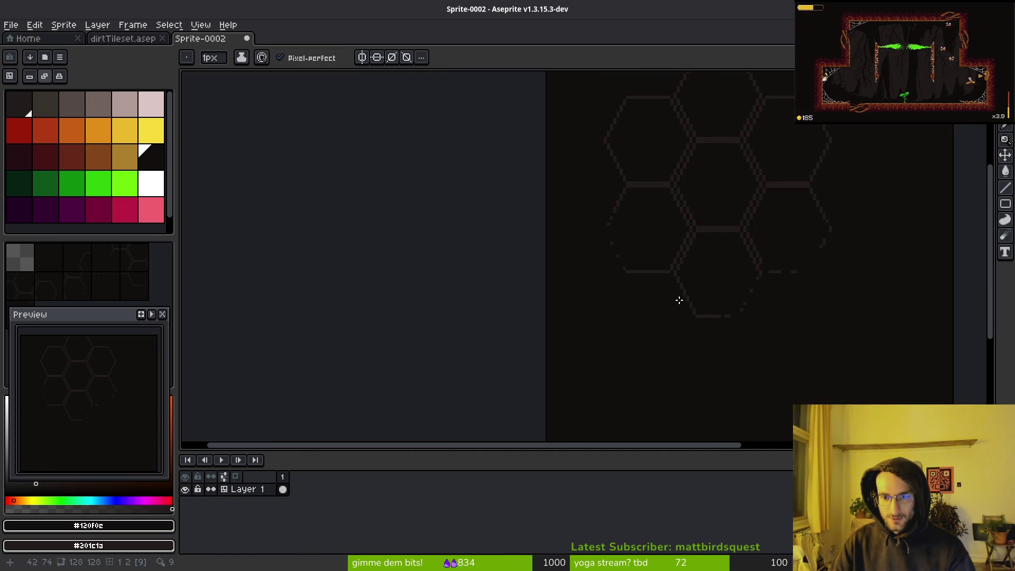
scroll(598, 254, "up", 2)
key("e")
left_click(558, 279)
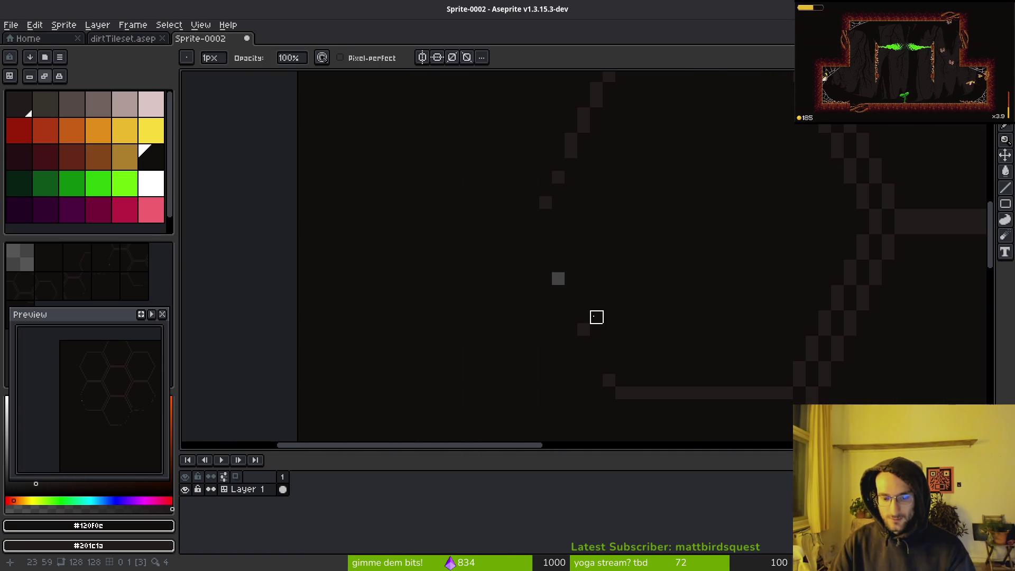
key("b")
scroll(650, 366, "down", 3)
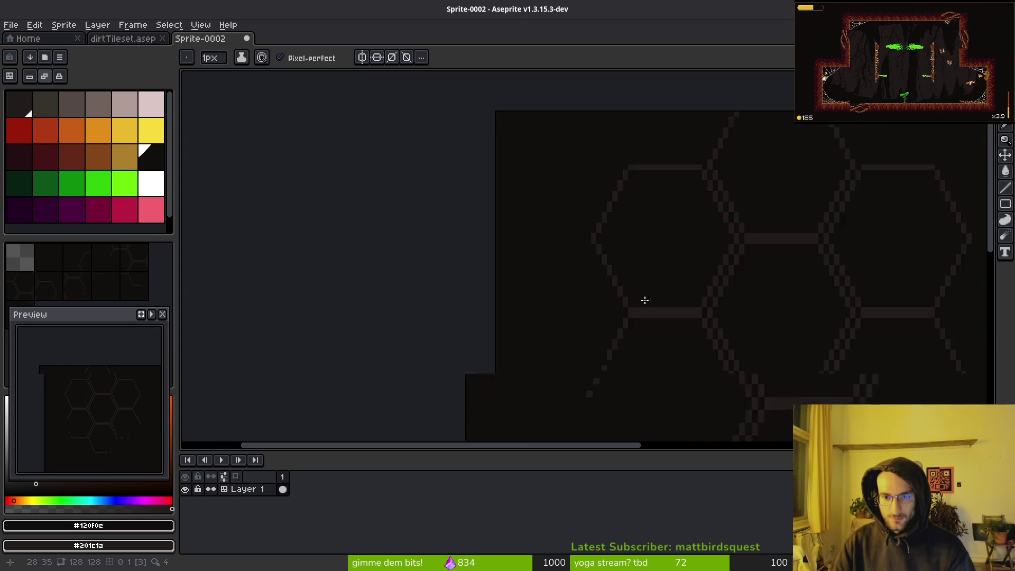
scroll(644, 300, "up", 3)
left_click_drag(548, 313, 613, 227)
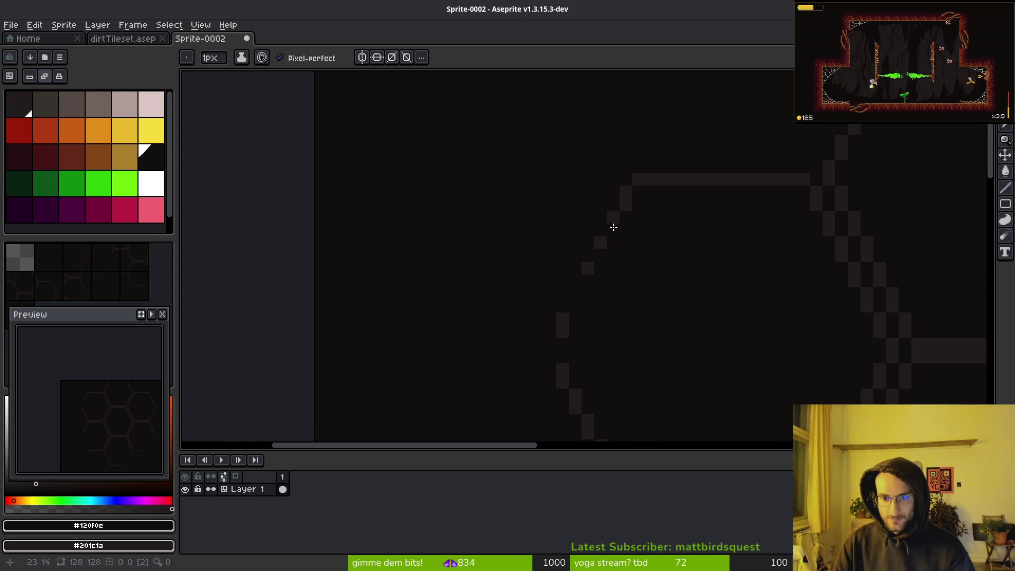
left_click_drag(626, 193, 634, 181)
Paint over two stray edge pixels and one pixel of a two-pixel block near the left edge.
scroll(694, 272, "down", 2)
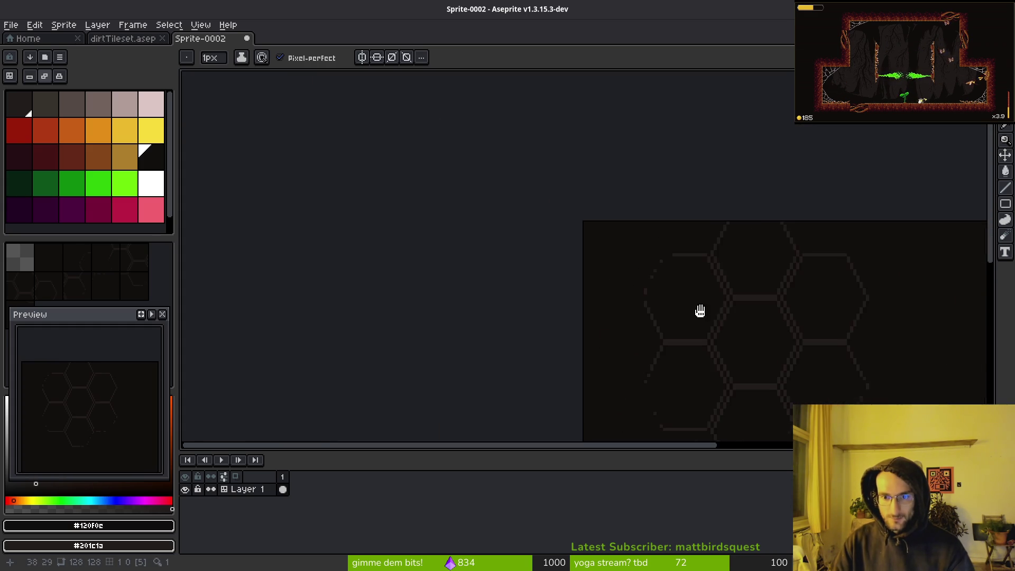
scroll(629, 261, "up", 2)
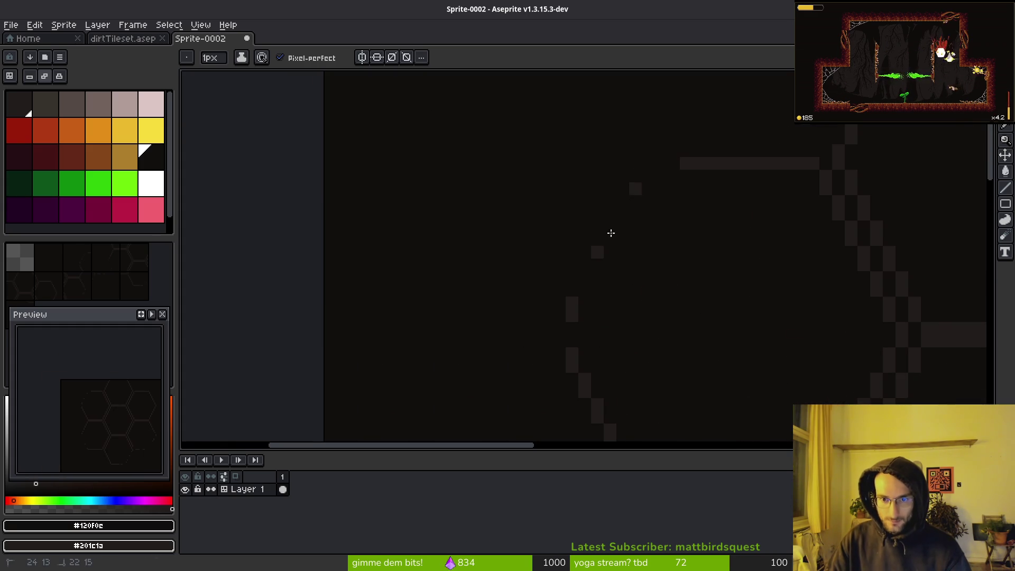
scroll(709, 290, "down", 2)
scroll(677, 274, "up", 2)
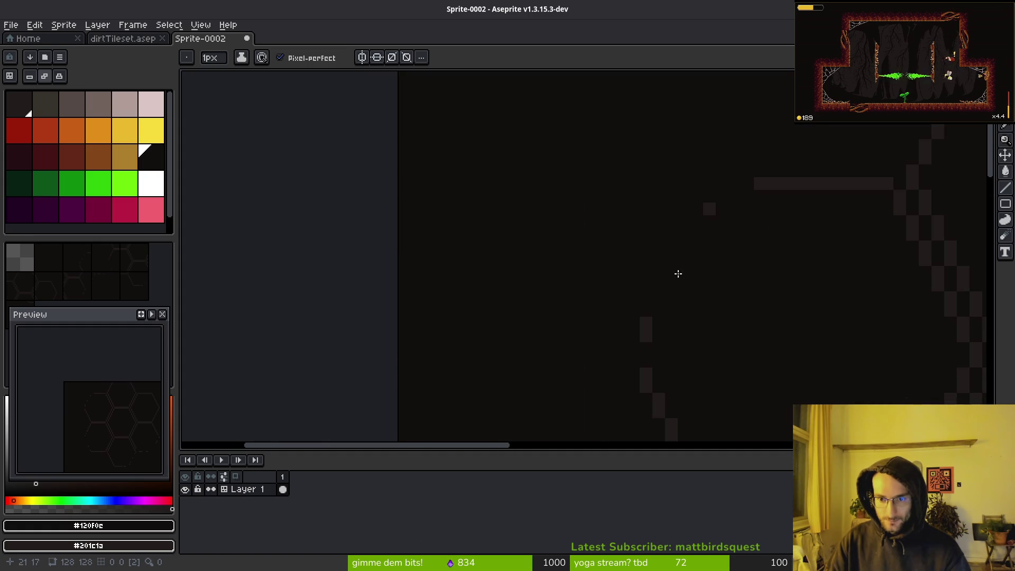
left_click_drag(671, 271, 646, 340)
scroll(635, 270, "down", 2)
scroll(635, 270, "down", 3)
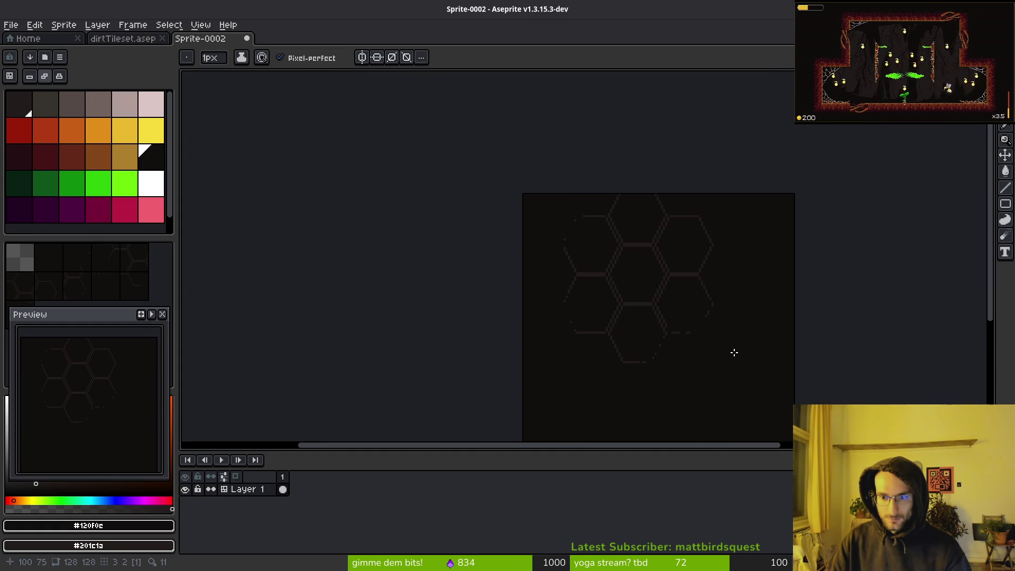
scroll(601, 241, "up", 3)
scroll(548, 221, "up", 3)
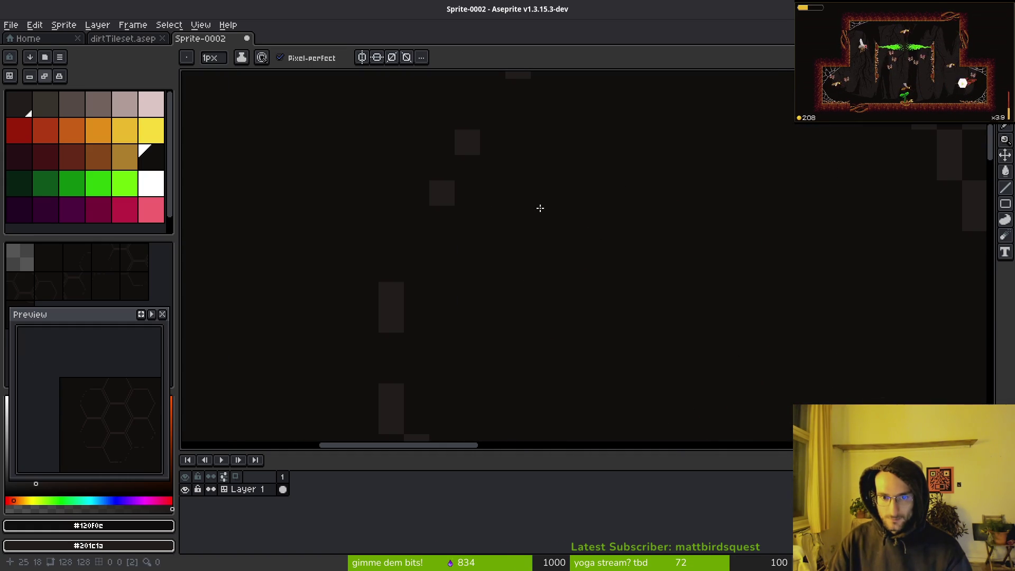
scroll(540, 208, "down", 2)
left_click_drag(600, 271, 666, 290)
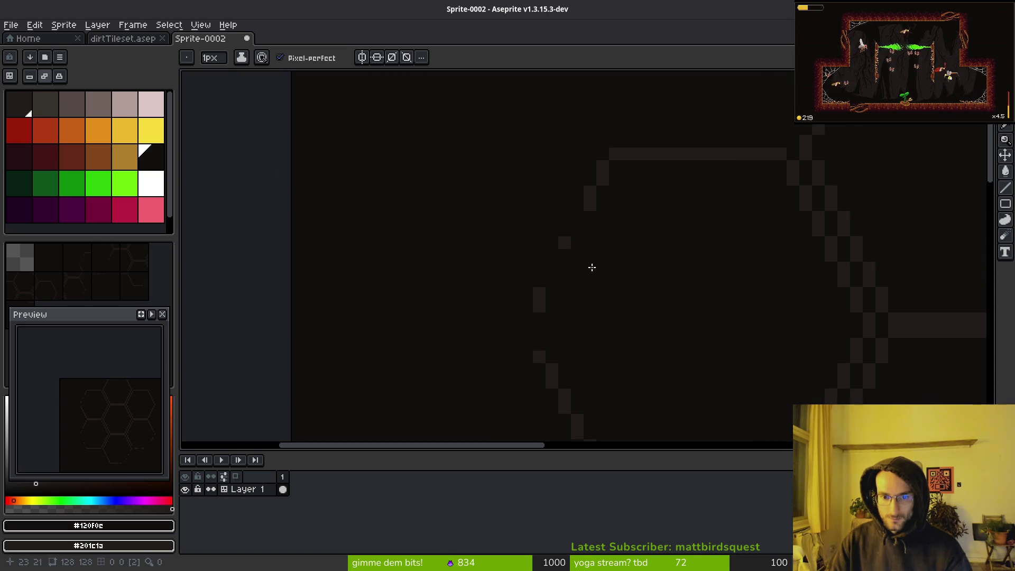
left_click(602, 181)
Shorten the dark outline blocks on the hexagon edges.
scroll(675, 283, "down", 6)
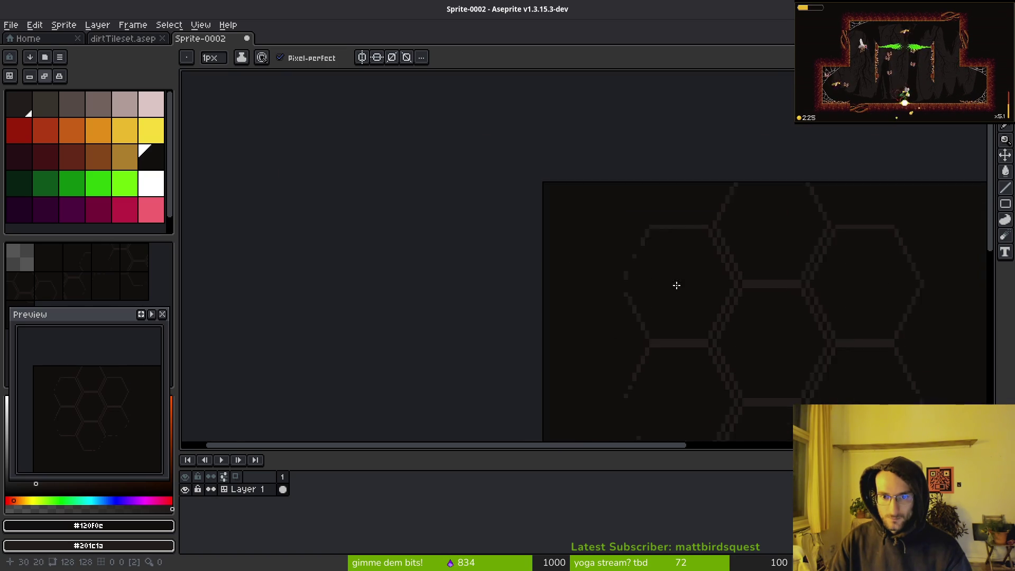
mouse_move(697, 315)
left_mouse_down()
mouse_move(650, 291)
mouse_move(642, 314)
left_mouse_up()
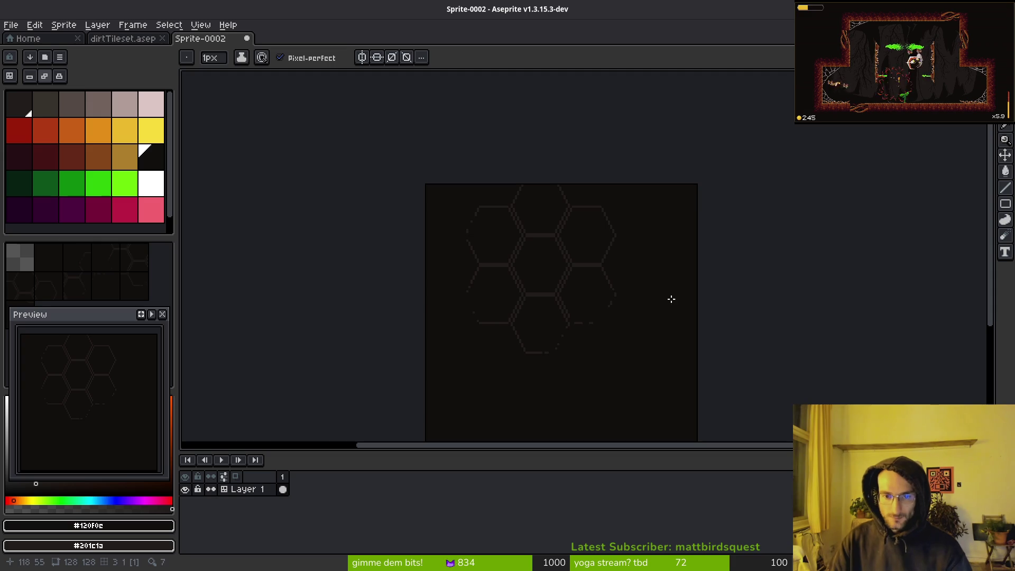
scroll(675, 258, "up", 5)
scroll(683, 322, "up", 5)
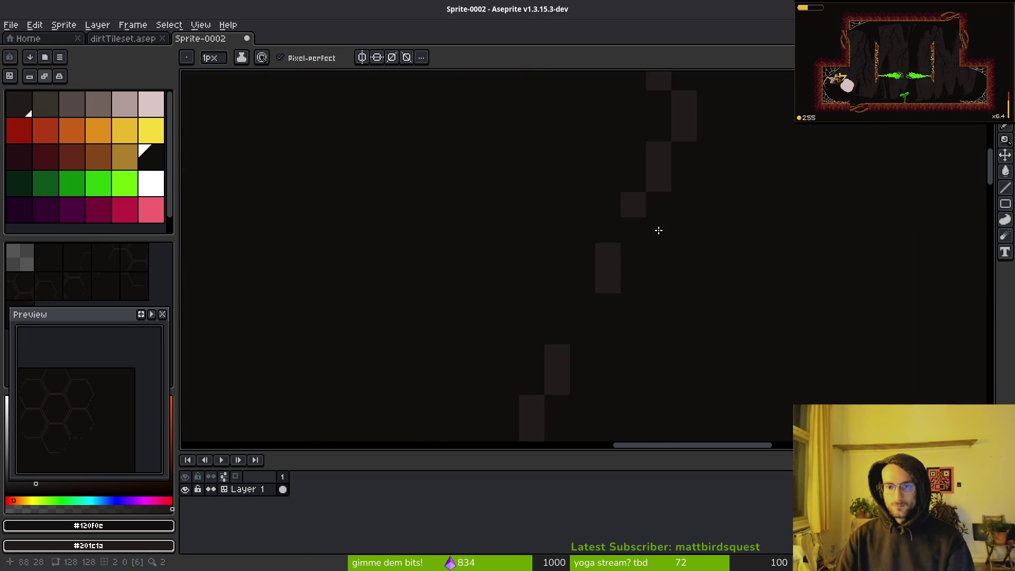
scroll(687, 222, "down", 8)
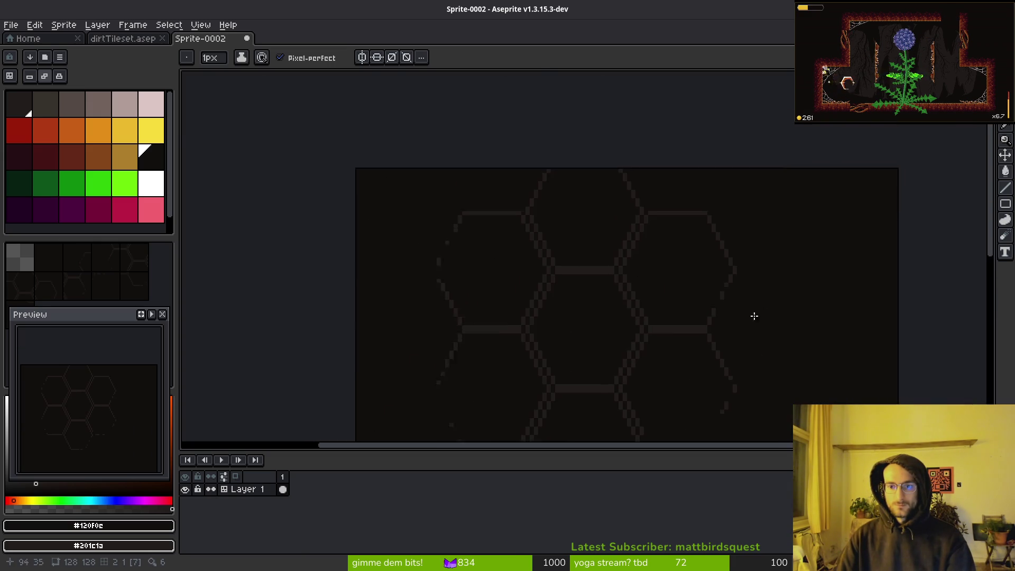
scroll(645, 196, "up", 5)
scroll(687, 264, "down", 5)
scroll(694, 282, "up", 5)
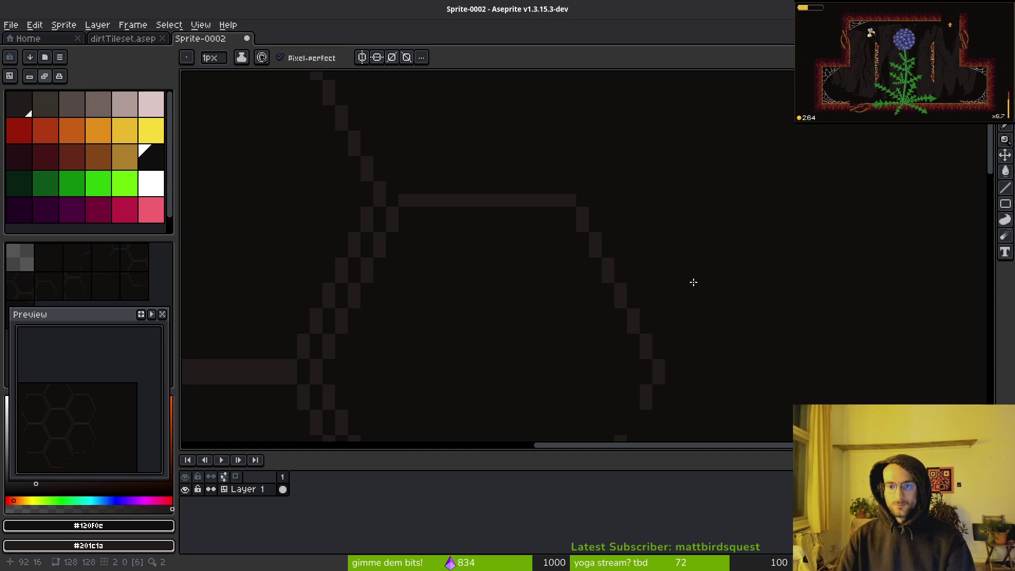
left_click(607, 274)
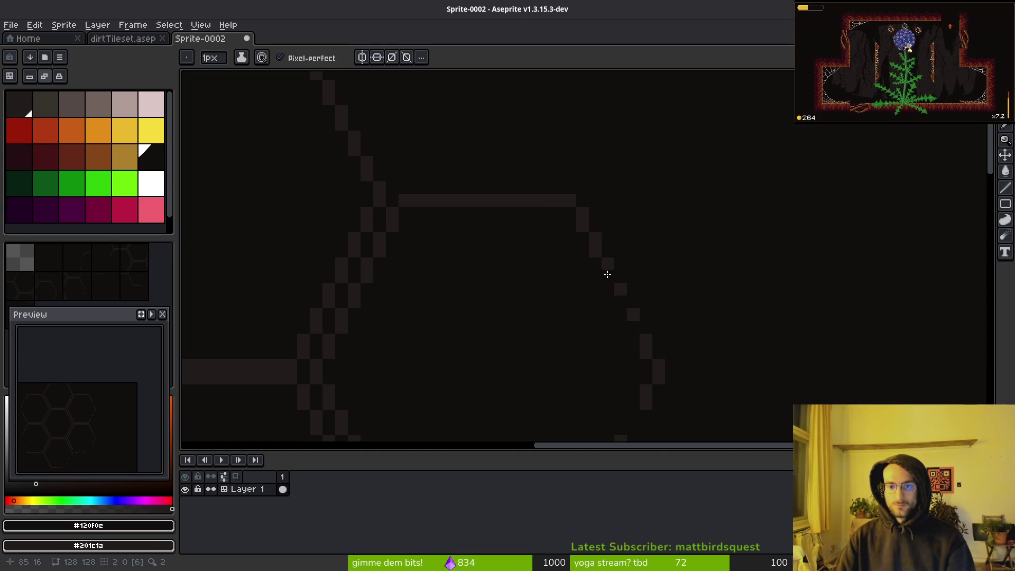
scroll(736, 362, "down", 5)
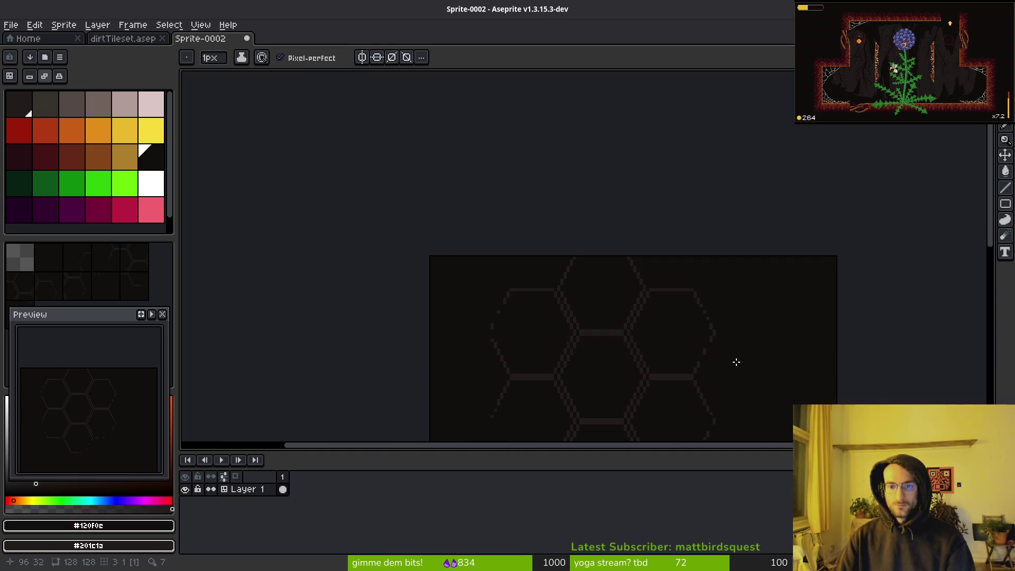
scroll(724, 339, "up", 5)
left_click(667, 288)
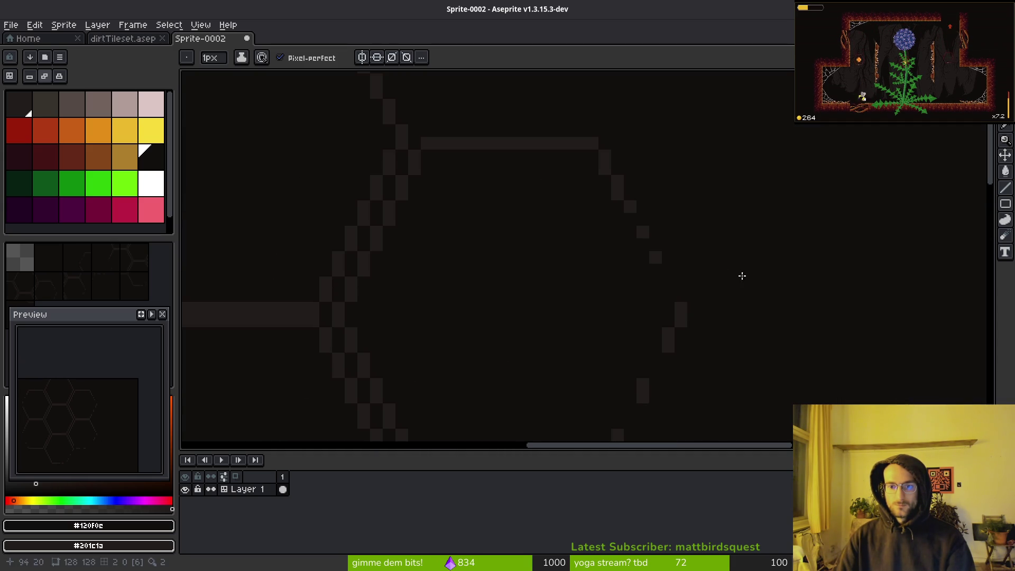
scroll(761, 322, "down", 5)
Erase stray pixels along the lower edge and extend the lower hexagon edge line.
left_click_drag(760, 324, 664, 290)
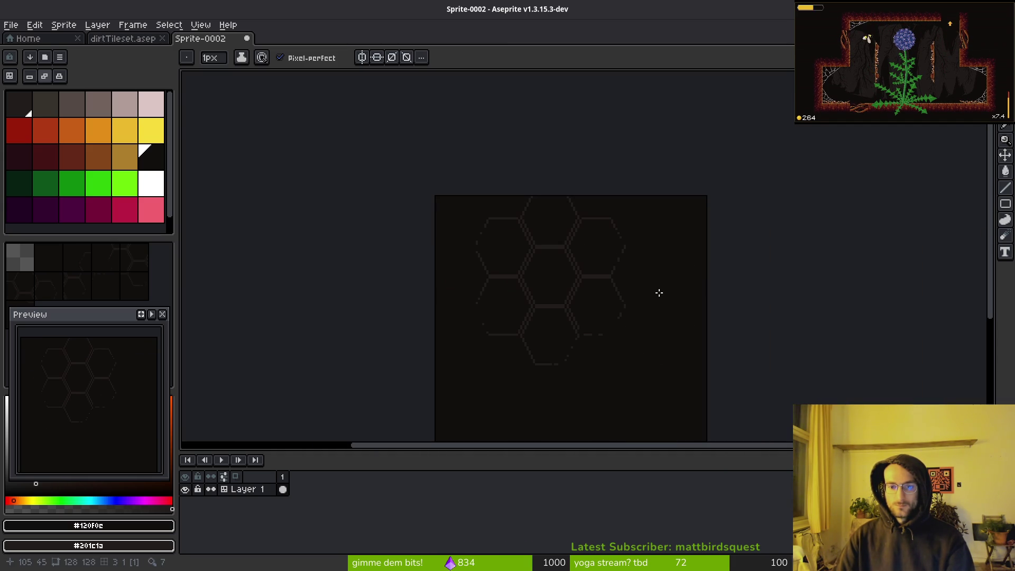
mouse_move(584, 348)
left_mouse_down()
mouse_move(560, 321)
mouse_move(579, 349)
mouse_move(501, 374)
left_mouse_up()
scroll(473, 320, "up", 4)
scroll(545, 347, "up", 1)
right_click(523, 349)
right_click(550, 348)
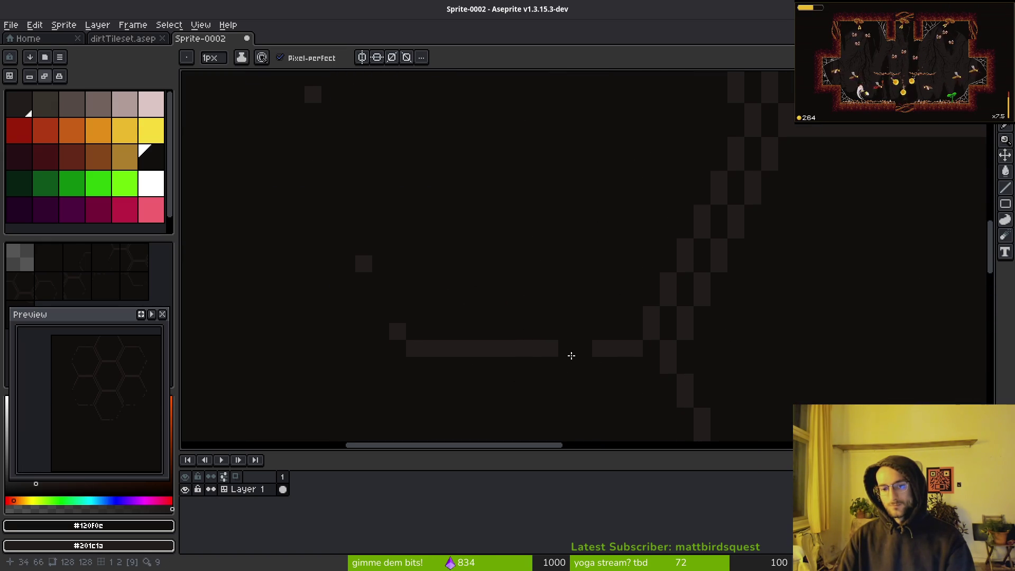
left_click(528, 349)
Paint out the diagonal and grey pixels on the hexagon edge.
scroll(527, 348, "down", 3)
scroll(582, 267, "up", 1)
scroll(591, 286, "up", 2)
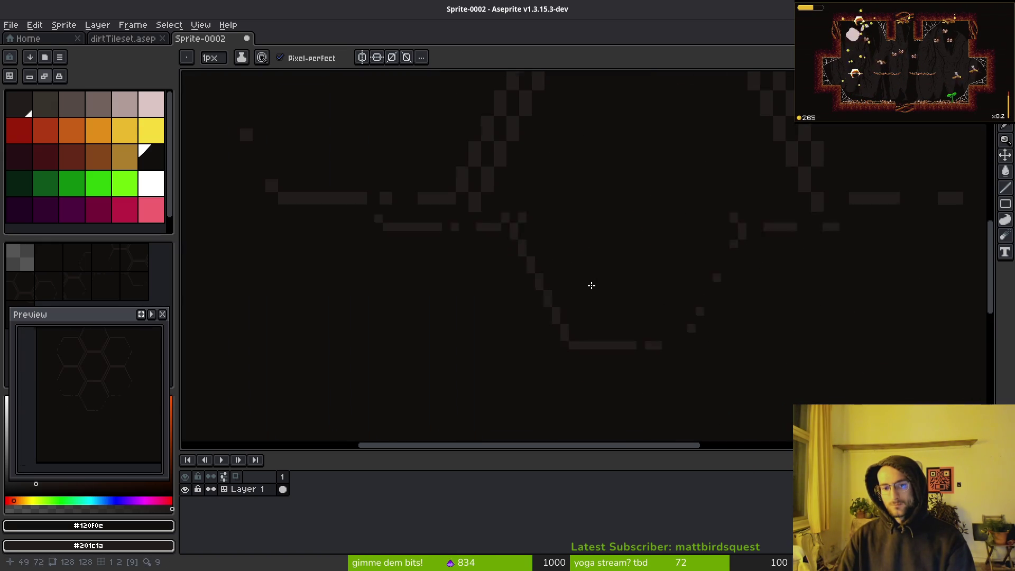
left_click_drag(493, 256, 521, 294)
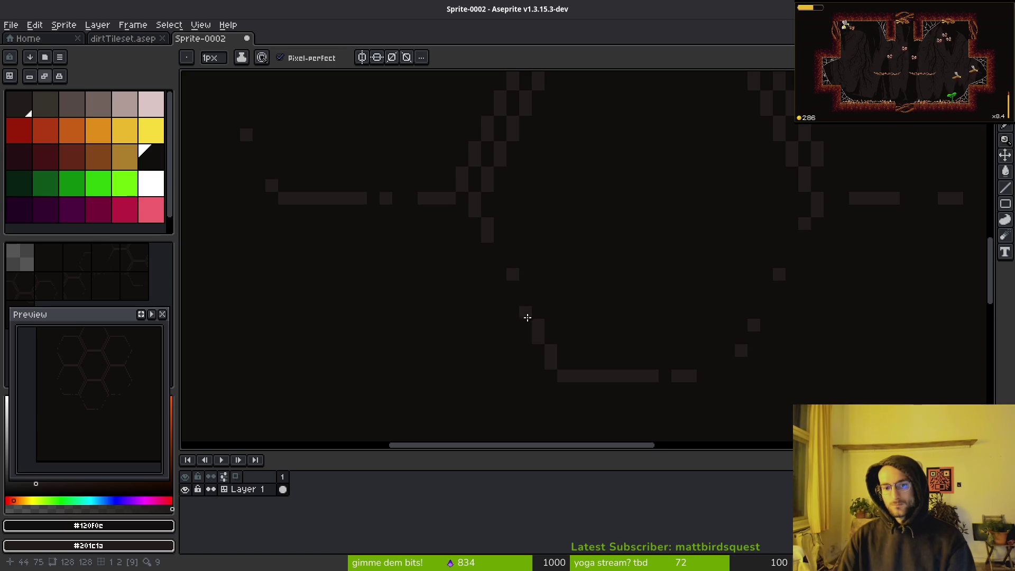
left_click(525, 316)
left_click(538, 337)
scroll(597, 313, "down", 3)
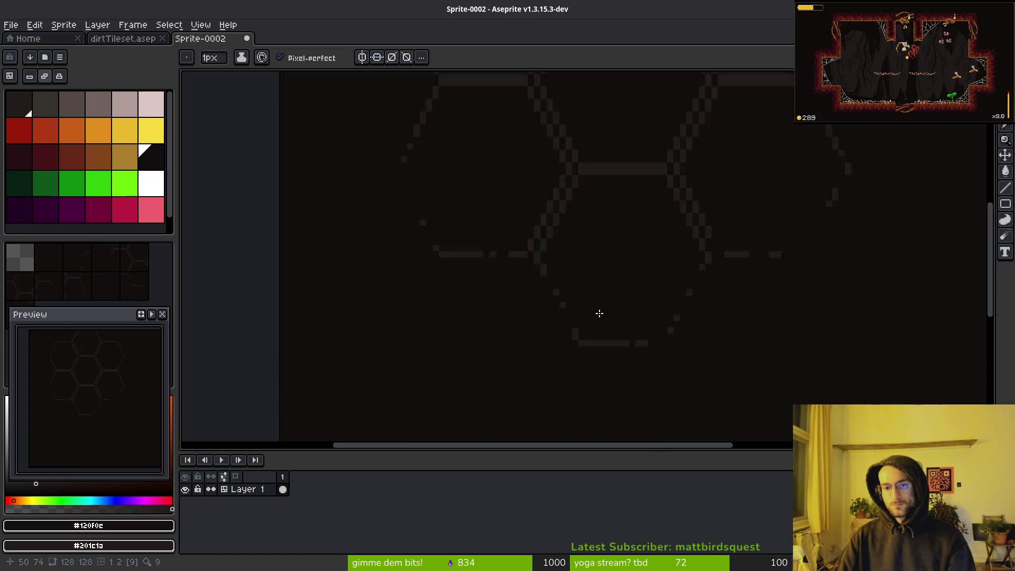
scroll(608, 336, "up", 2)
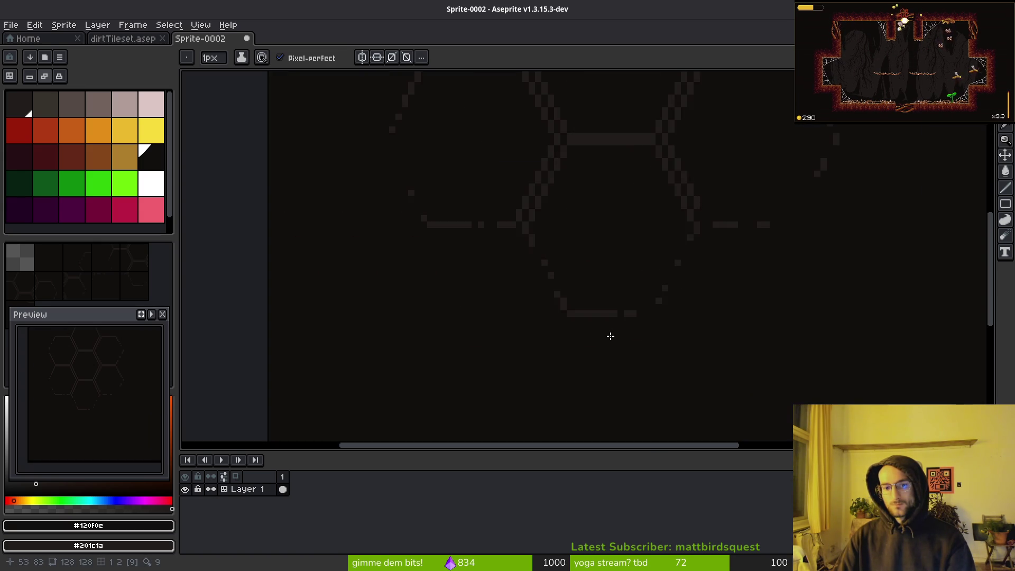
scroll(609, 335, "down", 4)
scroll(616, 348, "up", 3)
scroll(597, 330, "up", 1)
scroll(564, 296, "down", 3)
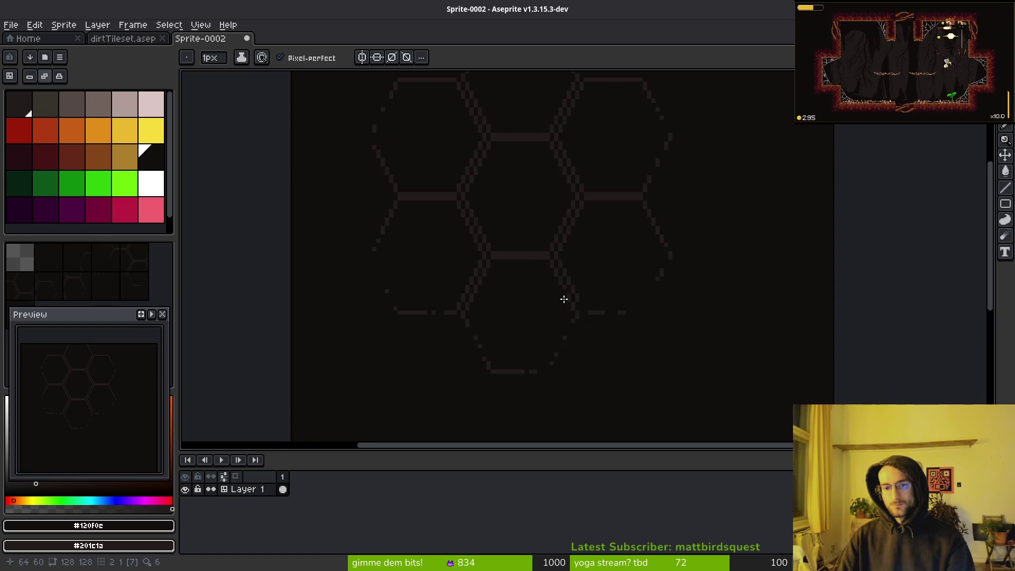
key("ctrl+s")
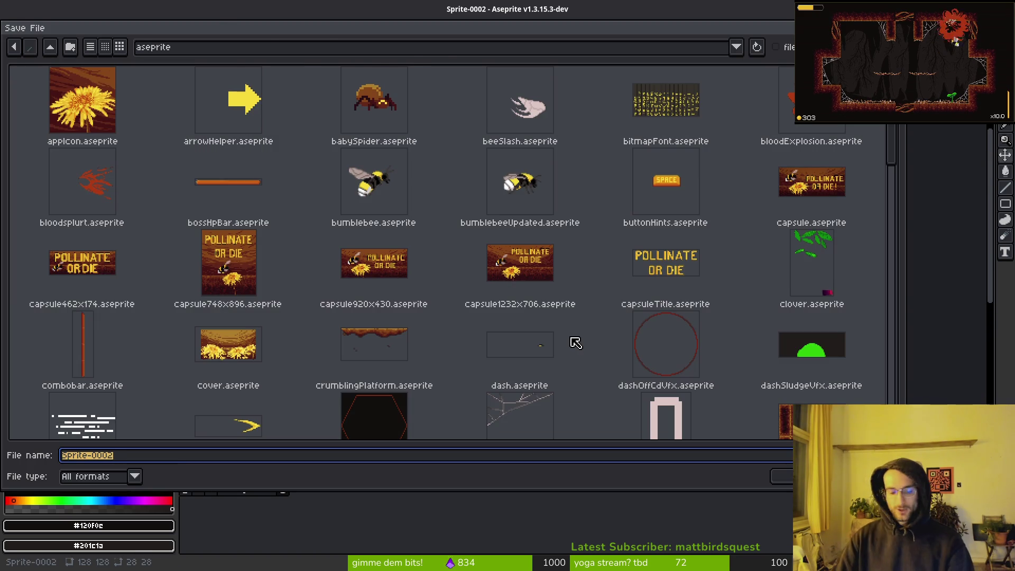
key("Escape")
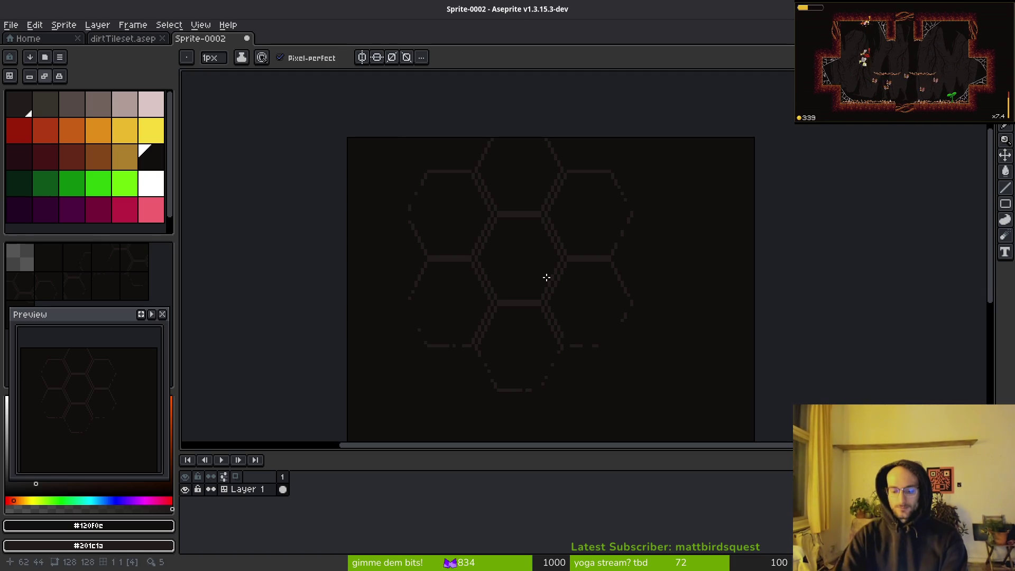
Toggle tilemap mode to Tiles and pick the second-row, second-column tile from the tileset.
scroll(654, 271, "down", 4)
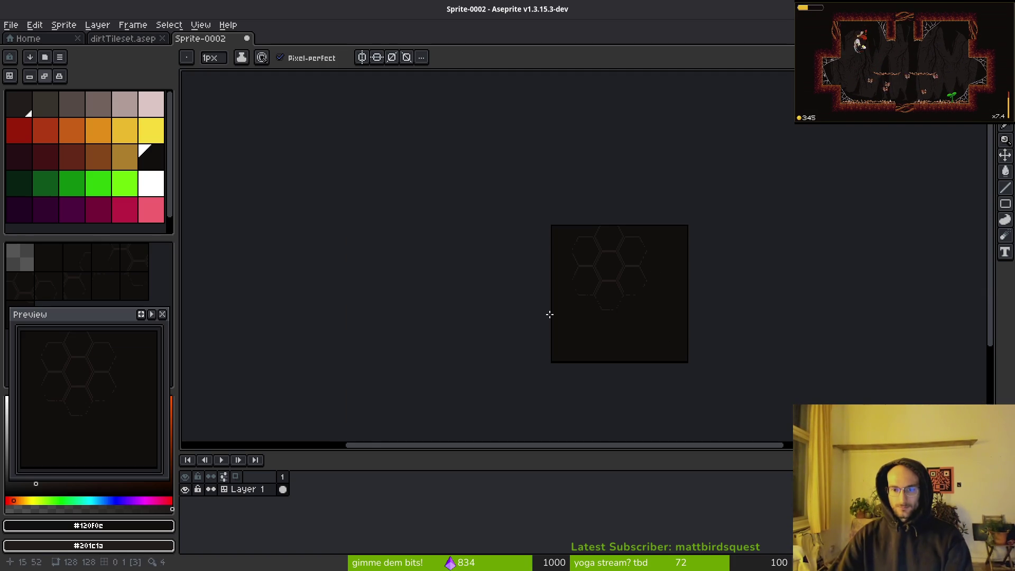
left_click_drag(549, 314, 501, 304)
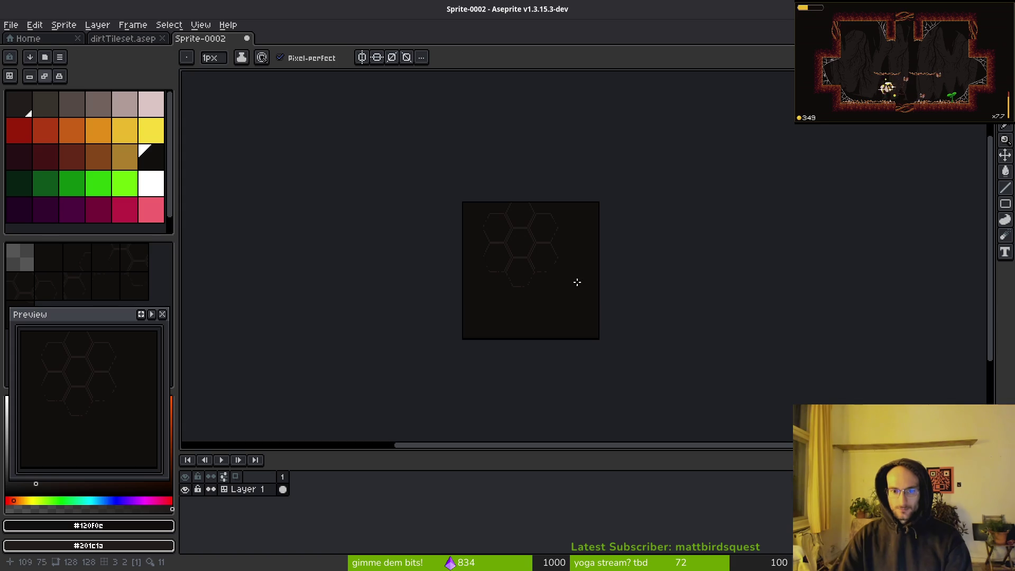
scroll(531, 264, "up", 2)
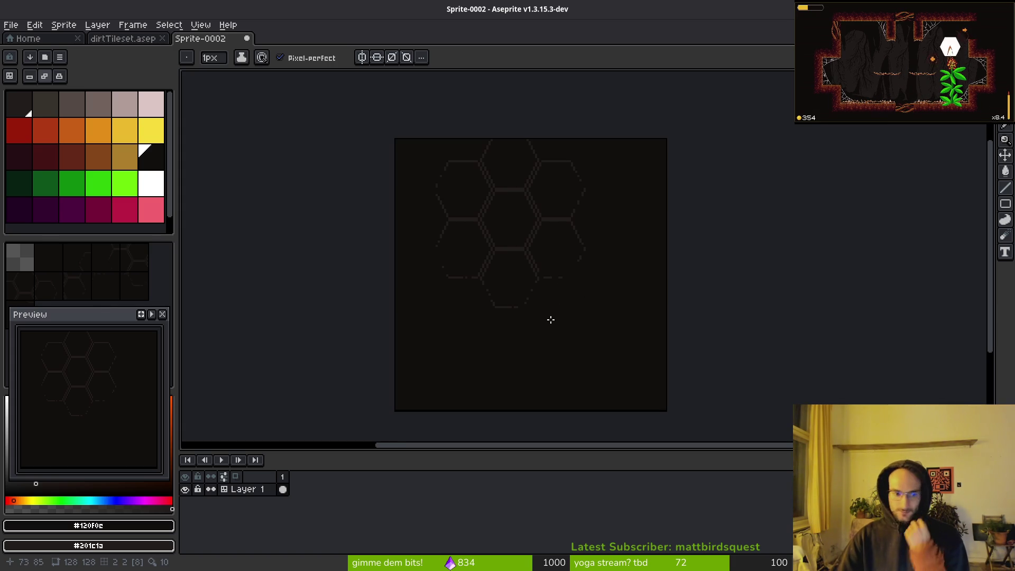
key("Tab")
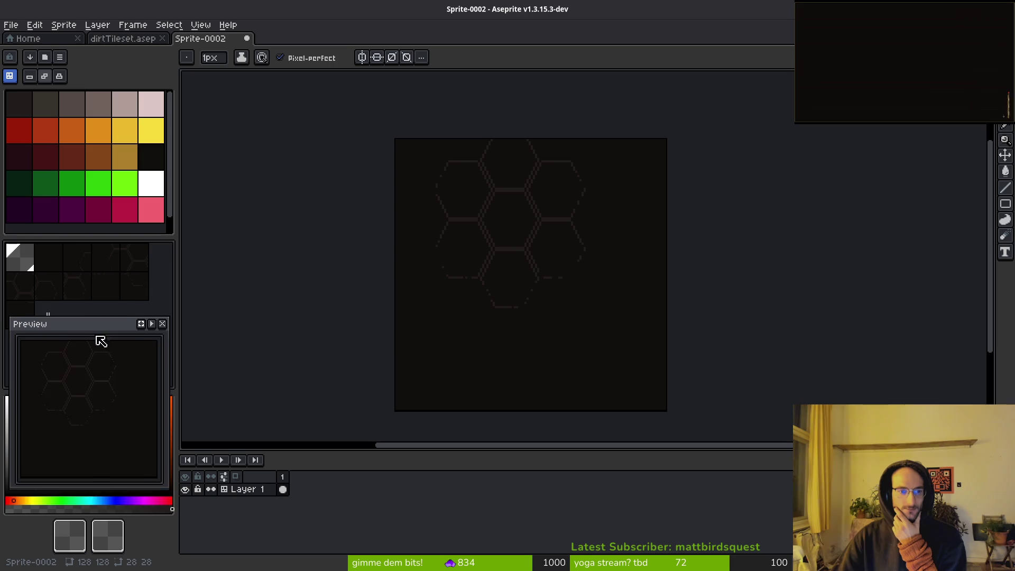
mouse_move(100, 340)
left_mouse_down()
mouse_move(93, 349)
mouse_move(103, 351)
left_mouse_up()
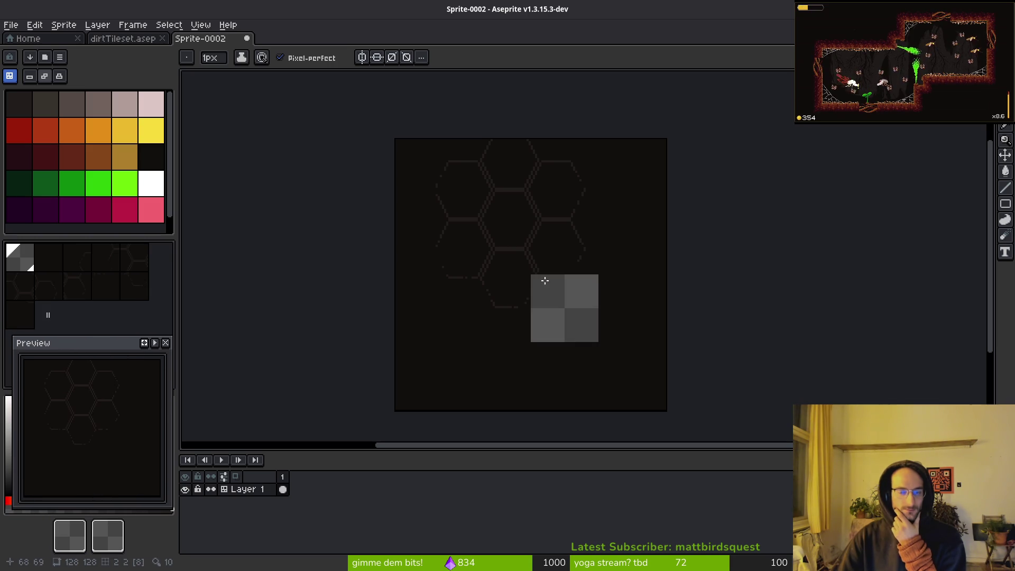
left_click(46, 282)
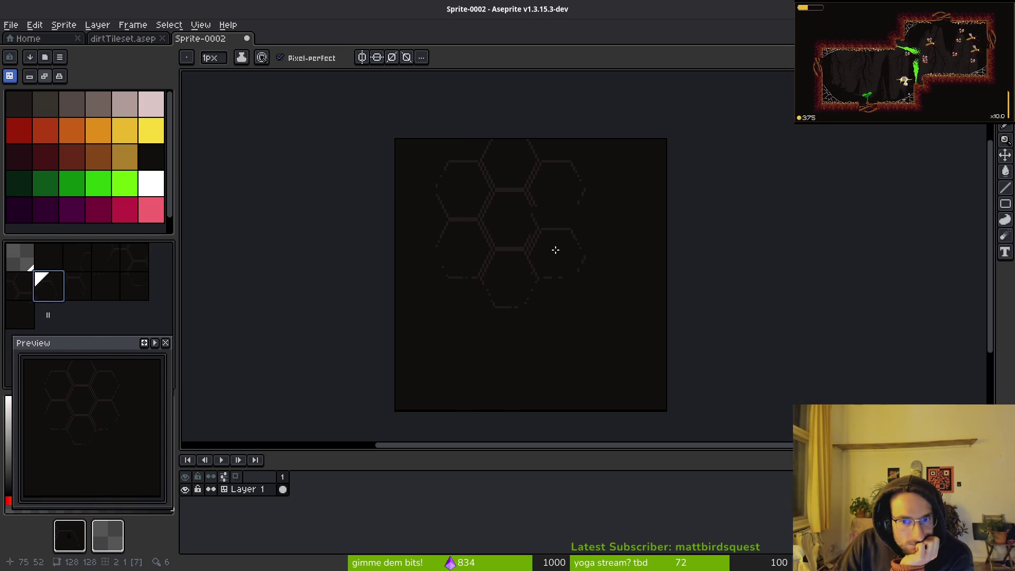
mouse_move(552, 293)
left_mouse_down()
mouse_move(543, 315)
mouse_move(555, 317)
left_mouse_up()
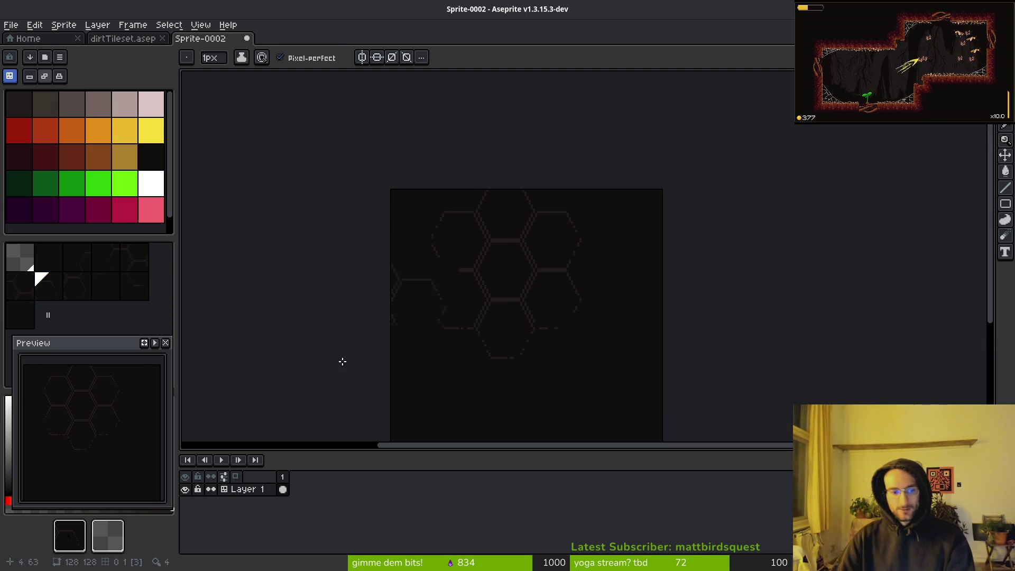
Add Layer 2 with Shift+N, move it beneath Layer 1, and reselect Layer 1.
left_click(243, 489)
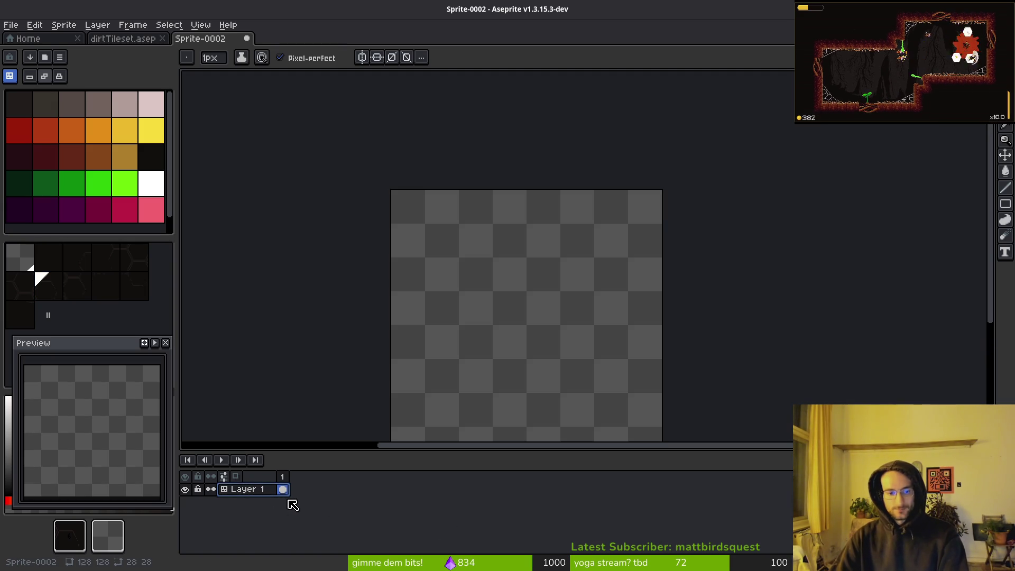
key("shift+n")
left_click(259, 501)
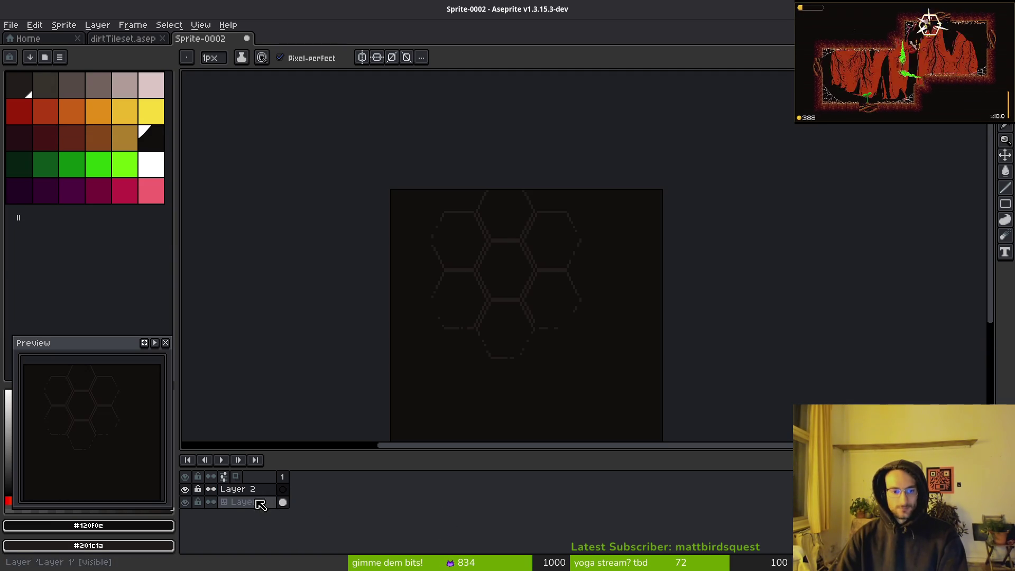
left_click(276, 487)
left_click(258, 502)
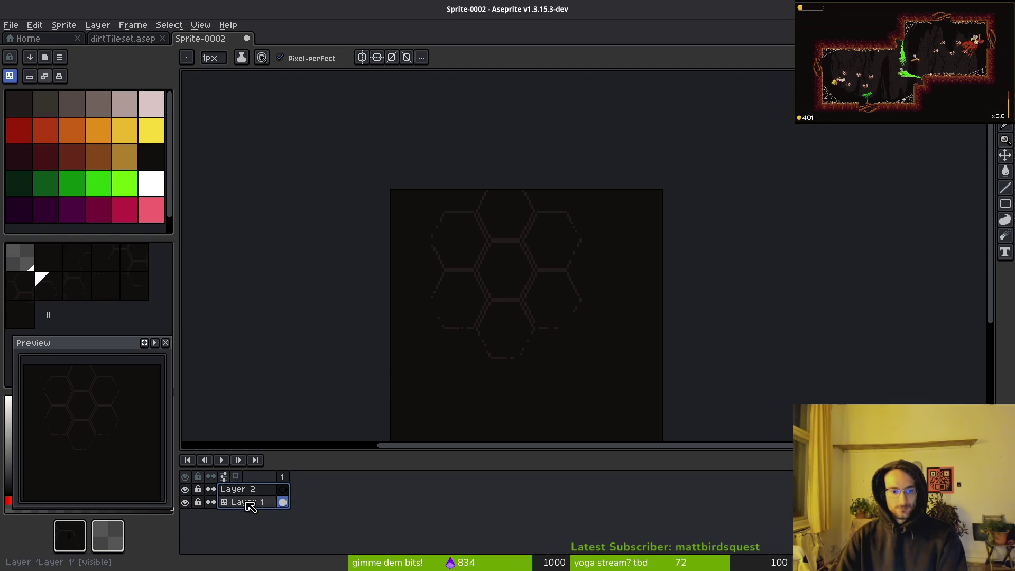
mouse_move(259, 489)
left_mouse_down()
mouse_move(262, 518)
mouse_move(249, 514)
left_mouse_up()
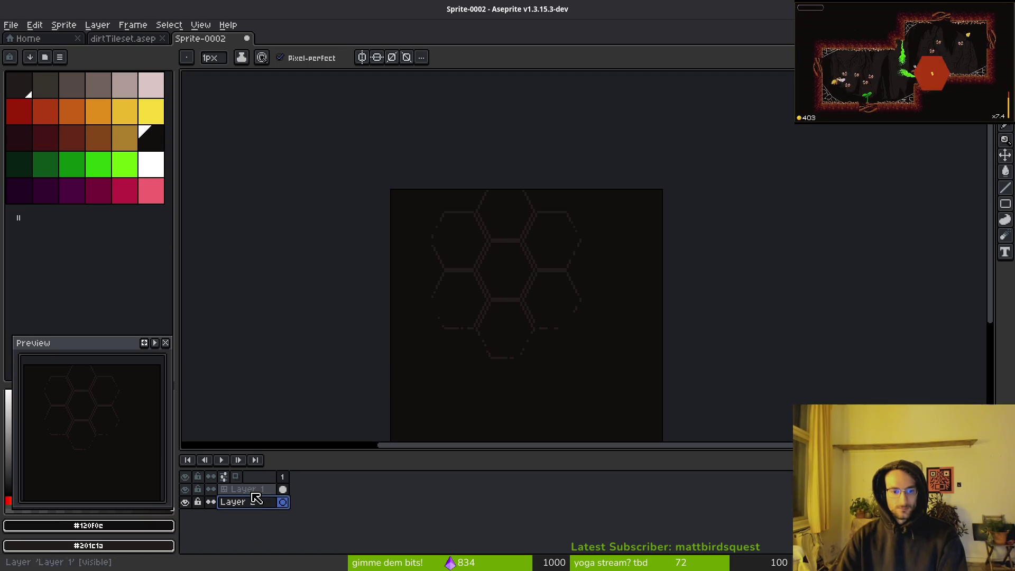
left_click(283, 489)
key("w")
left_click(516, 372)
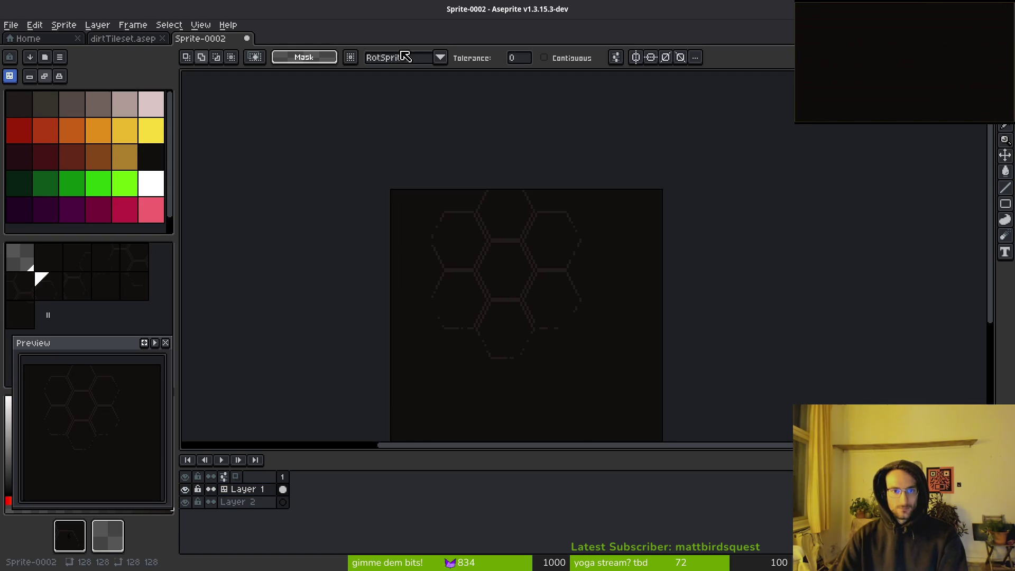
Reposition the canvas view and turn off contiguous colour selection.
left_click_drag(624, 289, 593, 220)
scroll(594, 220, "up", 2)
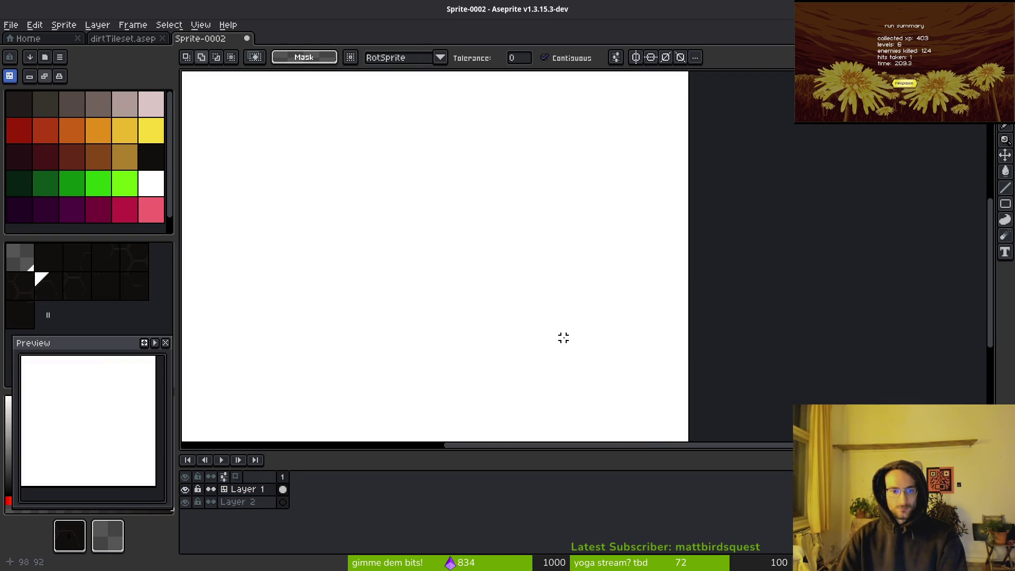
key("ctrl+t")
key("Escape")
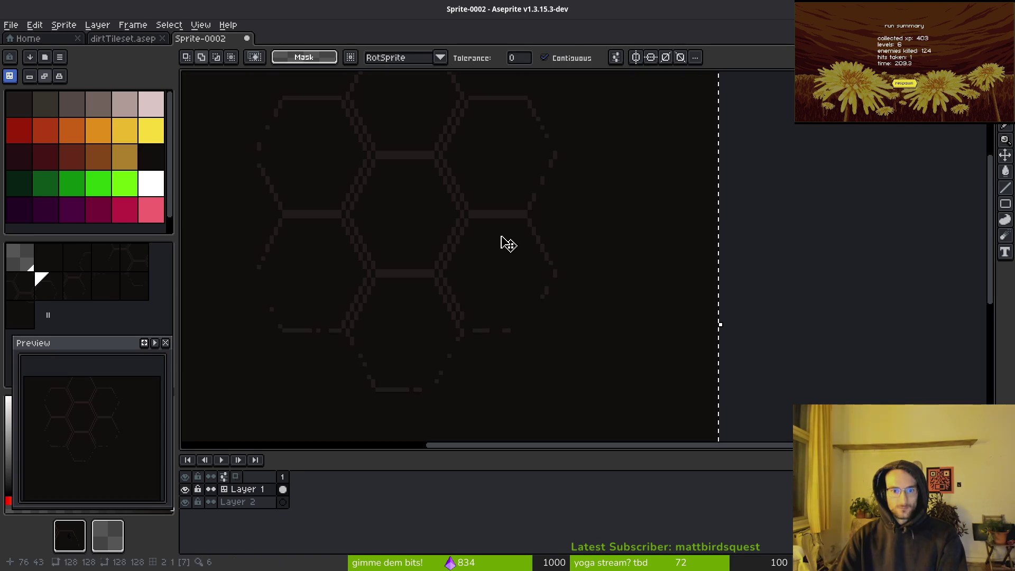
left_click(560, 58)
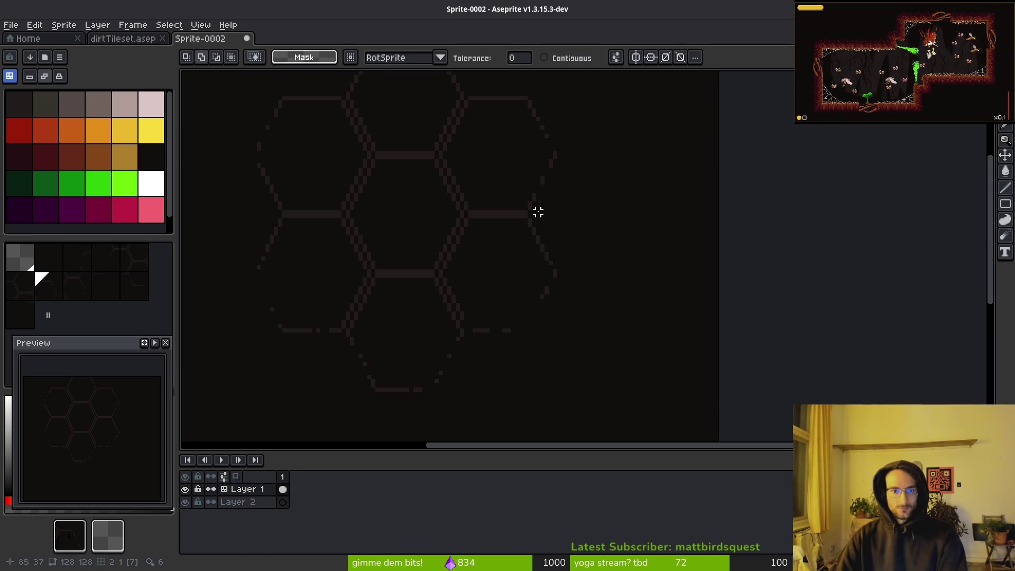
Hide Layer 2, clear the hex pattern from Layer 1, then undo the clearing.
left_click(185, 501)
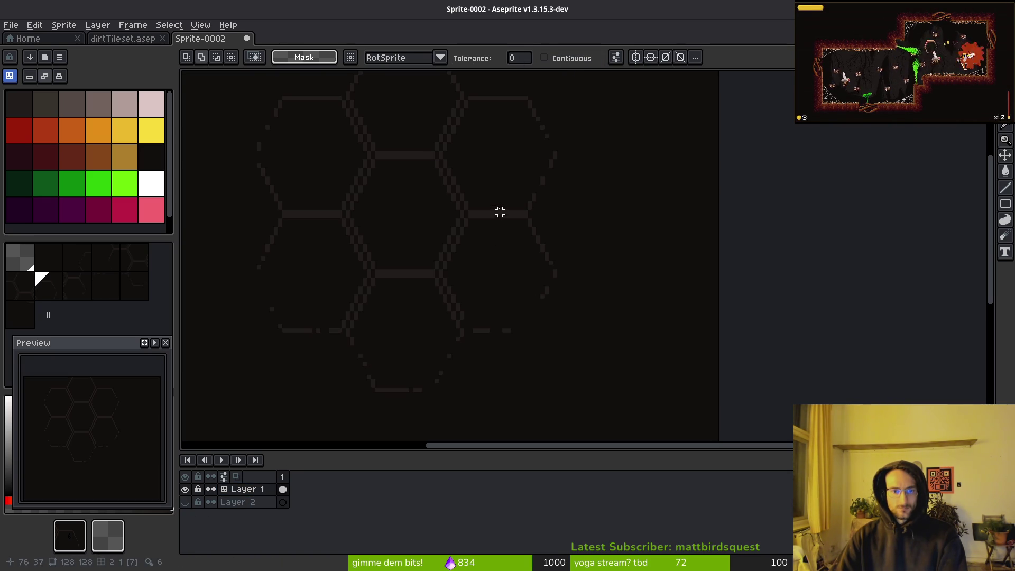
key("ctrl+a")
scroll(503, 224, "down", 1)
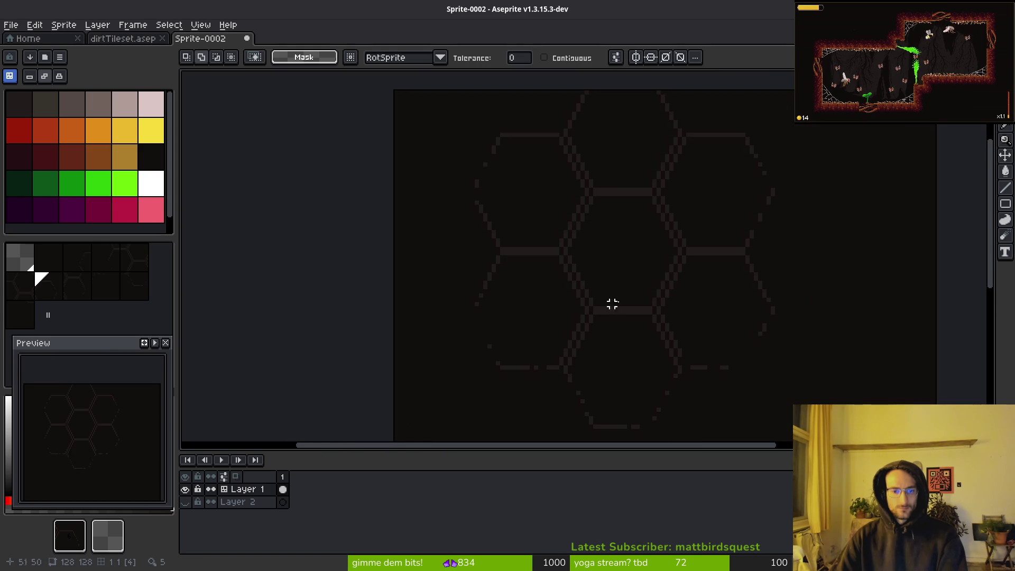
scroll(611, 301, "up", 4)
scroll(511, 337, "right", 2)
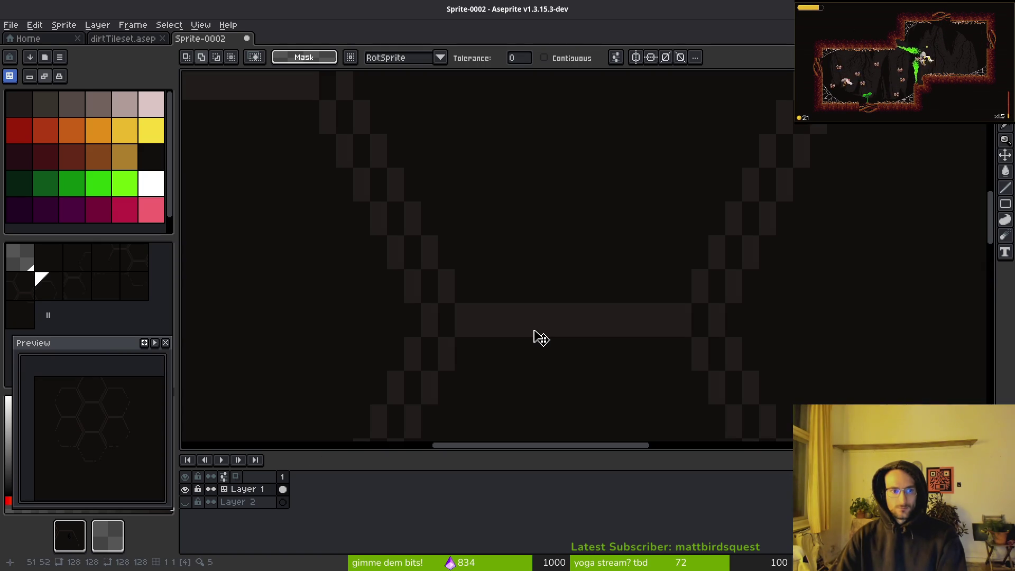
scroll(539, 333, "down", 8)
key("Delete")
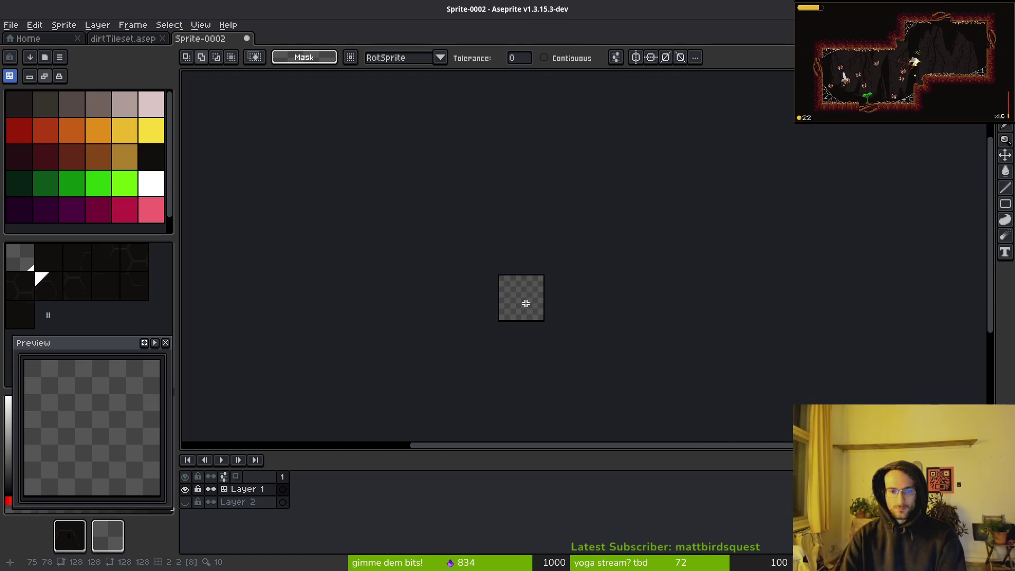
key("ctrl+z")
Turn contiguous selection back on and test selecting and deselecting the whole canvas.
scroll(549, 301, "up", 6)
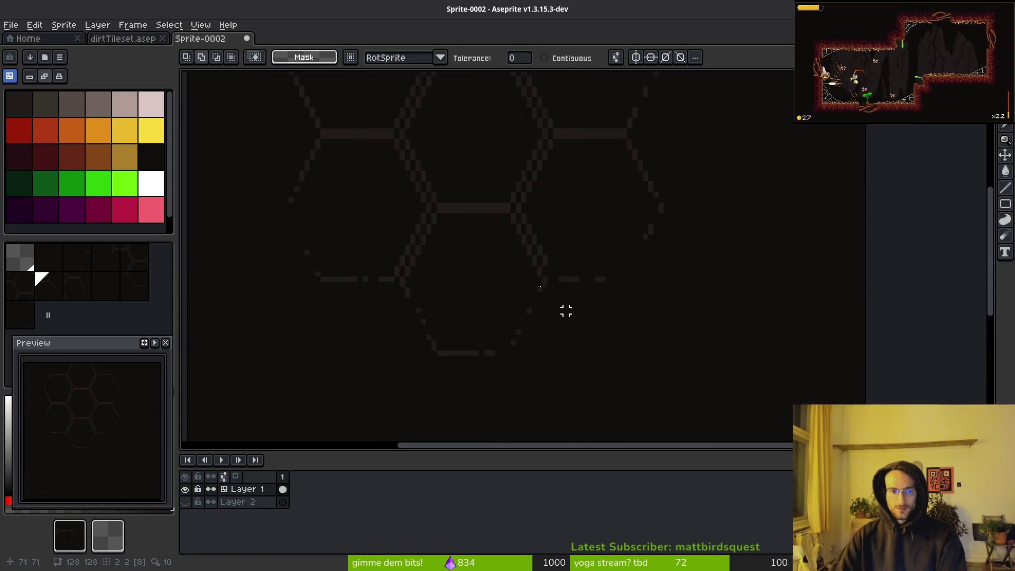
scroll(563, 267, "down", 2)
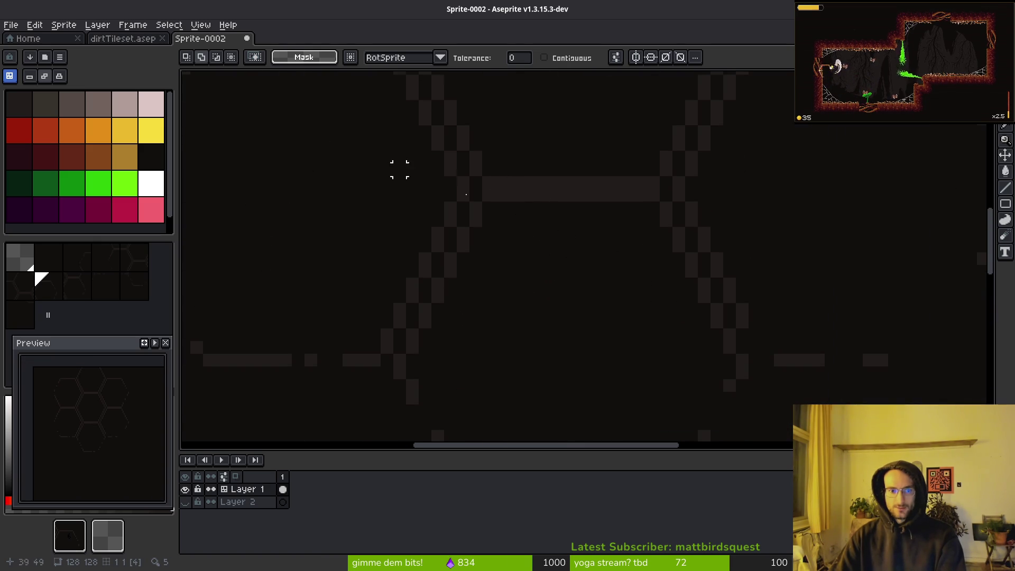
scroll(618, 248, "down", 2)
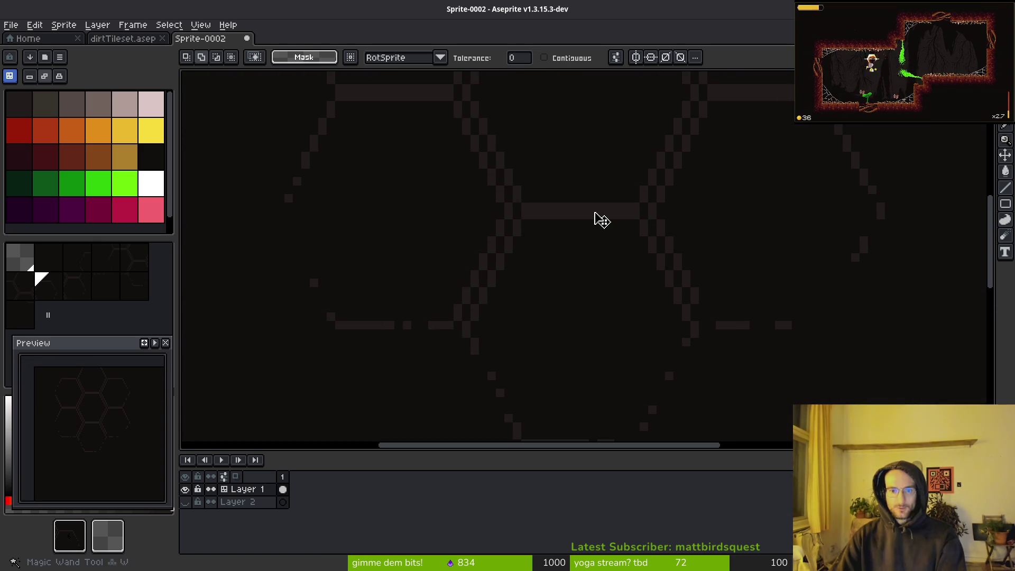
left_click(544, 58)
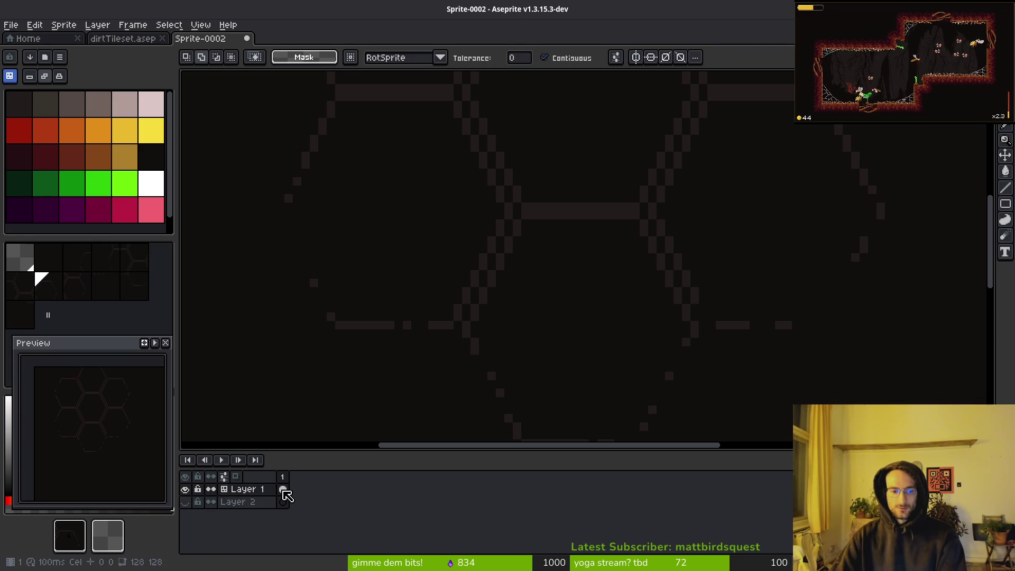
scroll(573, 218, "down", 5)
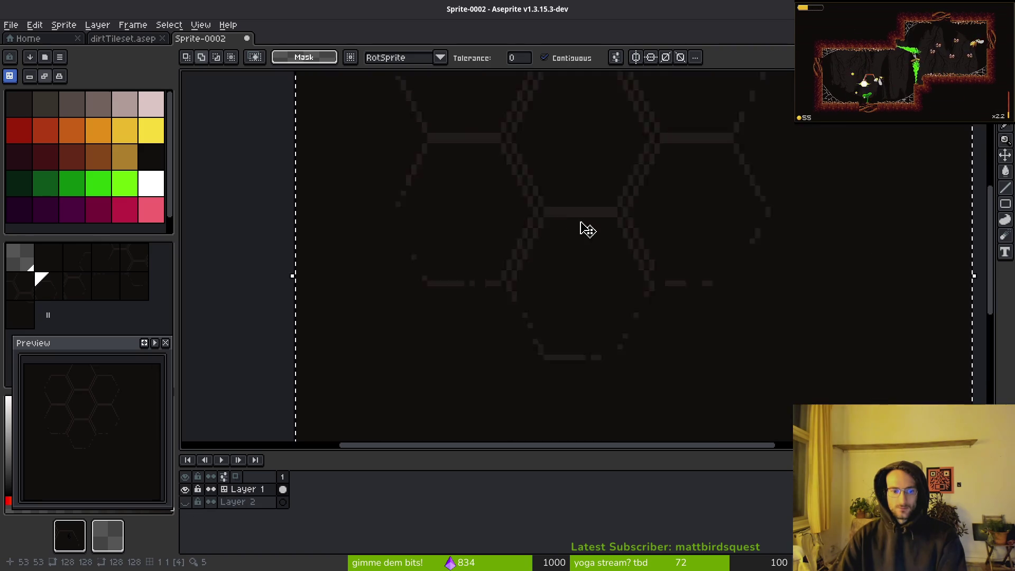
key("ctrl+a")
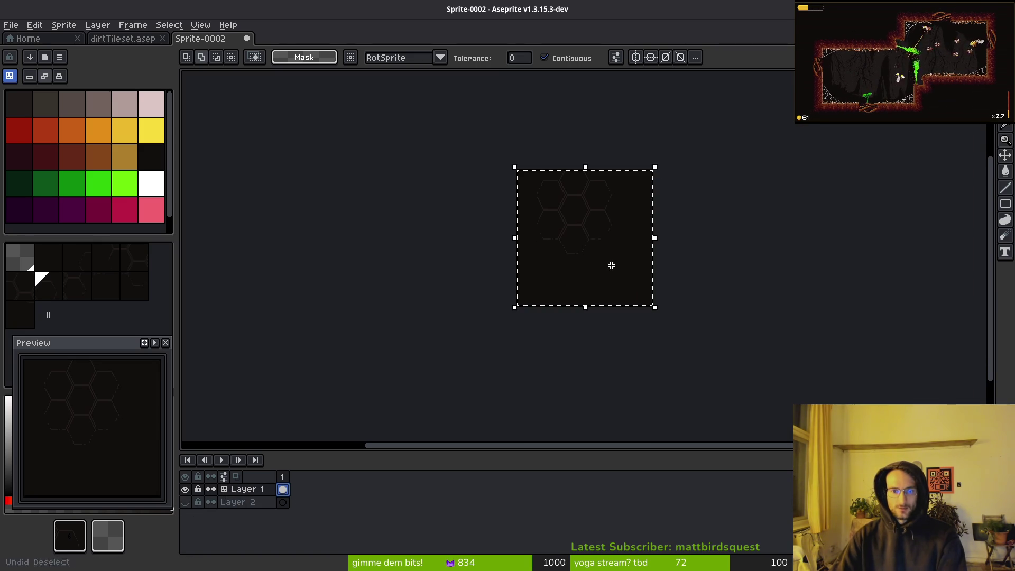
key("ctrl+d")
key("ctrl+z")
key("ctrl+d")
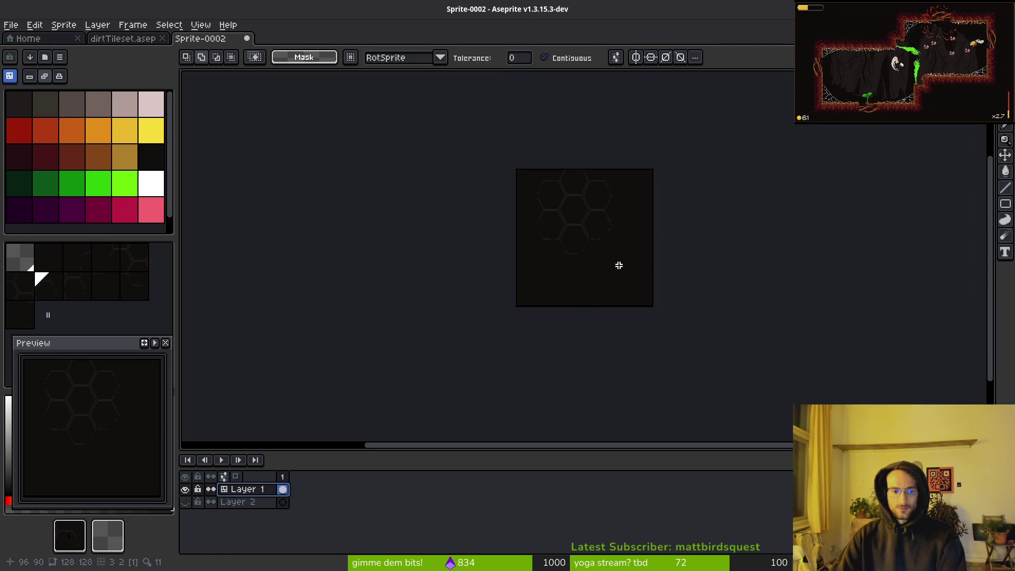
key("ctrl+z")
key("ctrl+z")
key("ctrl+z")
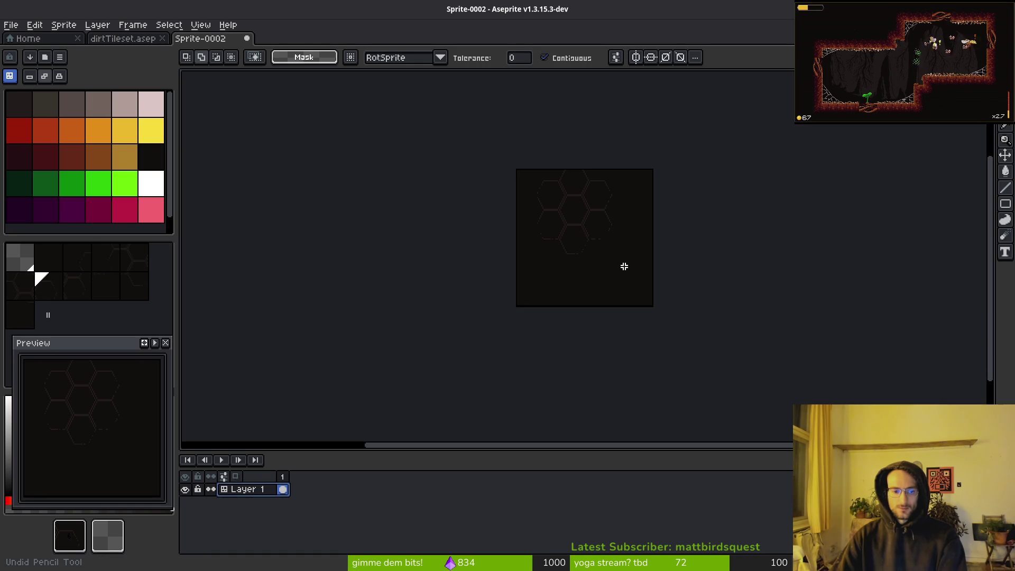
Select and drag the whole canvas, then undo back past the hexagon selection.
scroll(613, 253, "up", 5)
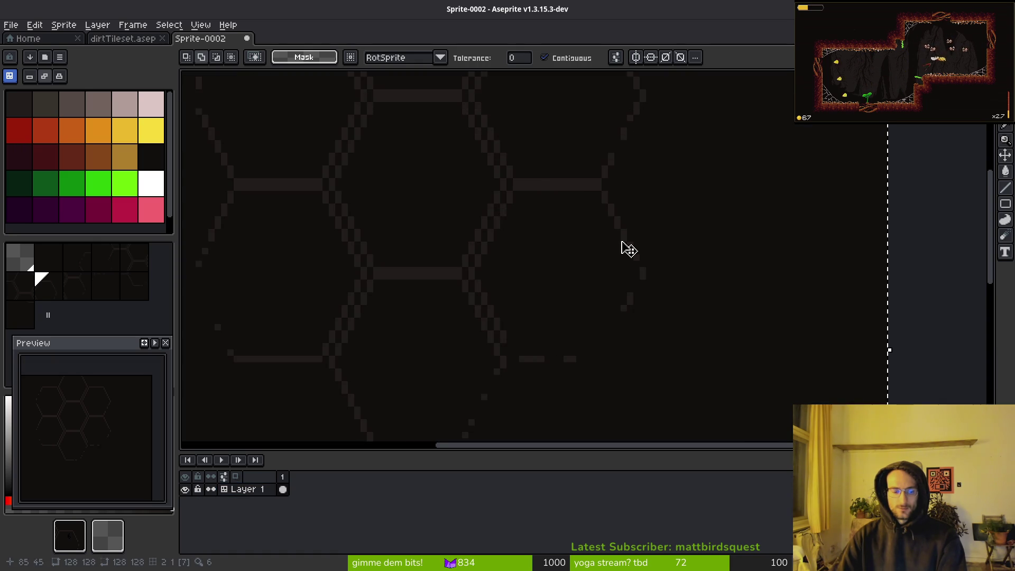
scroll(625, 247, "down", 5)
scroll(633, 267, "up", 5)
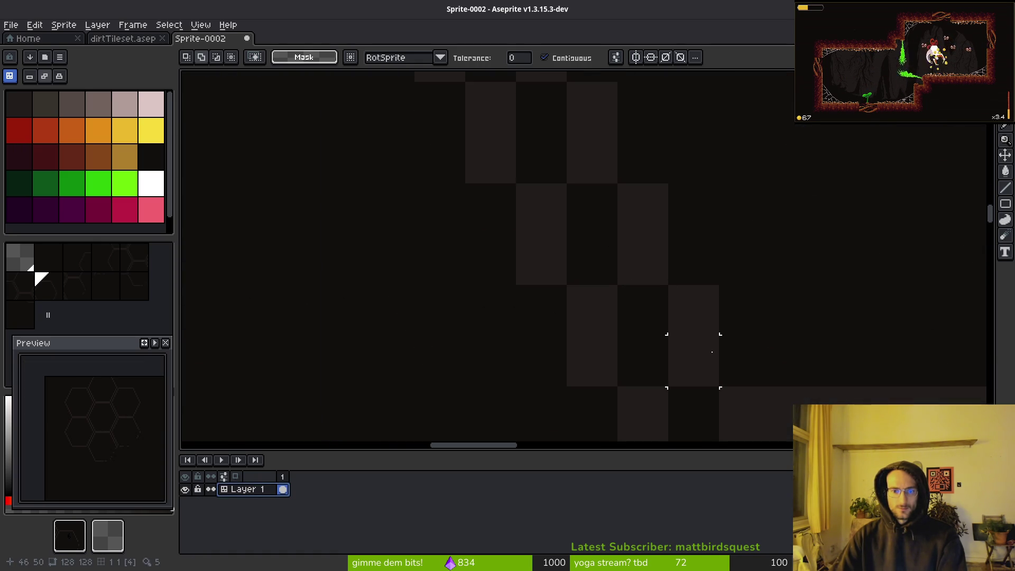
scroll(719, 338, "down", 2)
key("ctrl+a")
left_click_drag(770, 355, 606, 303)
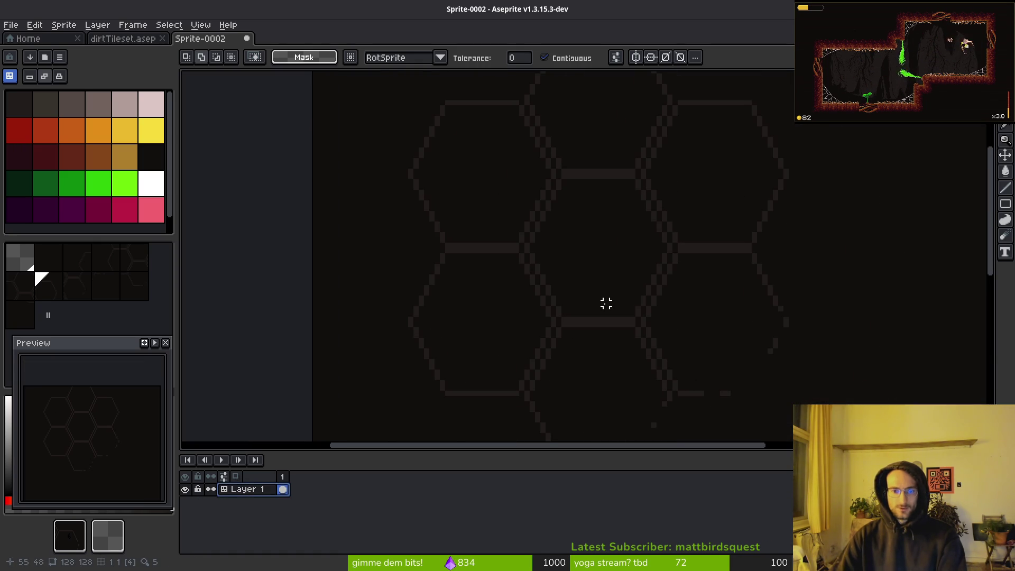
key("ctrl+z")
key("ctrl+z")
key("ctrl+z")
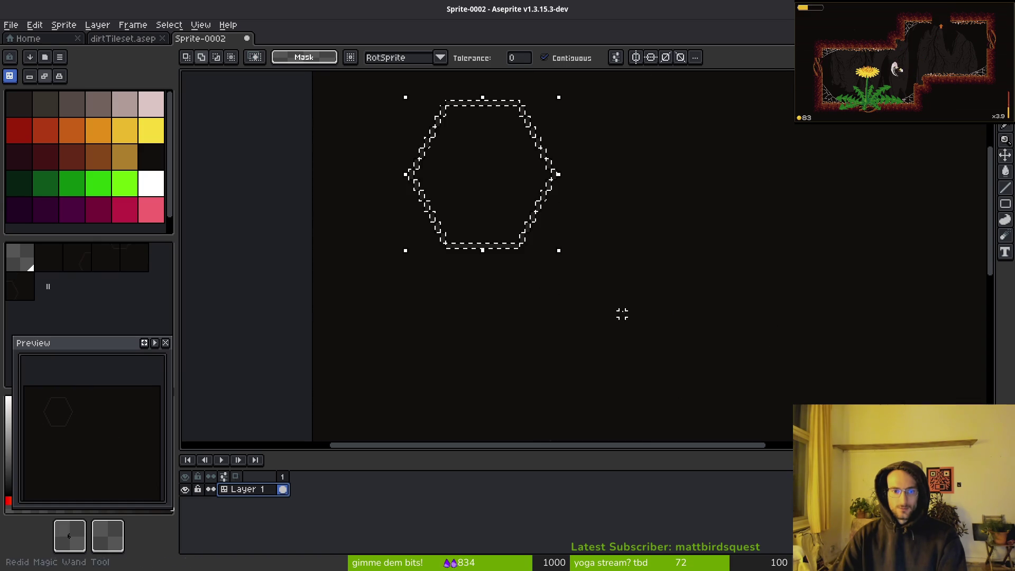
key("ctrl+z")
key("ctrl+z")
Select the right-hand hexagon, then undo that selection.
scroll(536, 238, "up", 4)
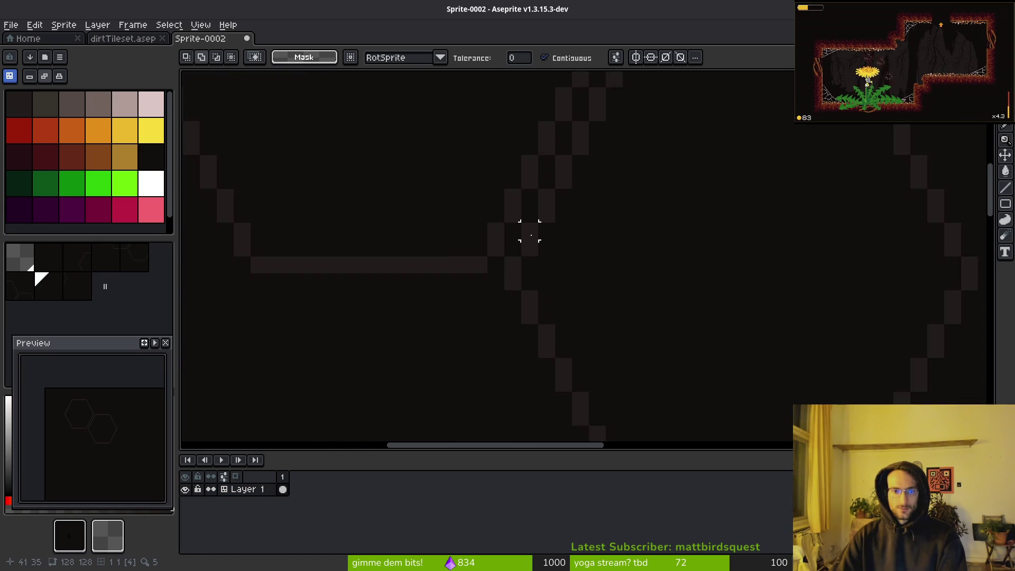
scroll(537, 242, "down", 4)
left_click(556, 272)
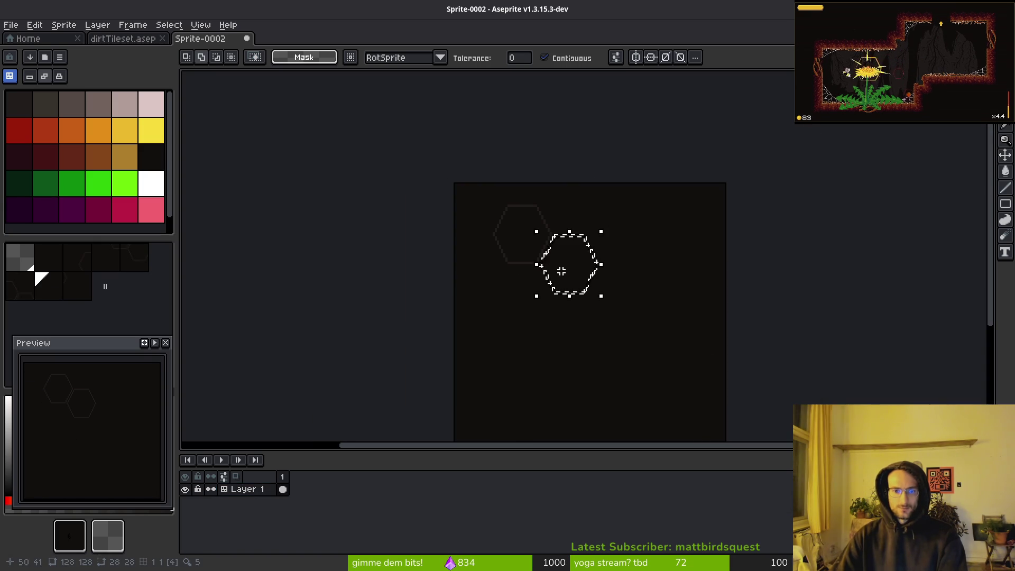
scroll(558, 270, "up", 4)
key("ctrl+z")
key("ctrl+z")
Select the hexagon outline by picking the surrounding background and inverting the selection.
scroll(587, 272, "down", 2)
scroll(539, 208, "up", 5)
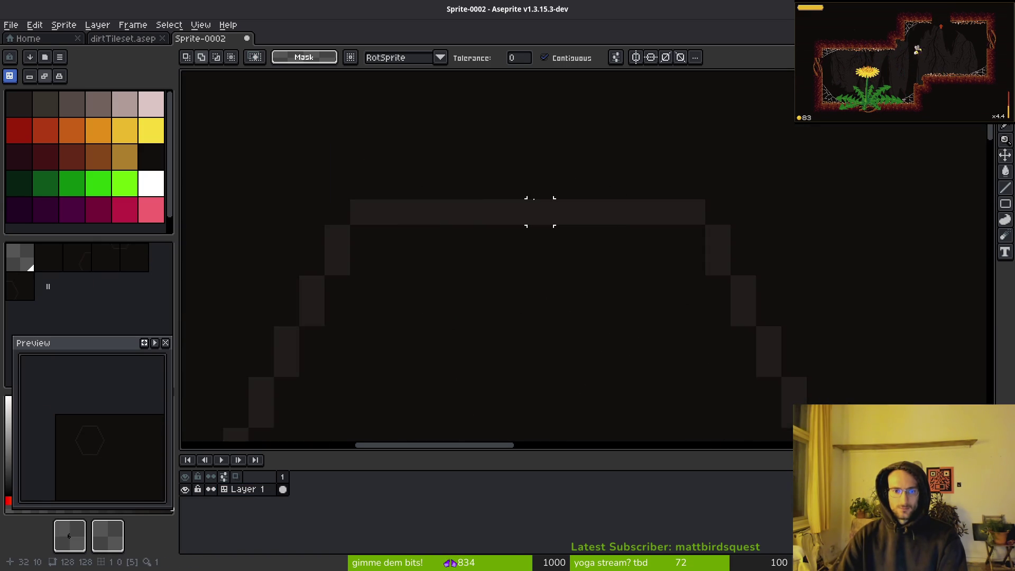
scroll(540, 207, "down", 5)
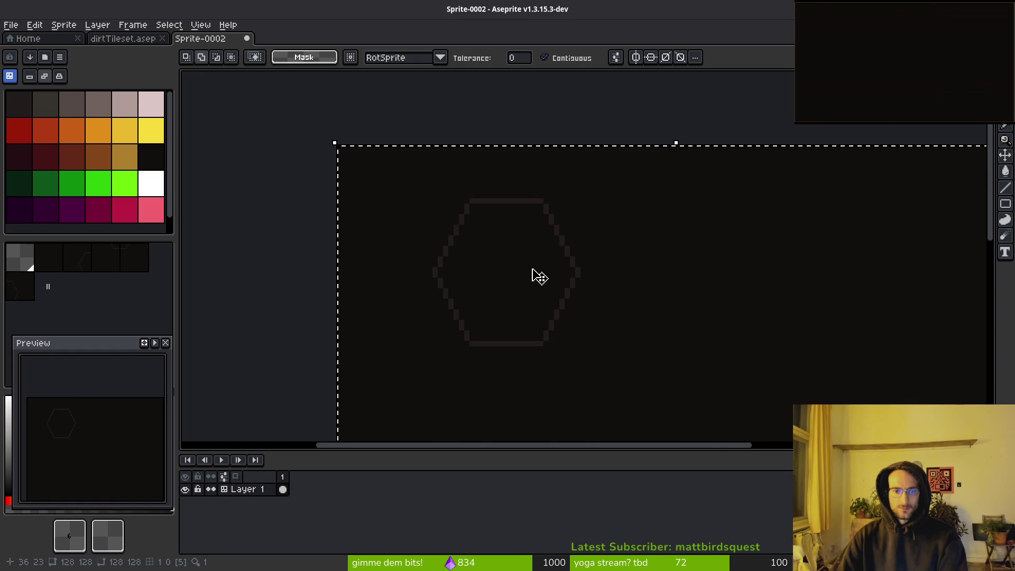
key("ctrl+d")
left_click(540, 274)
key("ctrl+d")
left_click(570, 310)
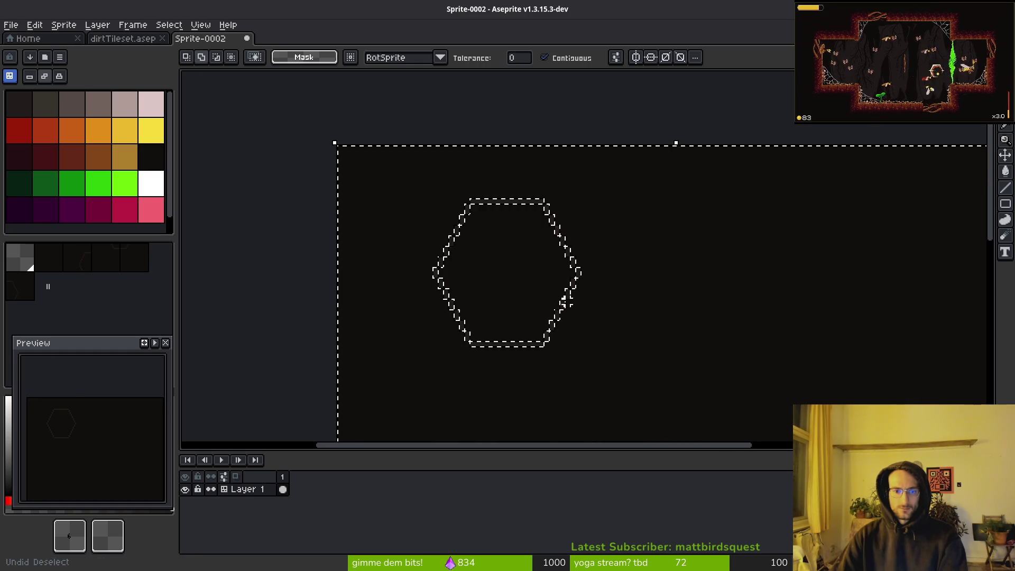
key("ctrl+shift+i")
scroll(582, 317, "up", 4)
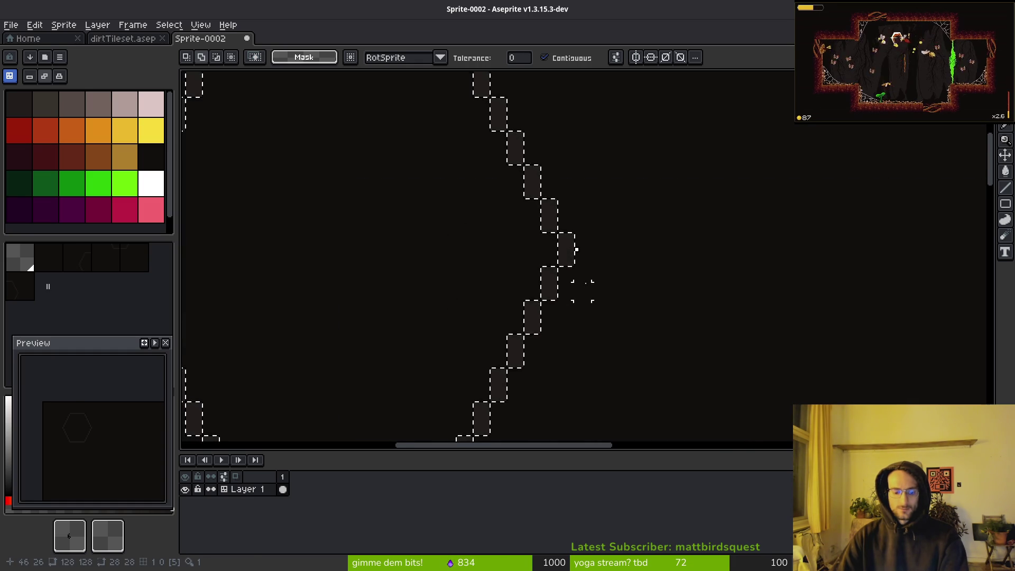
Transform the hexagon, then paste a copy, undo it and drop the selection.
key("ctrl+t")
scroll(666, 291, "down", 4)
key("Return")
left_click(650, 331)
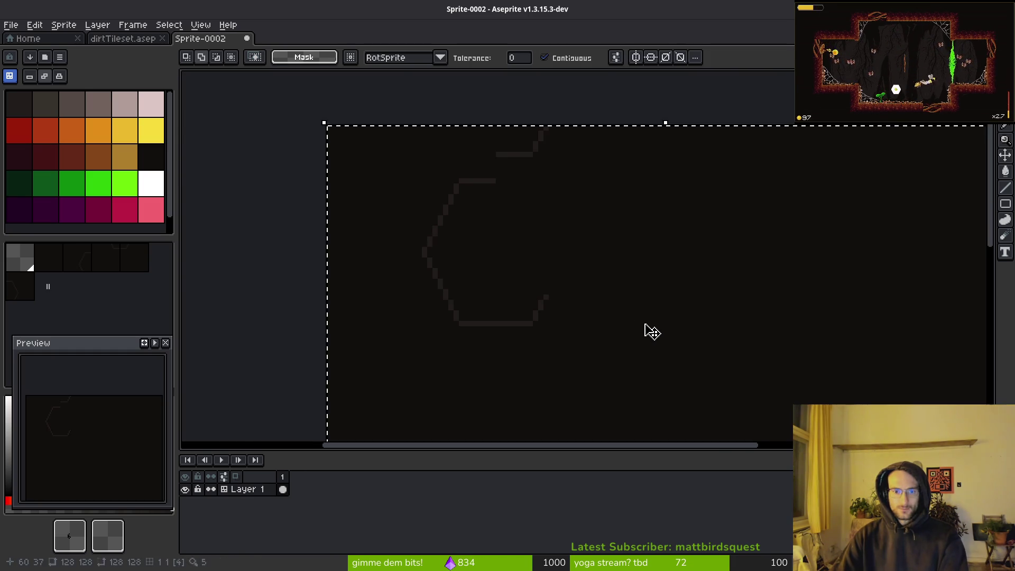
key("ctrl+d")
left_click(593, 224)
key("ctrl+v")
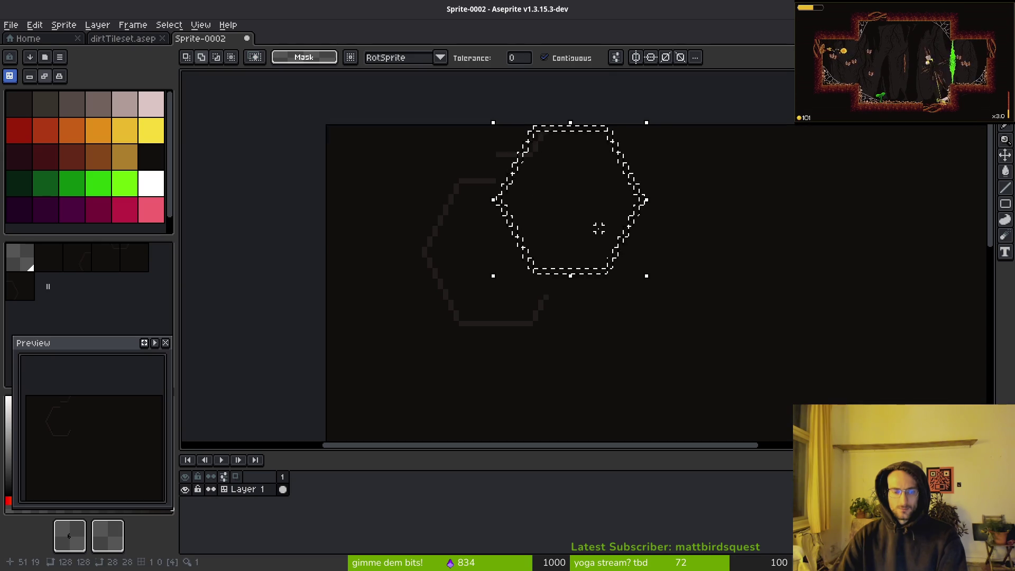
key("ctrl+z")
key("ctrl+d")
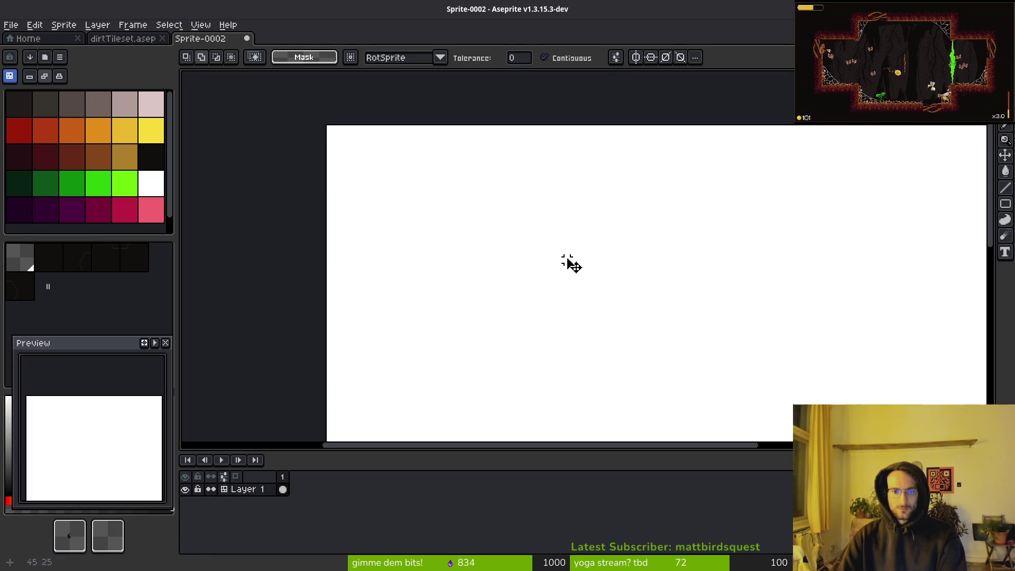
Paste a hexagon copy, move it right to x=64 and lower, then cancel it.
key("ctrl+v")
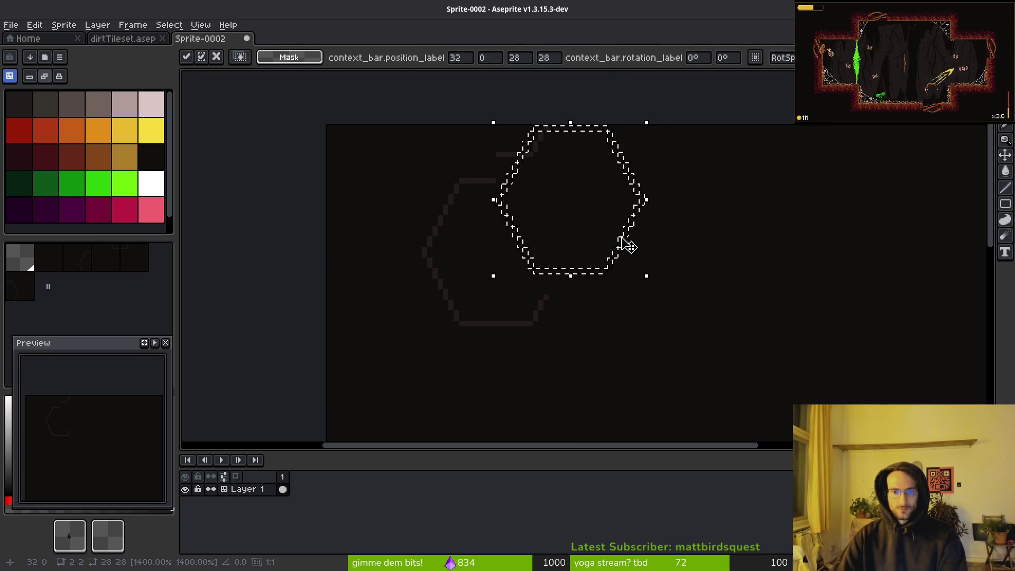
left_click_drag(631, 244, 722, 307)
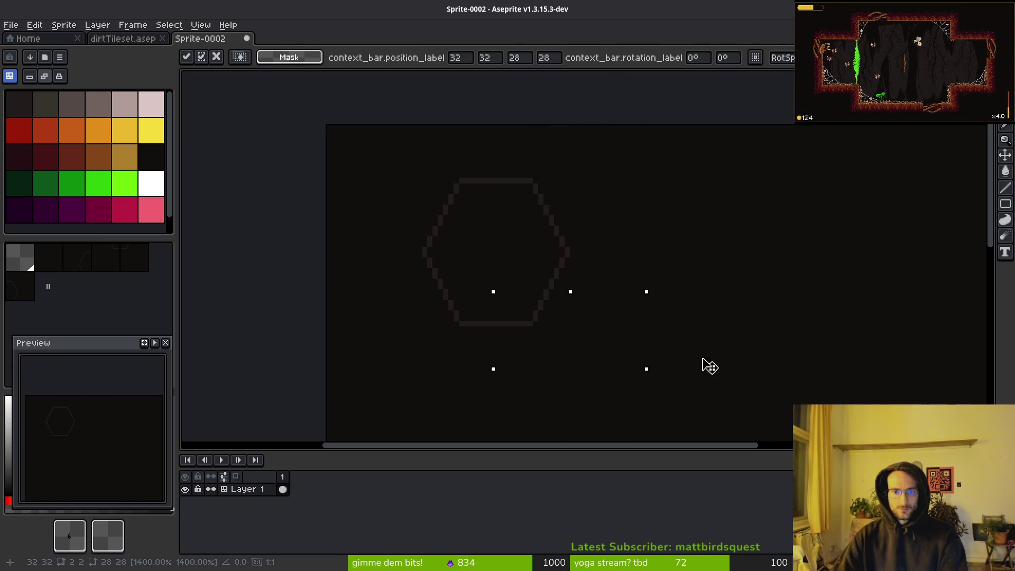
left_click_drag(705, 372, 706, 372)
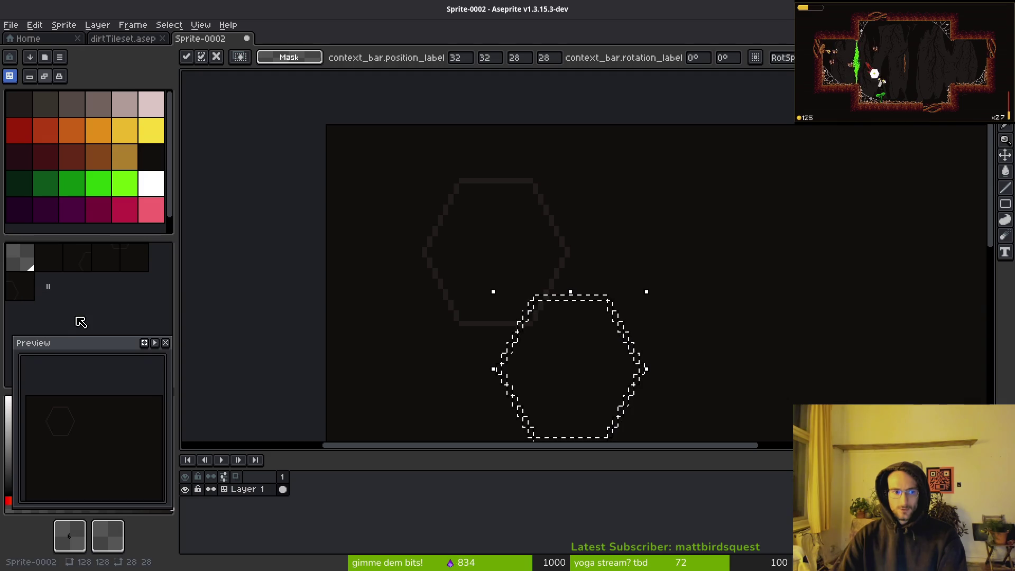
left_click(165, 343)
key("Escape")
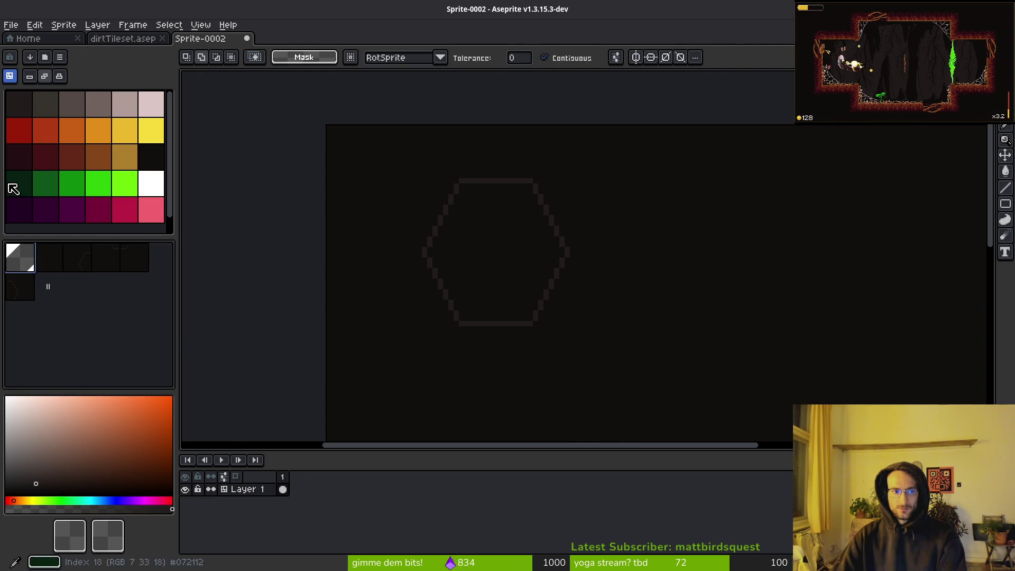
Pick palette colour 17, disable contiguous selection, and erase the hex pattern.
left_click(154, 168)
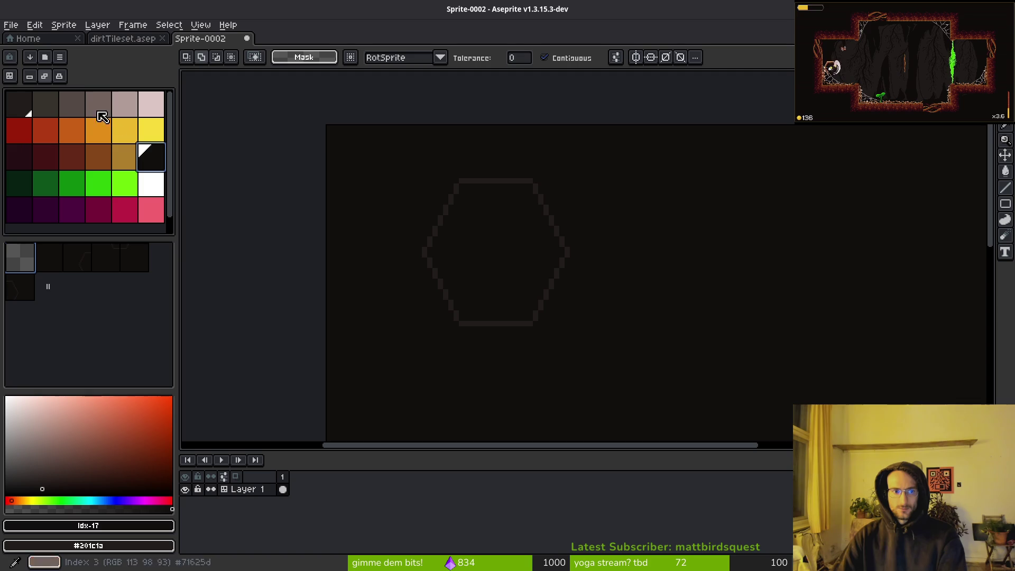
scroll(486, 249, "up", 3)
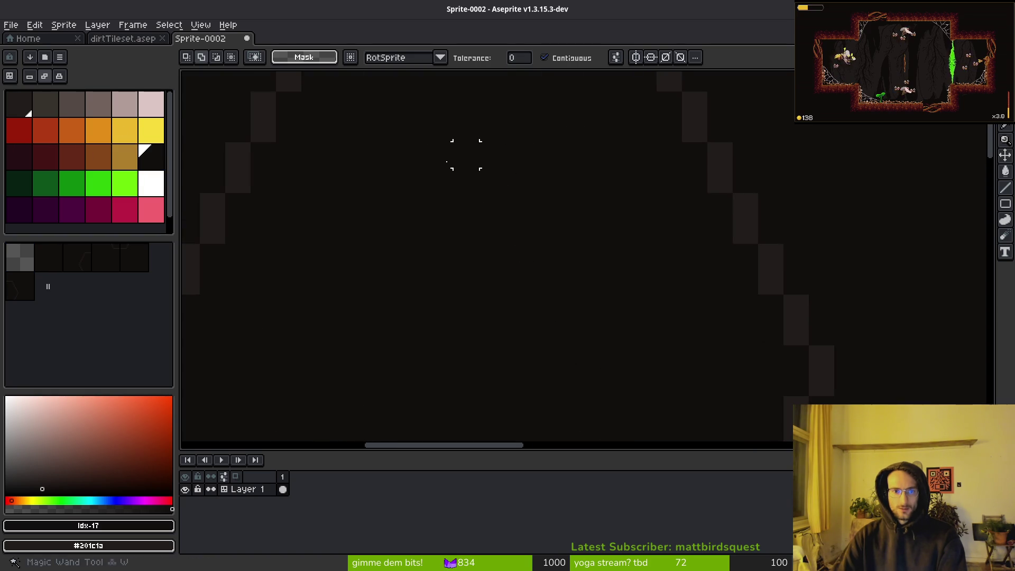
scroll(264, 121, "down", 4)
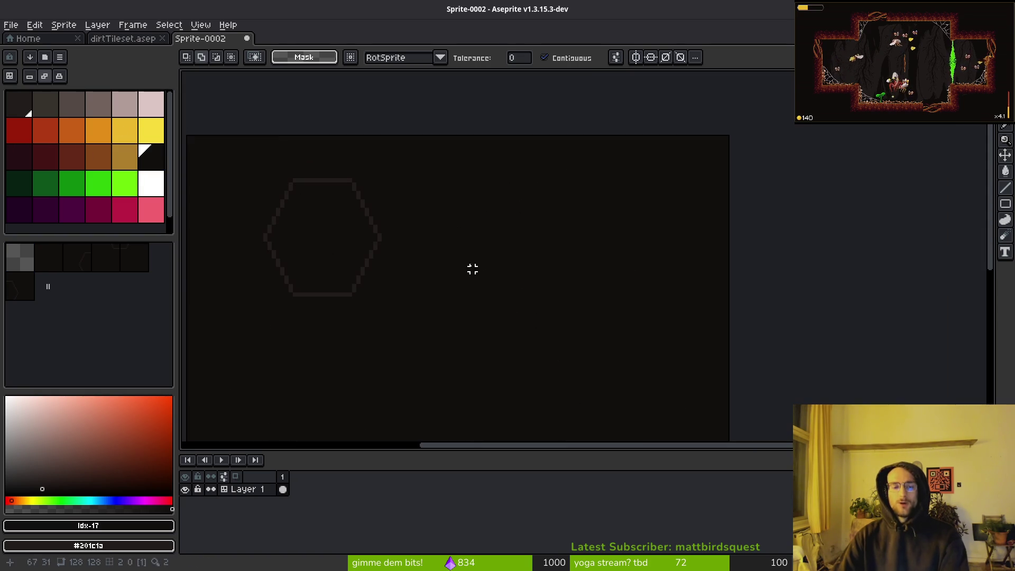
left_click(560, 58)
key("ctrl+o")
left_click(374, 270)
key("Escape")
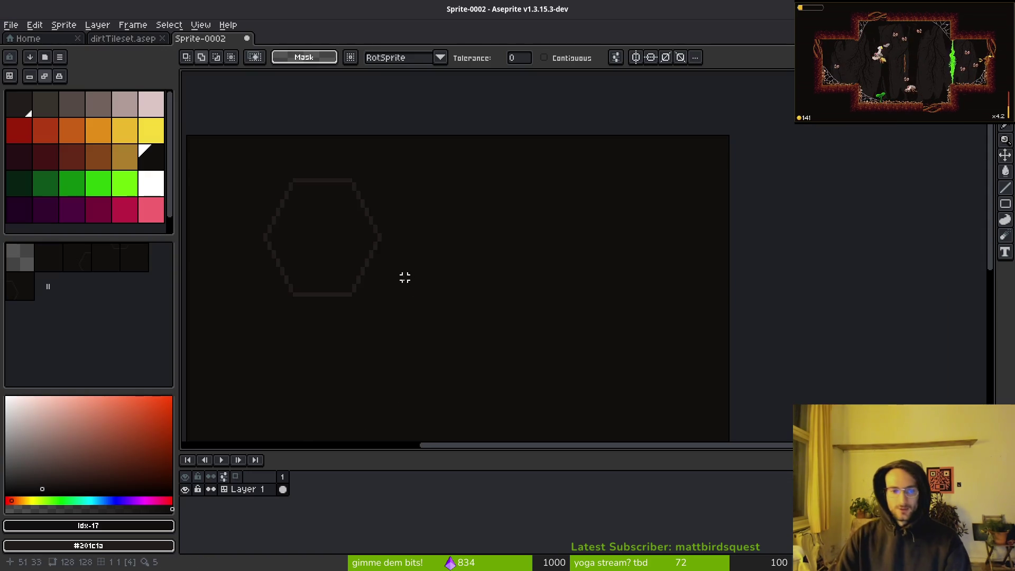
scroll(569, 273, "left", 5)
key("e")
mouse_move(580, 268)
left_mouse_down()
mouse_move(585, 319)
mouse_move(553, 204)
mouse_move(531, 172)
mouse_move(535, 294)
mouse_move(636, 270)
mouse_move(512, 232)
left_mouse_up()
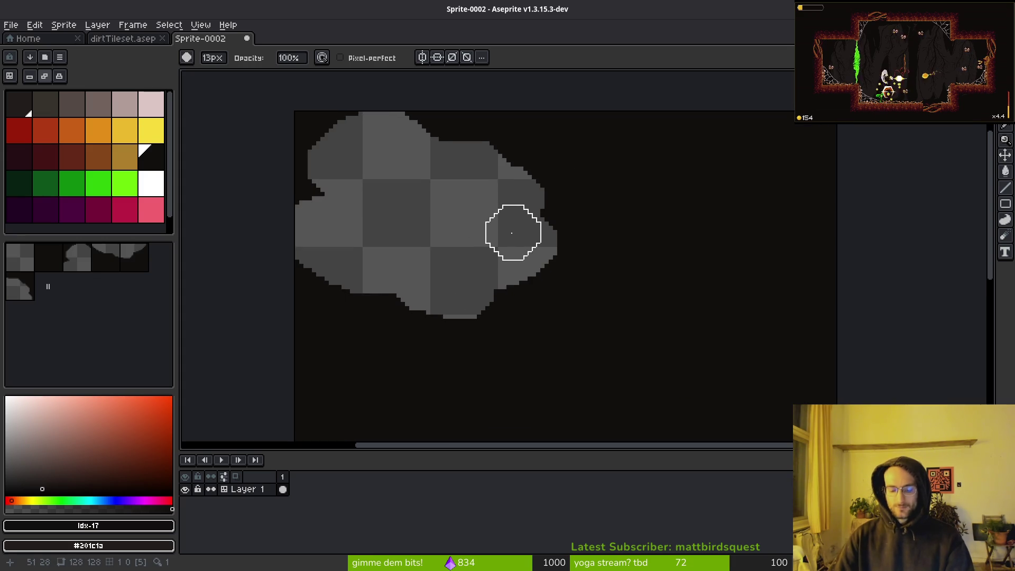
Add a new layer named 'background' beneath Layer 1 and bring up the save dialog.
key("shift+n")
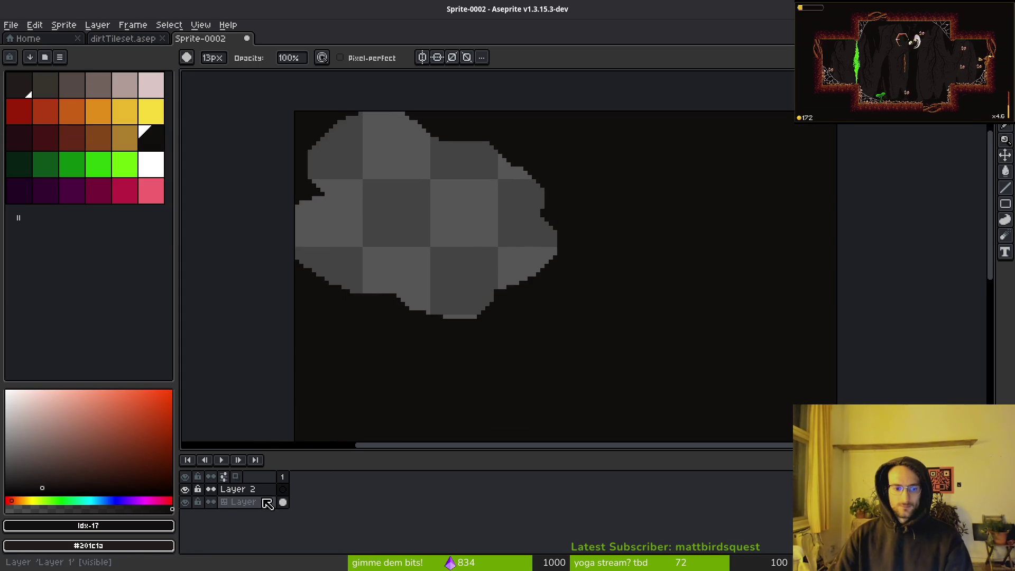
left_click_drag(248, 489, 257, 508)
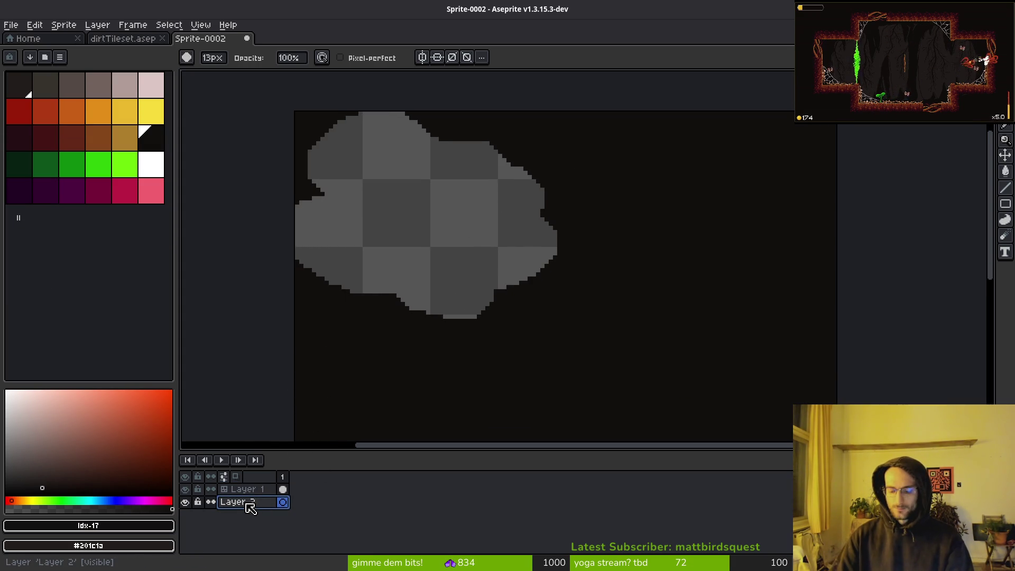
double_click(250, 507)
type("background")
key("Return")
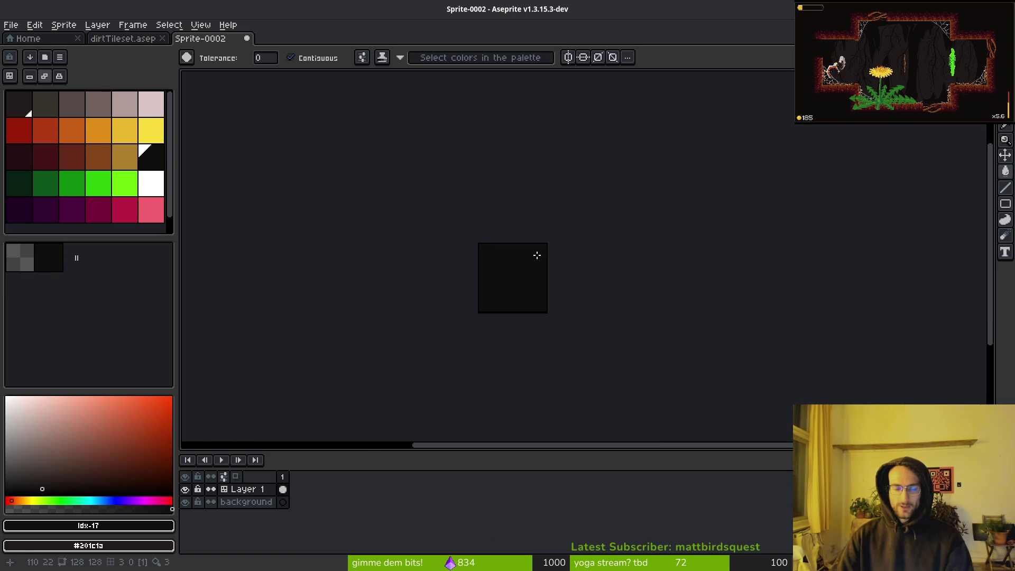
key("ctrl+s")
left_click(528, 290)
Close the save dialog unsaved, select Layer 1's frame-1 cel, and pick palette colour 1.
key("Escape")
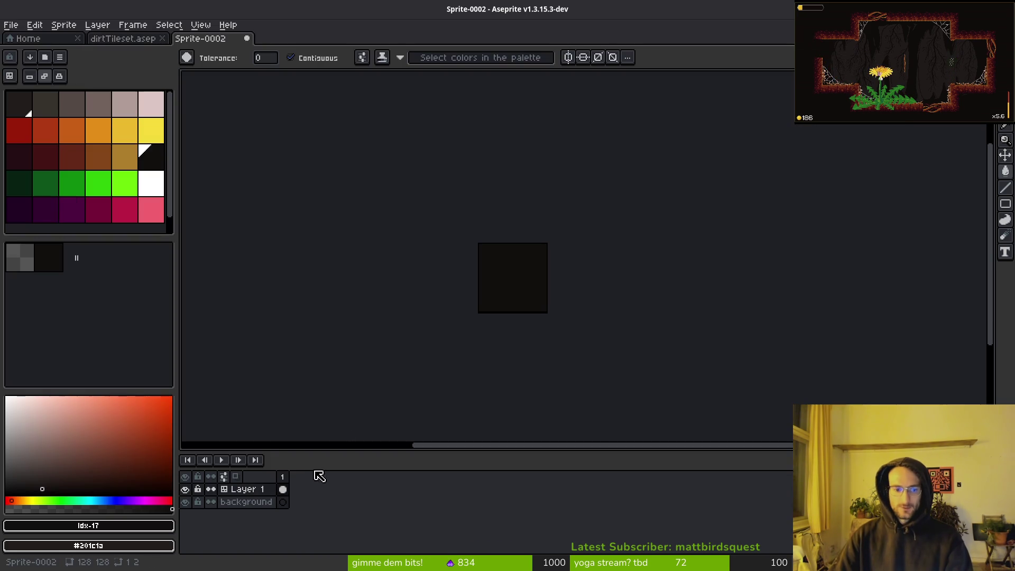
left_click(282, 489)
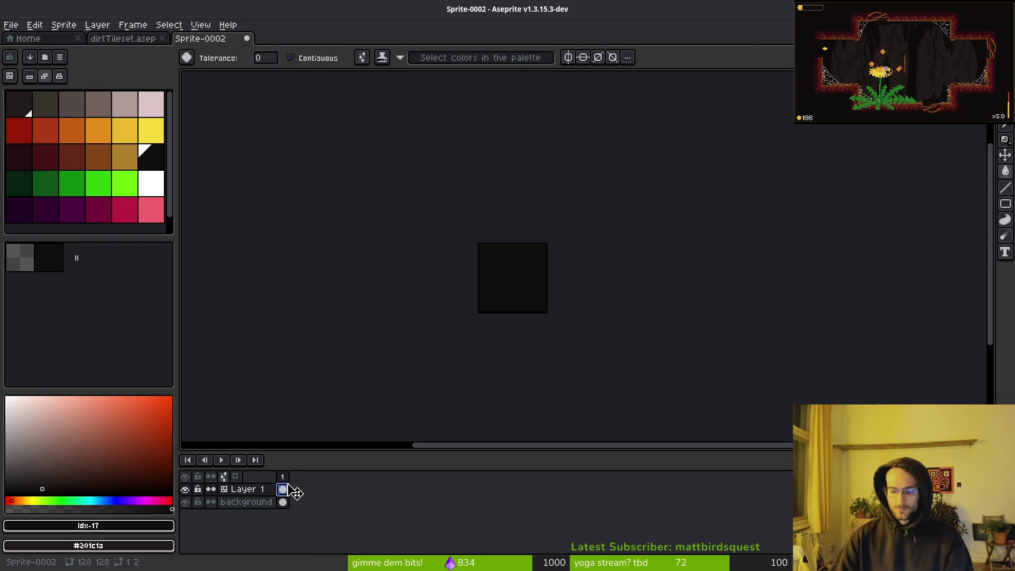
key("ctrl+o")
key("Escape")
scroll(518, 306, "up", 5)
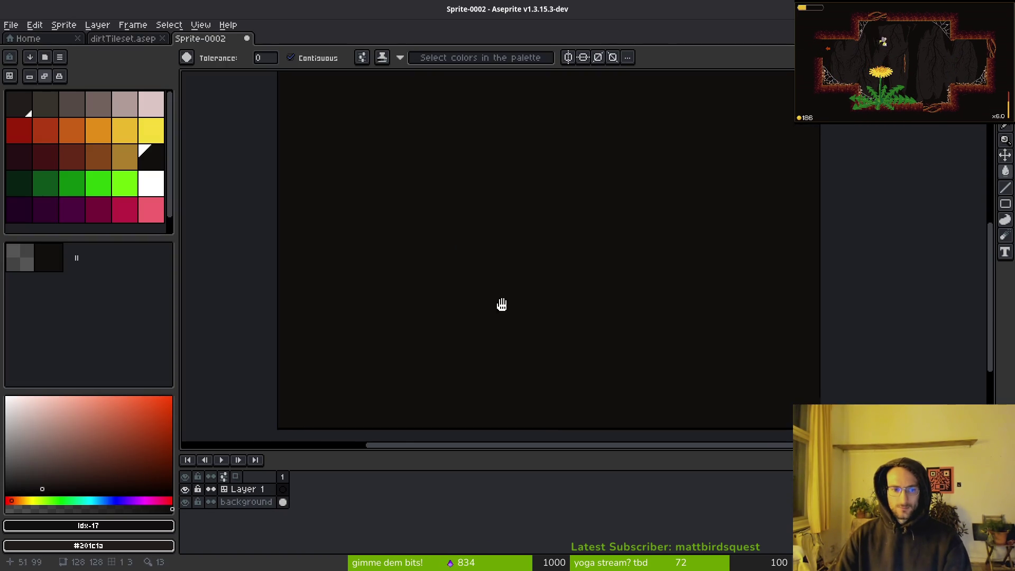
scroll(501, 304, "down", 4)
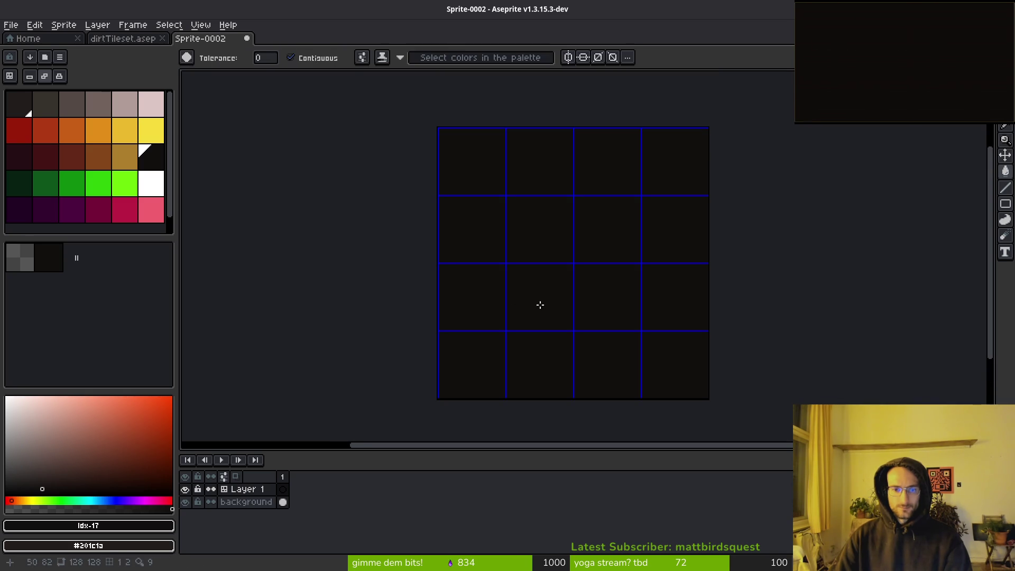
scroll(539, 305, "right", 3)
left_click(55, 115)
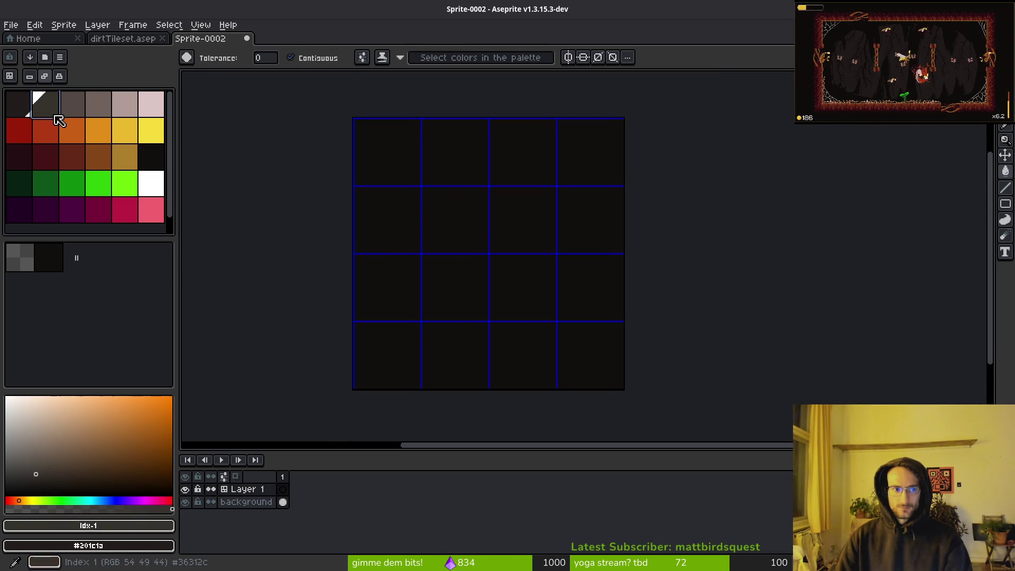
scroll(362, 169, "up", 2)
Switch to the Line tool and dock the dirt tileset beside Sprite-0002 in a split view.
key("z")
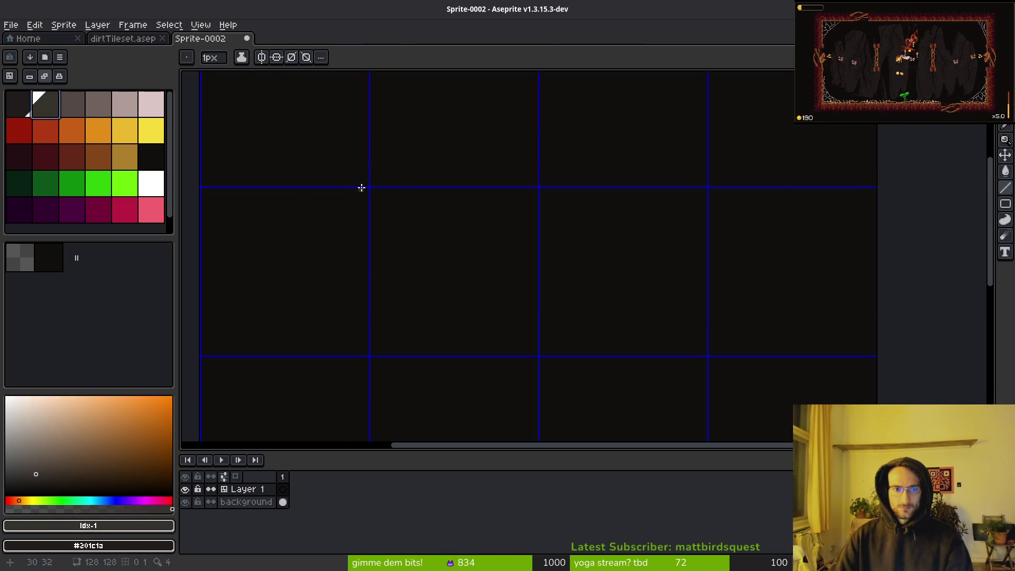
left_click_drag(361, 188, 568, 264)
scroll(564, 249, "down", 4)
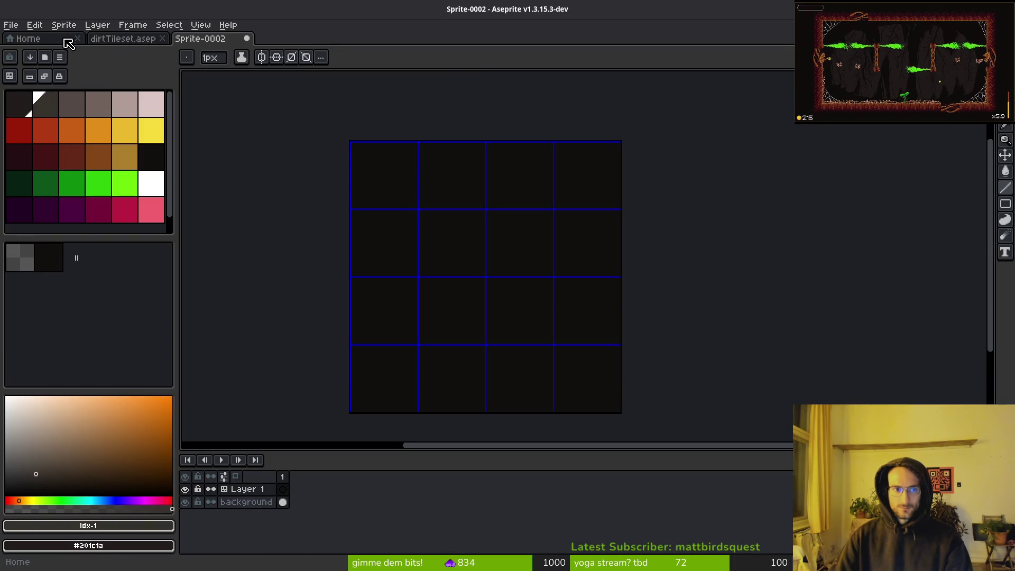
mouse_move(122, 39)
left_mouse_down()
mouse_move(251, 162)
mouse_move(198, 105)
left_mouse_up()
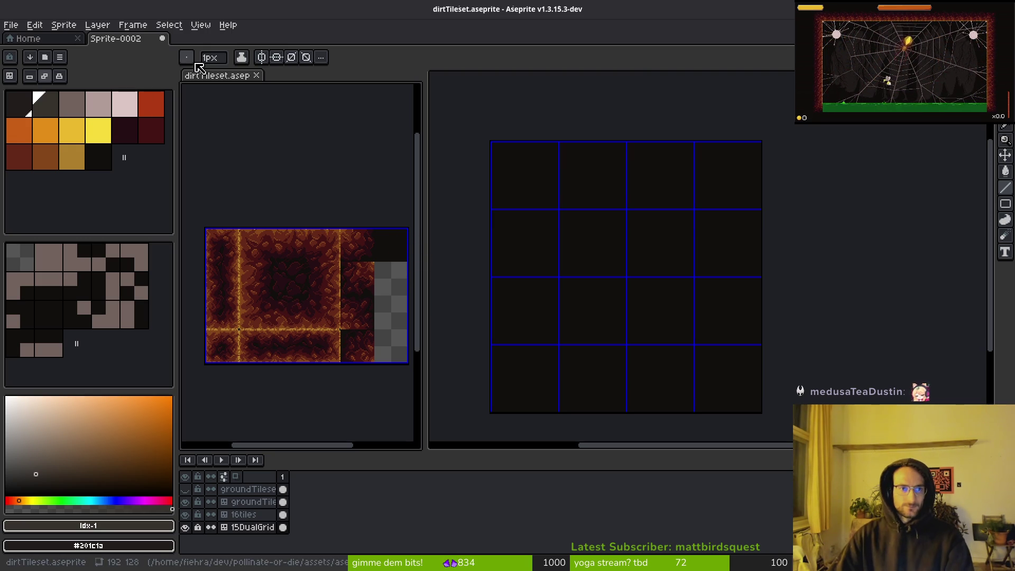
Activate the Sprite-0002 editor and zoom in on its 4×4 tile grid.
left_click(643, 197)
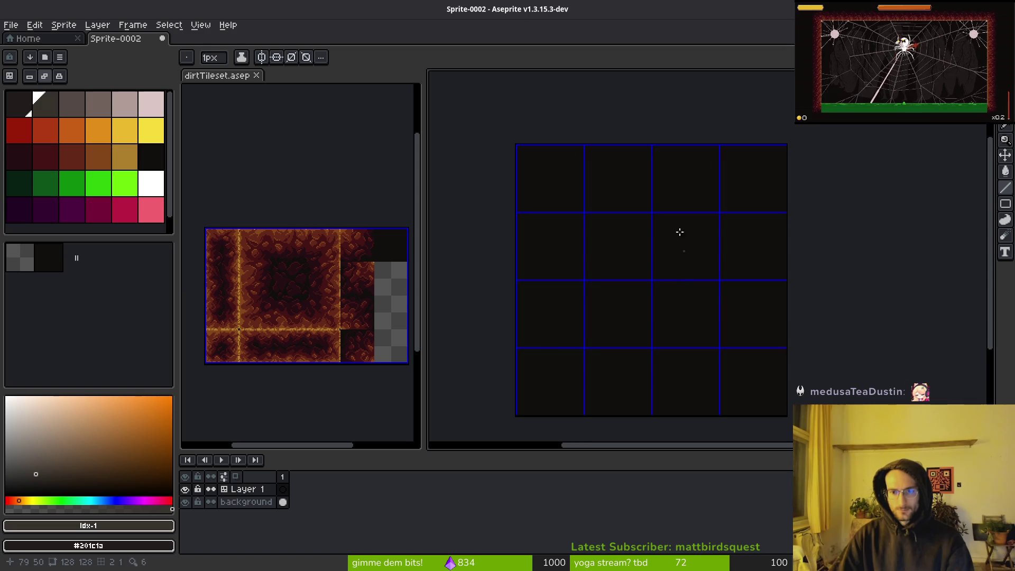
scroll(680, 232, "up", 2)
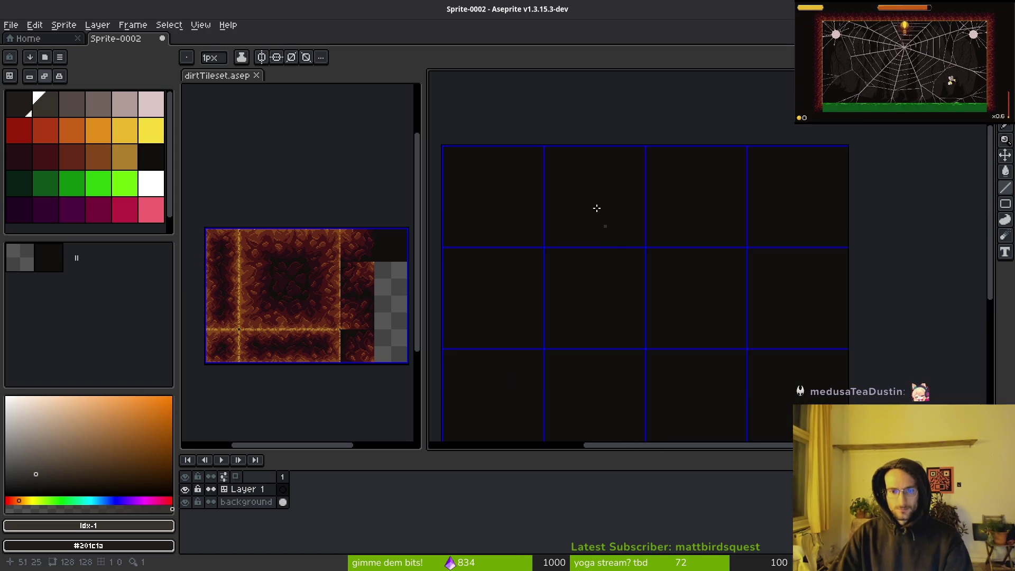
scroll(597, 208, "up", 2)
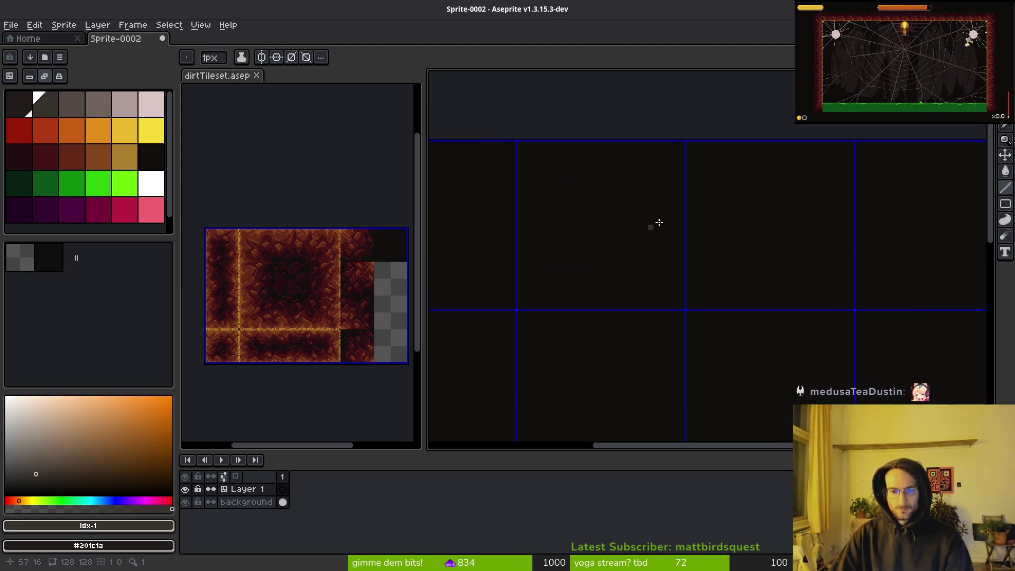
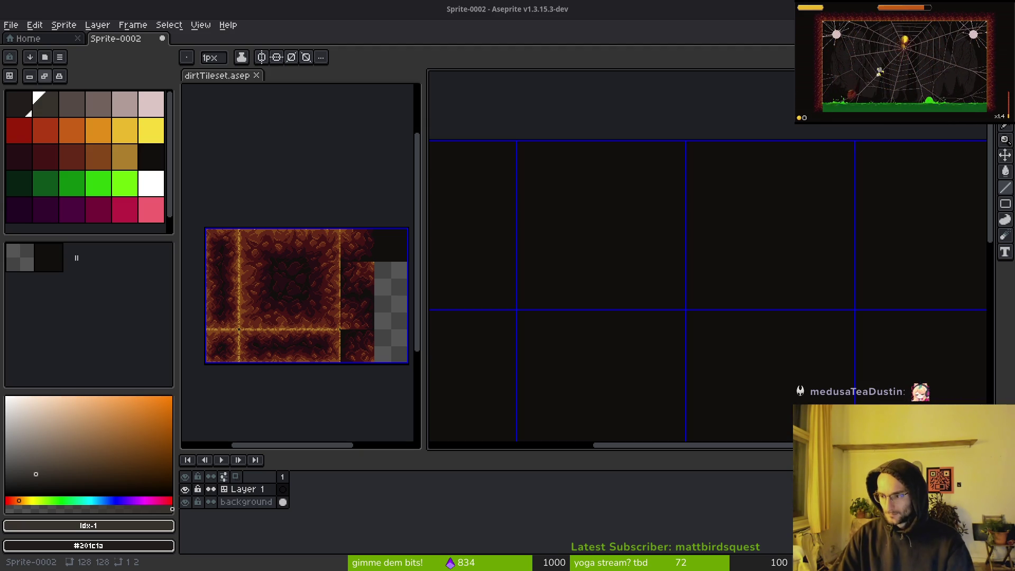
Zoom in and out on the blank 128×128 canvas, then switch to the Eyedropper and back to the Pencil.
scroll(644, 258, "down", 2)
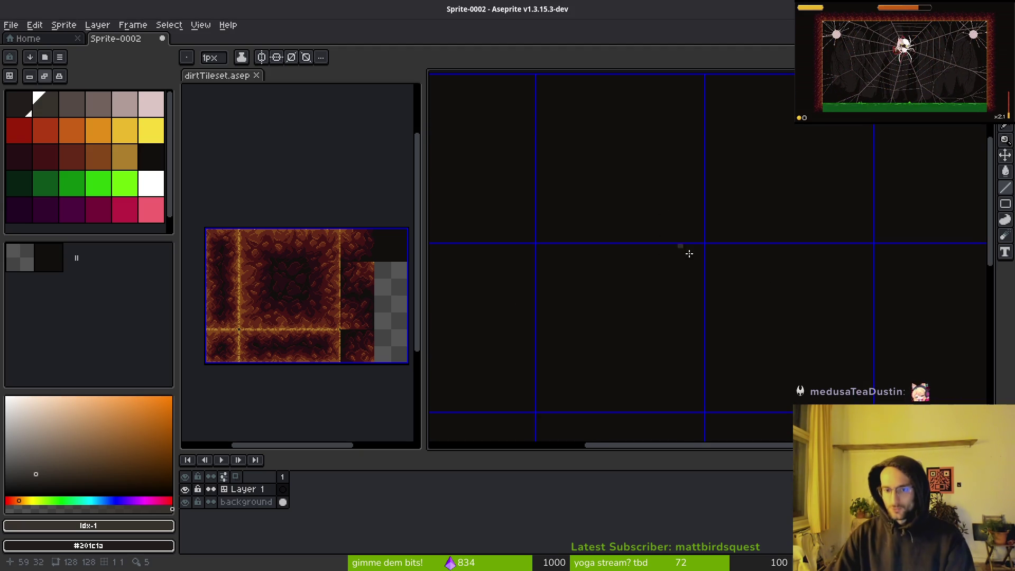
scroll(672, 294, "down", 4)
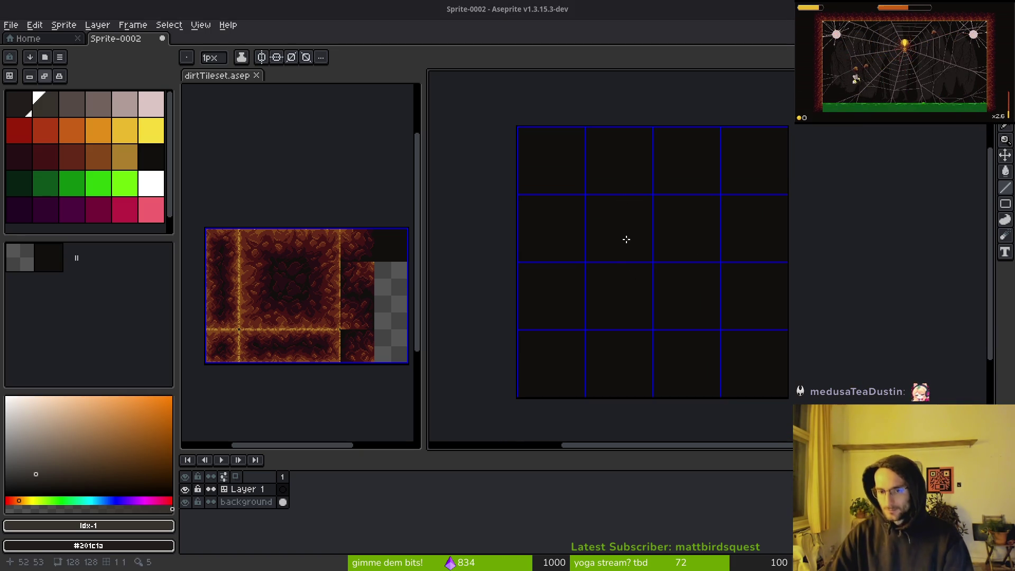
scroll(609, 176, "up", 3)
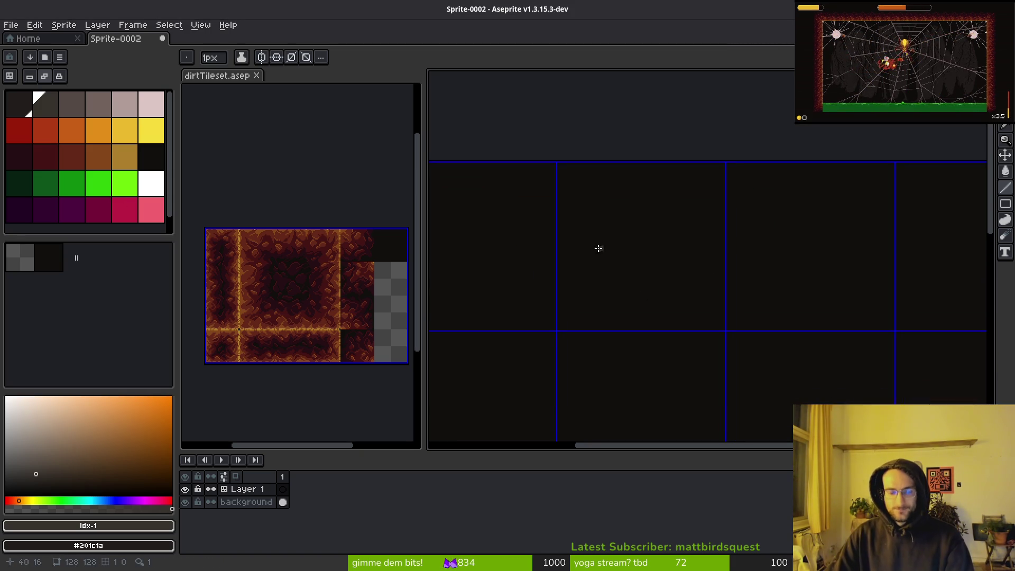
scroll(706, 332, "up", 2)
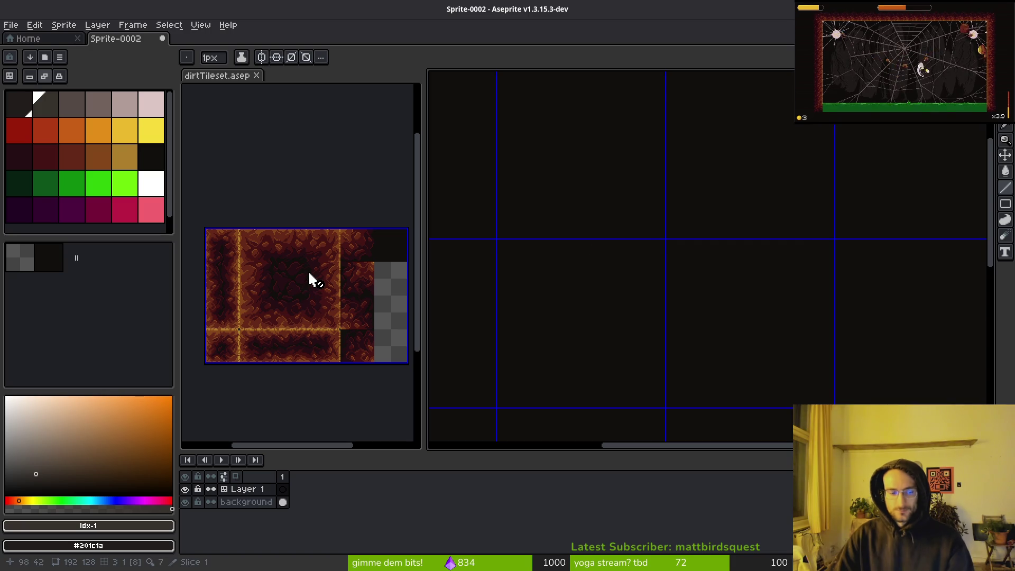
scroll(689, 278, "down", 2)
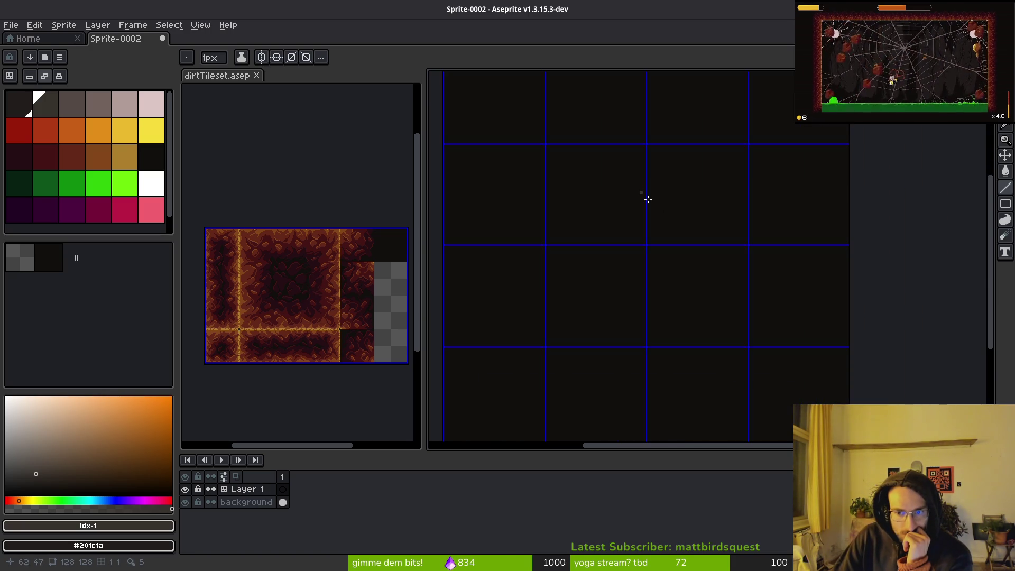
scroll(648, 199, "down", 2)
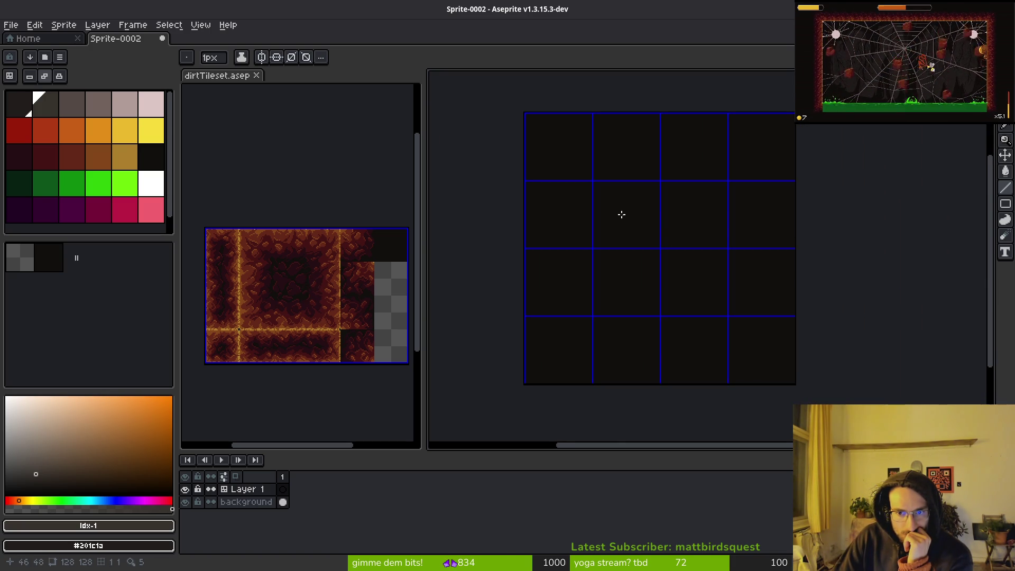
scroll(621, 216, "up", 5)
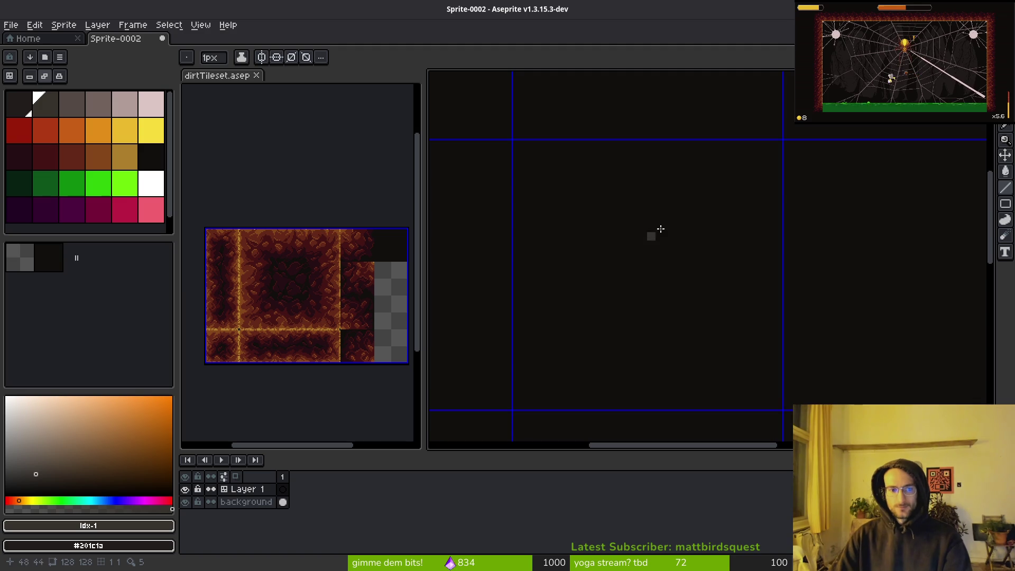
scroll(651, 159, "down", 3)
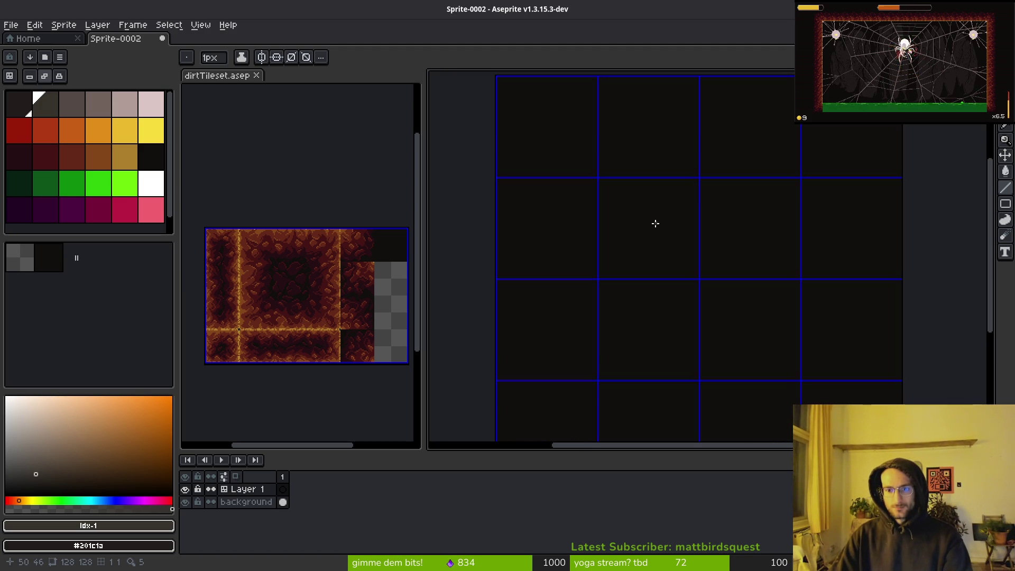
scroll(656, 223, "up", 2)
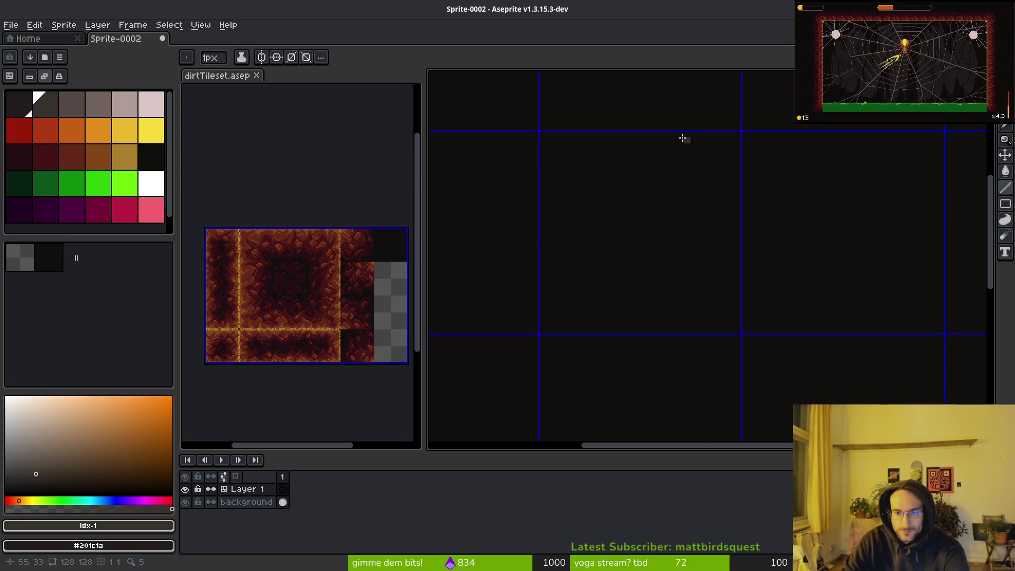
key("i")
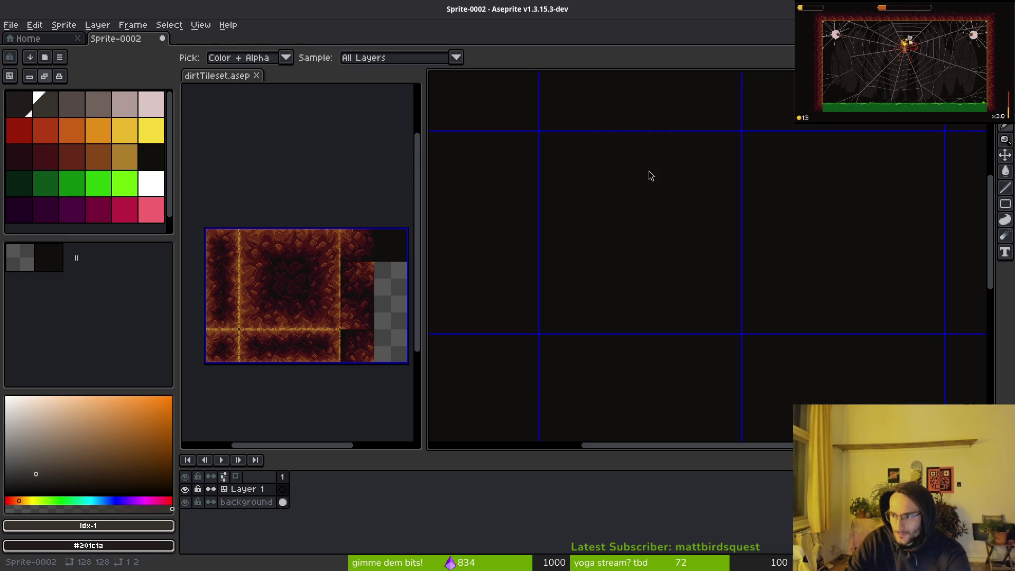
key("b")
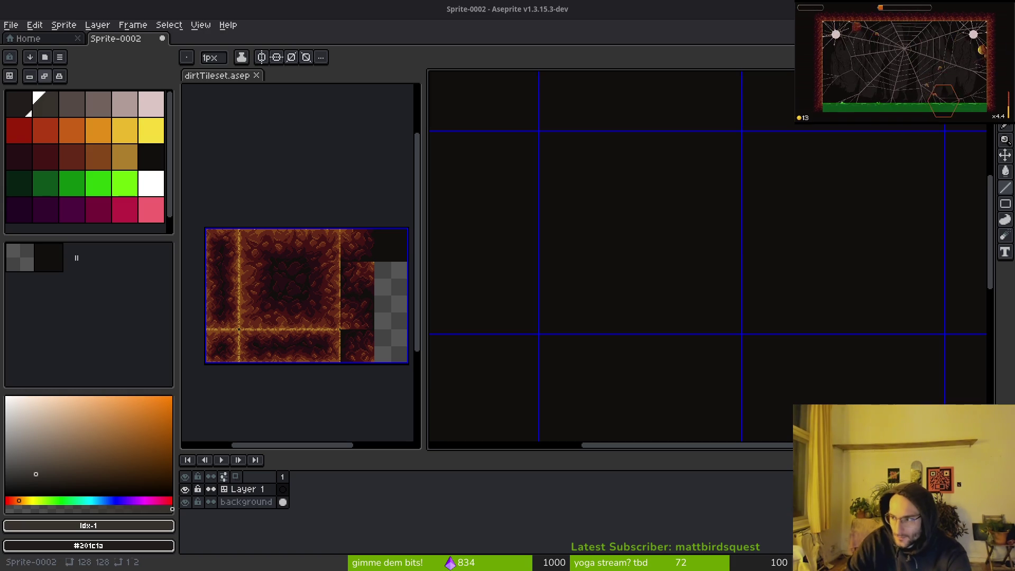
Search 'hexagon pattern tilemap' and open the Unity hexagonal tilemaps manual in a background tab.
key("alt+Tab")
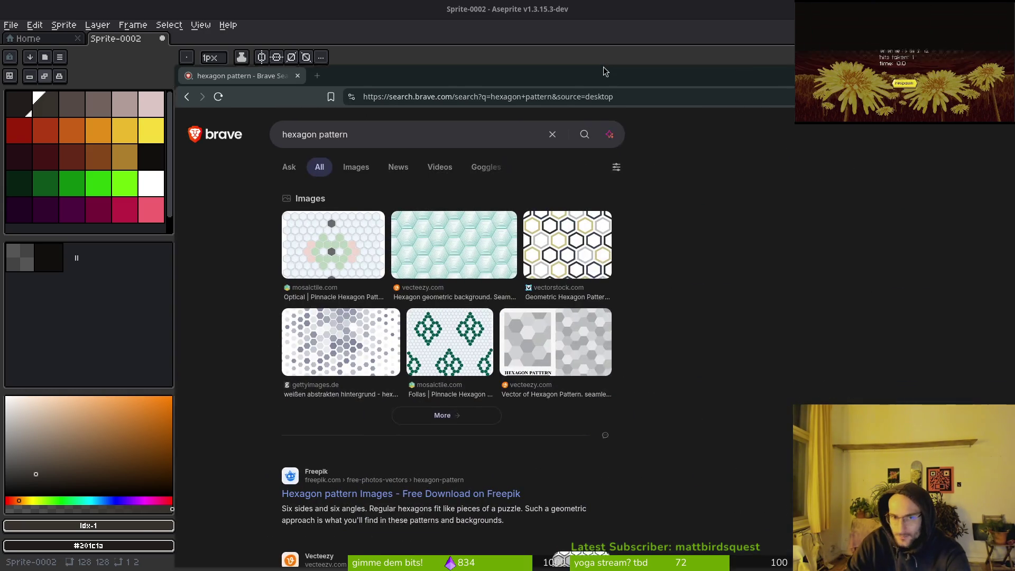
left_click(311, 104)
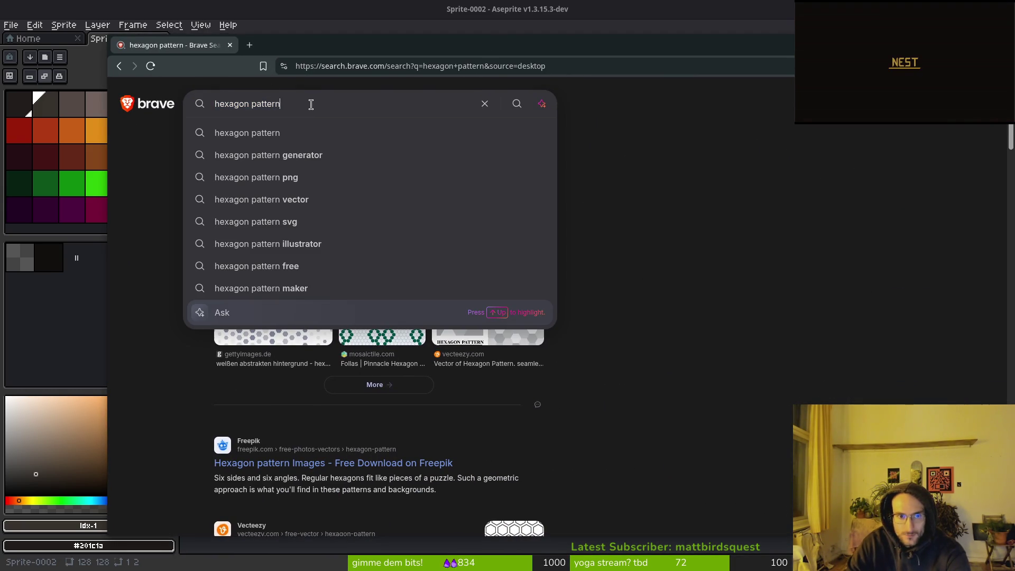
type("tilemap")
key("Return")
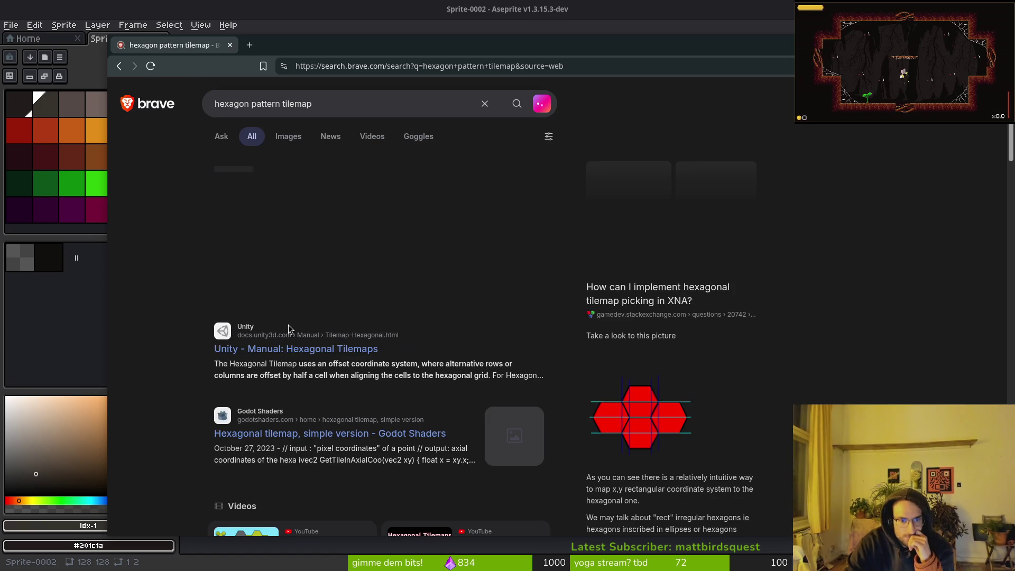
middle_click(297, 355)
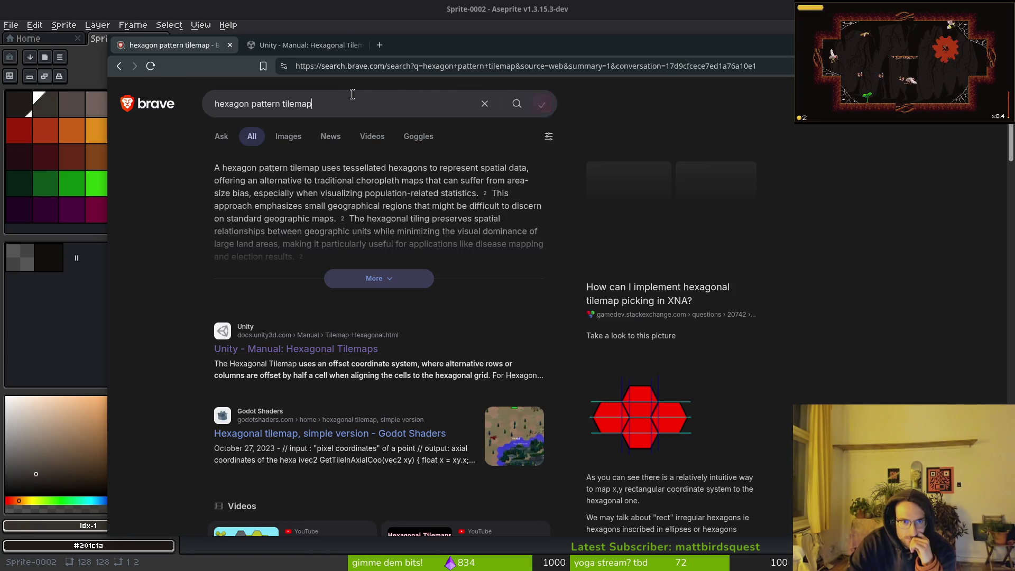
Search 'hexagon pattern' again and show only the image results.
left_click(203, 110)
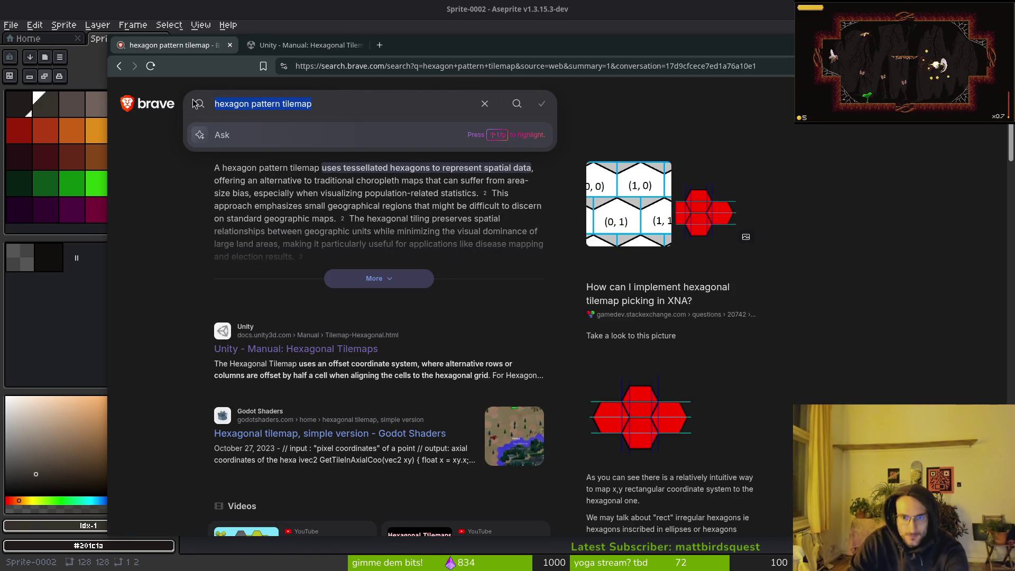
type("hec")
key("BackSpace")
type("xagon pattern")
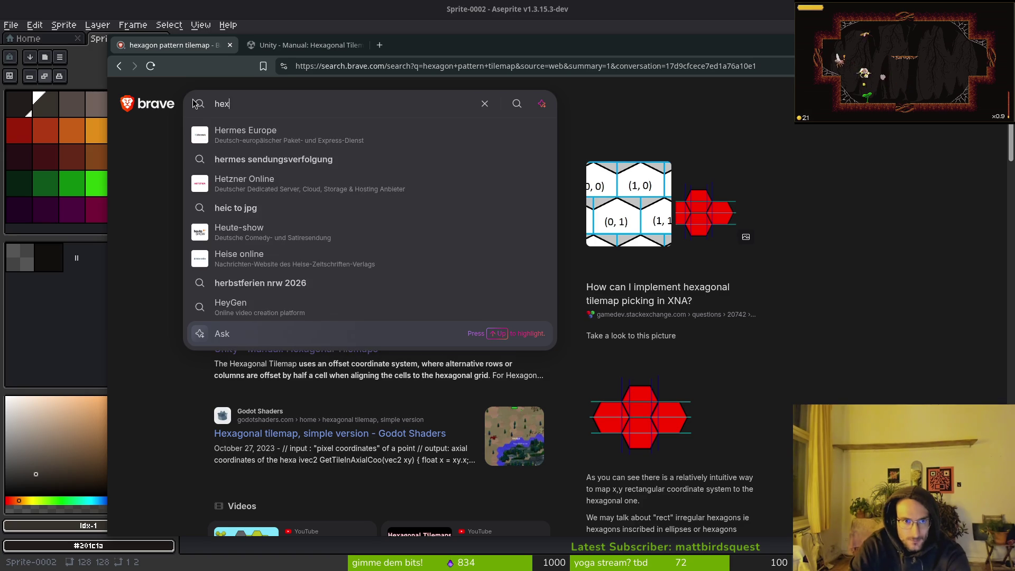
key("Return")
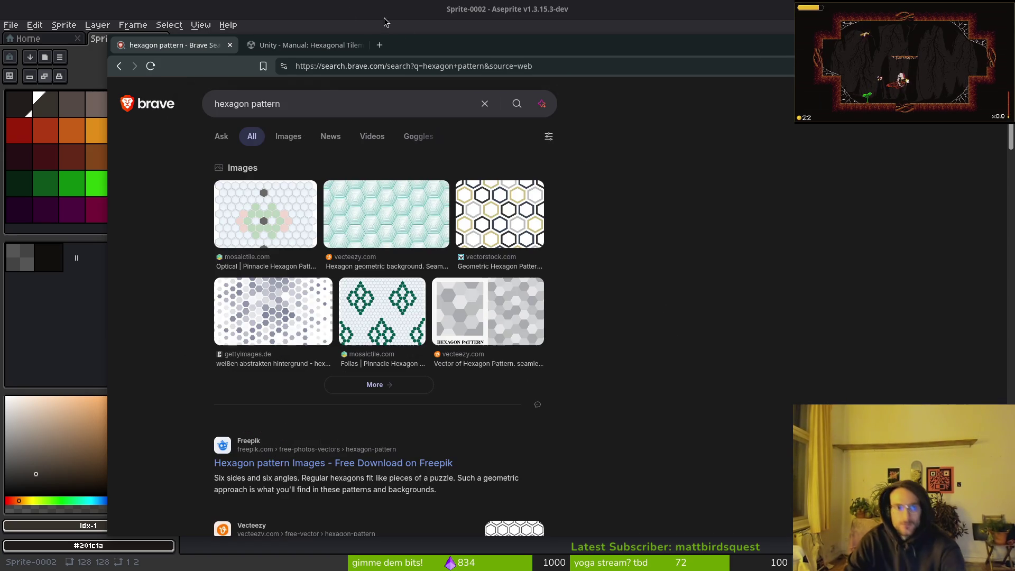
left_click(288, 137)
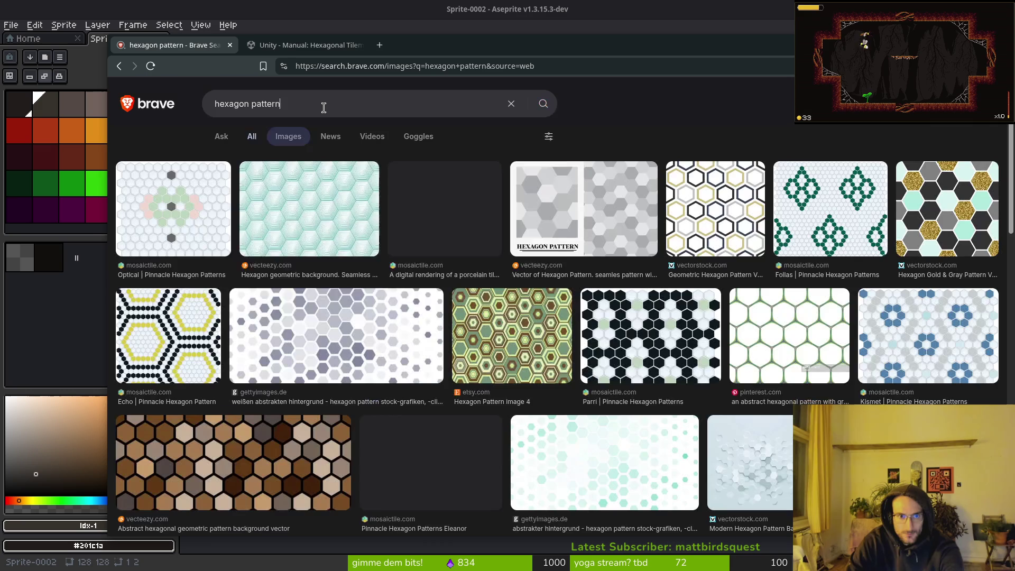
Scroll the image results and preview the gold hexagon pattern on black background.
left_click(323, 105)
left_click(707, 146)
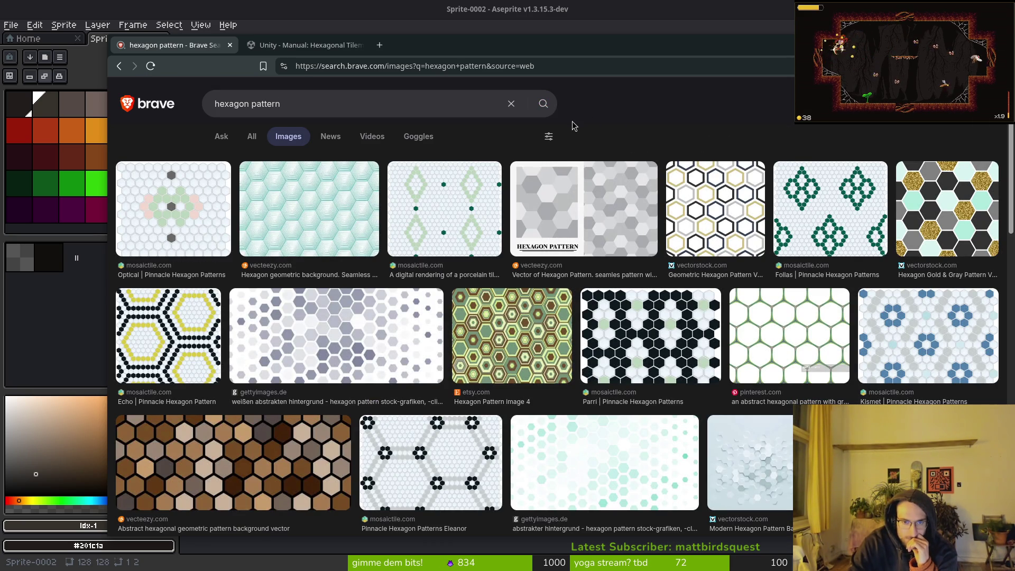
scroll(619, 126, "down", 2)
scroll(324, 107, "up", 2)
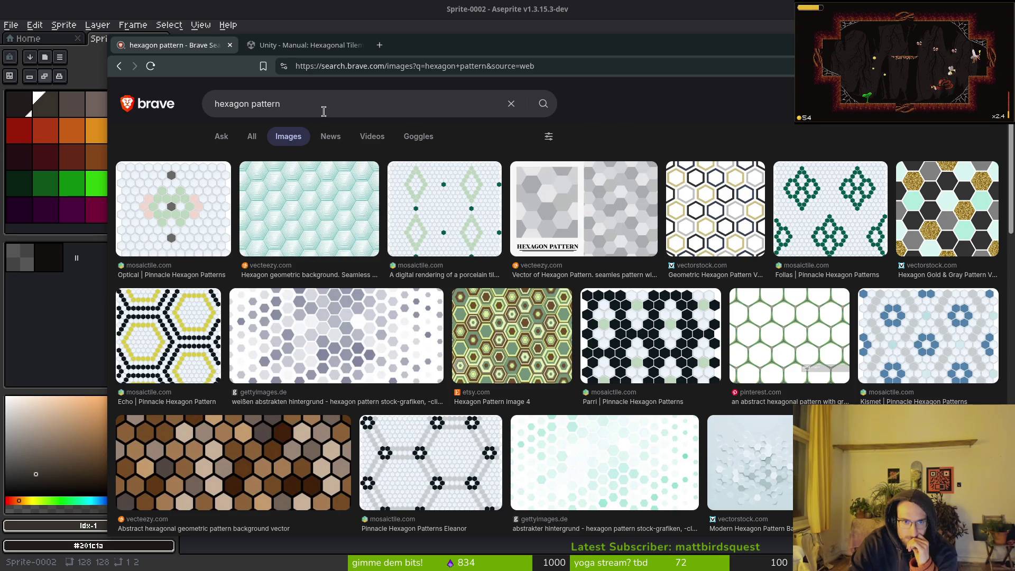
left_click(324, 105)
left_click(687, 161)
scroll(639, 267, "down", 5)
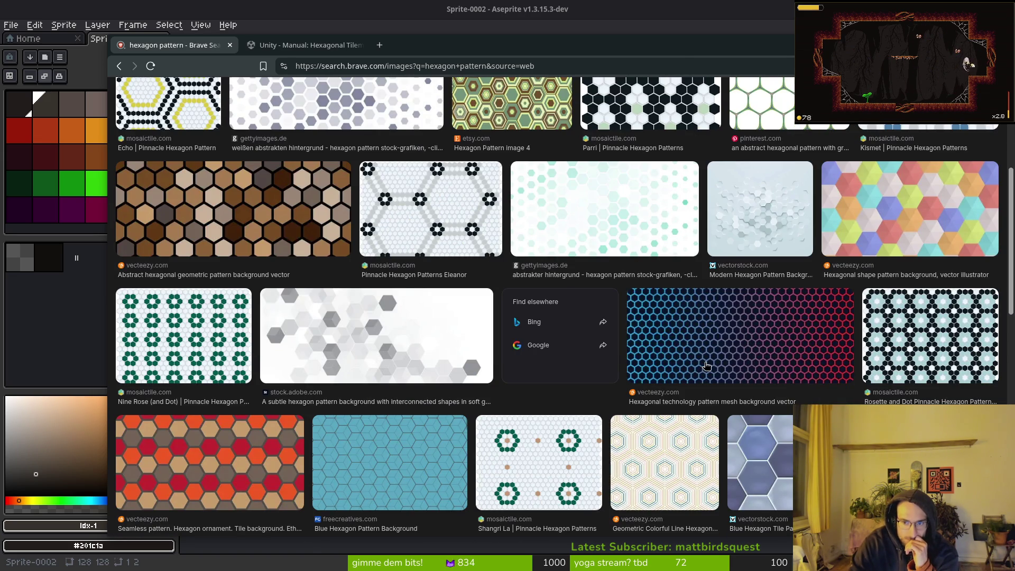
scroll(706, 366, "down", 1)
scroll(699, 367, "down", 1)
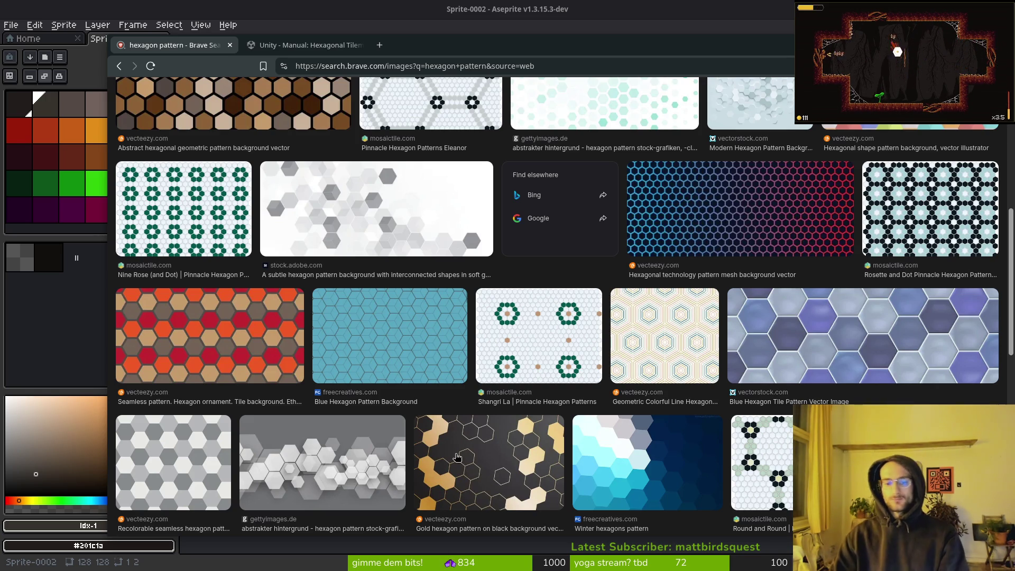
left_click(464, 475)
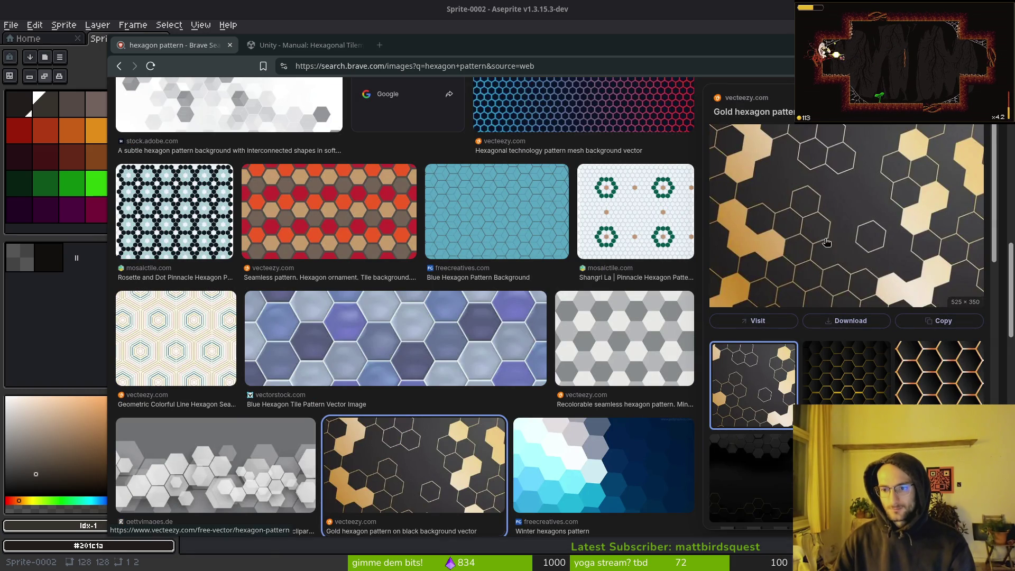
Glance at the sprite in Aseprite, then return to the hexagon image preview.
key("alt+Tab")
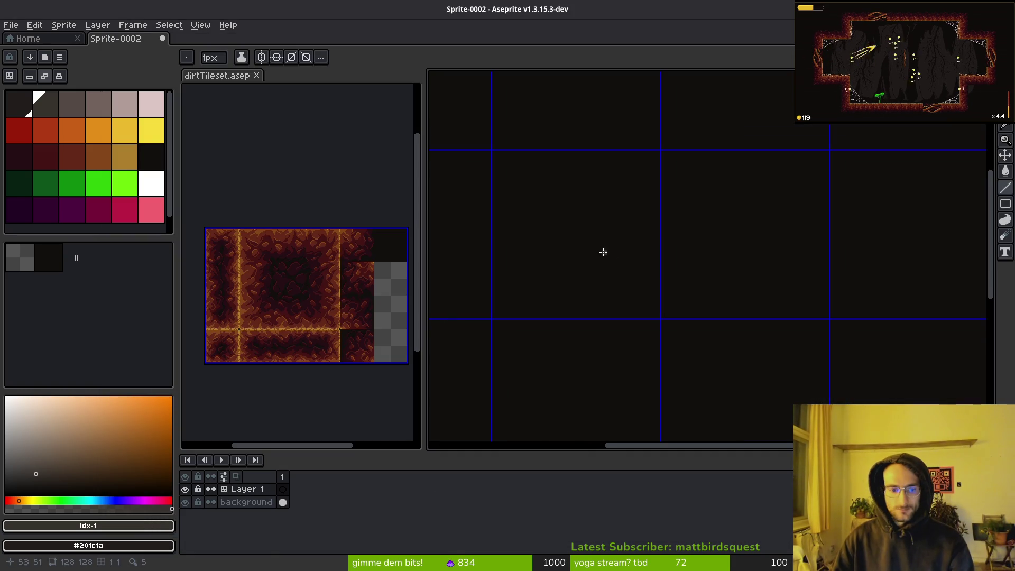
scroll(634, 251, "down", 2)
left_click_drag(662, 250, 668, 235)
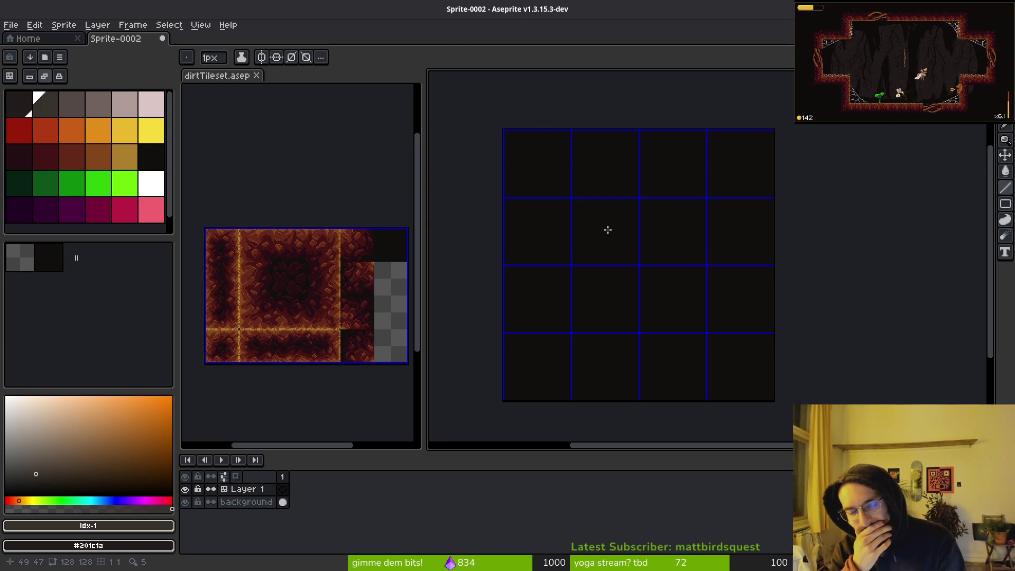
key("alt+Tab")
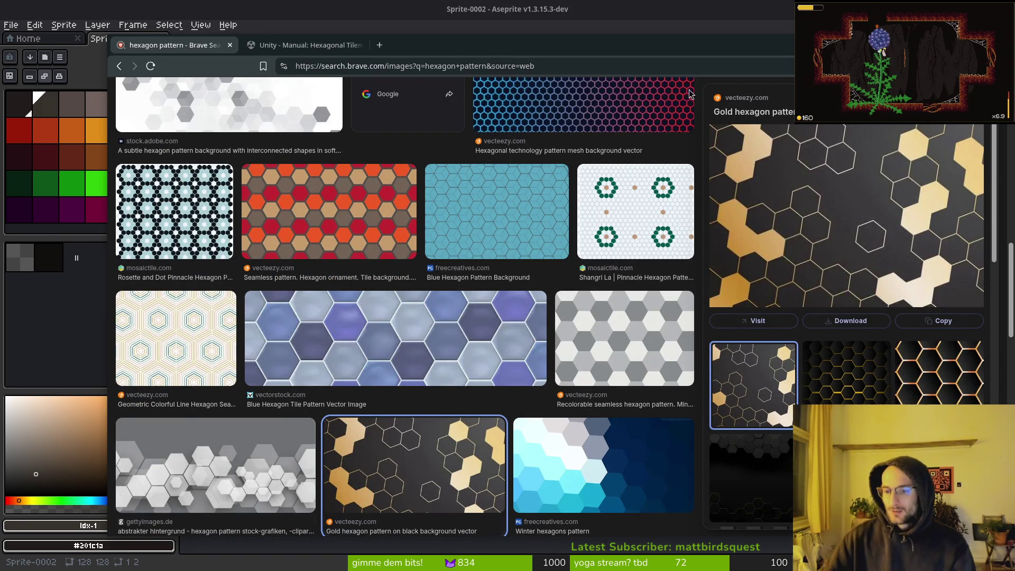
Draw a short grey line on the tile, undo it, and go back to the hexagon images.
key("alt+Tab")
scroll(631, 242, "up", 4)
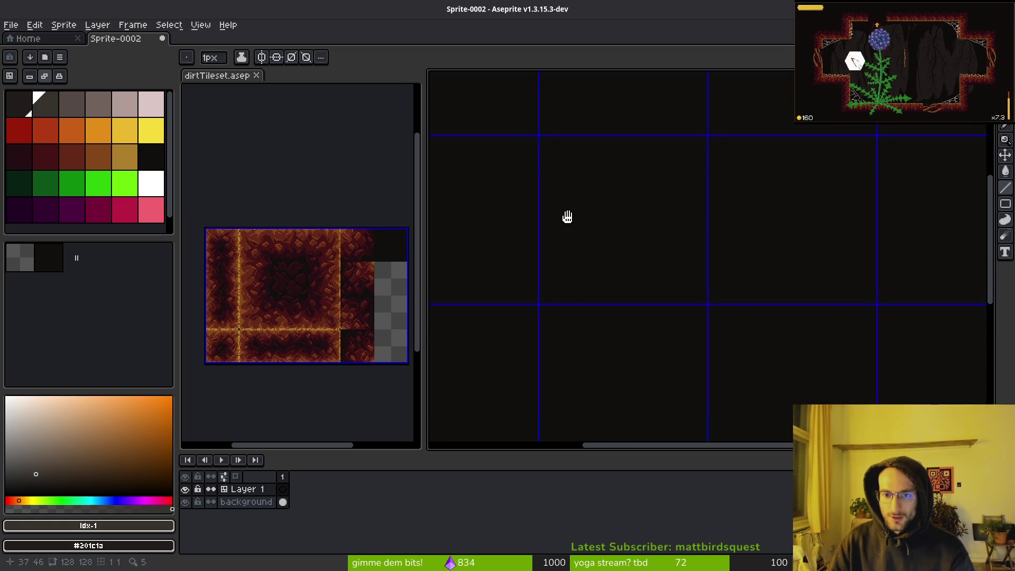
scroll(581, 233, "up", 2)
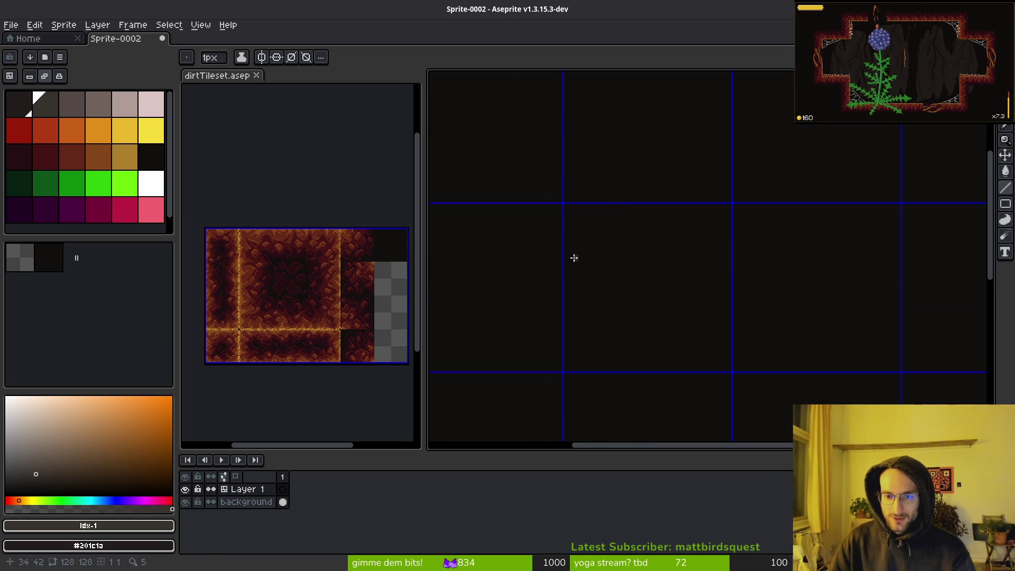
left_click_drag(574, 257, 575, 317)
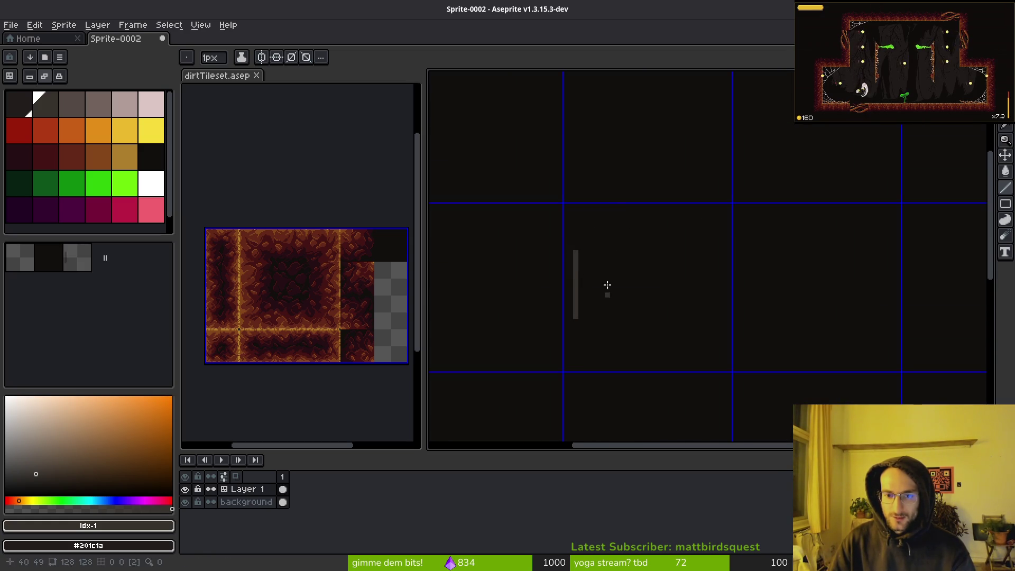
key("ctrl+z")
scroll(657, 270, "down", 5)
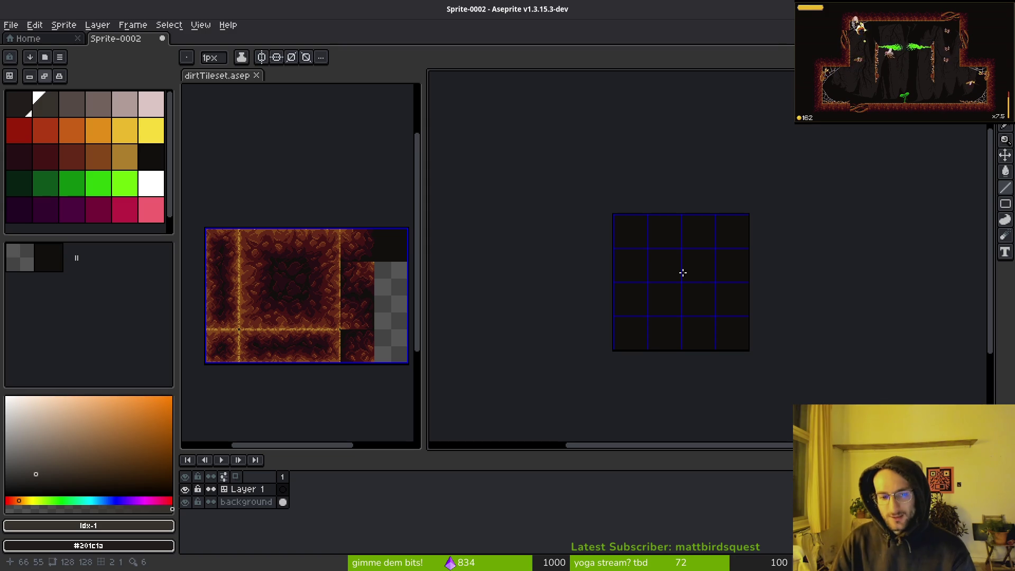
key("alt+Tab")
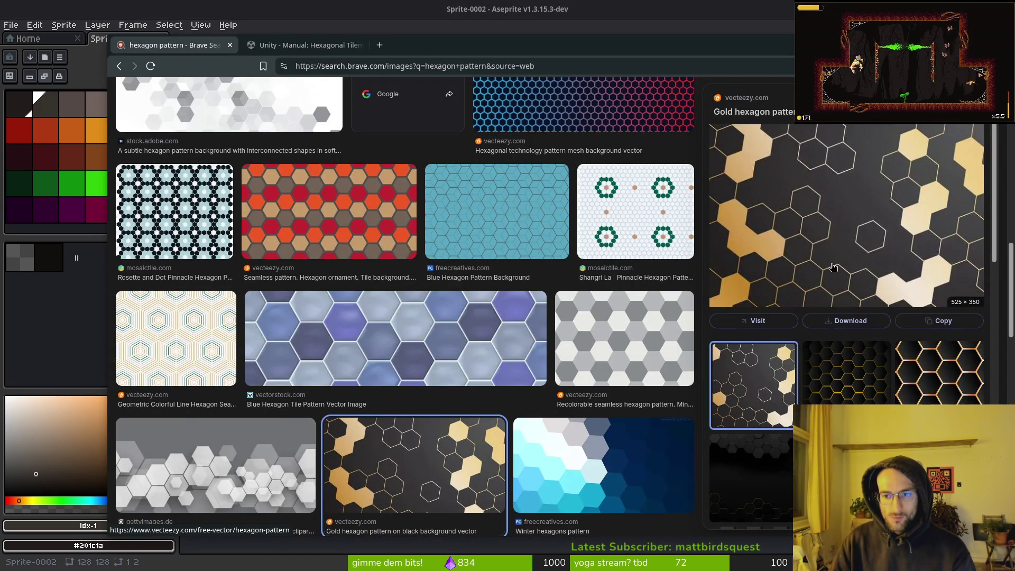
Scroll through the hexagon pattern reference images, then return to the blank Aseprite canvas.
scroll(606, 378, "down", 2)
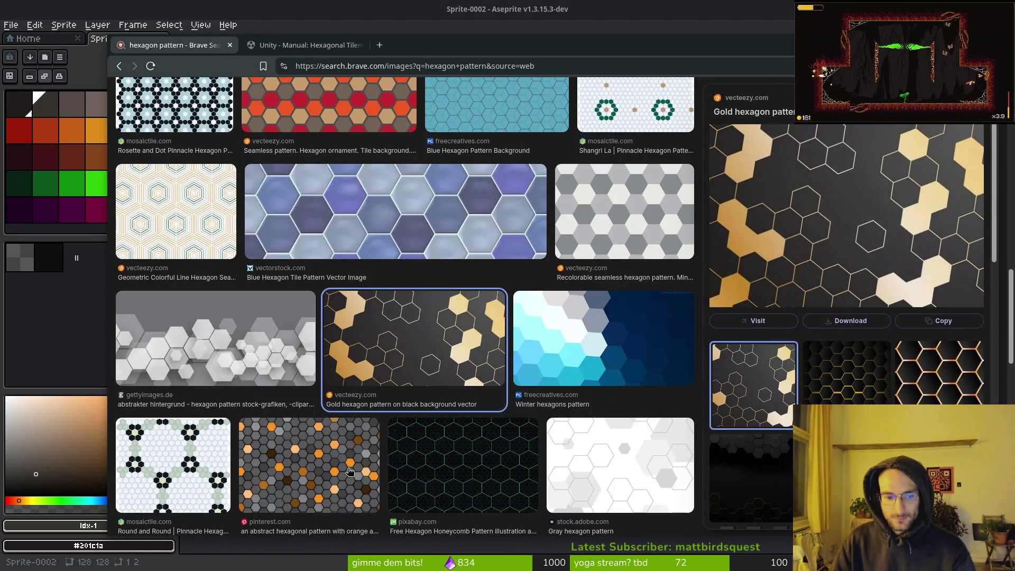
scroll(333, 447, "down", 3)
scroll(497, 419, "up", 6)
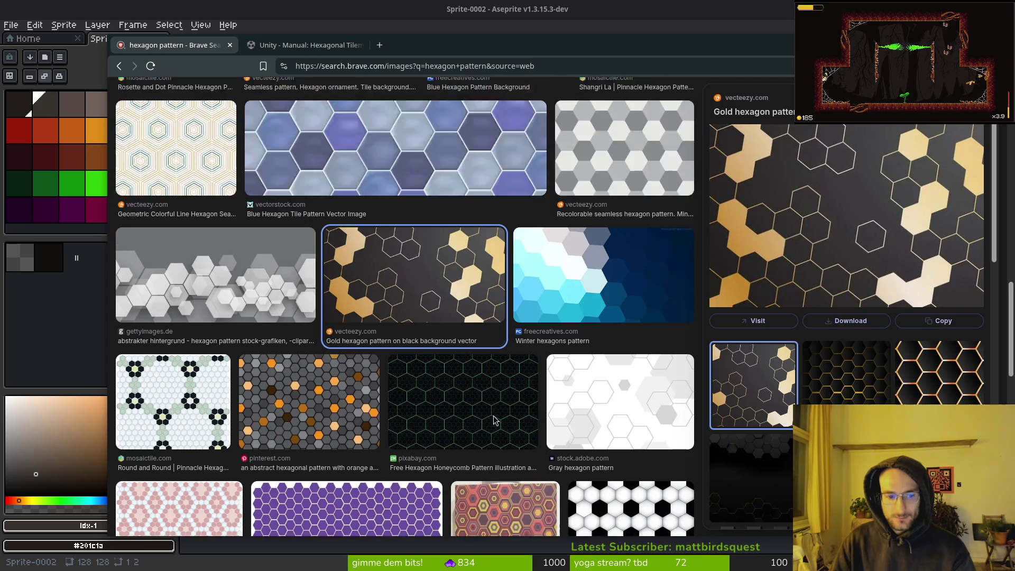
key("alt+Tab")
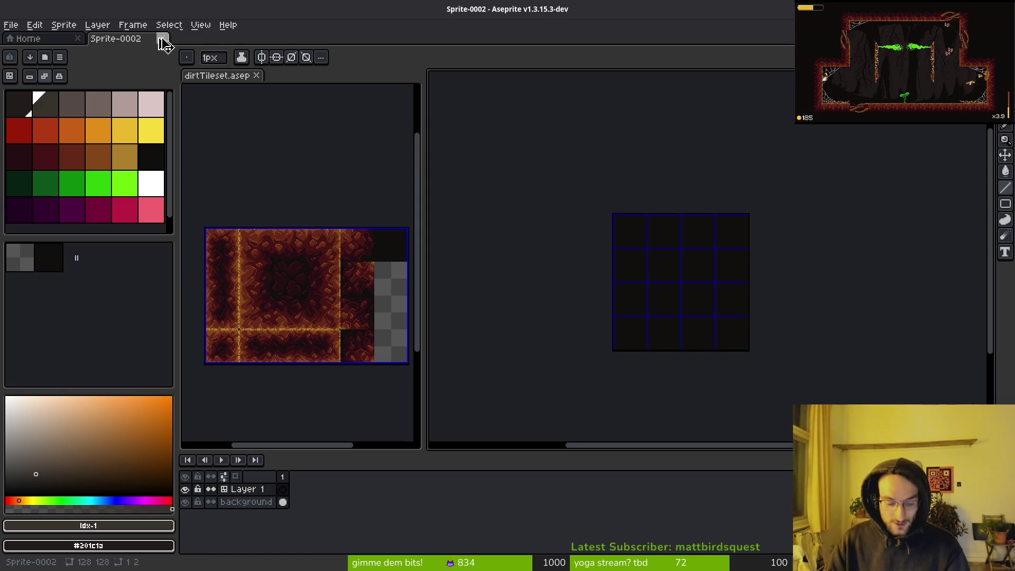
left_click(161, 40)
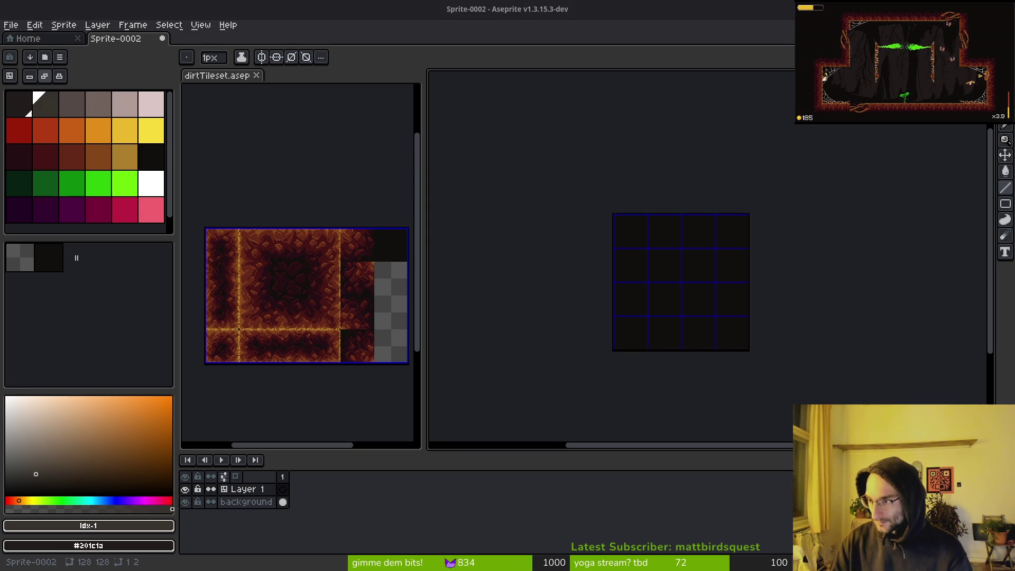
Search YouTube for 'scourgebringer gameplay' and open the ScourgeBringer Full Game video.
key("alt+Tab")
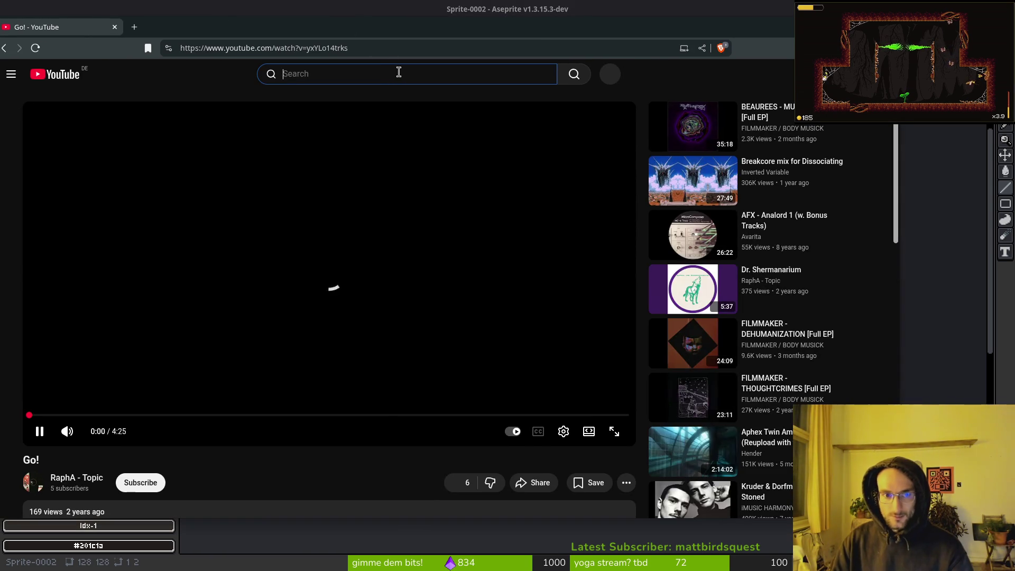
type("scourgebriu")
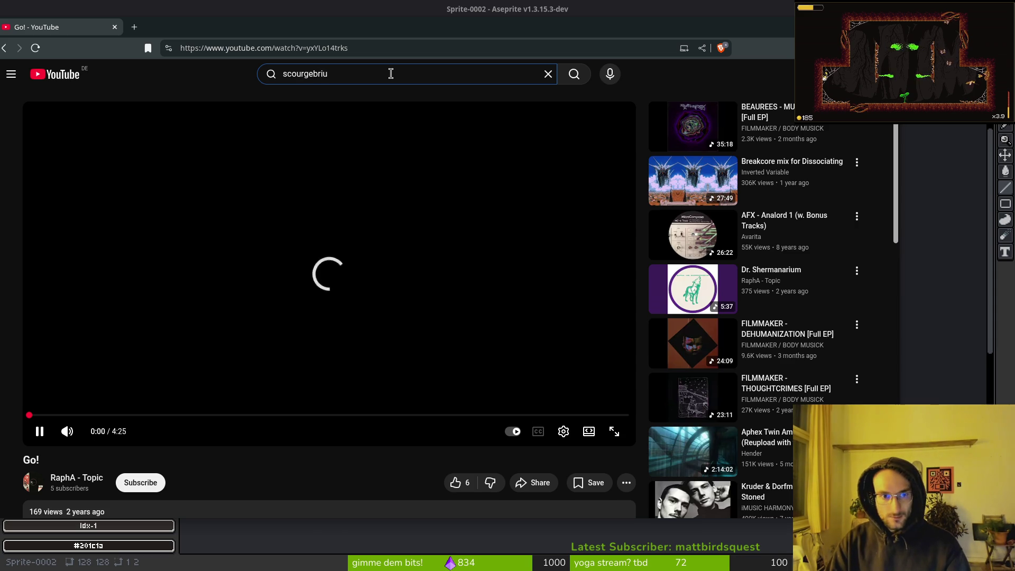
key("BackSpace")
type("nger gameplay")
key("Return")
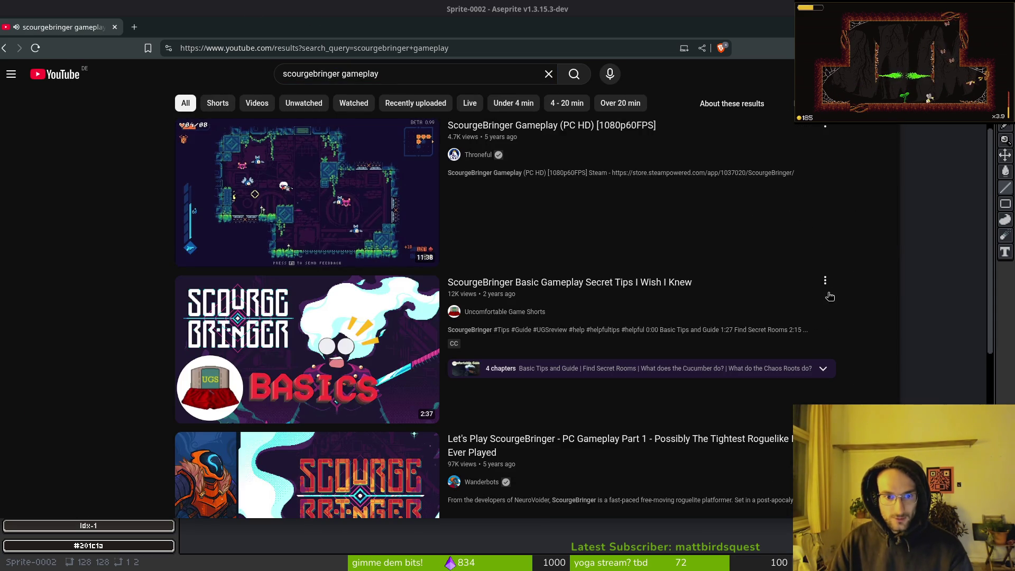
scroll(661, 327, "down", 5)
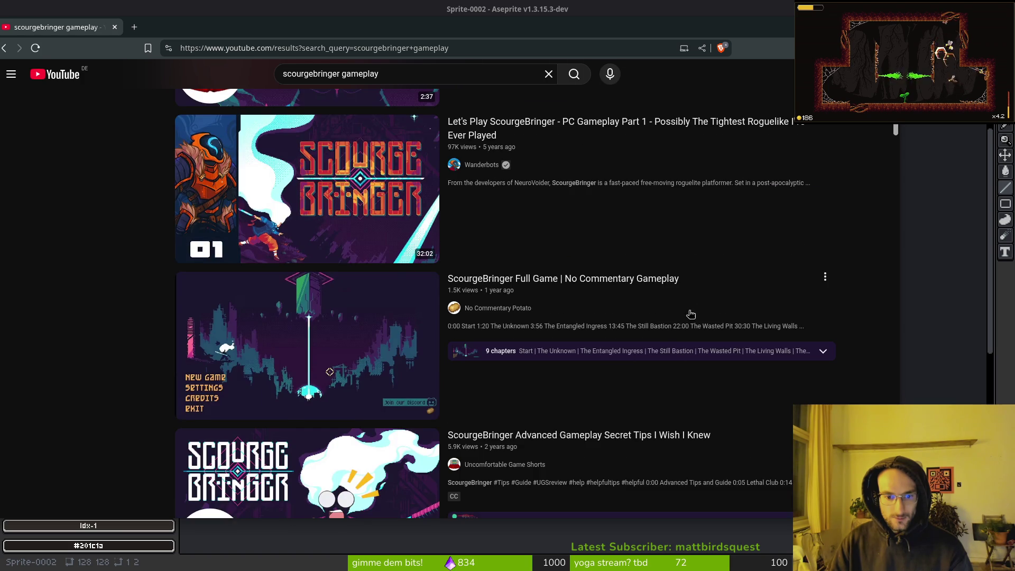
scroll(691, 314, "down", 4)
scroll(826, 384, "up", 3)
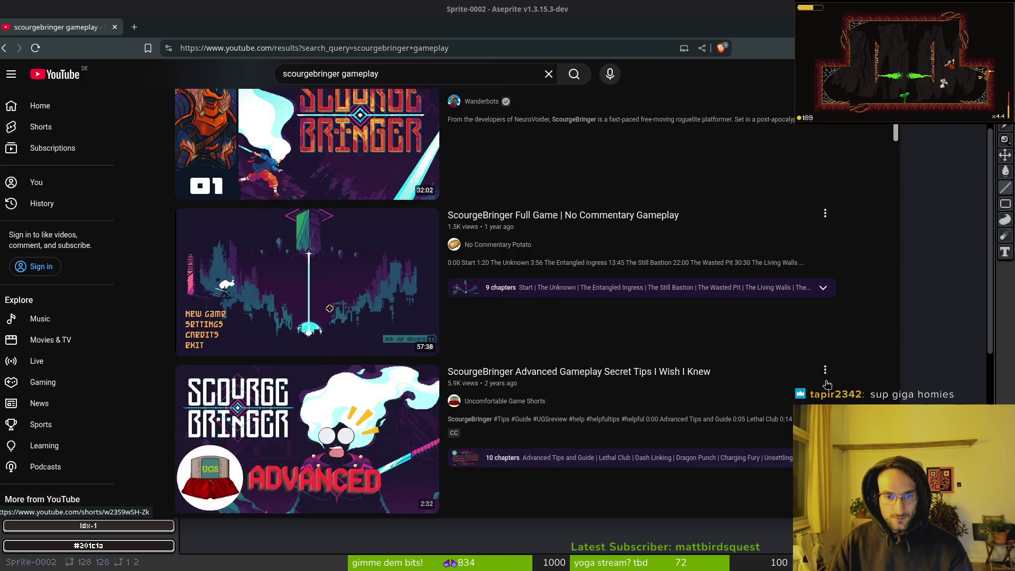
left_click(377, 305)
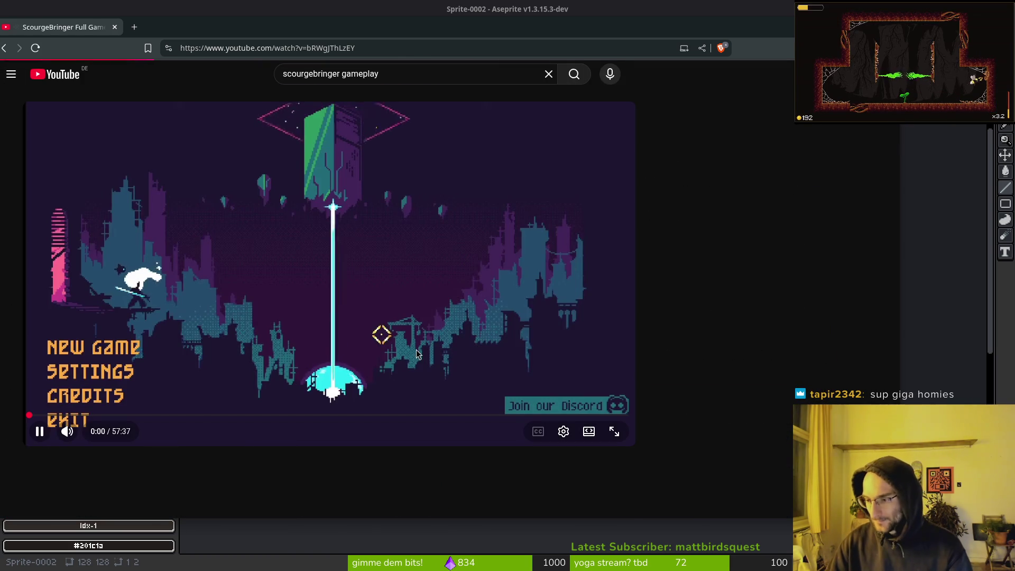
Mute the video and seek the playback to around 5:44.
left_click(380, 254)
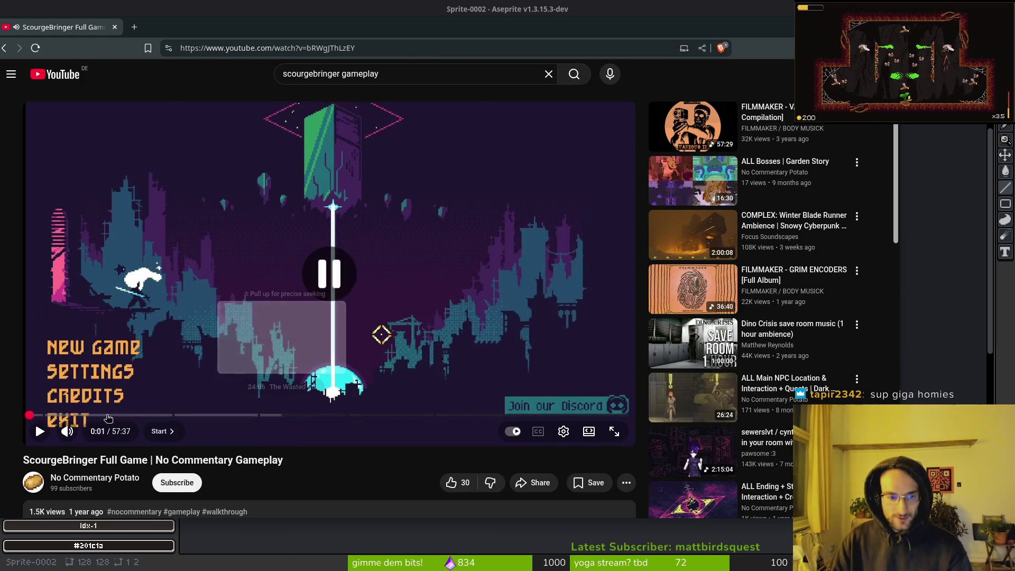
left_click(67, 431)
left_click(119, 414)
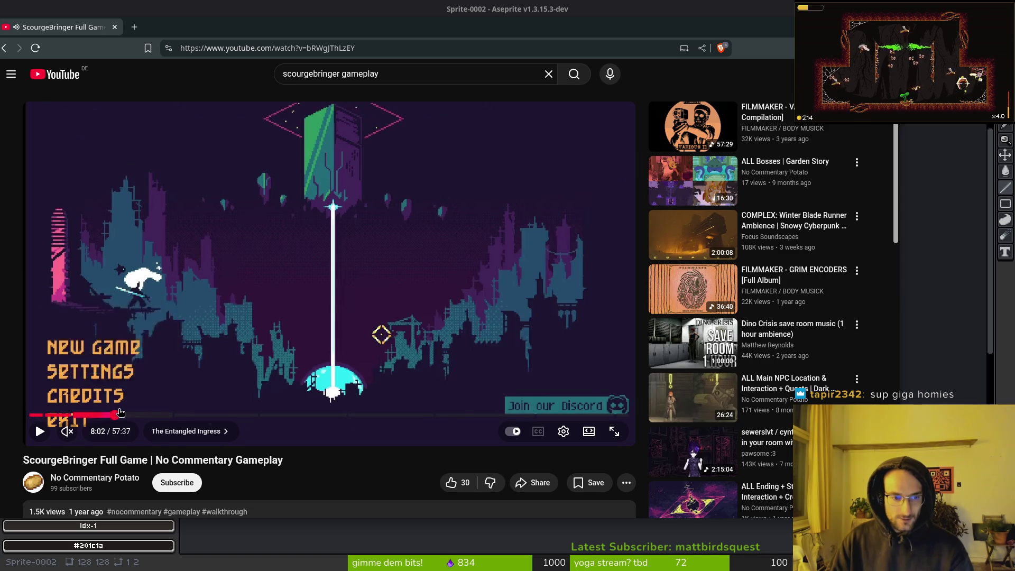
left_click_drag(120, 412, 111, 412)
key("space")
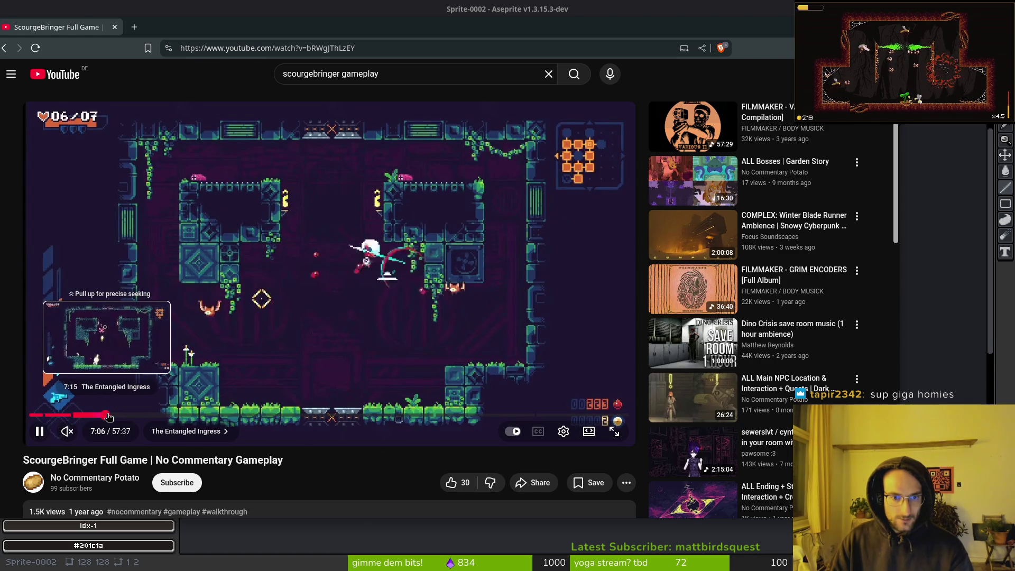
left_click(111, 416)
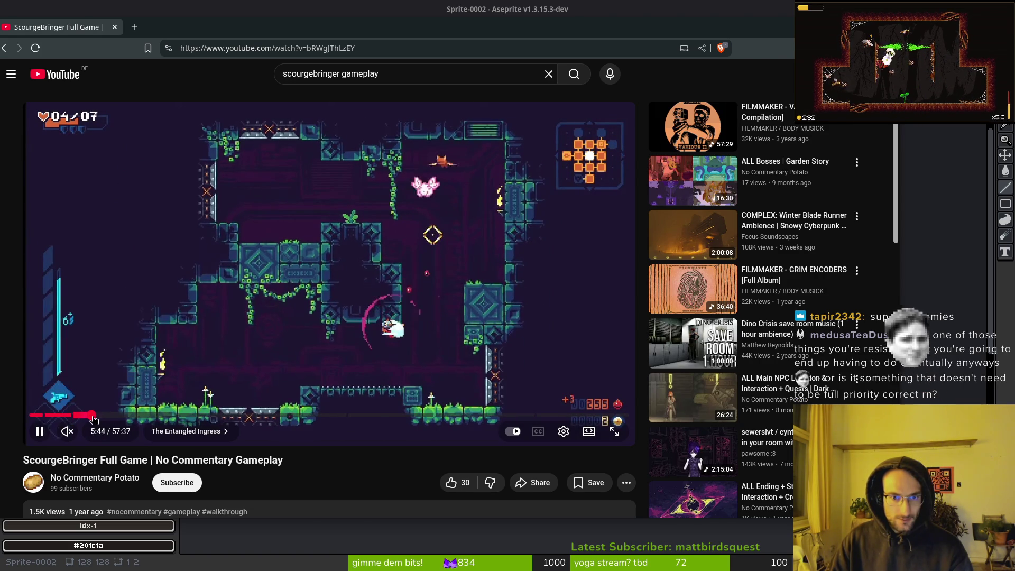
left_click(93, 417)
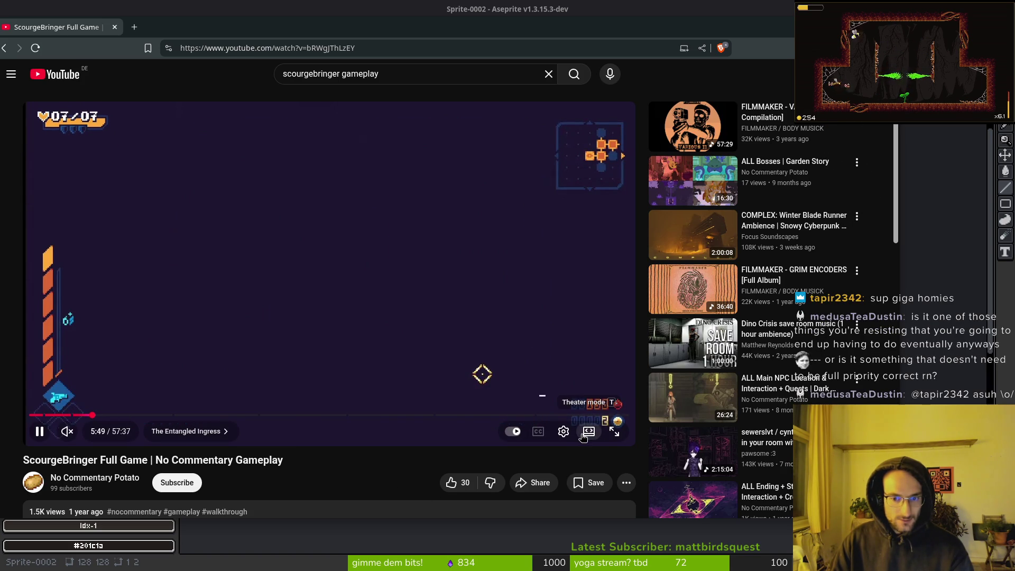
Switch the player to theater mode and fine-tune playback to about 6:06.
left_click(583, 436)
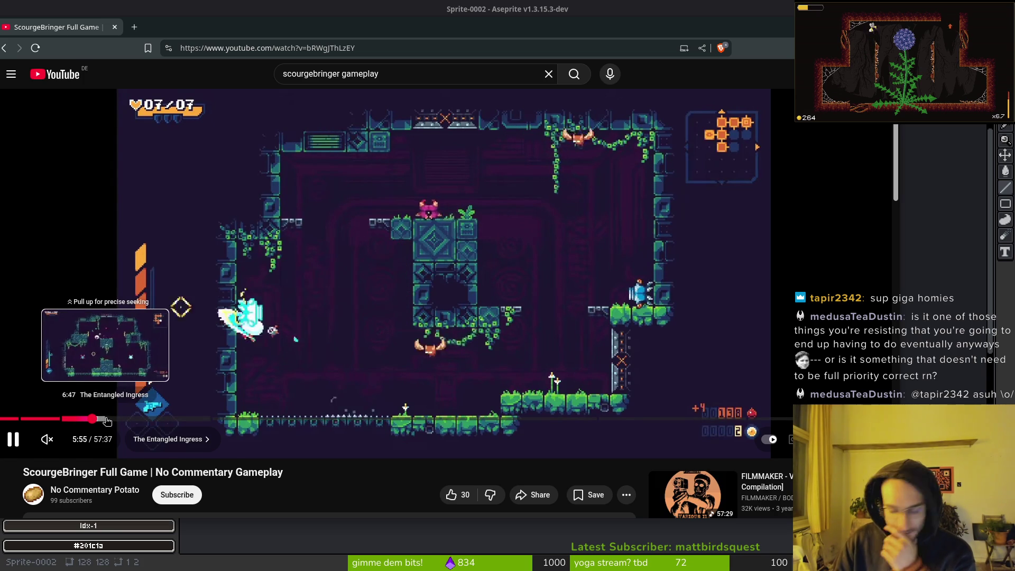
scroll(106, 420, "down", 1)
key("Left")
key("Right")
key("Right")
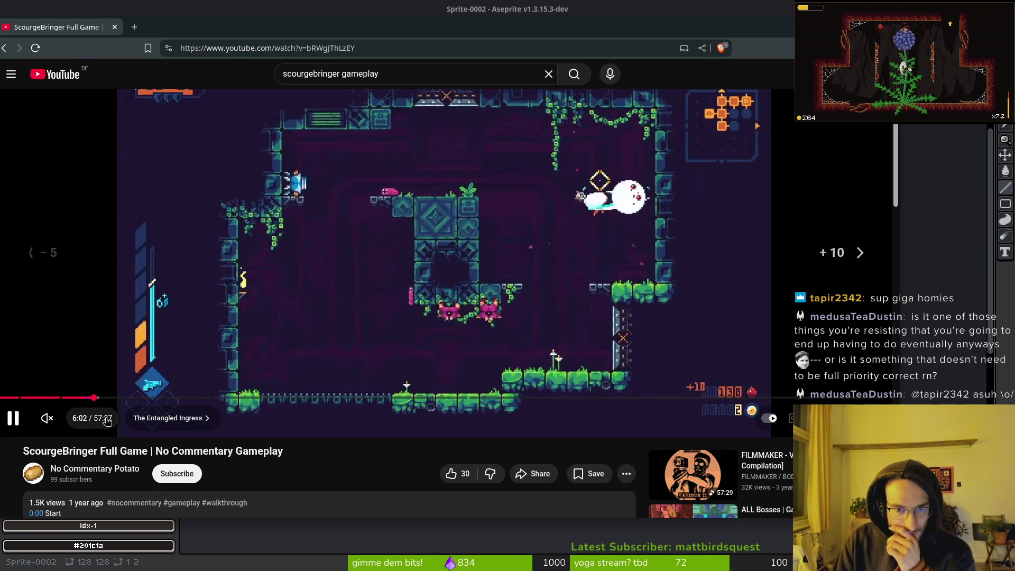
key("Left")
scroll(107, 420, "up", 1)
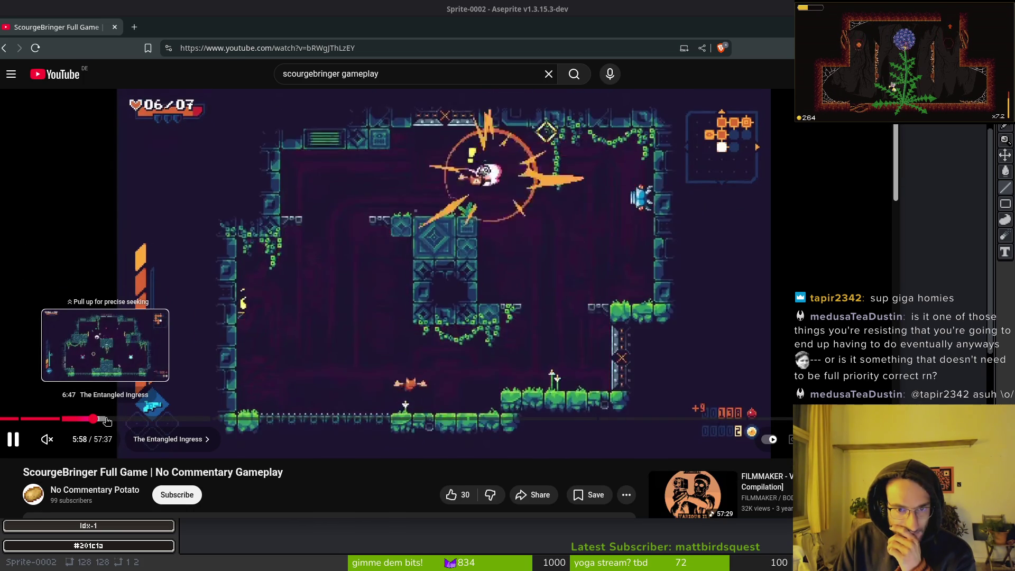
key("Left")
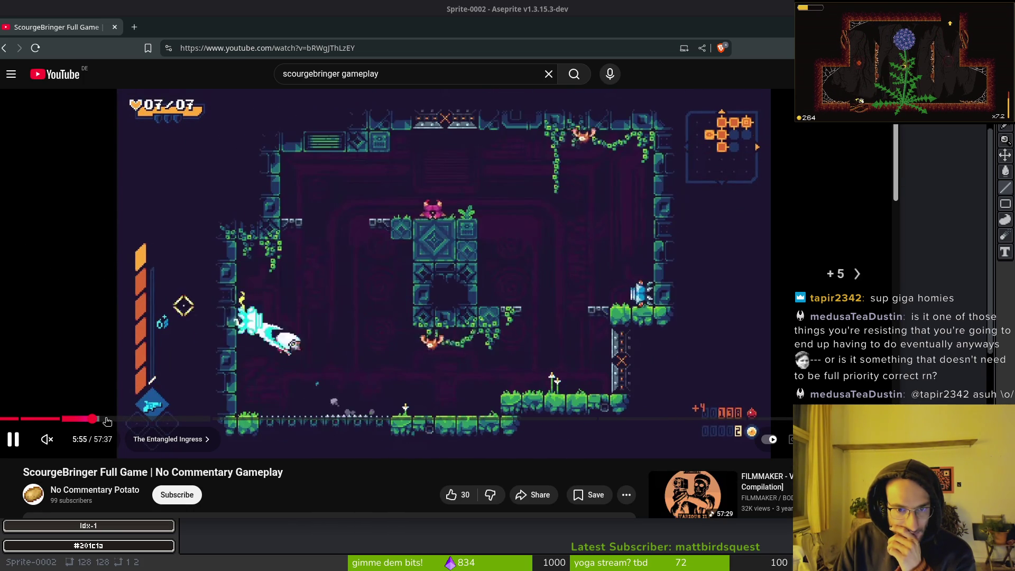
key("Left")
key("Left")
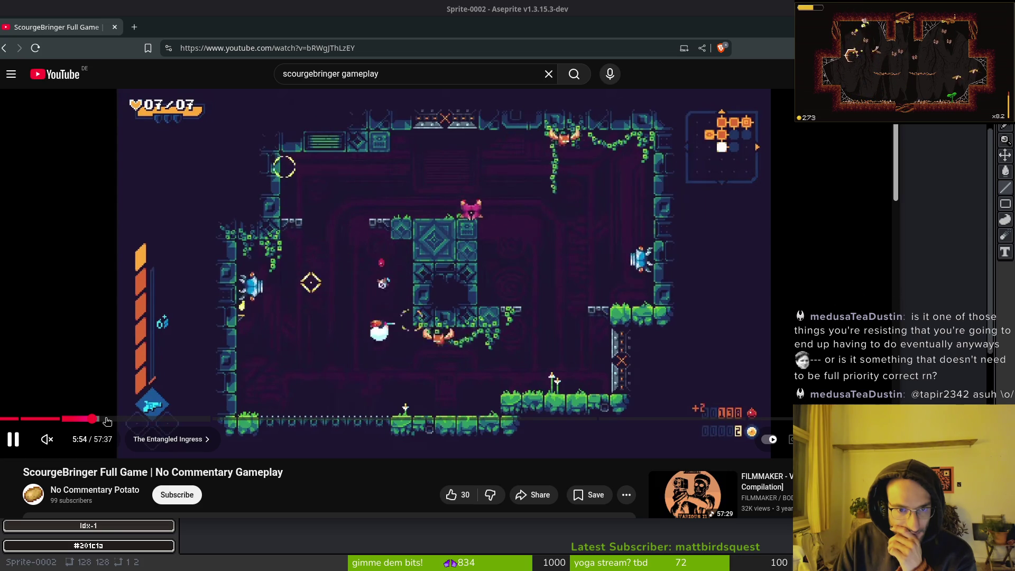
key("Right")
key("Right")
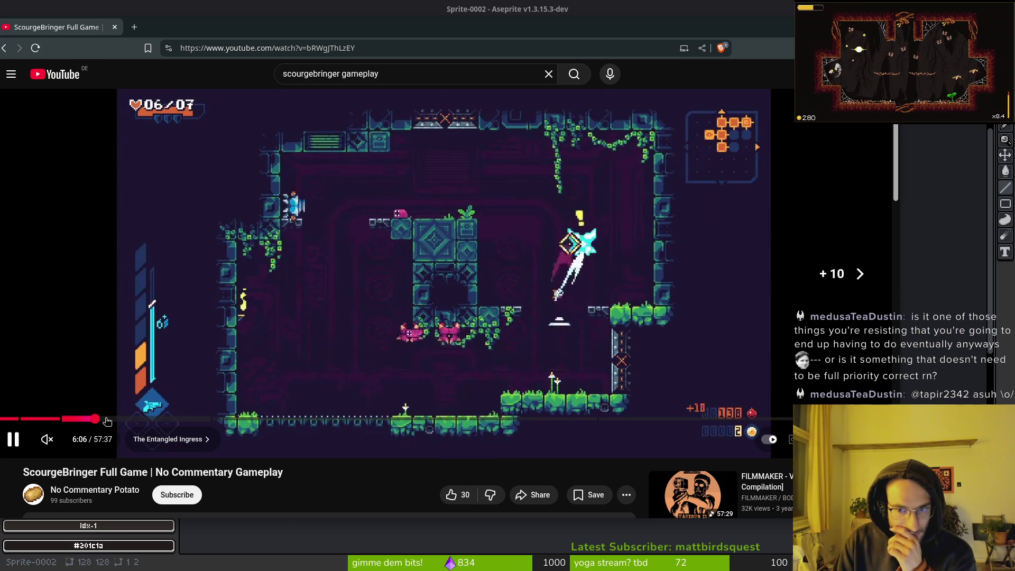
Set the video quality to 720p, then go back to the search results.
left_click(787, 437)
left_click(833, 399)
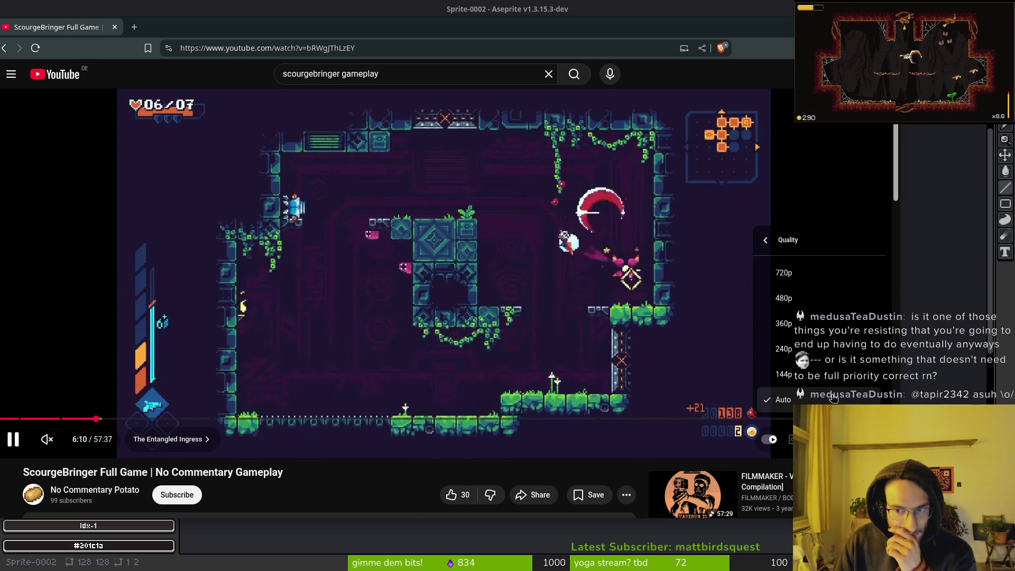
left_click(785, 273)
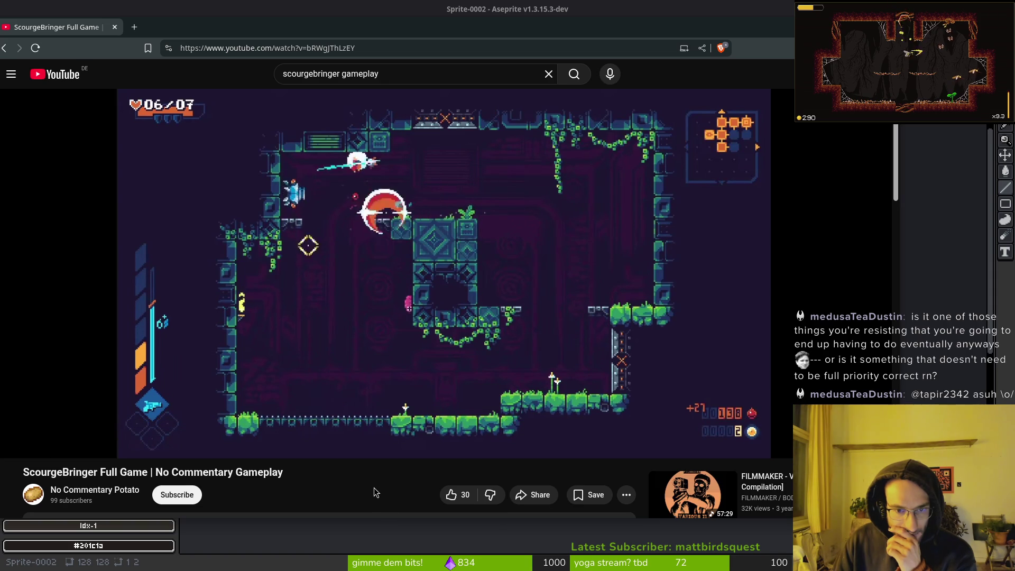
scroll(502, 298, "down", 7)
scroll(503, 297, "up", 3)
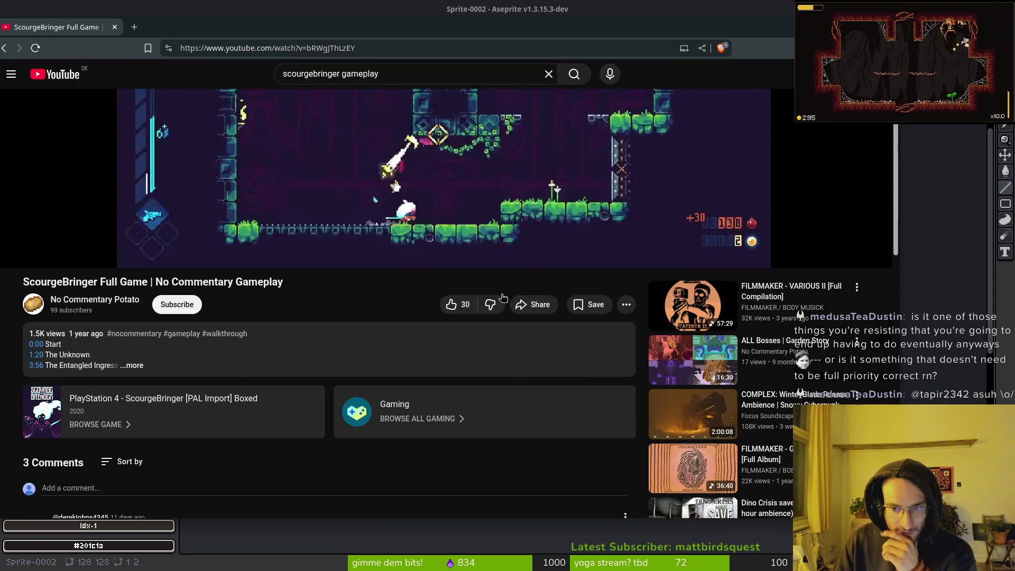
scroll(503, 298, "up", 10)
left_click(4, 48)
Drag the browser window up and to the right.
left_click_drag(177, 31, 236, 29)
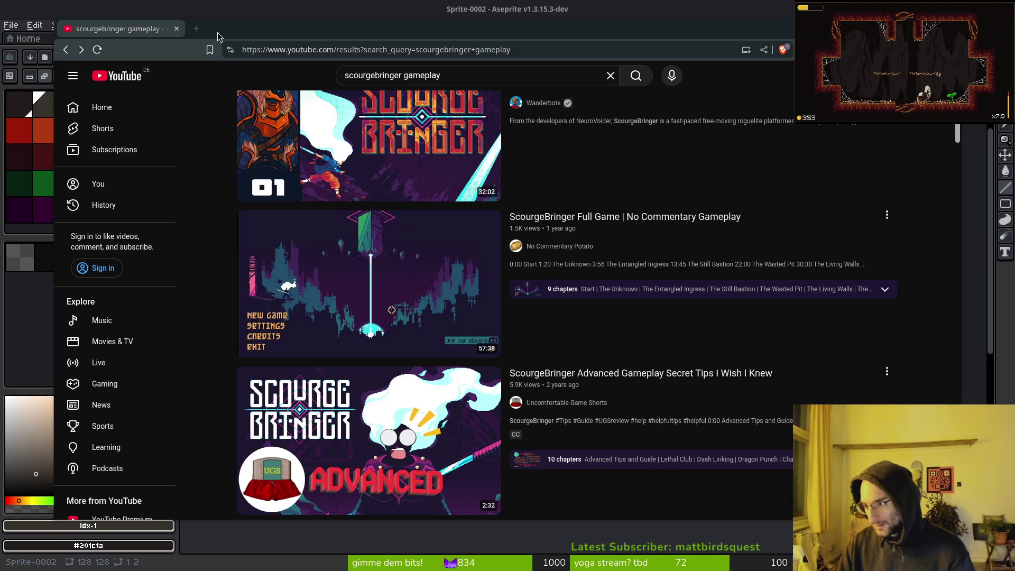
Switch to Godot and zoom the gif.tscn viewport to about 161%, panning onto the level.
key("alt+Tab")
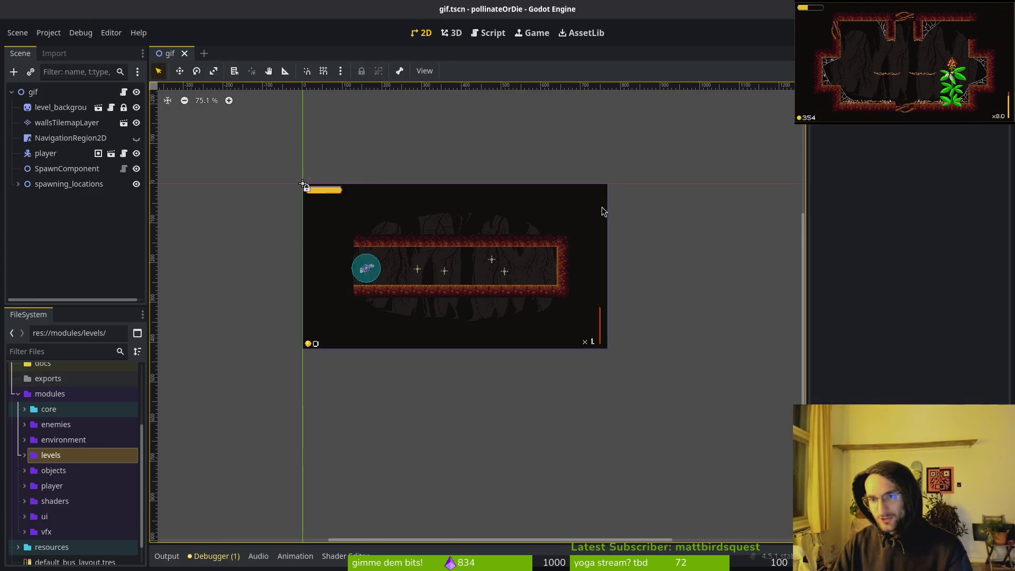
scroll(482, 220, "up", 3)
scroll(400, 230, "up", 3)
scroll(400, 230, "left", 2)
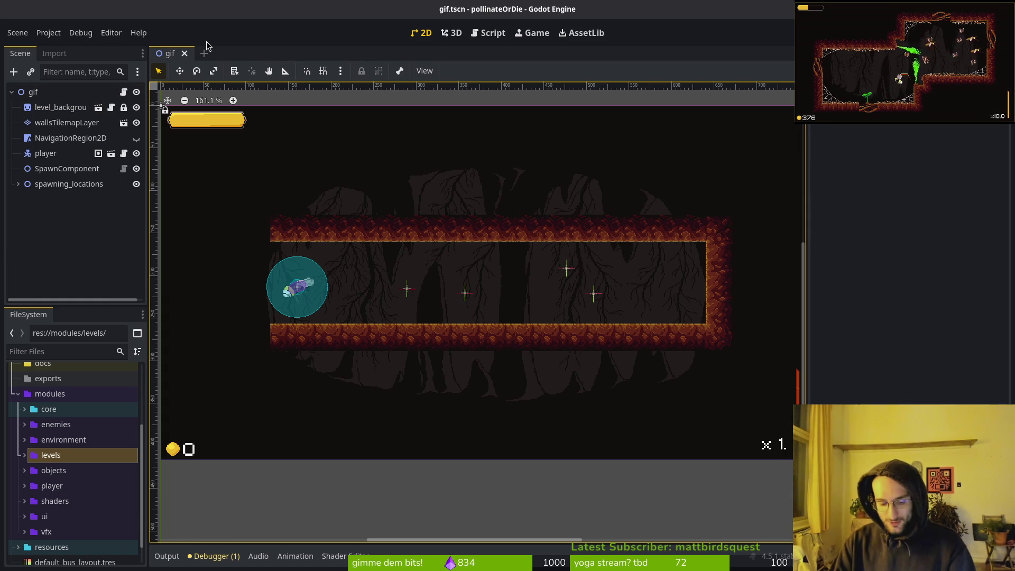
Quick-open the level_2 and level_6 scenes in their own tabs.
key("alt+shift+o")
type("levelts")
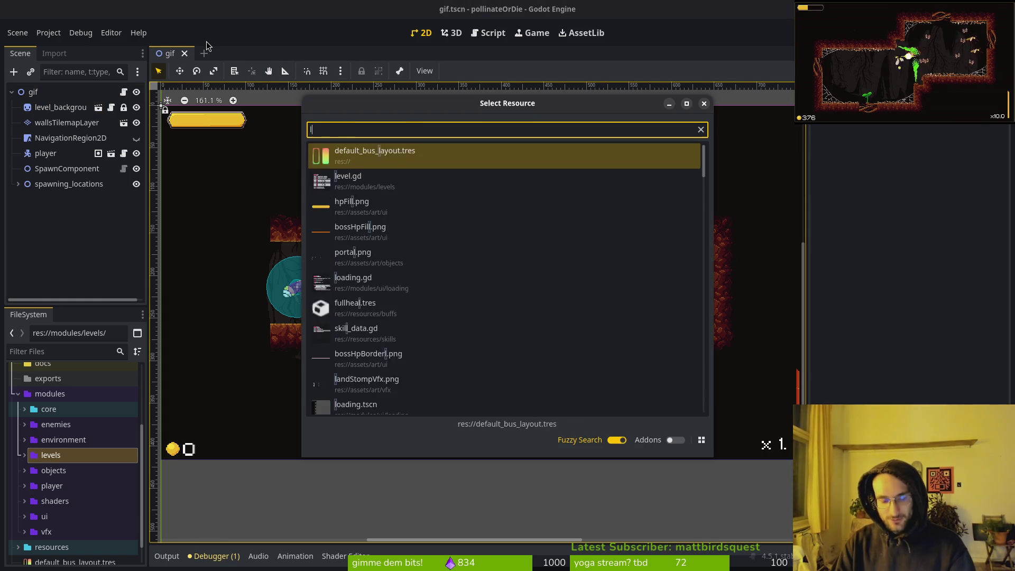
key("Down")
key("Down")
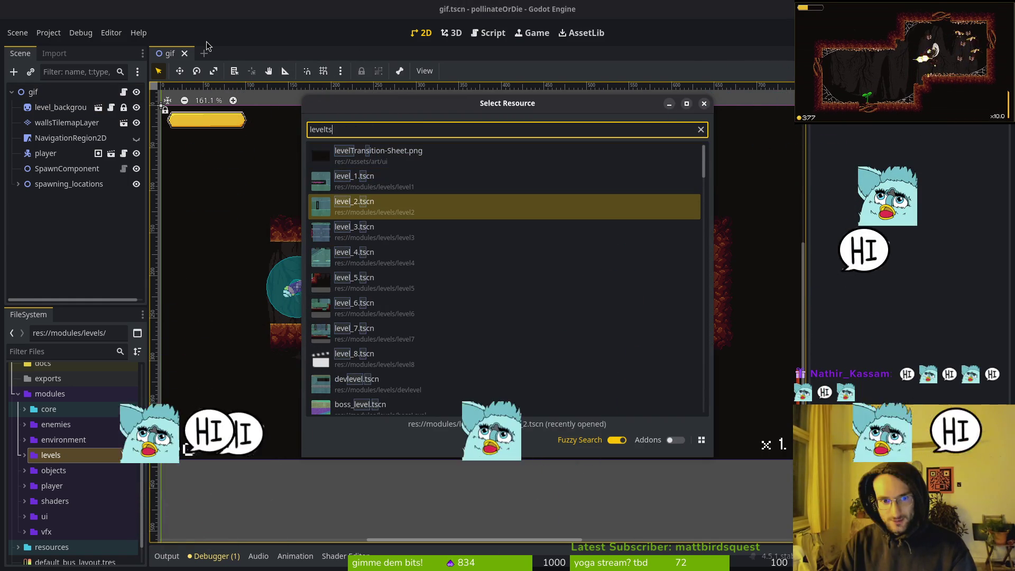
key("Return")
scroll(518, 201, "up", 3)
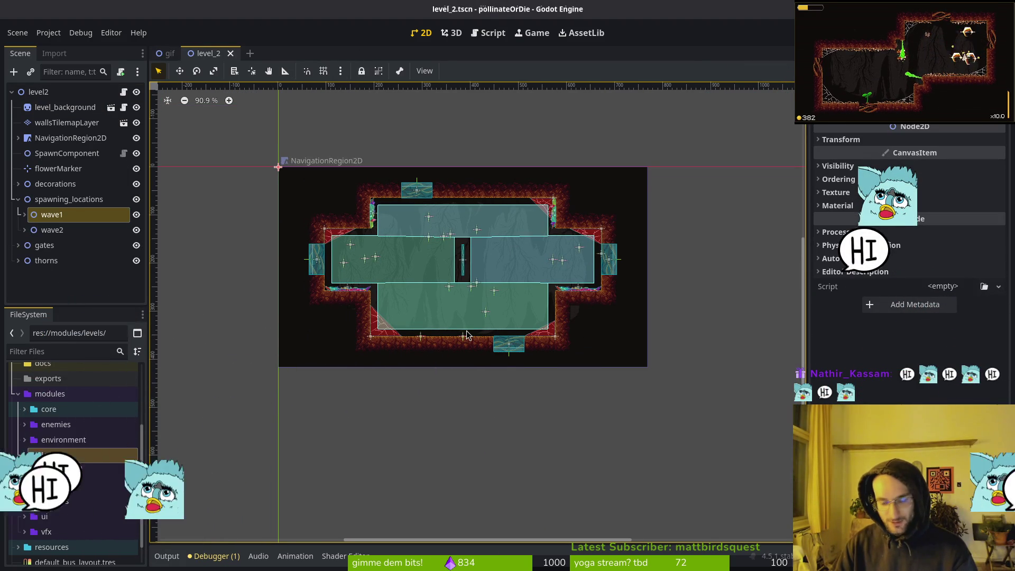
key("alt+shift+o")
type("leve")
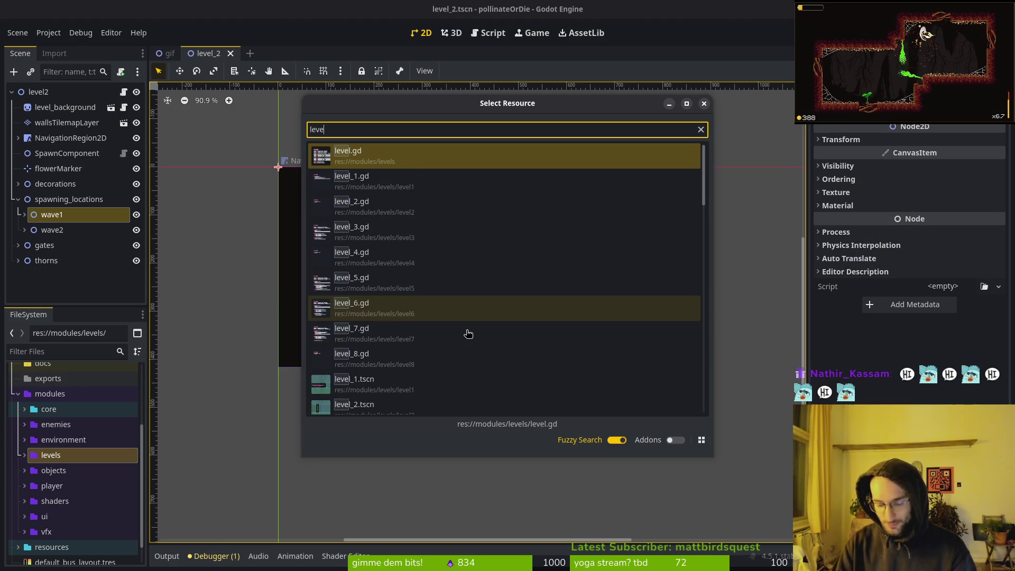
type("6t")
key("Return")
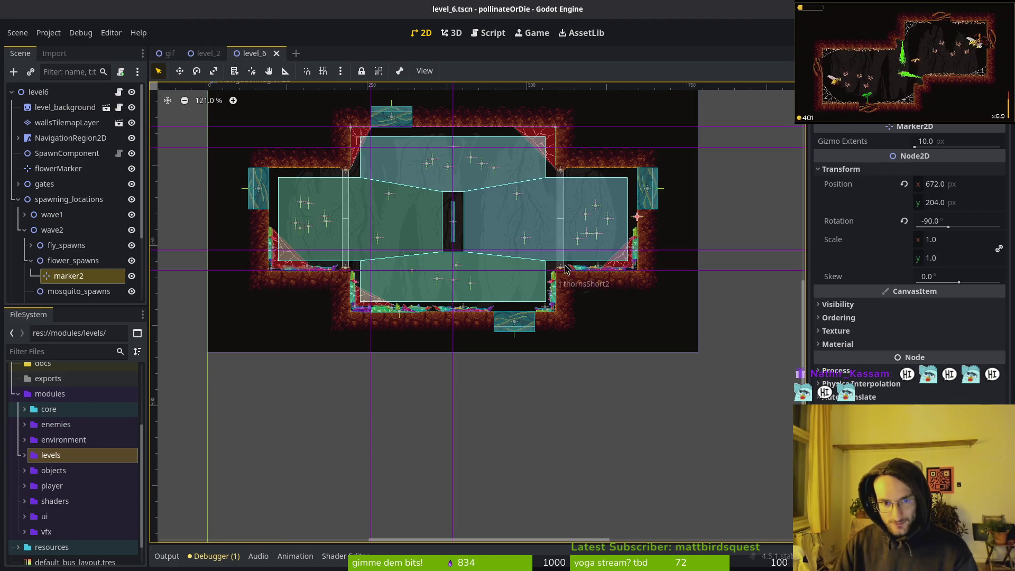
Quick-open the level_7 and level_5 scenes, ending on level_5.
key("alt+shift+o")
type("leve")
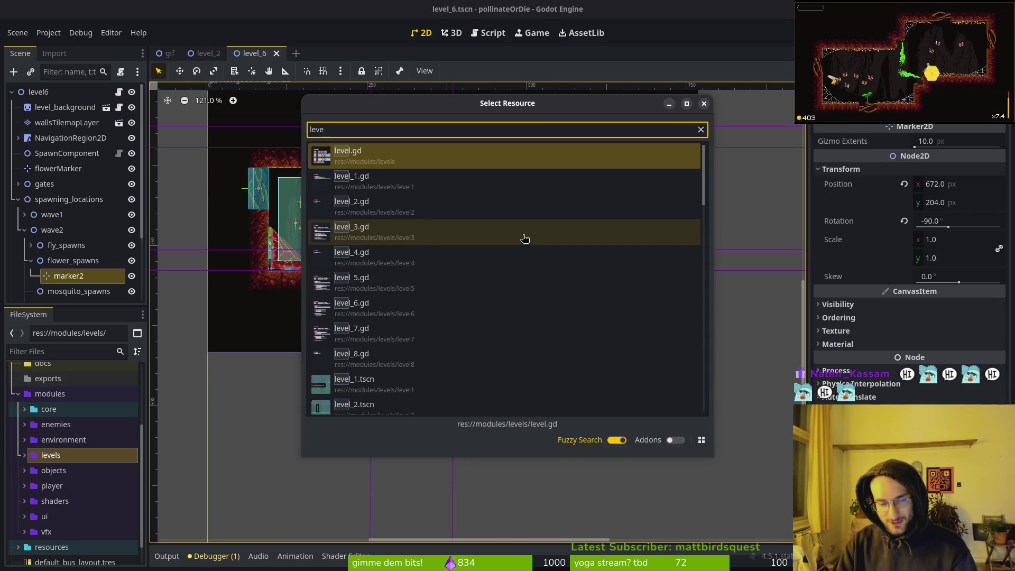
type("75")
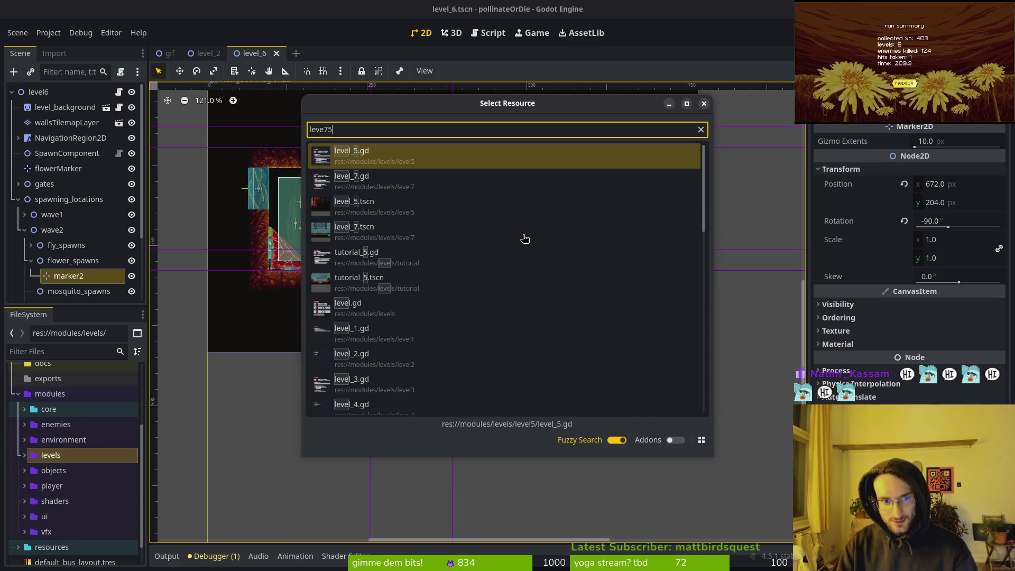
key("BackSpace")
key("Return")
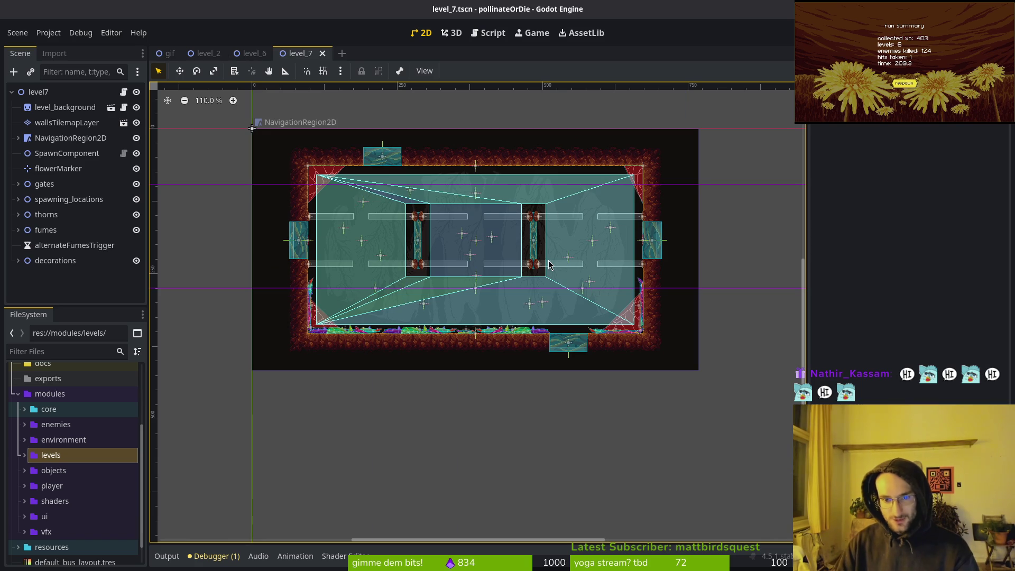
key("alt+shift+o")
type("leve")
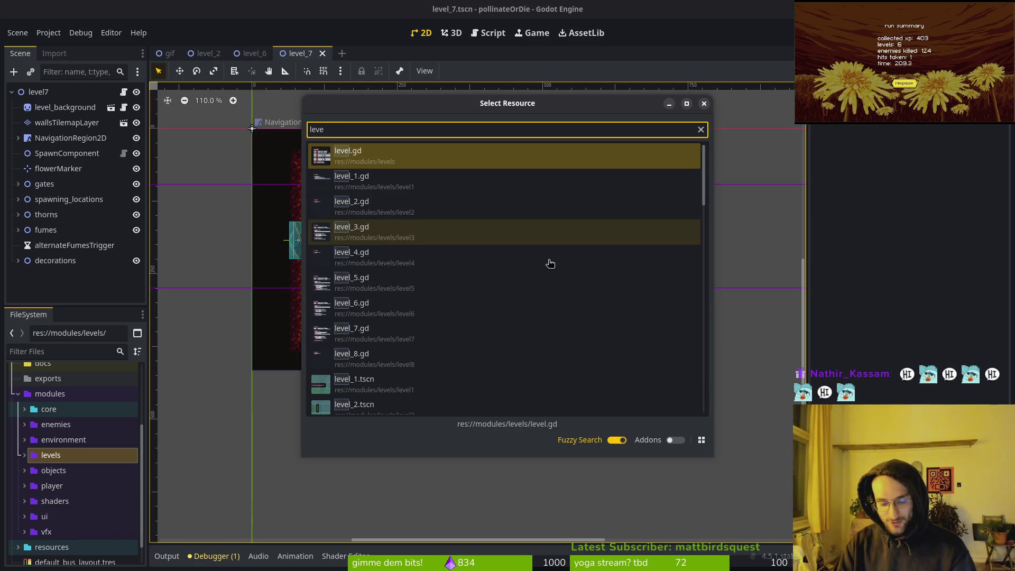
type("l5")
key("Return")
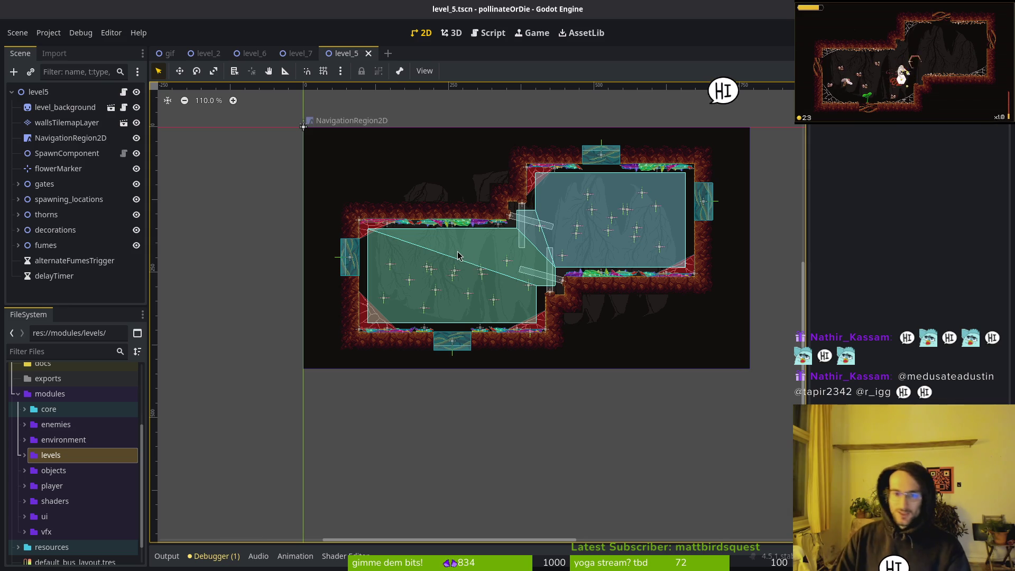
Zoom around the level_5 layout, then select level_background to view its Sprite2D properties.
scroll(449, 222, "up", 6)
scroll(423, 239, "up", 4)
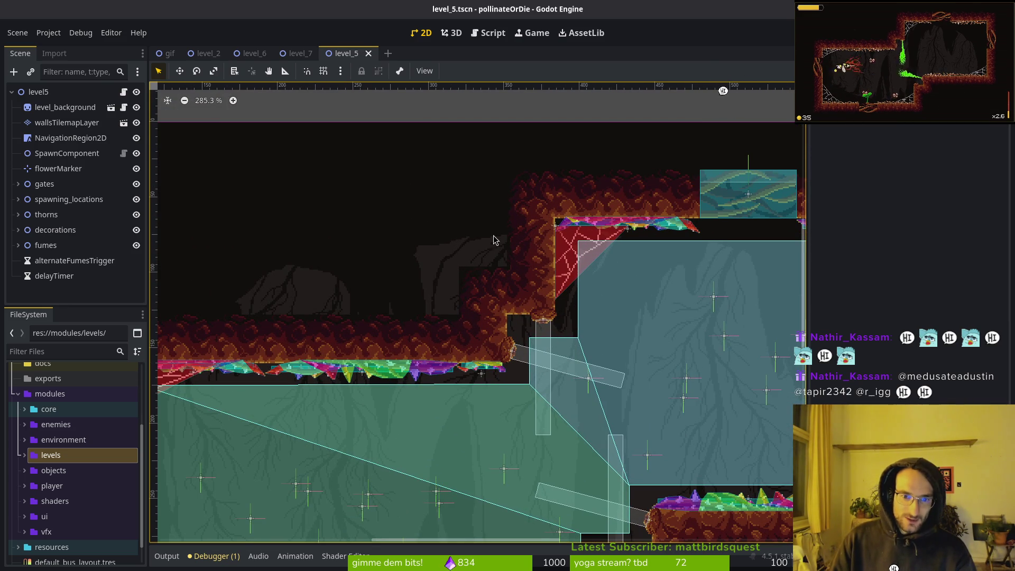
scroll(438, 269, "down", 5)
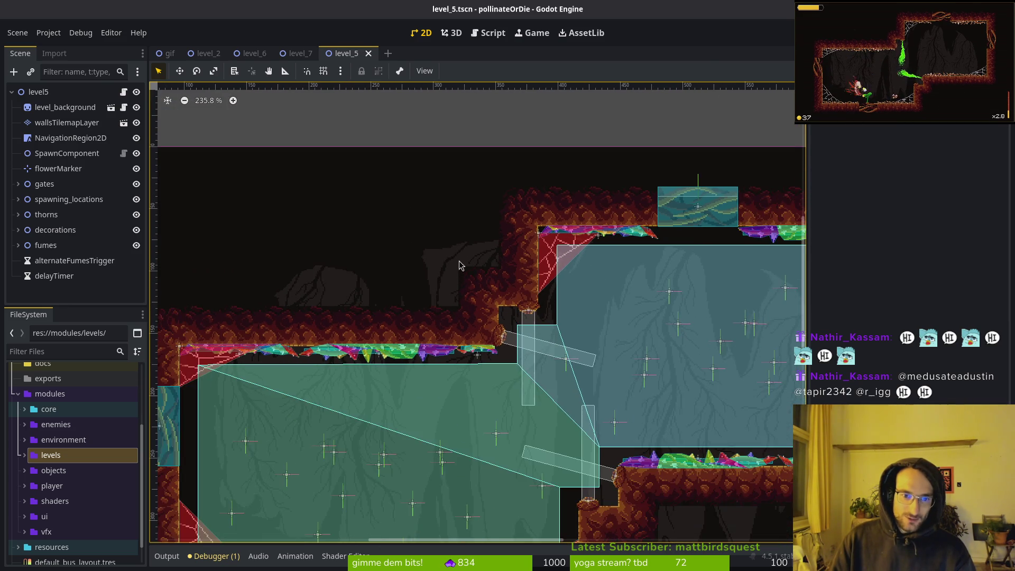
scroll(582, 301, "down", 2)
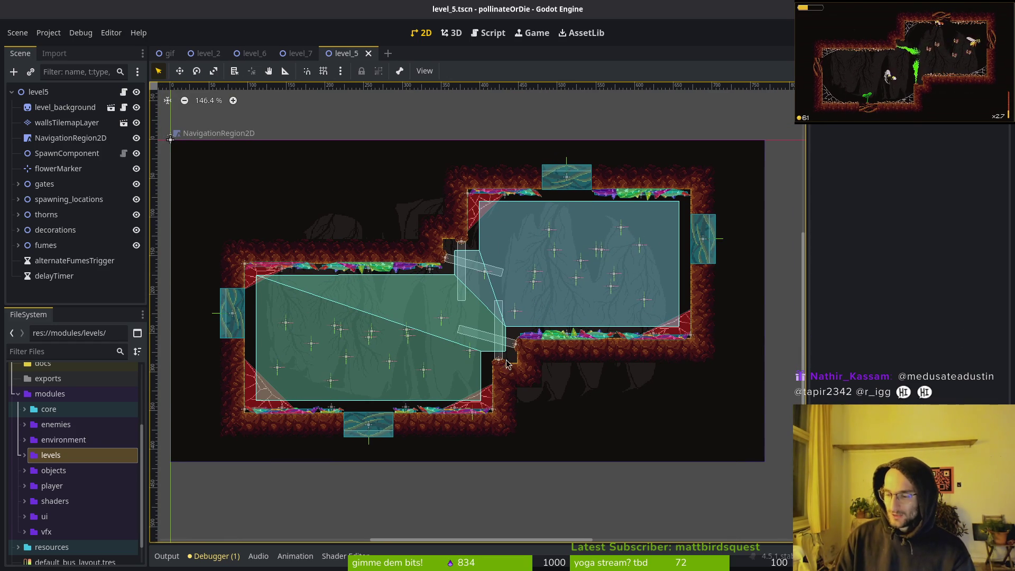
scroll(602, 305, "down", 1)
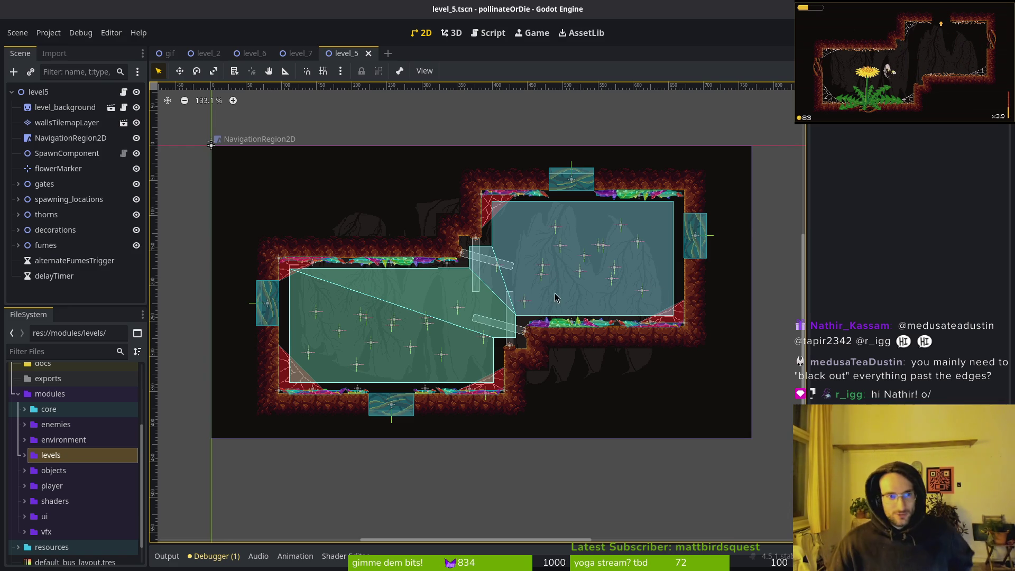
left_click(63, 107)
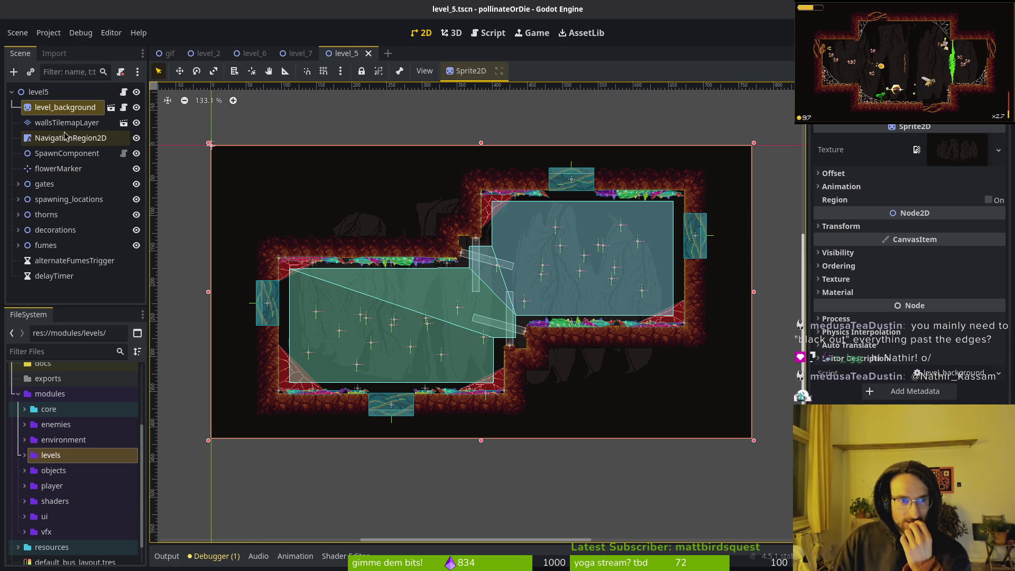
Inspect wallsTilemapLayer's dirt tileset, collapse it, close level_5, and return to the YouTube results.
left_click(34, 128)
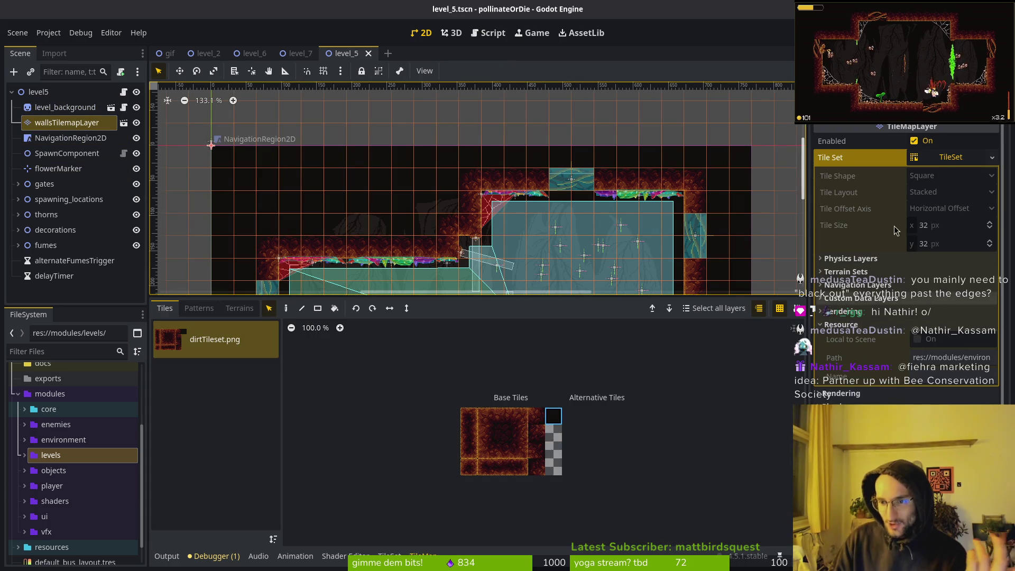
left_click(948, 161)
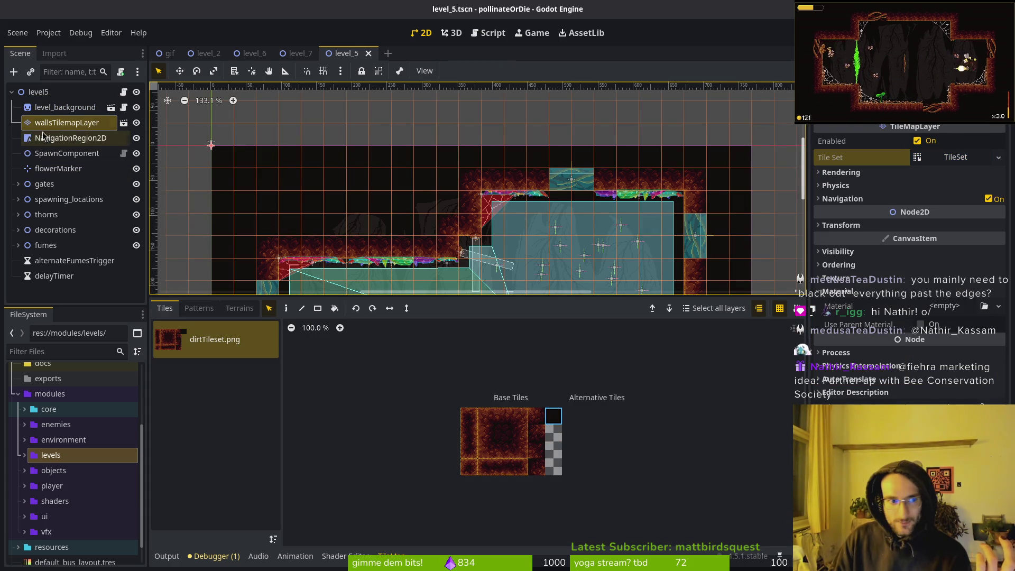
left_click(368, 53)
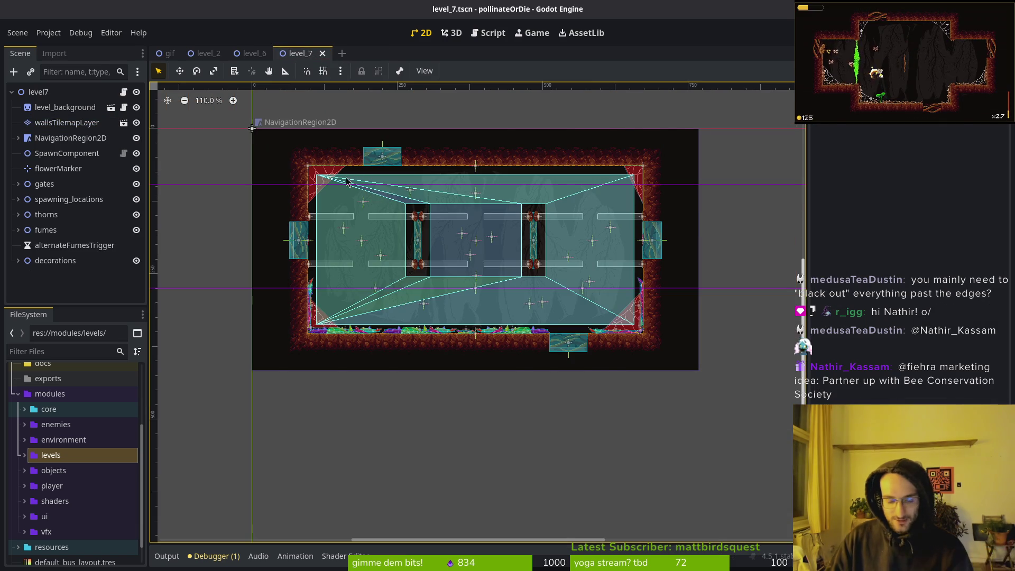
key("alt+Tab")
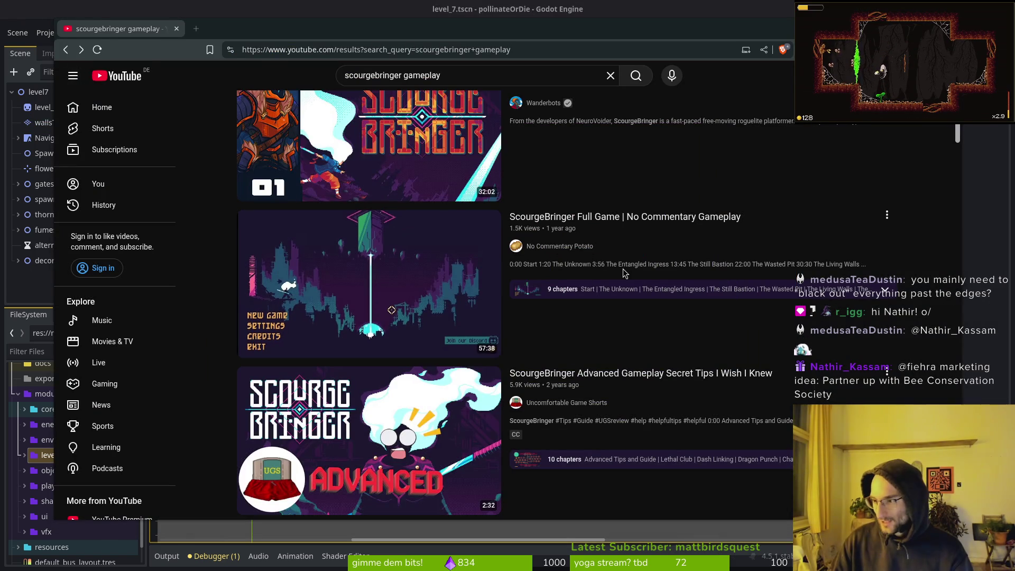
Glance at Aseprite, then scroll the Brave 'hexagon pattern' image results to the gold hexagon pattern.
key("alt+Tab")
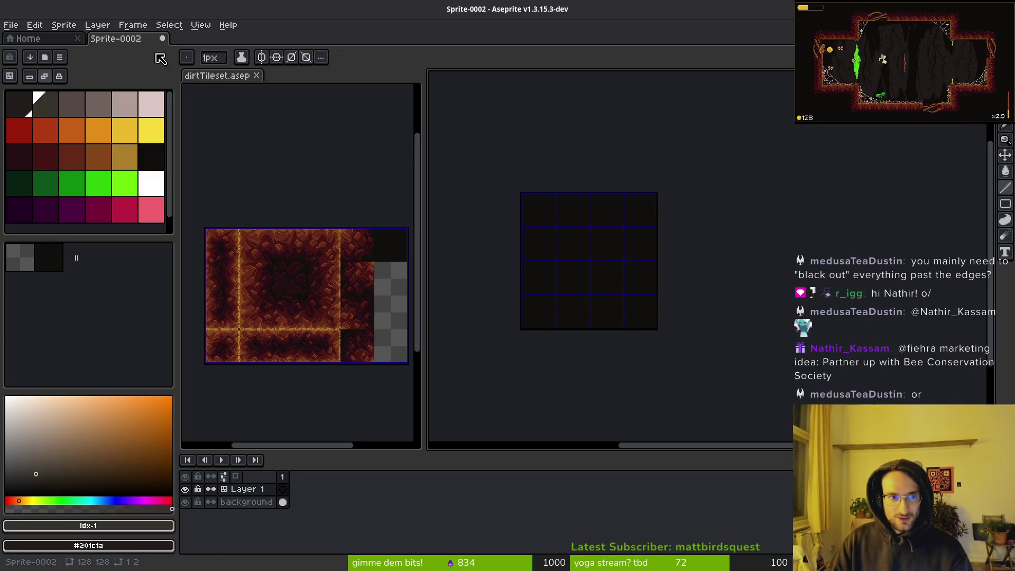
key("alt+Tab")
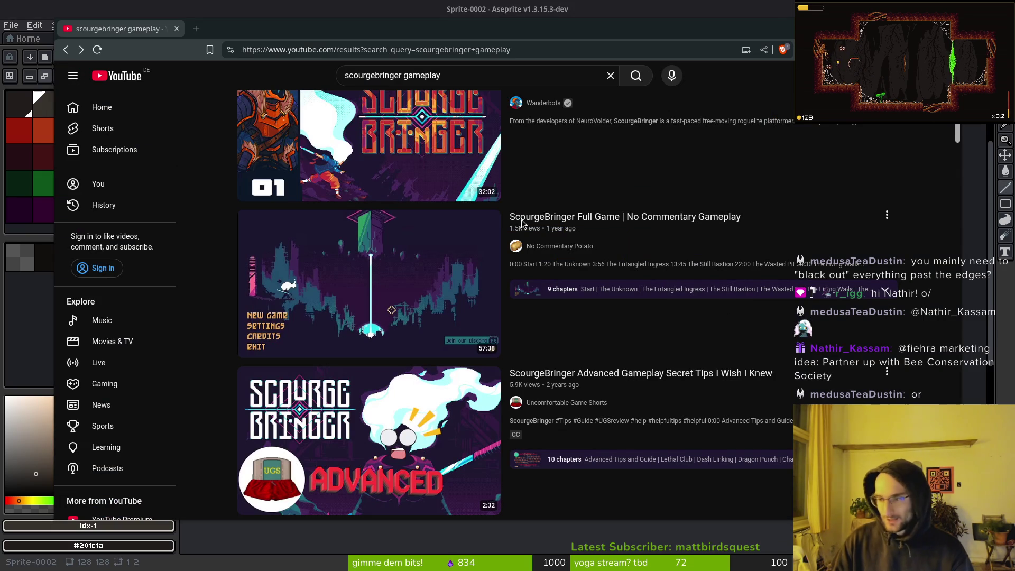
key("alt+Tab")
scroll(419, 455, "down", 2)
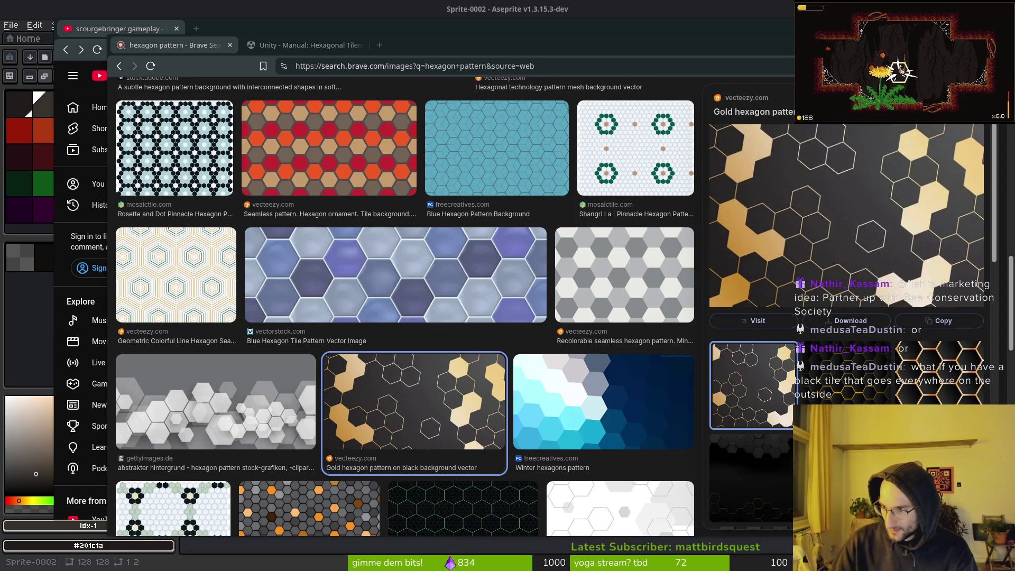
Back in Godot, open the level_5 scene through a quick resource search for 'level5'.
key("alt+Tab")
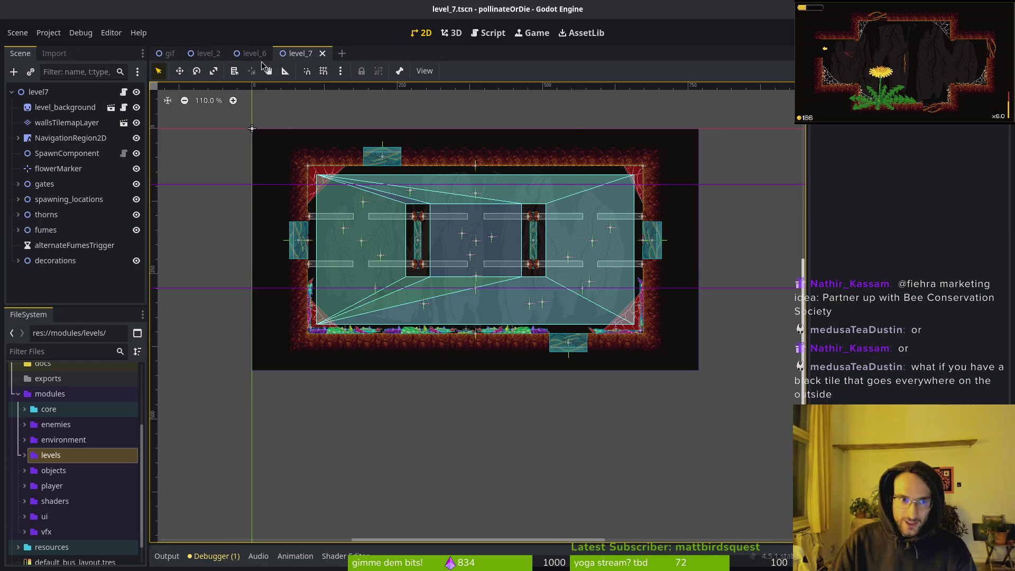
left_click(246, 58)
scroll(608, 312, "up", 6)
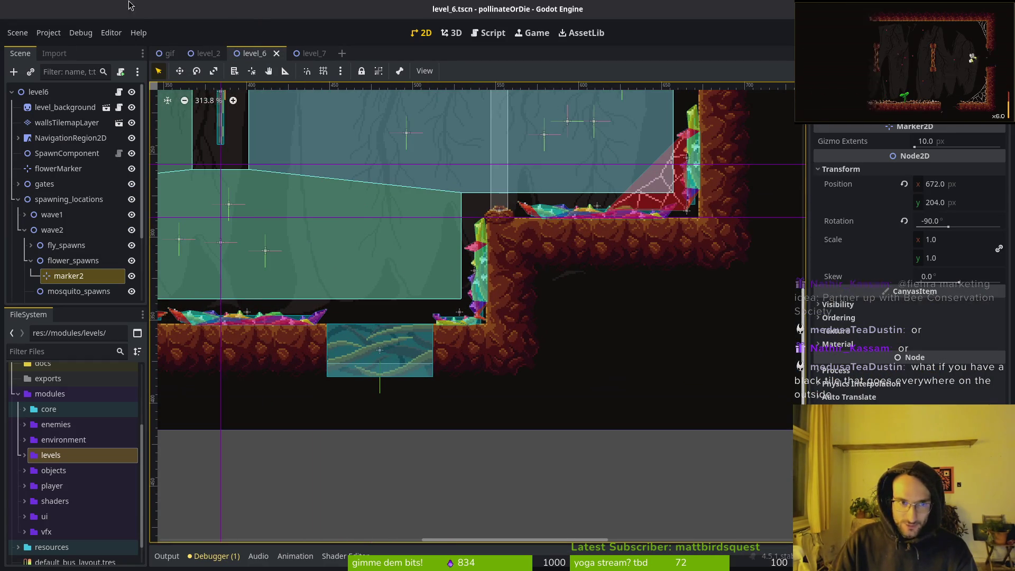
key("shift+alt+o")
type("level5")
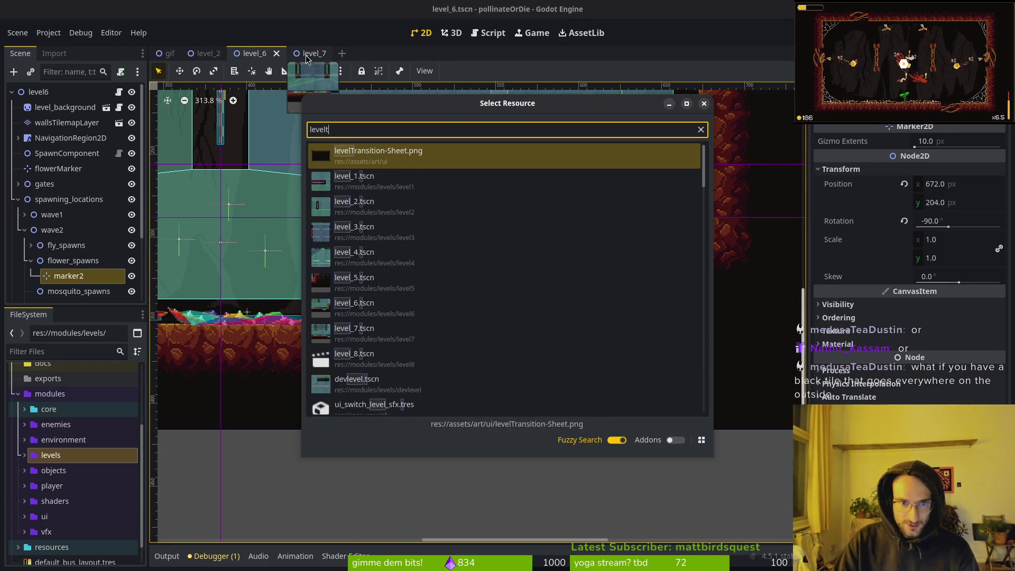
key("Down")
key("Return")
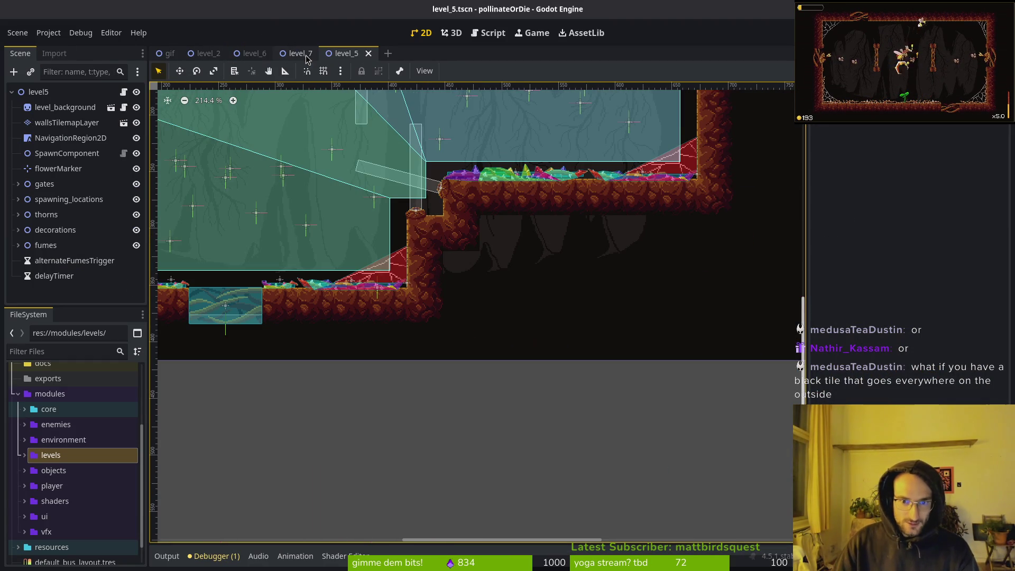
scroll(556, 255, "up", 4)
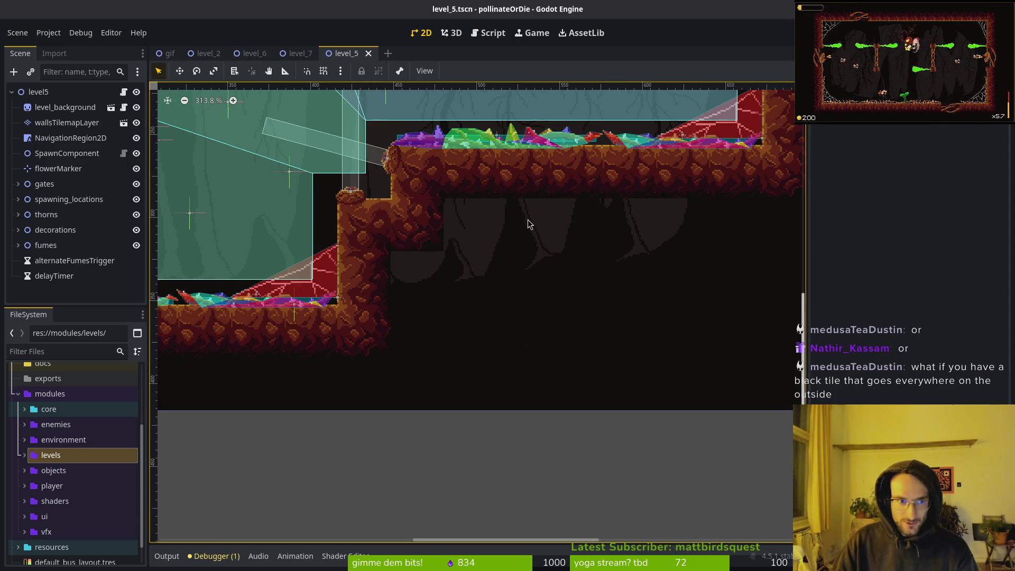
Paint plain black tiles on the walls tile map over the background beyond the walls.
left_click(388, 220)
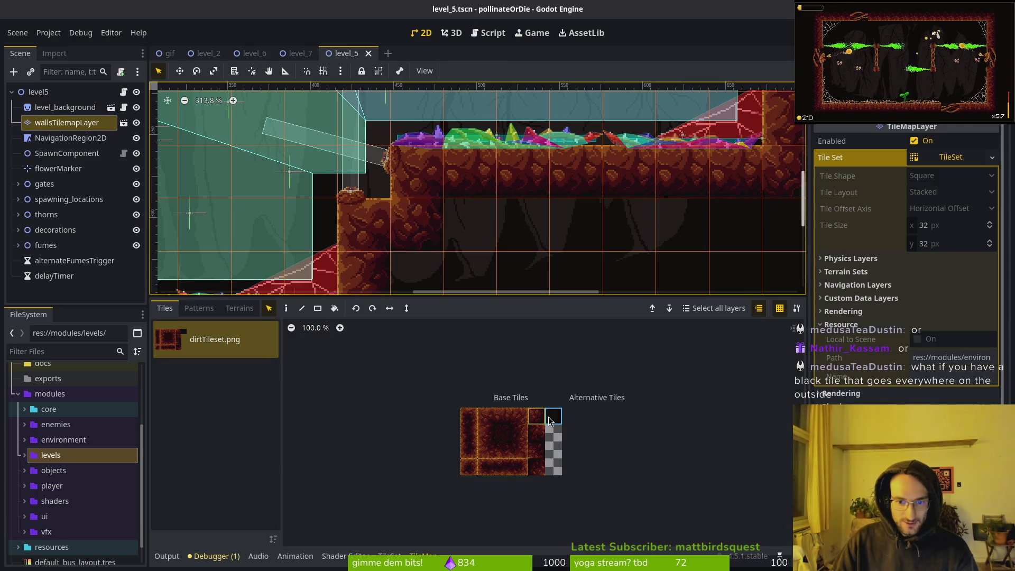
left_click(549, 420)
scroll(445, 219, "up", 1)
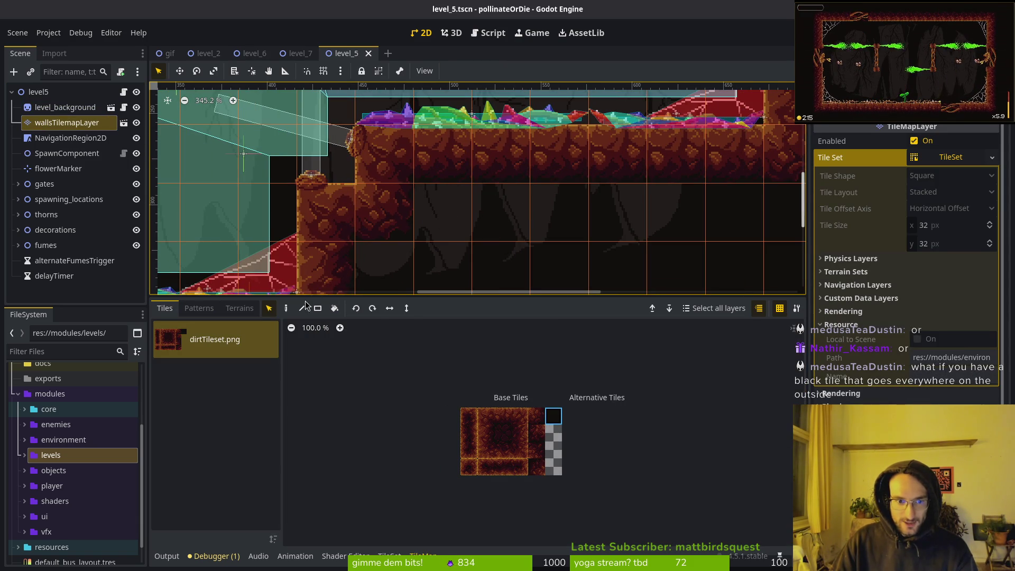
left_click(286, 308)
key("e")
left_click(590, 199)
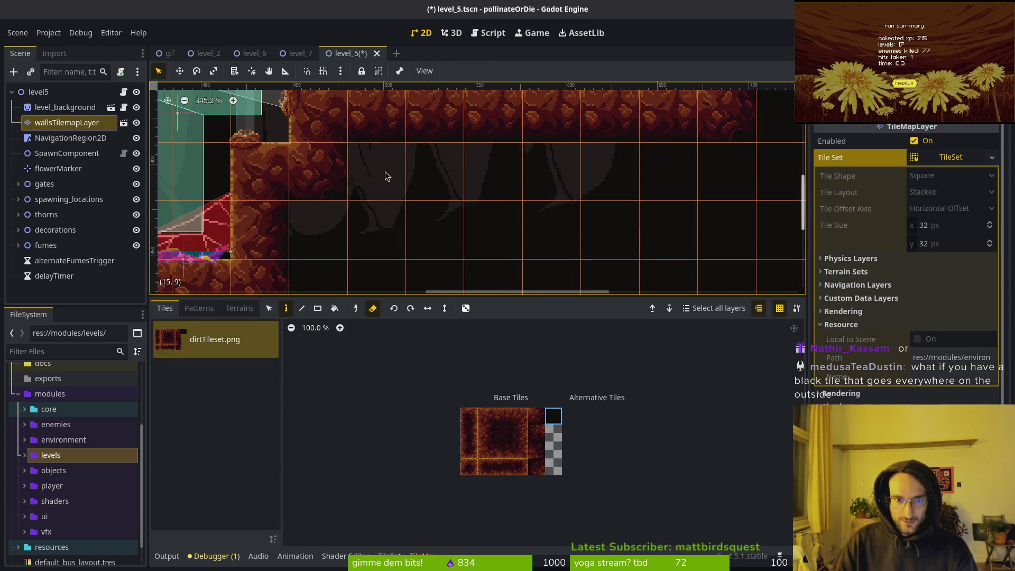
key("e")
mouse_move(438, 175)
left_mouse_down()
mouse_move(399, 189)
mouse_move(612, 193)
mouse_move(414, 255)
mouse_move(547, 238)
left_mouse_up()
Deselect the tilemap, save the level_5 scene, and run the game with F5.
key("Escape")
key("ctrl+s")
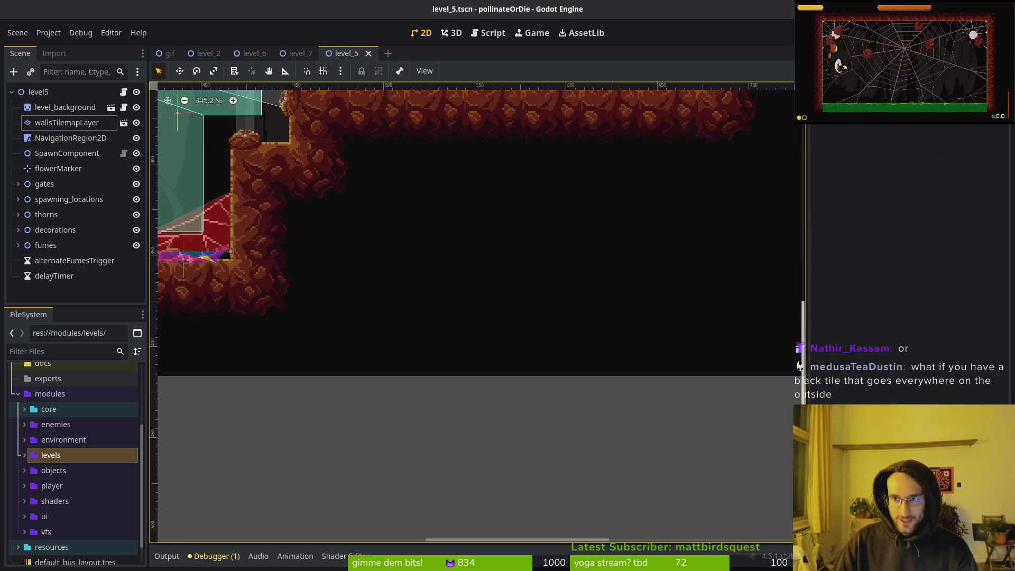
key("F5")
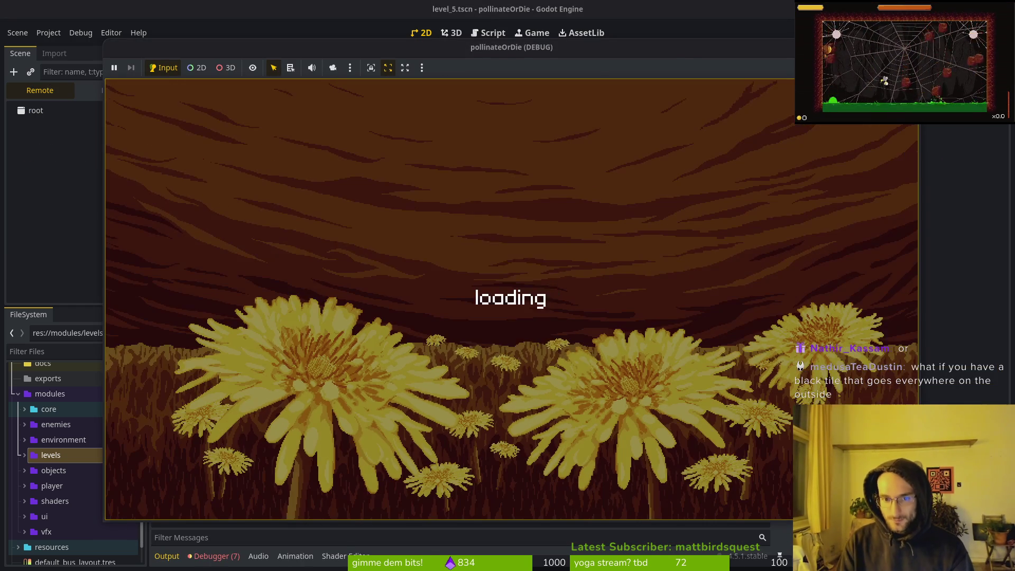
Fly into the level select hexagon, play level 5 until hit, then stop with F8.
key("Return")
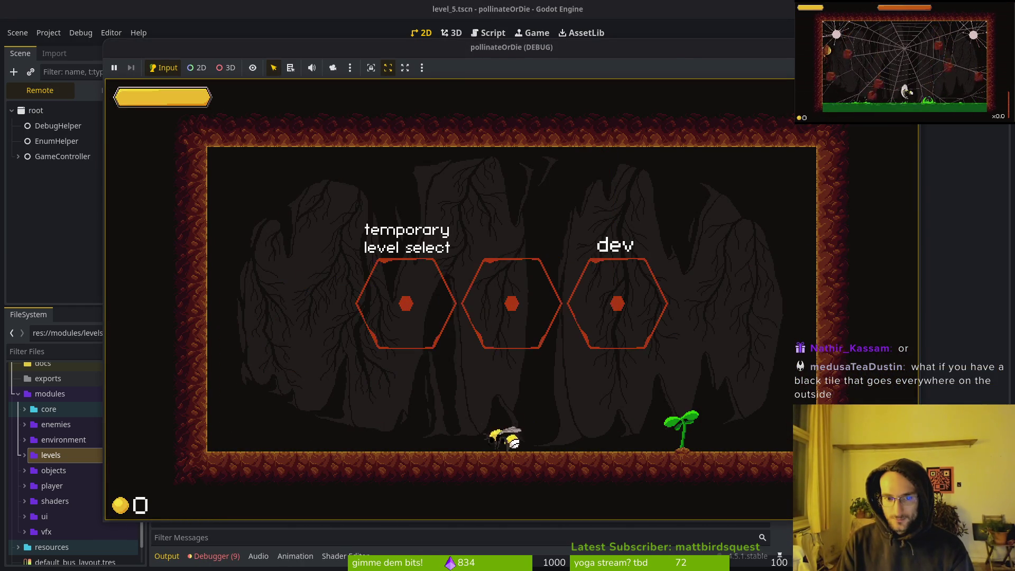
key("Up")
key("Left")
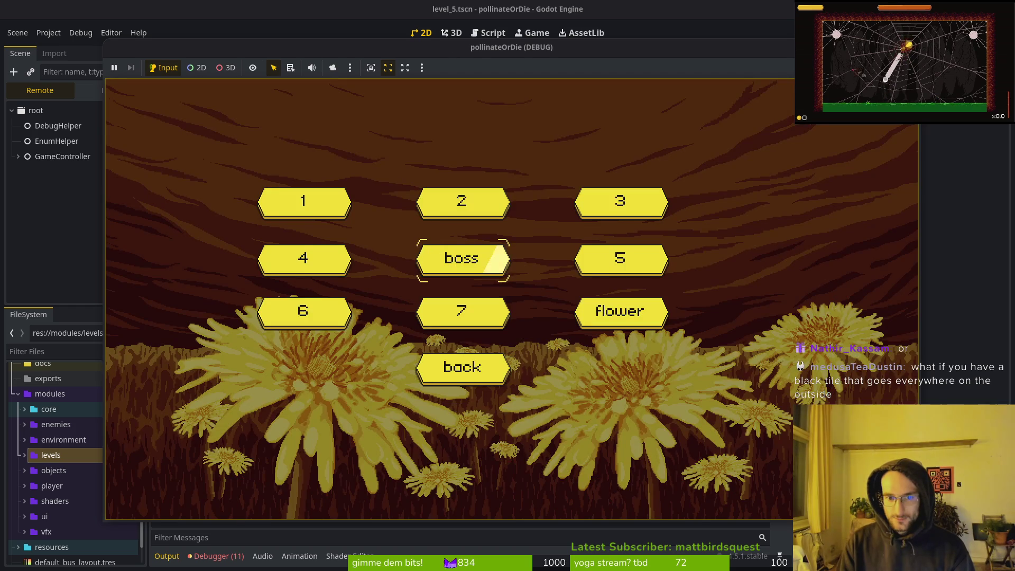
key("Right")
key("Return")
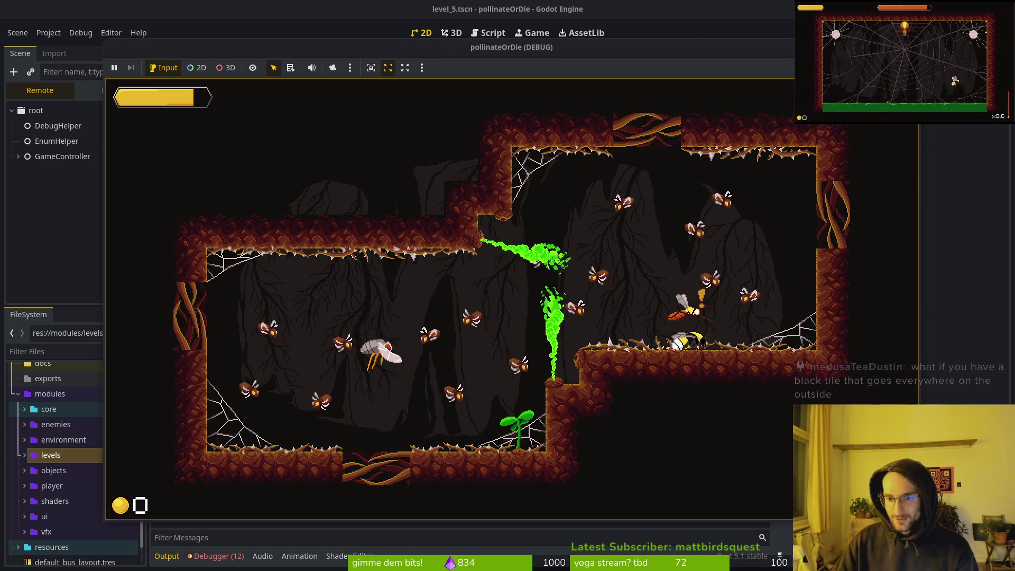
key("Right")
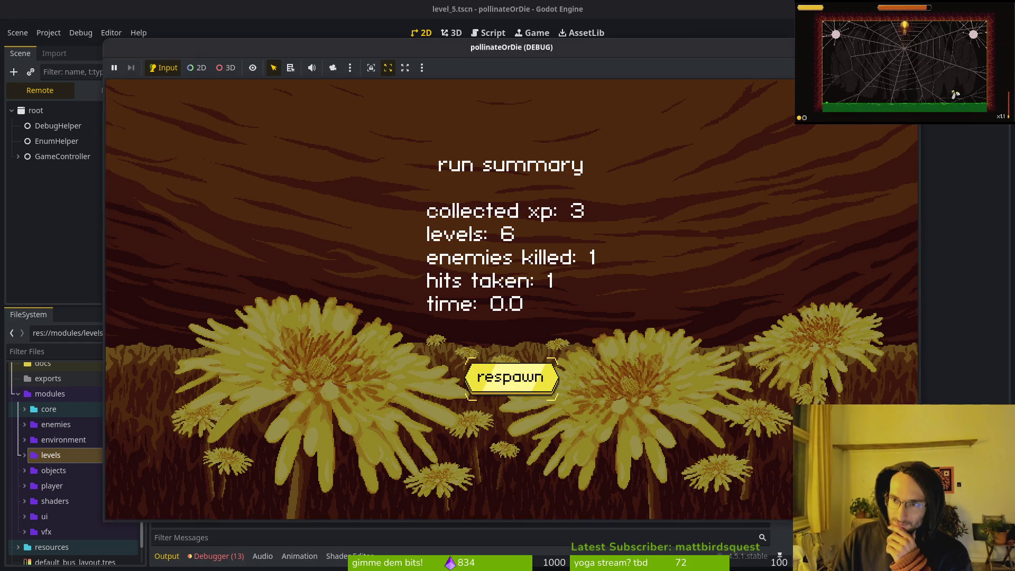
key("F8")
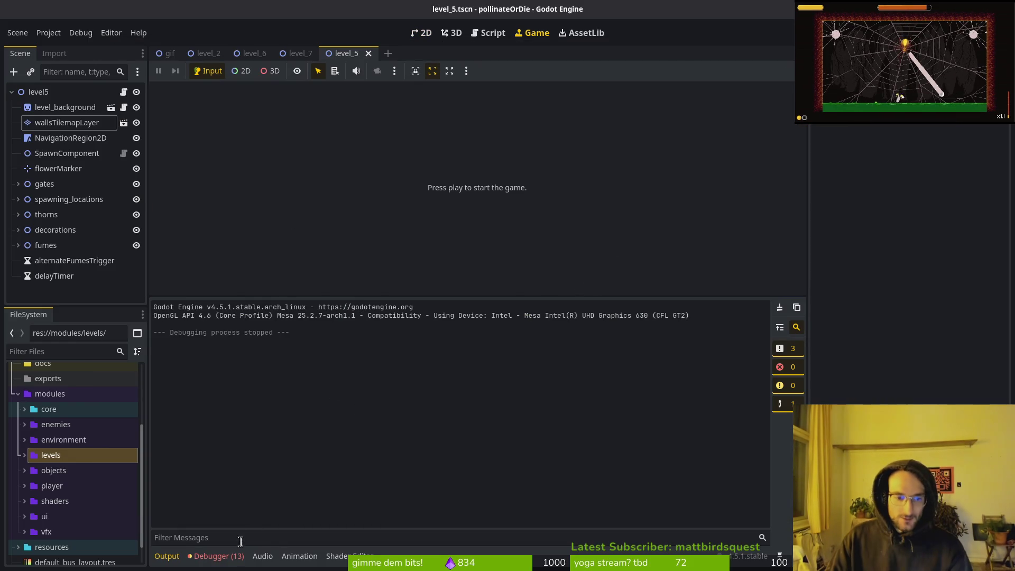
Show the Debugger's Errors list, including settings.tscn failing on missing settingsUI.png.
left_click(218, 555)
left_click(226, 305)
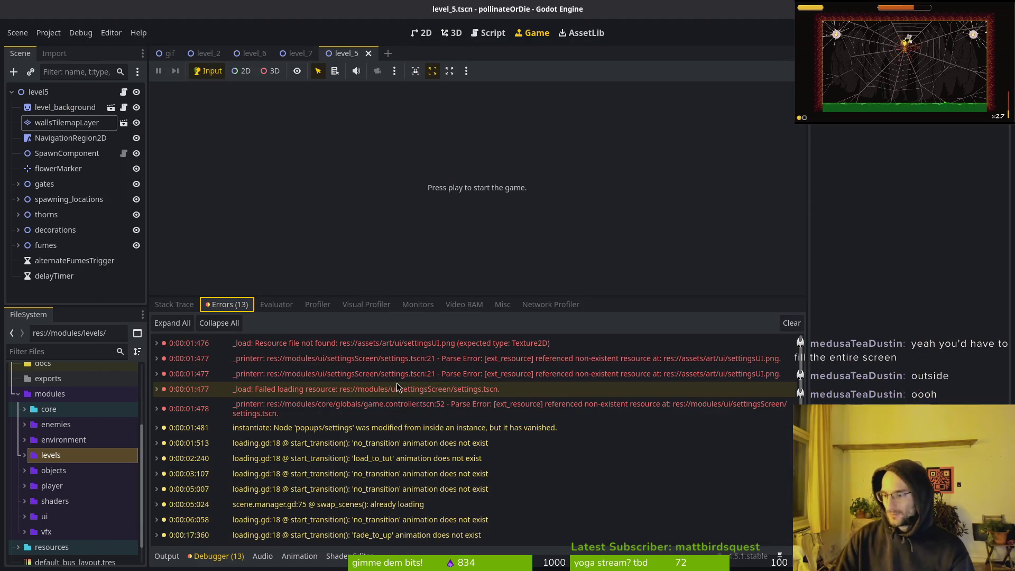
mouse_move(396, 386)
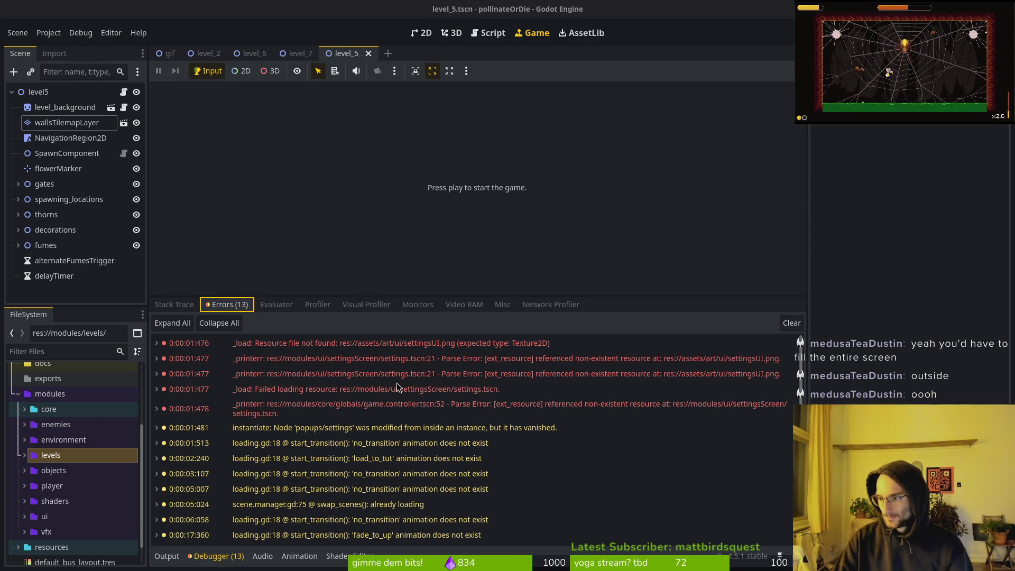
Review hurtflashbackground.gdshader in Neovim, then select level_background in Godot's Scene dock.
key("alt+Tab")
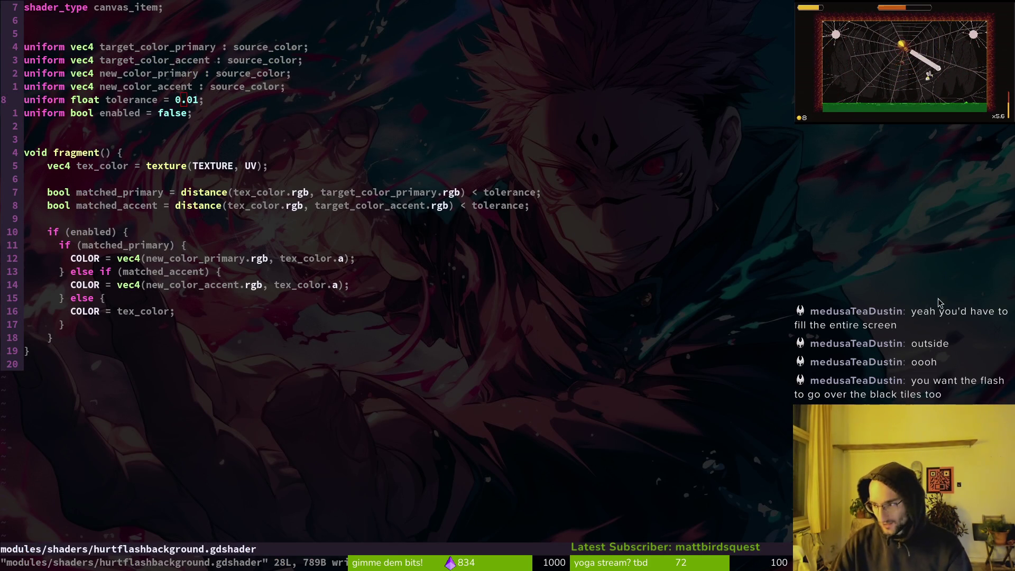
key("alt+Tab")
left_click(132, 107)
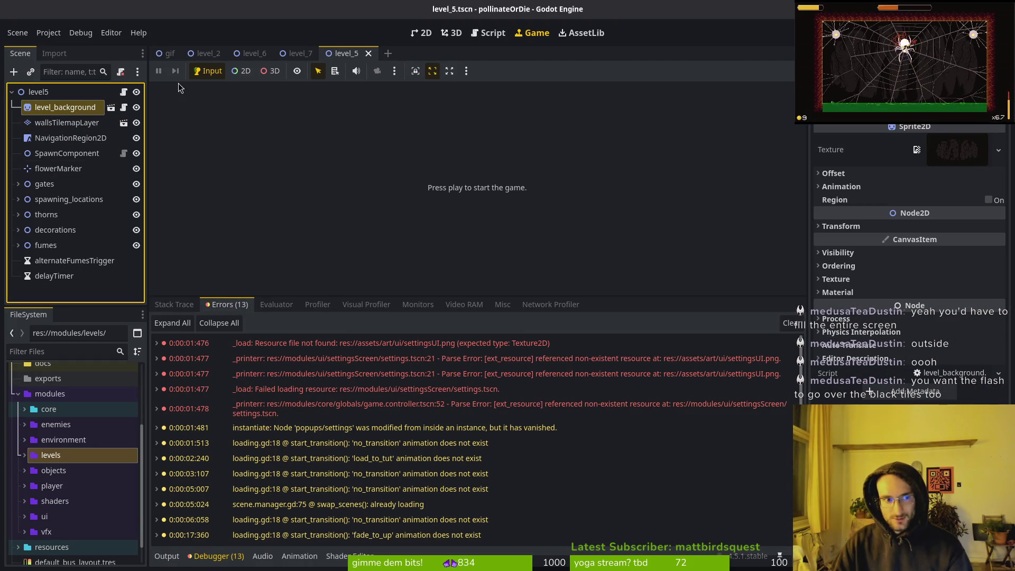
In the 2D view, toggle level_background's visibility to compare the level, then save.
left_click(421, 33)
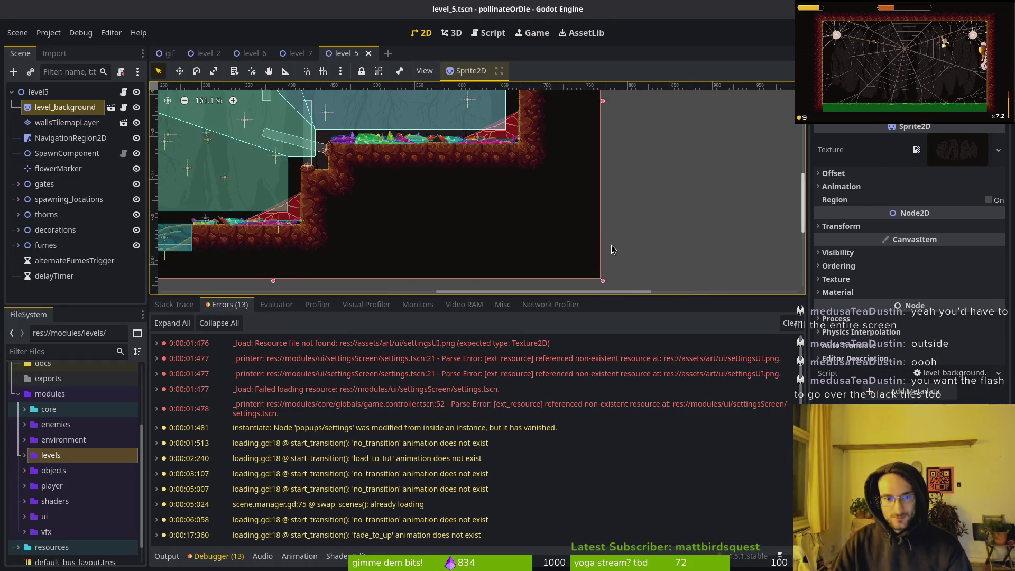
key("shift+f")
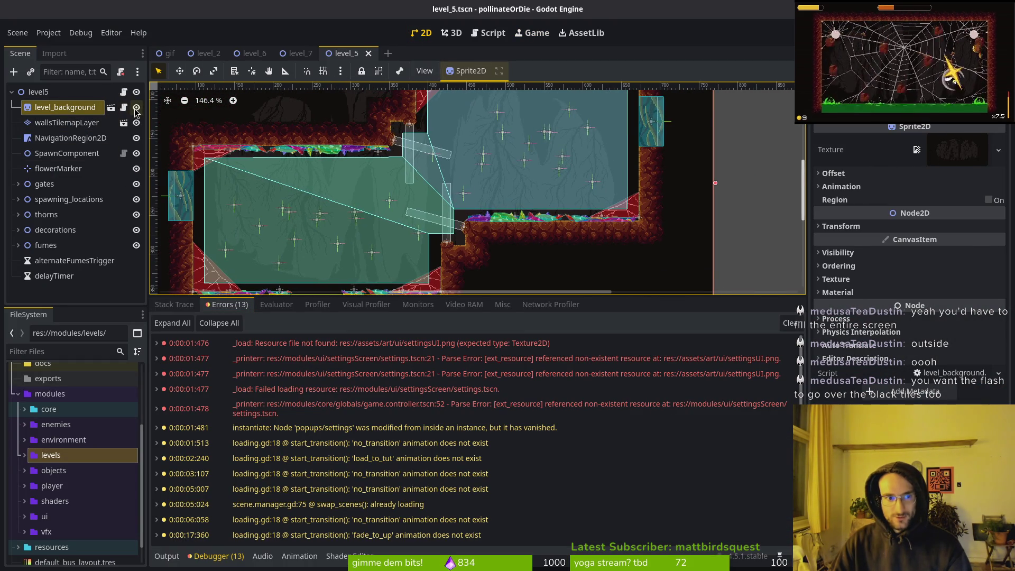
left_click(136, 108)
scroll(572, 255, "down", 3)
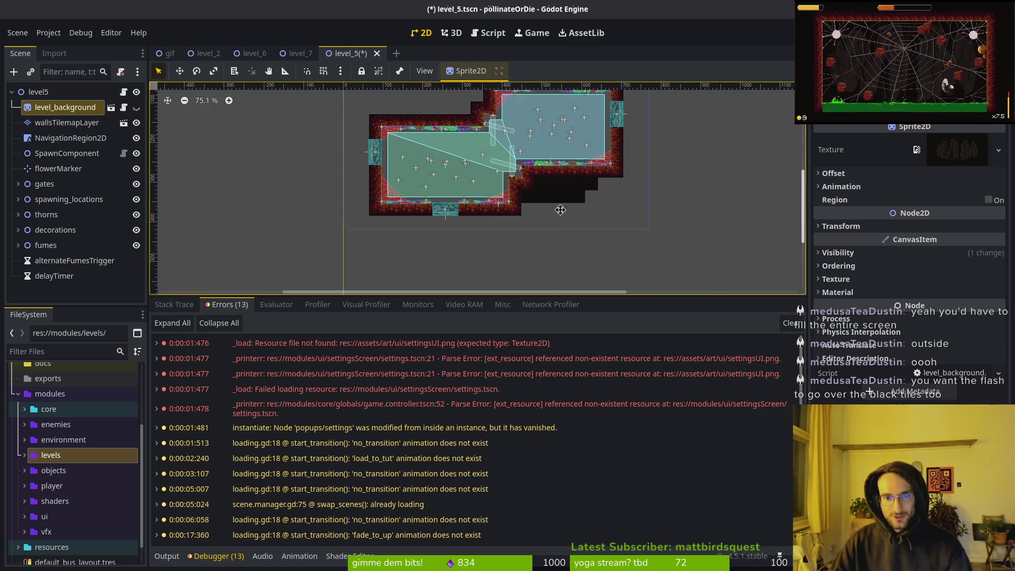
scroll(560, 210, "up", 2)
scroll(560, 210, "right", 2)
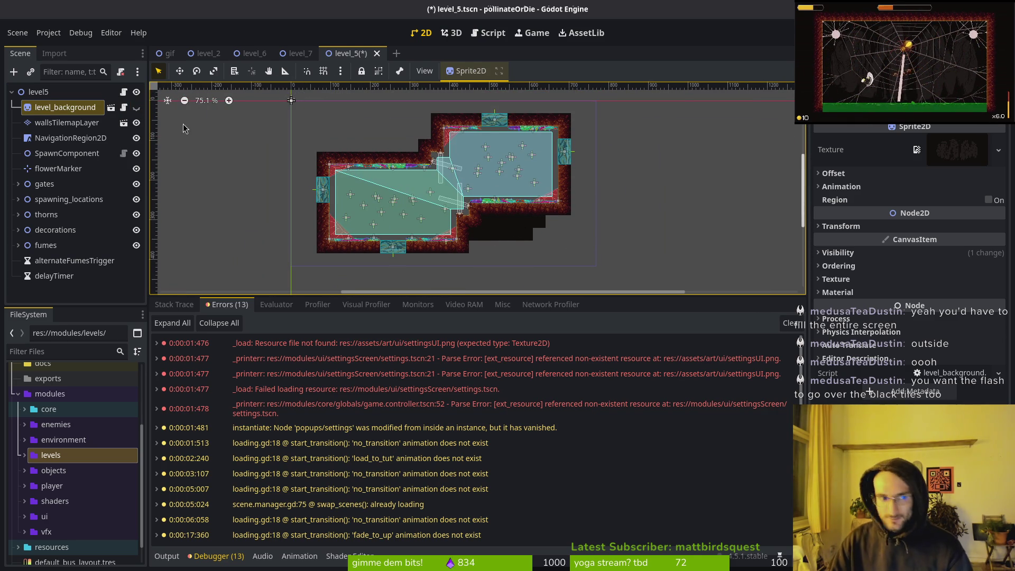
left_click(136, 108)
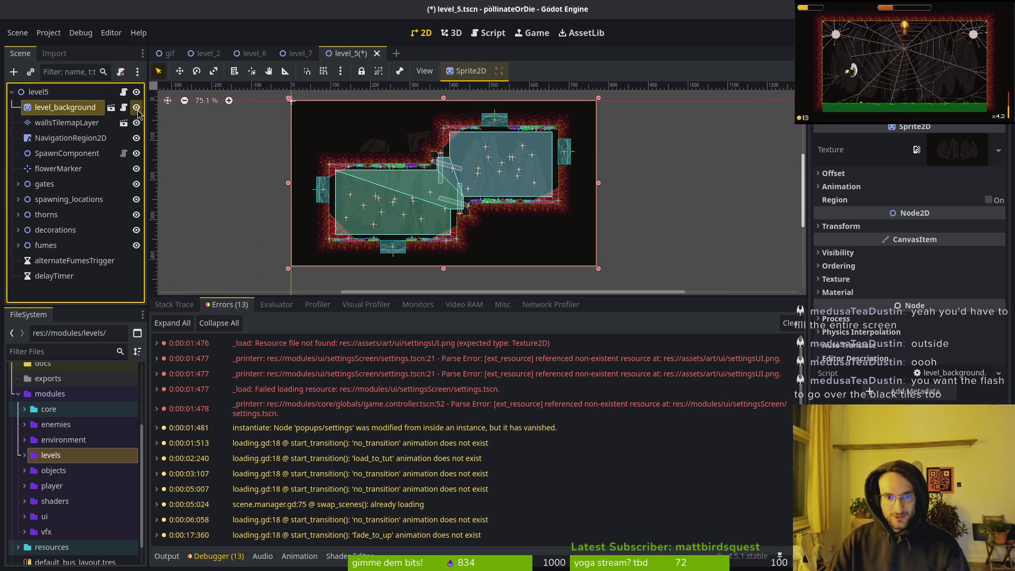
left_click(136, 108)
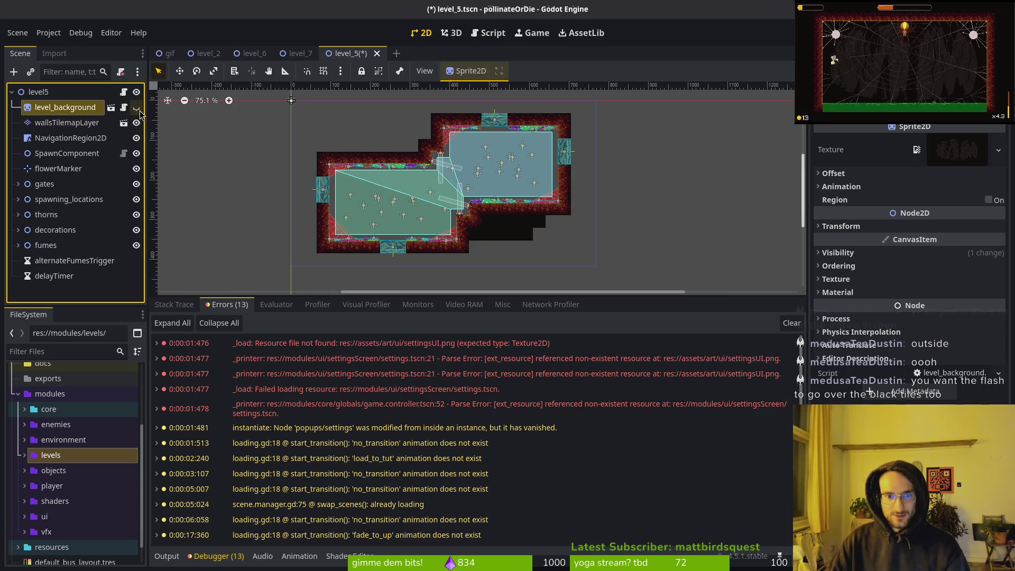
left_click(137, 108)
left_click(136, 108)
left_click(136, 108)
key("ctrl+s")
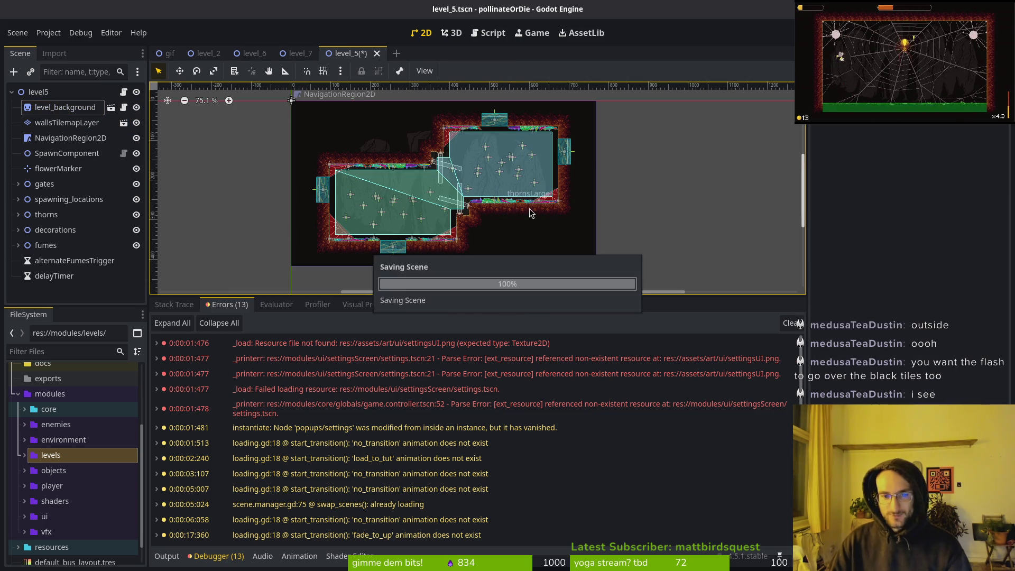
Erase the black filler tiles below the lower ledge and right passage, then save level_5.
left_click(66, 122)
scroll(489, 225, "up", 2)
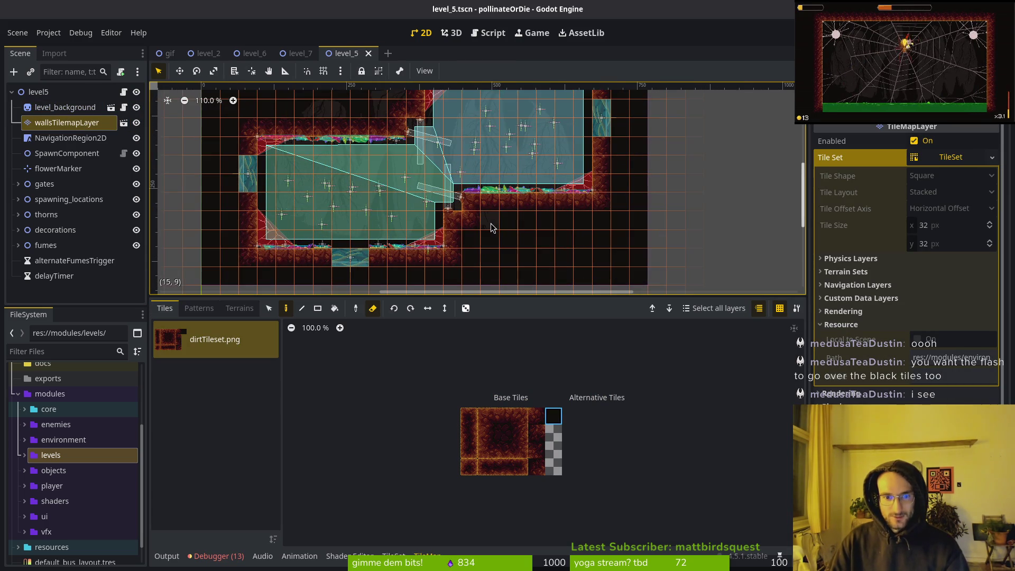
left_click_drag(490, 227, 486, 247)
left_click_drag(545, 237, 527, 244)
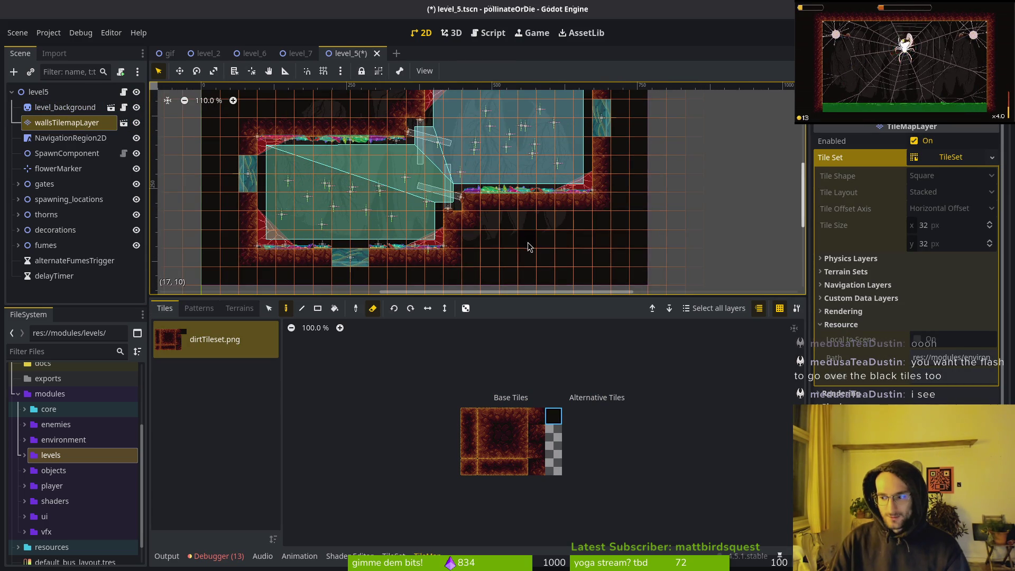
scroll(527, 245, "down", 1)
key("Escape")
key("ctrl+s")
scroll(520, 236, "up", 2)
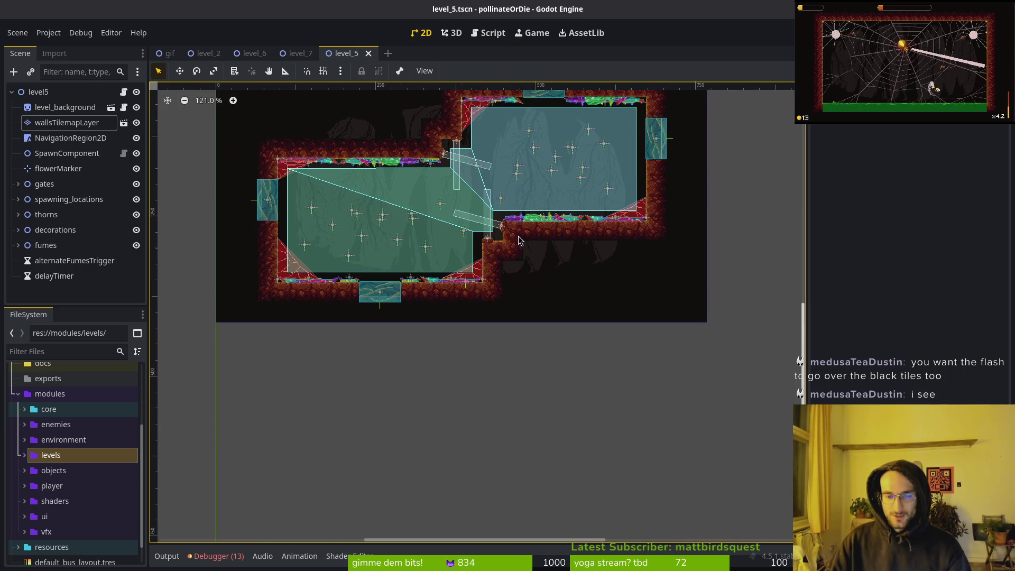
scroll(519, 241, "up", 2)
Open level_background.tscn via a 'leveback' search and enlarge the 2D view over the background.
key("alt+shift+o")
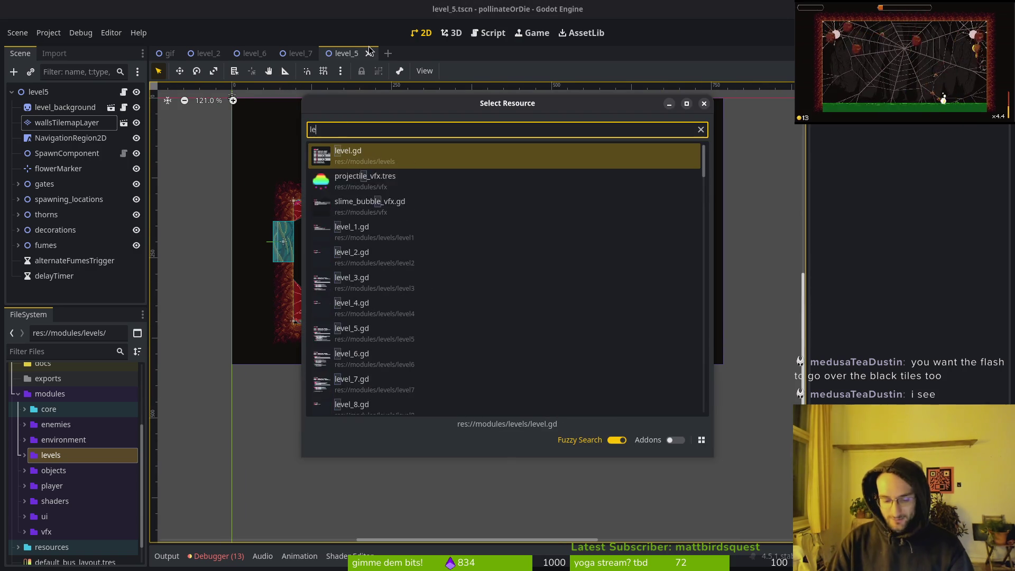
type("leveback")
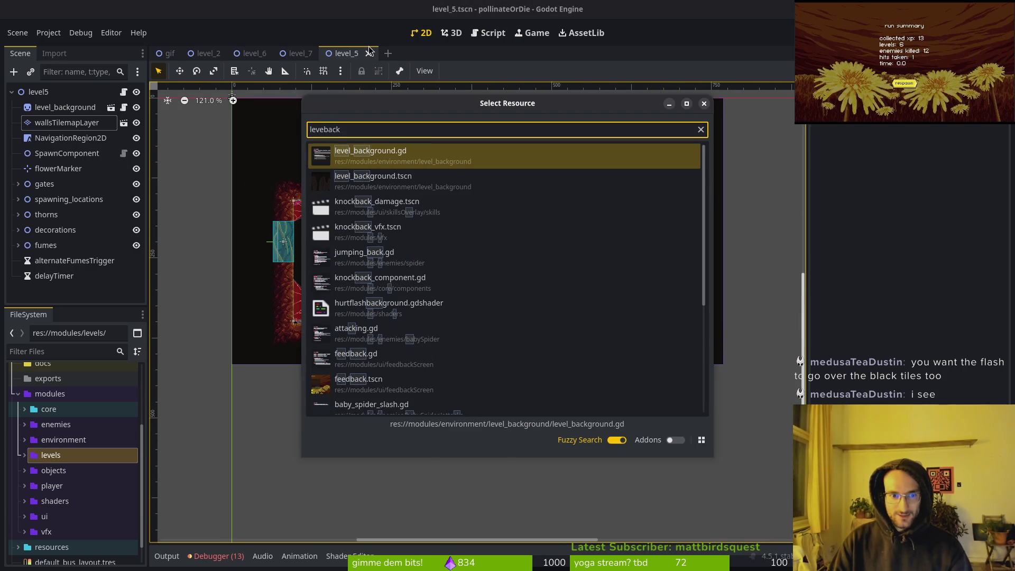
key("Down")
key("Return")
scroll(509, 198, "up", 5)
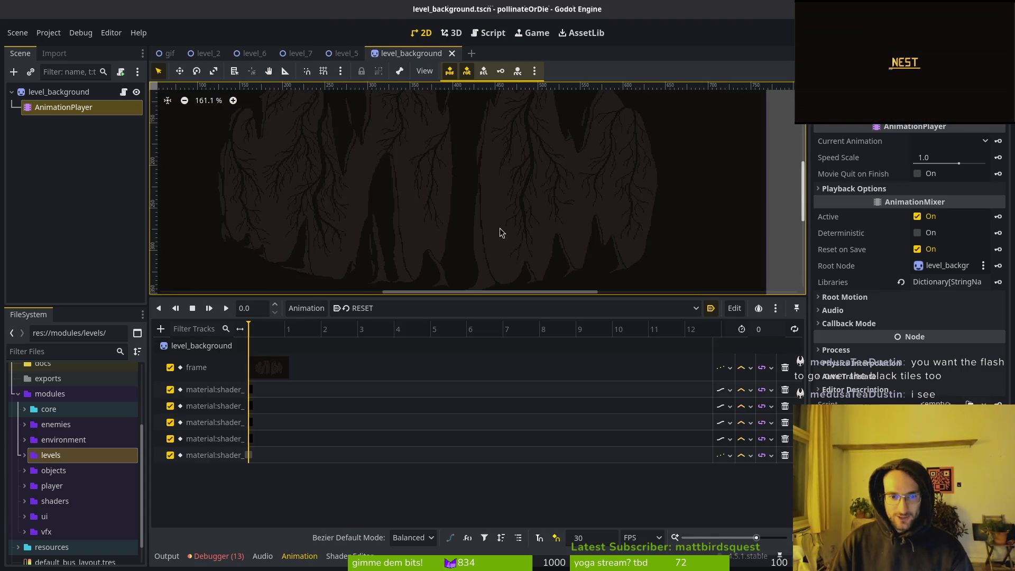
left_click_drag(488, 295, 487, 420)
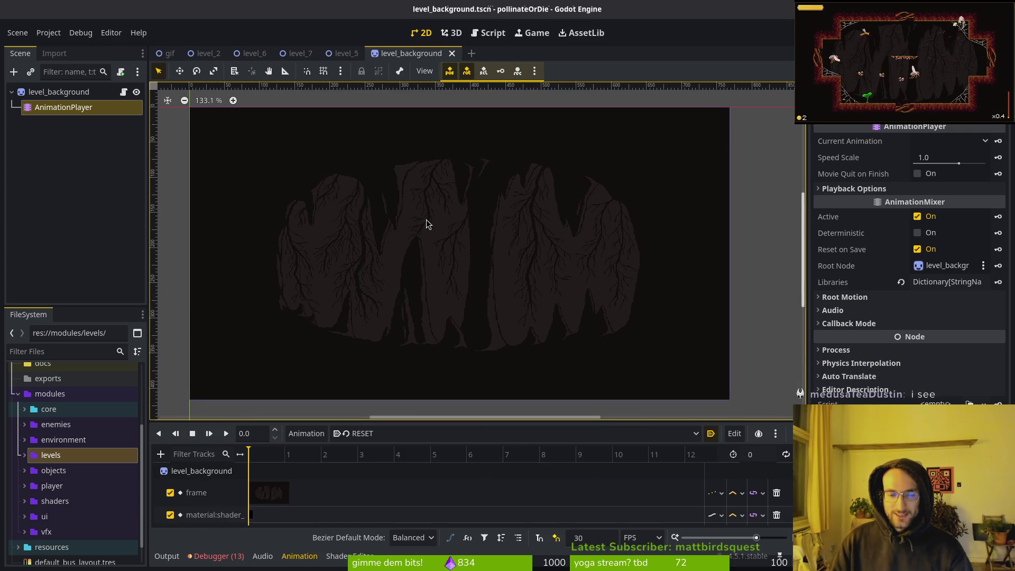
scroll(560, 301, "up", 2)
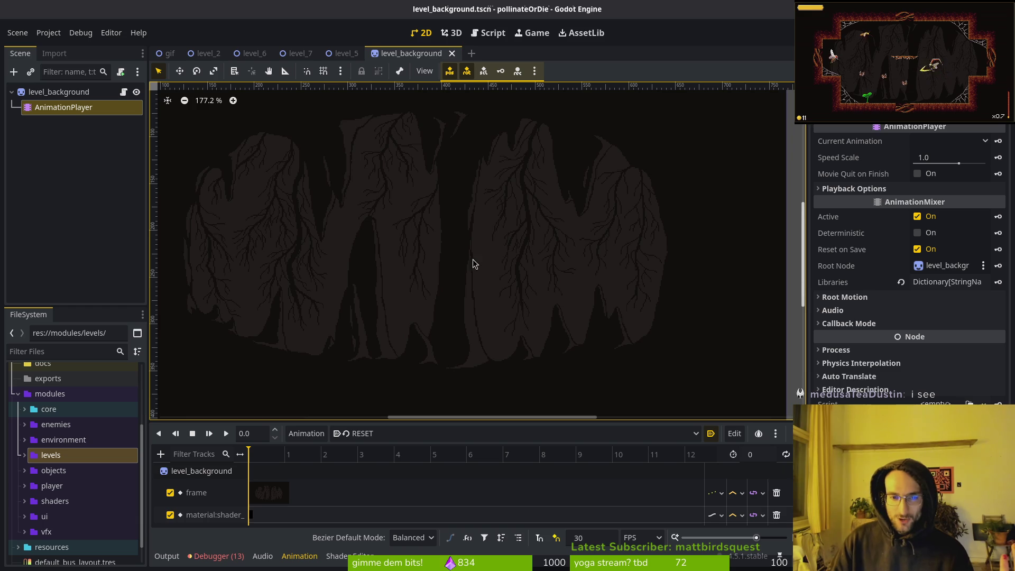
left_click_drag(472, 259, 572, 361)
scroll(552, 304, "up", 3)
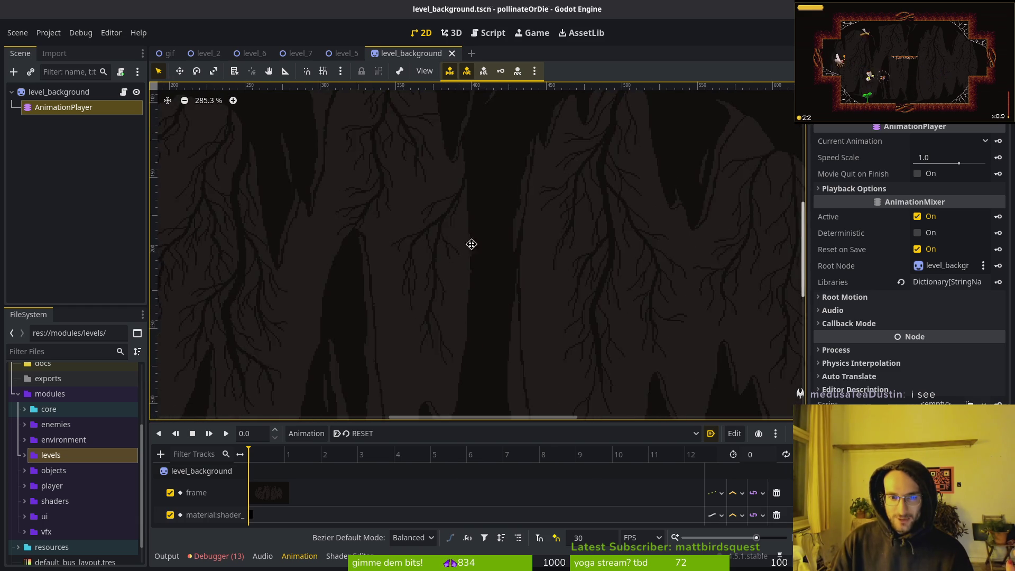
scroll(480, 254, "down", 4)
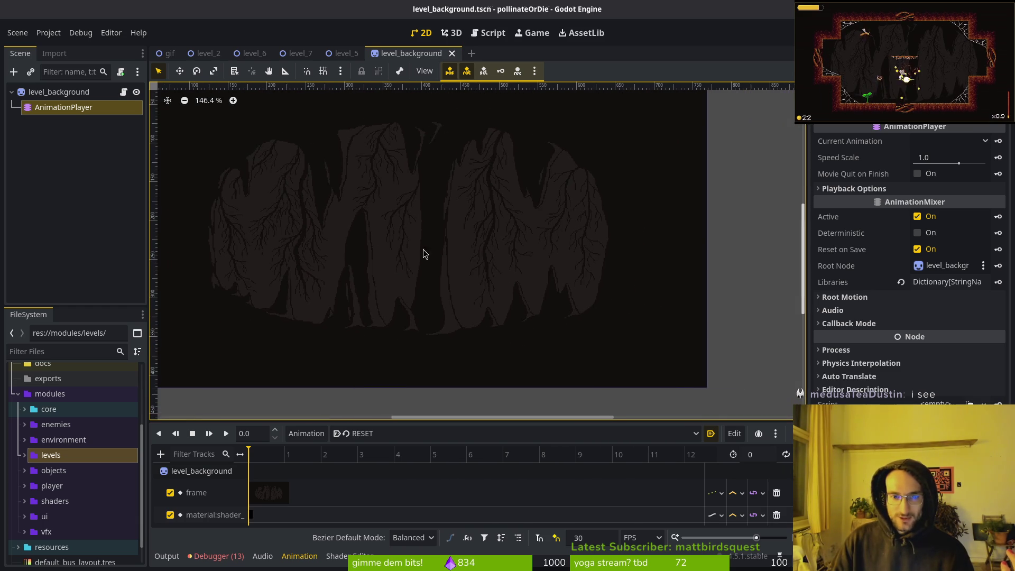
scroll(519, 298, "down", 1)
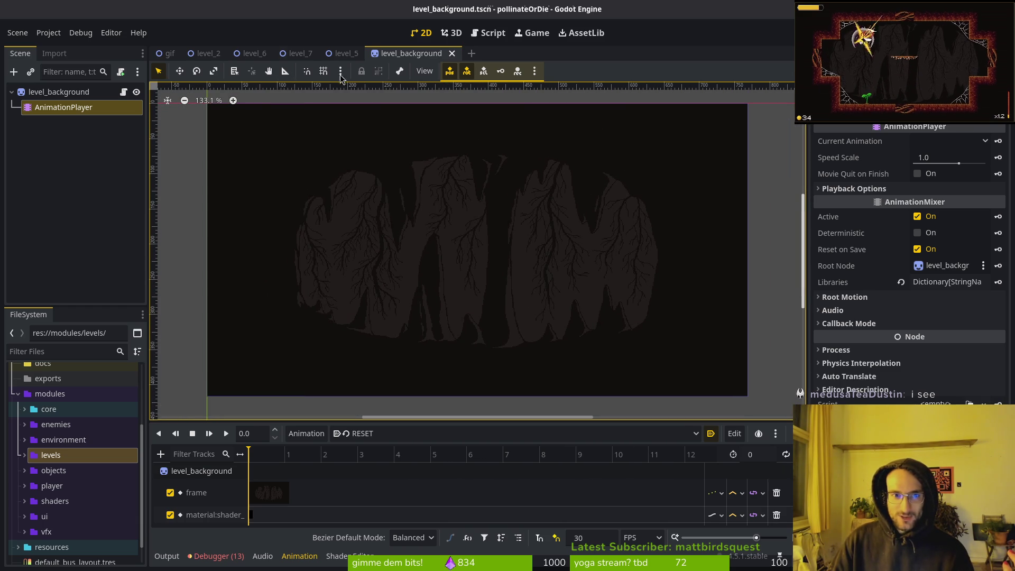
Flip between the level_5 and level_background tabs, ending zoomed to about 146% on level_background.
left_click(346, 53)
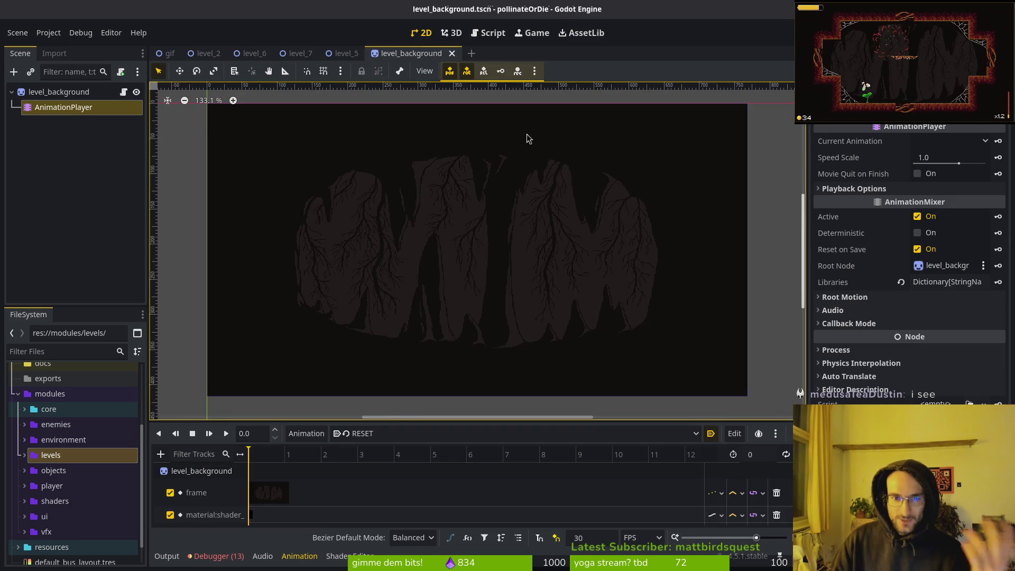
left_click(417, 53)
left_click(348, 54)
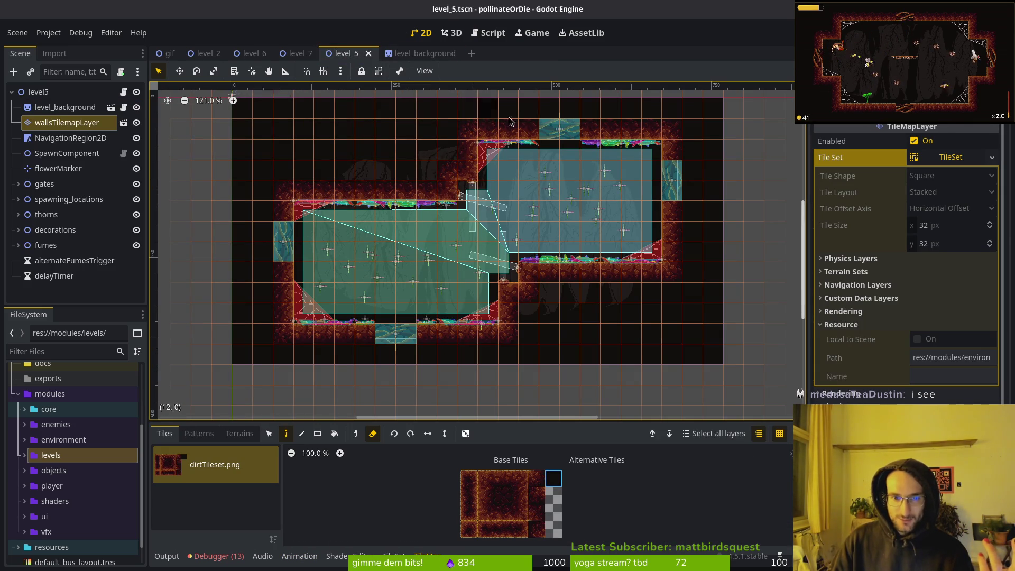
left_click(418, 53)
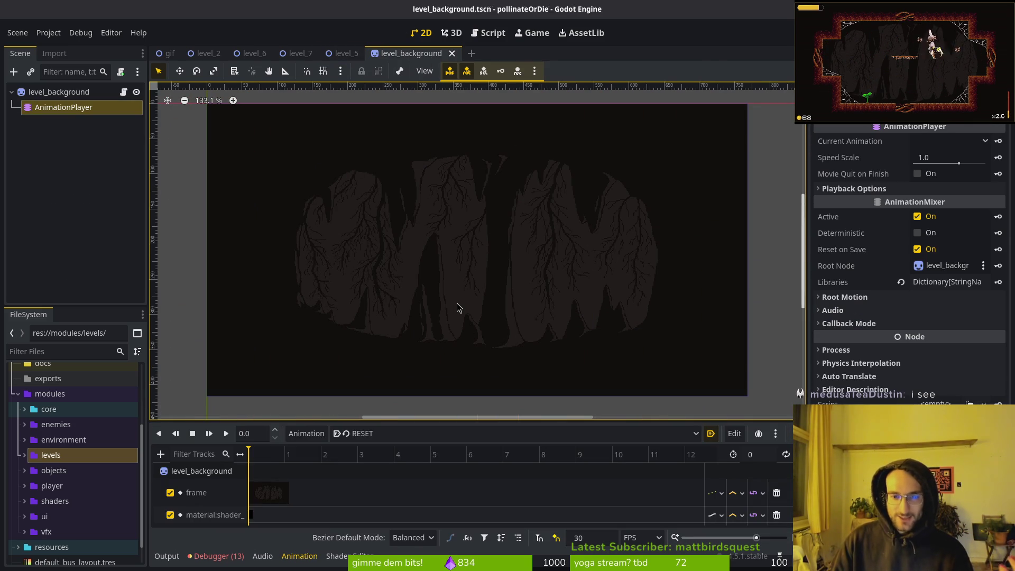
left_click(346, 53)
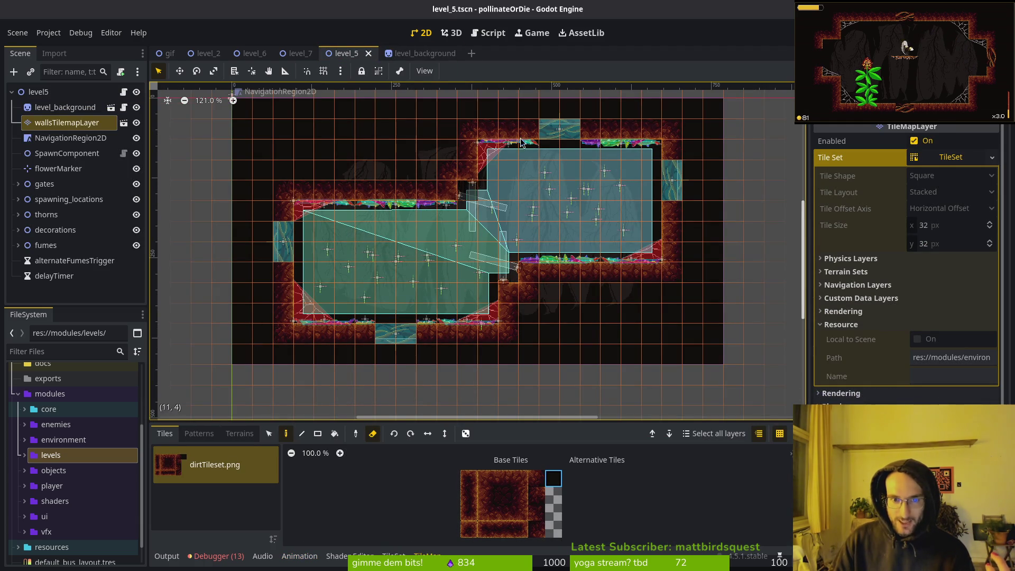
left_click(418, 53)
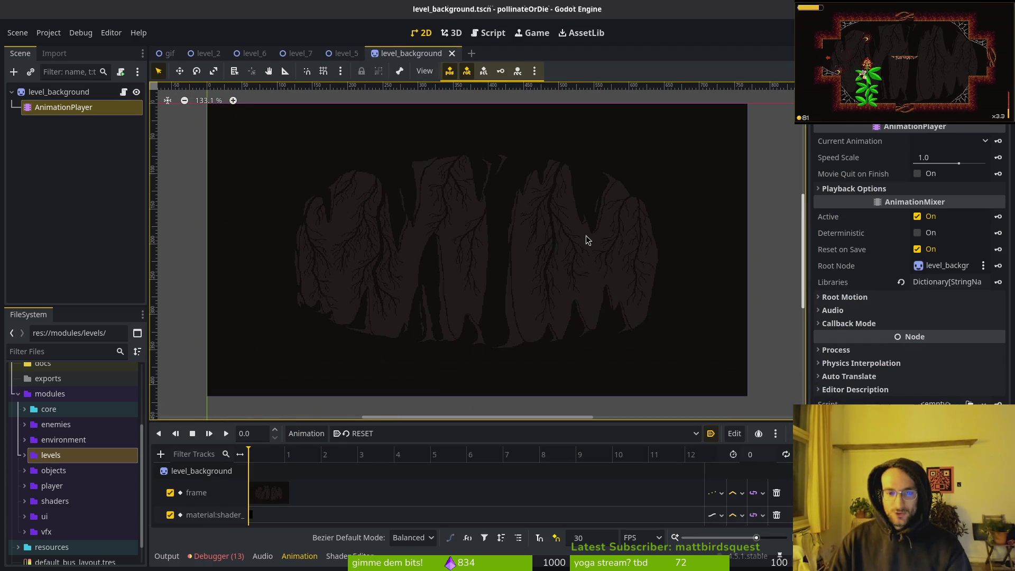
scroll(412, 325, "up", 1)
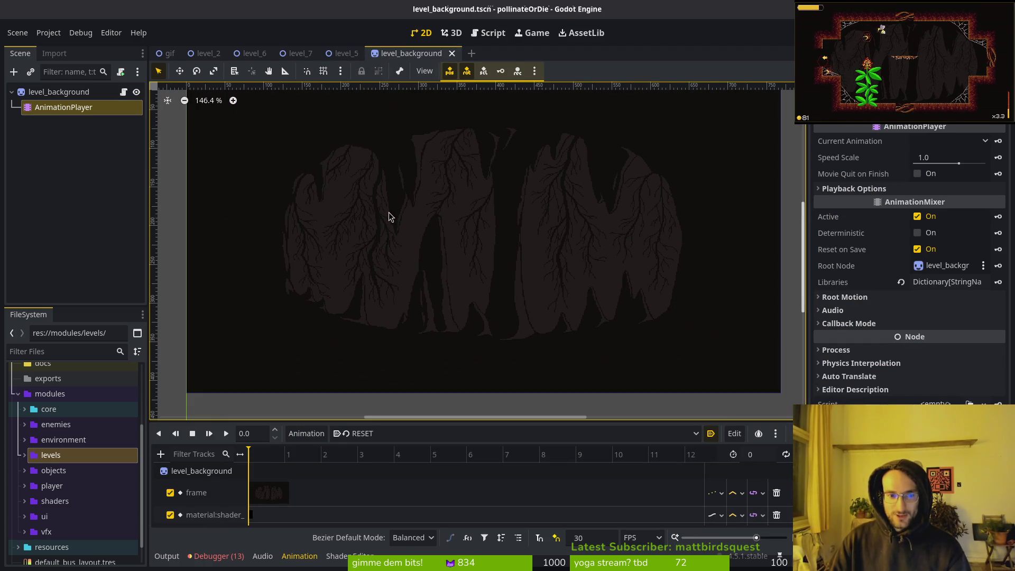
scroll(596, 228, "up", 6)
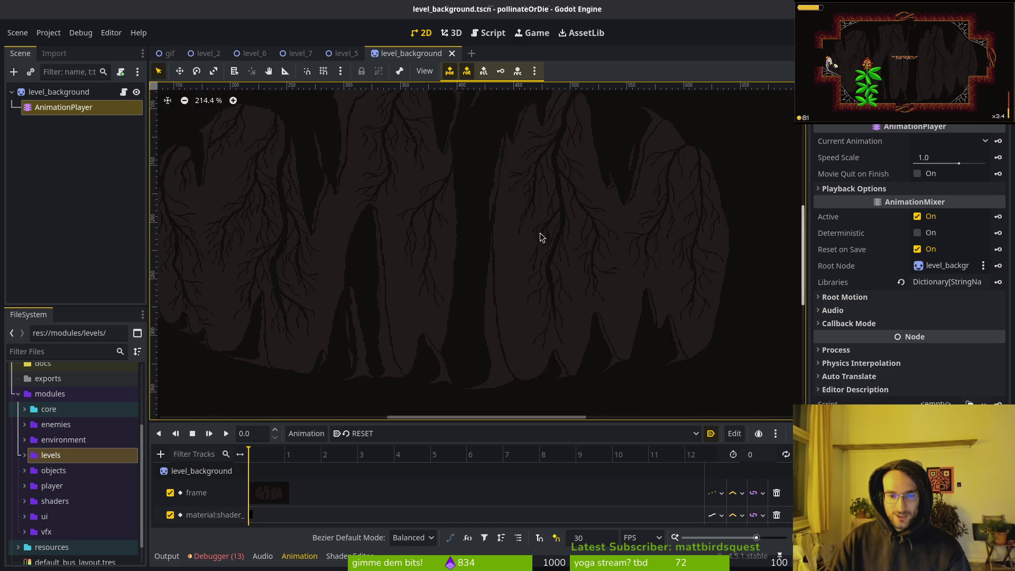
scroll(540, 233, "down", 6)
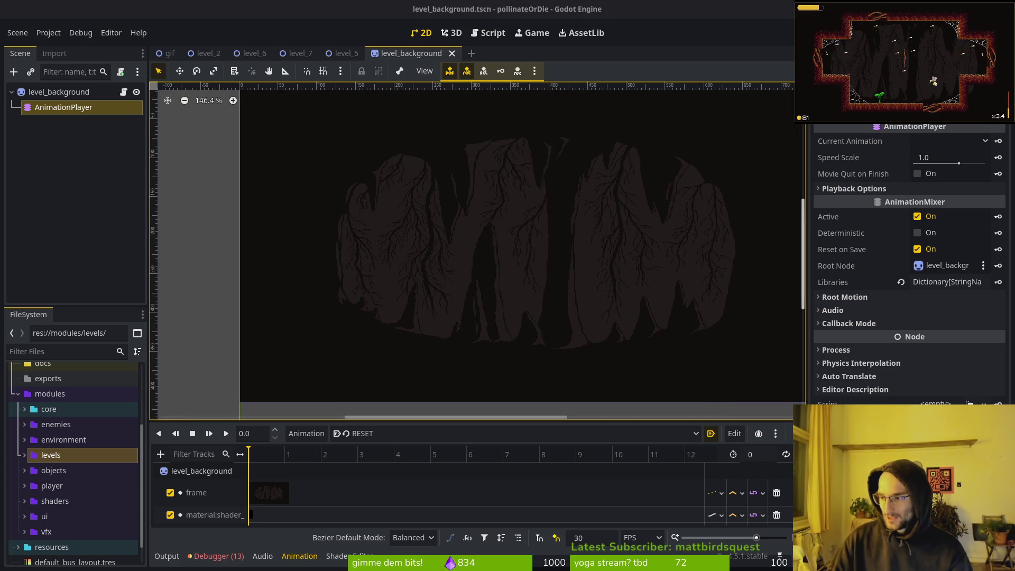
Check the Brave hexagon references, then close Aseprite's Sprite-0002 tab.
key("alt+Tab")
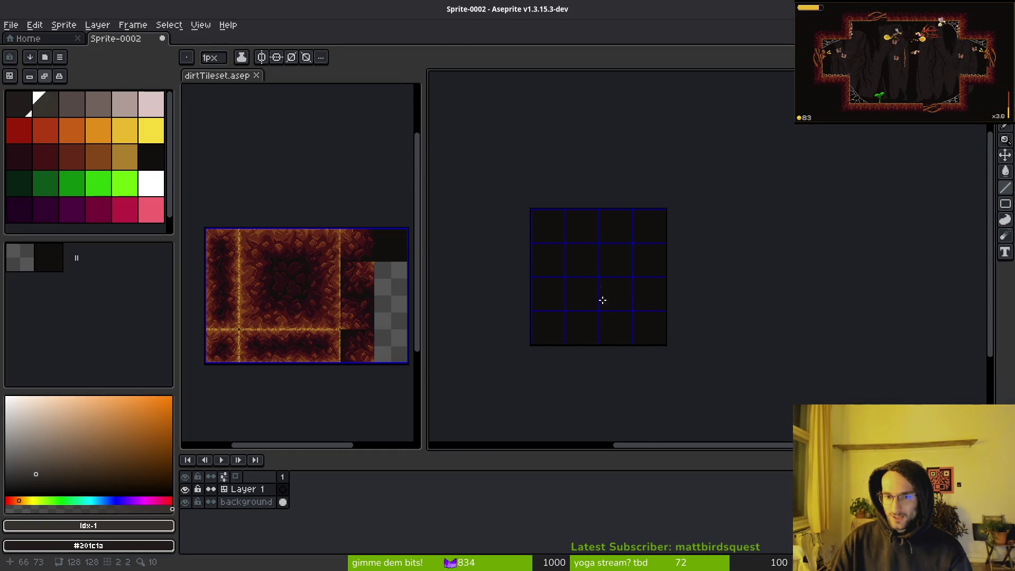
key("alt+Tab")
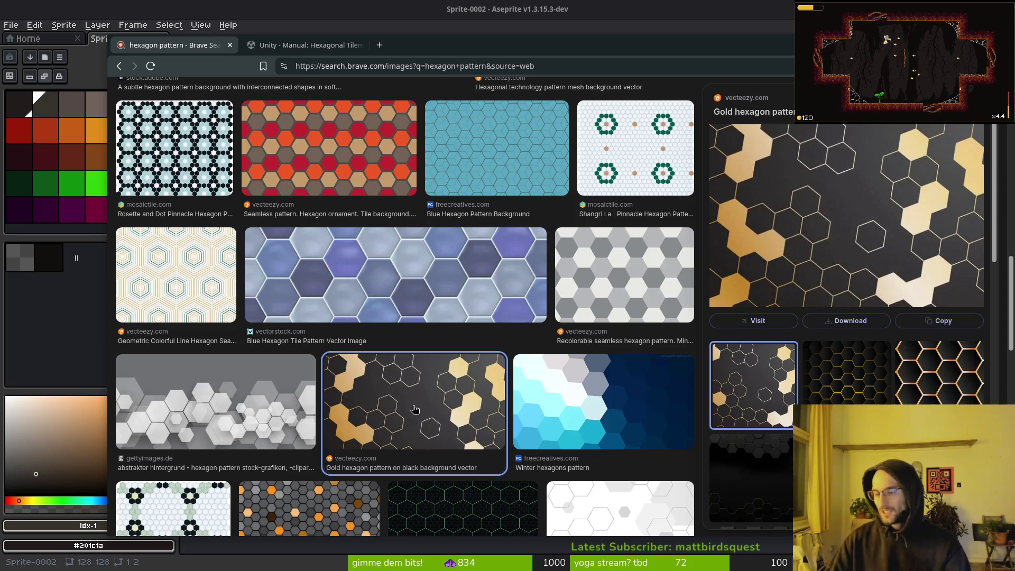
key("alt+Tab")
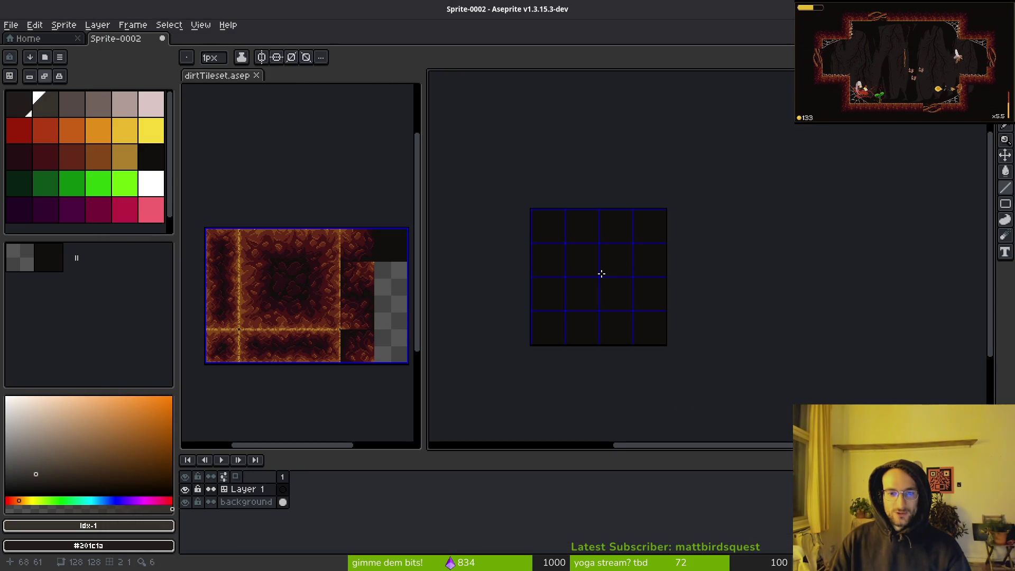
left_click(168, 40)
Discard Sprite-0002, cancel a new sprite at width 768, and return to Godot.
left_click(505, 317)
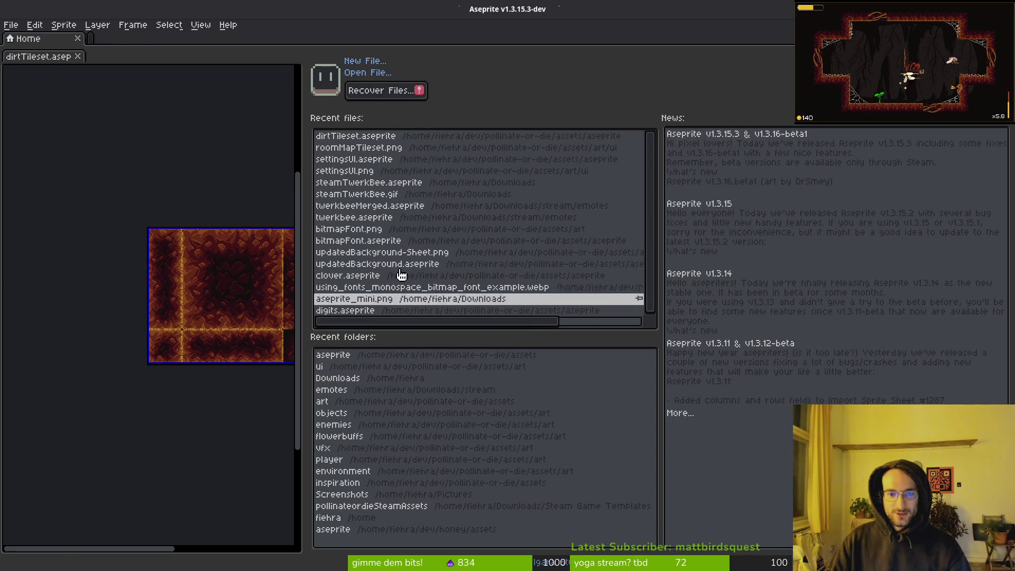
left_click(11, 25)
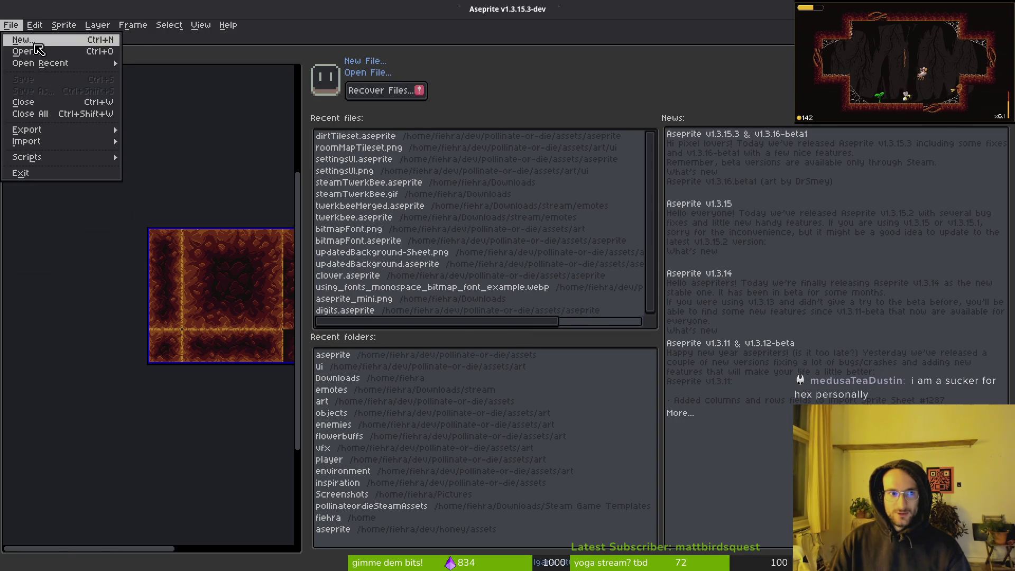
left_click(21, 36)
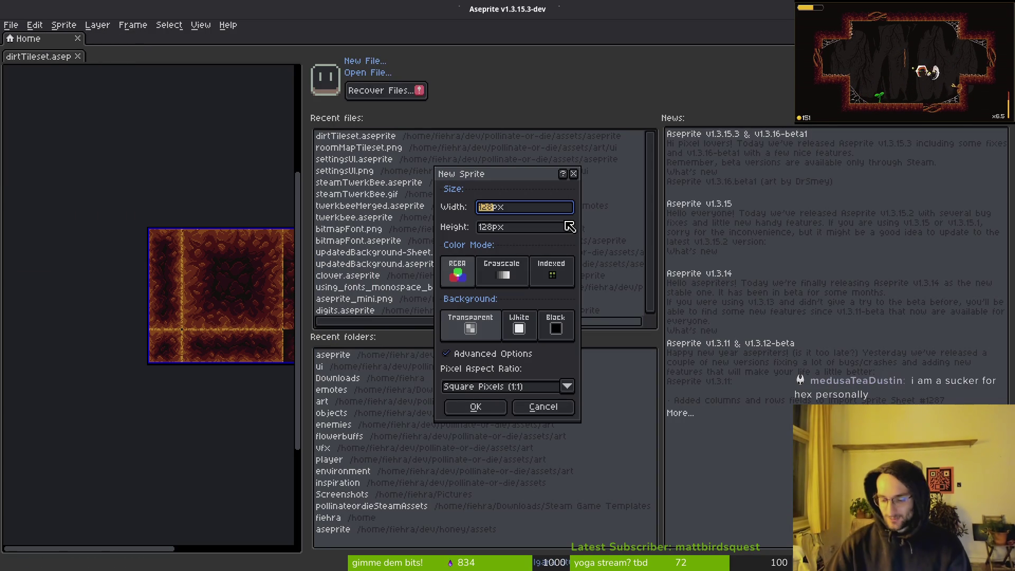
type("76")
key("Tab")
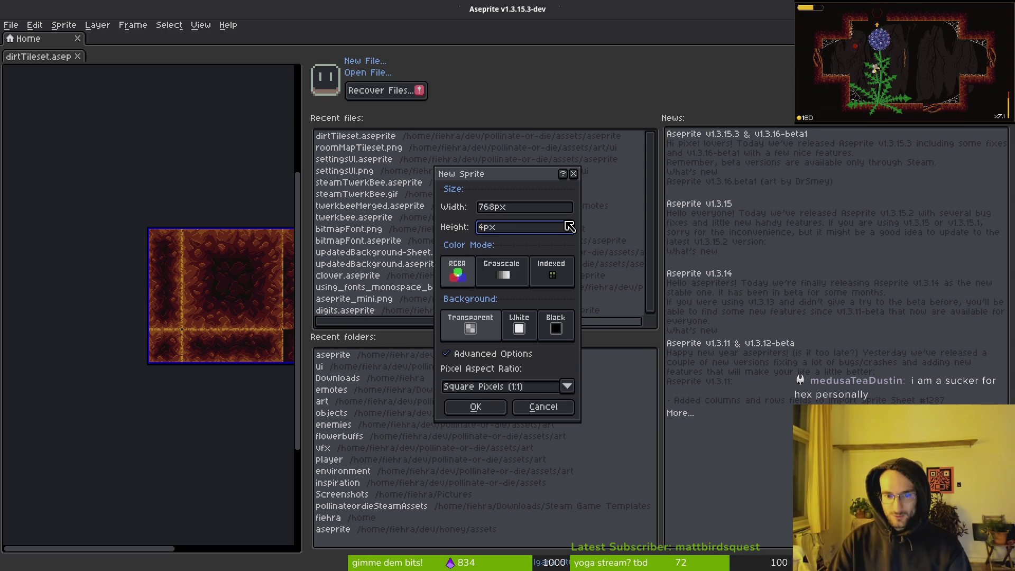
key("Escape")
key("alt+Tab")
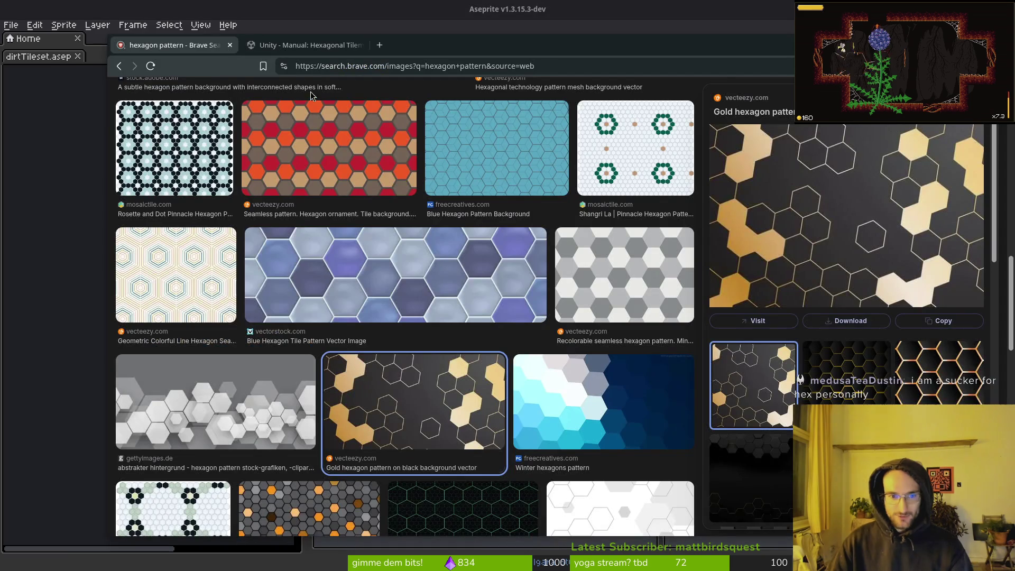
key("alt+Tab")
Read the 768 × 416 viewport size under Project Settings Display > Window, then return to Aseprite.
left_click(48, 32)
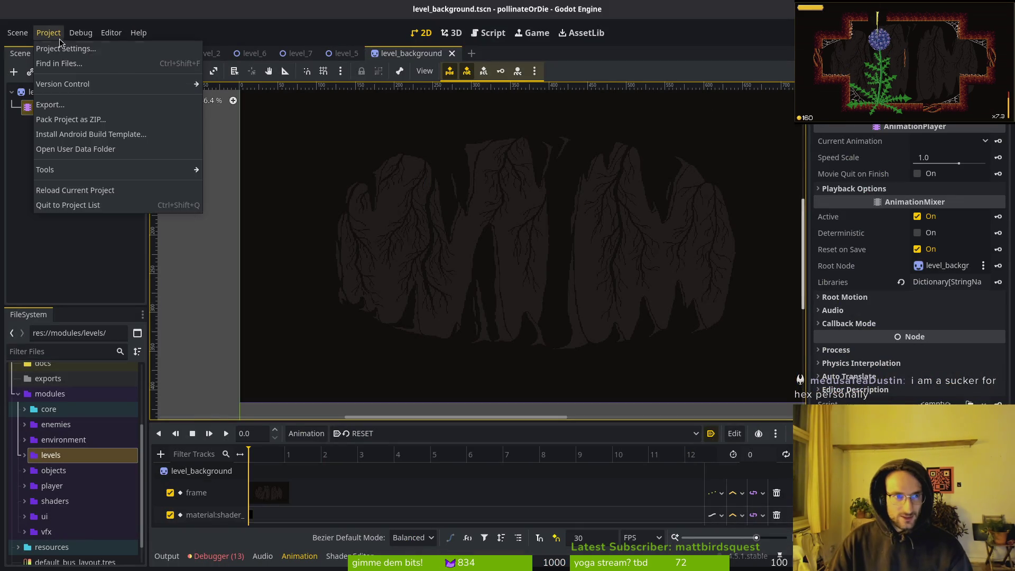
left_click(61, 46)
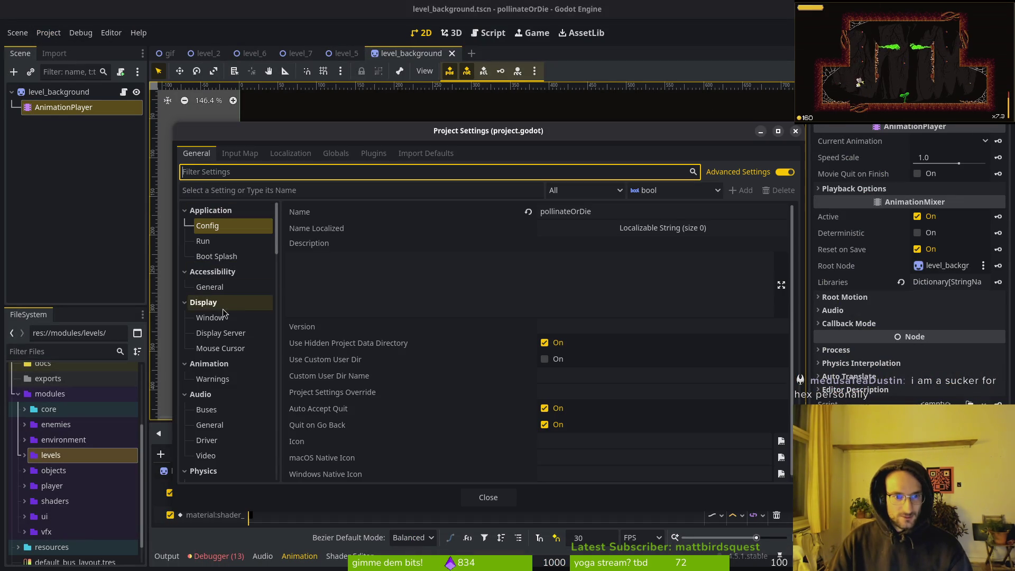
left_click(210, 317)
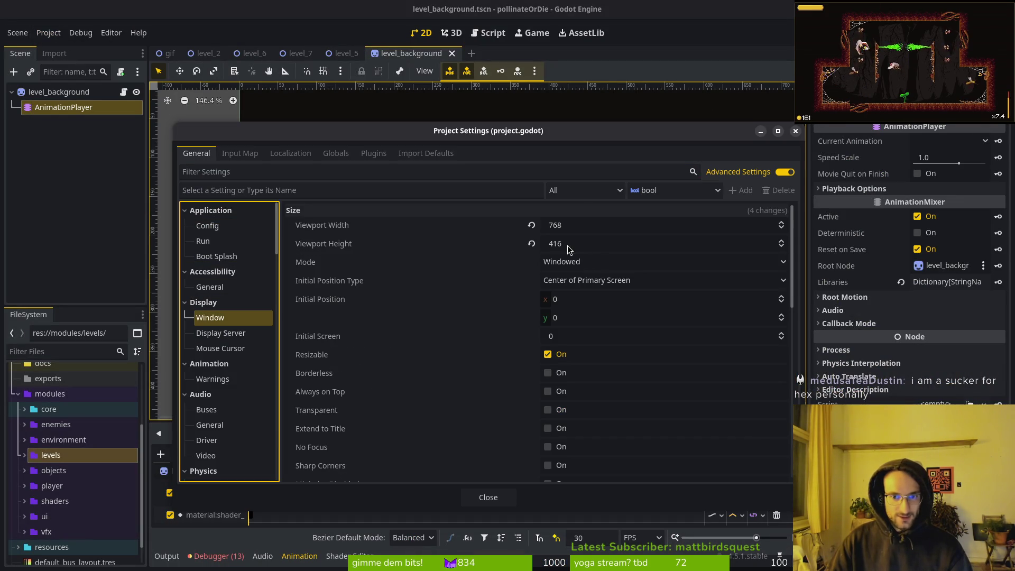
left_click(796, 132)
key("alt+Tab")
key("alt+Tab")
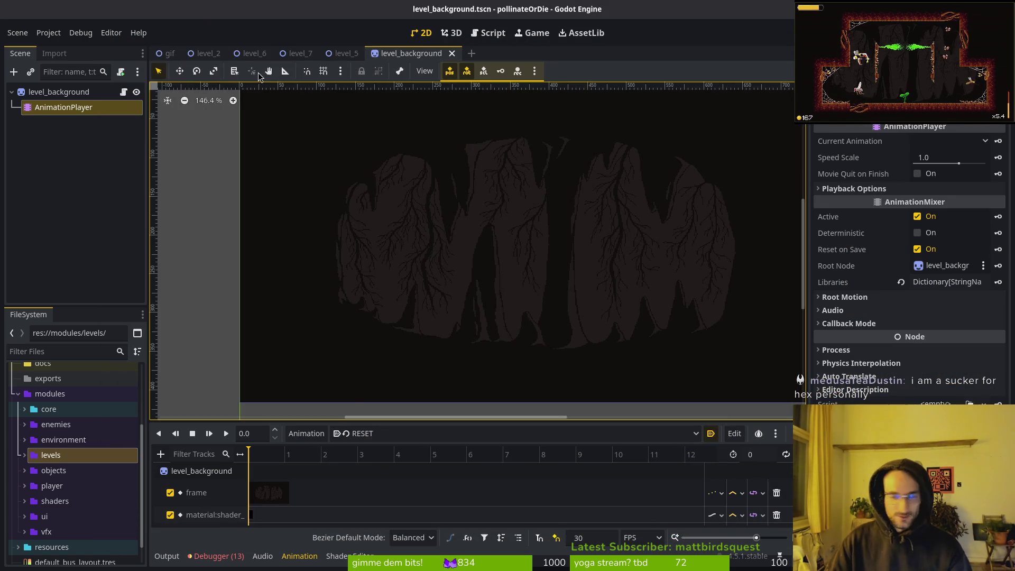
key("alt+Tab")
left_click(11, 24)
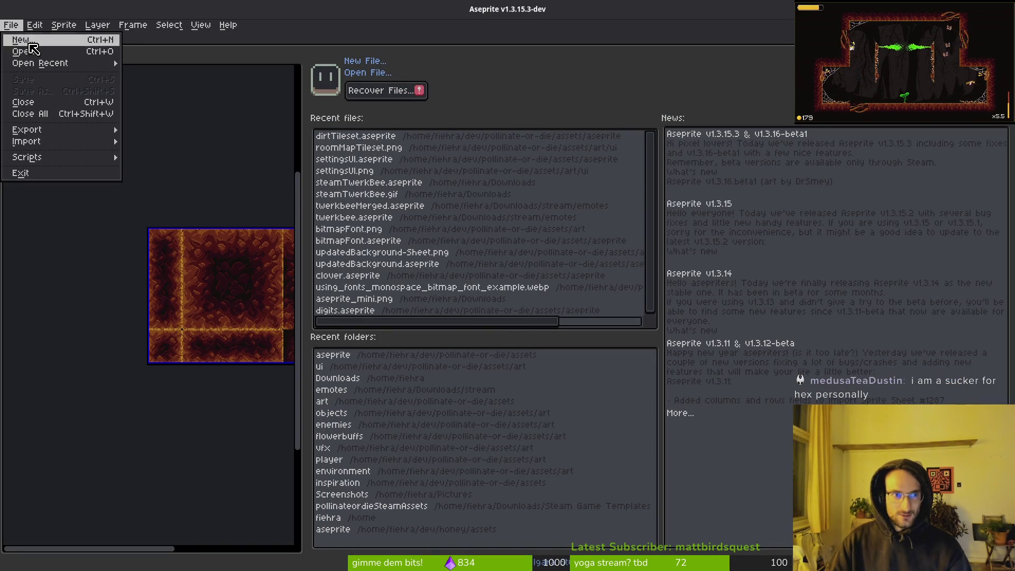
Create a new 768 × 416 sprite.
left_click(30, 45)
type("768")
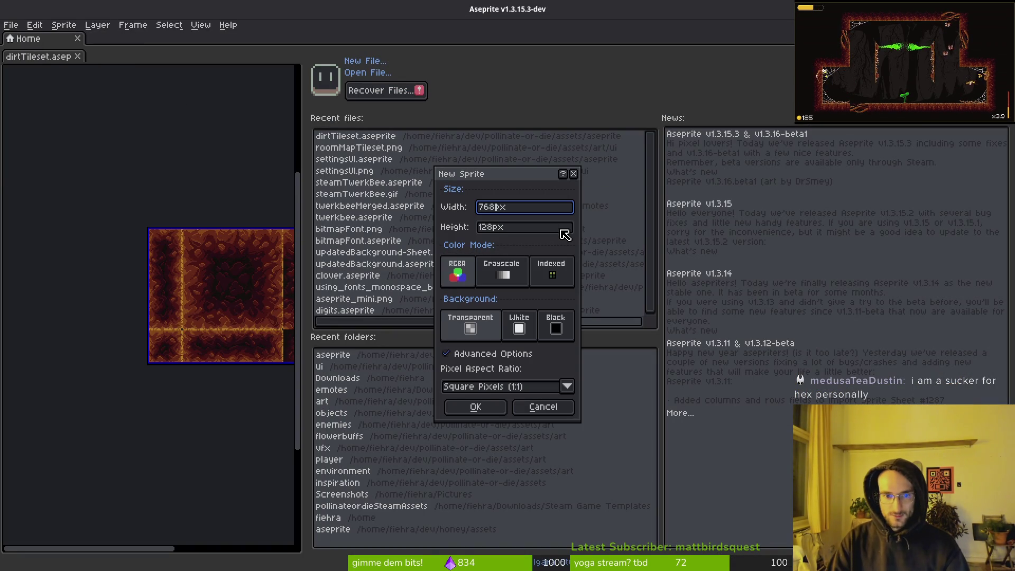
key("Tab")
type("416")
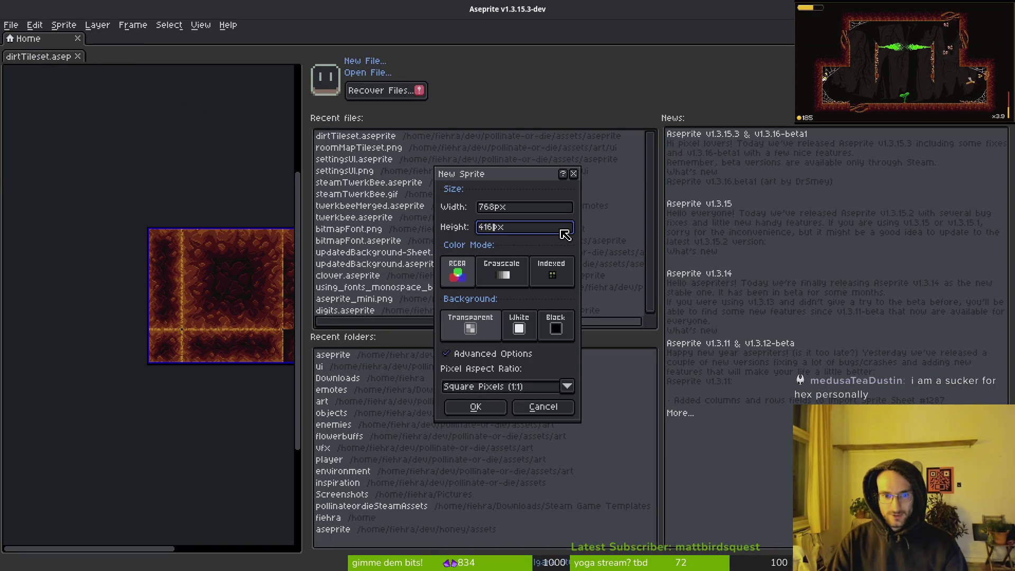
key("Return")
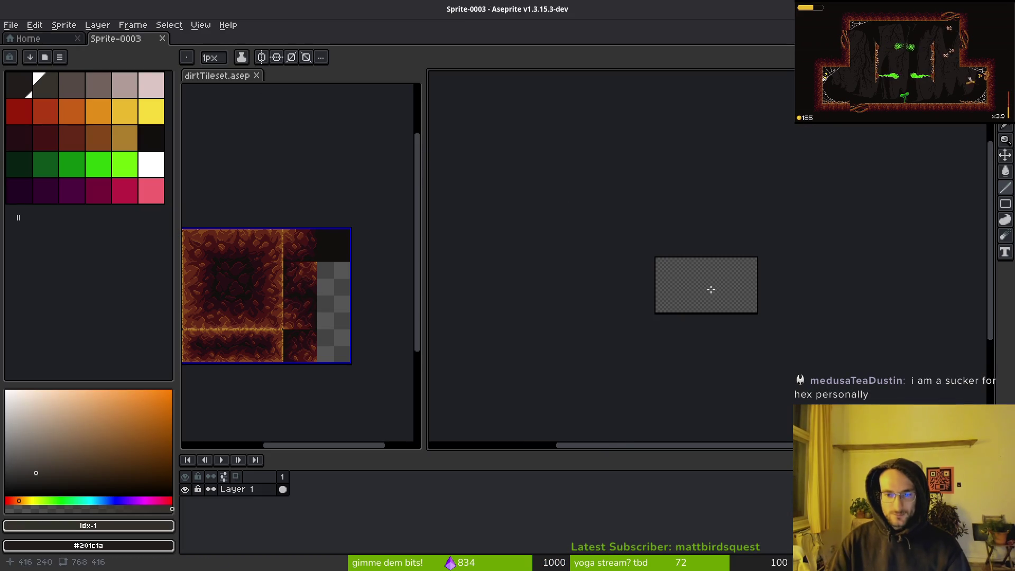
Fill the new canvas with the near-black #201c1a swatch using the paint bucket.
left_click(153, 139)
key("g")
left_click(635, 264)
scroll(634, 275, "down", 2)
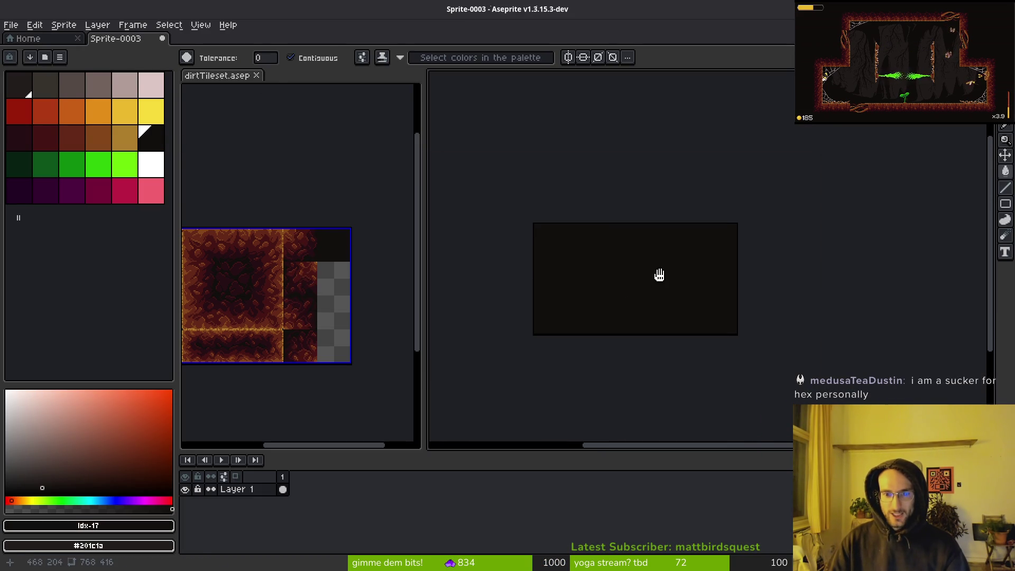
Close dirtTileset.aseprite without saving it.
key("ctrl+s")
key("Escape")
left_click(256, 75)
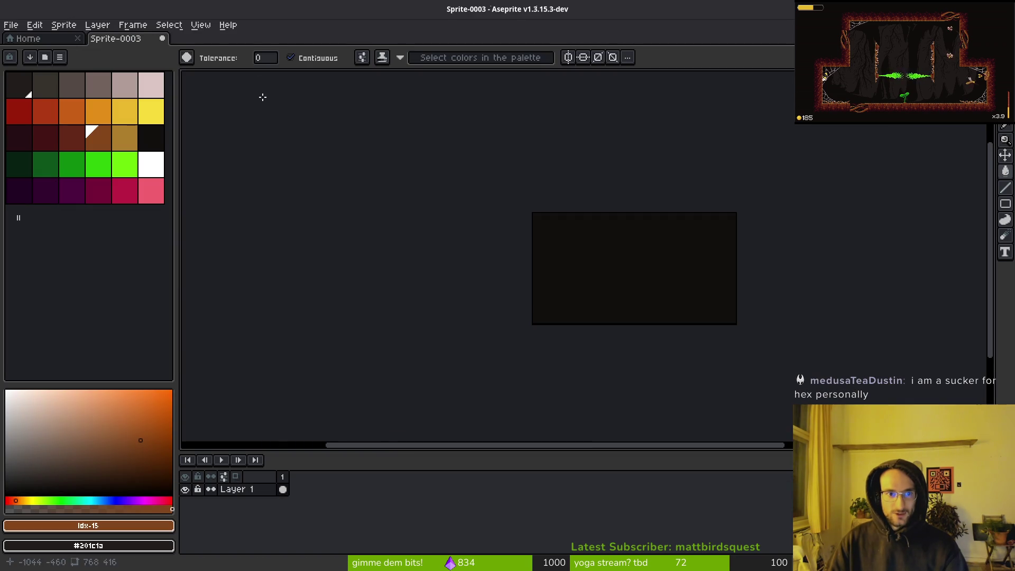
left_click_drag(634, 262, 539, 238)
Add an empty Layer 2, with the darkest swatch as foreground and dark grey as background.
left_click(45, 85)
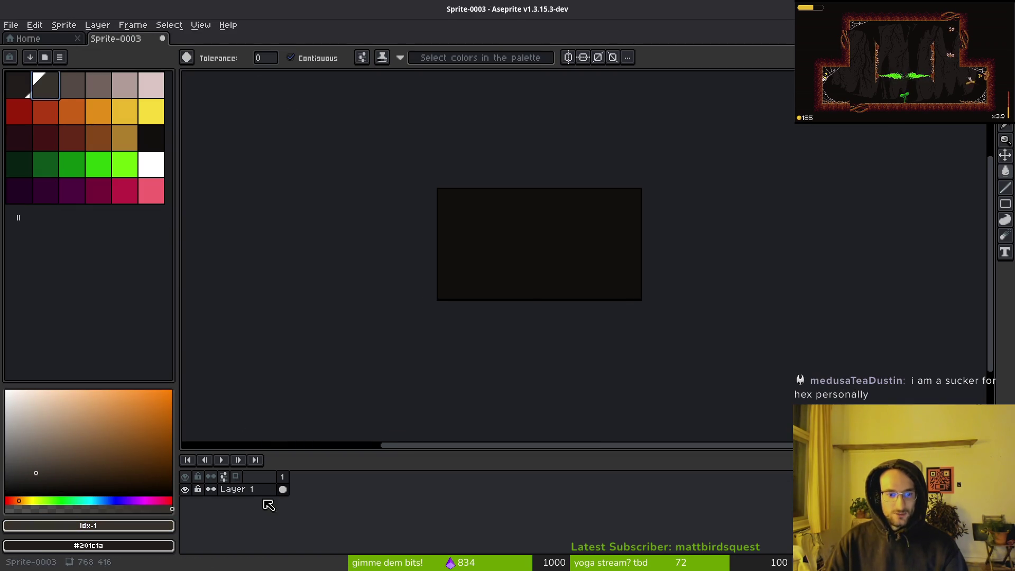
key("shift+n")
key("shift+n")
key("shift+n")
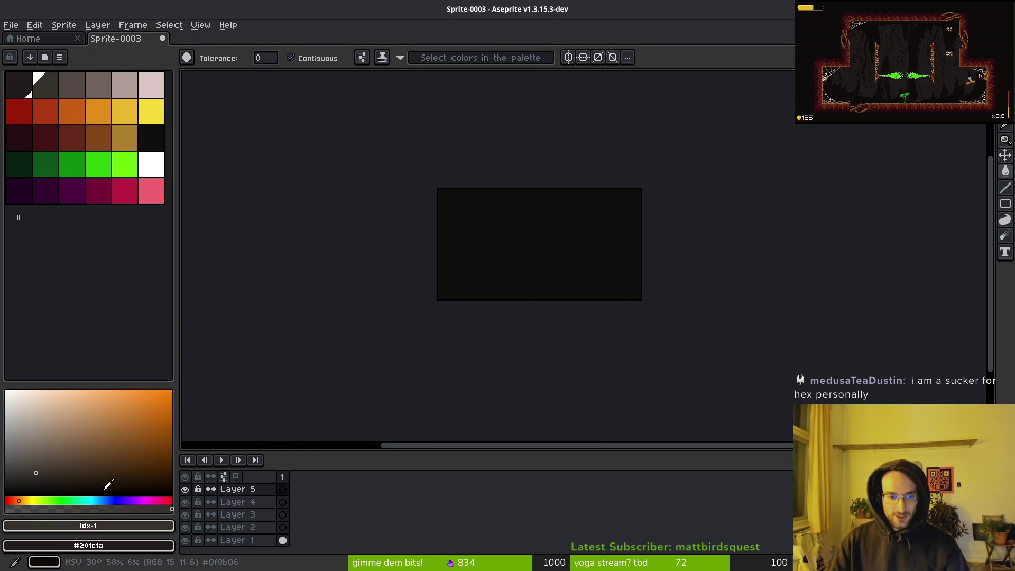
key("ctrl+z")
key("ctrl+z")
key("ctrl+z")
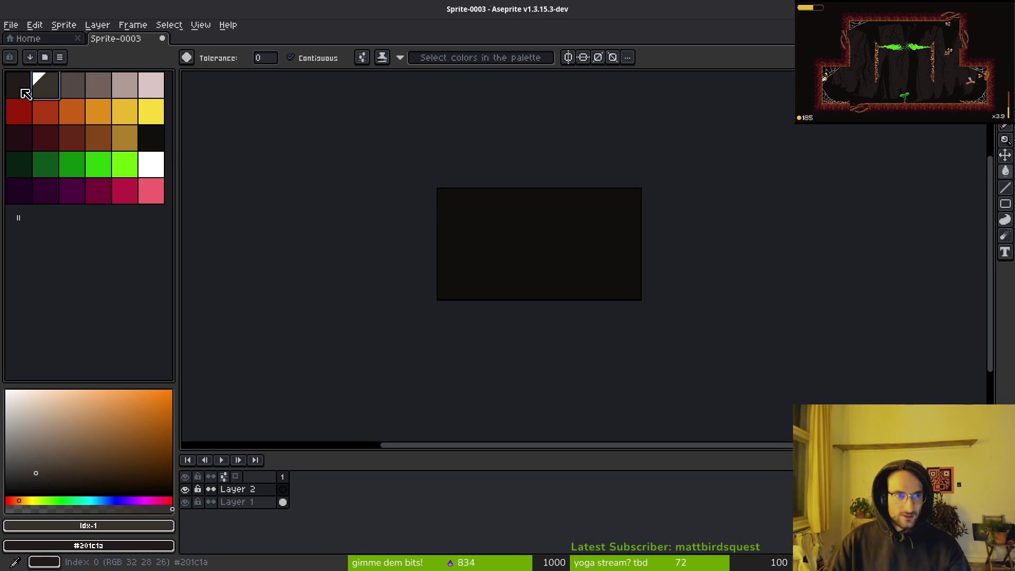
left_click(23, 90)
right_click(43, 86)
scroll(565, 292, "up", 5)
Undo a trial dark grey fill on Layer 2 and make near-black the background colour.
scroll(564, 292, "up", 3)
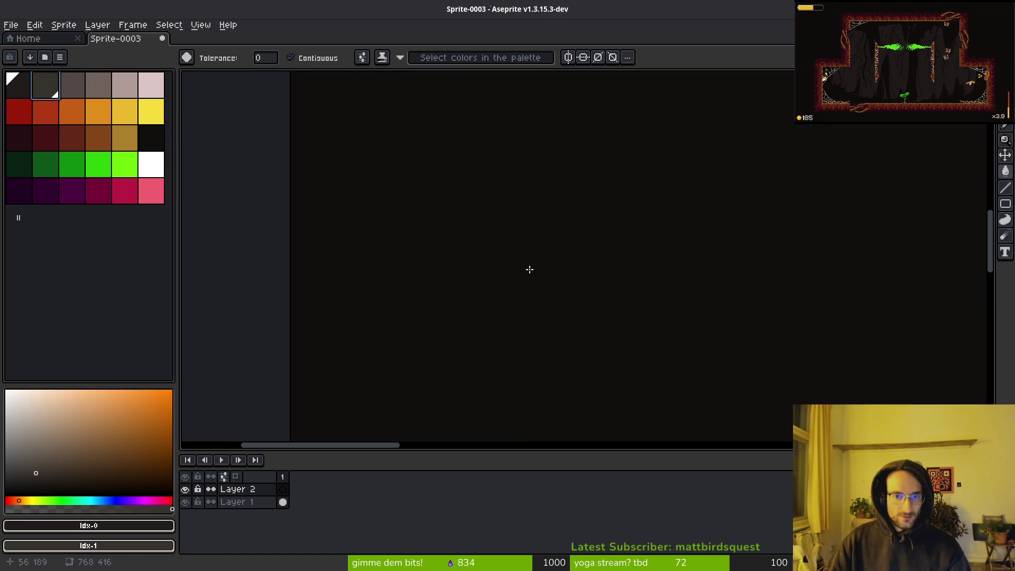
left_click(399, 280)
key("ctrl+z")
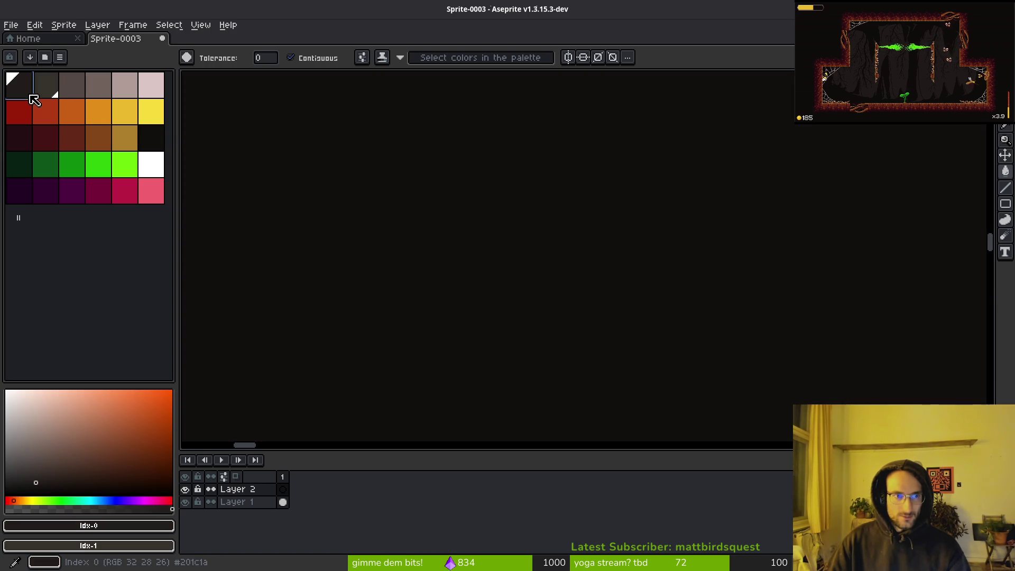
right_click(149, 138)
Zoom and pan around the dark 768×416 canvas to frame its top-left area.
scroll(490, 267, "down", 1)
scroll(468, 306, "right", 3)
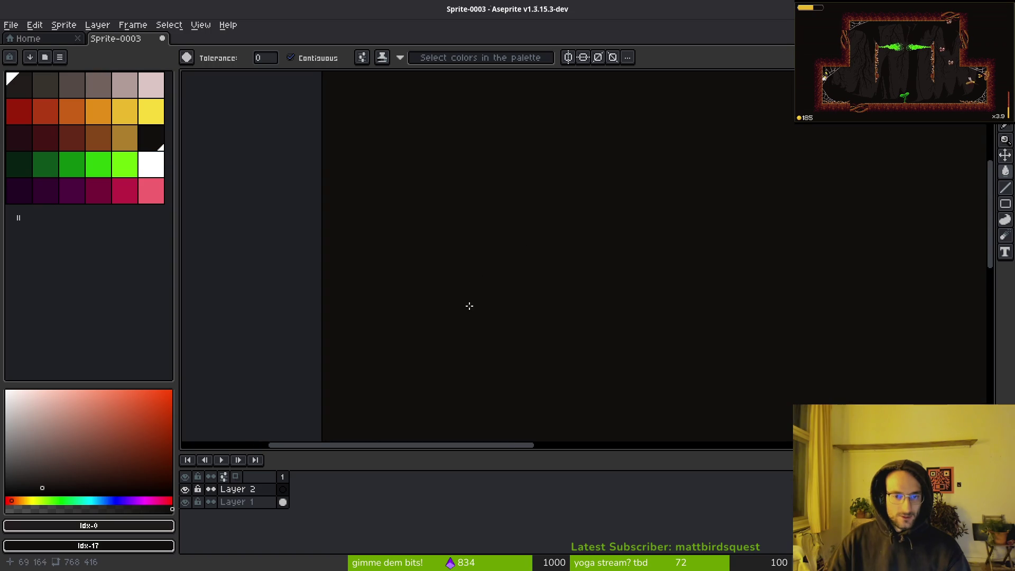
scroll(426, 268, "up", 5)
mouse_move(399, 240)
left_mouse_down()
mouse_move(476, 232)
mouse_move(564, 267)
left_mouse_up()
scroll(492, 234, "up", 1)
scroll(538, 250, "down", 3)
scroll(607, 299, "up", 2)
scroll(460, 208, "up", 1)
scroll(433, 185, "up", 1)
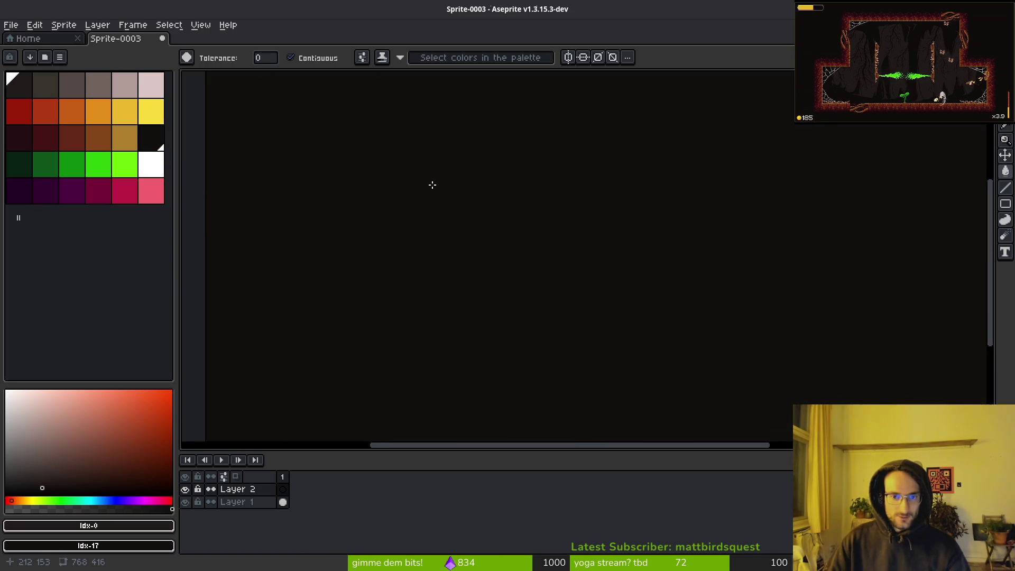
scroll(487, 219, "down", 2)
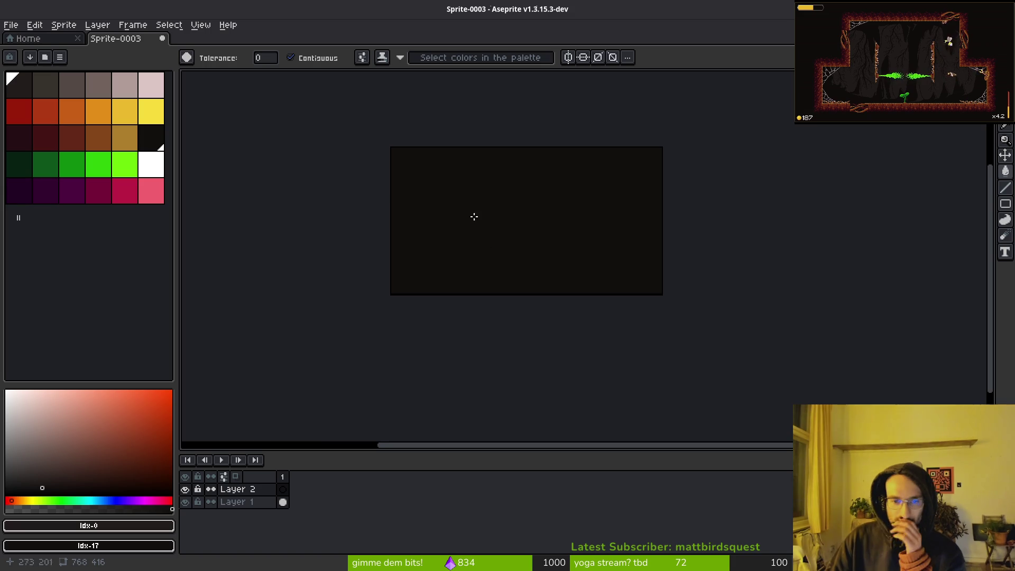
scroll(452, 199, "up", 2)
left_click_drag(430, 183, 564, 231)
scroll(492, 234, "down", 2)
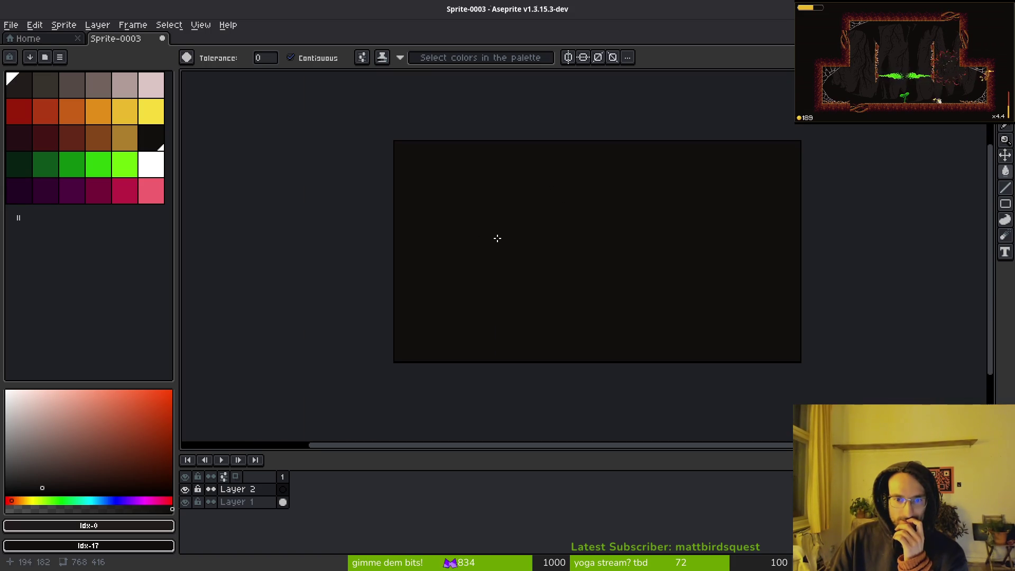
scroll(516, 233, "up", 2)
left_click_drag(484, 244, 509, 289)
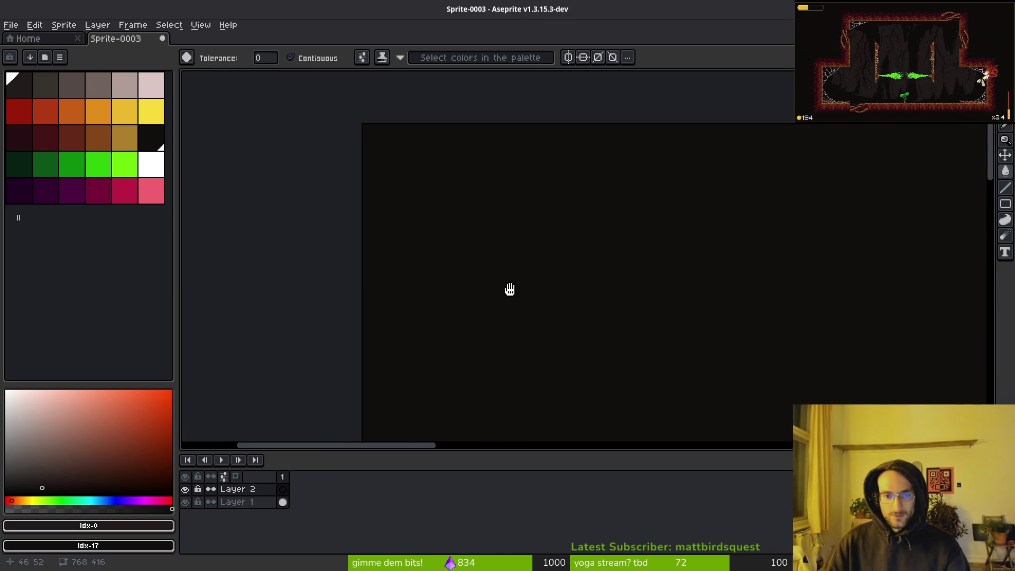
left_click_drag(514, 244, 468, 204)
Turn on the tile grid with Ctrl+' and zoom in on its cells.
key("ctrl+apostrophe")
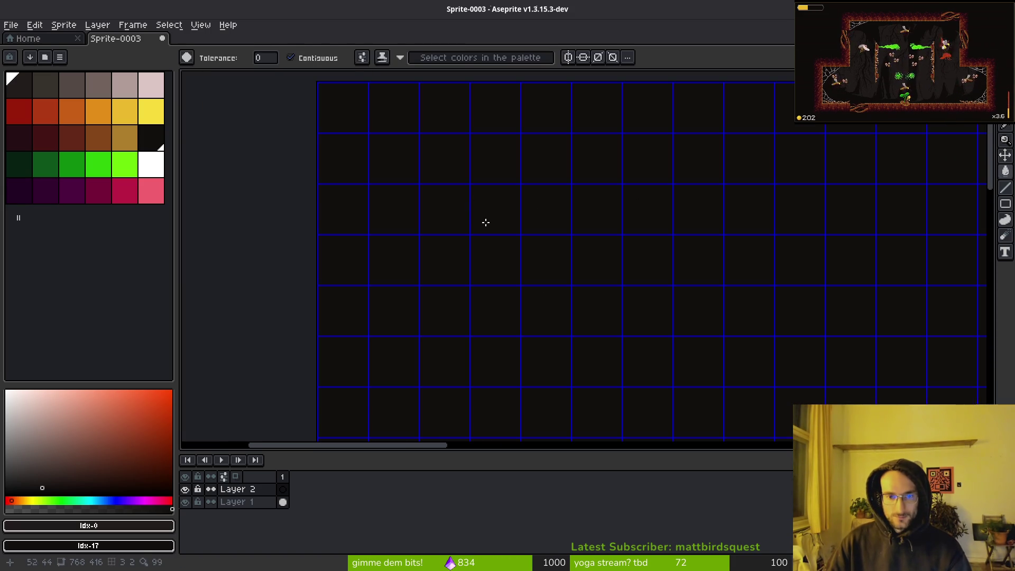
scroll(496, 230, "down", 5)
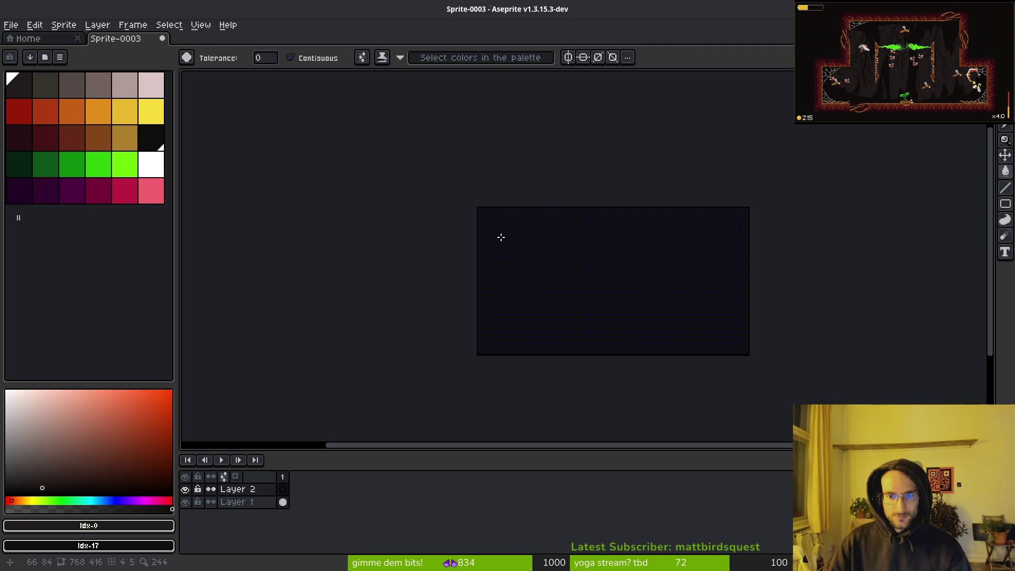
scroll(508, 246, "up", 5)
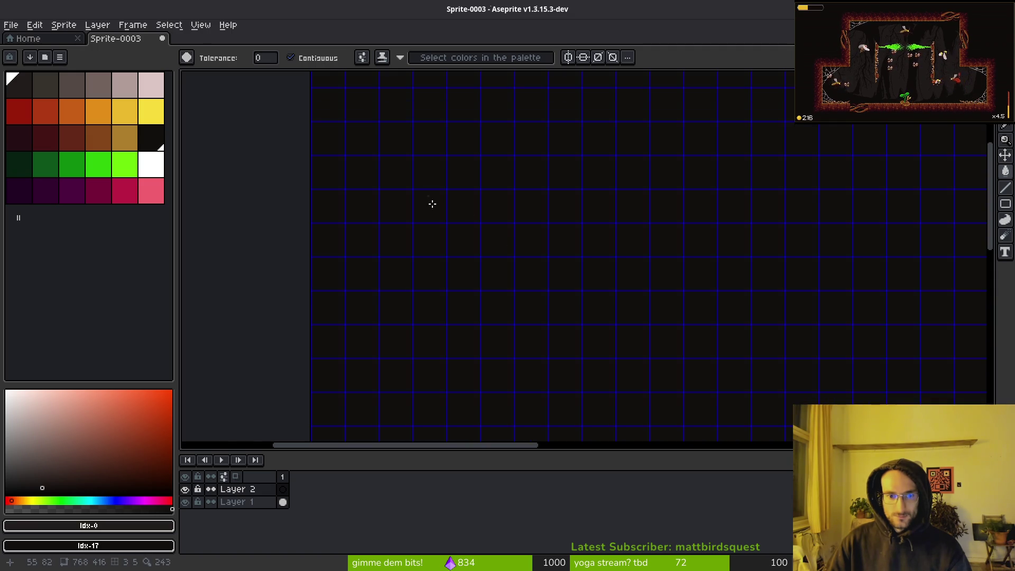
mouse_move(430, 204)
left_mouse_down()
mouse_move(476, 217)
mouse_move(549, 340)
left_mouse_up()
scroll(548, 340, "up", 4)
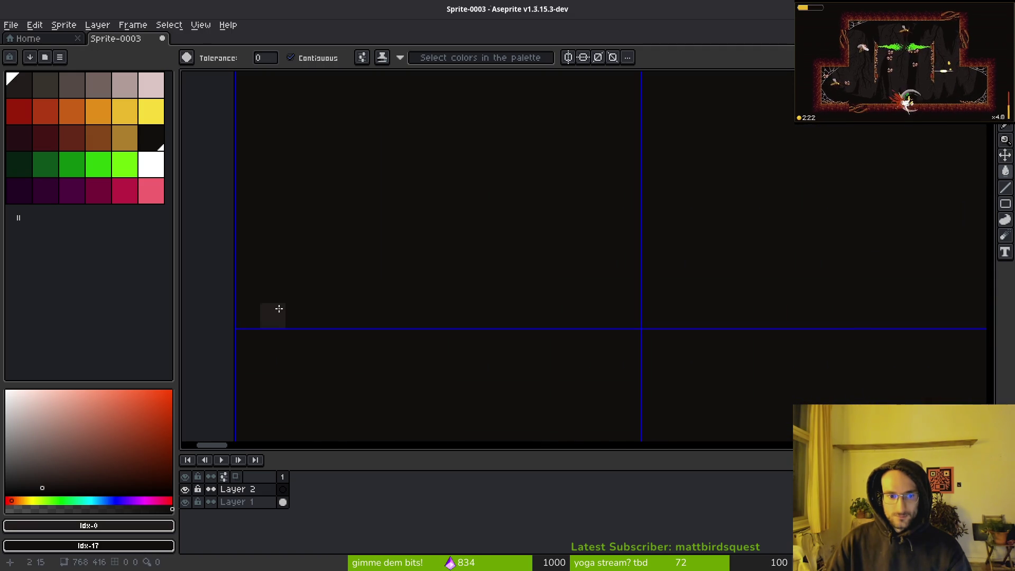
Switch to the Pencil and toggle the grid back on while zooming over the top-left cells.
key("b")
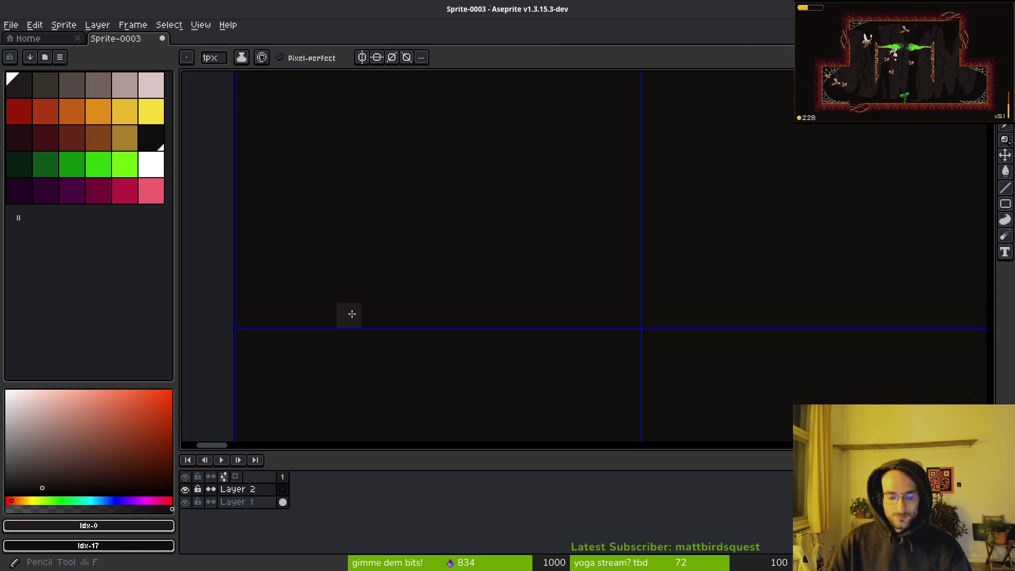
scroll(315, 315, "down", 5)
mouse_move(315, 315)
left_mouse_down()
mouse_move(411, 254)
mouse_move(448, 248)
left_mouse_up()
key("i")
key("b")
key("ctrl+apostrophe")
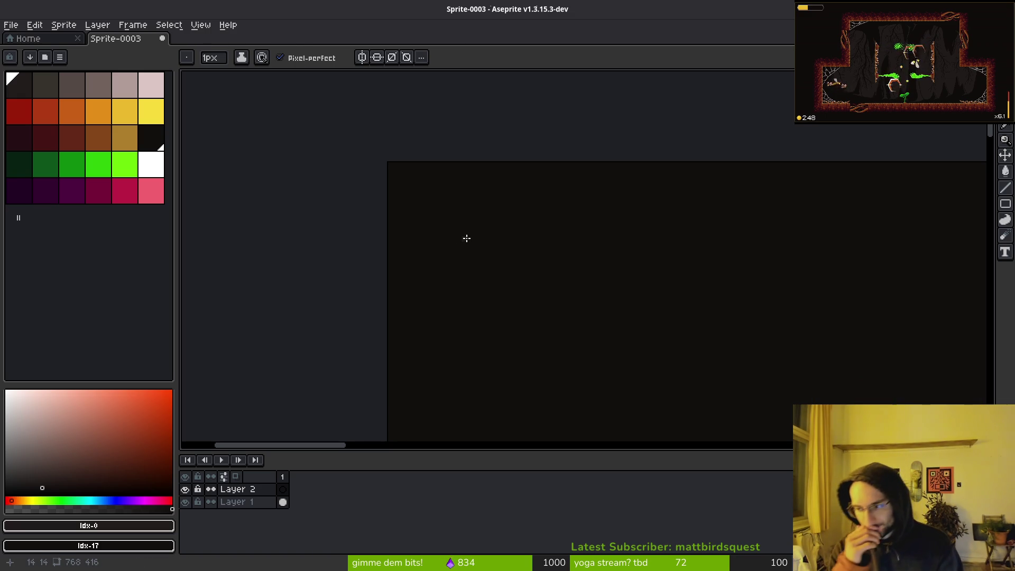
scroll(458, 217, "down", 1)
scroll(458, 217, "right", 1)
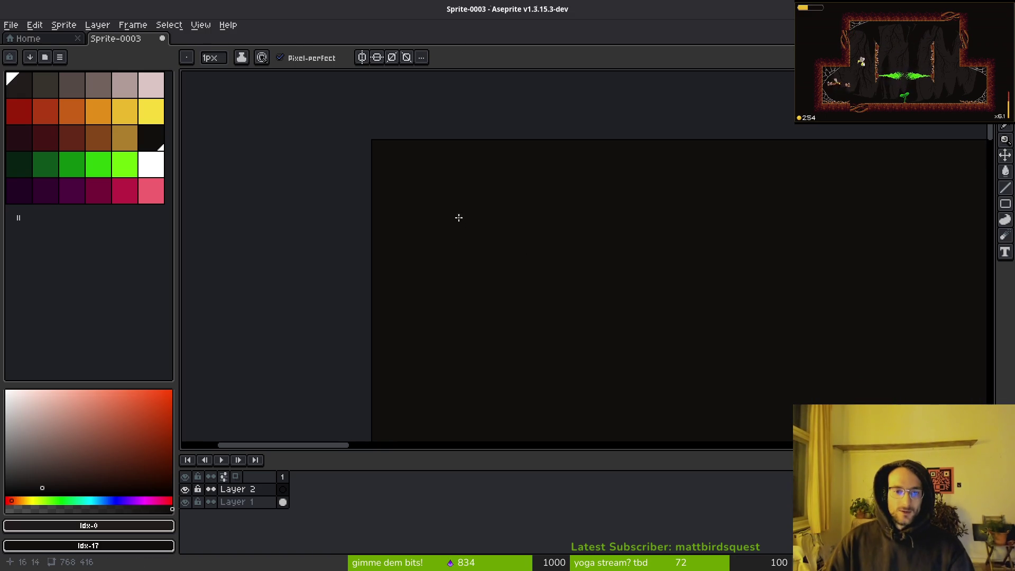
key("ctrl+apostrophe")
scroll(523, 225, "left", 3)
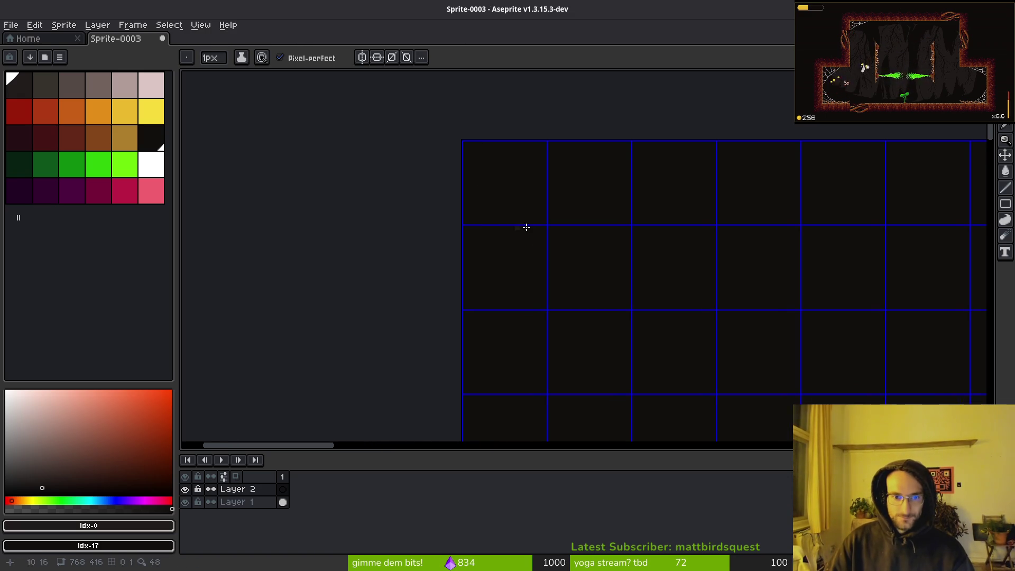
scroll(584, 262, "up", 1)
scroll(584, 263, "left", 1)
scroll(582, 242, "down", 2)
scroll(583, 242, "right", 3)
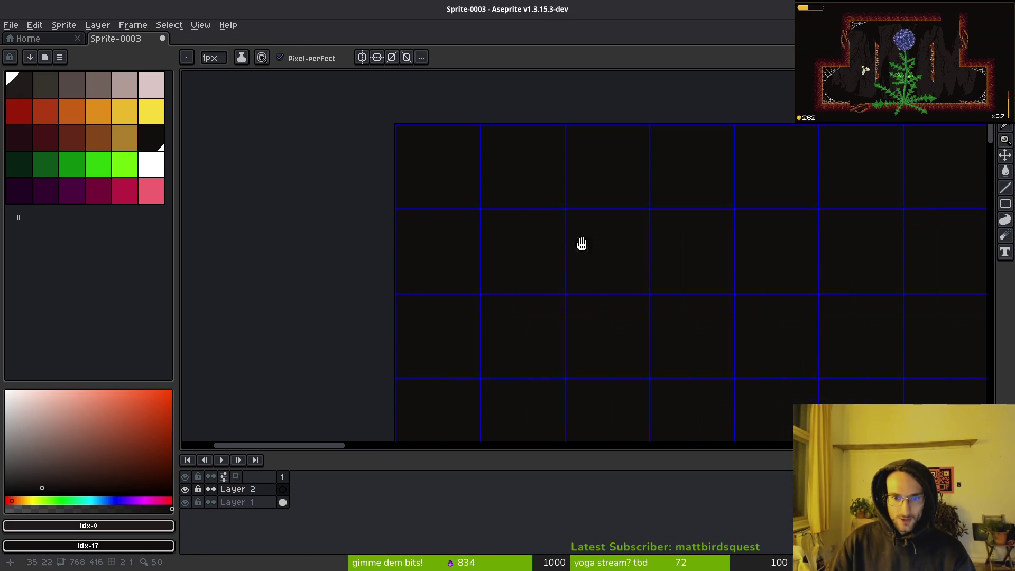
scroll(538, 243, "down", 1)
scroll(538, 243, "up", 2)
scroll(538, 243, "left", 2)
scroll(564, 233, "up", 1)
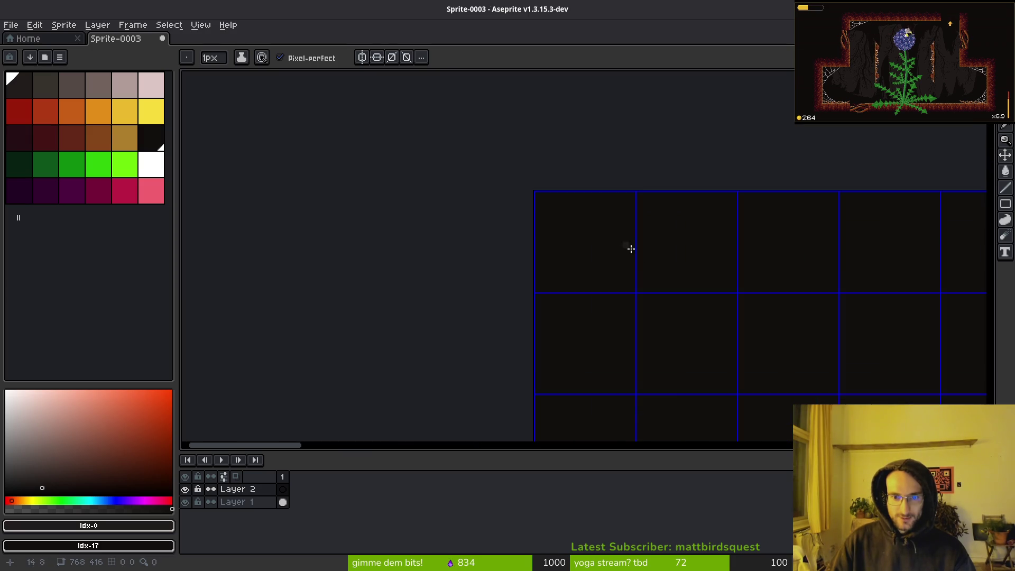
scroll(627, 247, "down", 2)
scroll(628, 247, "right", 2)
scroll(562, 270, "up", 4)
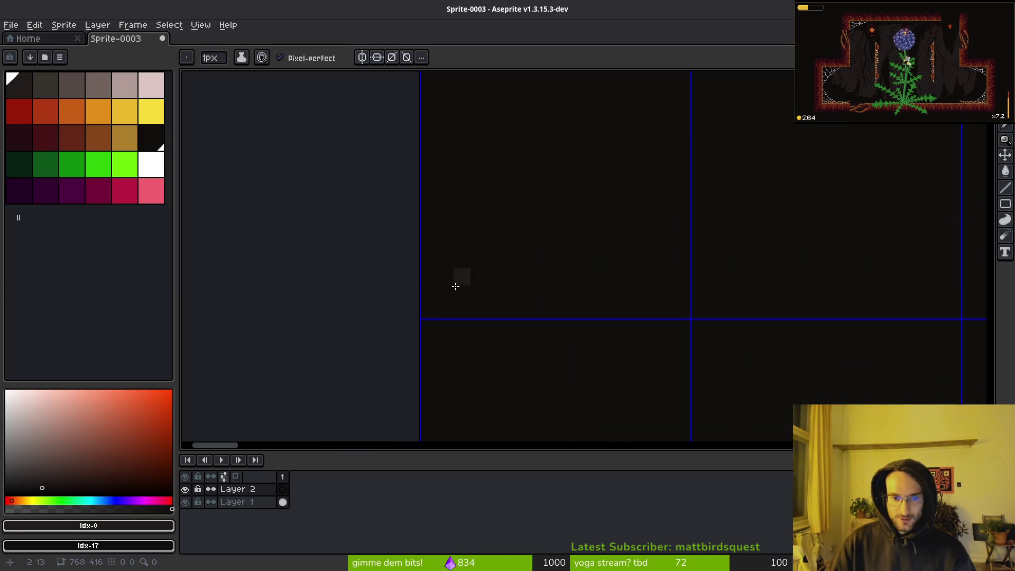
scroll(493, 274, "down", 2)
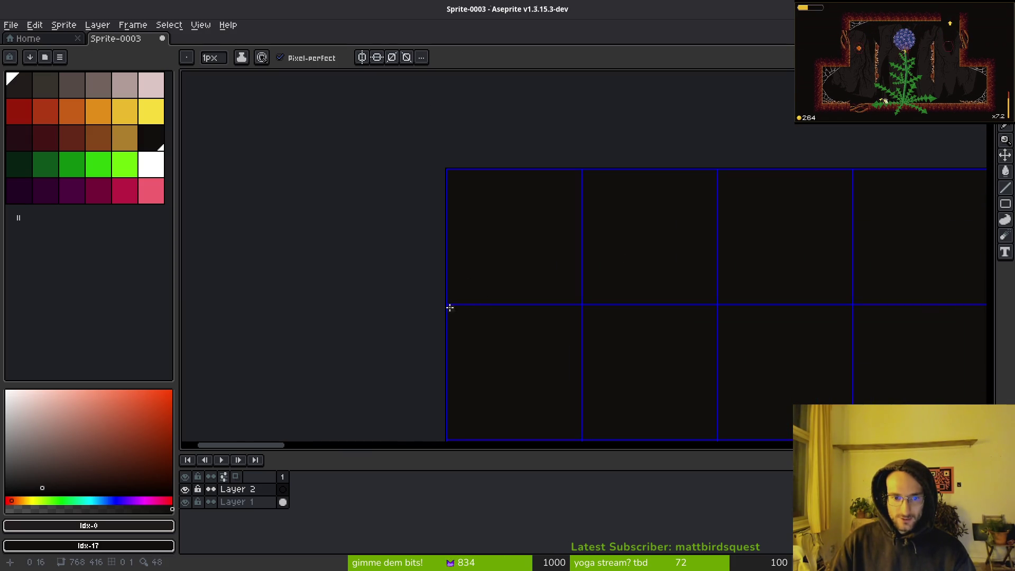
Undo the stray stroke and draw the hexagon's four diagonal edges with the Line tool.
key("ctrl+z")
key("z")
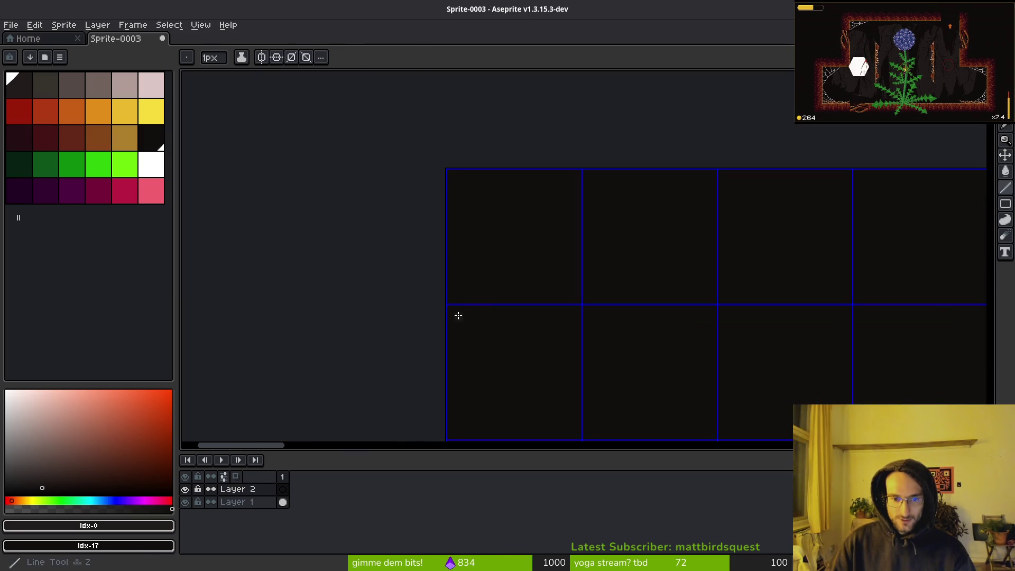
mouse_move(450, 306)
left_mouse_down()
mouse_move(493, 205)
mouse_move(637, 173)
left_mouse_up()
scroll(493, 216, "down", 3)
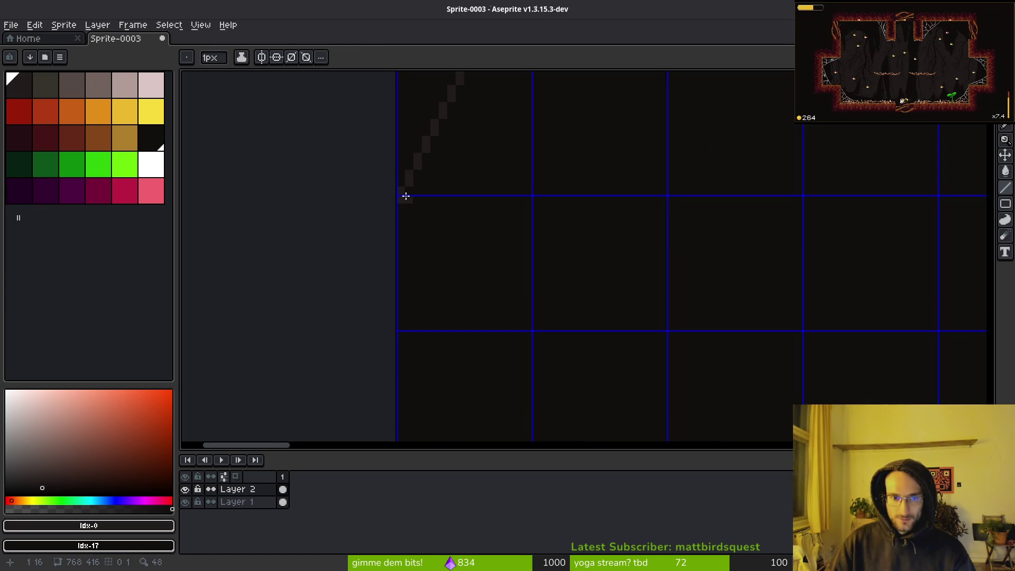
mouse_move(403, 190)
left_mouse_down()
mouse_move(428, 290)
mouse_move(465, 326)
mouse_move(597, 326)
left_mouse_up()
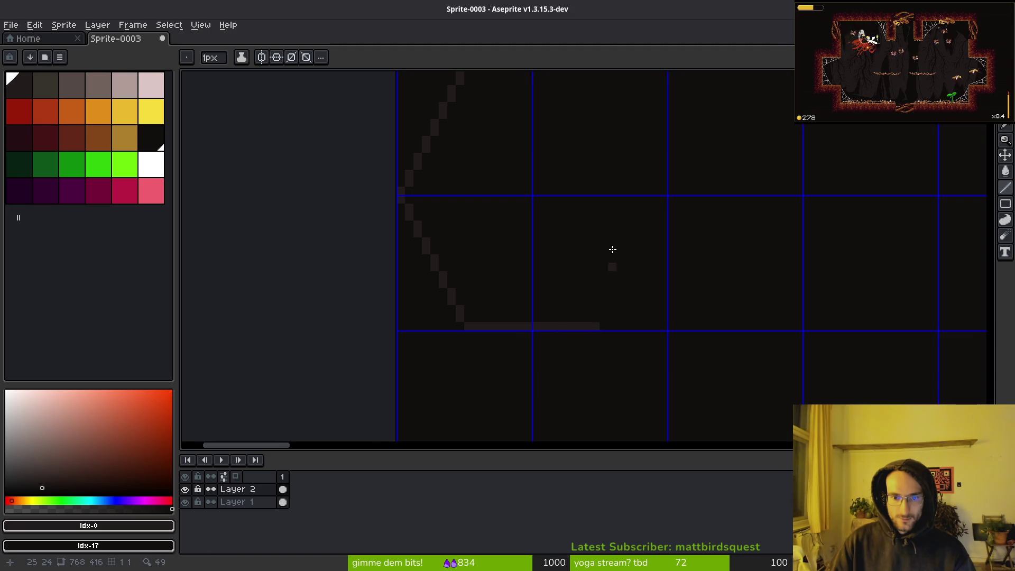
scroll(645, 243, "up", 1)
left_click_drag(656, 219, 600, 346)
scroll(660, 296, "up", 2)
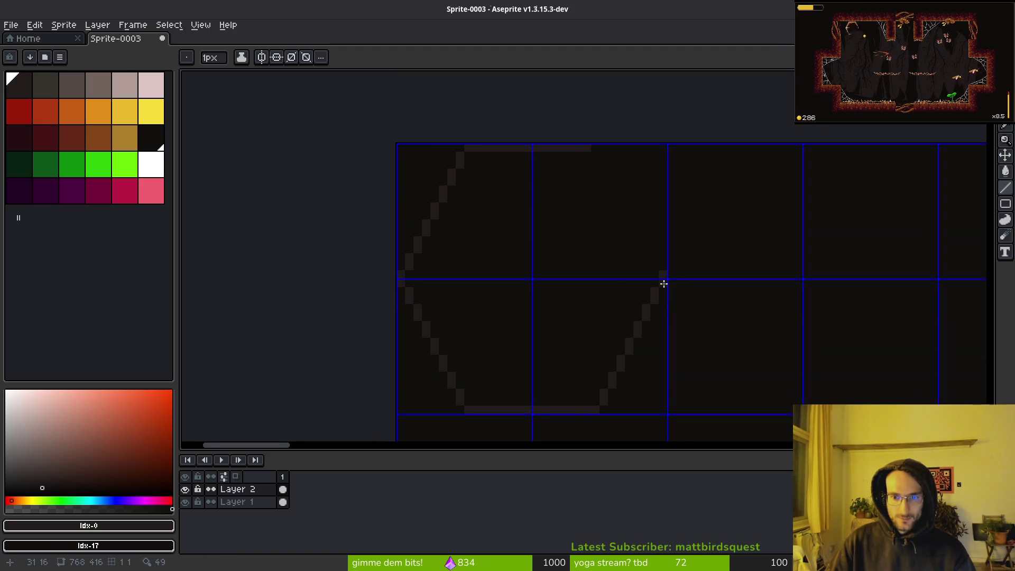
left_click_drag(663, 284, 620, 182)
scroll(598, 241, "down", 2)
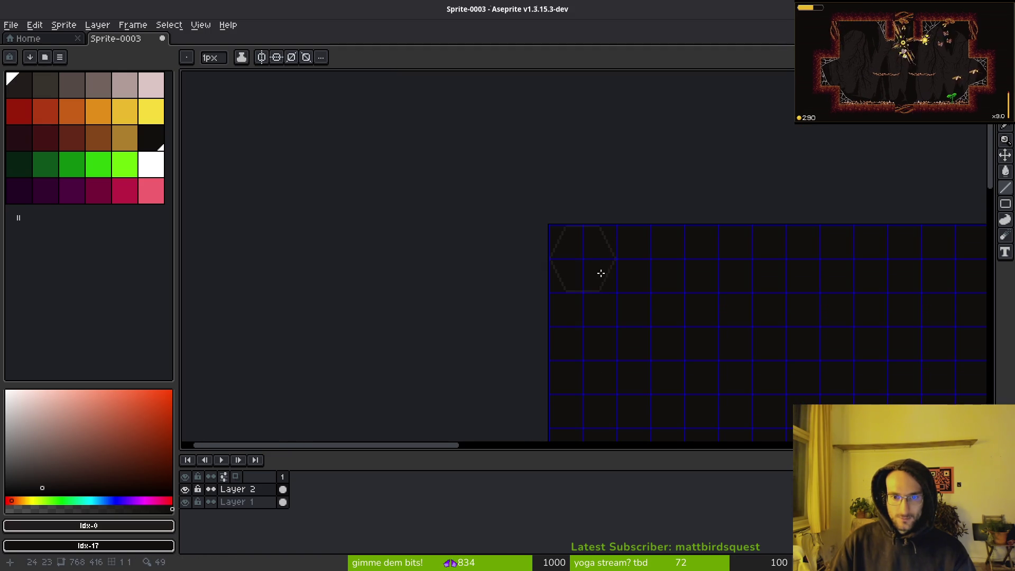
scroll(550, 235, "up", 2)
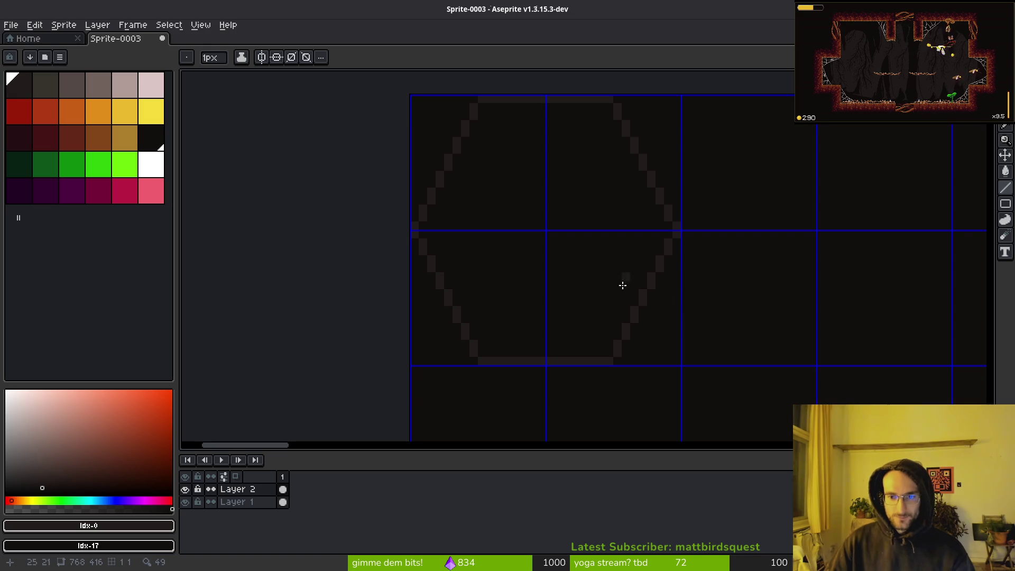
Magic-wand the hexagon outline, duplicate it, and place the copy just below the original.
key("w")
left_click(583, 99)
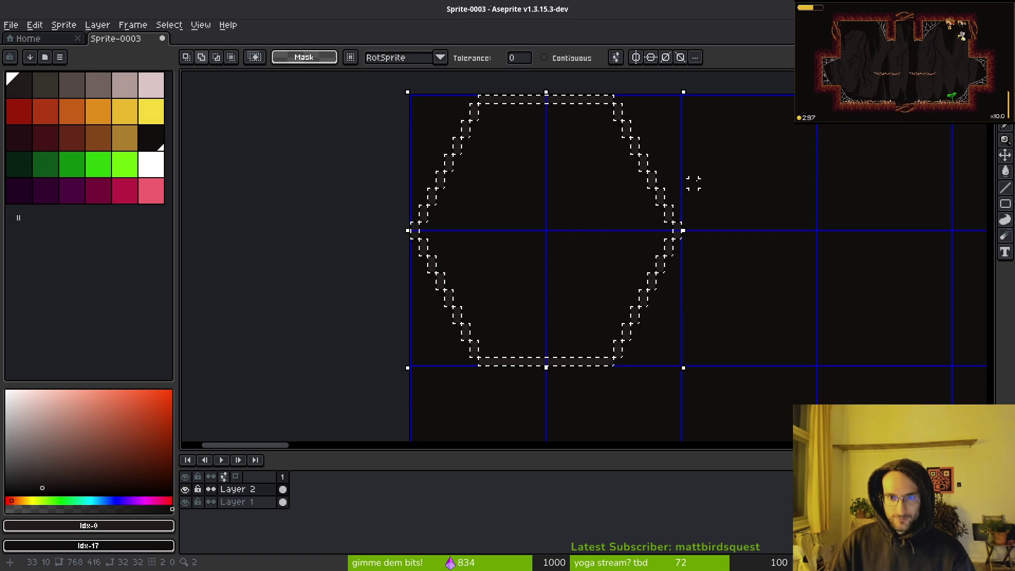
key("ctrl+t")
mouse_move(505, 201)
left_mouse_down()
mouse_move(535, 227)
mouse_move(759, 312)
mouse_move(719, 338)
left_mouse_up()
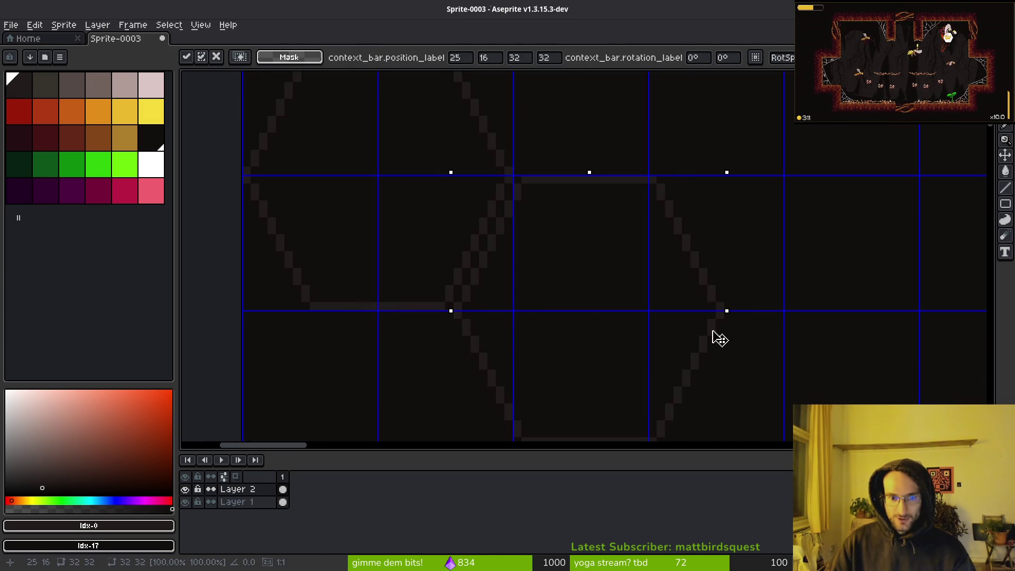
mouse_move(720, 338)
left_mouse_down()
mouse_move(566, 238)
mouse_move(578, 211)
mouse_move(509, 264)
left_mouse_up()
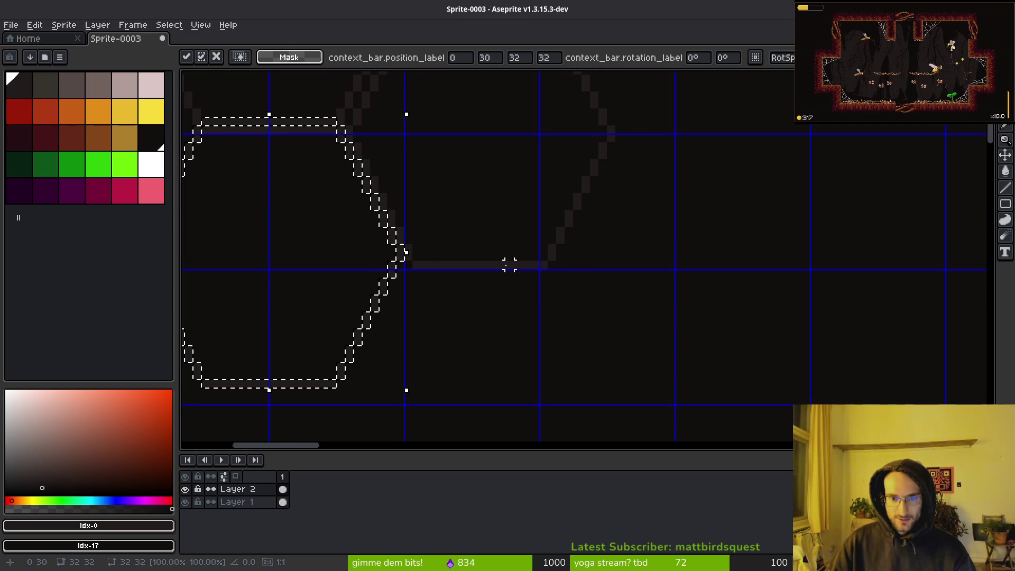
scroll(509, 264, "left", 5)
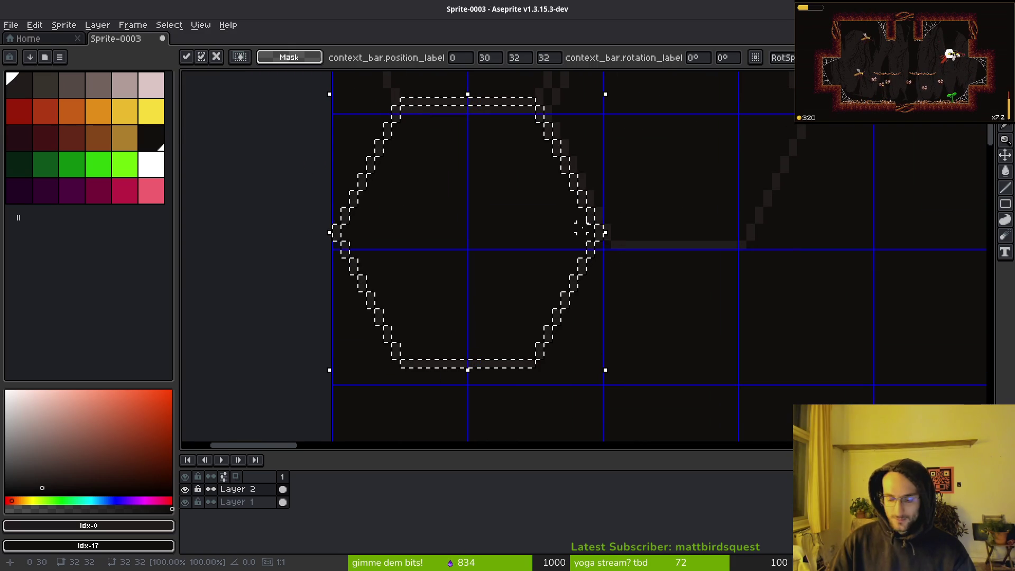
left_click_drag(581, 228, 593, 241)
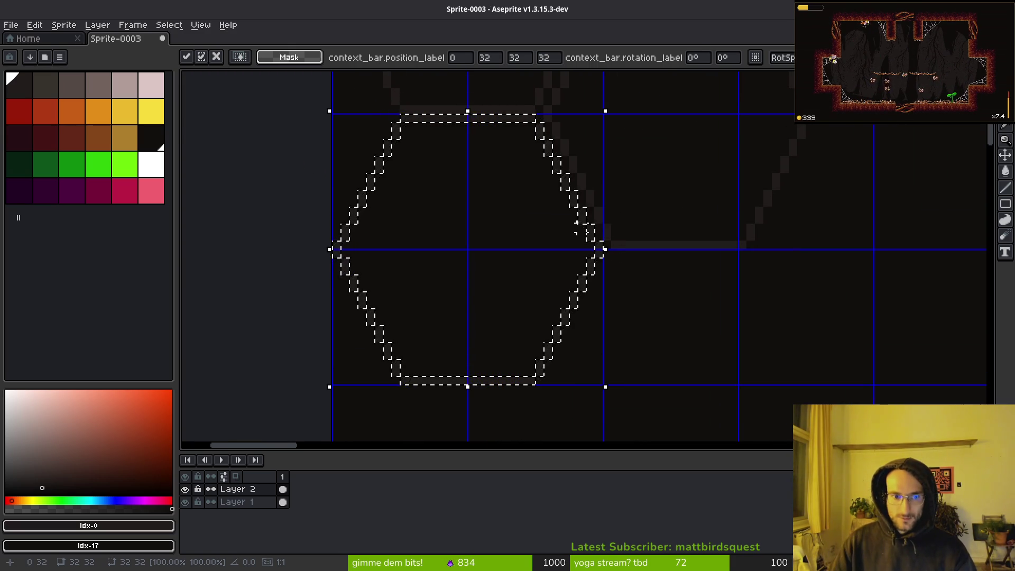
key("ctrl+d")
scroll(616, 272, "down", 3)
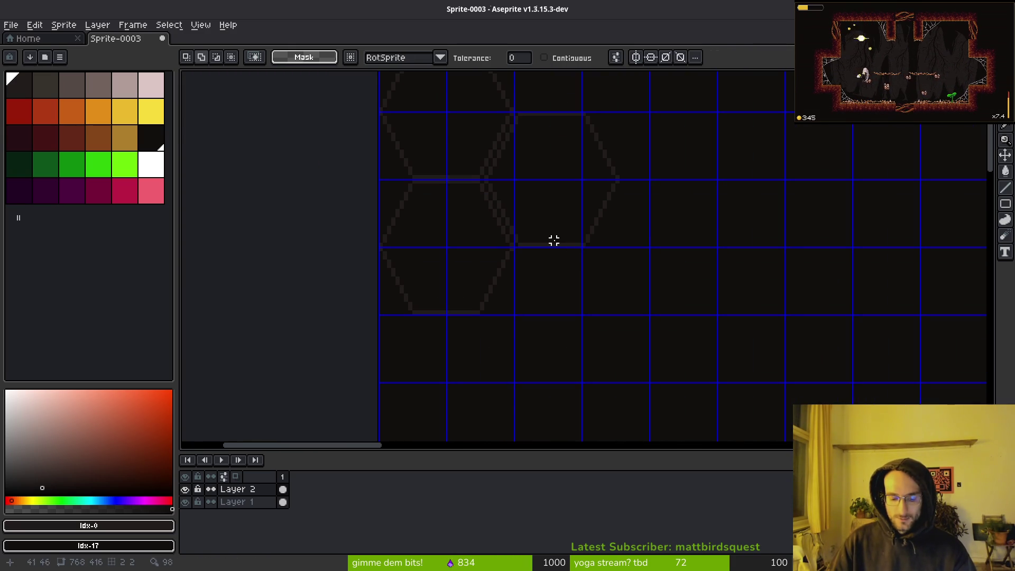
Paste another hexagon copy and place it down and to the right.
key("ctrl+v")
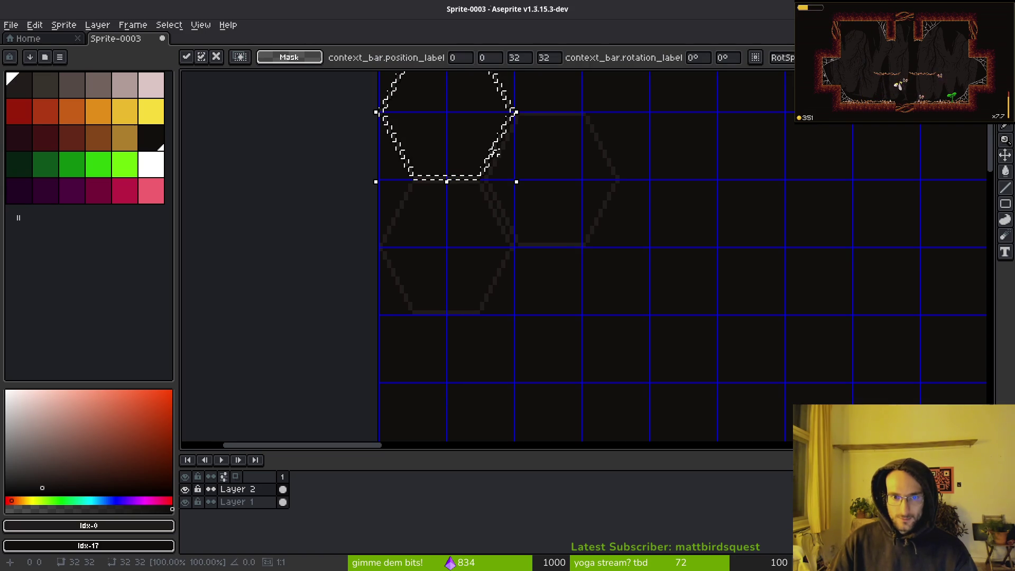
scroll(550, 238, "up", 1)
mouse_move(440, 142)
left_mouse_down()
mouse_move(655, 391)
mouse_move(562, 390)
mouse_move(570, 397)
left_mouse_up()
key("Return")
scroll(570, 396, "down", 4)
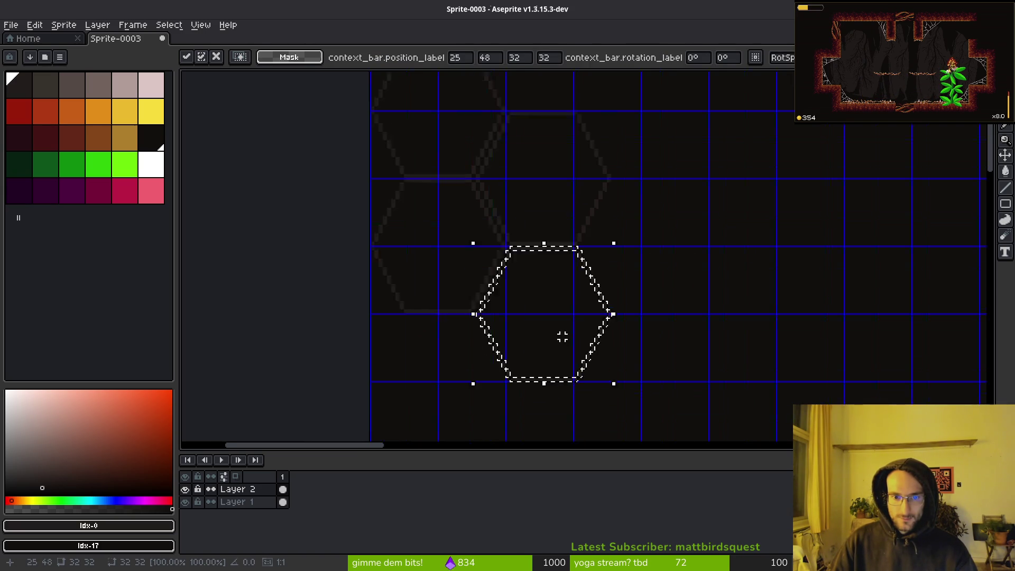
scroll(582, 307, "up", 2)
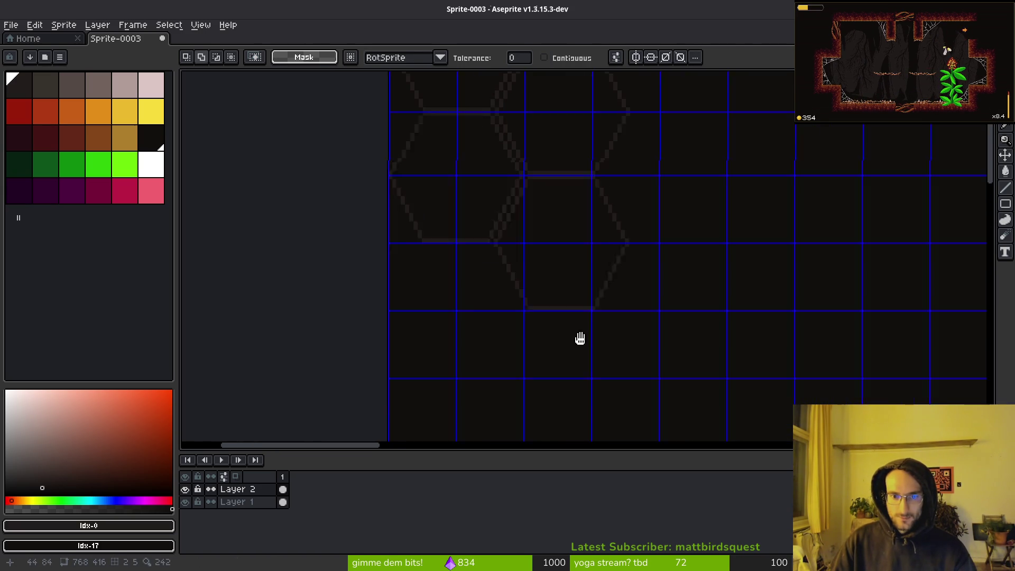
Select a hexagon outline, paste a copy, and drag it into the cluster.
key("alt+Tab")
key("alt+Tab")
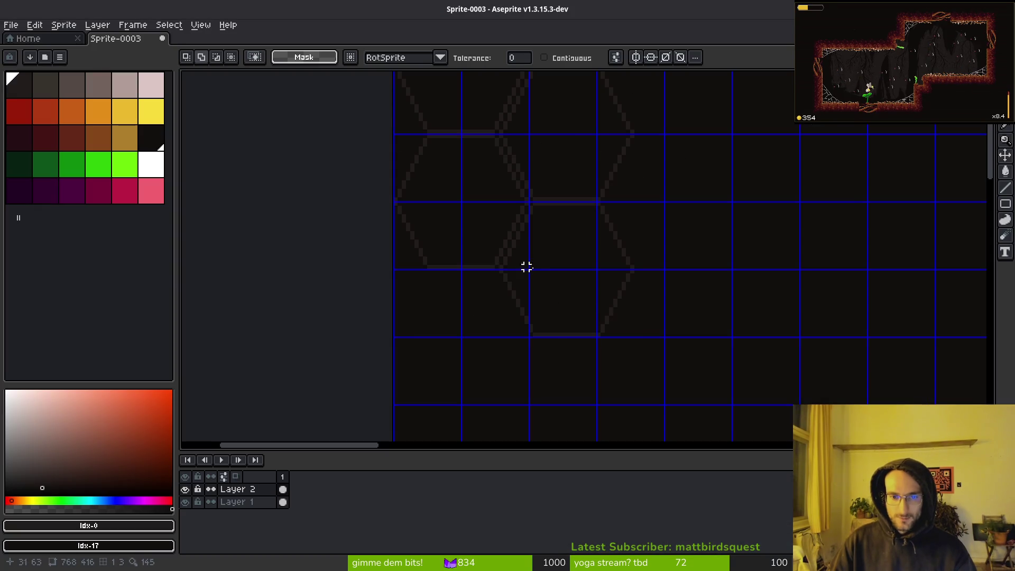
left_click_drag(510, 228, 527, 288)
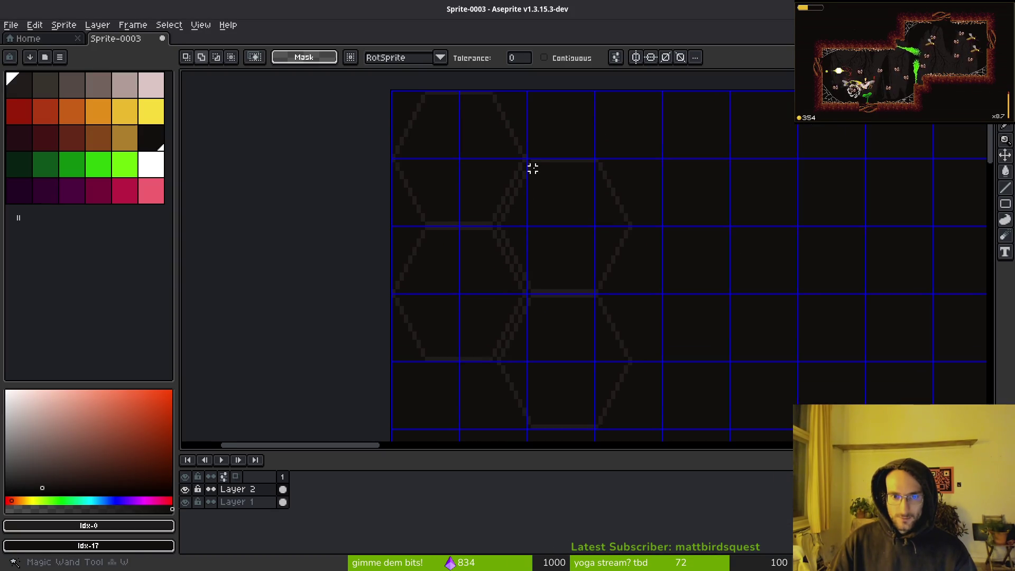
scroll(533, 168, "up", 2)
left_click_drag(529, 184, 557, 231)
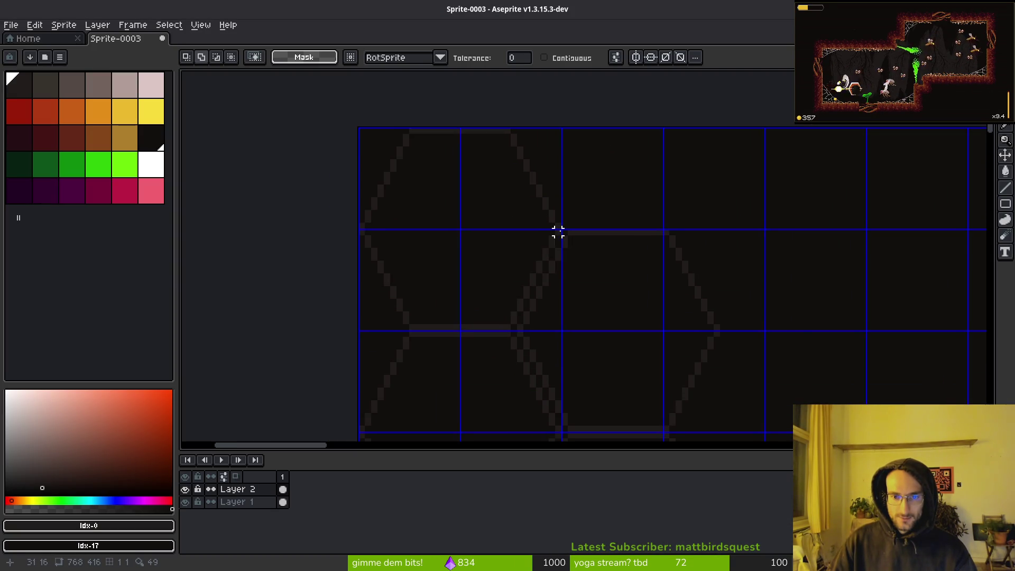
left_click(576, 237)
key("ctrl+d")
left_click_drag(627, 276, 566, 231)
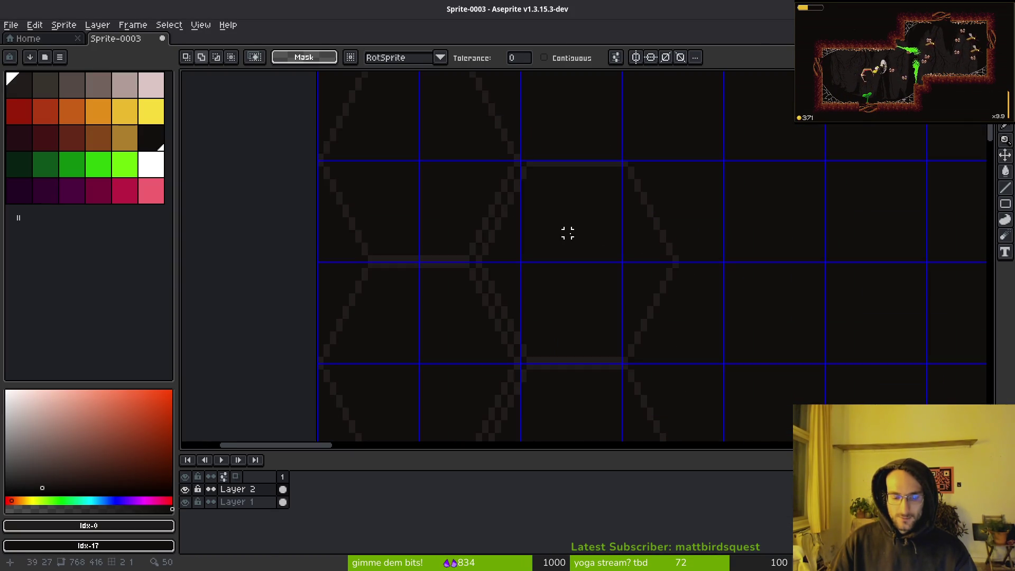
key("ctrl+v")
left_click_drag(593, 265, 546, 175)
mouse_move(440, 165)
left_mouse_down()
mouse_move(752, 340)
mouse_move(650, 226)
mouse_move(657, 383)
mouse_move(611, 231)
mouse_move(674, 291)
mouse_move(652, 335)
mouse_move(684, 339)
mouse_move(638, 332)
left_mouse_up()
Commit the placed hexagon, clear the selection, and return to the Magic Wand.
key("Return")
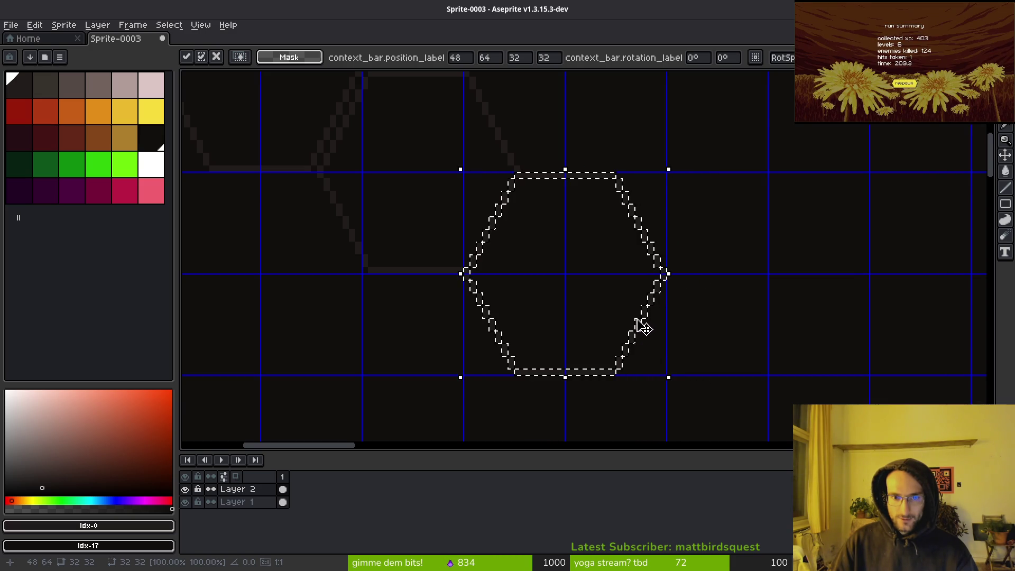
scroll(555, 261, "up", 2)
key("ctrl+d")
key("w")
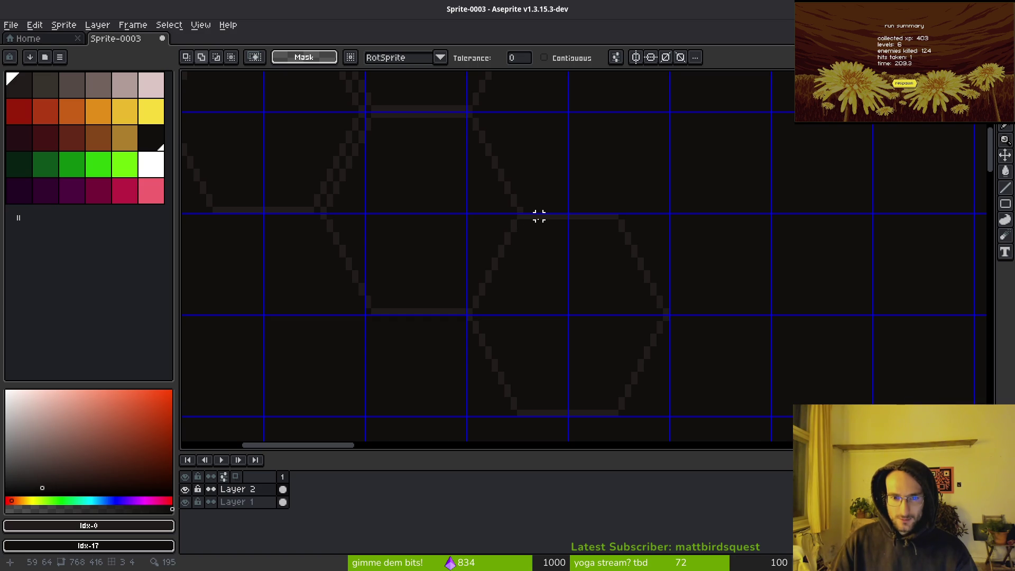
Paste a hexagon right of the cluster, nudge it up one pixel, and commit it.
key("ctrl+v")
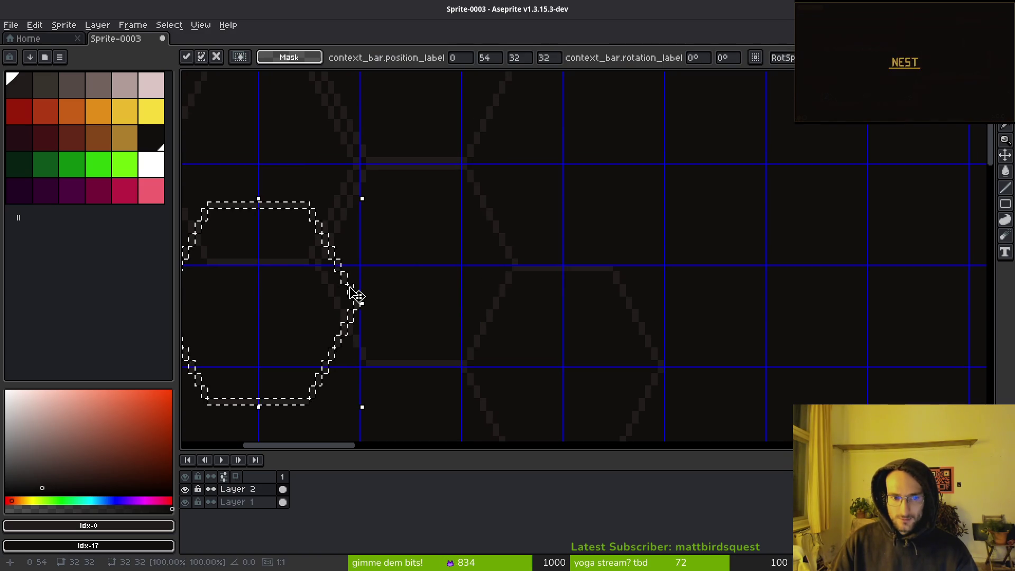
mouse_move(356, 294)
left_mouse_down()
mouse_move(645, 190)
mouse_move(667, 168)
mouse_move(661, 161)
mouse_move(679, 162)
mouse_move(660, 161)
left_mouse_up()
key("Up")
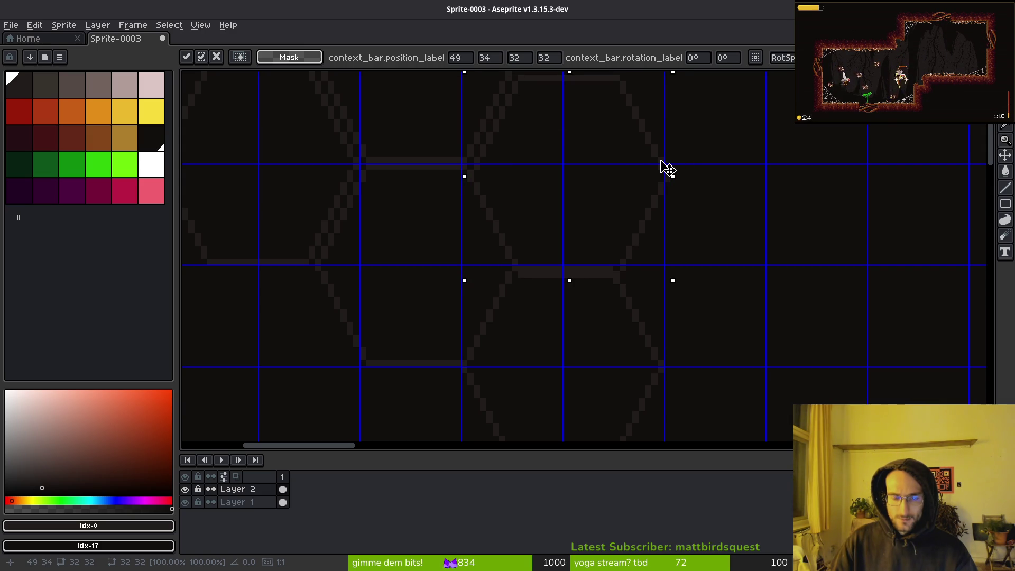
key("Escape")
key("ctrl+d")
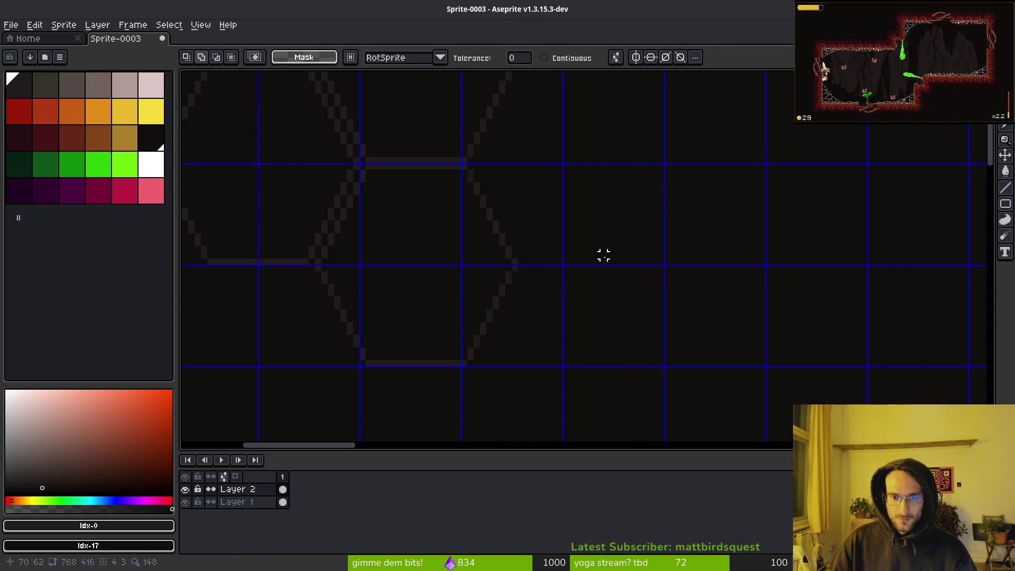
scroll(603, 254, "down", 1)
scroll(608, 264, "down", 1)
key("ctrl+v")
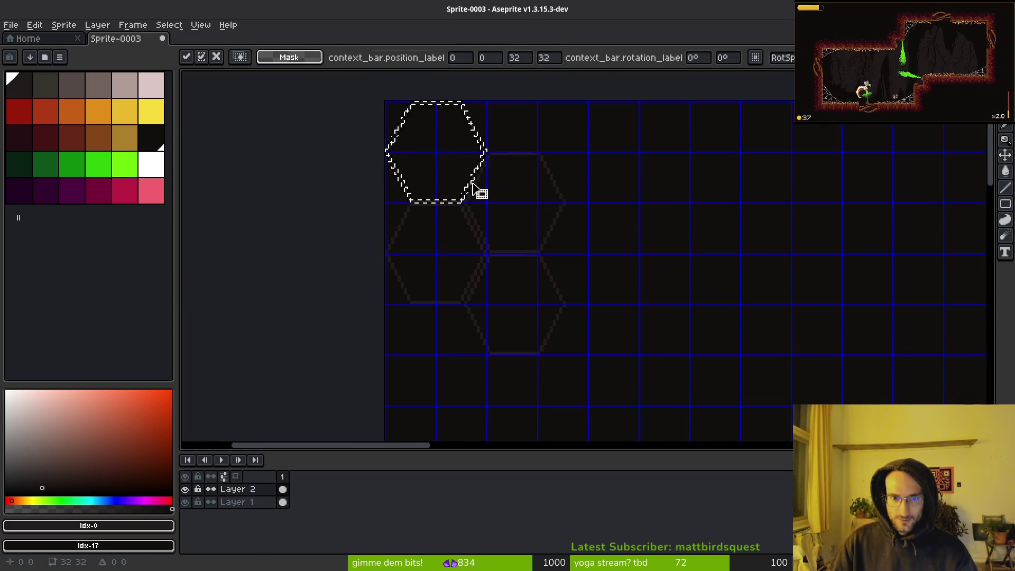
Commit the pasted hexagon, then paste another and fit it right of the cluster.
key("Return")
scroll(563, 204, "up", 2)
key("ctrl+d")
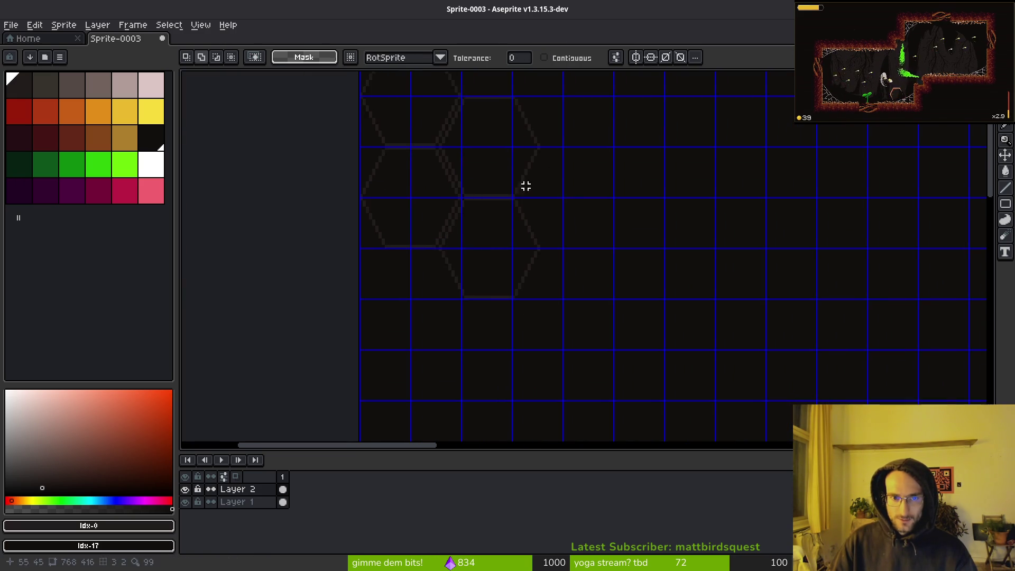
scroll(557, 206, "right", 2)
key("ctrl+v")
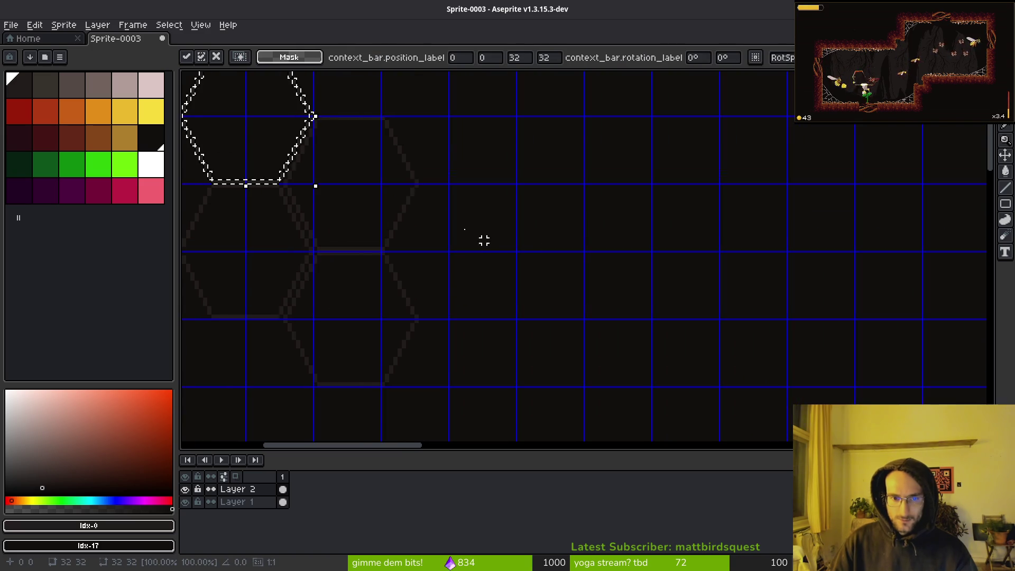
mouse_move(293, 165)
left_mouse_down()
mouse_move(537, 283)
mouse_move(528, 304)
mouse_move(501, 296)
left_mouse_up()
left_click_drag(476, 251, 523, 367)
Paste a hexagon copy into the top row of the cluster.
key("ctrl+v")
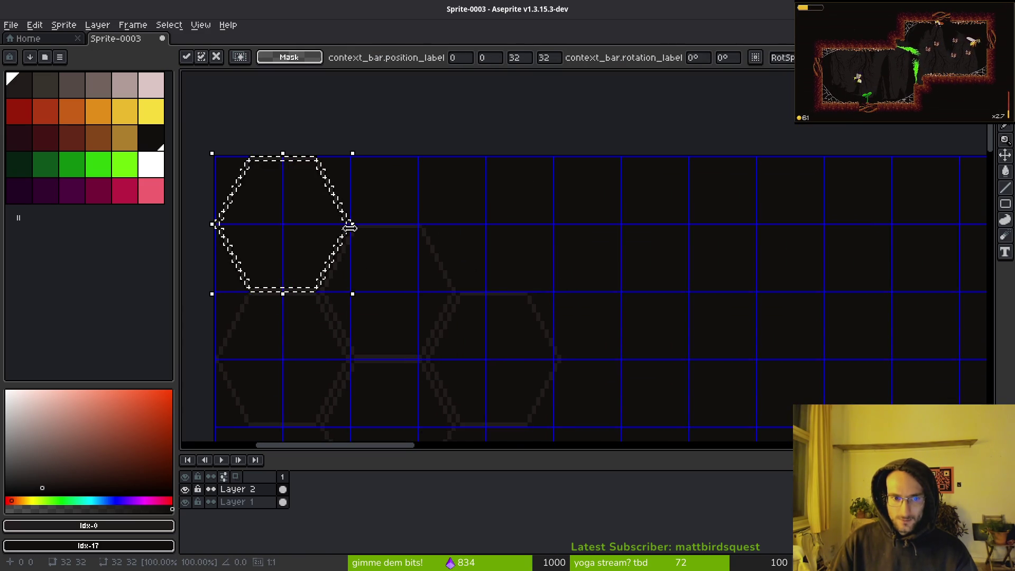
left_click_drag(351, 238, 563, 242)
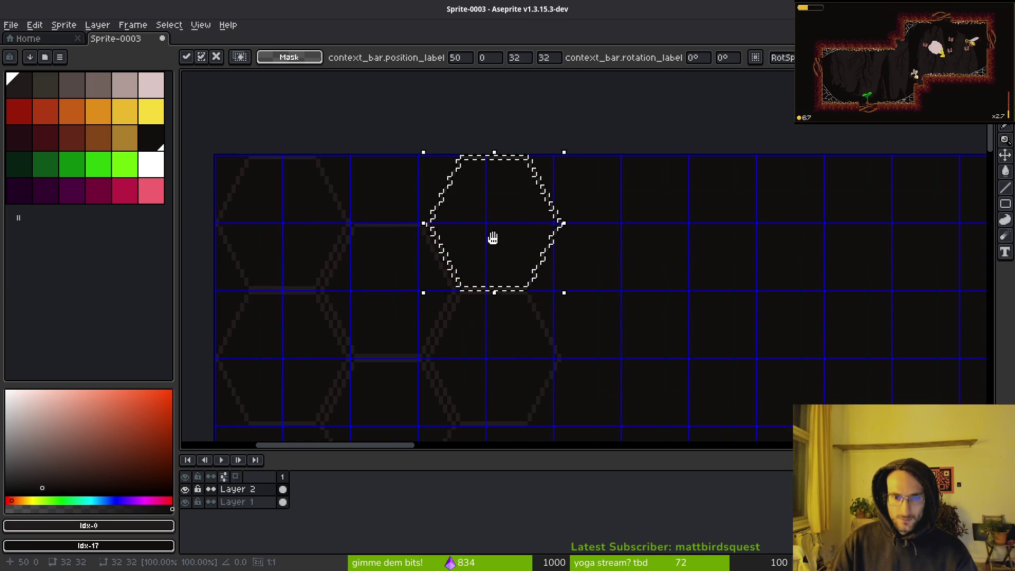
scroll(491, 238, "up", 3)
key("Return")
left_click_drag(468, 224, 504, 209)
Paste one more hexagon and fit it below the cluster at the sprite's left edge.
key("ctrl+v")
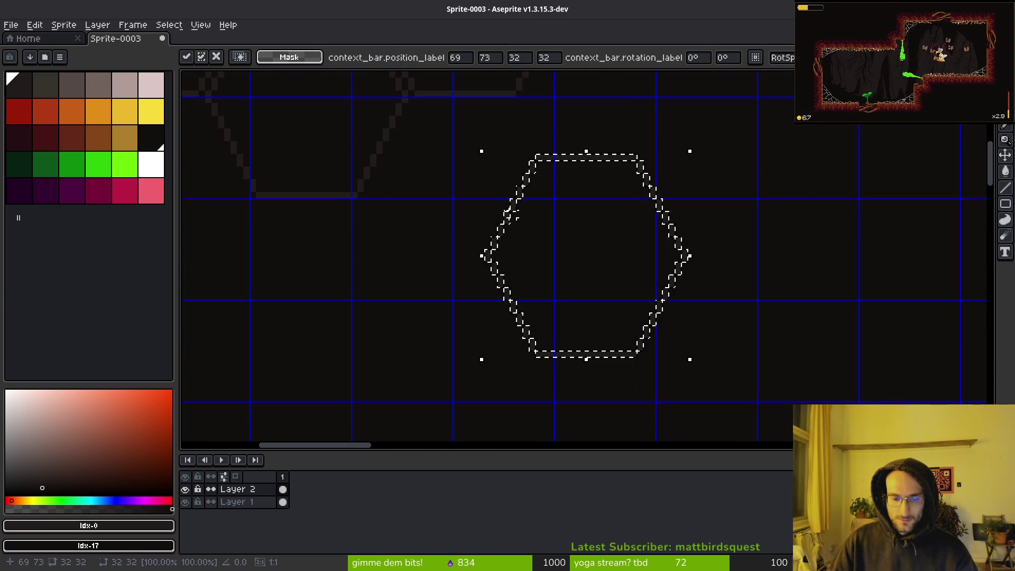
mouse_move(564, 160)
left_mouse_down()
mouse_move(453, 124)
mouse_move(435, 105)
left_mouse_up()
scroll(474, 204, "left", 5)
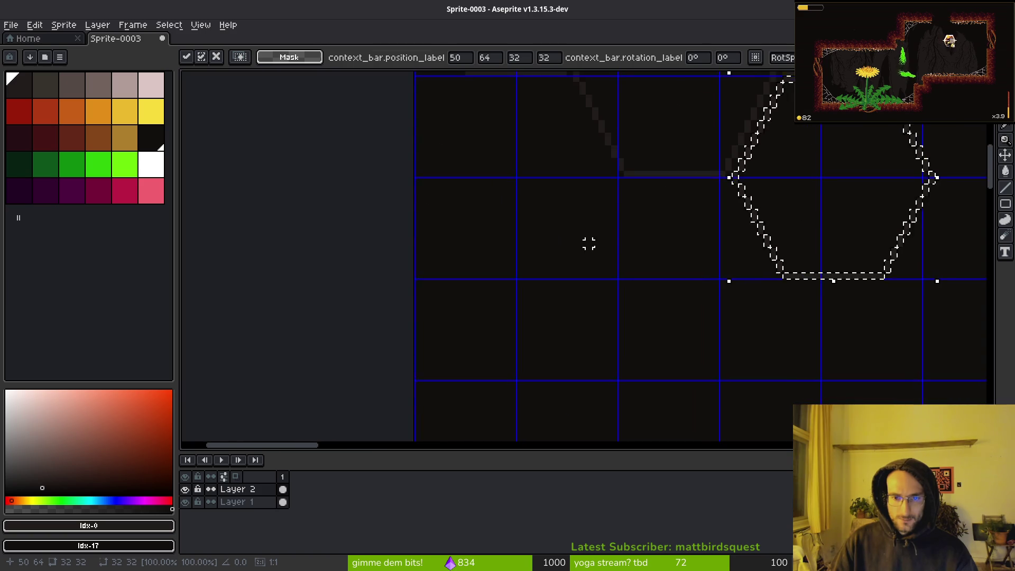
left_click_drag(587, 242, 301, 288)
mouse_move(636, 242)
left_mouse_down()
mouse_move(727, 297)
mouse_move(793, 296)
left_mouse_up()
scroll(729, 280, "right", 2)
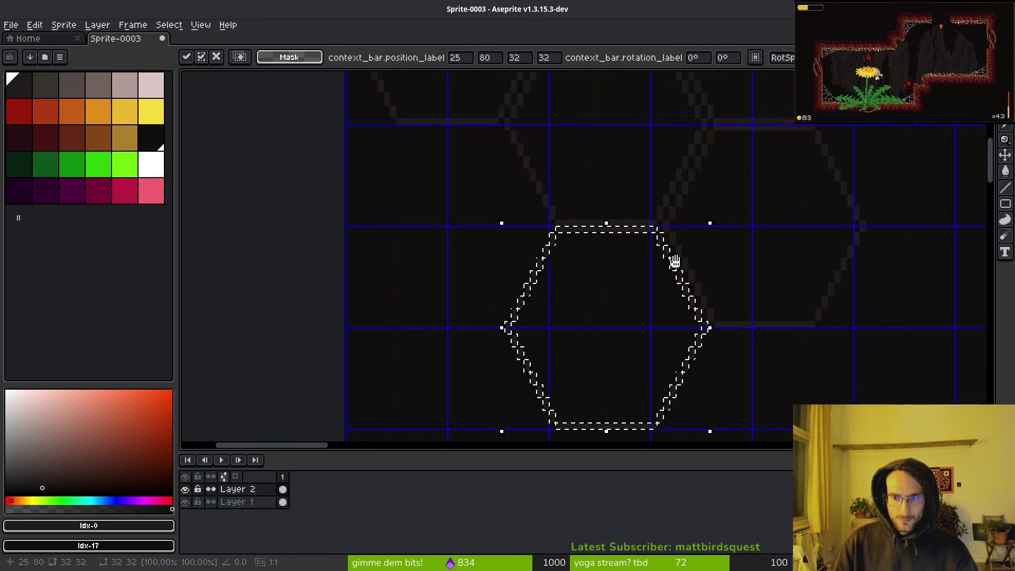
key("ctrl+d")
scroll(652, 227, "down", 4)
left_click_drag(628, 254, 627, 256)
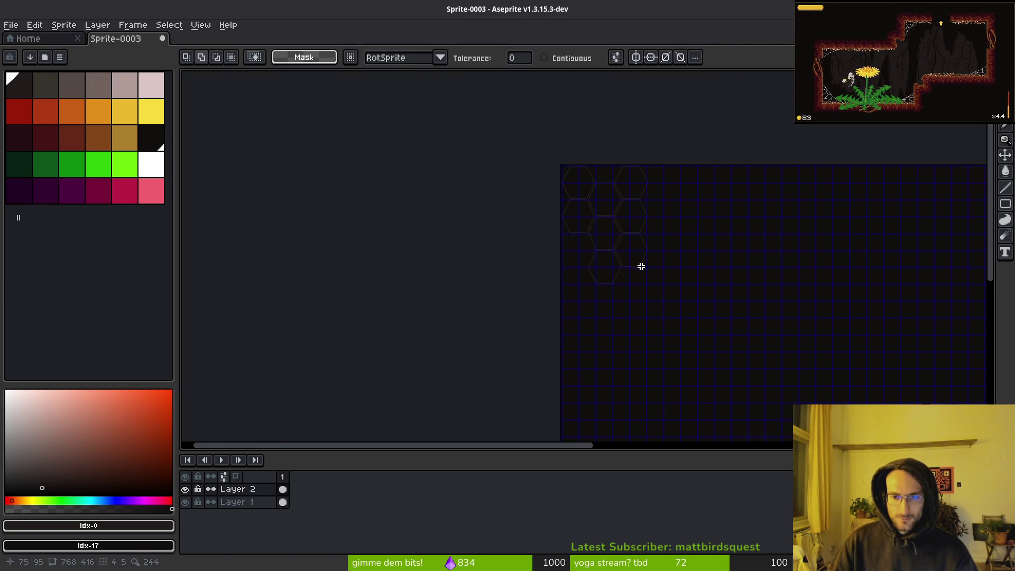
Select one hexagon outline, move it into line with its neighbours, and begin saving as Sprite-0003.
scroll(641, 267, "up", 4)
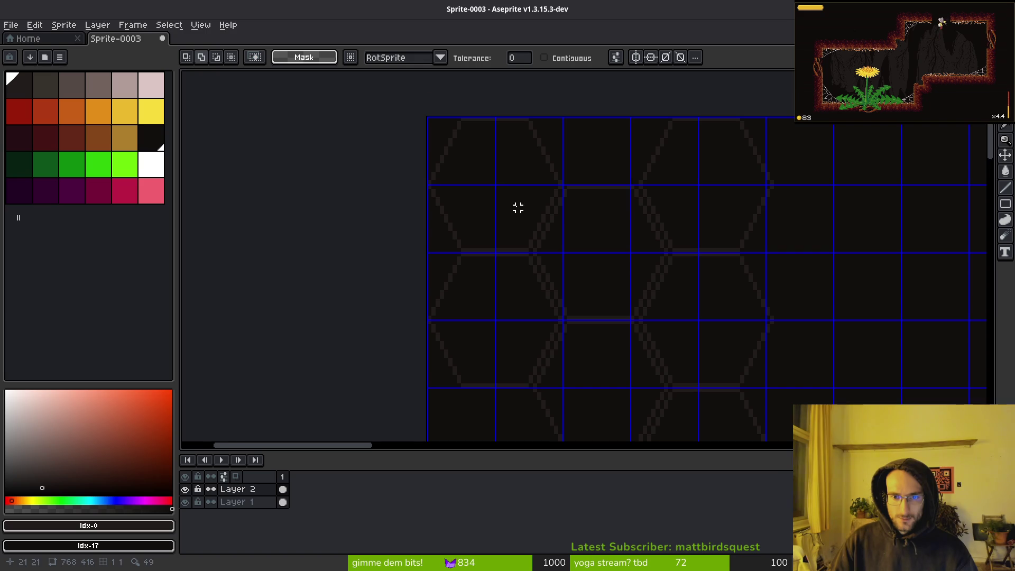
scroll(600, 269, "down", 5)
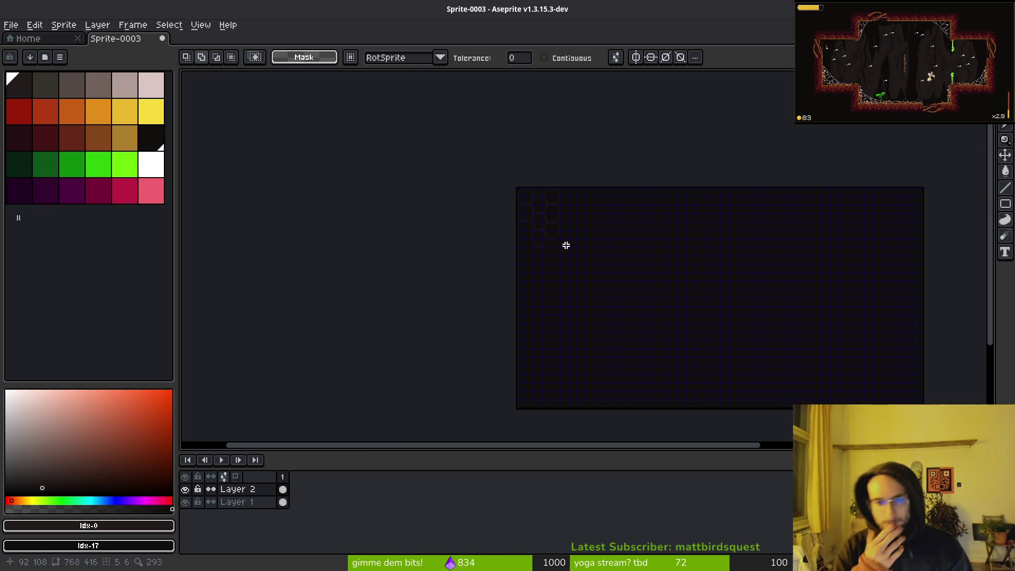
scroll(587, 255, "up", 5)
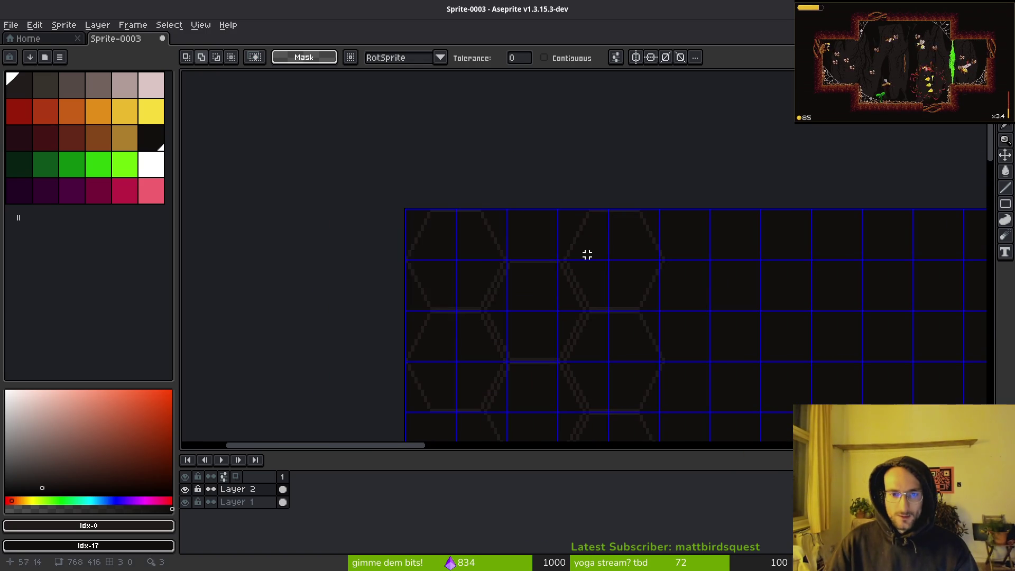
left_click(586, 255)
scroll(521, 258, "up", 3)
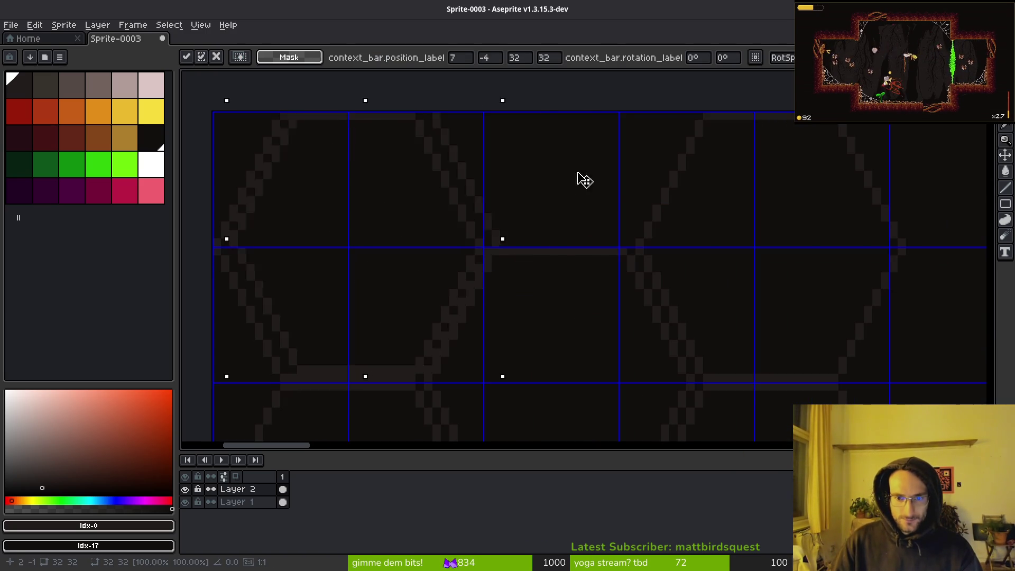
mouse_move(584, 180)
left_mouse_down()
mouse_move(690, 95)
mouse_move(678, 104)
left_mouse_up()
key("Return")
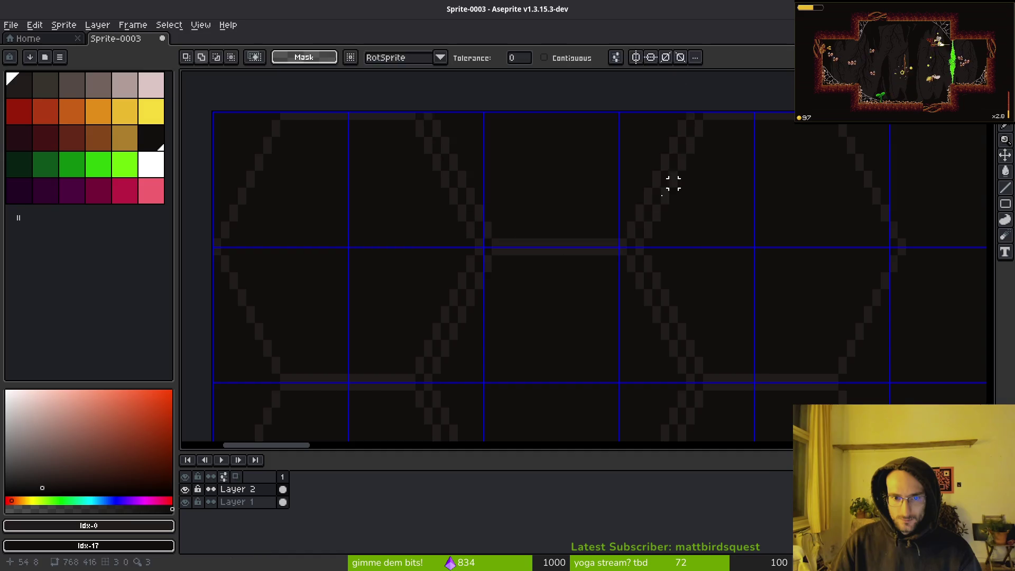
key("ctrl+s")
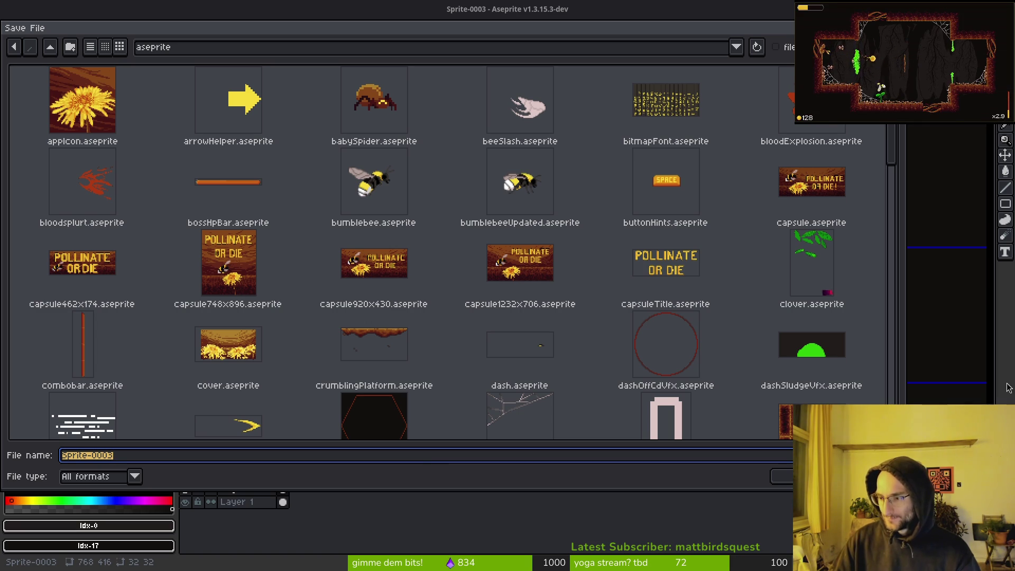
Paste another hexagon copy and drop it at -1,96 along the cluster's left edge.
double_click(520, 269)
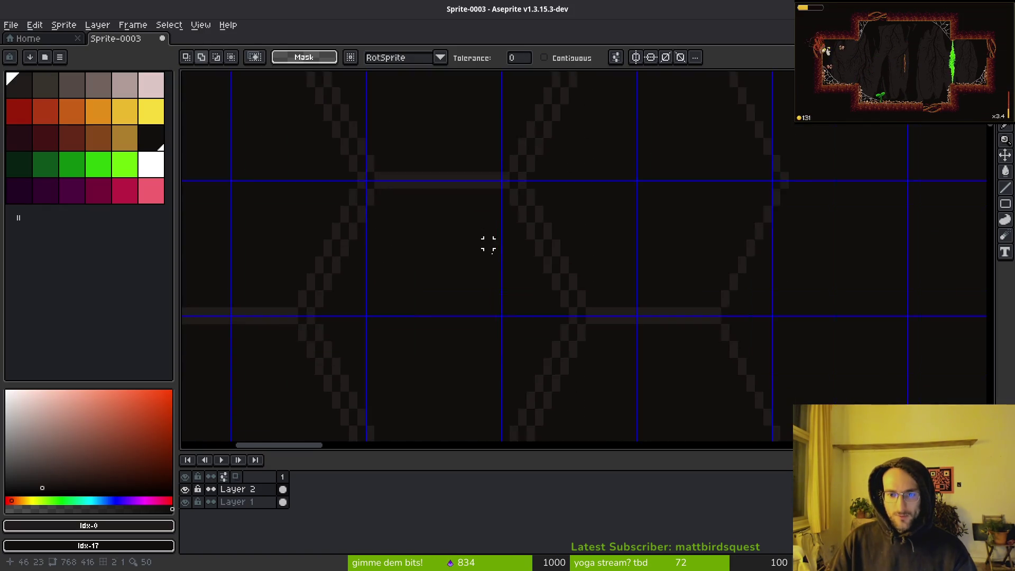
scroll(513, 208, "down", 2)
scroll(513, 208, "down", 3)
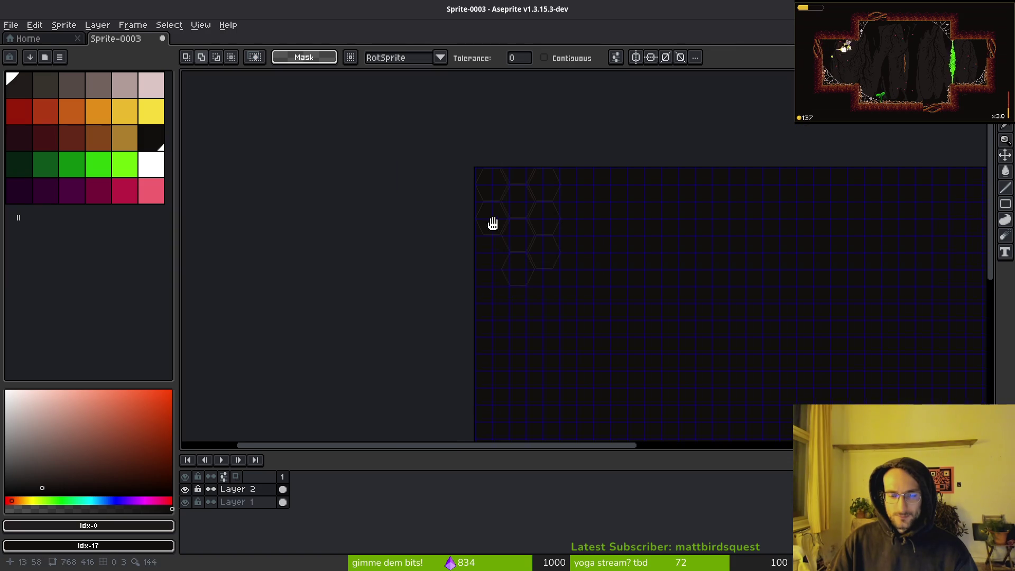
scroll(492, 223, "up", 3)
key("ctrl+v")
scroll(627, 249, "up", 4)
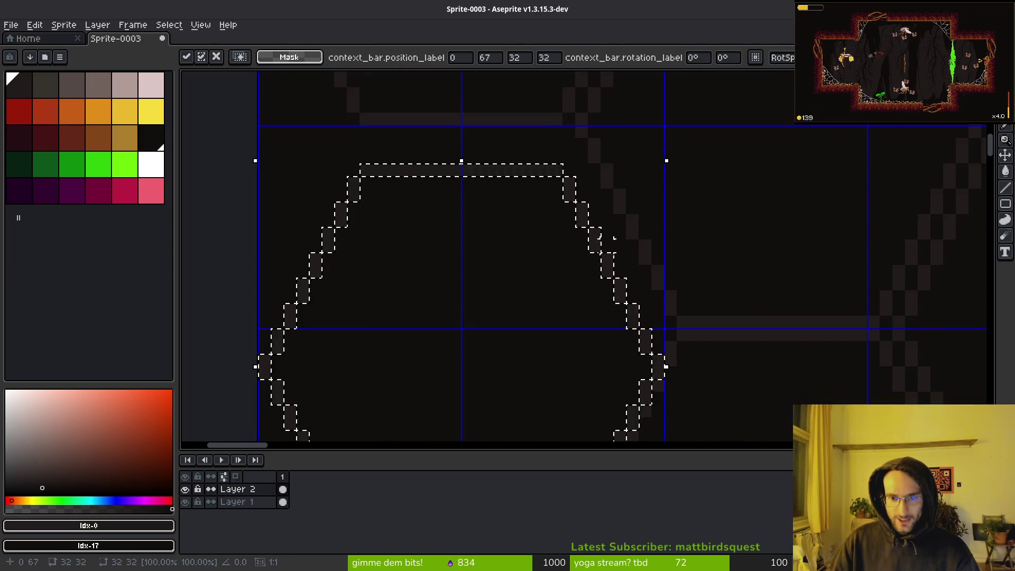
mouse_move(614, 238)
left_mouse_down()
mouse_move(611, 311)
mouse_move(596, 266)
mouse_move(603, 246)
left_mouse_up()
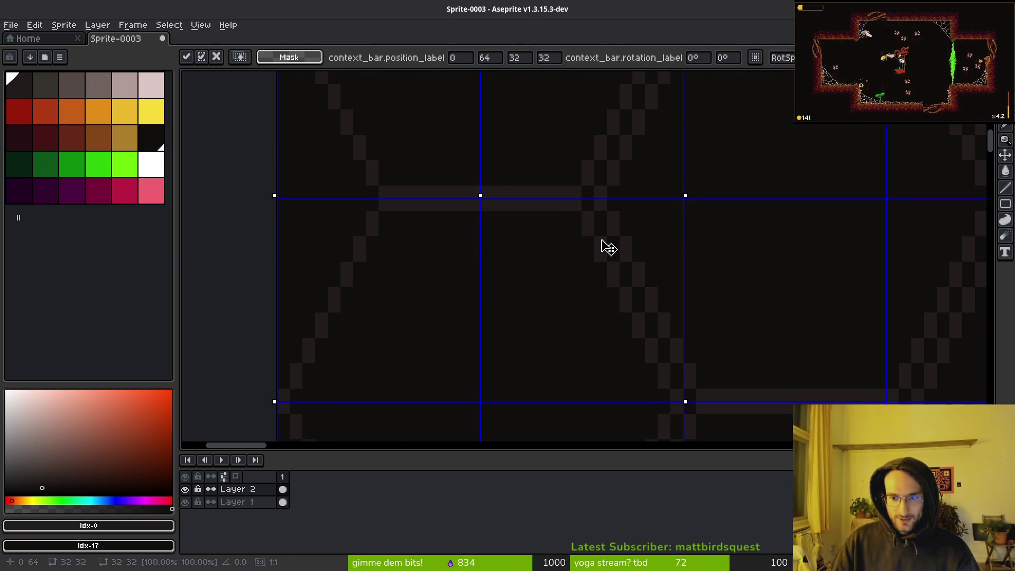
scroll(608, 248, "down", 5)
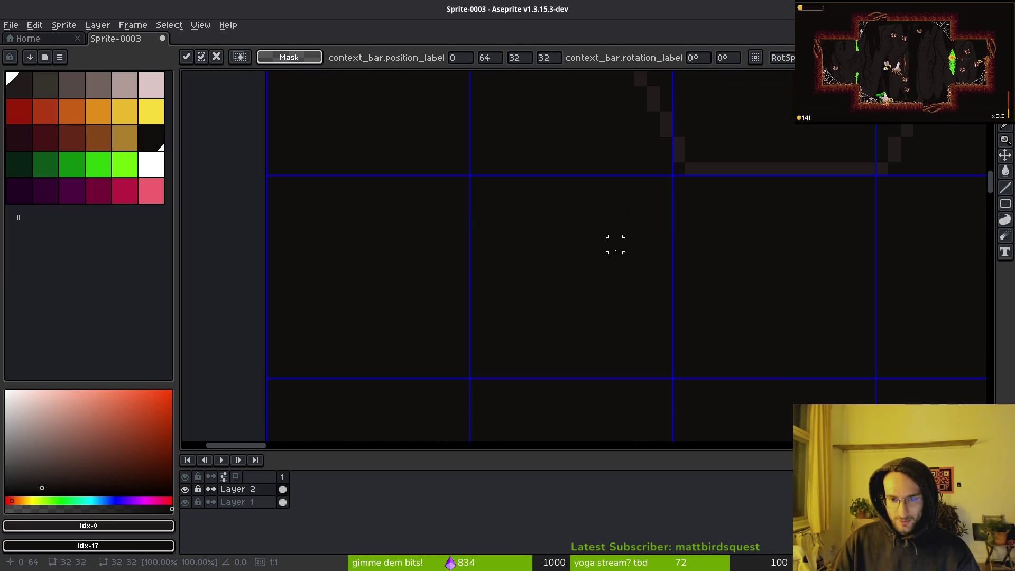
mouse_move(614, 244)
left_mouse_down()
mouse_move(636, 255)
mouse_move(641, 176)
left_mouse_up()
scroll(652, 245, "down", 3)
key("ctrl+d")
Start saving, dismiss the Save File dialog, and switch to the Eraser with the cluster in view.
key("ctrl+s")
key("Escape")
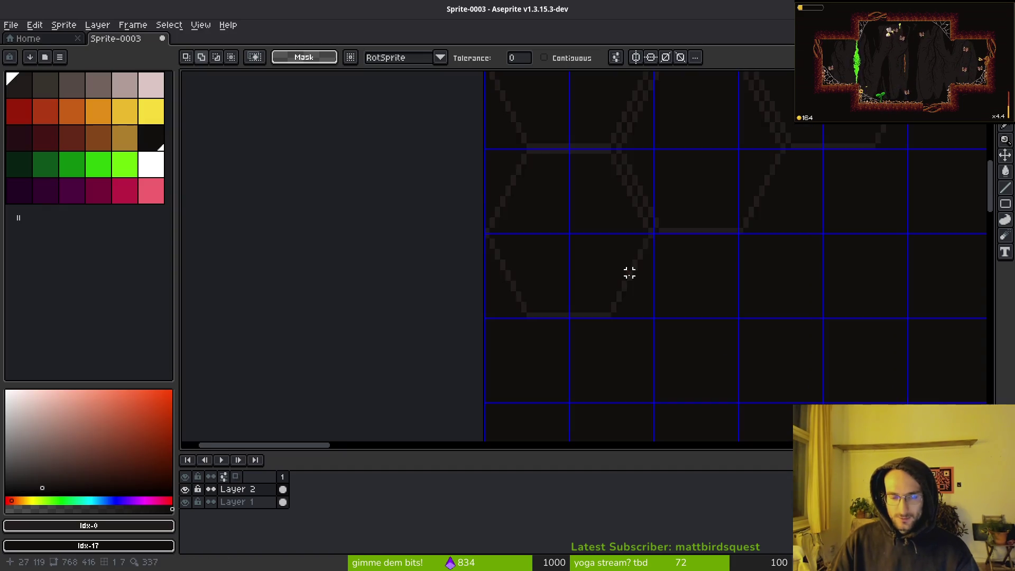
scroll(550, 275, "down", 3)
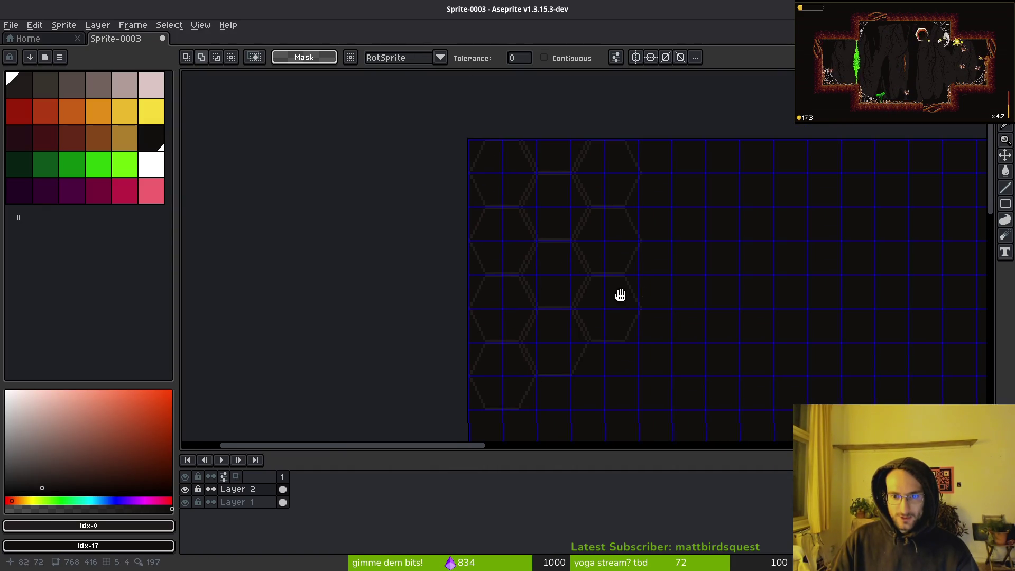
left_click_drag(620, 295, 603, 291)
scroll(571, 190, "up", 2)
key("e")
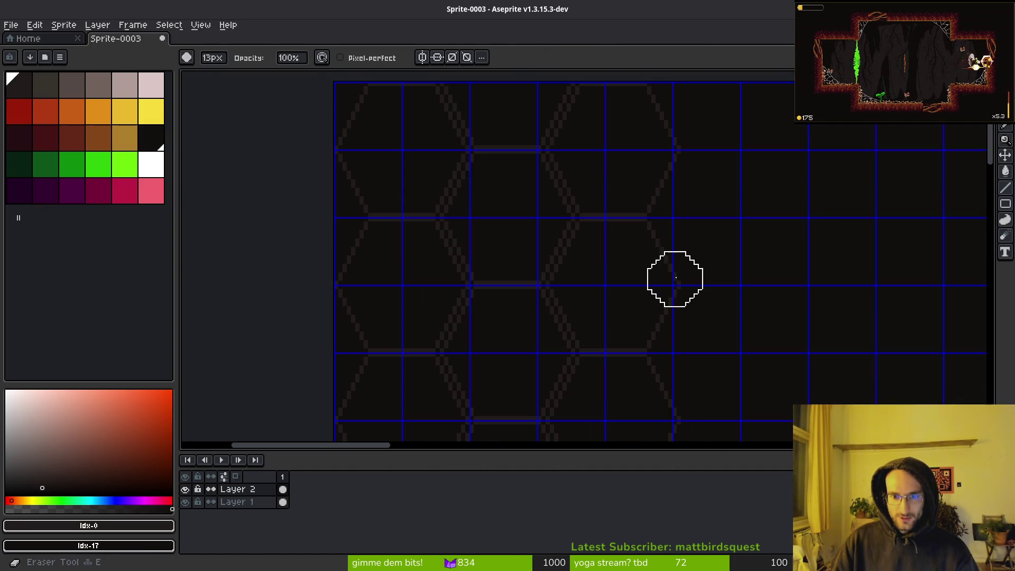
scroll(681, 280, "down", 5)
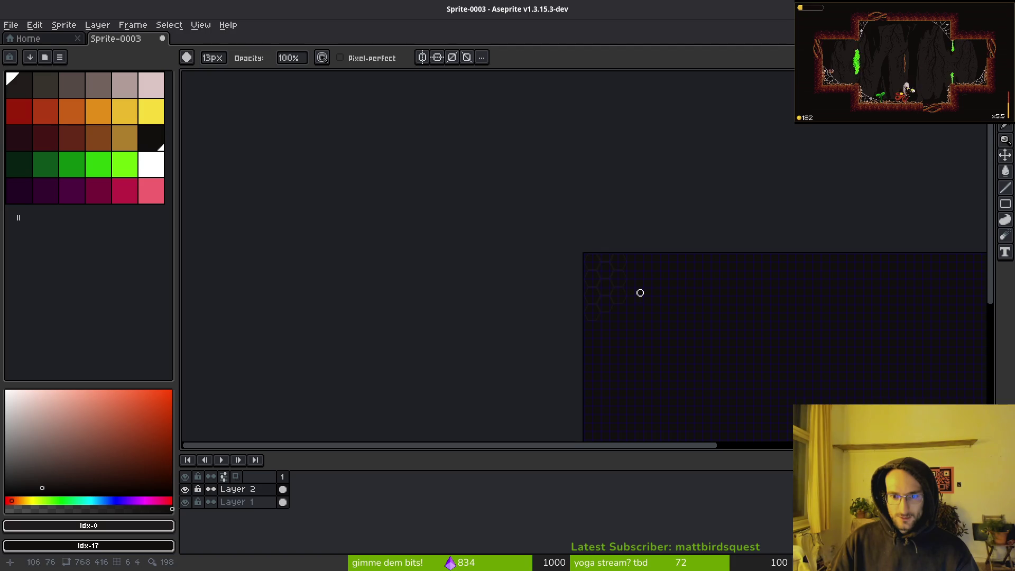
scroll(632, 288, "up", 5)
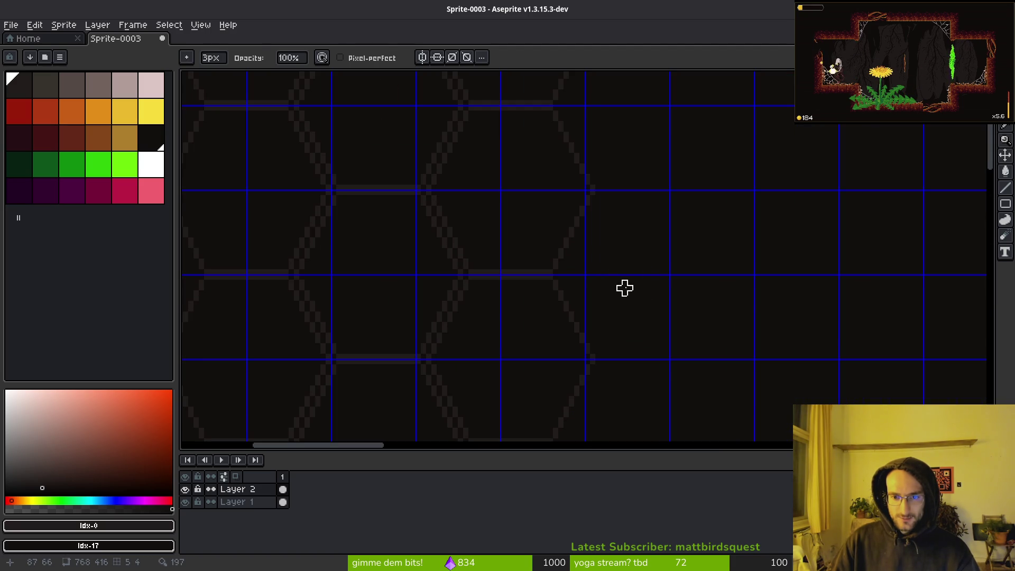
scroll(619, 292, "down", 3)
scroll(501, 269, "up", 3)
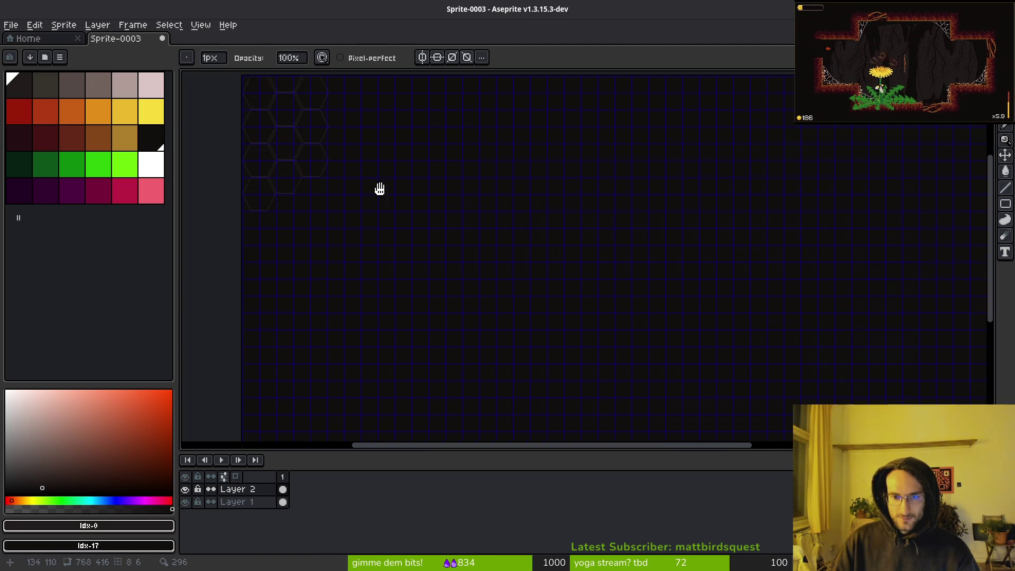
scroll(378, 189, "down", 4)
left_click_drag(499, 271, 467, 261)
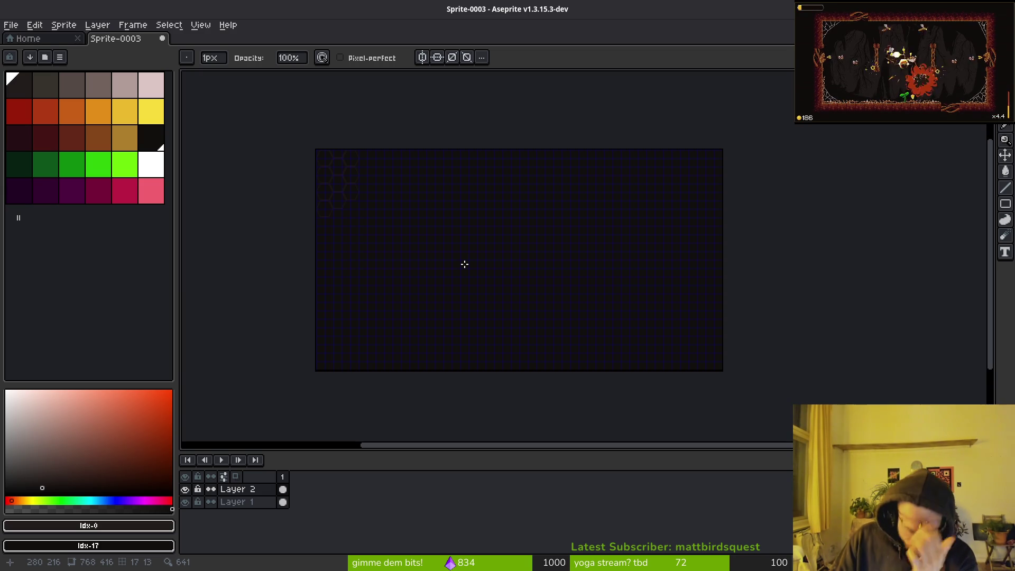
scroll(476, 193, "up", 8)
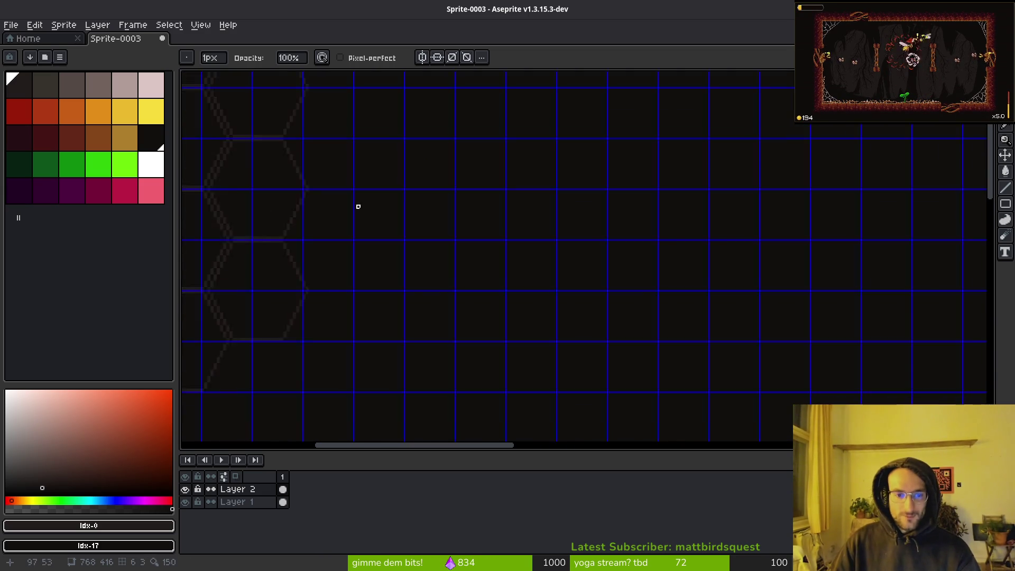
key("i")
key("b")
scroll(445, 185, "down", 4)
left_click_drag(541, 231, 494, 233)
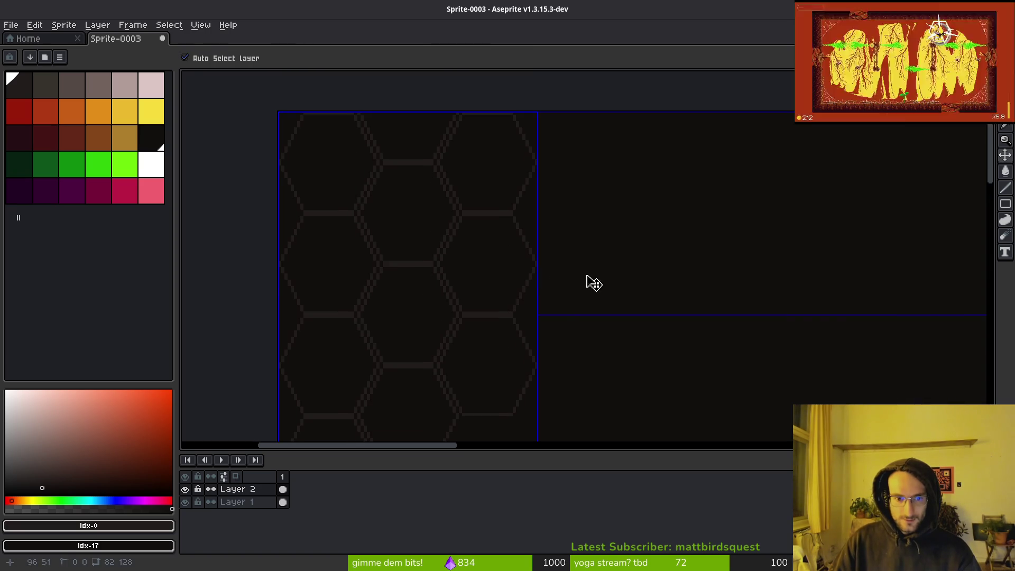
Paste two more hexagon copies, placing one beside the top row of the cluster.
key("ctrl+v")
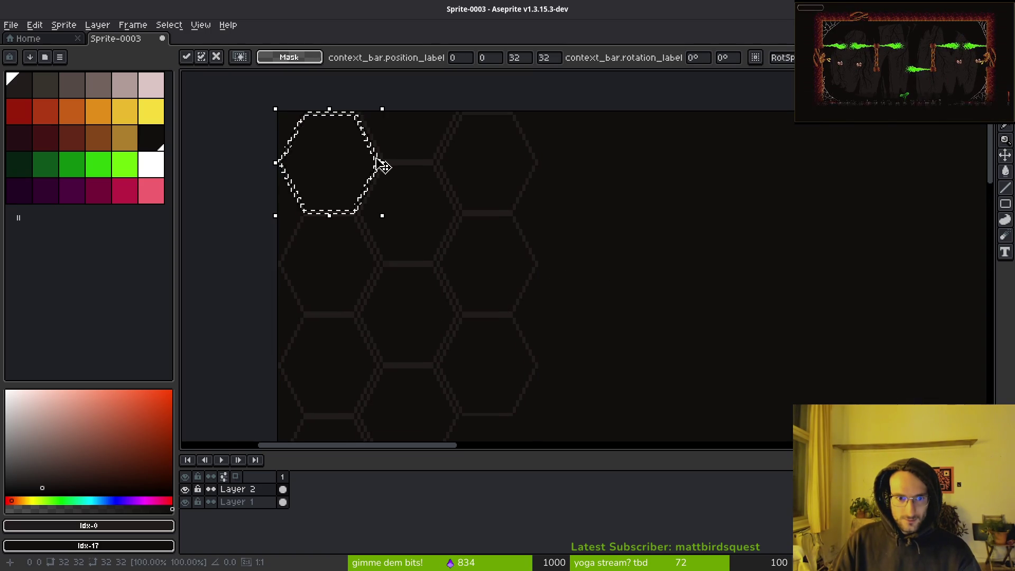
mouse_move(376, 157)
left_mouse_down()
mouse_move(695, 204)
mouse_move(625, 199)
mouse_move(615, 208)
left_mouse_up()
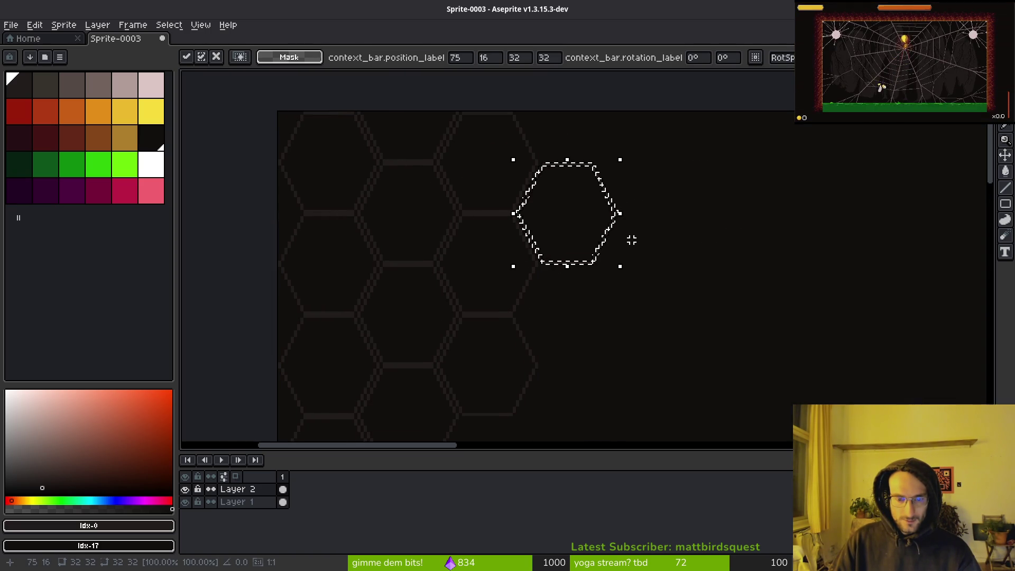
key("Return")
scroll(519, 254, "right", 5)
key("ctrl+v")
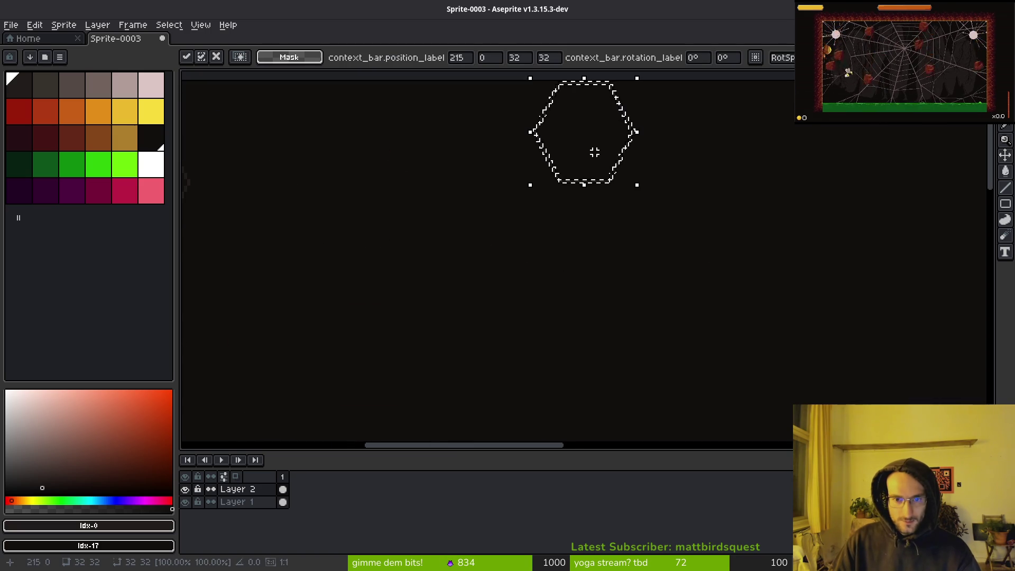
scroll(566, 294, "up", 3)
scroll(566, 265, "left", 5)
key("Return")
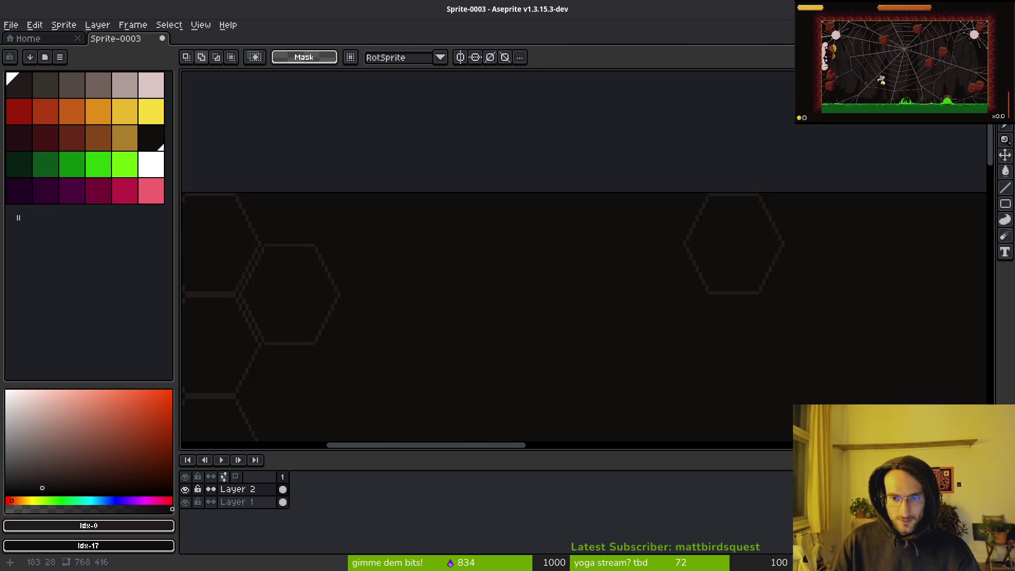
Place a pasted hexagon half past the sprite's left edge, aligned with its neighbours.
scroll(573, 272, "down", 3)
scroll(573, 271, "right", 2)
key("ctrl+v")
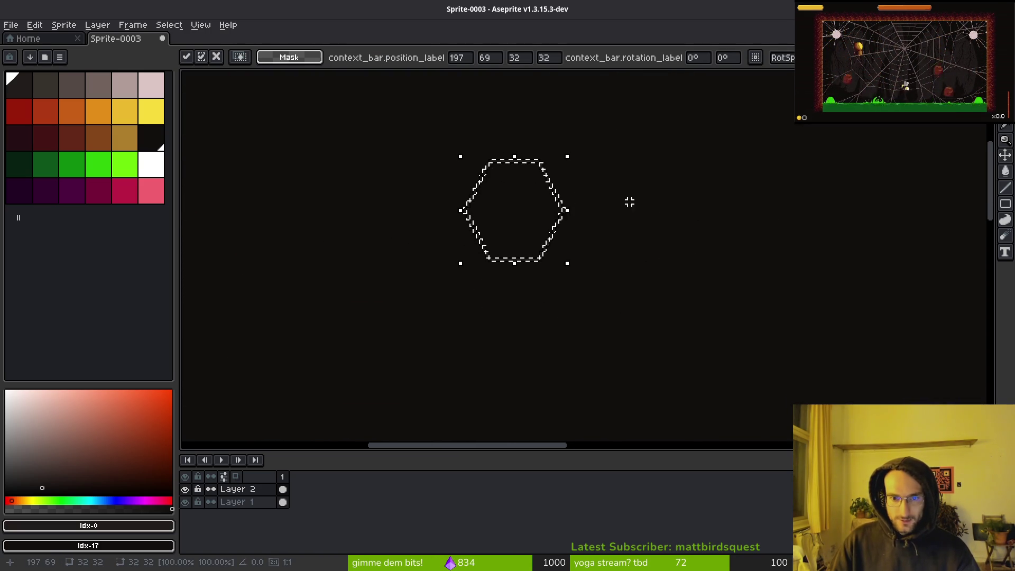
scroll(509, 274, "up", 2)
scroll(510, 275, "right", 3)
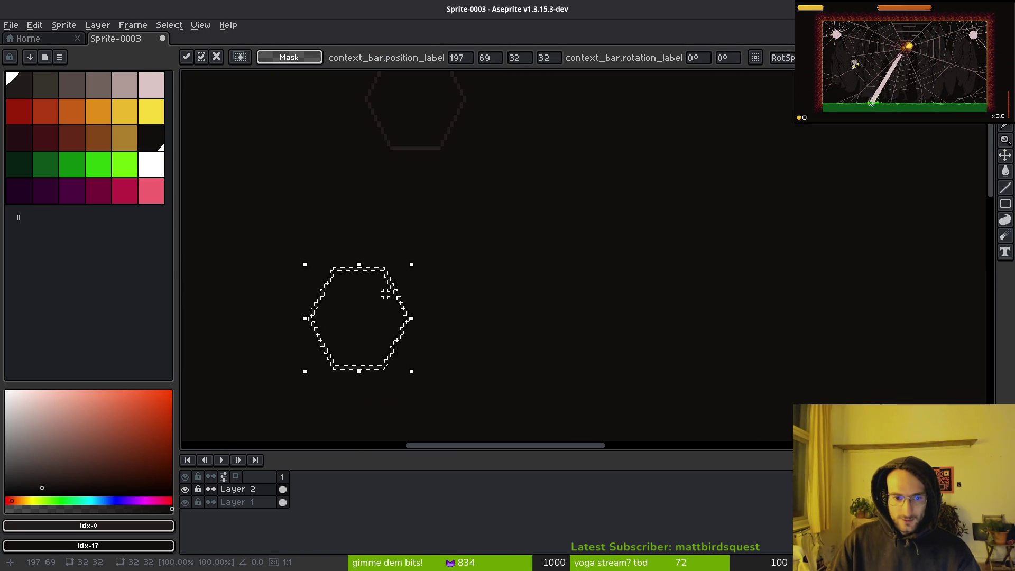
scroll(434, 263, "left", 10)
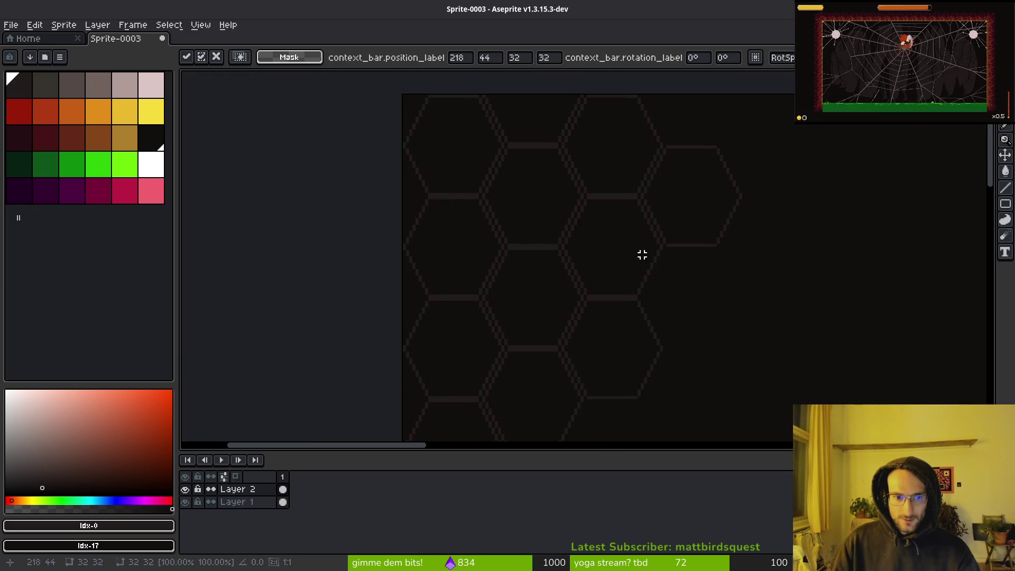
scroll(462, 228, "right", 5)
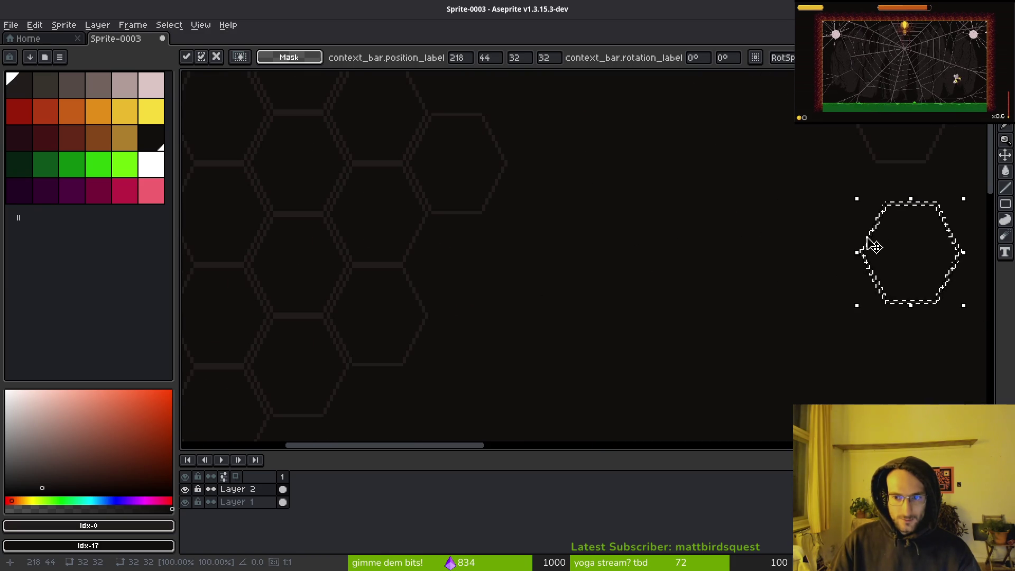
mouse_move(873, 246)
left_mouse_down()
mouse_move(380, 215)
mouse_move(487, 258)
left_mouse_up()
scroll(486, 259, "left", 5)
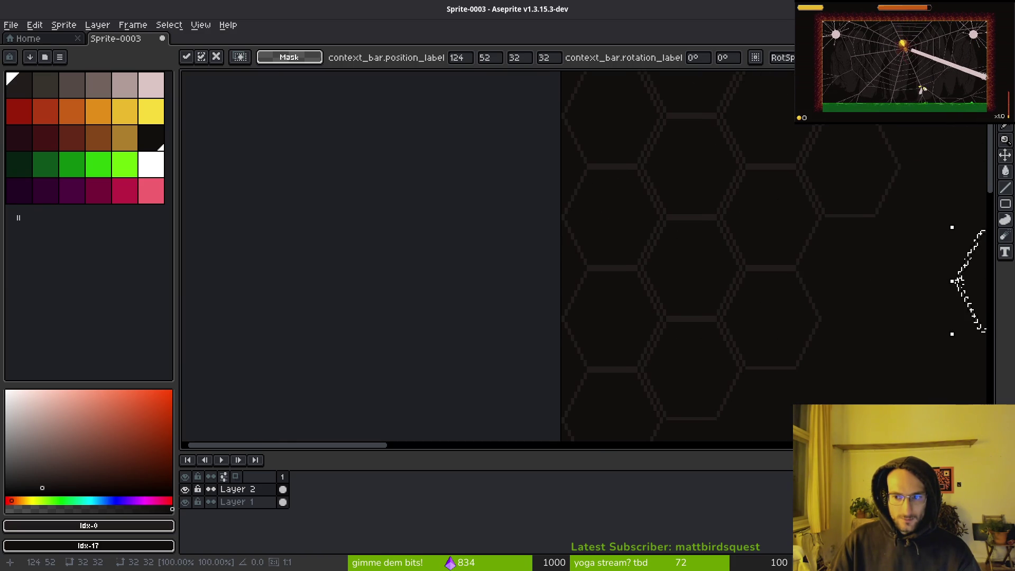
left_click_drag(963, 291, 425, 192)
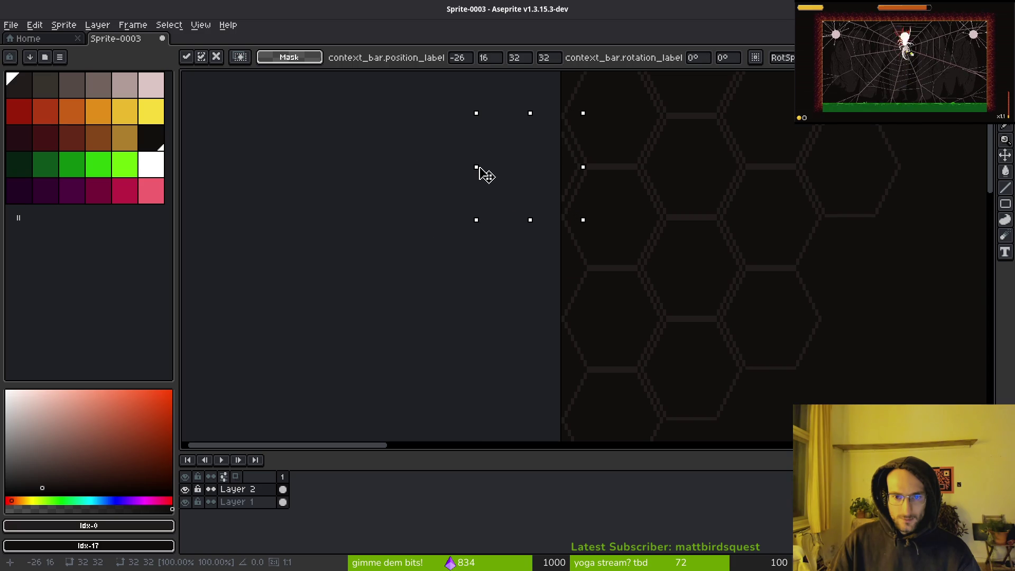
left_click_drag(489, 174, 488, 177)
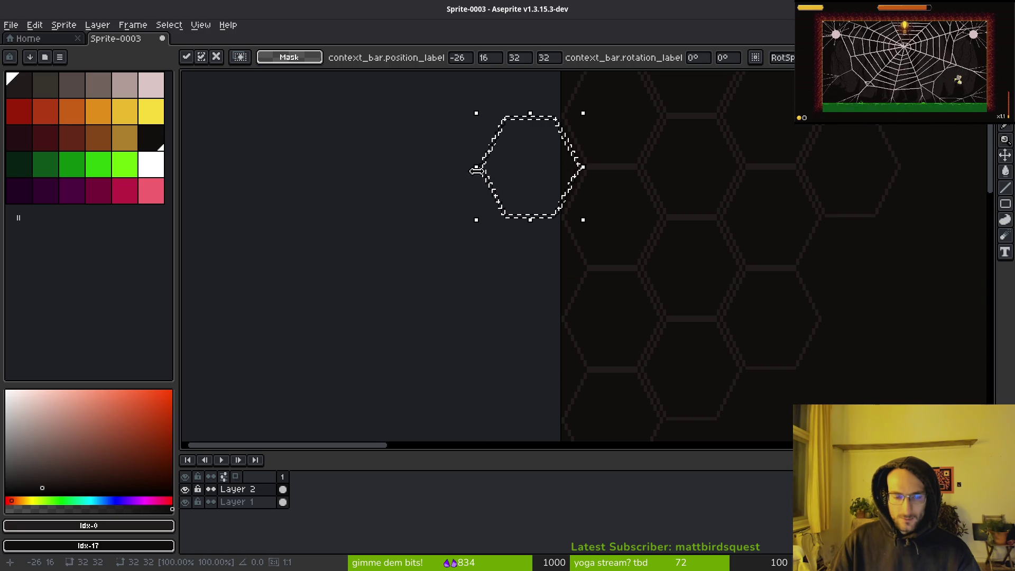
key("Return")
Add hexagon copies at the top-left corner and half off the left edge.
scroll(580, 316, "up", 5)
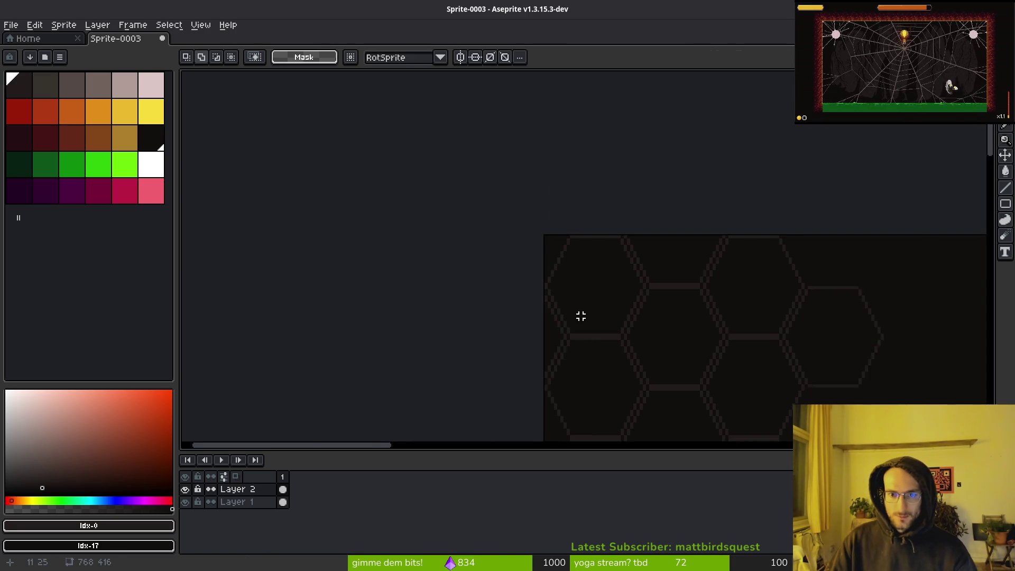
scroll(581, 316, "up", 3)
key("ctrl+v")
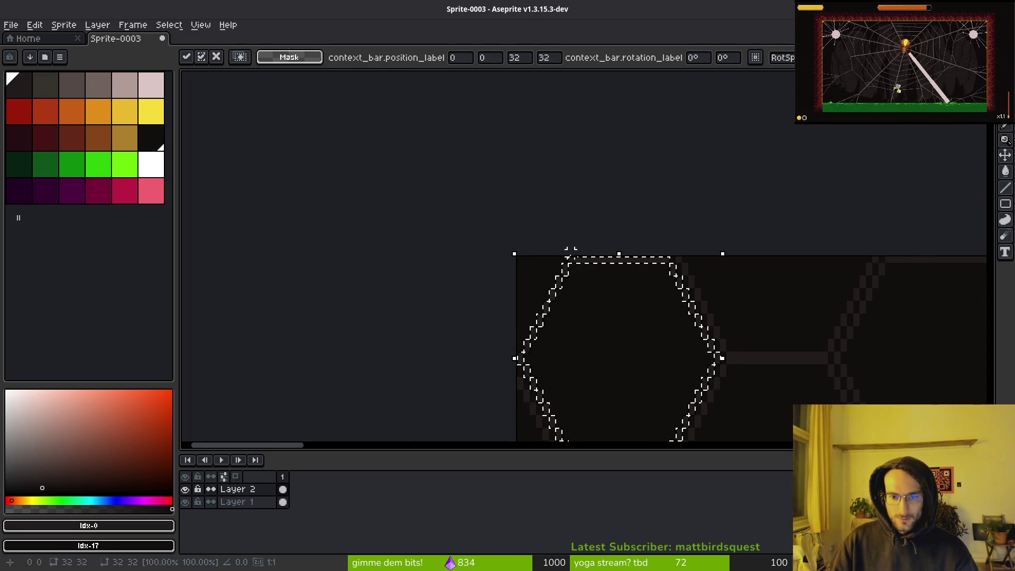
mouse_move(580, 267)
left_mouse_down()
mouse_move(401, 164)
mouse_move(419, 166)
left_mouse_up()
key("Return")
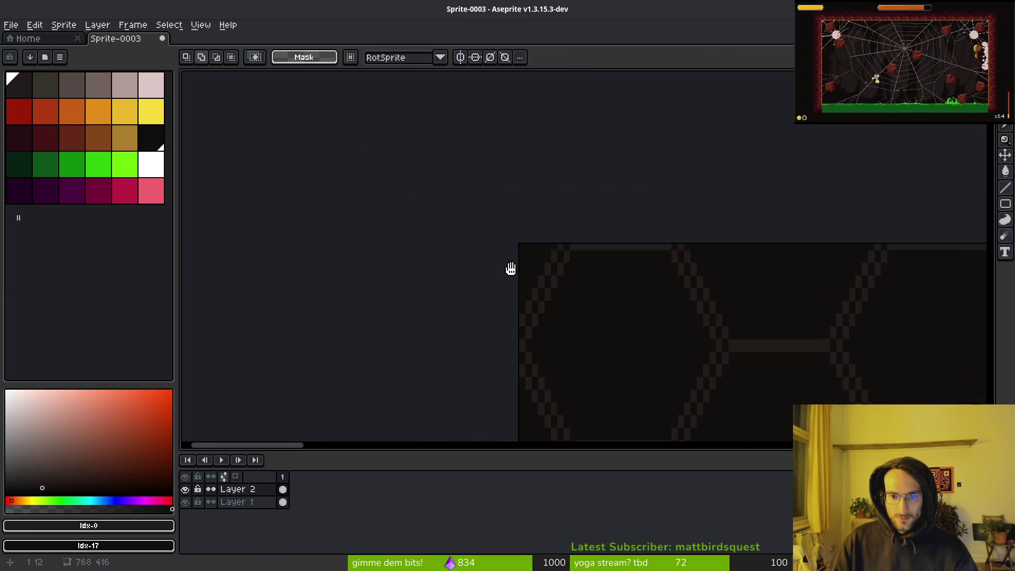
mouse_move(509, 267)
left_mouse_down()
mouse_move(562, 160)
mouse_move(598, 319)
left_mouse_up()
key("ctrl+v")
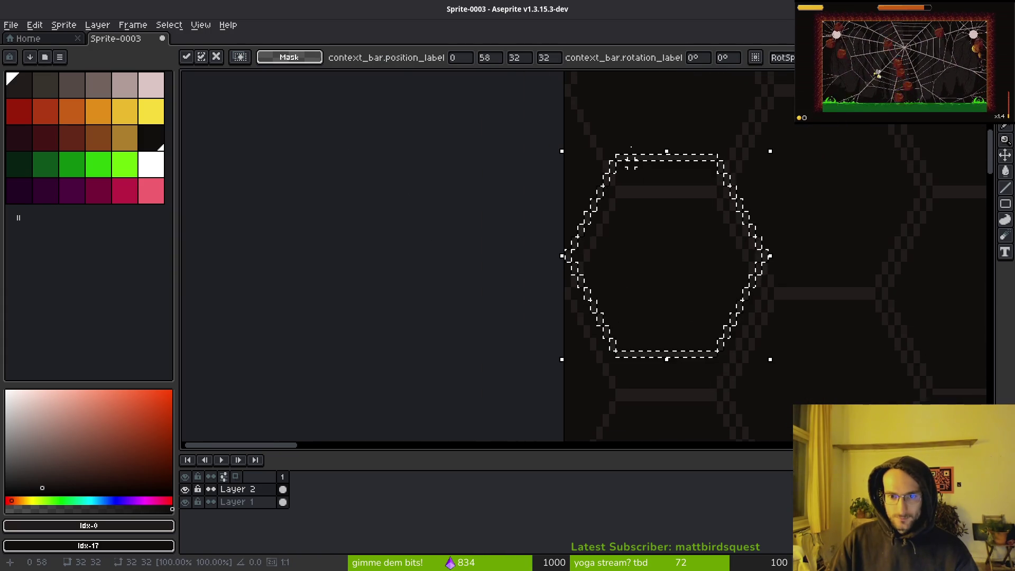
mouse_move(641, 158)
left_mouse_down()
mouse_move(458, 102)
mouse_move(481, 94)
left_mouse_up()
key("Return")
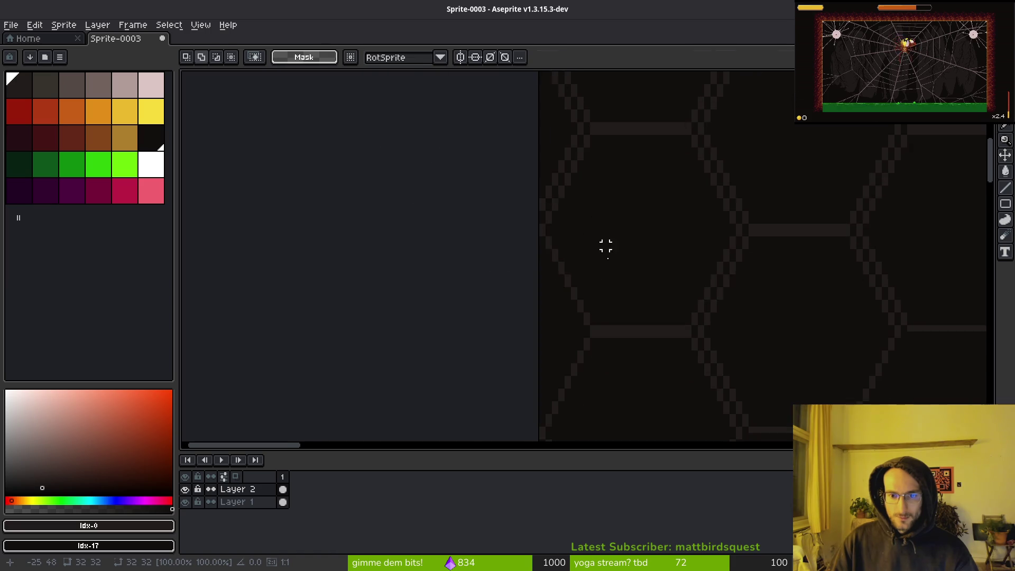
Drop another aligned hexagon further down the left edge and paste one more copy past it.
left_click_drag(605, 245, 625, 265)
key("ctrl+v")
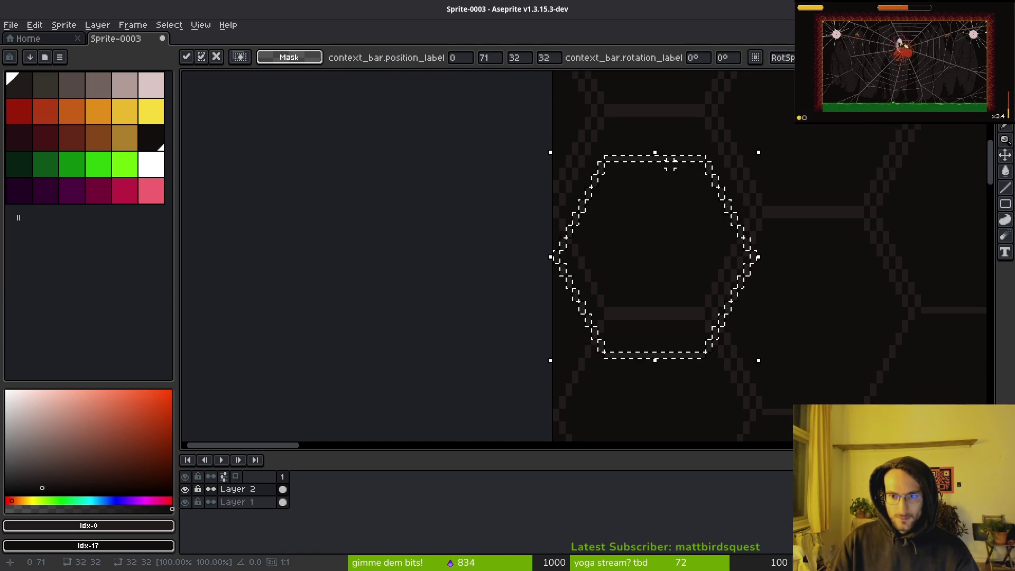
left_click_drag(681, 169, 445, 232)
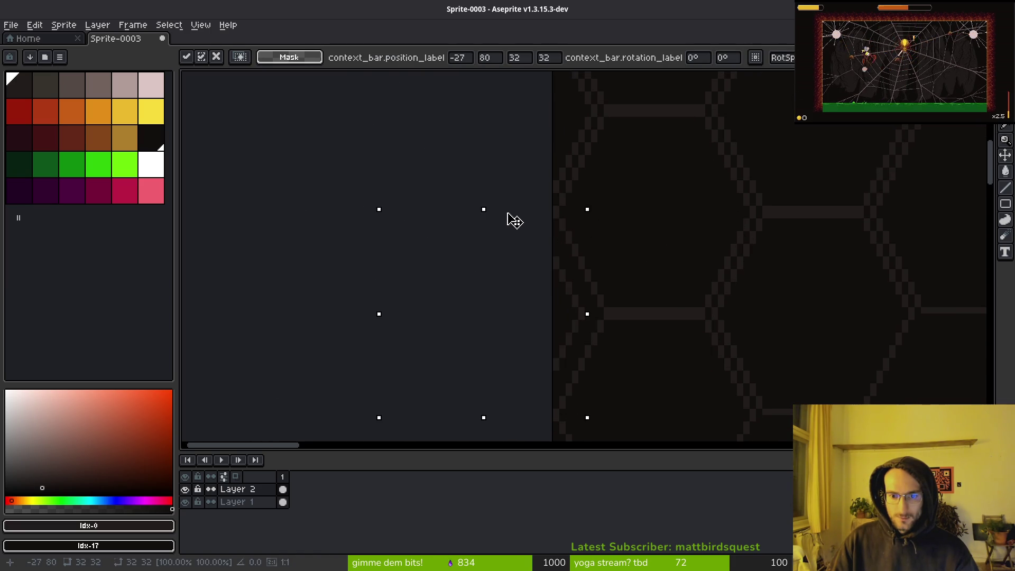
left_click_drag(514, 221, 520, 220)
key("ctrl+d")
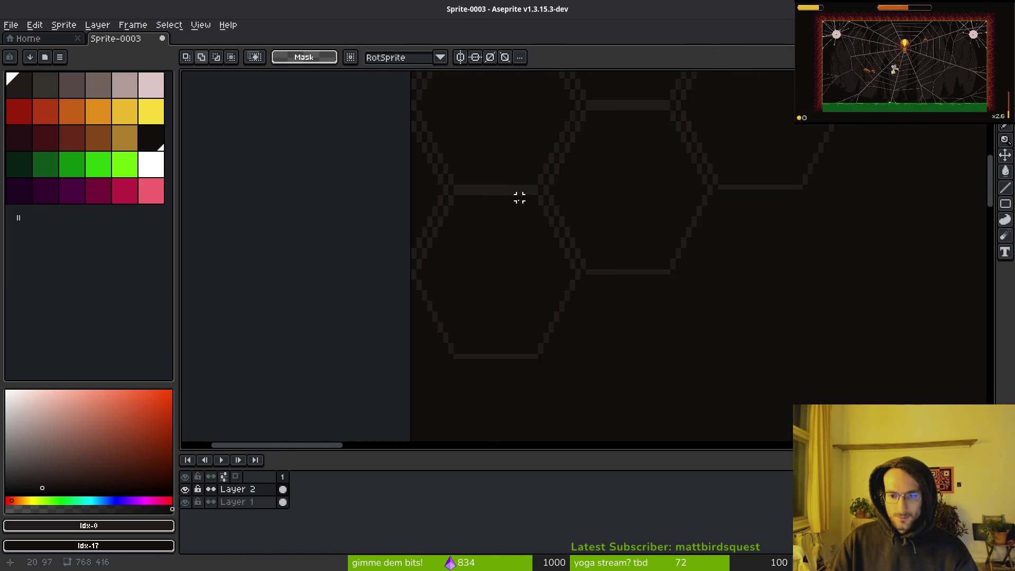
scroll(518, 197, "up", 4)
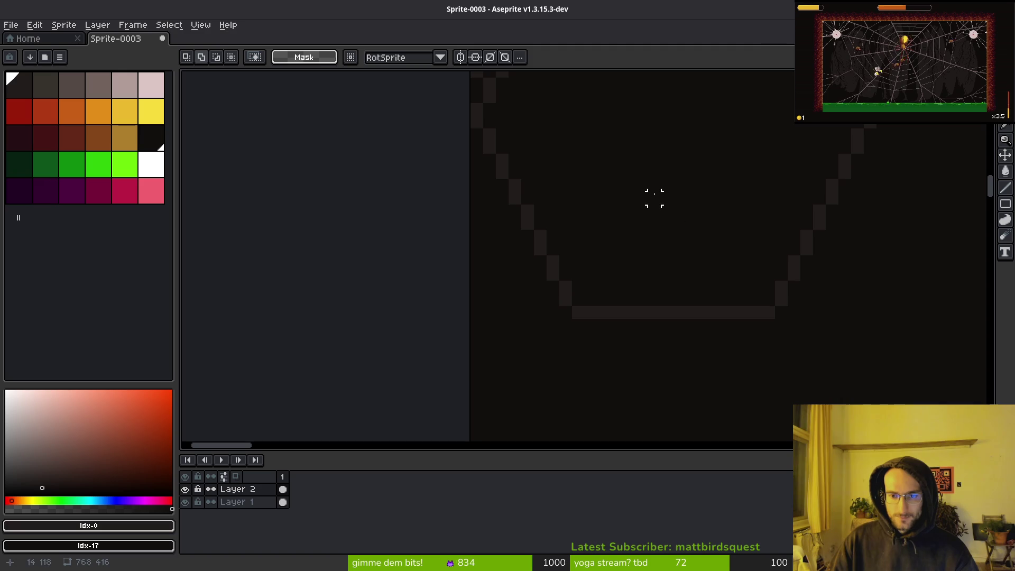
key("ctrl+v")
mouse_move(702, 233)
left_mouse_down()
mouse_move(588, 267)
mouse_move(525, 311)
mouse_move(546, 310)
mouse_move(546, 297)
left_mouse_up()
Cancel the Save File dialog, leaving the sprite unsaved.
key("ctrl+s")
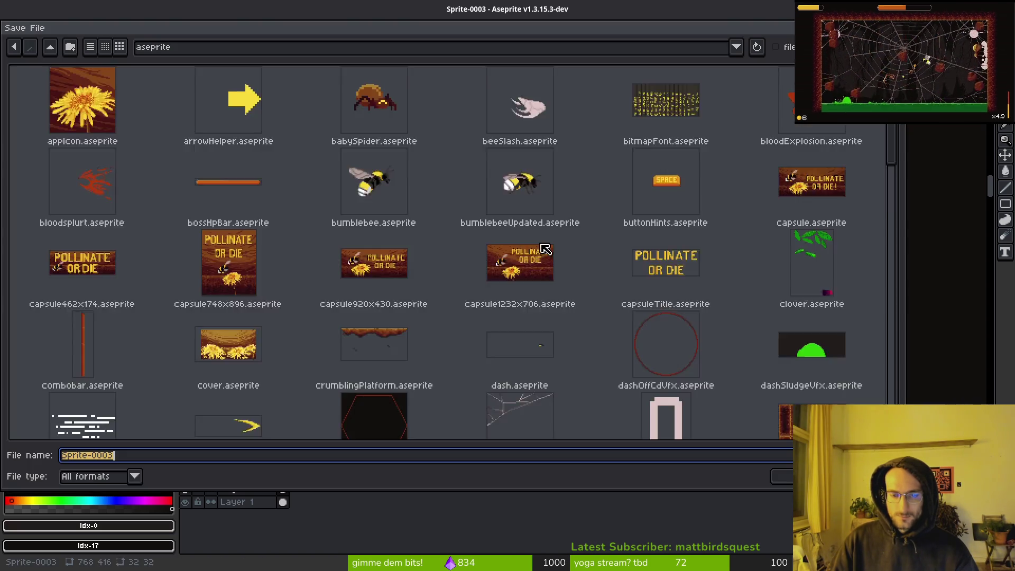
scroll(546, 248, "down", 4)
key("Escape")
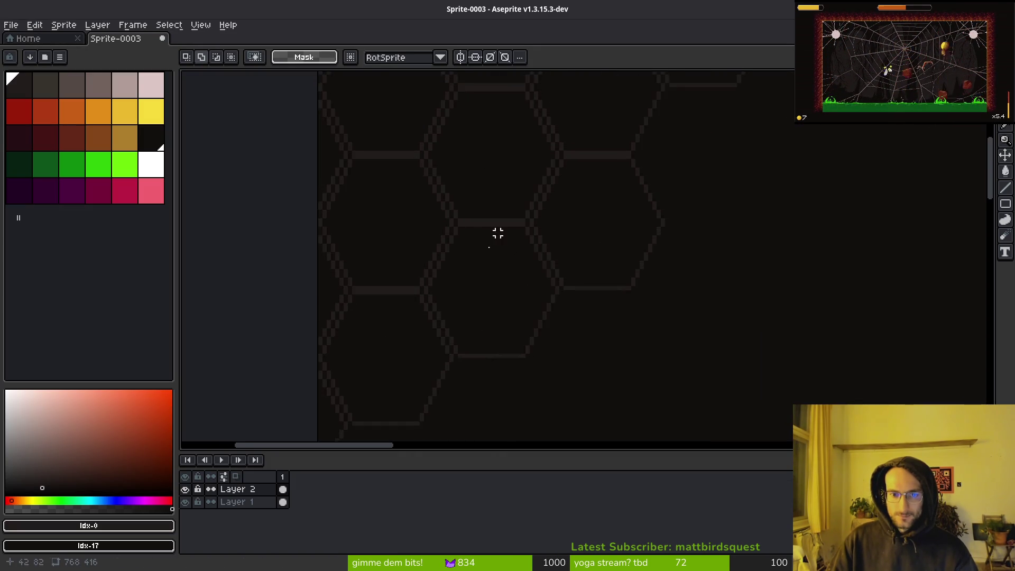
scroll(498, 233, "down", 2)
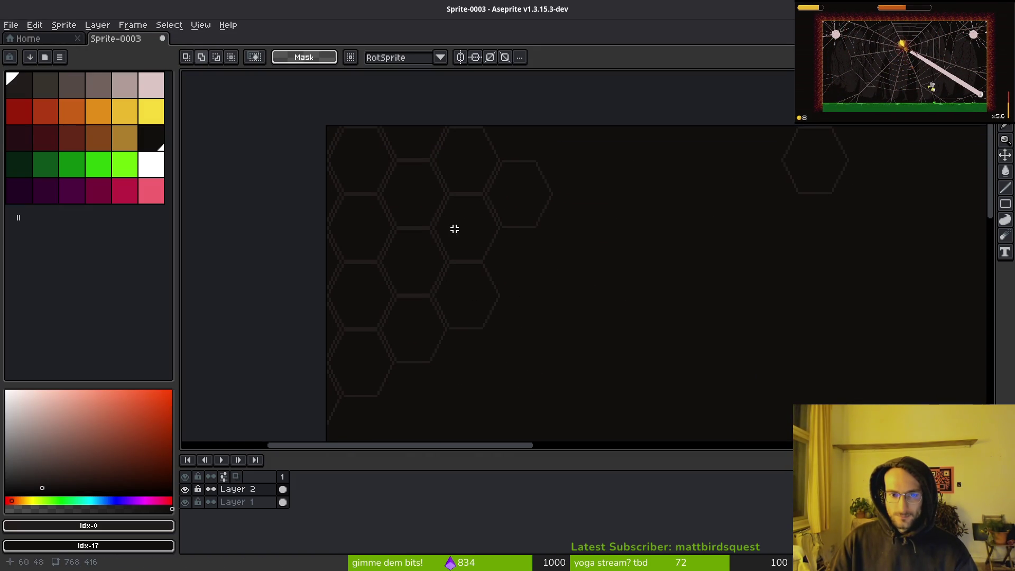
scroll(510, 143, "up", 4)
Paste a 32×32 hexagon copy and place it against the top edge at 189,89.
key("ctrl+v")
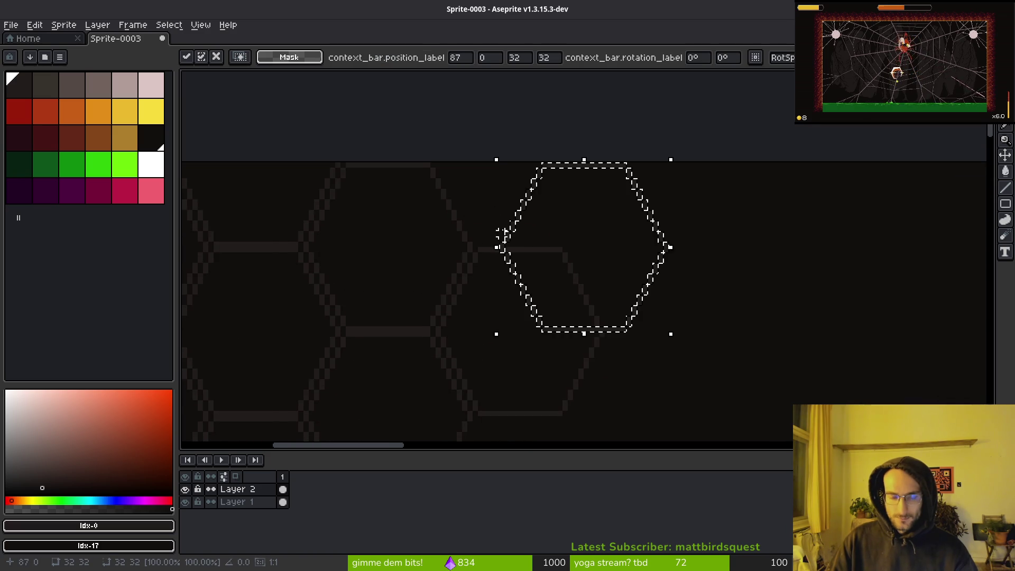
mouse_move(540, 233)
left_mouse_down()
mouse_move(487, 129)
mouse_move(470, 155)
left_mouse_up()
key("Return")
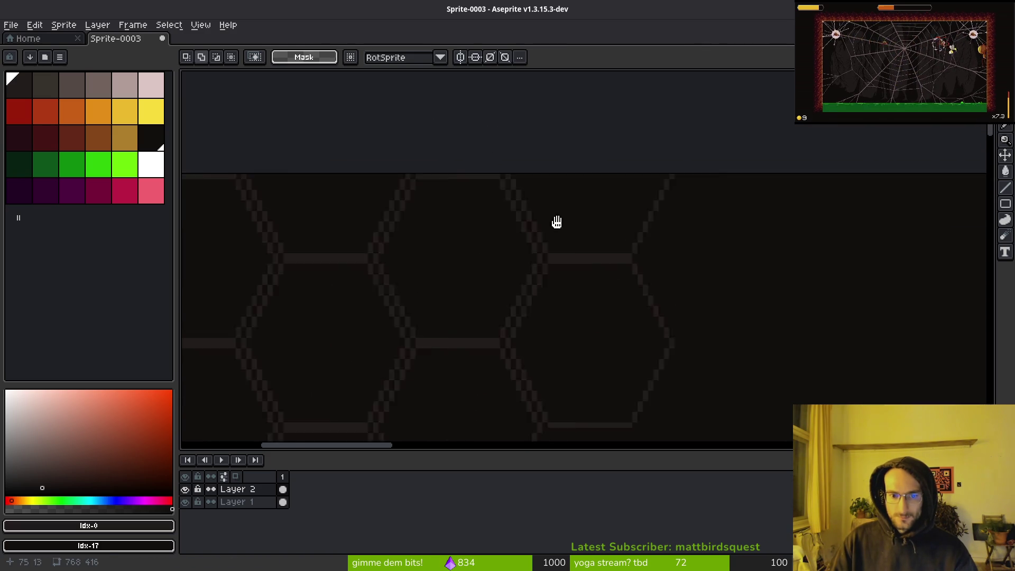
scroll(557, 222, "down", 2)
scroll(673, 240, "down", 3)
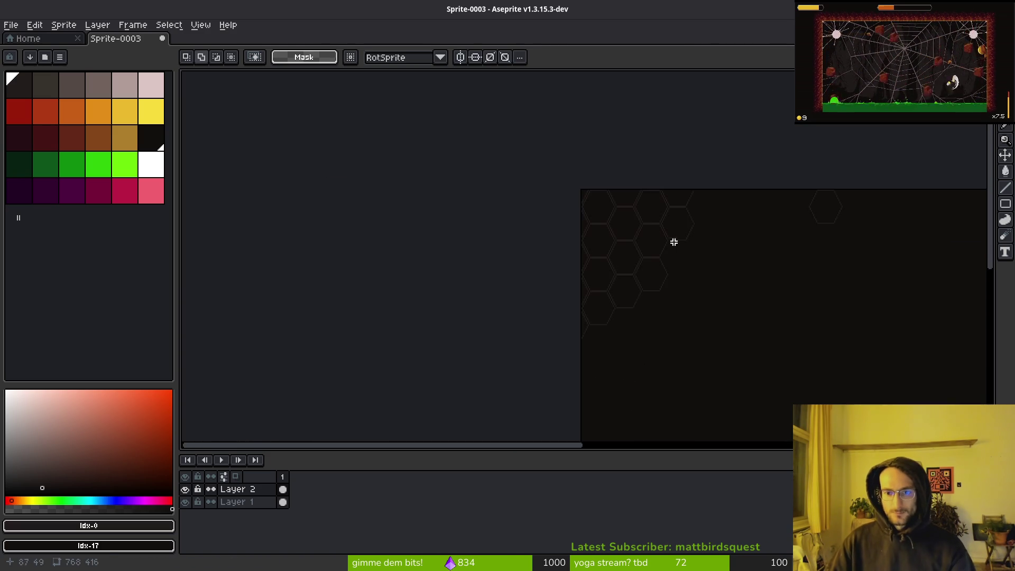
scroll(635, 233, "up", 4)
scroll(630, 230, "down", 3)
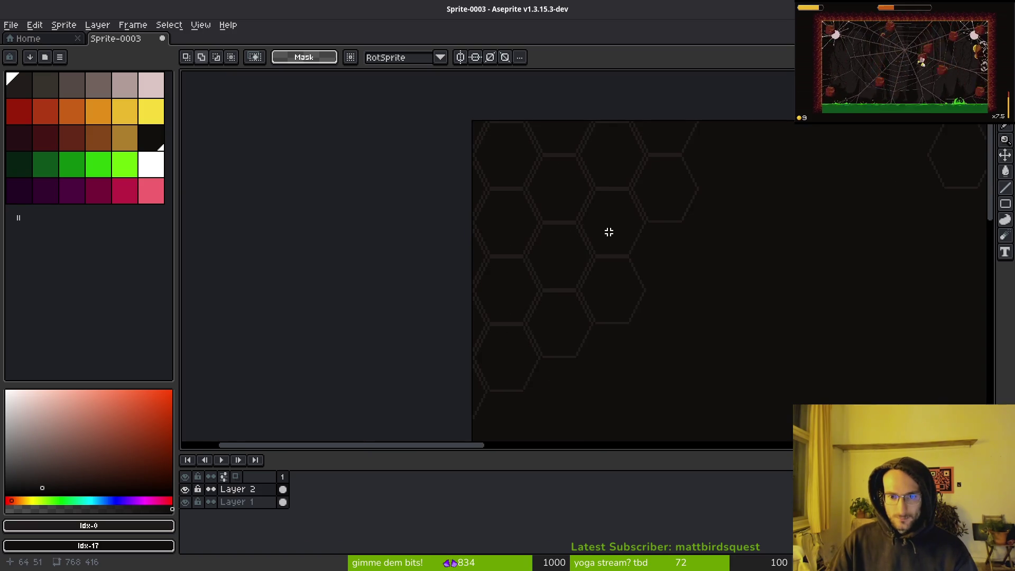
scroll(555, 227, "up", 1)
scroll(555, 227, "down", 1)
scroll(574, 239, "up", 1)
scroll(518, 216, "down", 1)
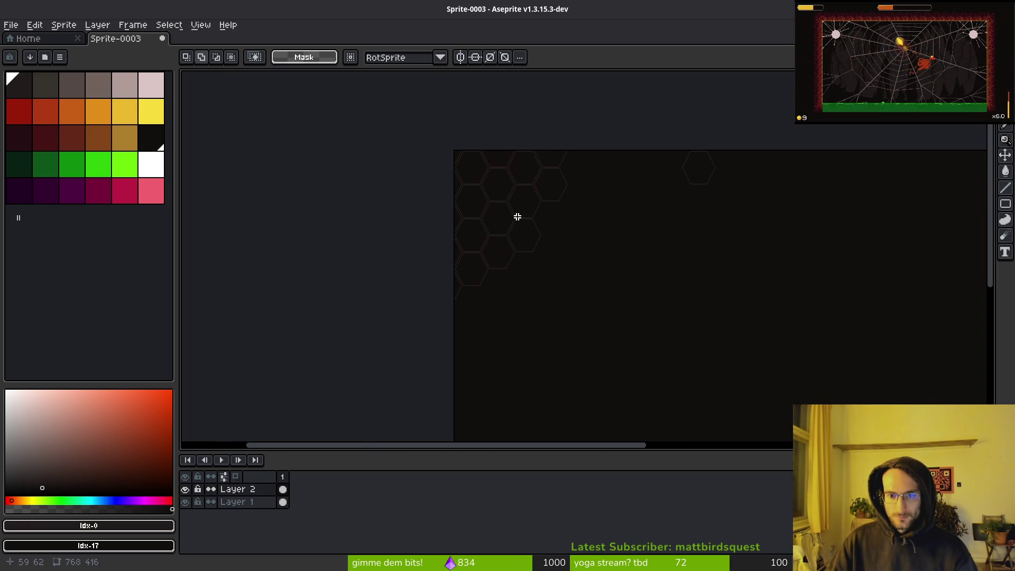
scroll(607, 248, "up", 1)
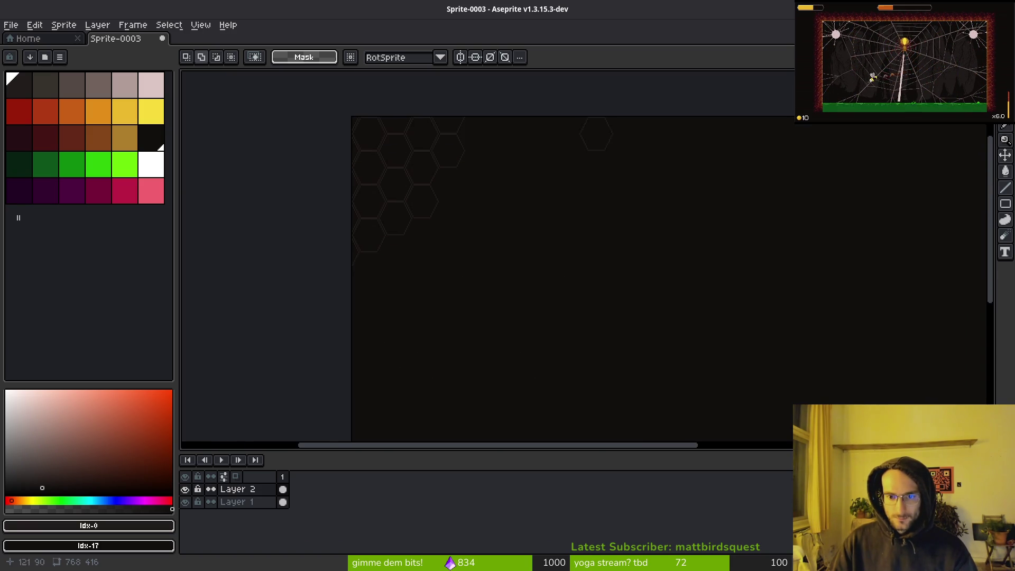
scroll(562, 222, "up", 2)
Paste a hexagon copy and fit it beside the first one to start the middle honeycomb.
key("ctrl+v")
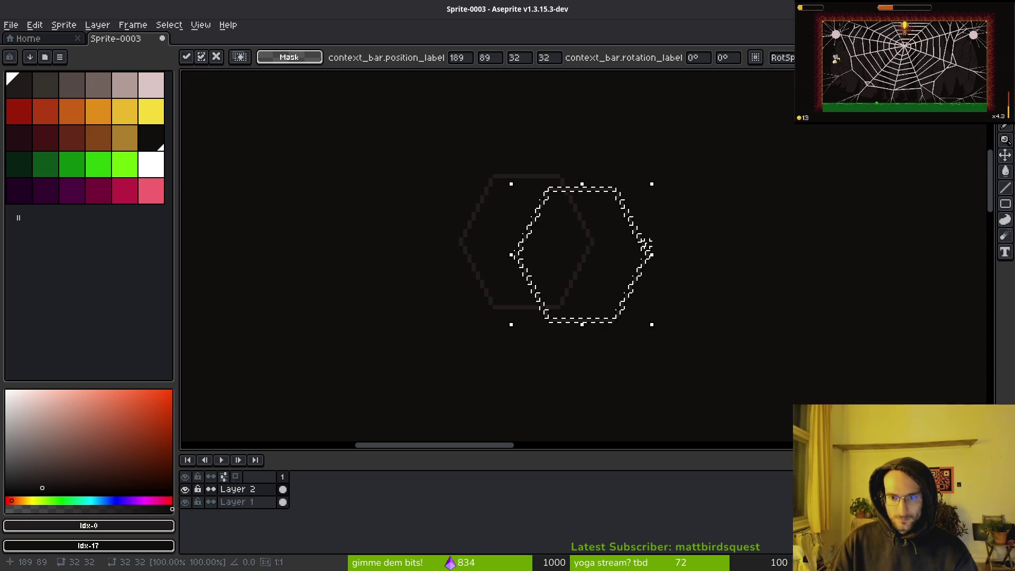
left_click_drag(655, 249, 698, 170)
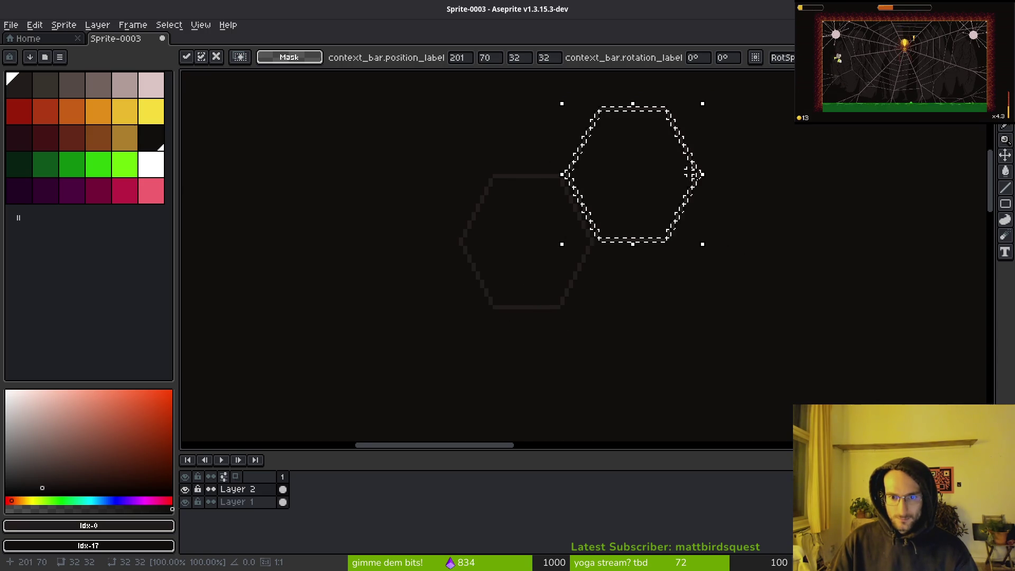
scroll(708, 245, "right", 1)
left_click_drag(645, 244, 745, 223)
key("ctrl+z")
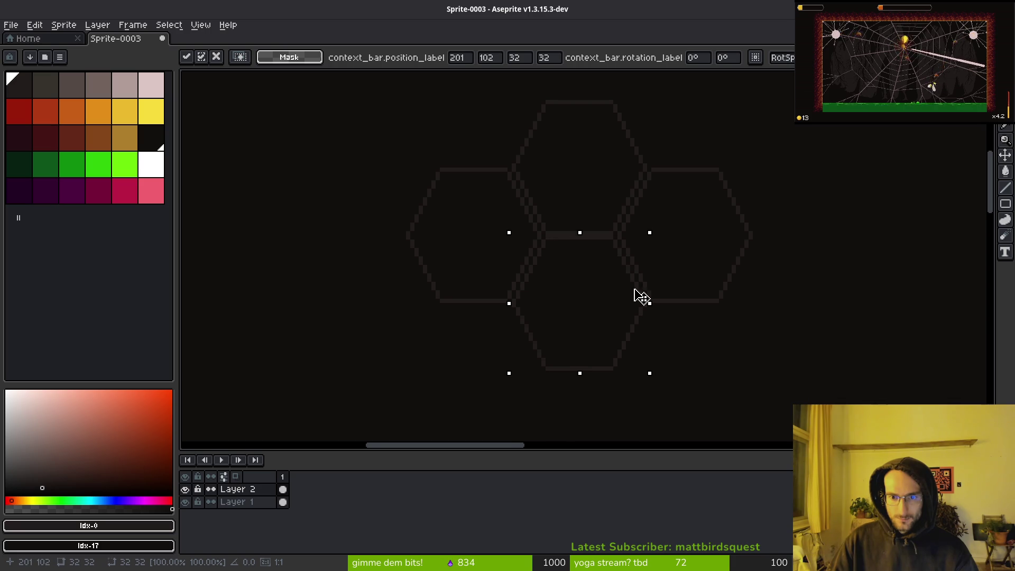
scroll(716, 293, "right", 1)
mouse_move(610, 325)
left_mouse_down()
mouse_move(657, 278)
mouse_move(708, 385)
mouse_move(716, 379)
left_mouse_up()
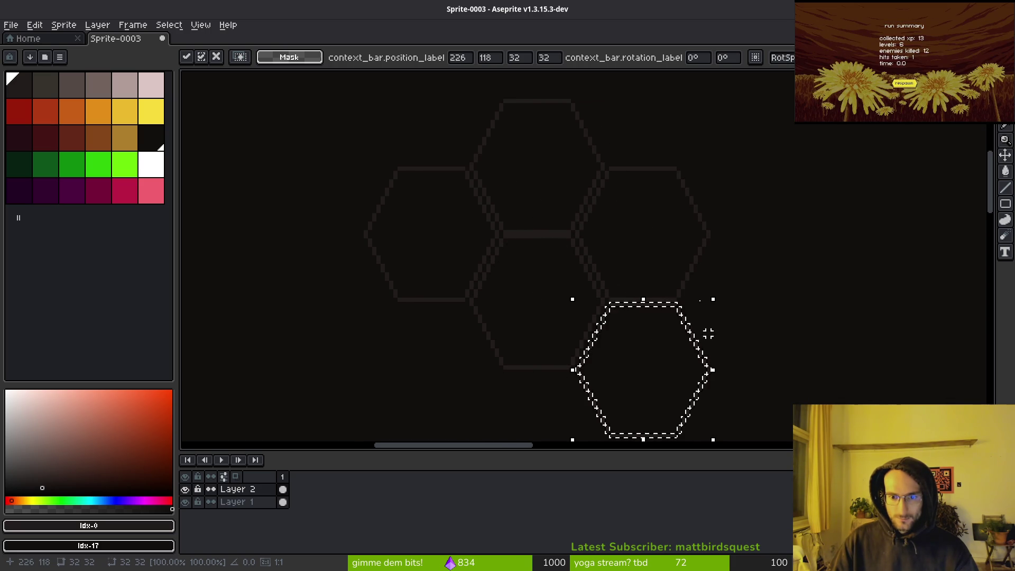
scroll(708, 334, "up", 1)
left_click_drag(664, 301, 633, 229)
key("Return")
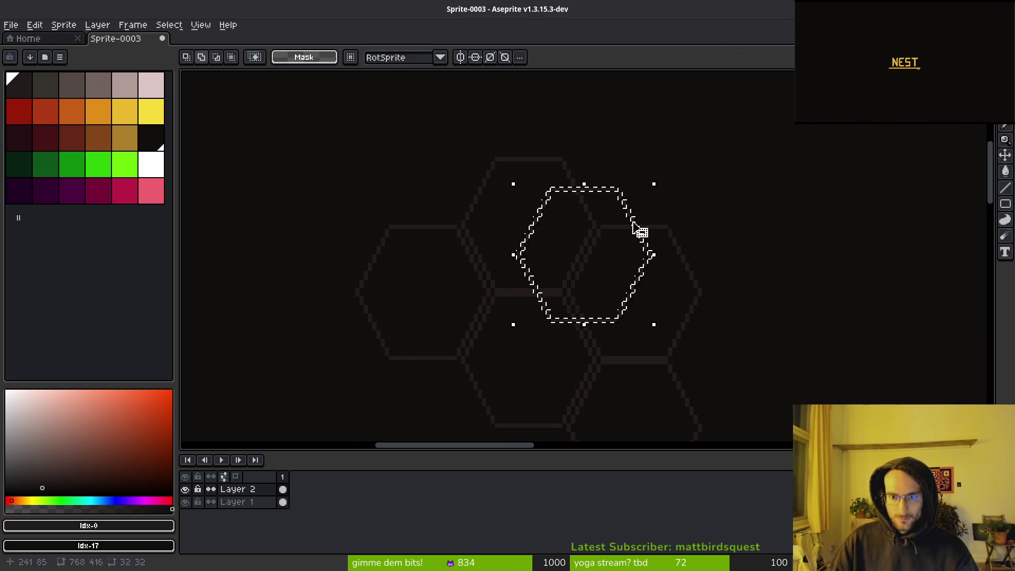
mouse_move(676, 138)
left_mouse_down()
mouse_move(689, 125)
mouse_move(892, 160)
left_mouse_up()
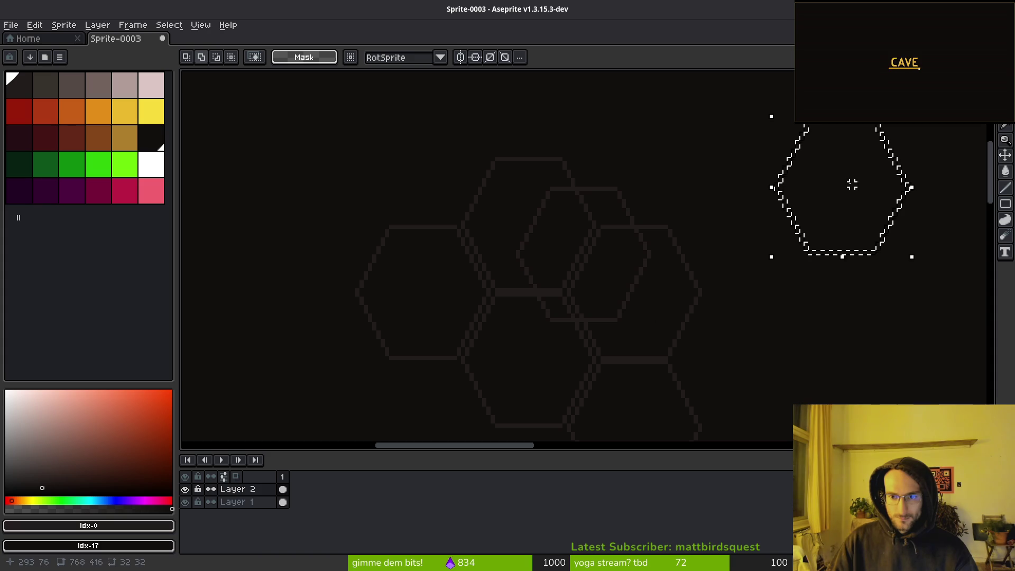
key("ctrl+z")
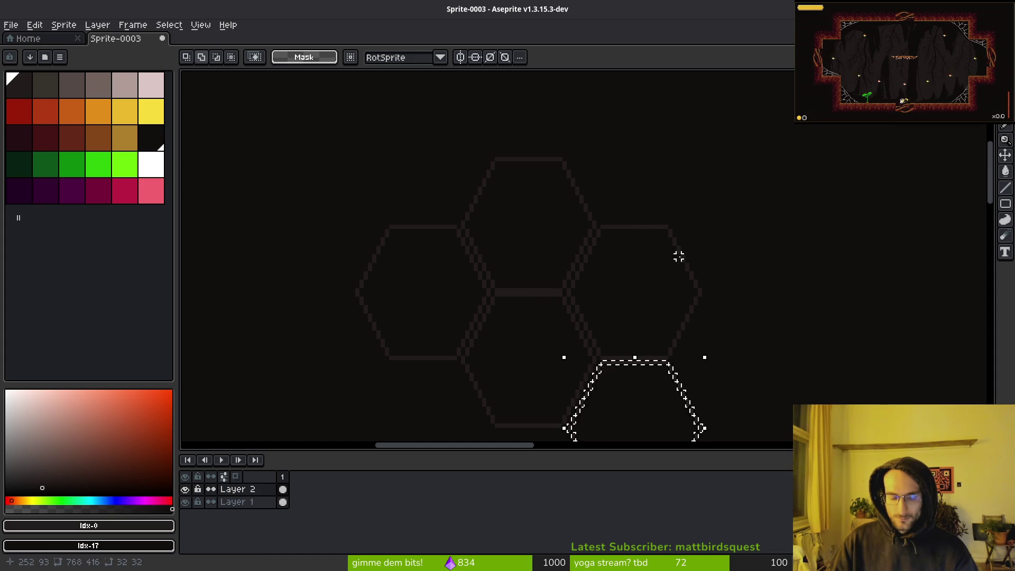
Paste another hexagon copy and drag it down against the cluster's right side.
key("ctrl+v")
left_click_drag(649, 156, 680, 113)
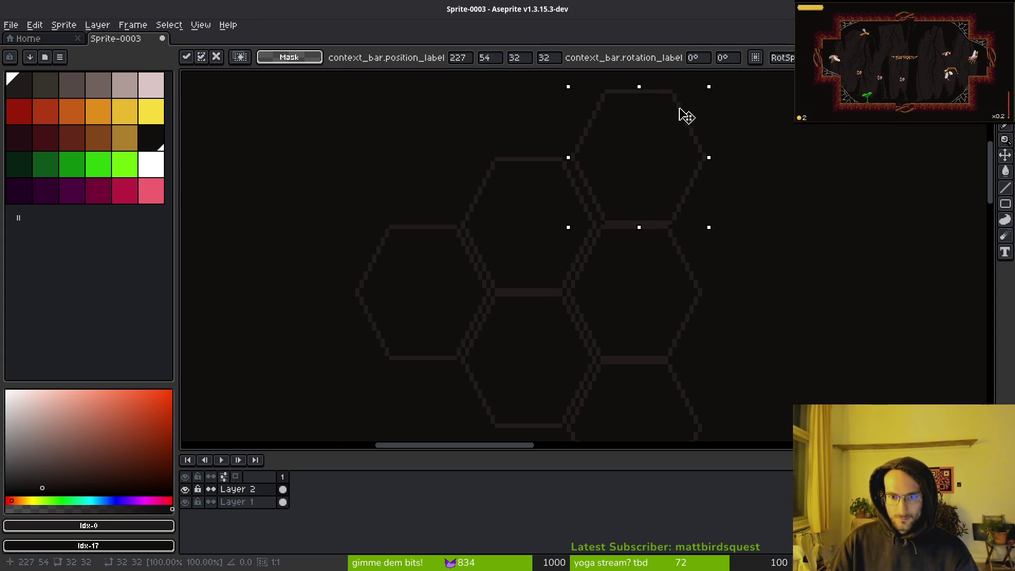
left_click_drag(684, 199, 622, 182)
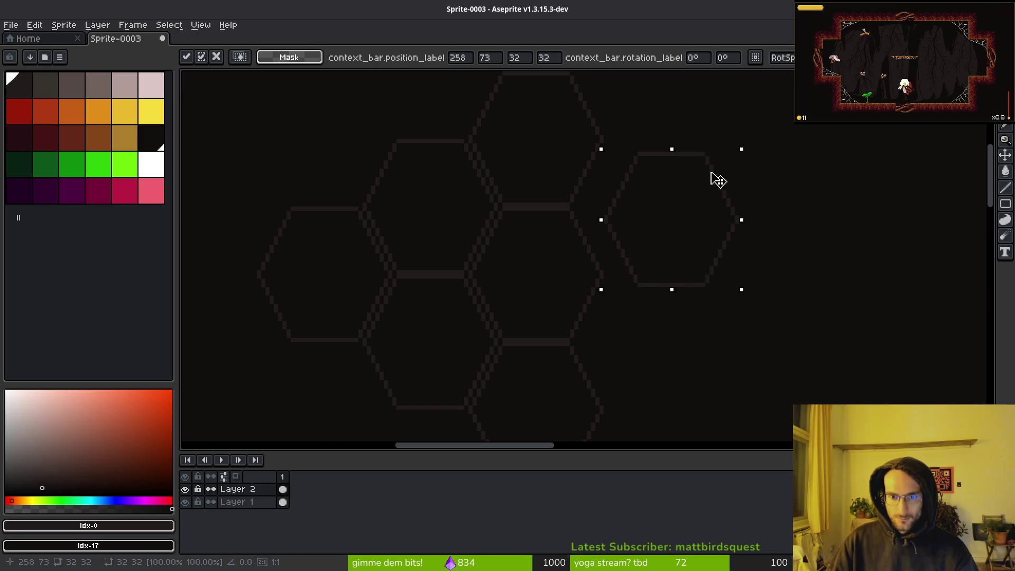
left_click_drag(717, 180, 685, 165)
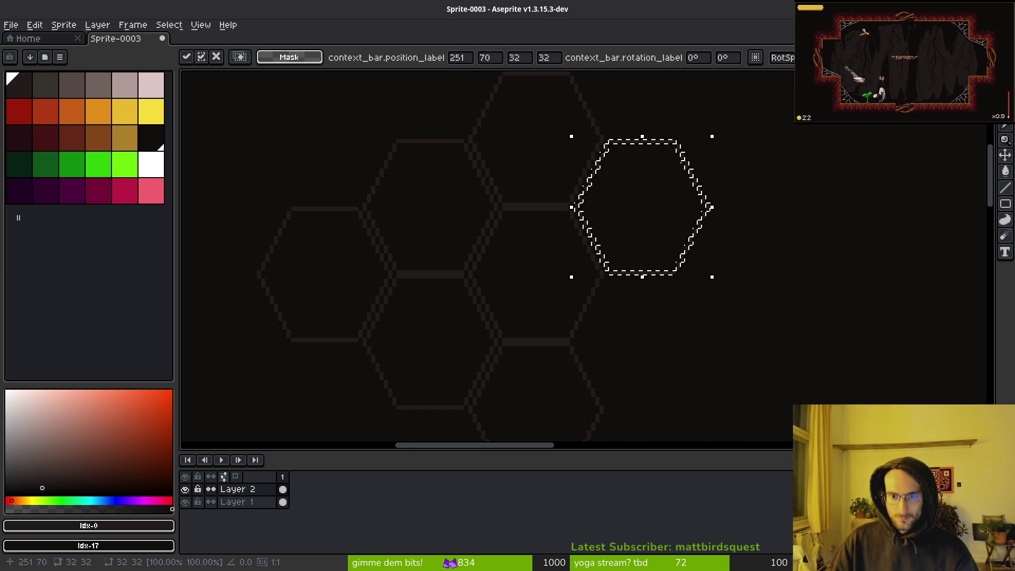
left_click_drag(634, 74, 631, 214)
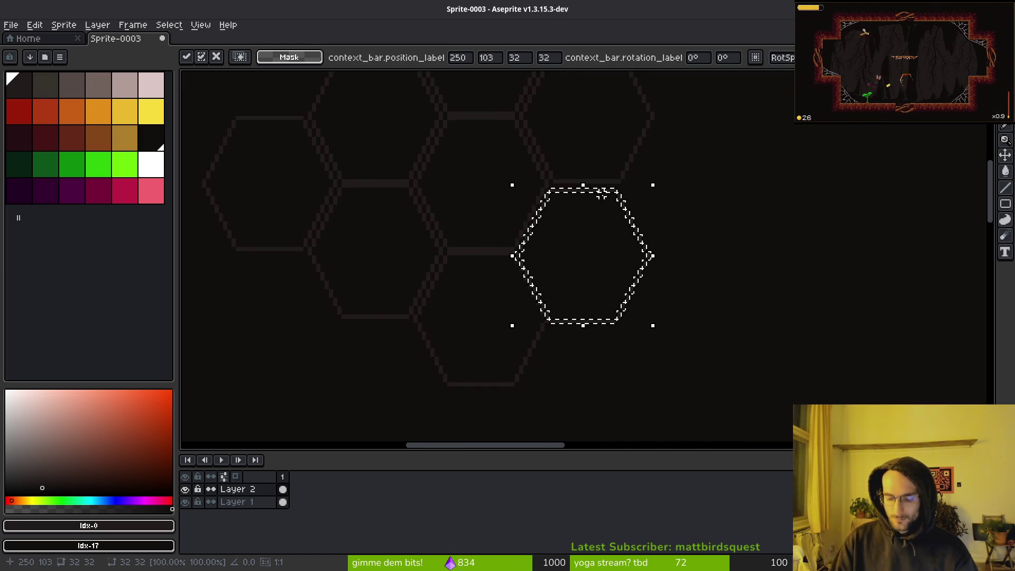
Nudge that hexagon pixel by pixel into line with its neighbours and drop it.
key("Up")
scroll(562, 284, "right", 5)
scroll(563, 283, "up", 3)
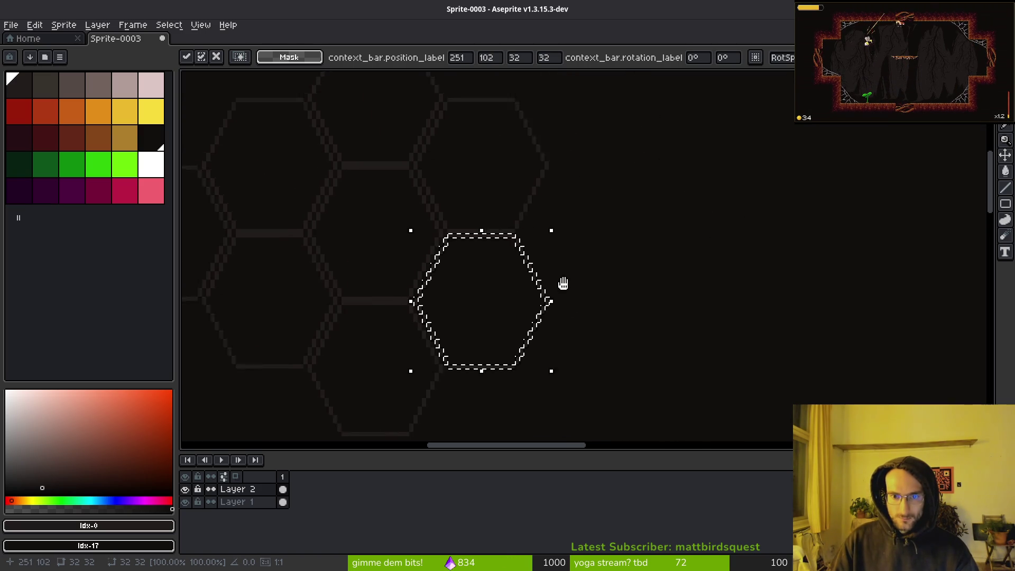
left_click_drag(548, 308, 552, 271)
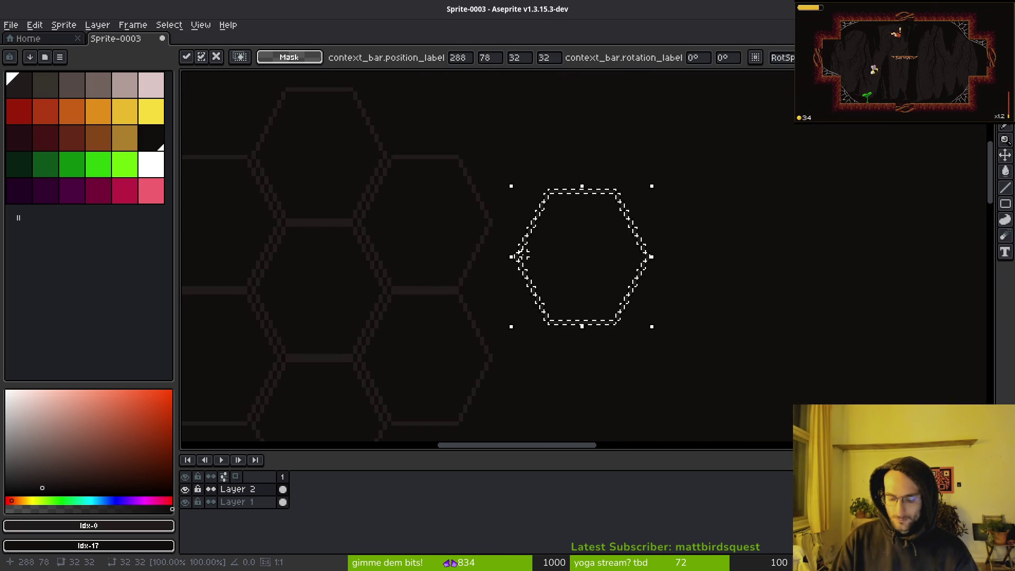
key("Left")
key("Left")
key("Left")
key("Down")
key("Down")
key("Down")
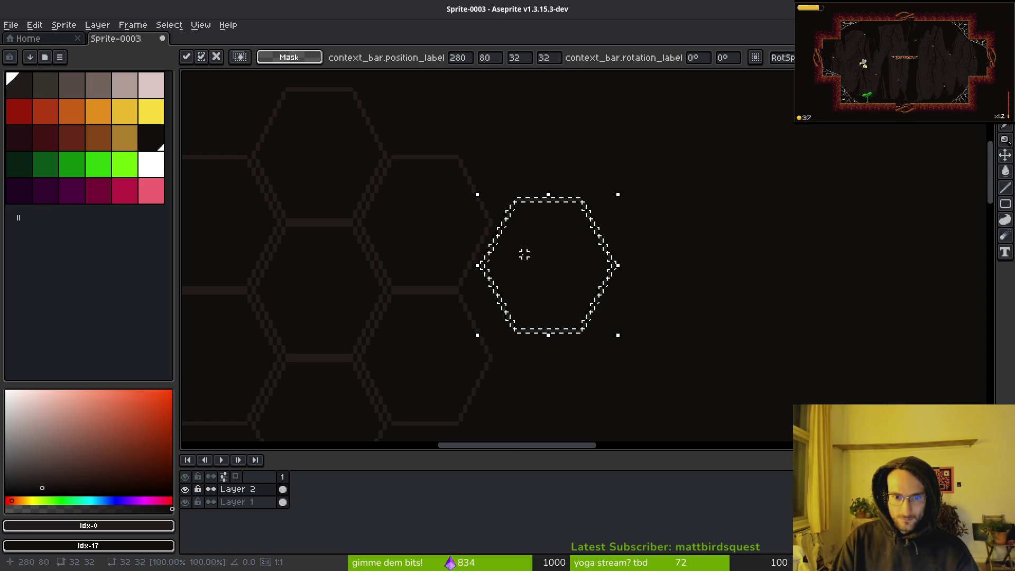
key("Left")
key("Left")
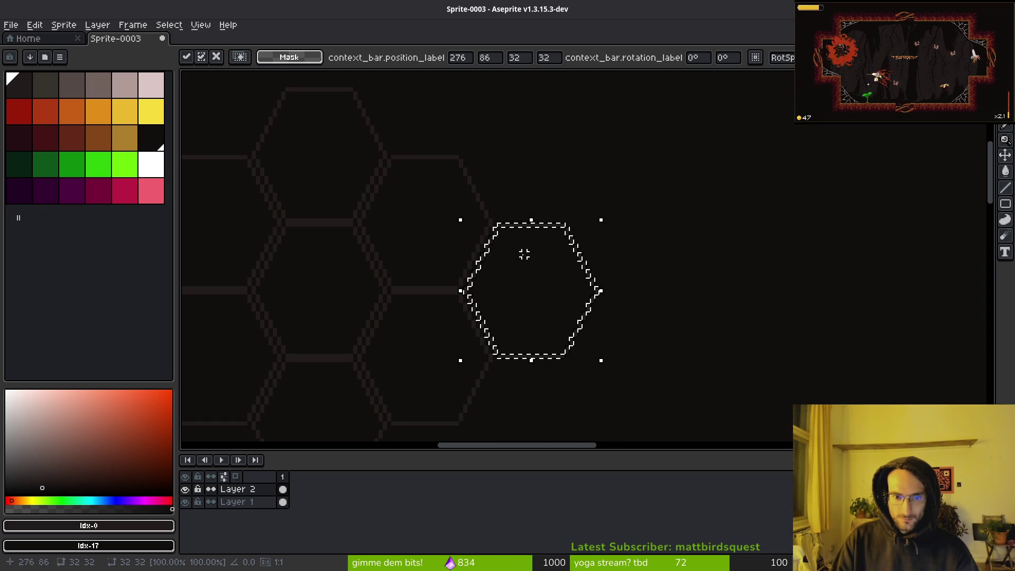
key("ctrl+d")
scroll(520, 328, "down", 4)
scroll(532, 315, "up", 4)
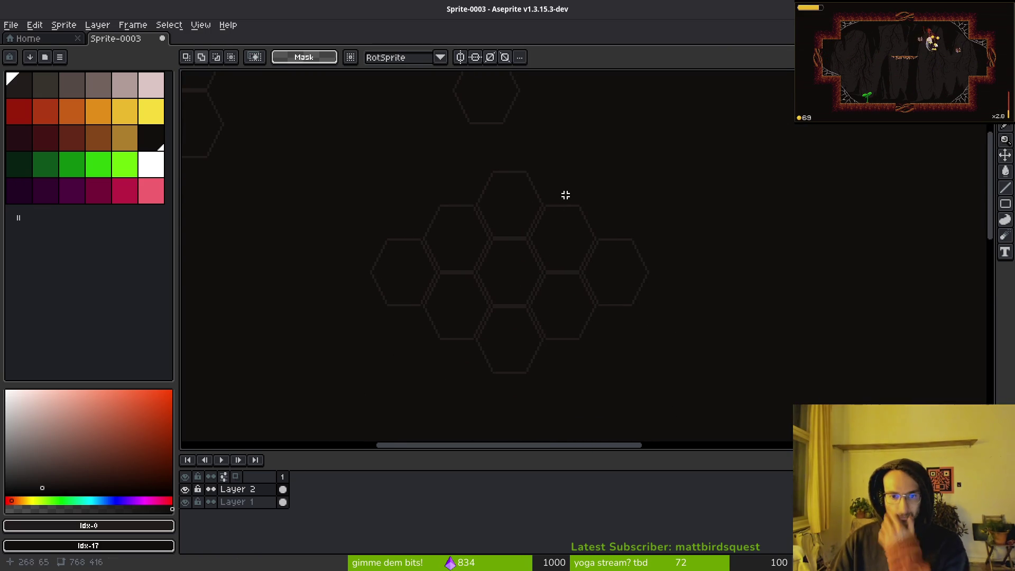
Lasso the lone hexagon near the top and move it left to the top-left cluster.
scroll(565, 195, "up", 5)
key("shift+w")
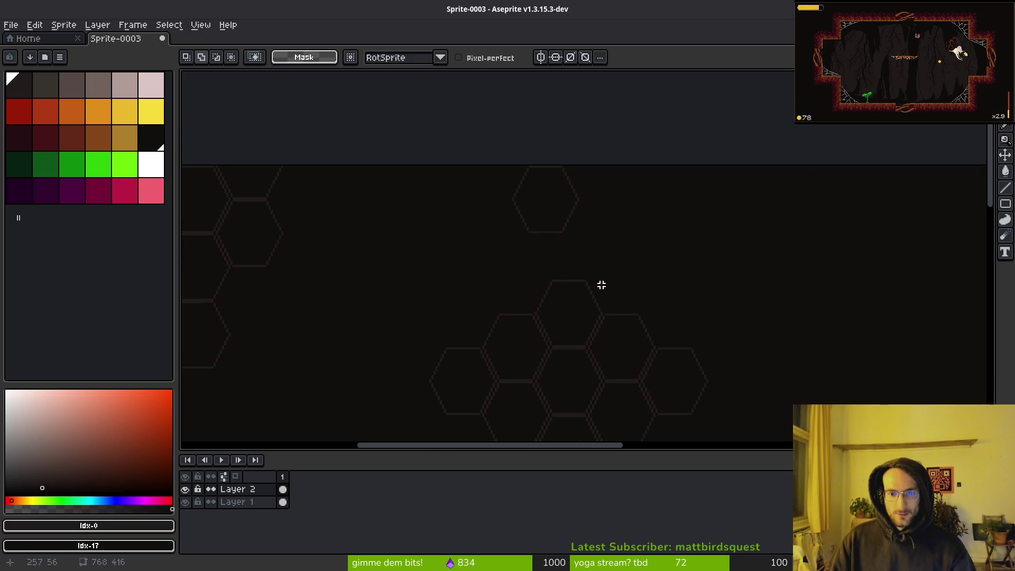
mouse_move(469, 167)
left_mouse_down()
mouse_move(607, 233)
mouse_move(458, 168)
left_mouse_up()
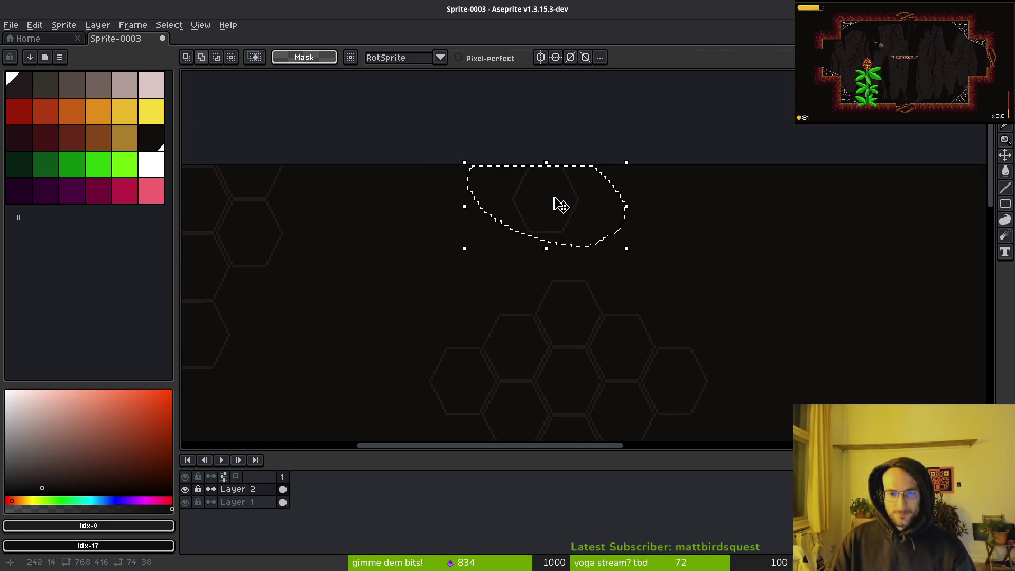
left_click_drag(561, 205, 332, 201)
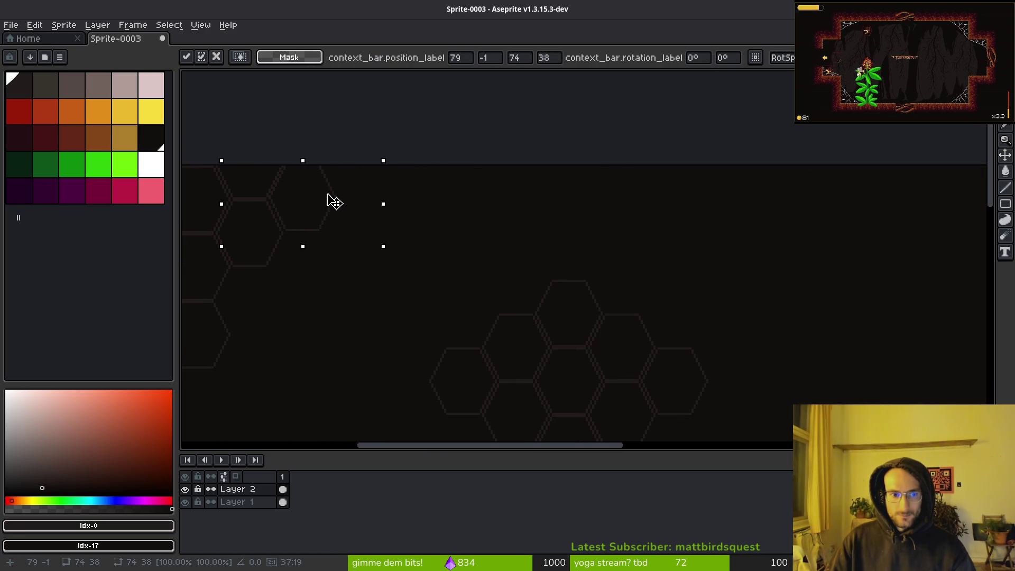
key("Return")
Dismiss the file dialog and bring the sprite's left edge into view.
key("ctrl+o")
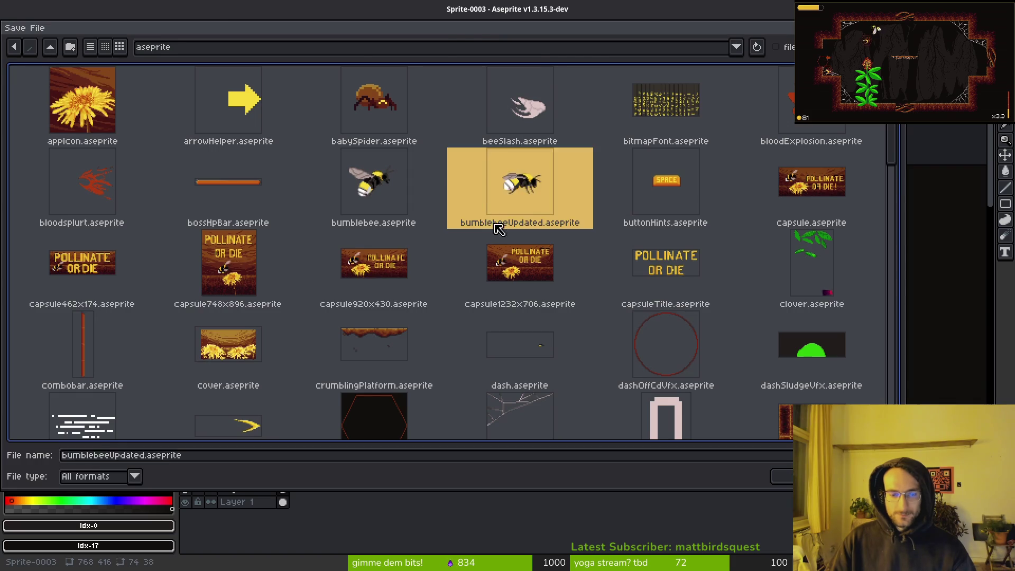
key("Escape")
scroll(528, 217, "down", 3)
scroll(486, 208, "up", 5)
mouse_move(486, 208)
left_mouse_down()
mouse_move(566, 224)
mouse_move(550, 212)
mouse_move(594, 205)
left_mouse_up()
Paste a hexagon at the left edge, then undo the misplaced copy.
key("ctrl+v")
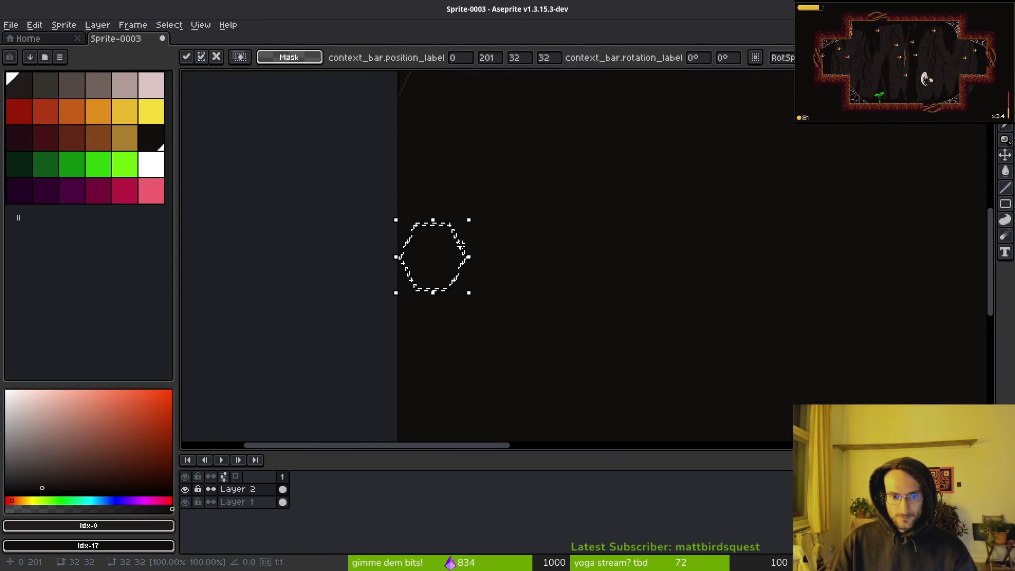
key("Return")
mouse_move(464, 251)
left_mouse_down()
mouse_move(502, 190)
mouse_move(480, 185)
left_mouse_up()
scroll(460, 185, "up", 5)
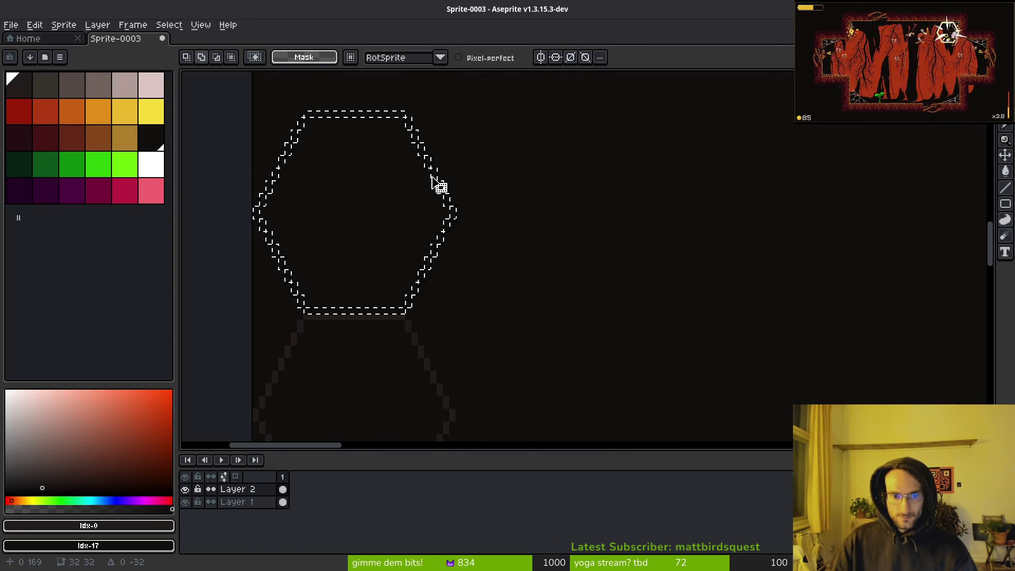
key("ctrl+z")
key("ctrl+z")
key("ctrl+z")
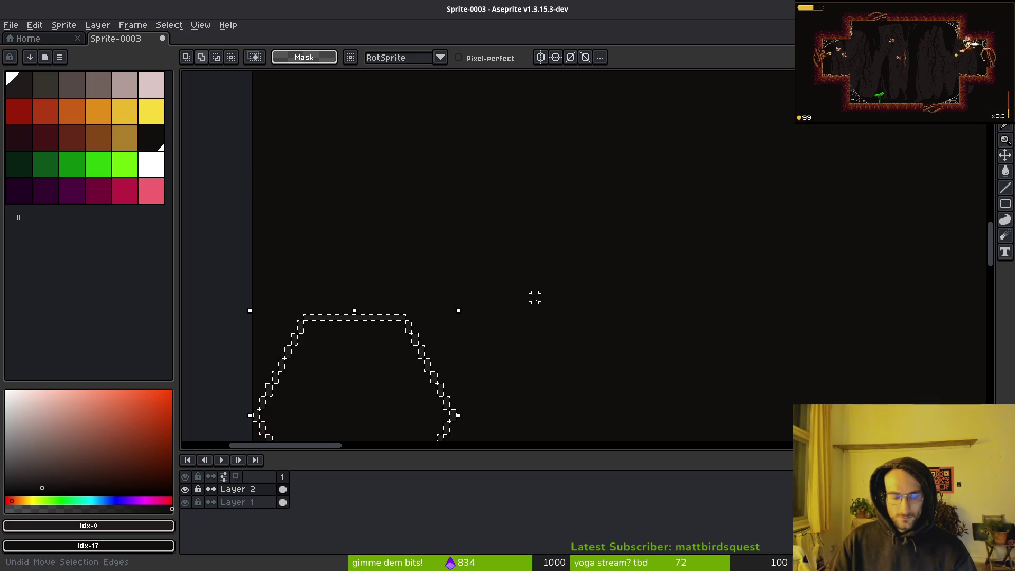
Paste the hexagon again and drop it against the left edge at 0,168.
key("ctrl+v")
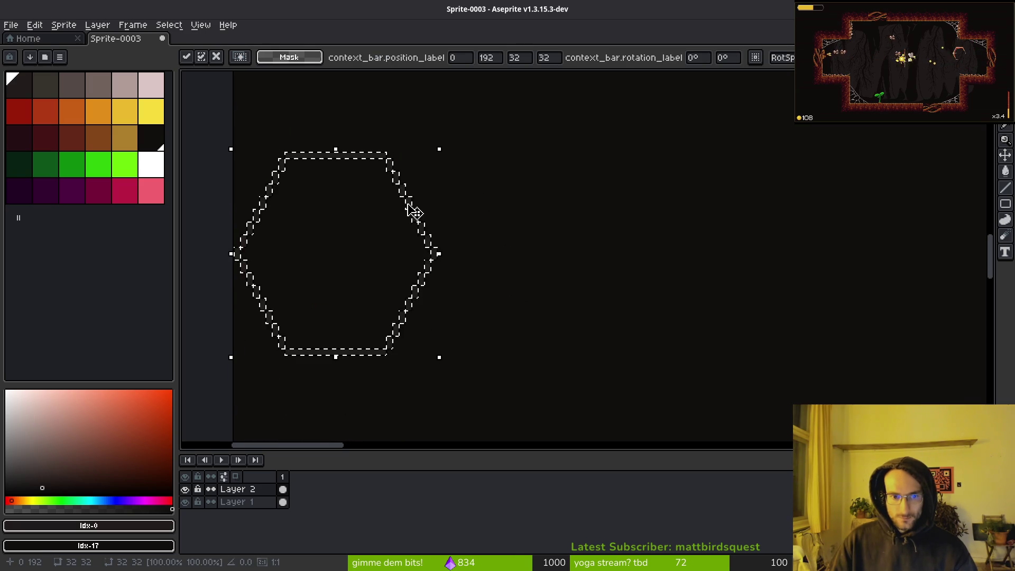
left_click_drag(414, 215, 430, 142)
scroll(490, 167, "down", 3)
mouse_move(486, 217)
left_mouse_down()
mouse_move(490, 269)
mouse_move(476, 163)
mouse_move(471, 179)
left_mouse_up()
scroll(490, 270, "up", 3)
left_click(590, 312)
scroll(590, 312, "down", 3)
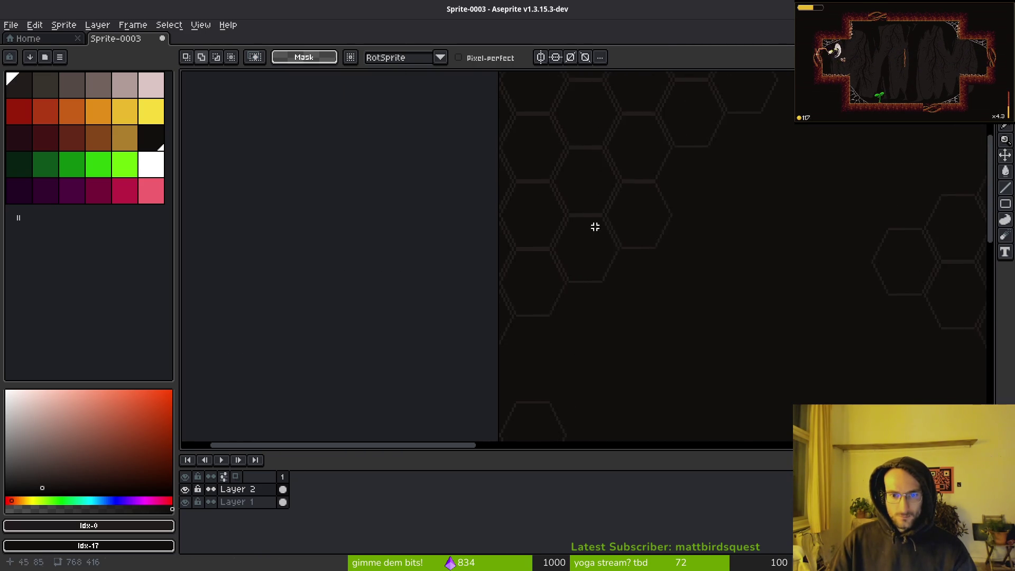
Duplicate a lassoed chunk of the hex grid, flip it vertically, and place it at the bottom-left corner.
scroll(566, 277, "down", 3)
scroll(623, 294, "up", 3)
scroll(650, 226, "down", 2)
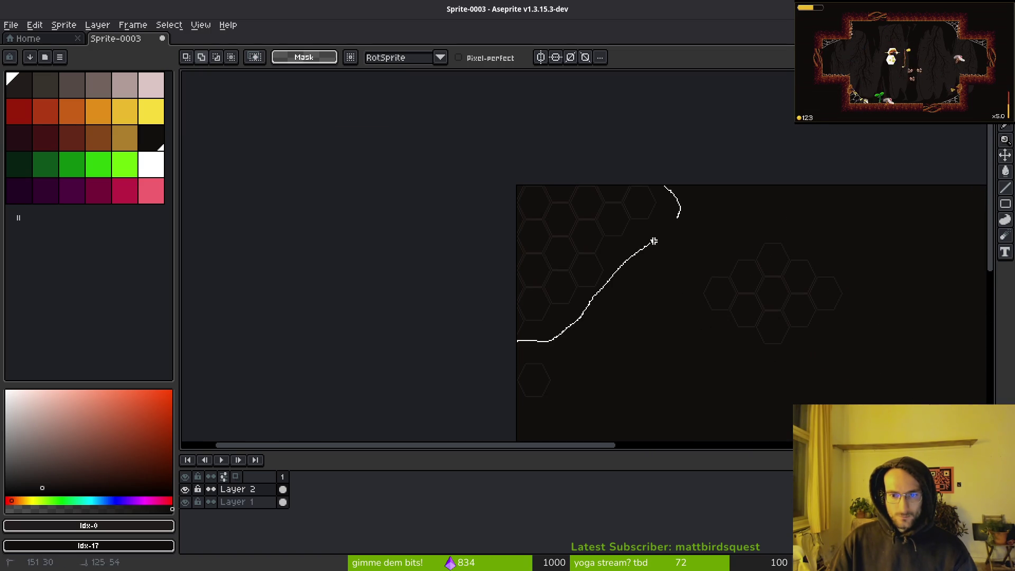
left_click_drag(654, 241, 677, 218)
scroll(603, 224, "up", 2)
scroll(636, 268, "down", 2)
key("ctrl+t")
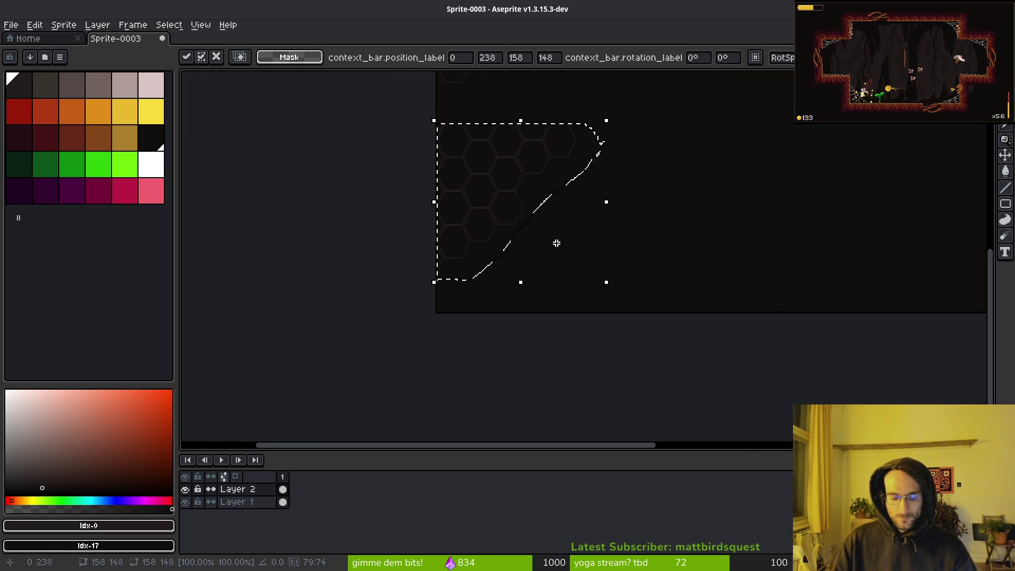
key("shift+v")
scroll(545, 253, "up", 3)
mouse_move(503, 256)
left_mouse_down()
mouse_move(564, 195)
mouse_move(550, 249)
mouse_move(520, 261)
left_mouse_up()
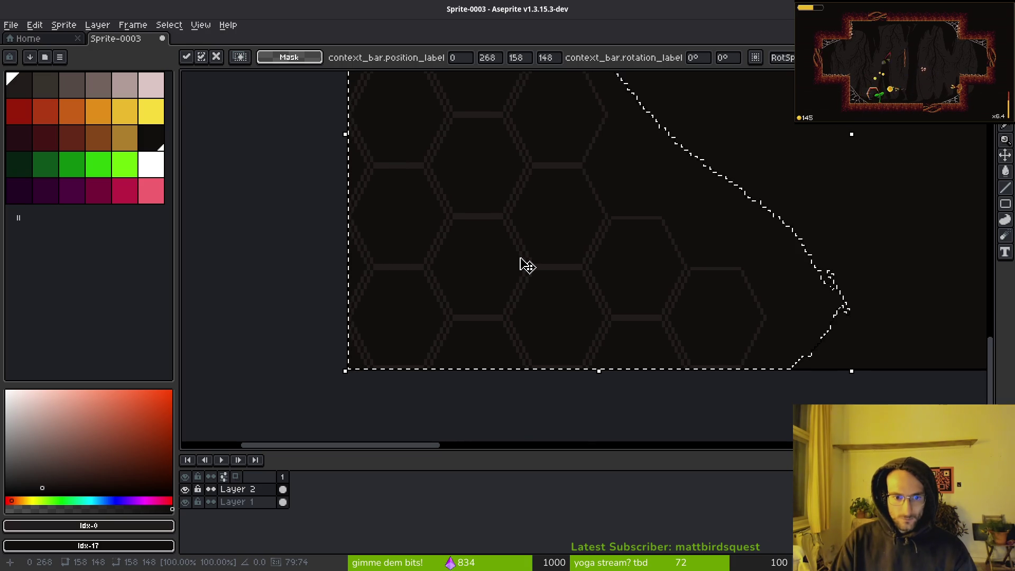
key("ctrl+d")
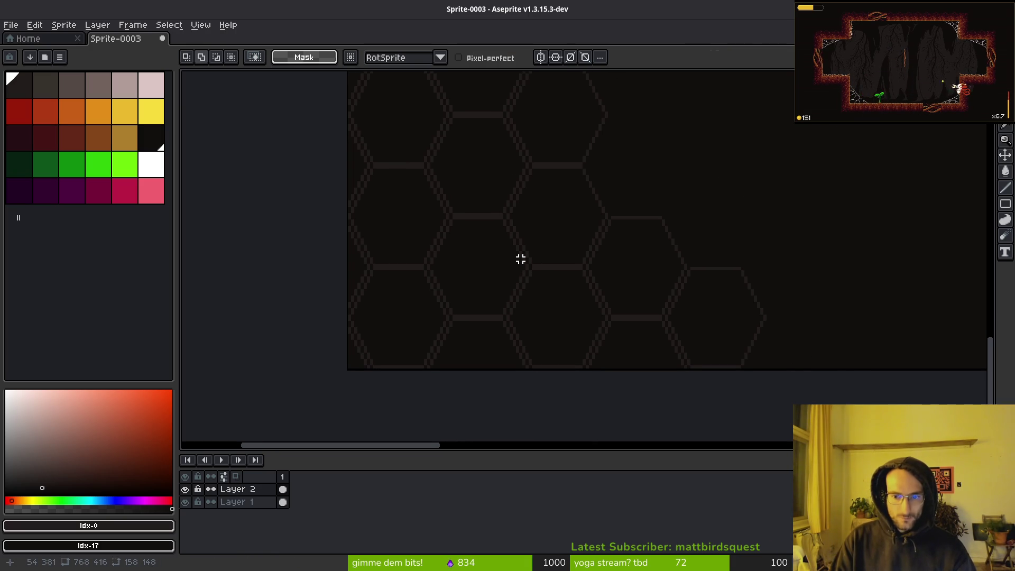
Pan and zoom around the sprite to inspect the hexagon grid.
scroll(534, 257, "down", 1)
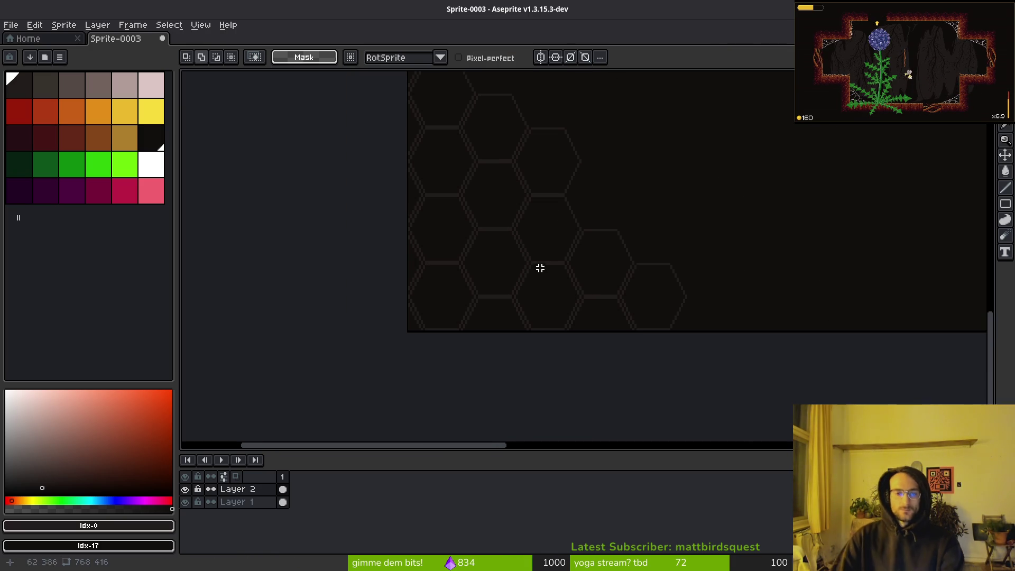
scroll(589, 248, "down", 3)
scroll(622, 207, "up", 3)
mouse_move(622, 206)
left_mouse_down()
mouse_move(570, 261)
mouse_move(562, 242)
left_mouse_up()
scroll(532, 213, "down", 3)
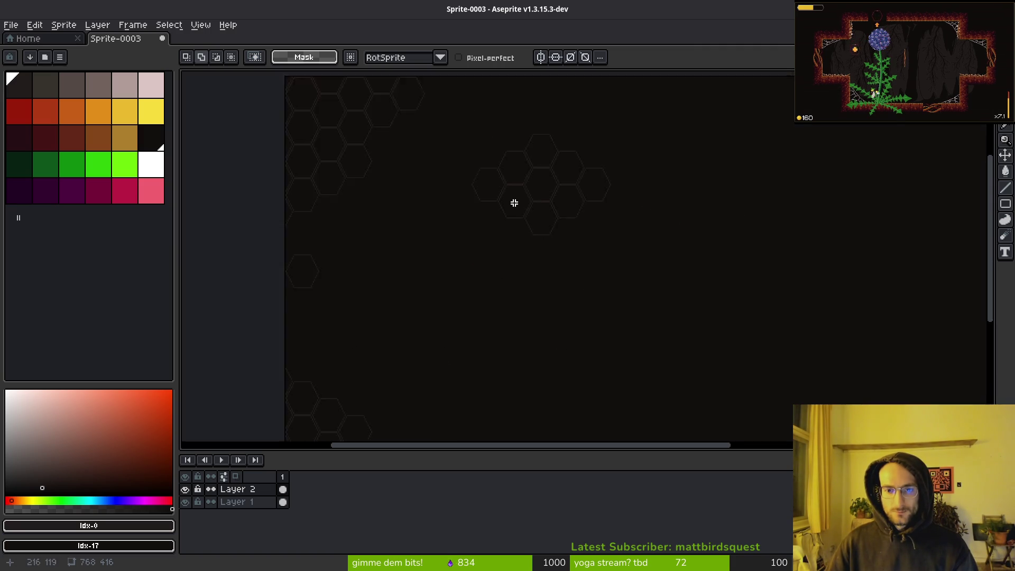
scroll(523, 207, "up", 3)
mouse_move(631, 273)
left_mouse_down()
mouse_move(597, 221)
mouse_move(597, 319)
left_mouse_up()
scroll(614, 286, "down", 3)
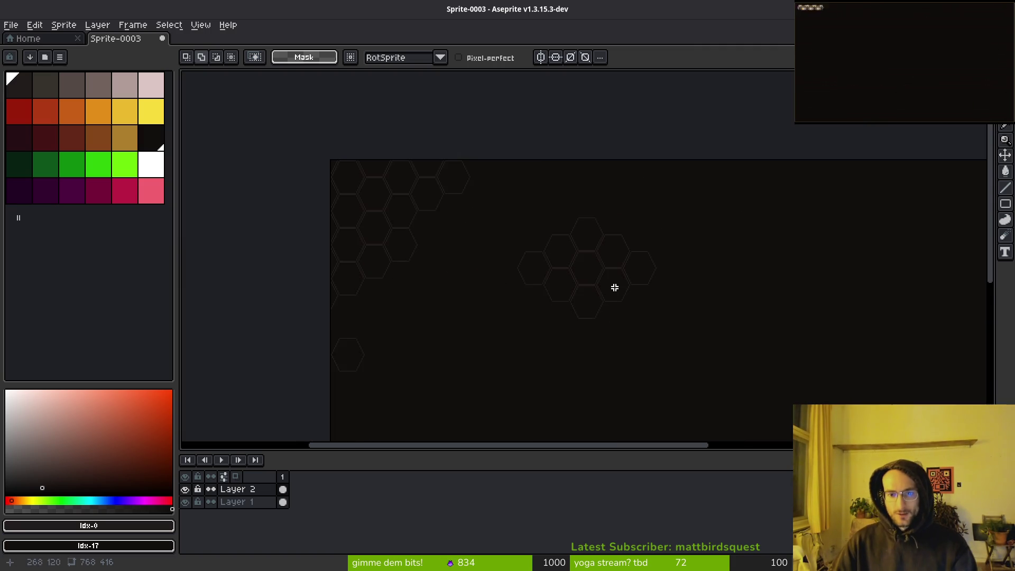
left_click_drag(614, 285, 567, 252)
scroll(596, 237, "up", 3)
scroll(596, 237, "up", 3)
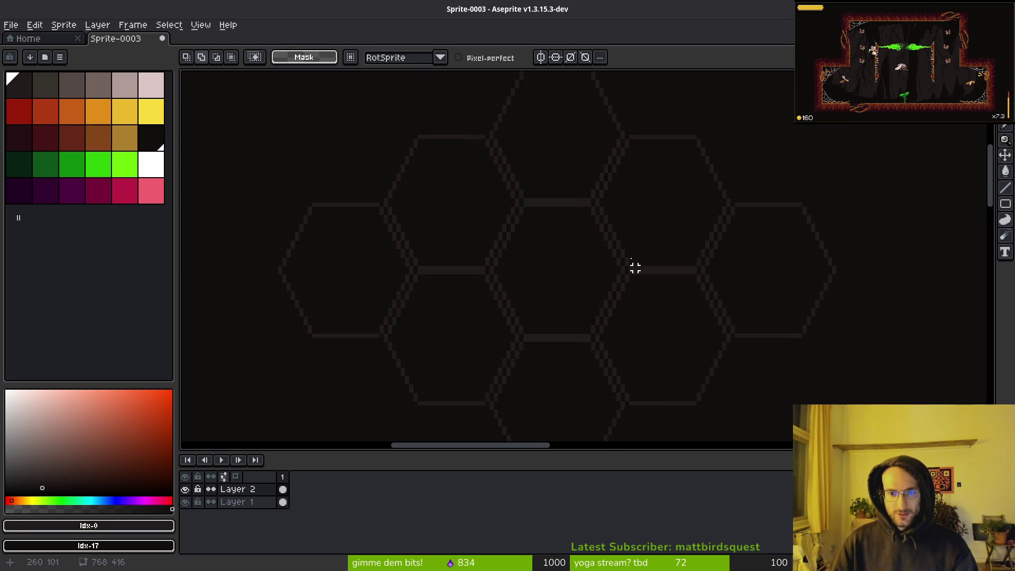
Extend the central hexagon cluster by lassoing it and placing a shifted copy beside it.
scroll(634, 267, "down", 3)
mouse_move(702, 159)
left_mouse_down()
mouse_move(735, 334)
mouse_move(724, 154)
left_mouse_up()
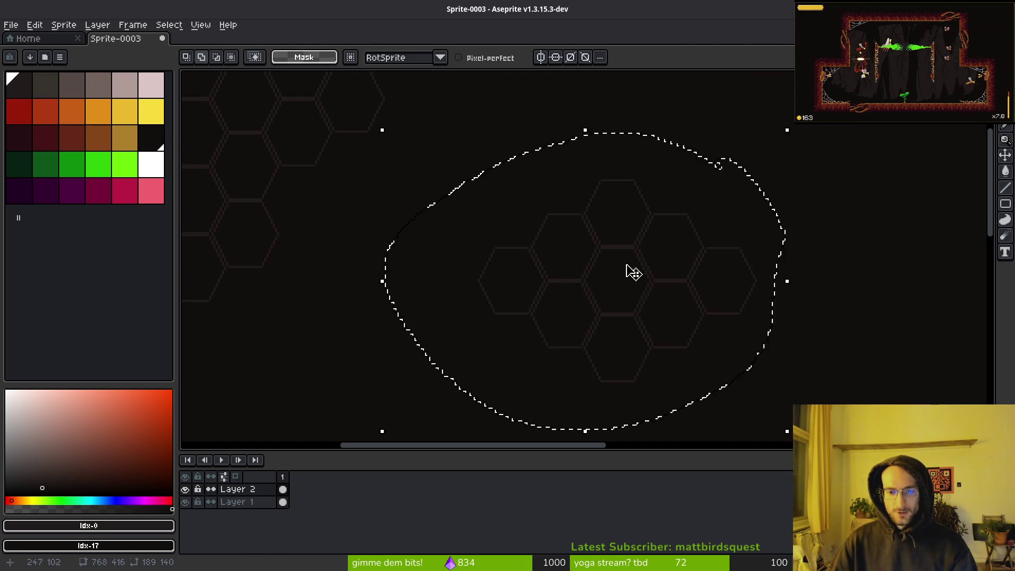
left_click_drag(627, 270, 602, 179)
mouse_move(609, 232)
left_mouse_down()
mouse_move(623, 346)
mouse_move(726, 185)
left_mouse_up()
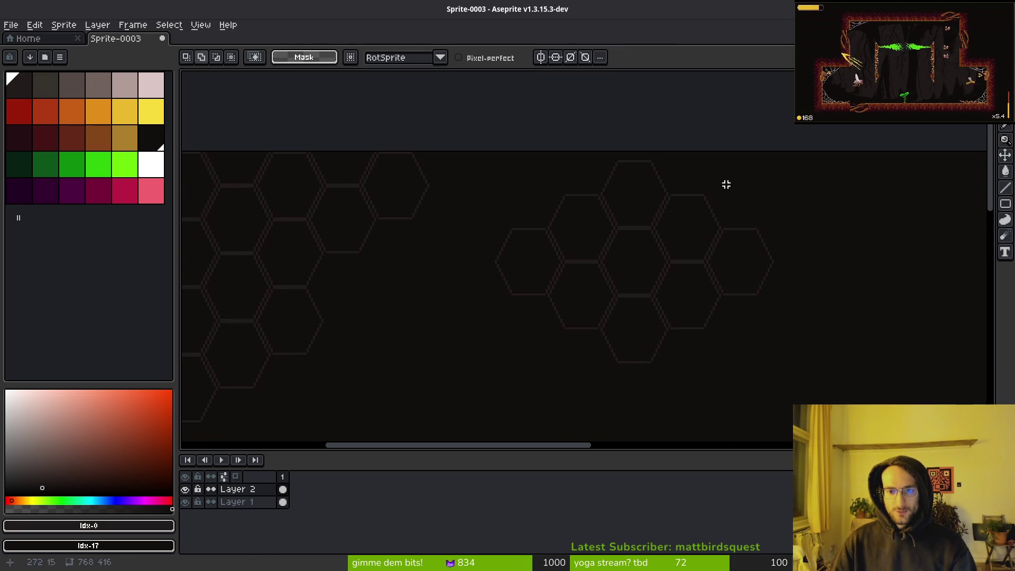
mouse_move(476, 287)
left_mouse_down()
mouse_move(525, 125)
mouse_move(549, 148)
left_mouse_up()
mouse_move(645, 209)
left_mouse_down()
mouse_move(604, 271)
mouse_move(702, 310)
mouse_move(772, 227)
left_mouse_up()
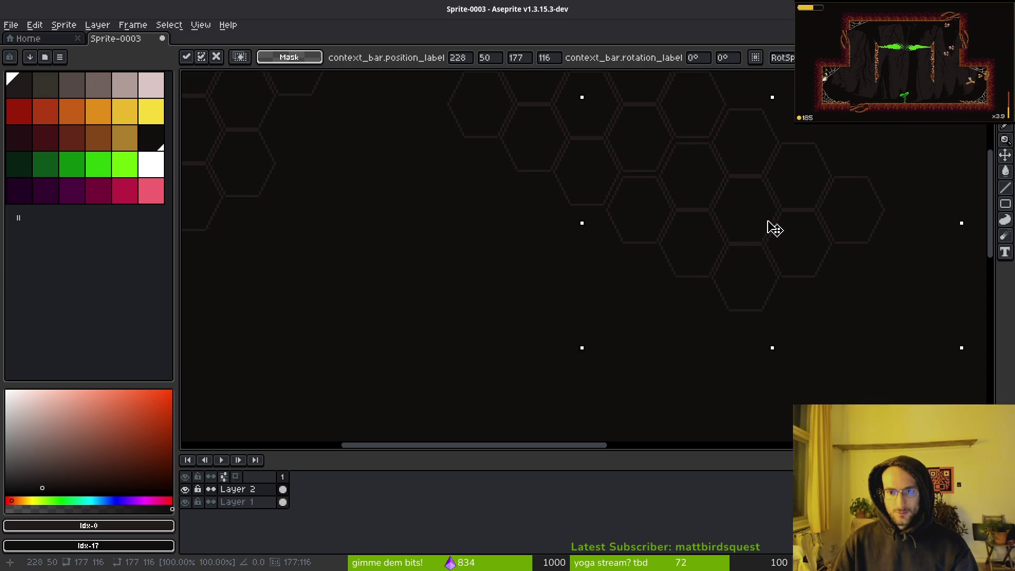
scroll(766, 238, "up", 2)
left_click_drag(709, 181, 736, 280)
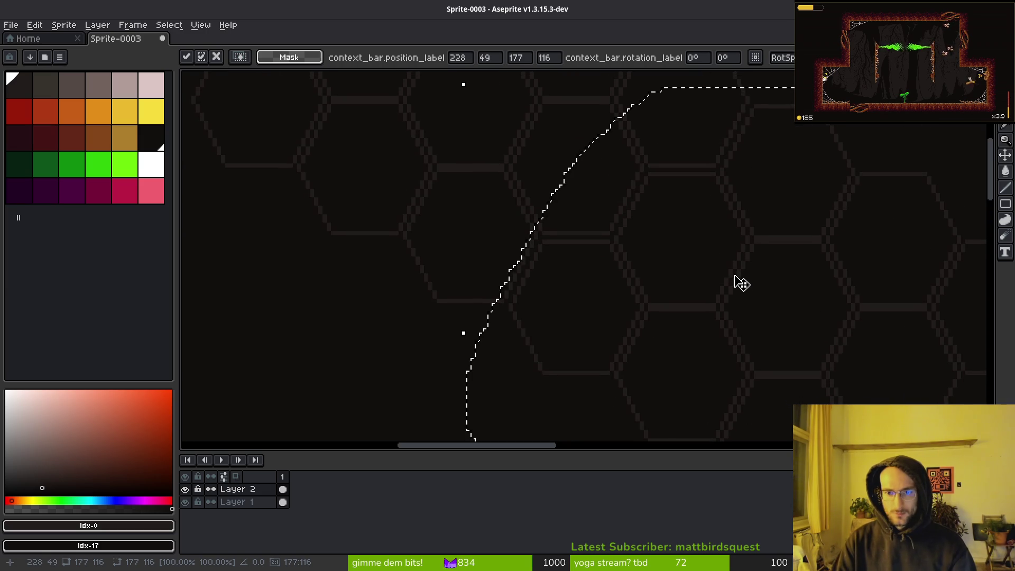
key("ctrl+d")
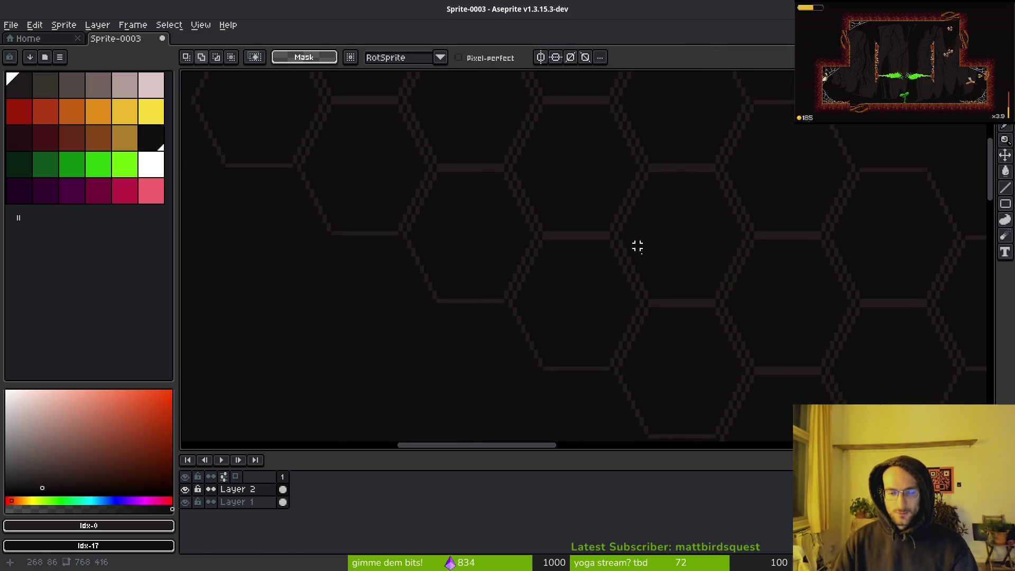
Copy the enlarged cluster as a second cluster further down and to the right.
scroll(638, 259, "down", 3)
scroll(670, 243, "up", 1)
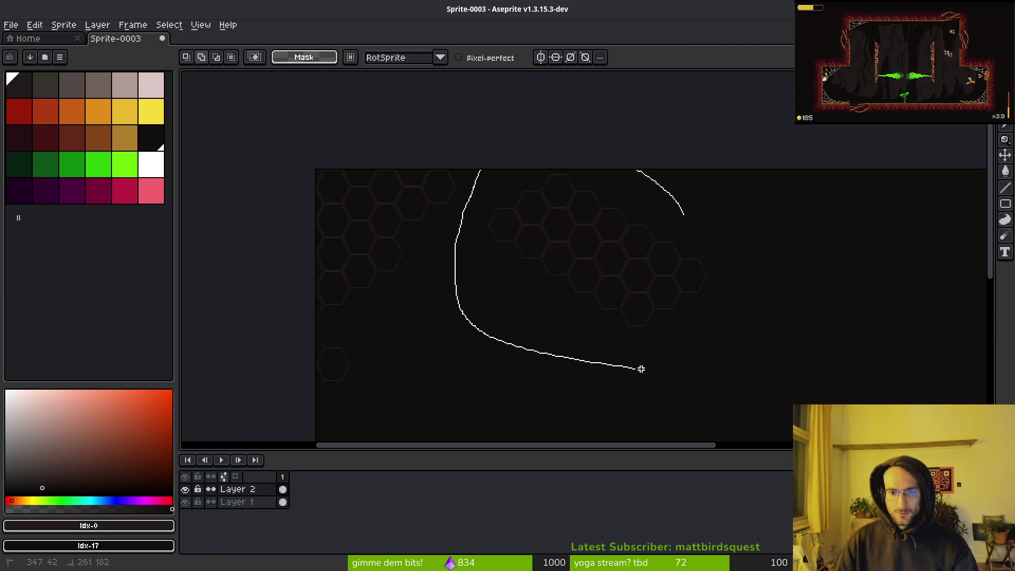
left_click_drag(640, 368, 708, 211)
mouse_move(645, 270)
left_mouse_down()
mouse_move(620, 252)
mouse_move(592, 183)
mouse_move(531, 307)
mouse_move(480, 294)
mouse_move(489, 307)
left_mouse_up()
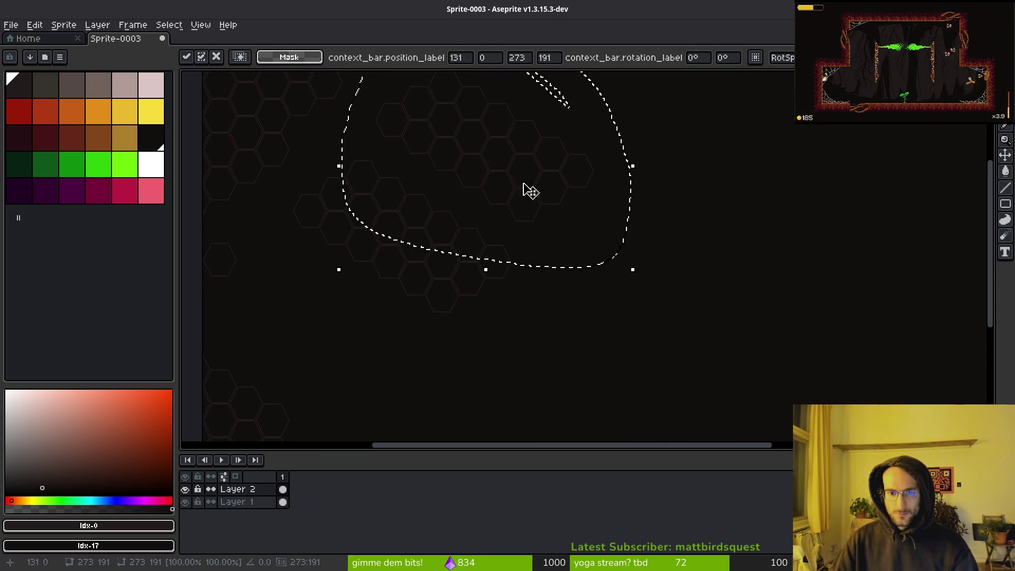
mouse_move(527, 190)
left_mouse_down()
mouse_move(724, 337)
mouse_move(679, 291)
left_mouse_up()
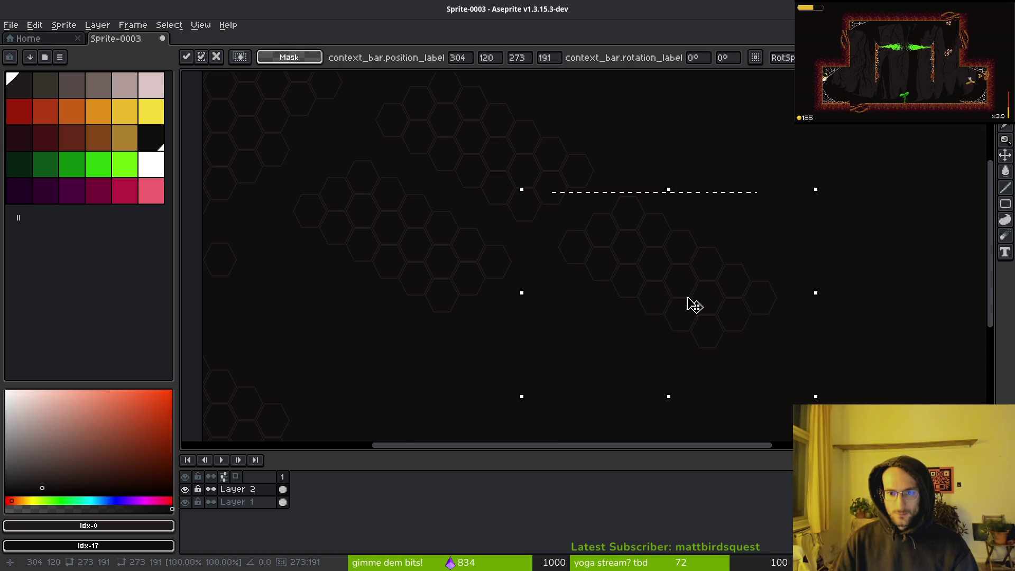
key("Return")
scroll(682, 301, "up", 5)
key("b")
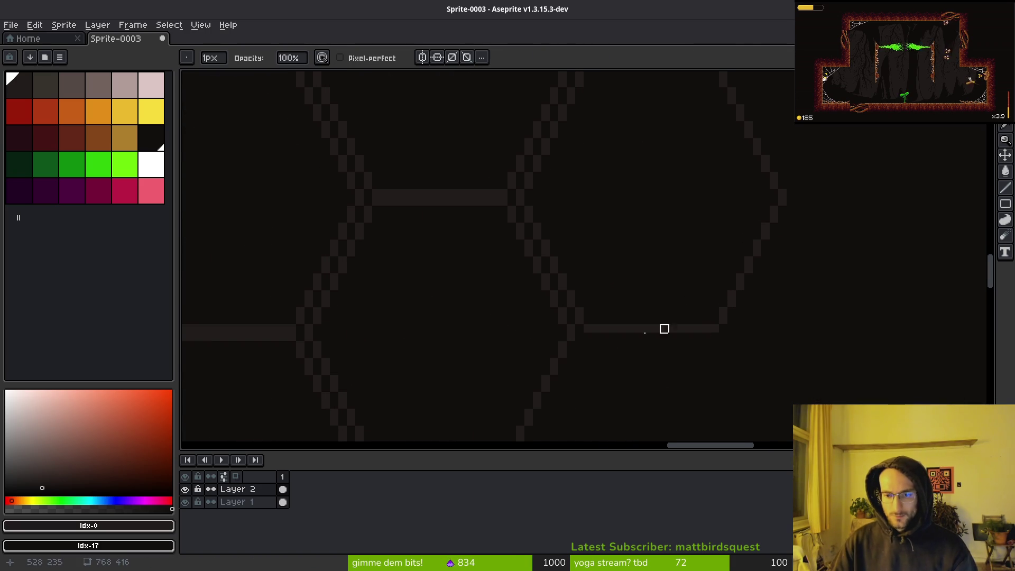
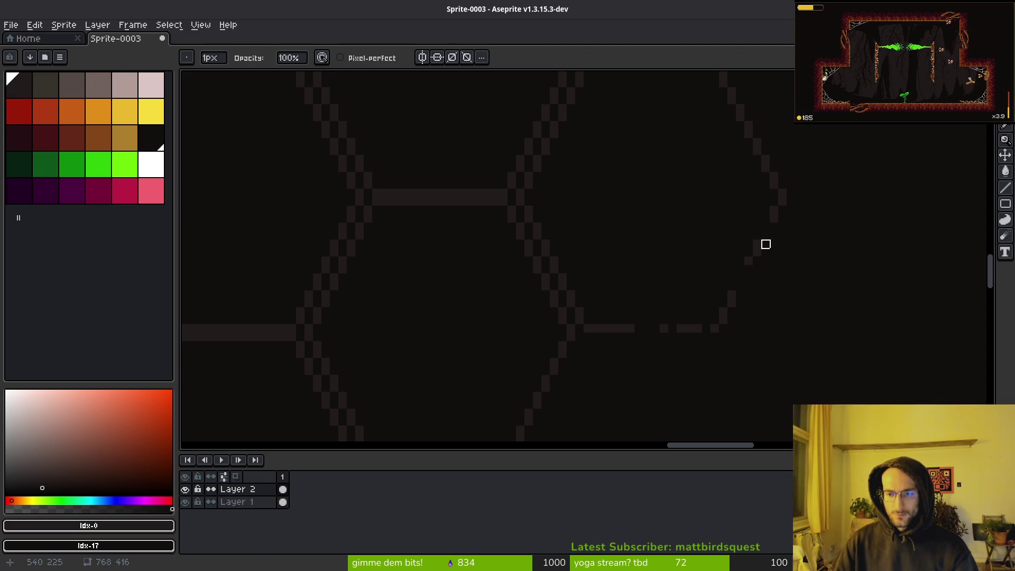
Undo the last edge stroke, then pencil a pixel extending the hexagon's diagonal edge.
scroll(765, 243, "up", 2)
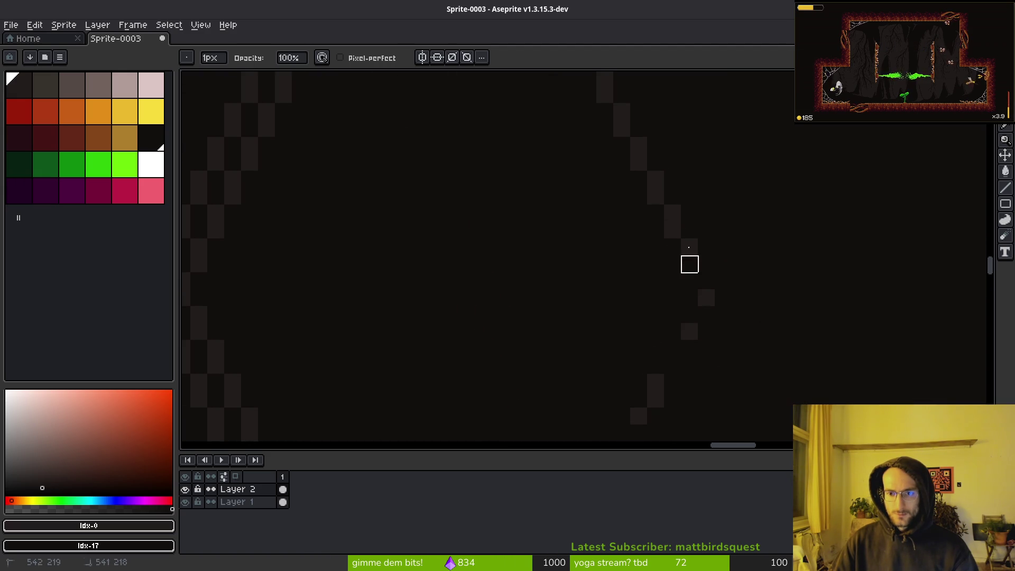
key("ctrl+z")
scroll(738, 303, "down", 2)
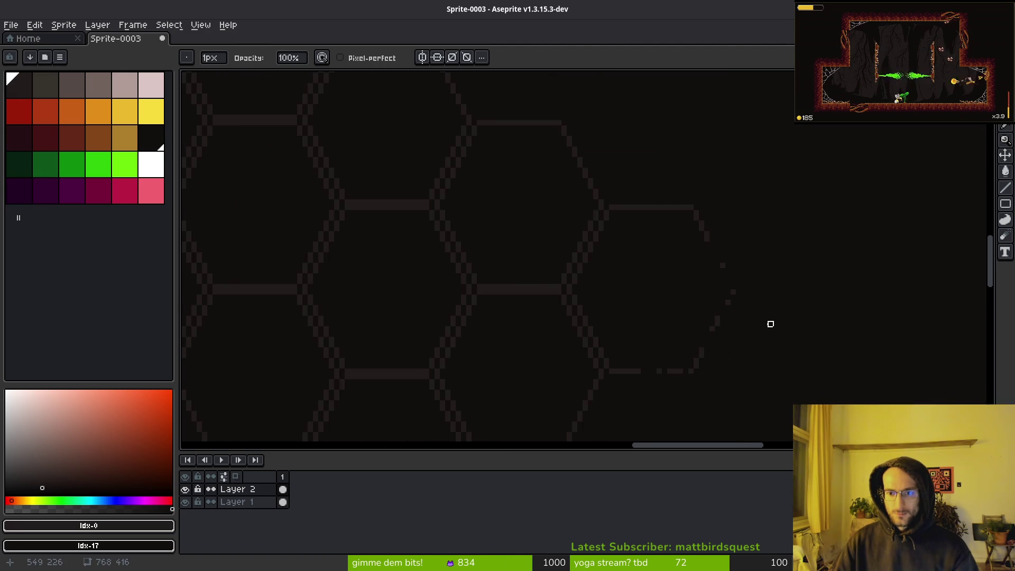
scroll(767, 333, "down", 3)
scroll(750, 364, "up", 5)
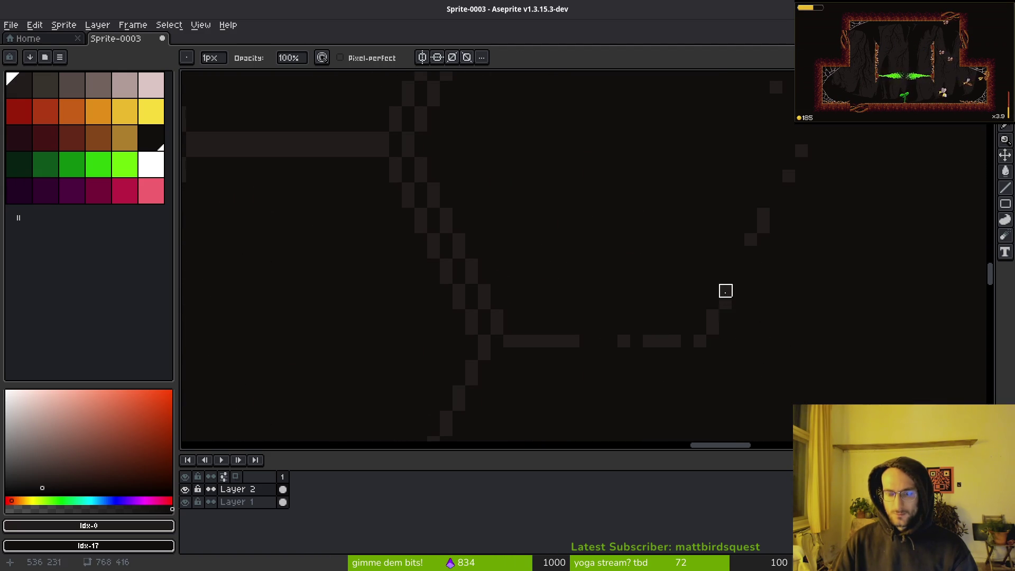
scroll(764, 316, "down", 3)
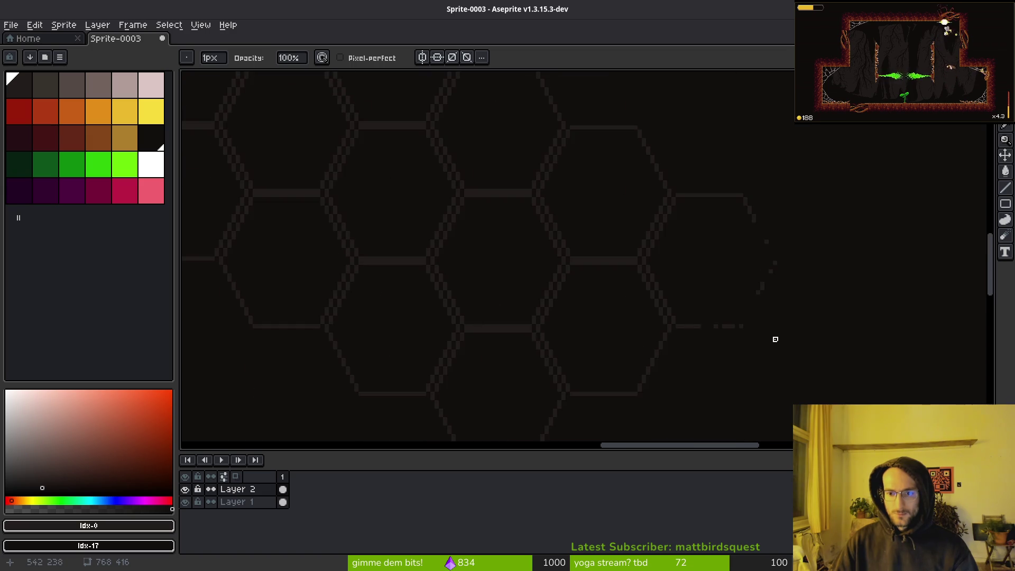
scroll(774, 337, "up", 3)
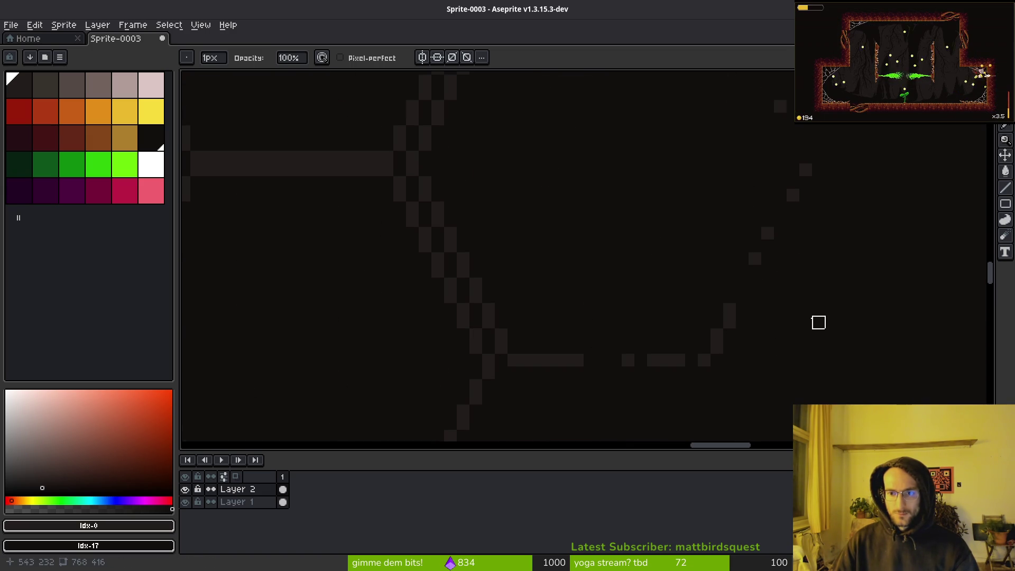
scroll(811, 288, "up", 1)
scroll(841, 311, "down", 3)
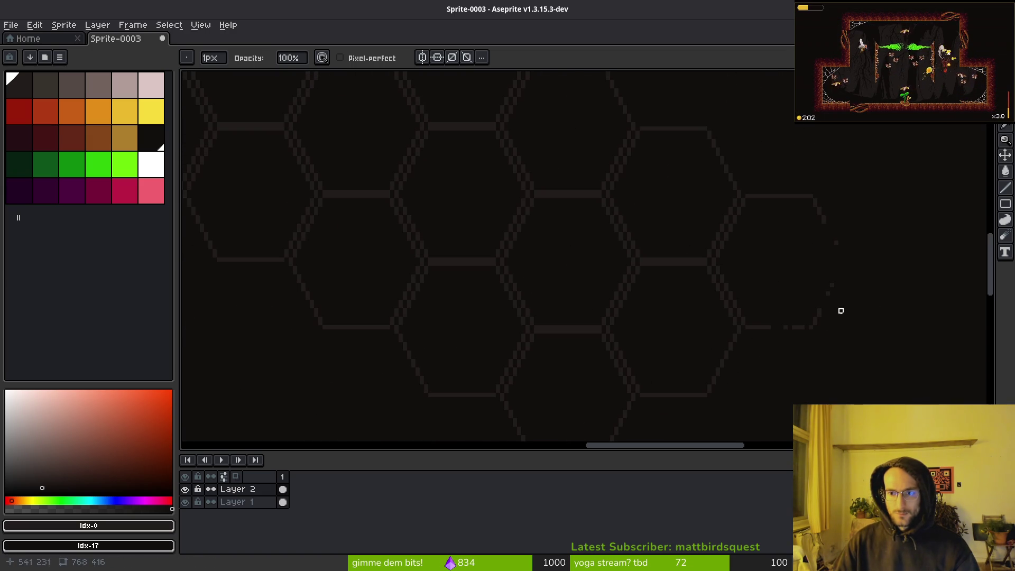
scroll(811, 357, "up", 1)
scroll(766, 347, "up", 1)
scroll(736, 294, "up", 2)
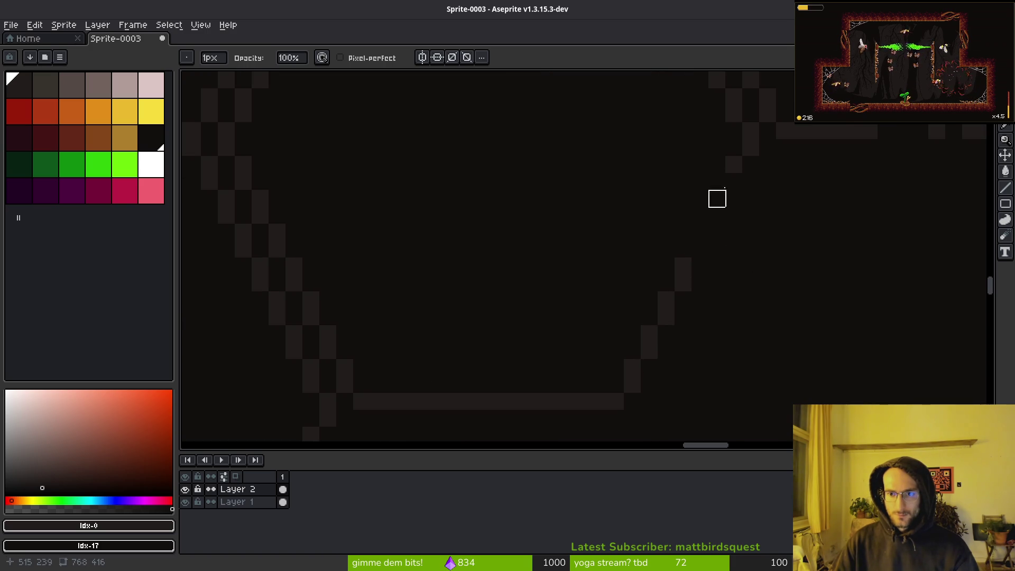
left_click(734, 181)
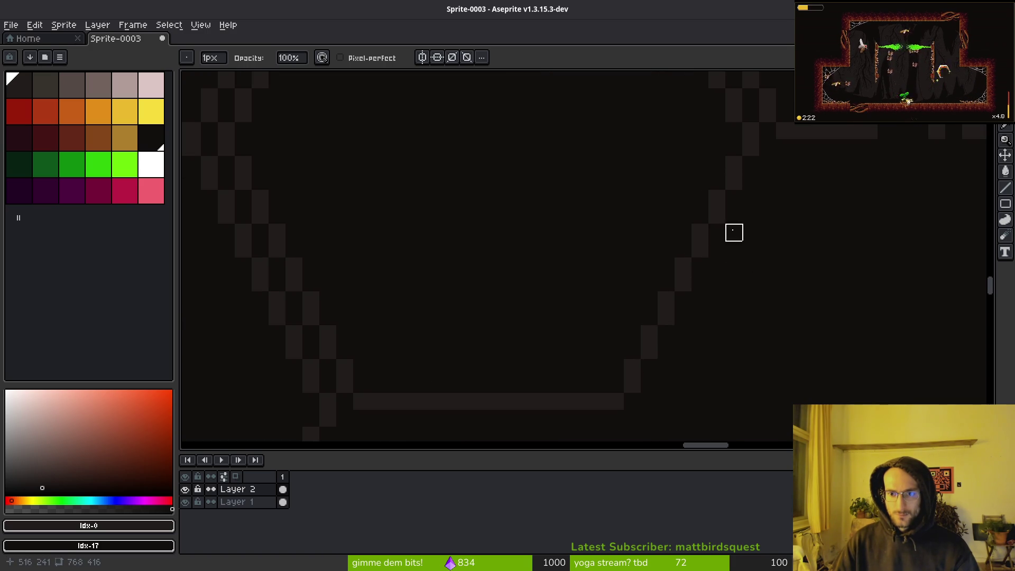
left_click_drag(716, 299, 676, 248)
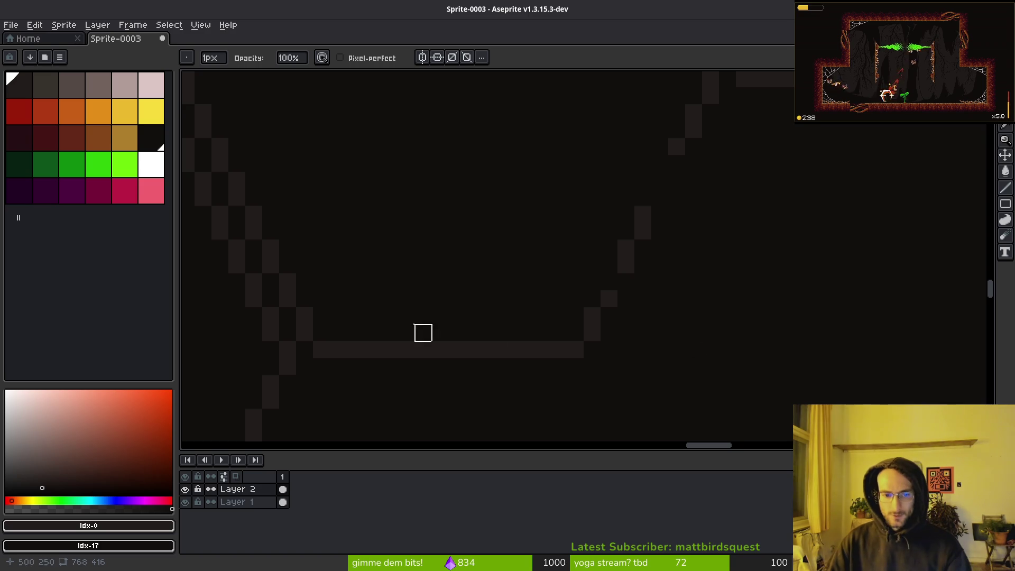
Erase short gaps into the partial hexagon's bottom edge.
left_click(440, 349)
left_click_drag(474, 349, 507, 349)
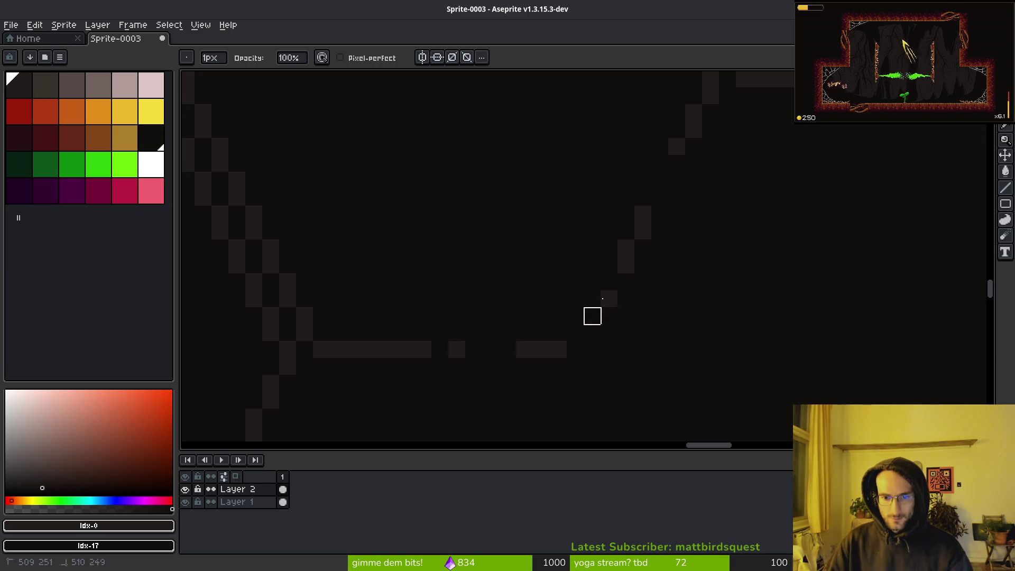
scroll(592, 316, "down", 5)
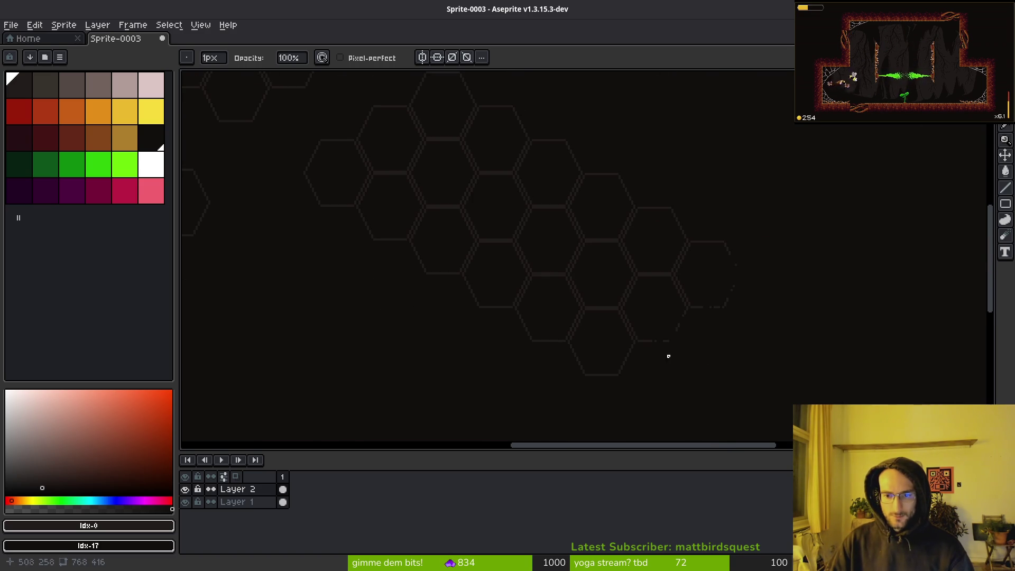
scroll(668, 356, "up", 5)
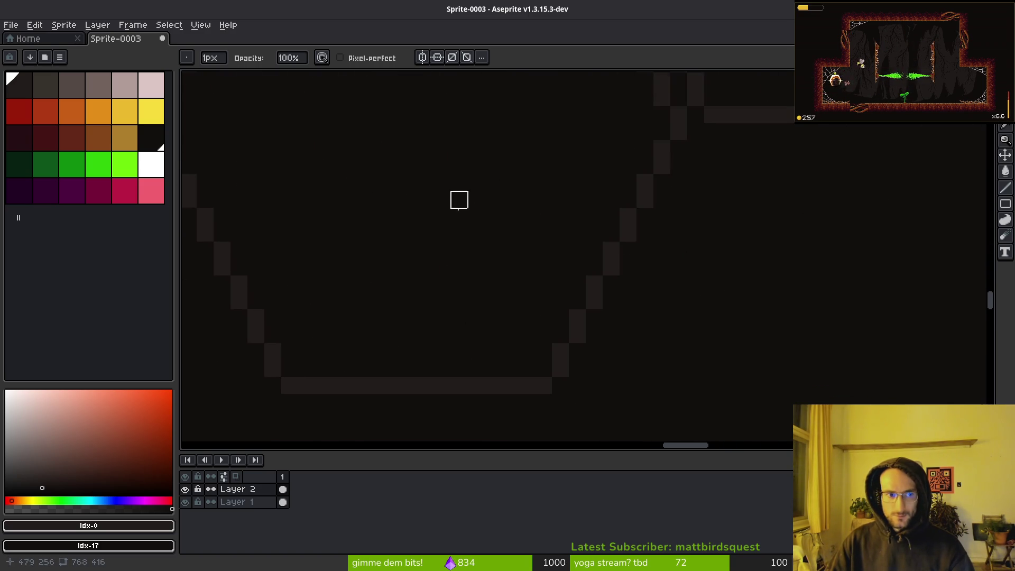
scroll(458, 200, "down", 4)
scroll(354, 210, "up", 1)
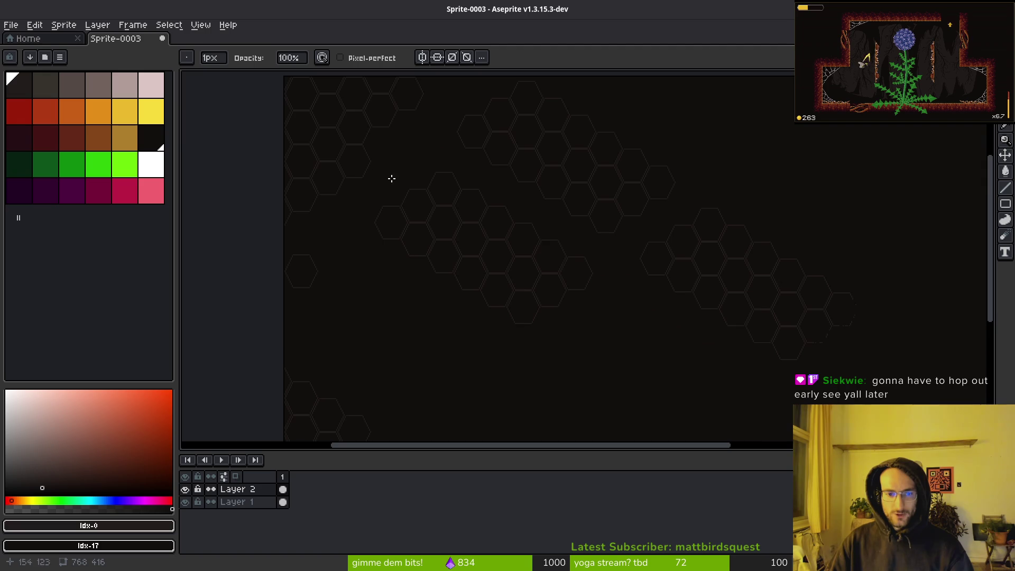
scroll(505, 154, "down", 3)
scroll(505, 154, "right", 2)
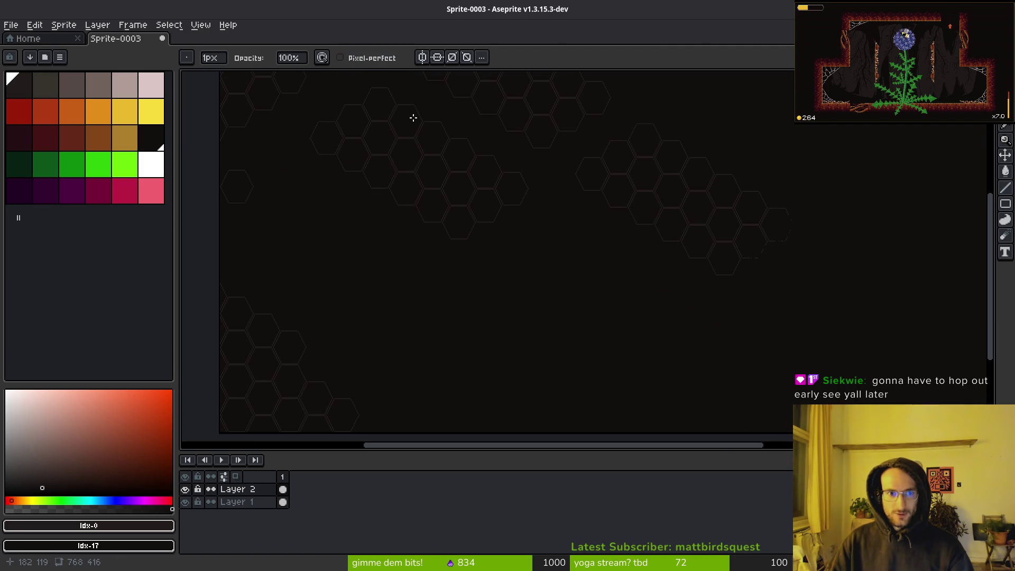
Pick green and Magic Wand-select the hexagon line pixels.
key("w")
left_click(104, 175)
left_click(571, 61)
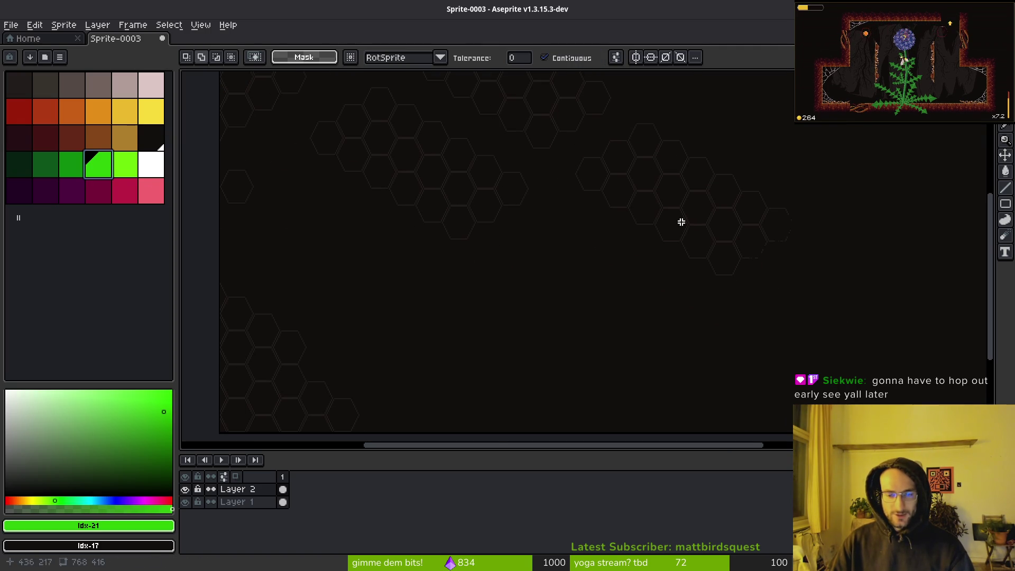
scroll(680, 220, "up", 3)
scroll(629, 102, "up", 2)
left_click(642, 115)
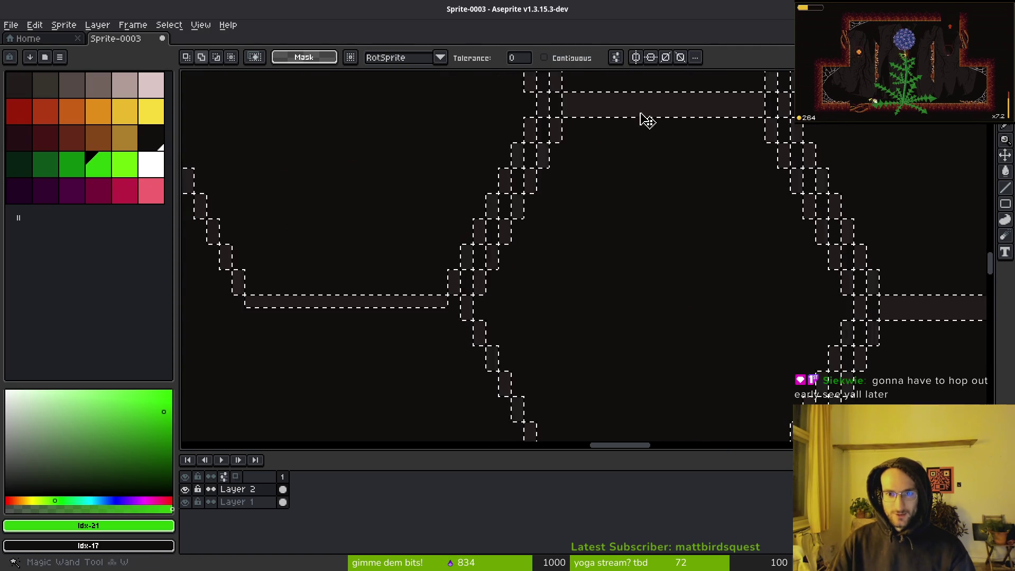
scroll(642, 118, "down", 4)
scroll(626, 211, "up", 1)
Paint Bucket all the hexagon lines green with Contiguous turned off.
key("g")
left_click(637, 158)
scroll(668, 208, "down", 1)
scroll(666, 207, "up", 2)
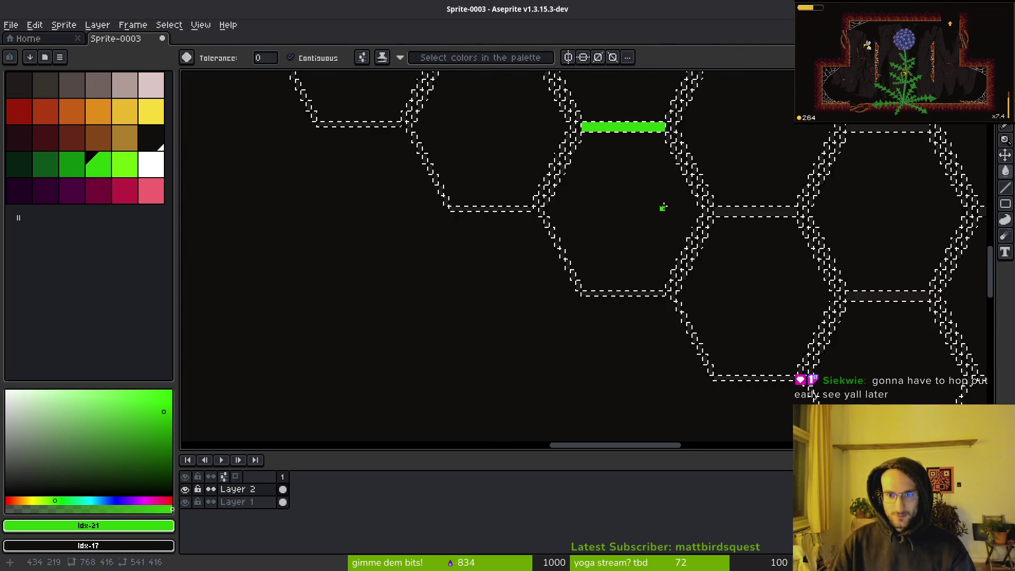
left_click(290, 58)
scroll(491, 145, "up", 3)
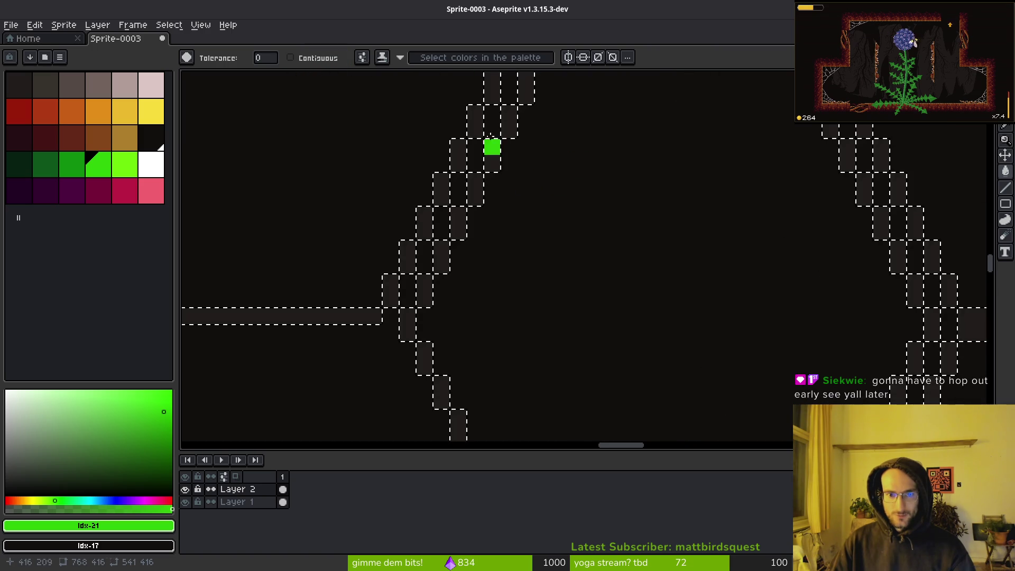
left_click(500, 97)
scroll(578, 238, "down", 4)
scroll(618, 296, "down", 4)
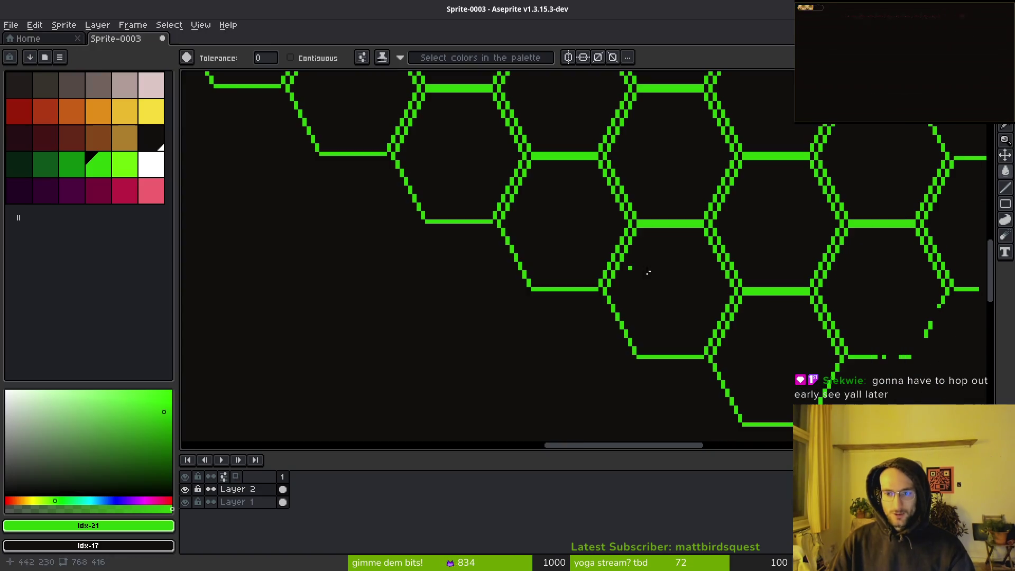
scroll(193, 136, "left", 2)
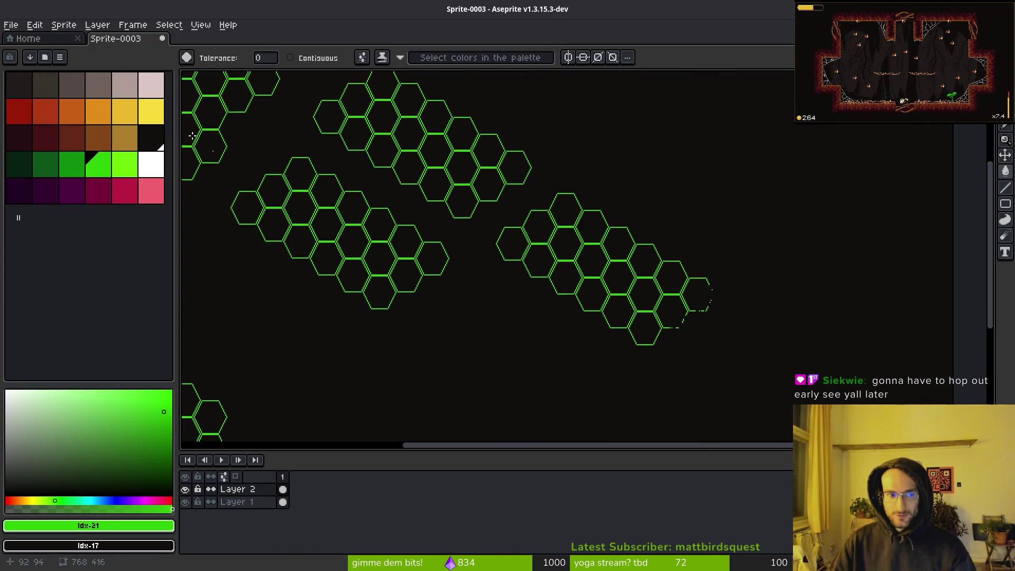
Recolour the green hexagon lines orange; the save attempt is cancelled.
left_click(153, 120)
scroll(496, 220, "up", 3)
scroll(557, 221, "up", 1)
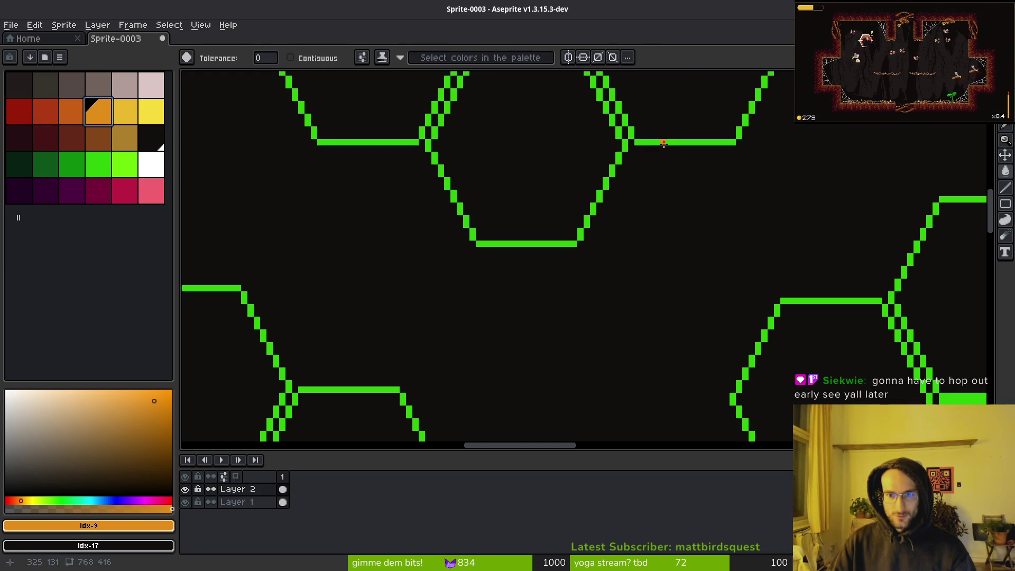
left_click(662, 147)
scroll(665, 182, "down", 3)
scroll(601, 264, "up", 2)
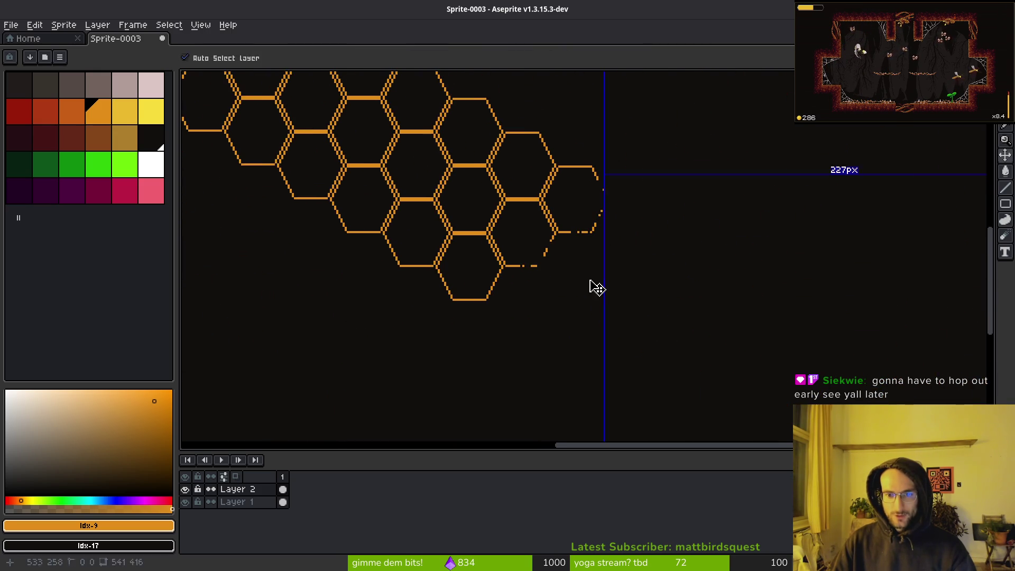
key("ctrl+s")
key("Escape")
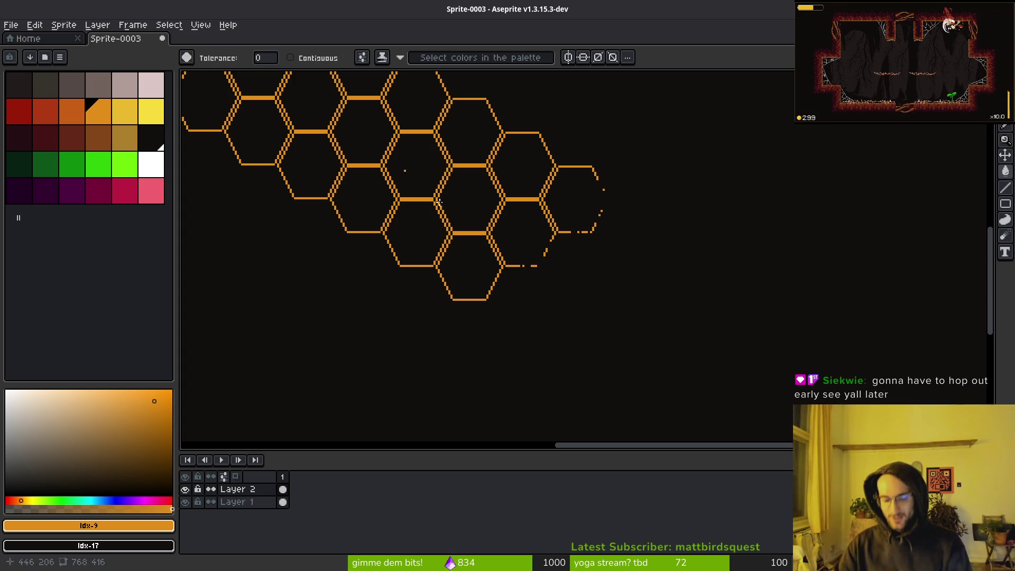
Erase gaps into the bottom orange edge and the right diagonal's lowest steps.
key("e")
scroll(573, 174, "up", 2)
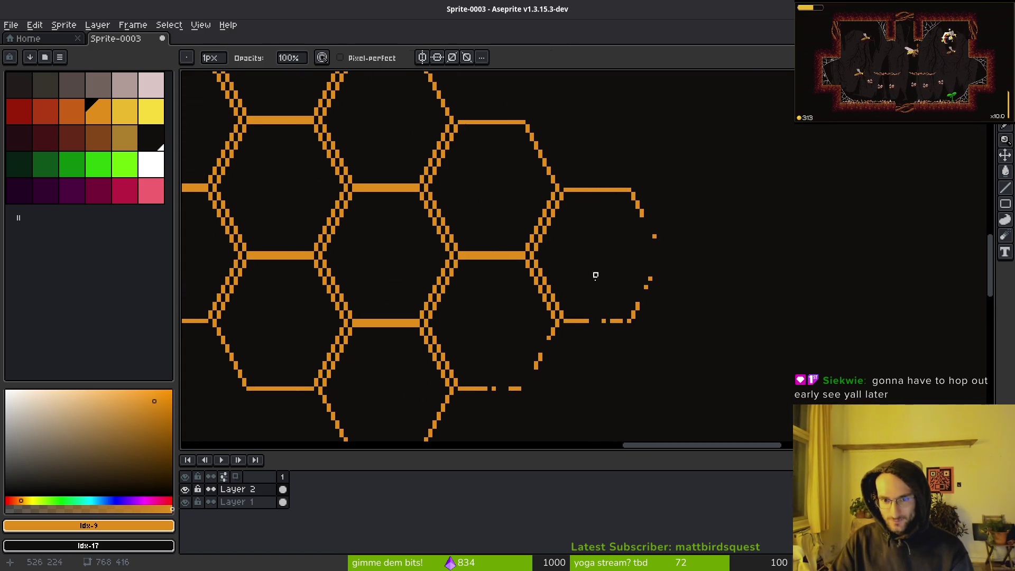
scroll(709, 175, "up", 4)
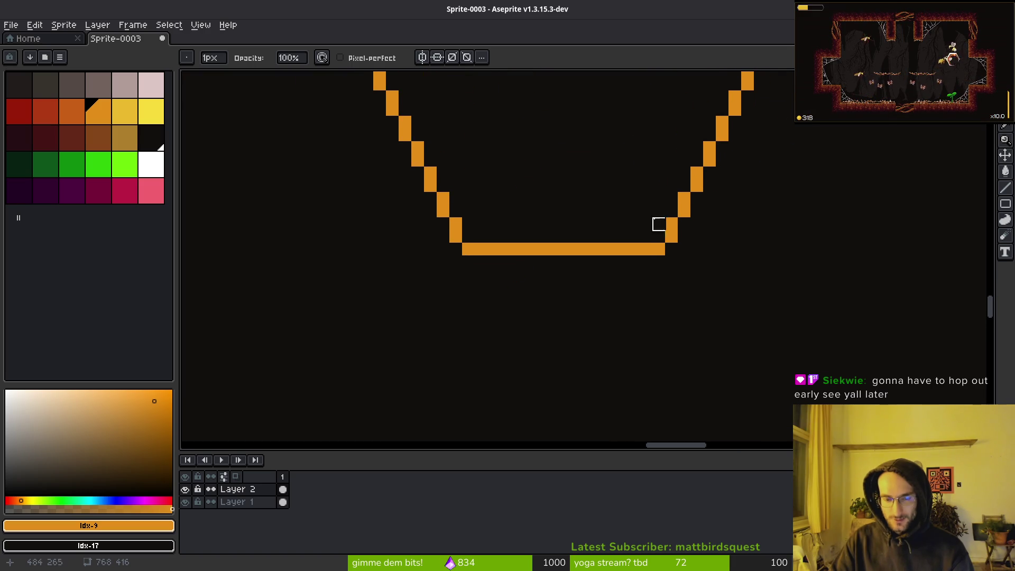
left_click_drag(658, 249, 569, 250)
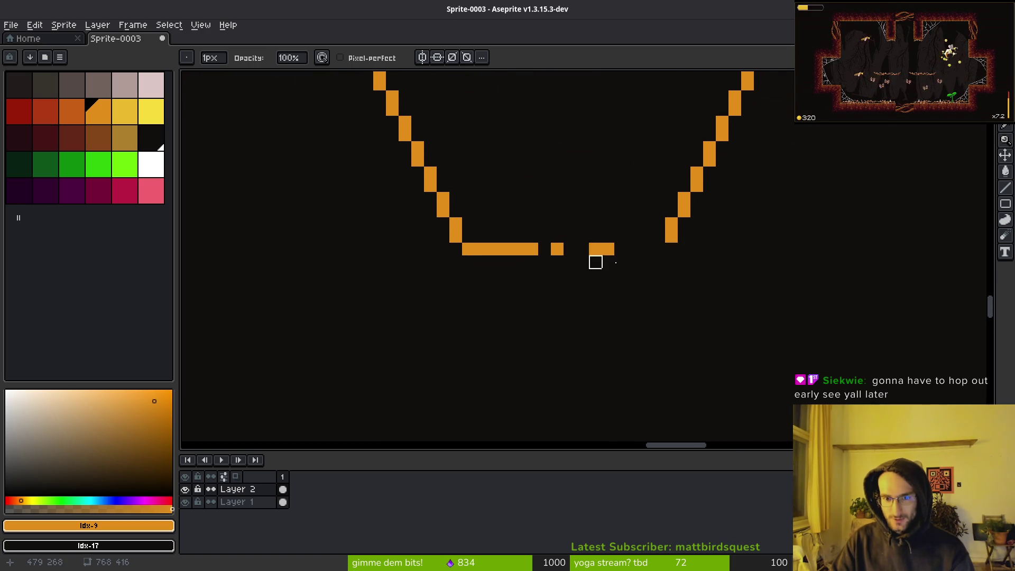
scroll(619, 280, "up", 2)
scroll(638, 293, "right", 1)
left_click_drag(639, 294, 689, 243)
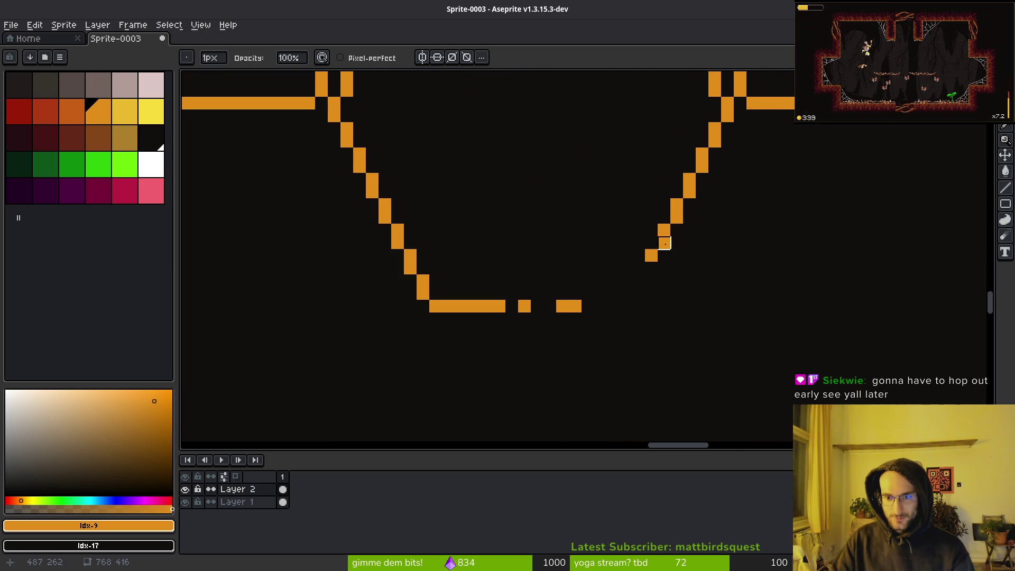
scroll(754, 252, "down", 4)
scroll(689, 294, "up", 2)
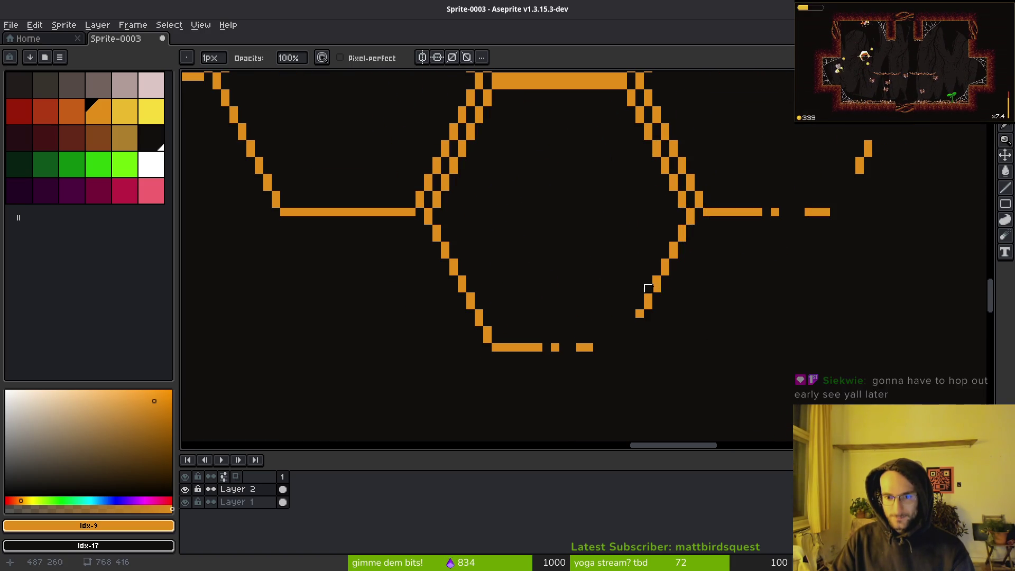
left_click_drag(648, 288, 665, 263)
Erase part of the lower hexagon's bottom edge.
scroll(673, 262, "down", 4)
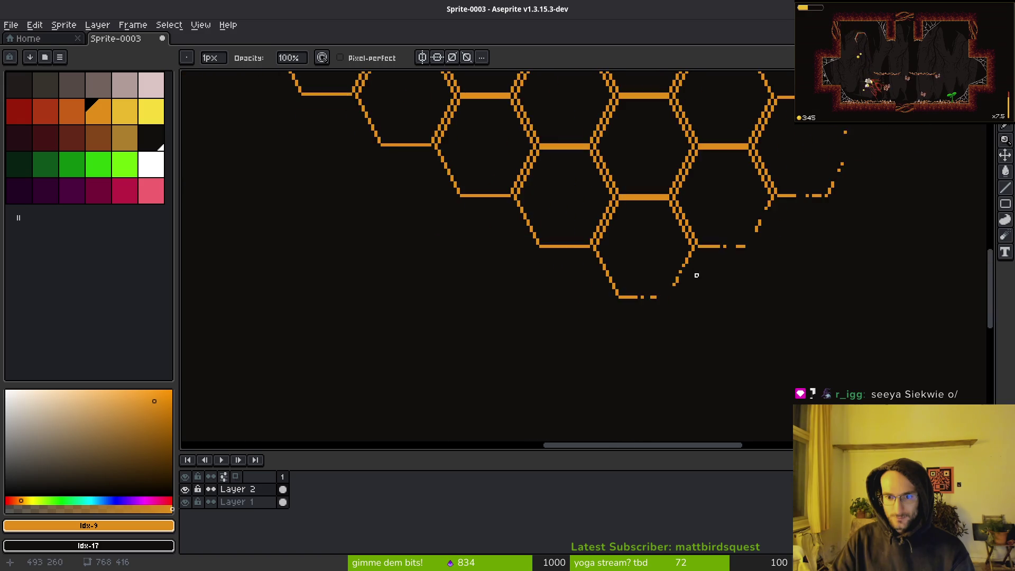
scroll(646, 227, "up", 6)
scroll(723, 289, "down", 4)
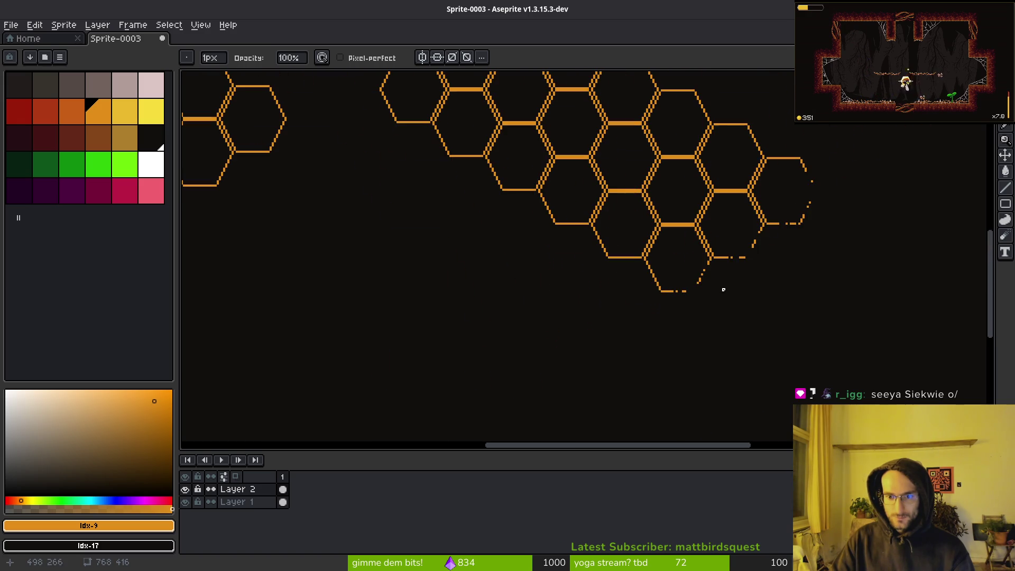
scroll(746, 310, "up", 5)
scroll(705, 259, "down", 5)
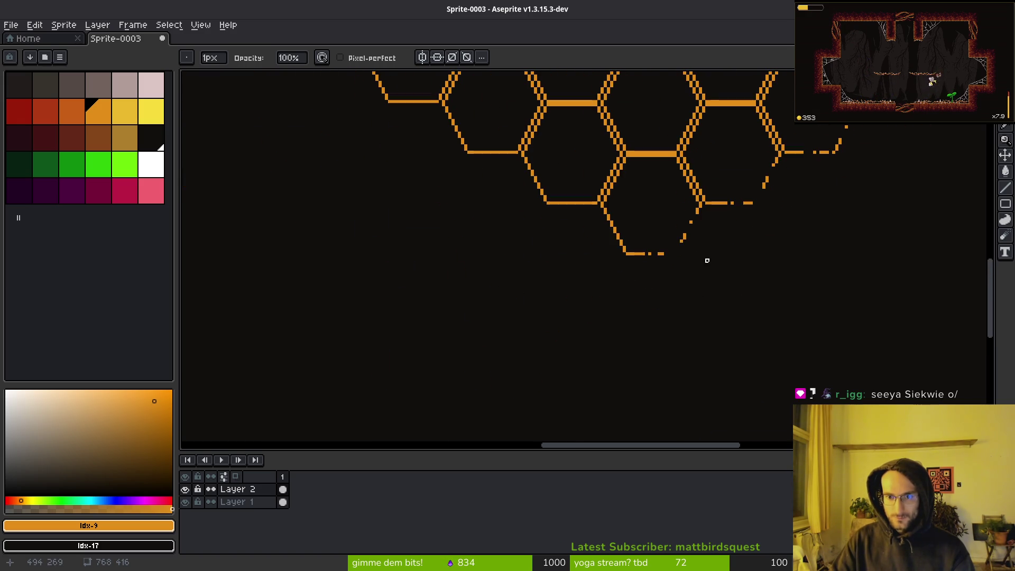
scroll(691, 269, "up", 2)
scroll(691, 269, "down", 4)
scroll(673, 283, "up", 3)
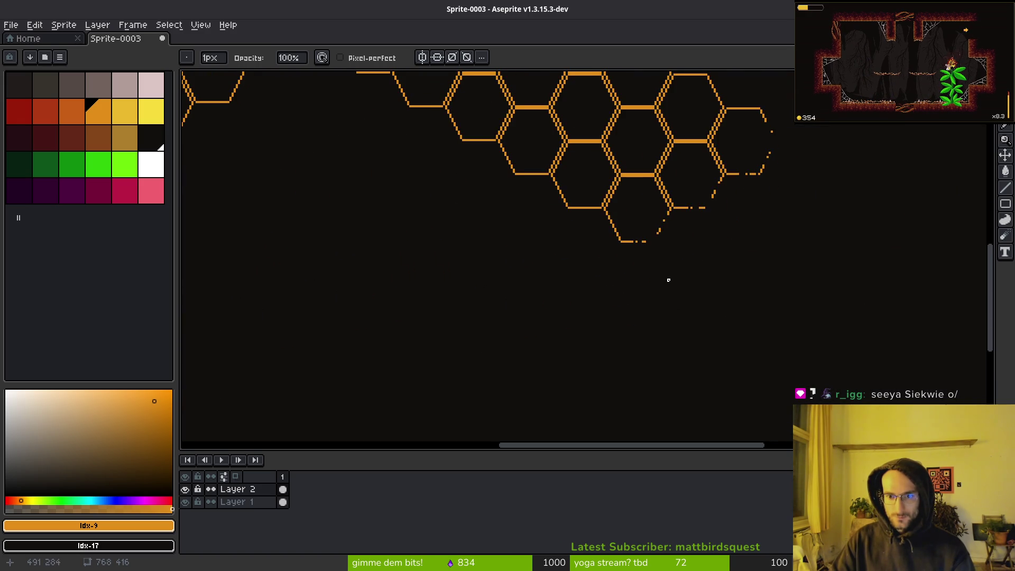
scroll(668, 280, "up", 3)
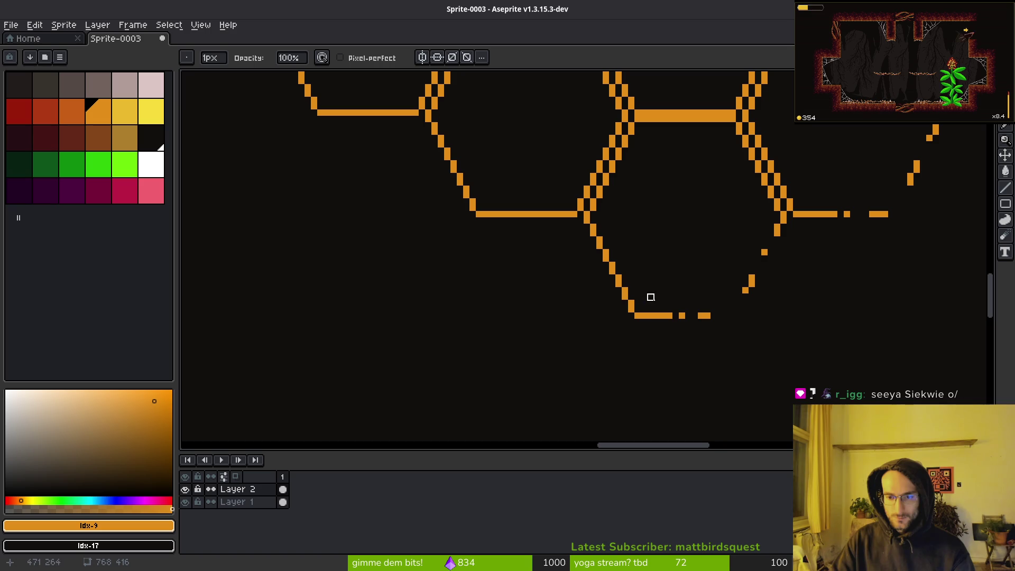
left_click_drag(649, 316, 707, 311)
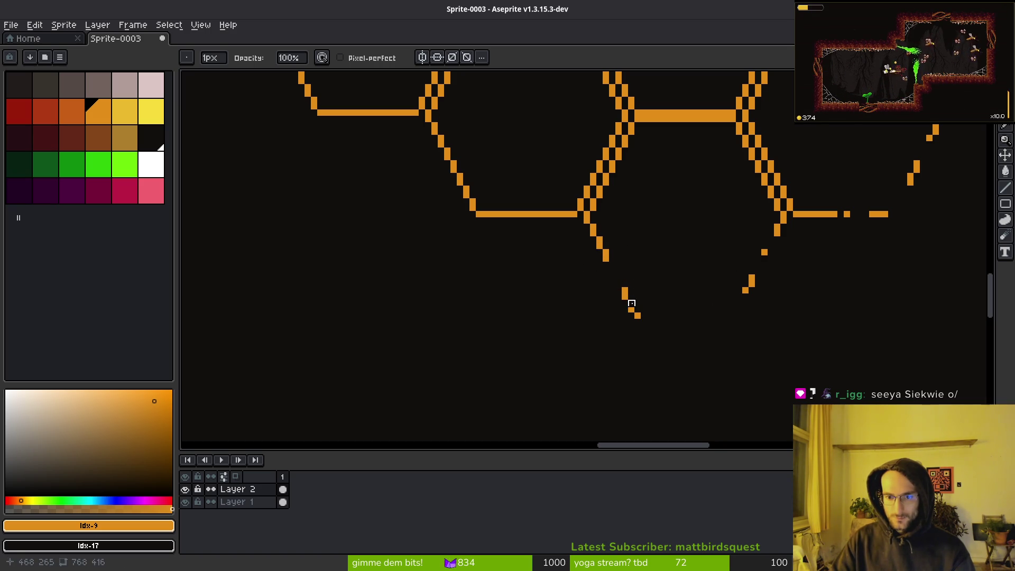
scroll(657, 297, "down", 3)
scroll(671, 283, "up", 3)
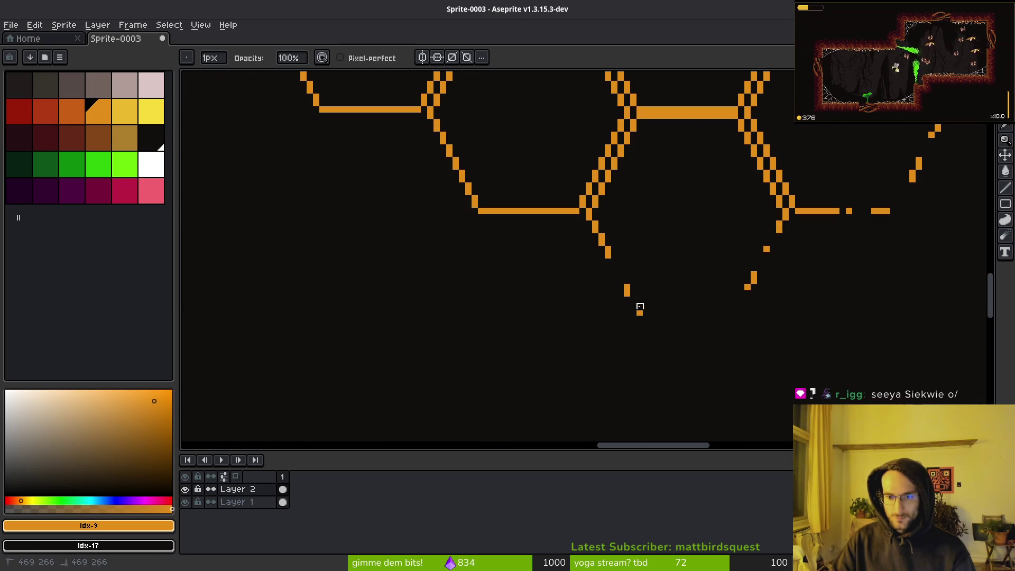
scroll(664, 301, "down", 3)
scroll(660, 295, "up", 3)
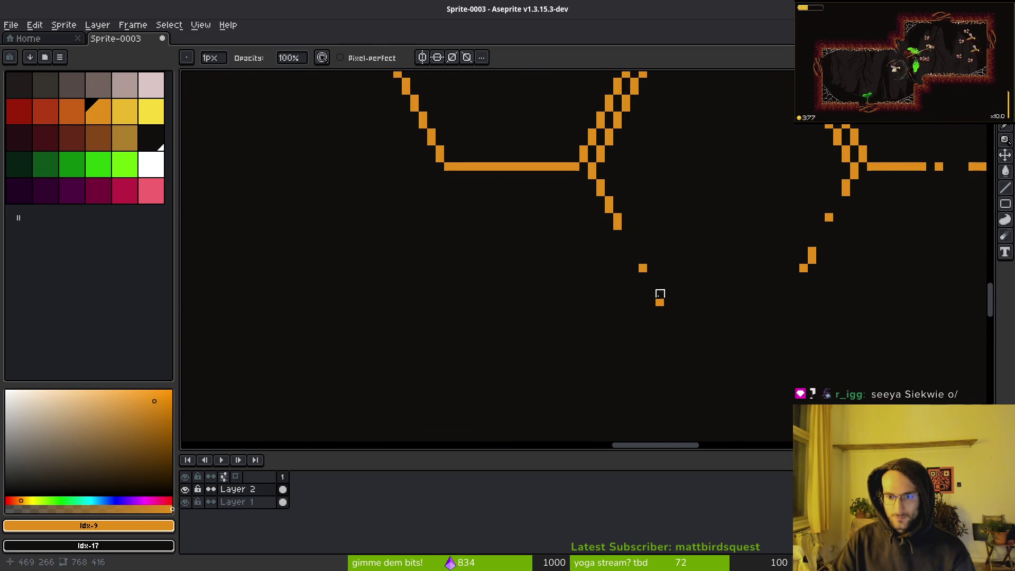
Try pencilling pixels into the diagonal gap, undo them, and erase stray diagonal pixels.
key("b")
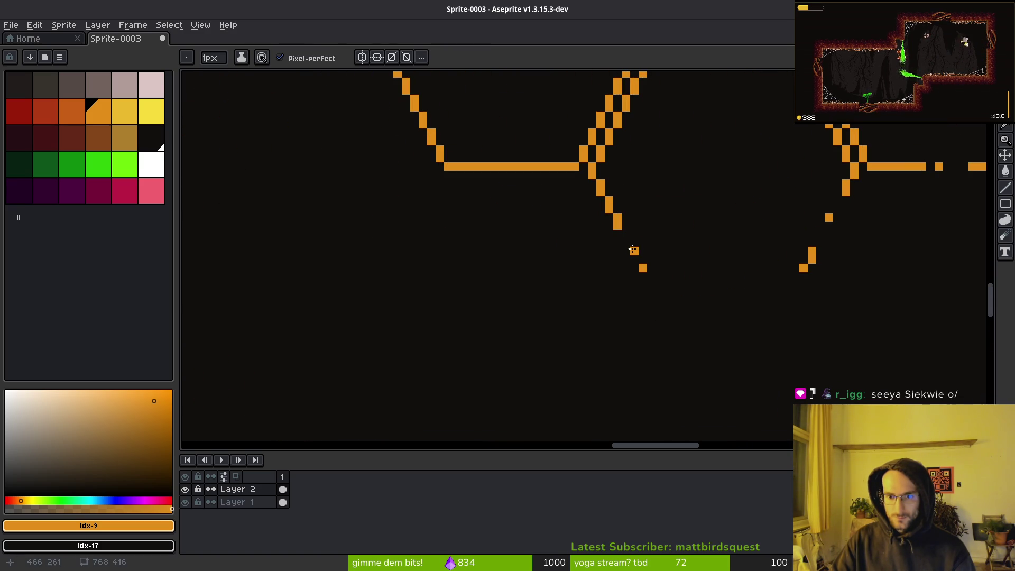
scroll(692, 291, "down", 3)
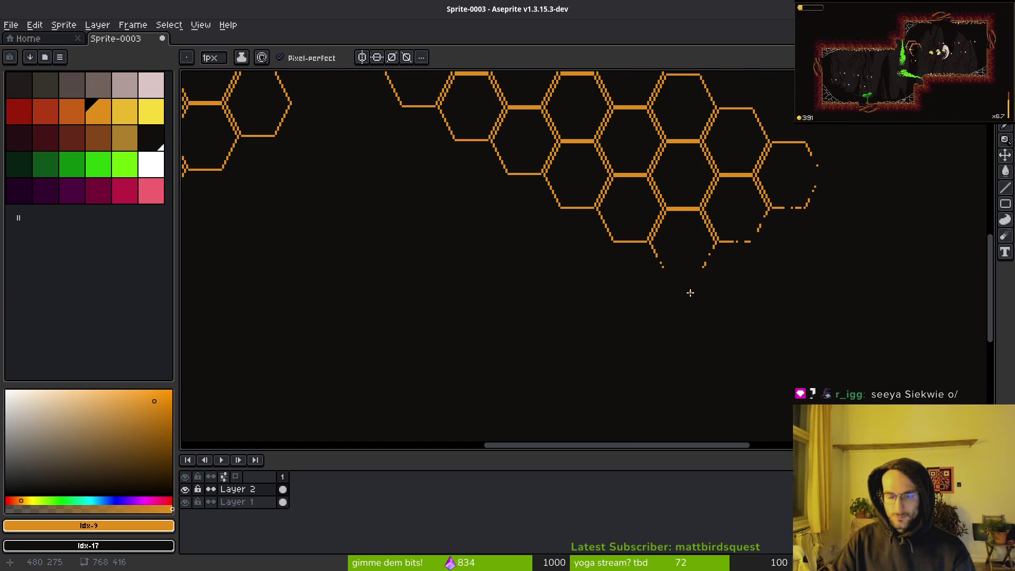
scroll(677, 275, "up", 3)
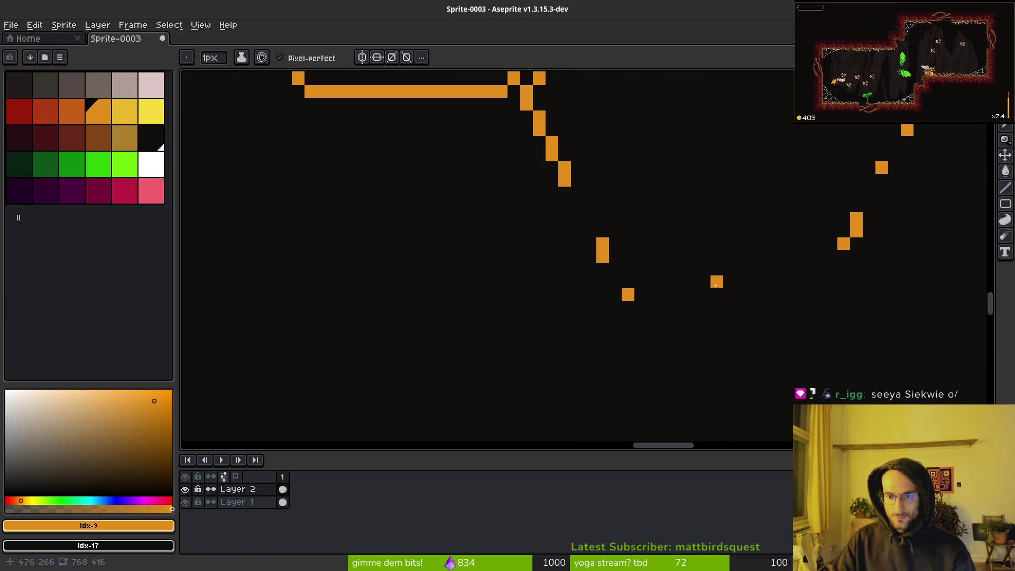
left_click(615, 276)
left_click_drag(577, 206, 589, 219)
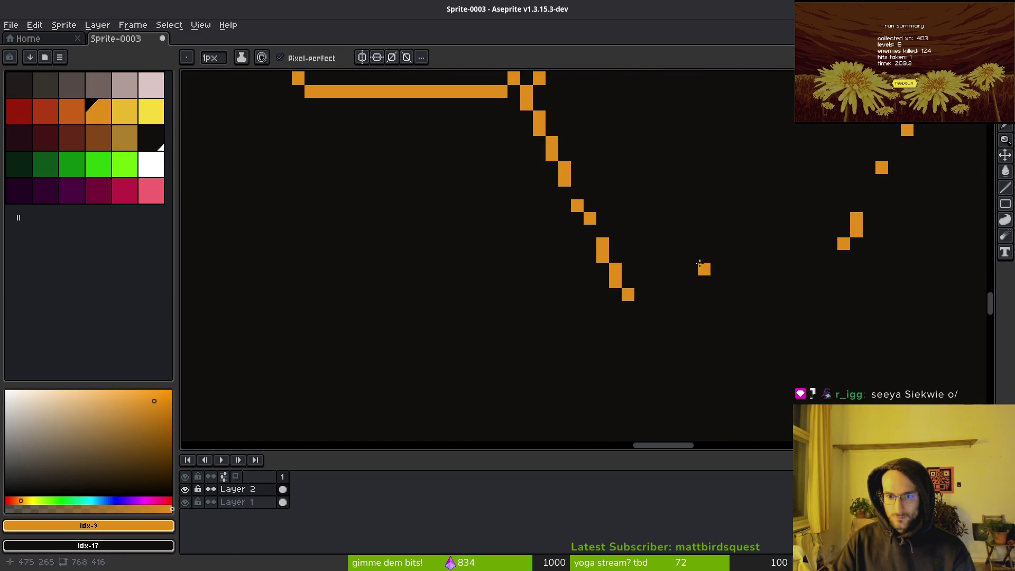
key("ctrl+z")
key("e")
left_click_drag(615, 269, 602, 295)
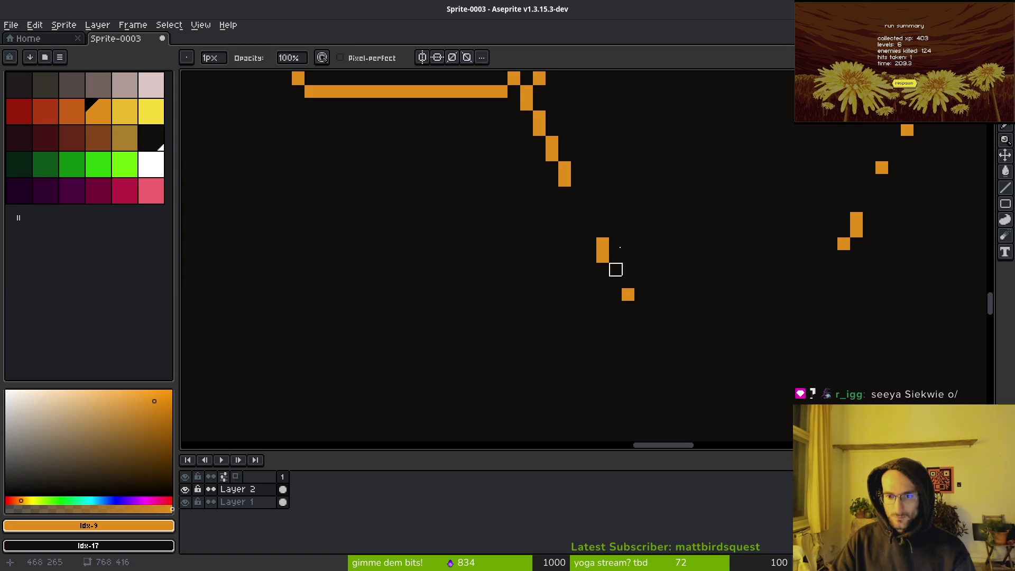
Punch gaps along the bottom horizontal edge line.
scroll(615, 269, "up", 2)
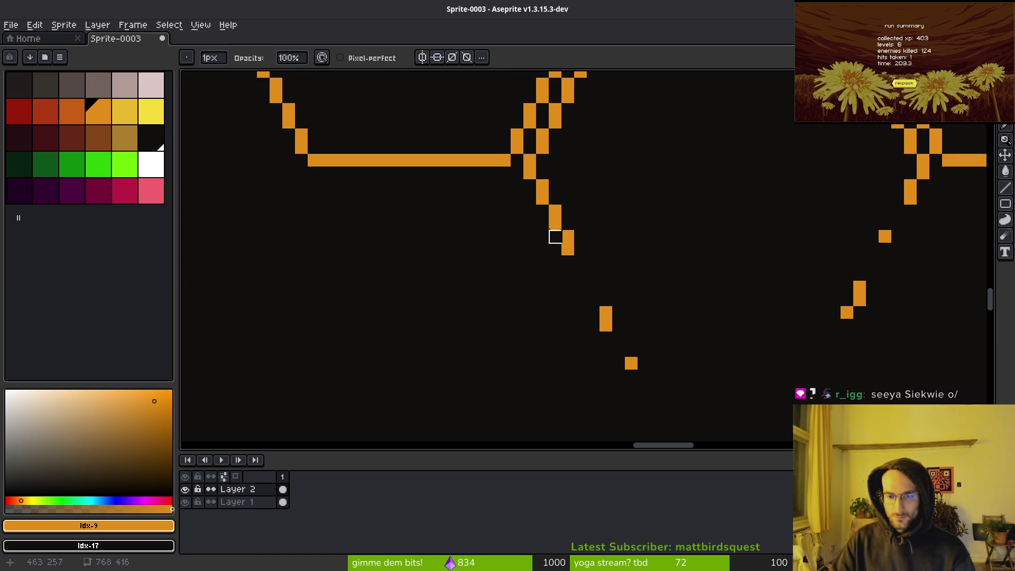
scroll(656, 248, "down", 5)
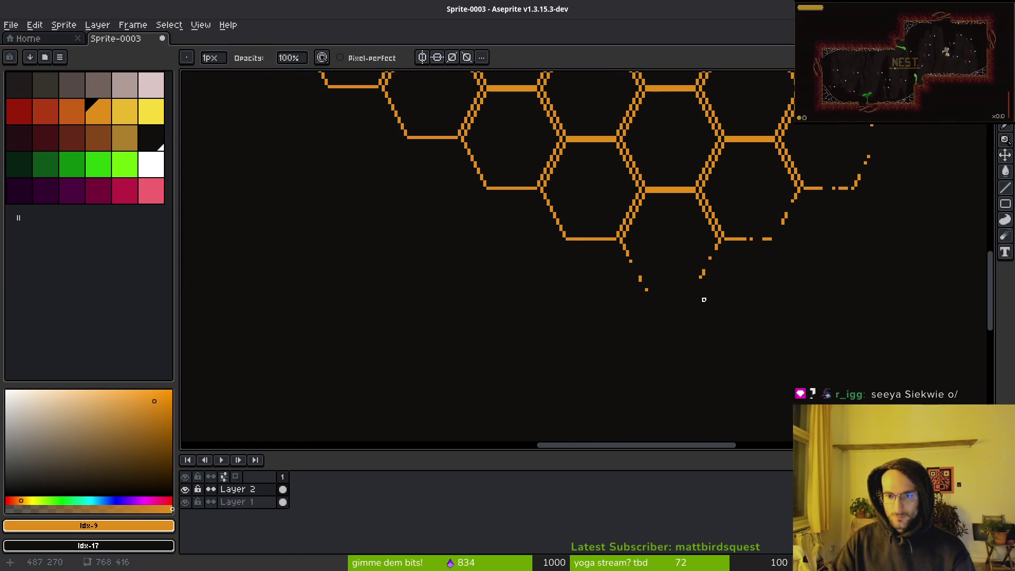
scroll(695, 300, "down", 3)
scroll(687, 311, "up", 4)
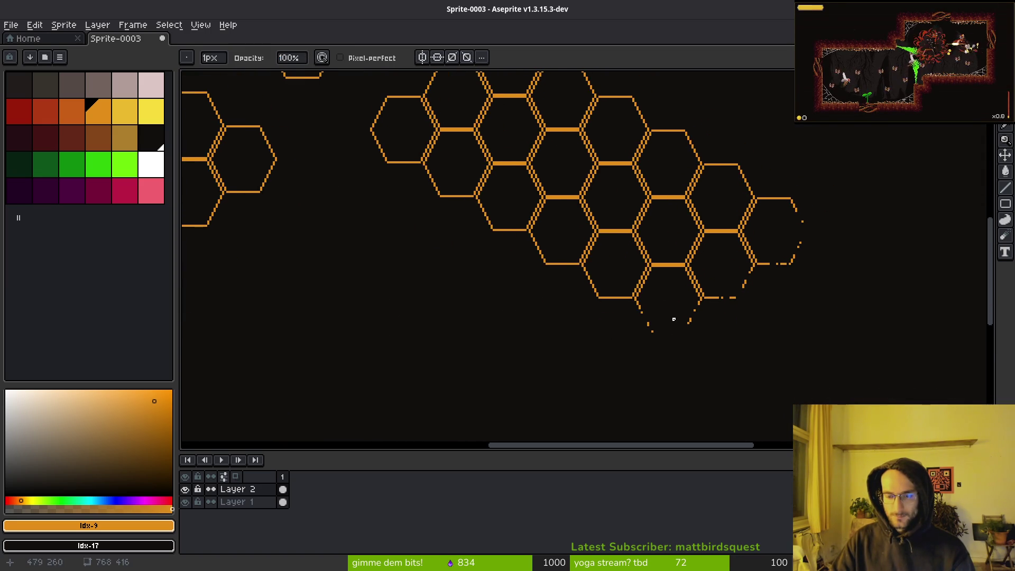
scroll(623, 325, "up", 2)
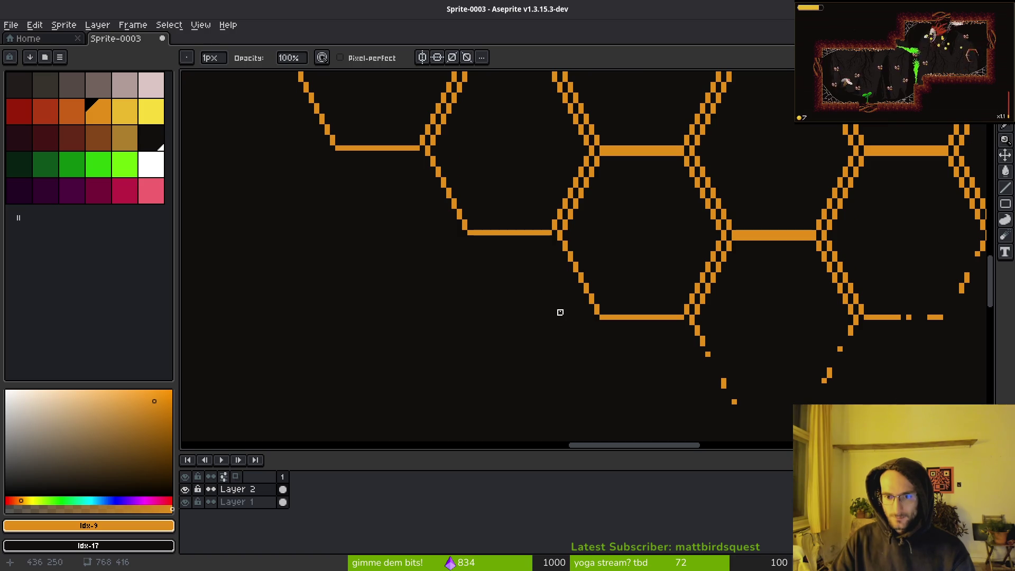
scroll(604, 300, "up", 3)
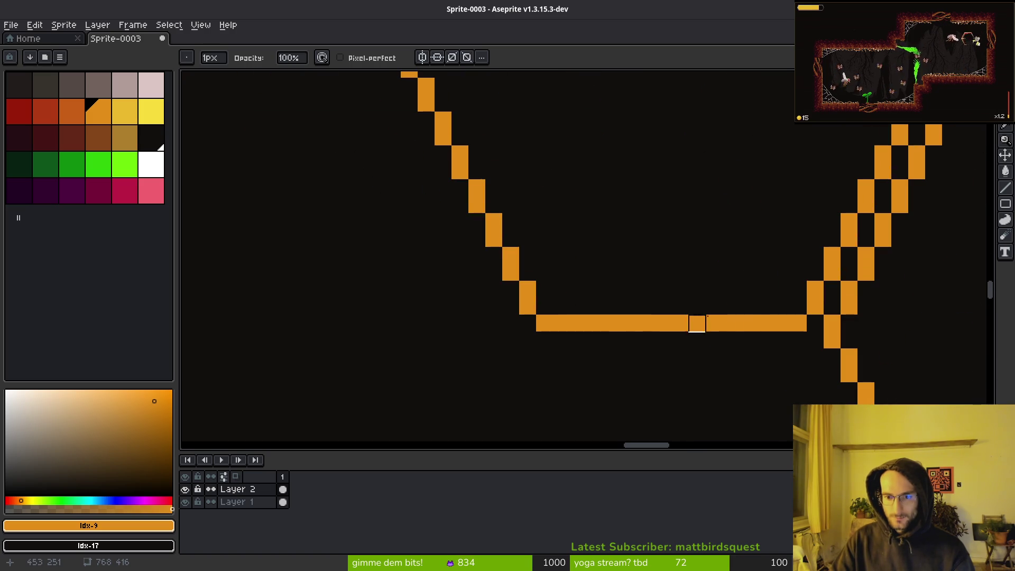
left_click(662, 323)
left_click_drag(629, 323, 612, 322)
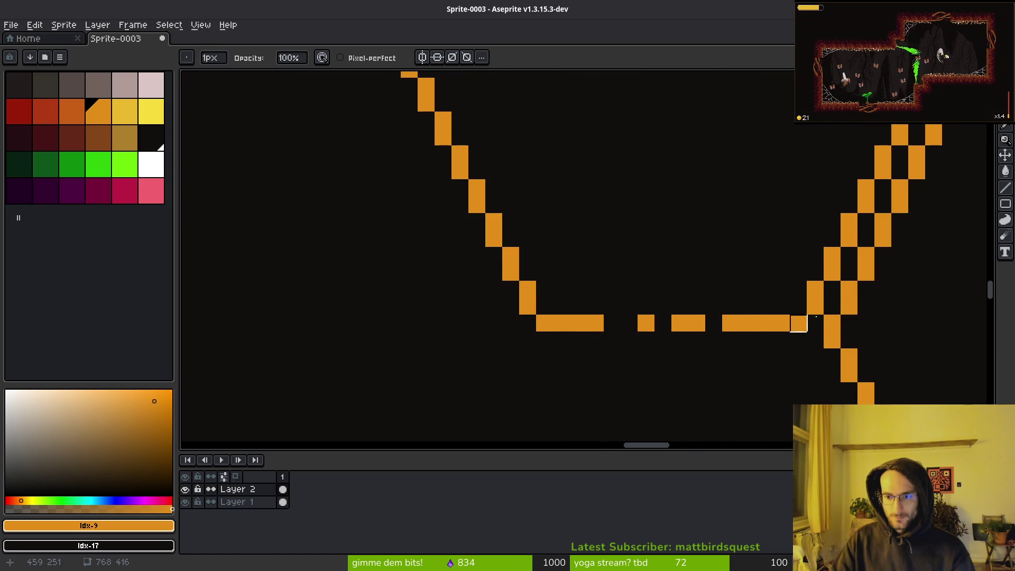
scroll(798, 323, "down", 5)
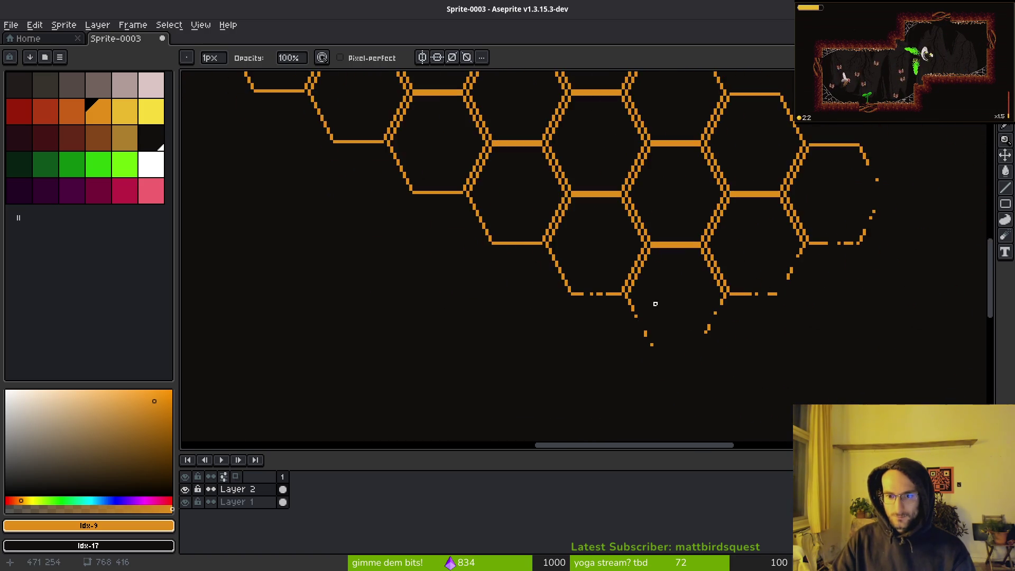
scroll(655, 303, "up", 4)
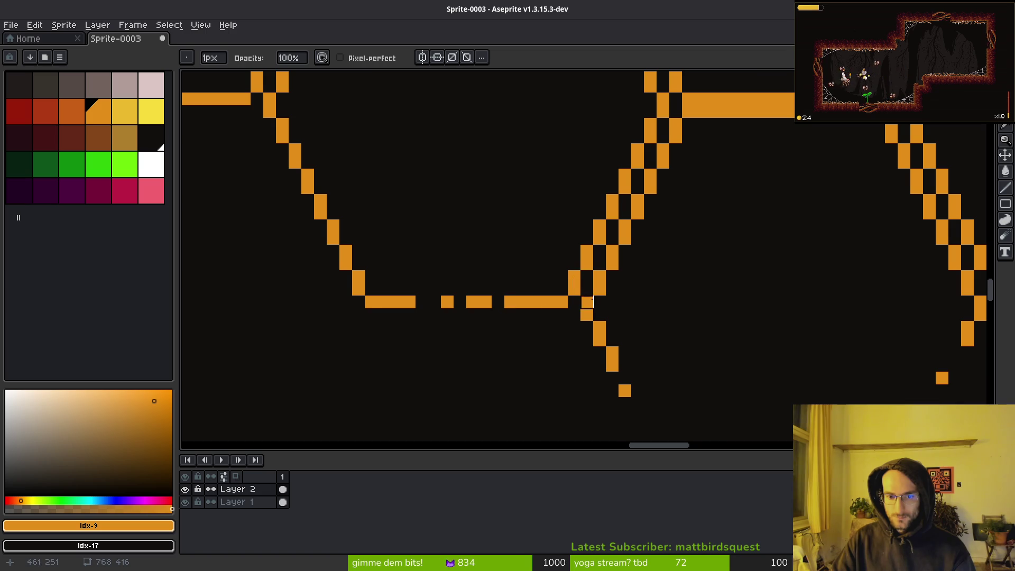
scroll(495, 299, "up", 2)
Erase pixels along the lower diagonal and its corner, adding one stray pixel below.
mouse_move(460, 299)
left_mouse_down()
mouse_move(404, 245)
mouse_move(521, 331)
left_mouse_up()
left_click_drag(470, 230, 418, 154)
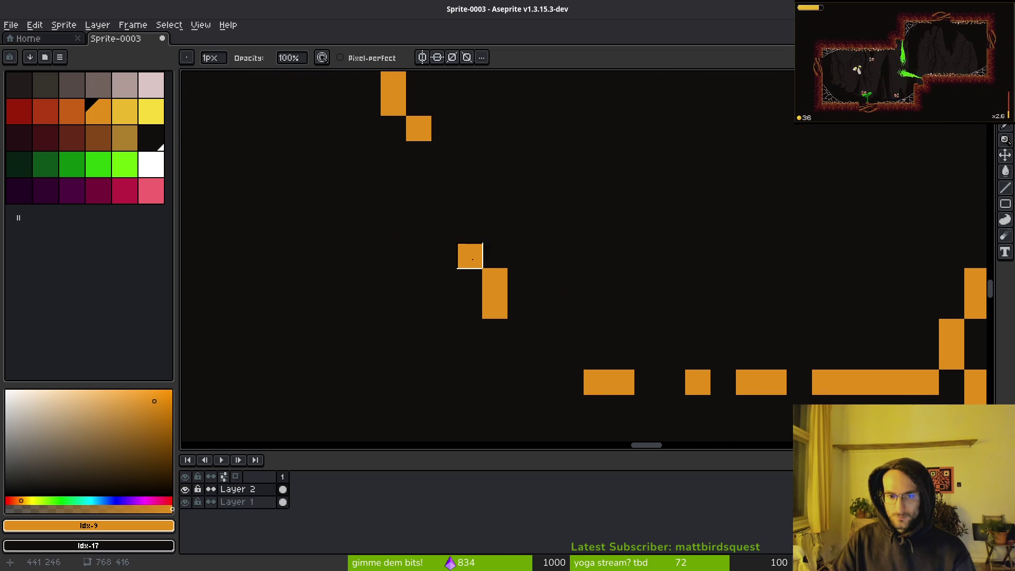
scroll(487, 288, "down", 5)
scroll(547, 295, "up", 4)
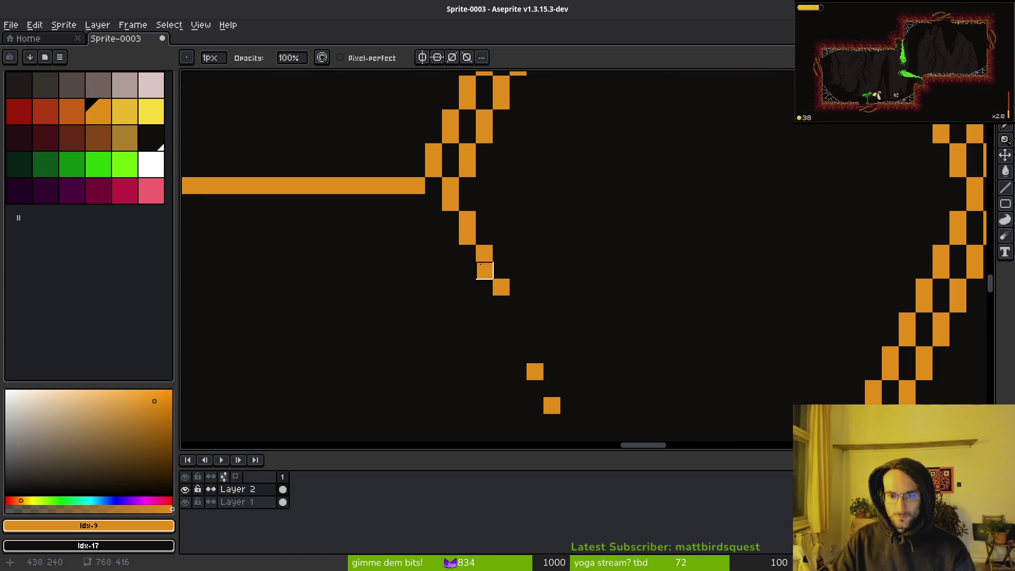
scroll(518, 290, "down", 1)
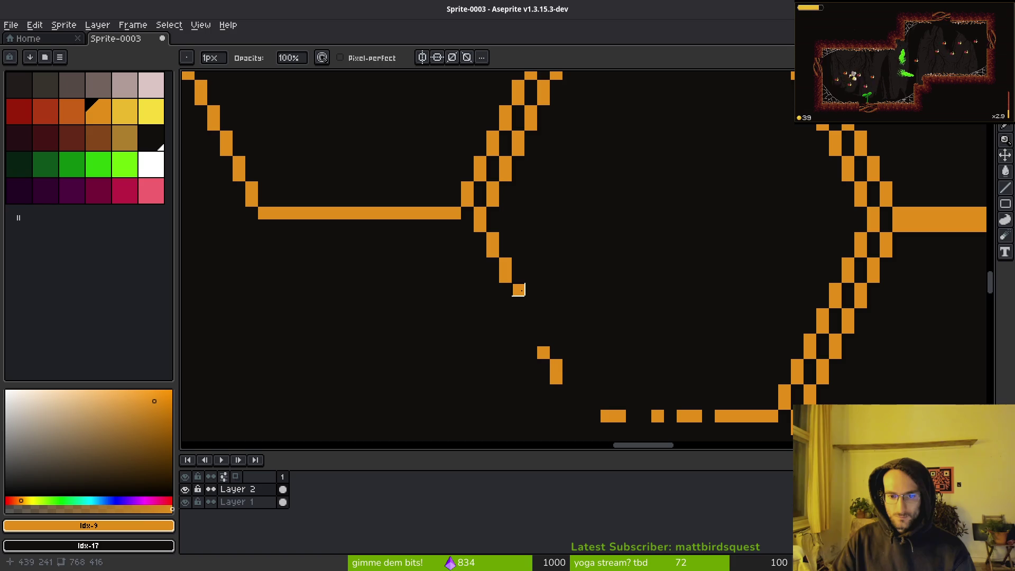
left_click(518, 302)
key("e")
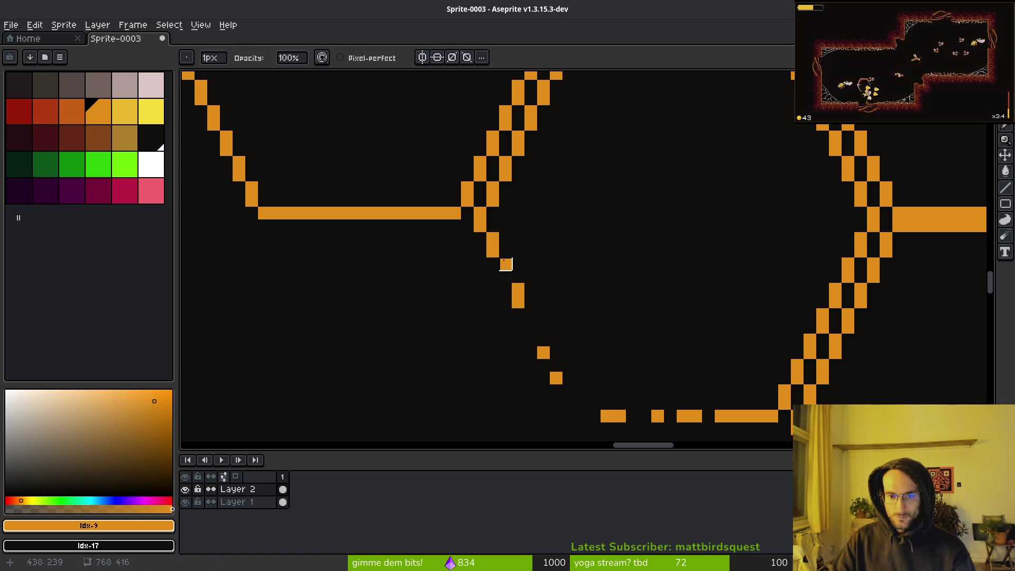
left_click(506, 264)
scroll(629, 297, "down", 3)
Pan and zoom around the sprite to frame the orange honeycomb clusters.
scroll(644, 315, "down", 5)
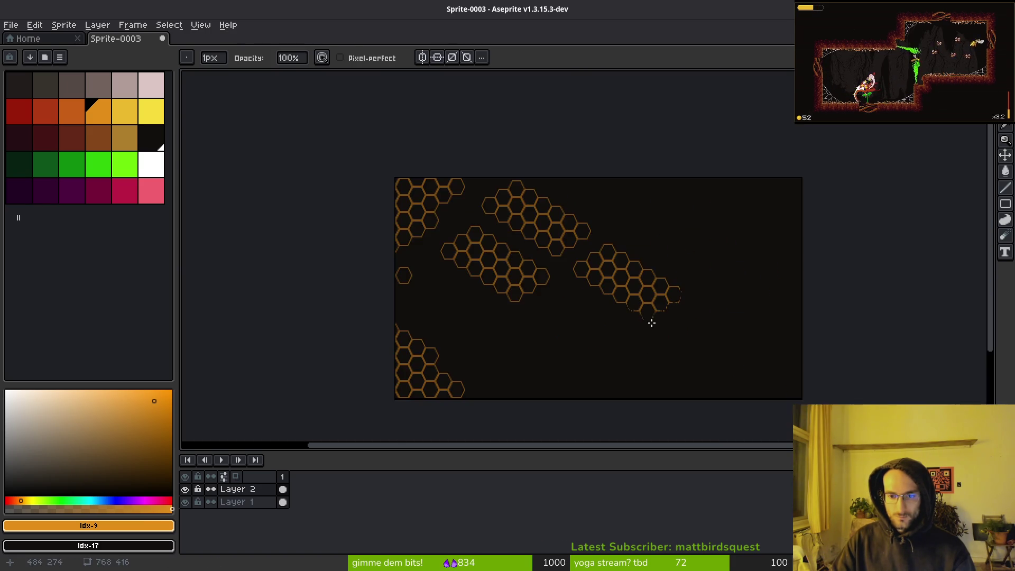
scroll(650, 320, "up", 4)
left_click_drag(669, 285, 616, 312)
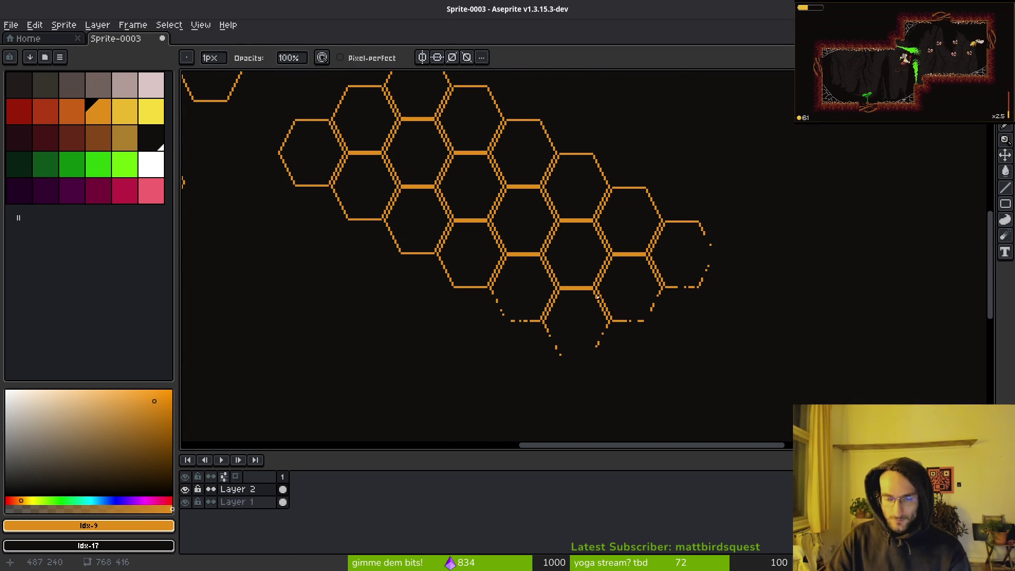
left_click_drag(518, 283, 585, 316)
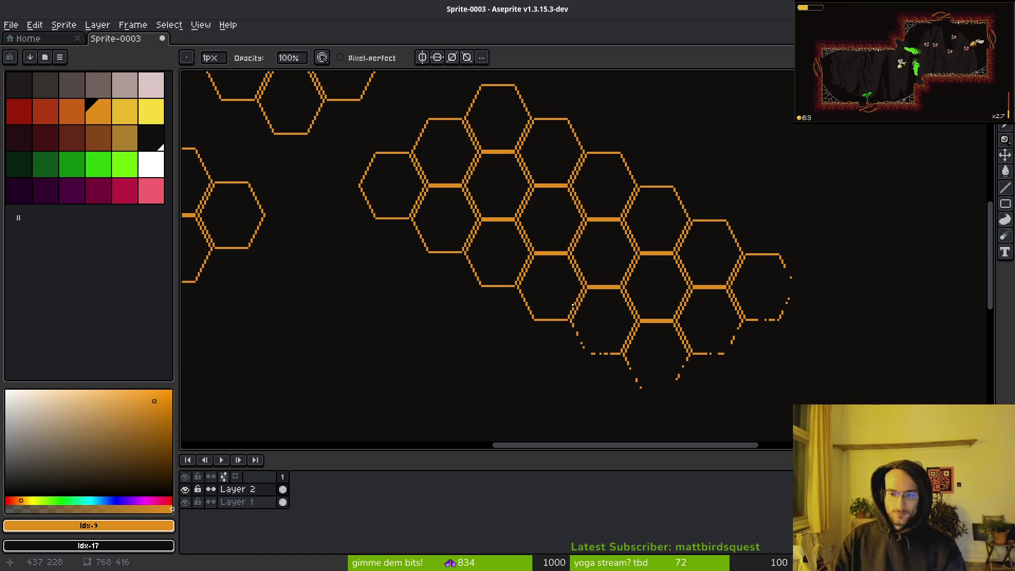
scroll(573, 301, "down", 2)
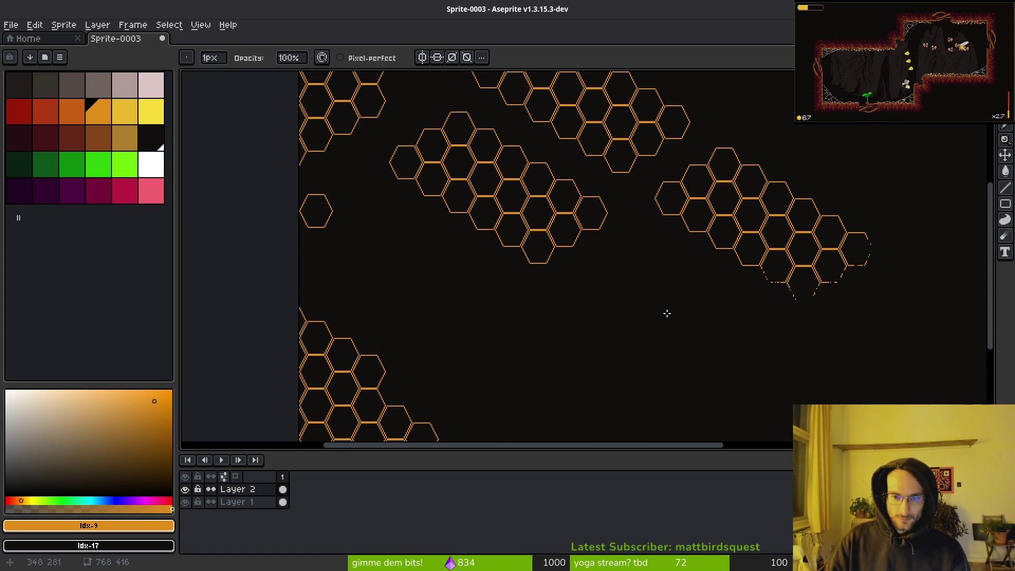
mouse_move(649, 299)
left_mouse_down()
mouse_move(545, 136)
mouse_move(493, 351)
left_mouse_up()
scroll(494, 351, "down", 1)
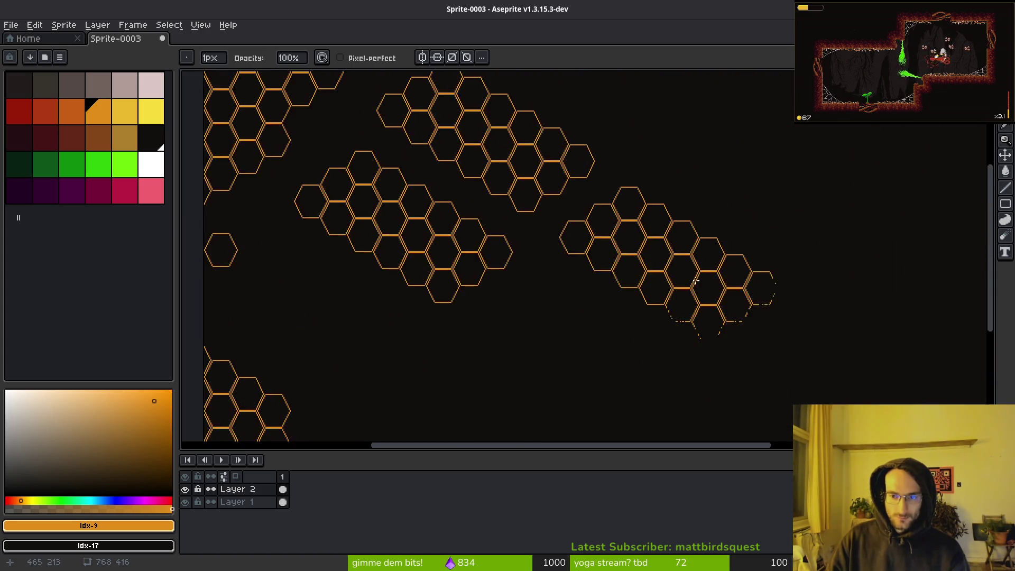
scroll(607, 292, "up", 3)
scroll(632, 269, "up", 1)
scroll(498, 253, "down", 2)
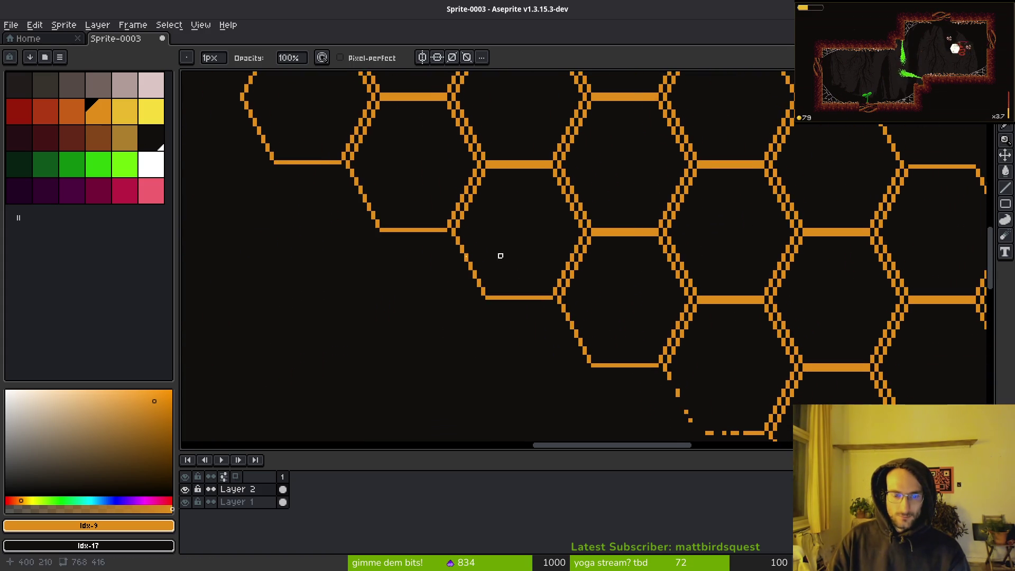
left_click_drag(498, 254, 543, 216)
scroll(543, 217, "down", 1)
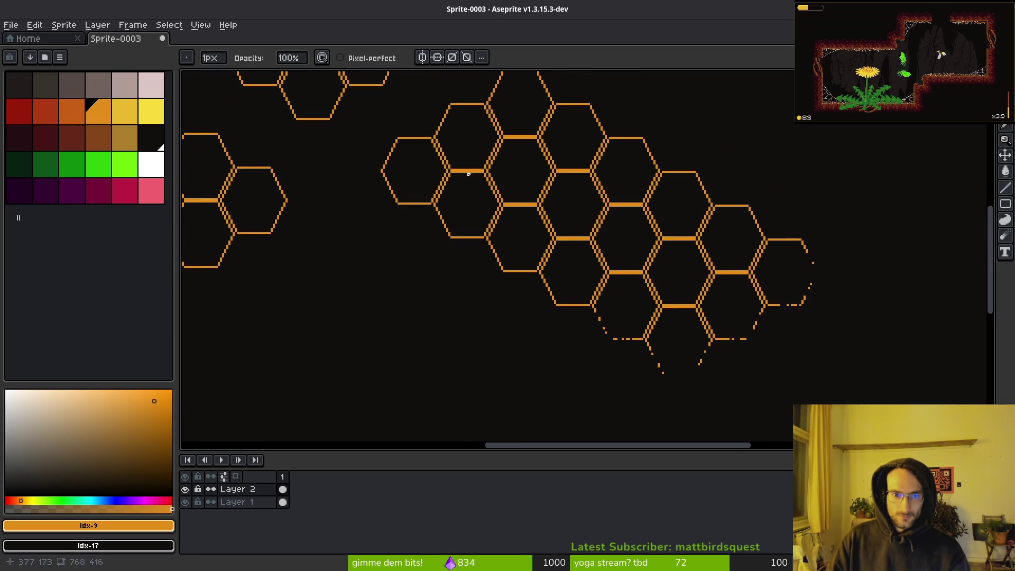
scroll(533, 173, "up", 2)
scroll(534, 173, "up", 1)
Eyedrop the honeycomb orange and set the Paint Bucket to Contiguous, undoing stray fills.
left_click(497, 132, "alt")
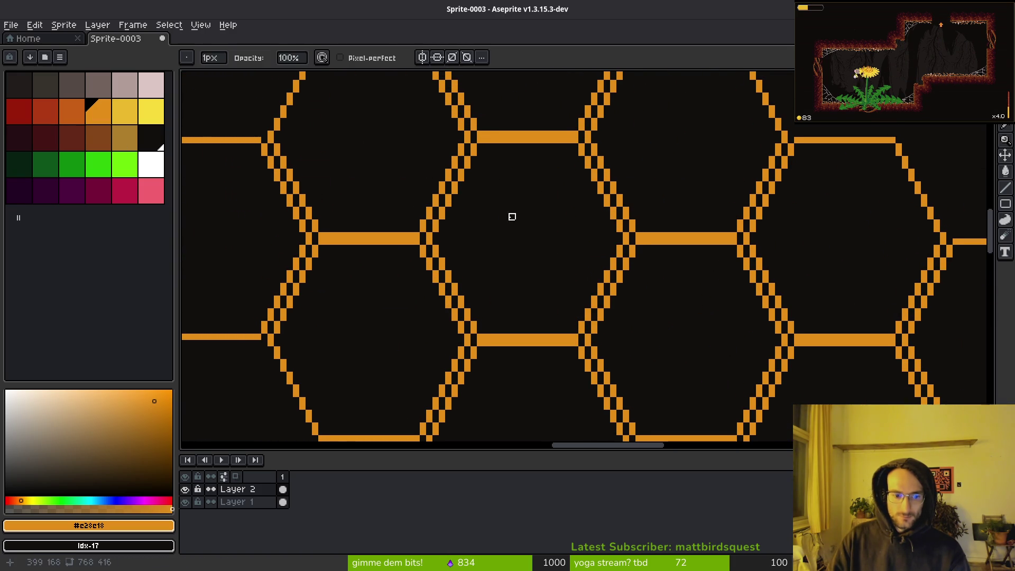
key("g")
left_click(561, 236)
key("ctrl+z")
left_click(317, 58)
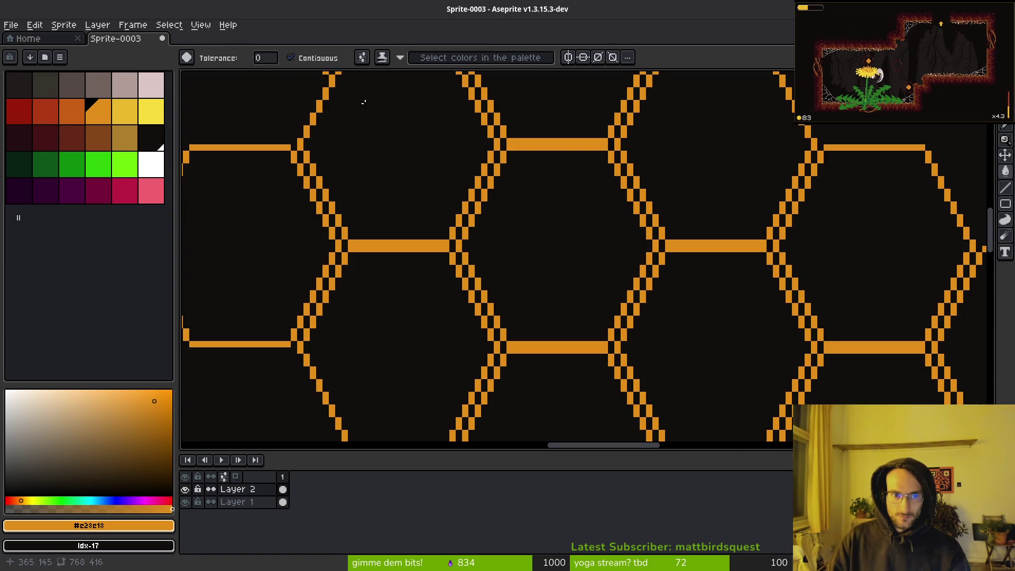
left_click(632, 295)
scroll(636, 297, "down", 1)
key("ctrl+z")
Fill four adjacent hexagon cells of the right cluster with solid orange.
scroll(548, 179, "right", 2)
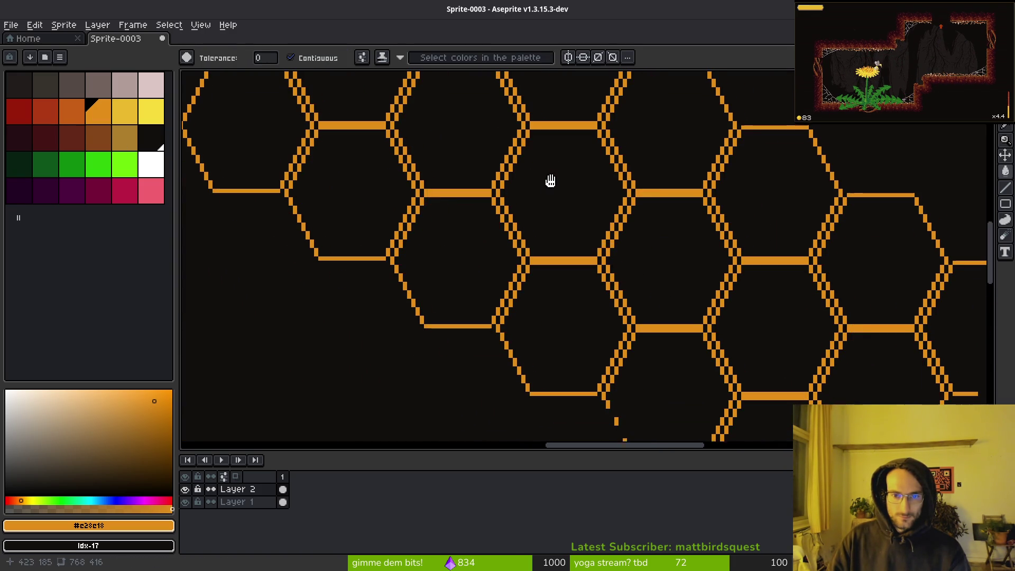
left_click(442, 252)
scroll(484, 289, "down", 3)
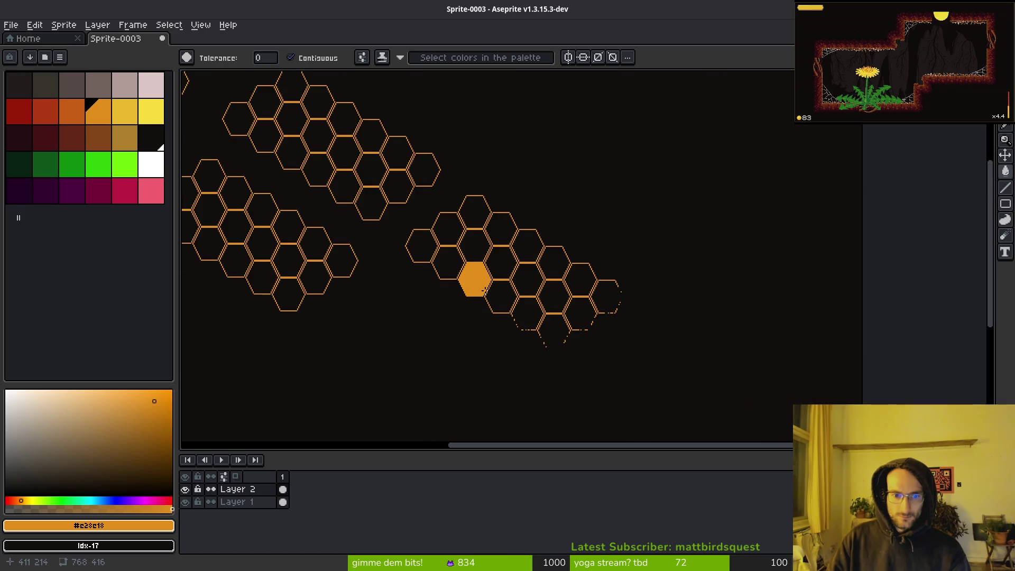
scroll(500, 296, "up", 2)
left_click(524, 241)
left_click(560, 272)
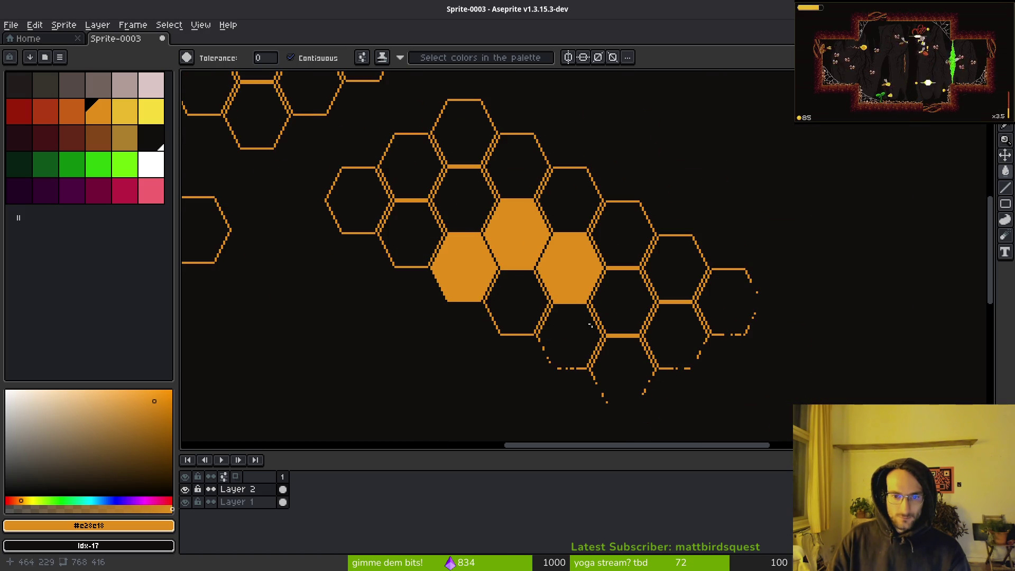
left_click(616, 304)
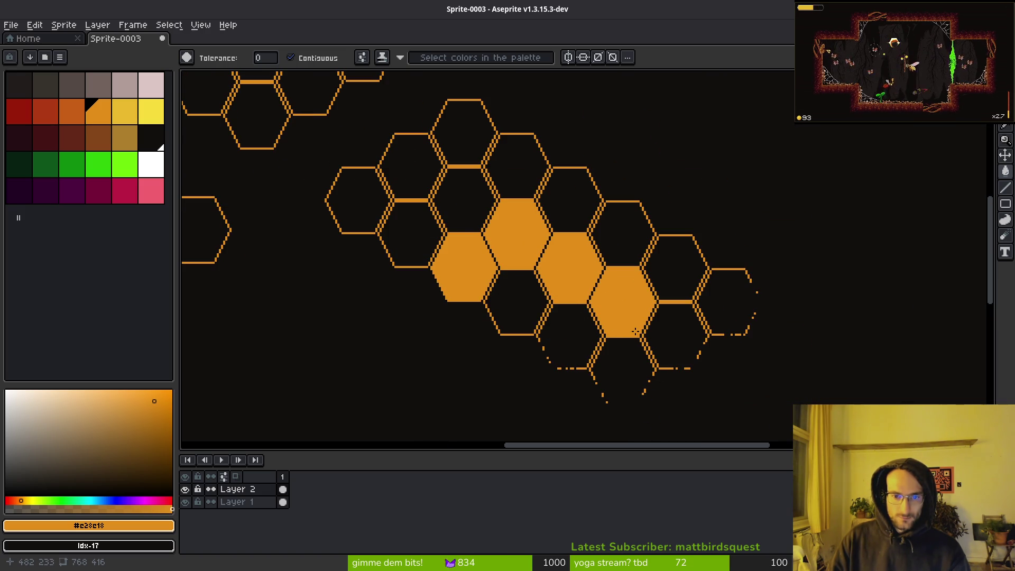
scroll(474, 187, "down", 1)
scroll(531, 237, "up", 3)
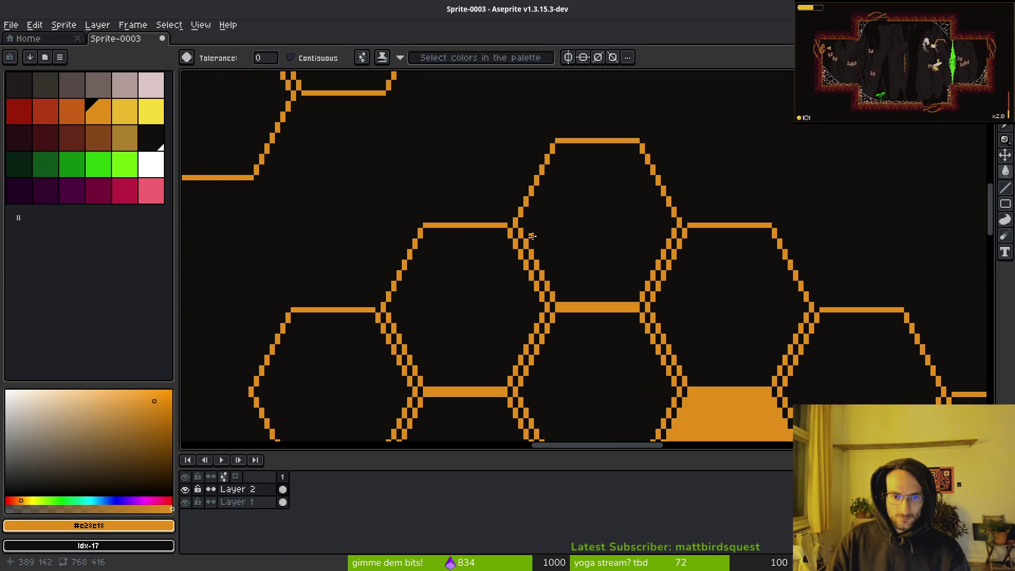
scroll(516, 311, "down", 4)
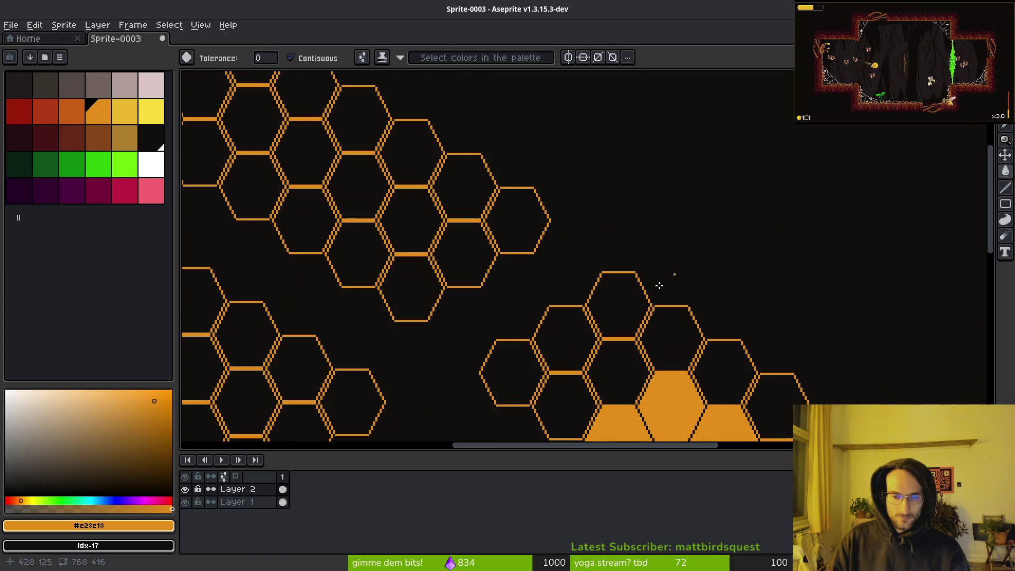
Open the clipboard history with Alt+V and choose an entry.
key("alt")
key("alt+v")
scroll(439, 328, "down", 3)
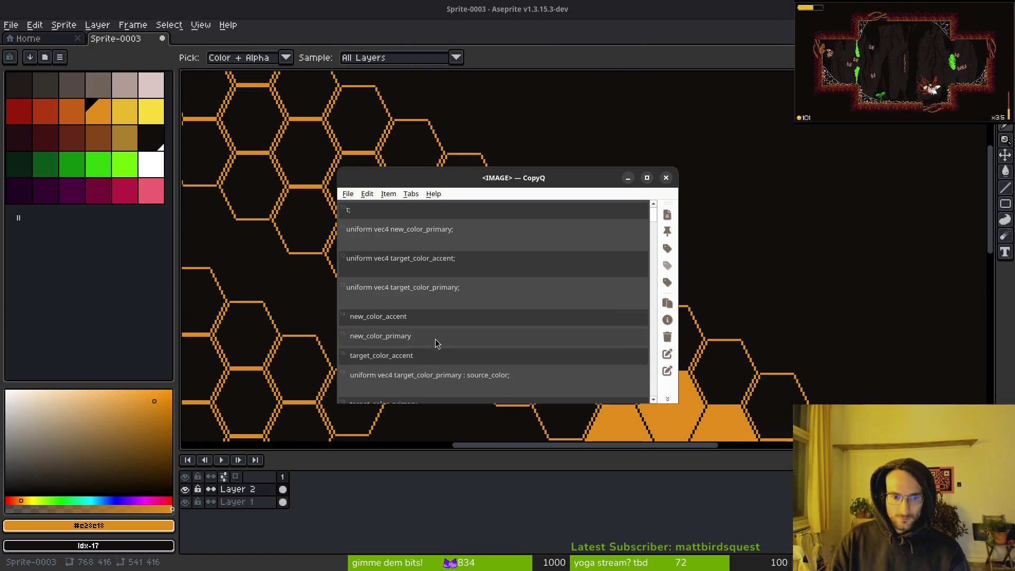
scroll(430, 317, "up", 2)
left_click(428, 312)
Paste a single dark hexagon outline onto empty canvas and nudge it into place.
key("Return")
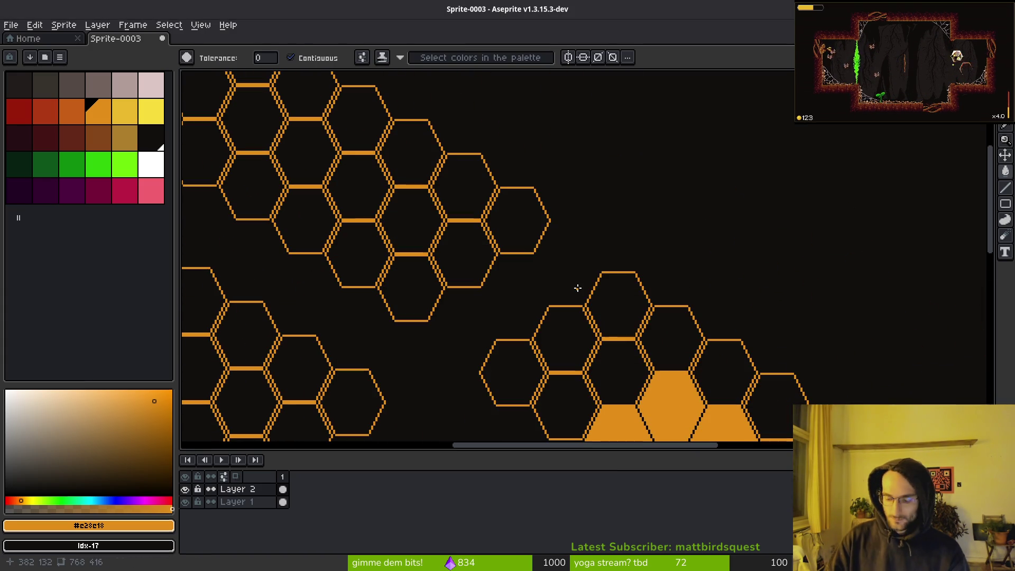
key("ctrl+v")
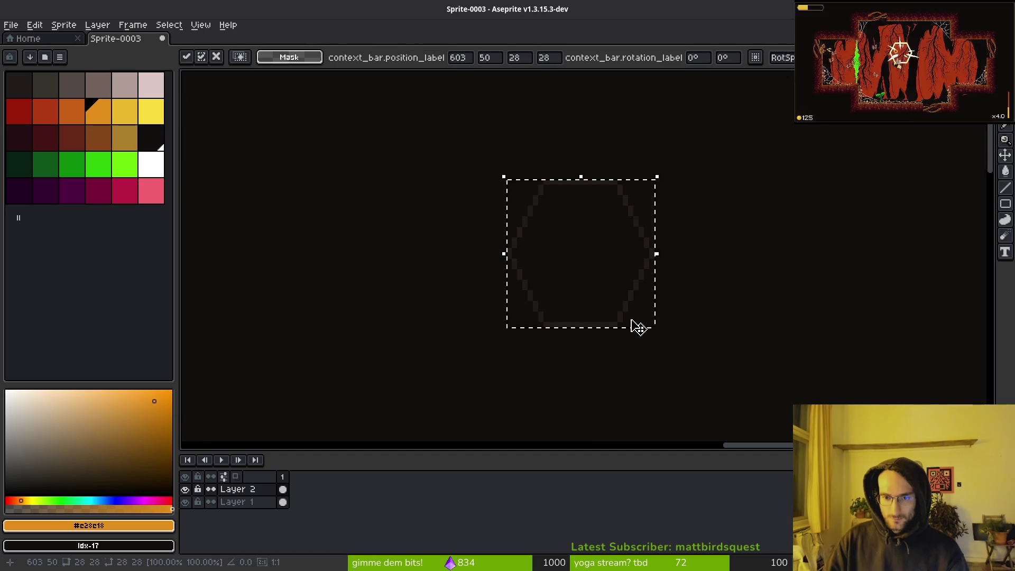
mouse_move(616, 291)
left_mouse_down()
mouse_move(623, 281)
mouse_move(631, 289)
left_mouse_up()
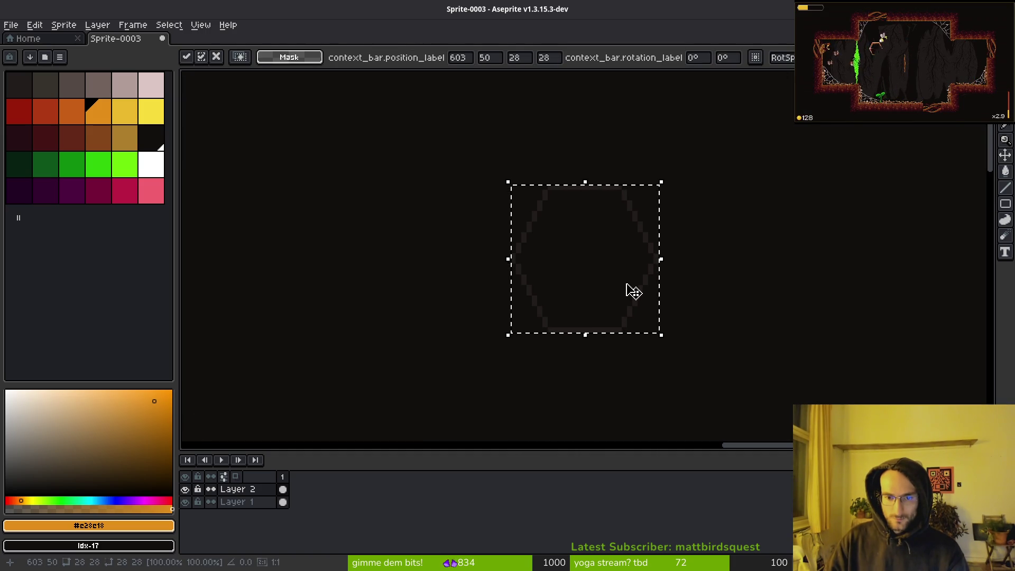
key("Return")
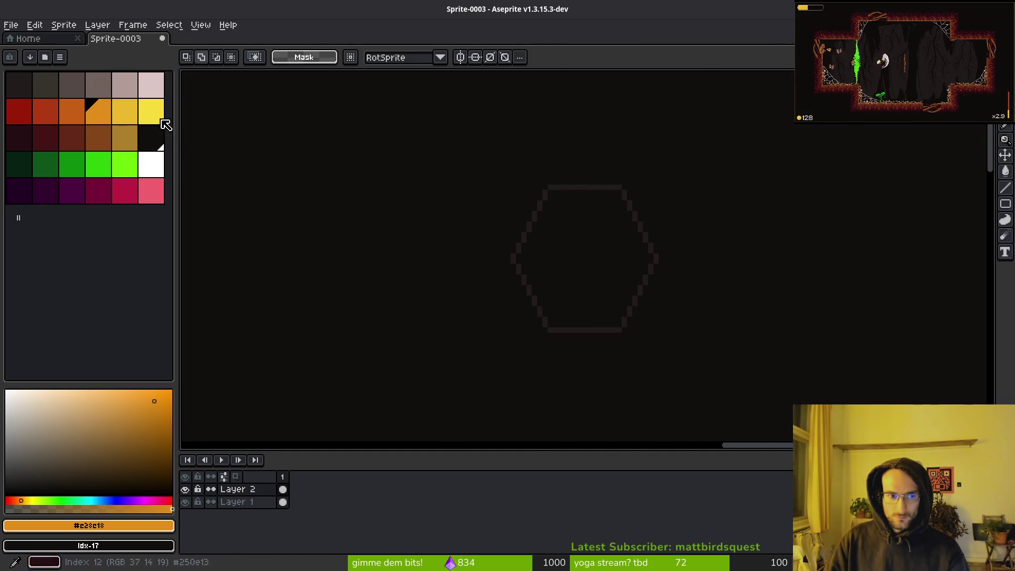
Bucket-fill the hexagon's top edge with the yellow swatch.
left_click(153, 122)
key("g")
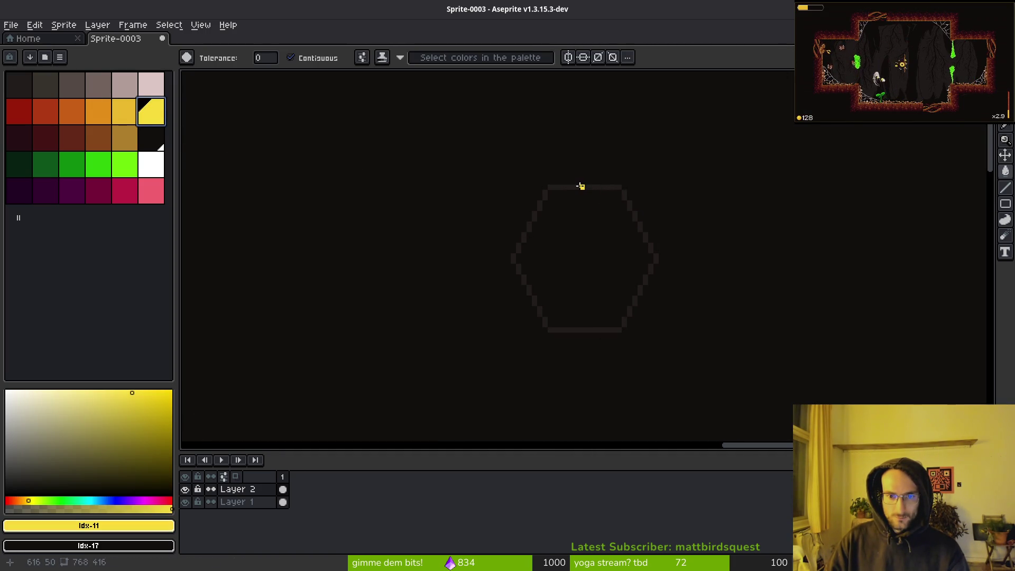
left_click(579, 186)
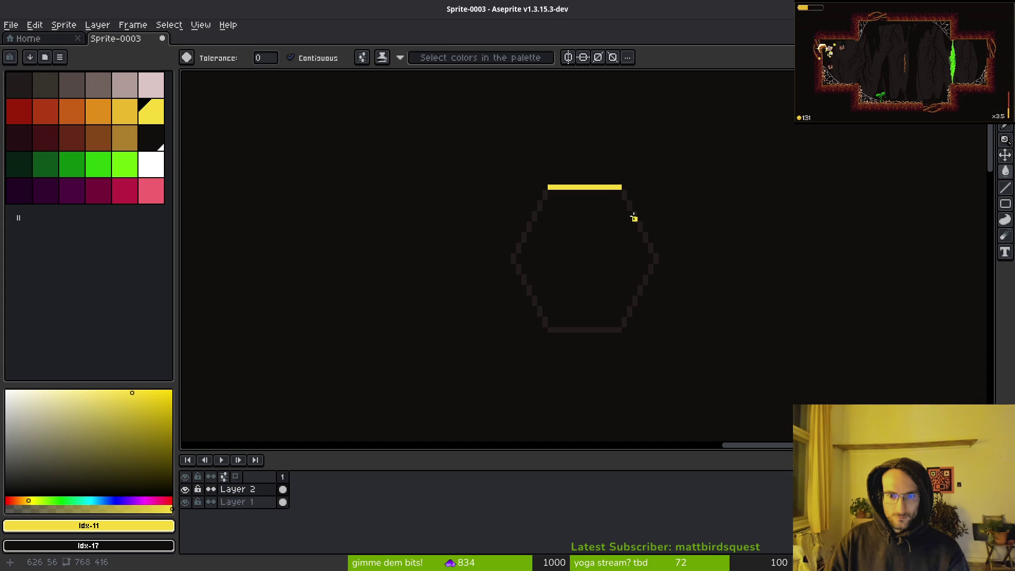
left_click(627, 192, "alt")
Replace the hexagon's dark outline colour with yellow using Replace Color.
right_click(611, 185)
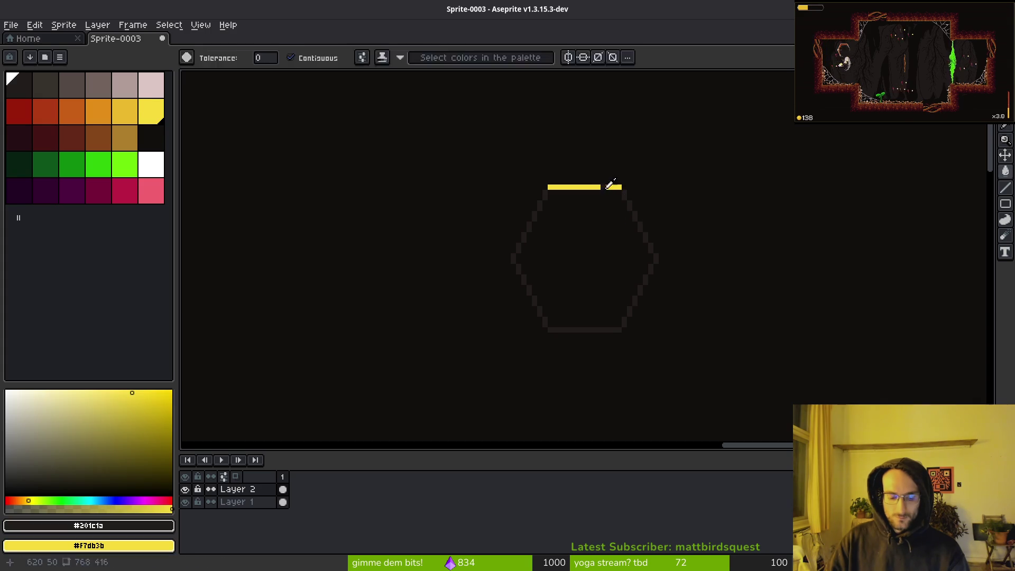
key("shift+r")
left_click(892, 127)
Lasso the yellow hexagon and drag copies up-right and below to form an interlocking cluster.
key("q")
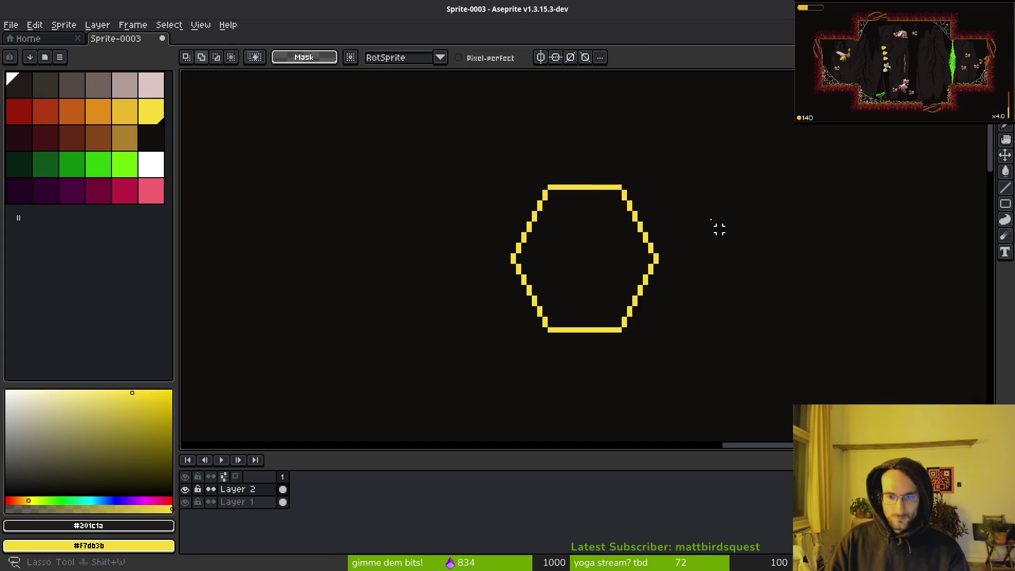
mouse_move(648, 177)
left_mouse_down()
mouse_move(706, 227)
mouse_move(653, 154)
left_mouse_up()
mouse_move(695, 319)
left_mouse_down("ctrl")
mouse_move(741, 233)
mouse_move(724, 198)
mouse_move(682, 202)
mouse_move(687, 256)
mouse_move(705, 288)
mouse_move(647, 330)
mouse_move(593, 199)
mouse_move(616, 175)
mouse_move(624, 179)
left_mouse_up("ctrl")
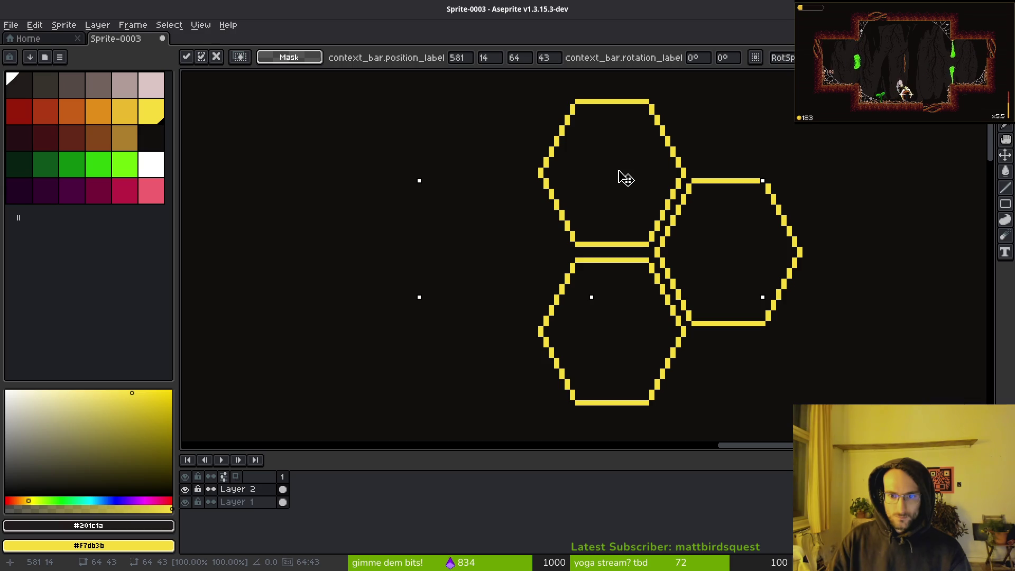
mouse_move(625, 179)
left_mouse_down()
mouse_move(552, 301)
mouse_move(476, 266)
mouse_move(453, 236)
left_mouse_up()
scroll(634, 271, "down", 3)
key("Return")
scroll(632, 268, "up", 3)
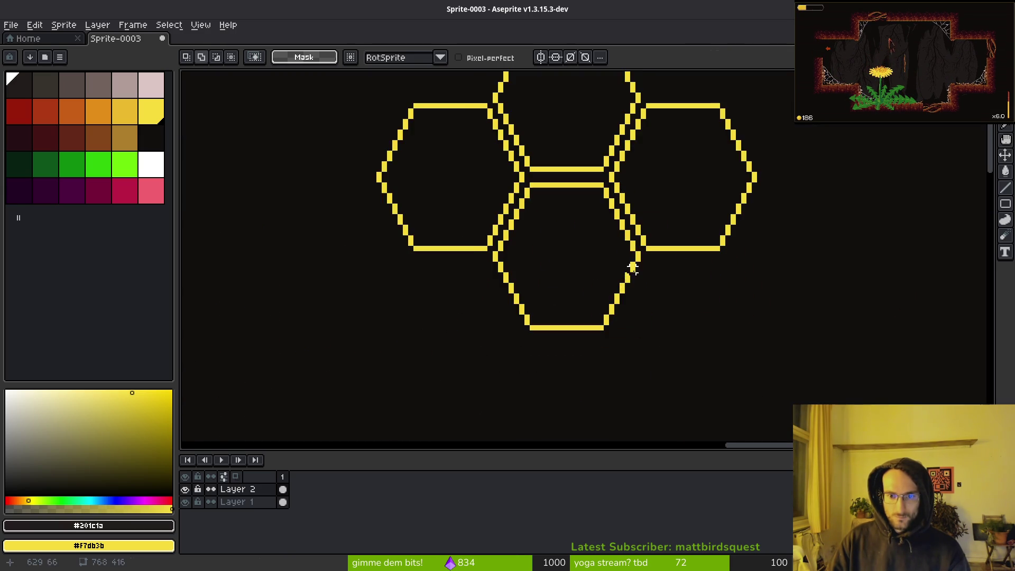
scroll(631, 269, "down", 4)
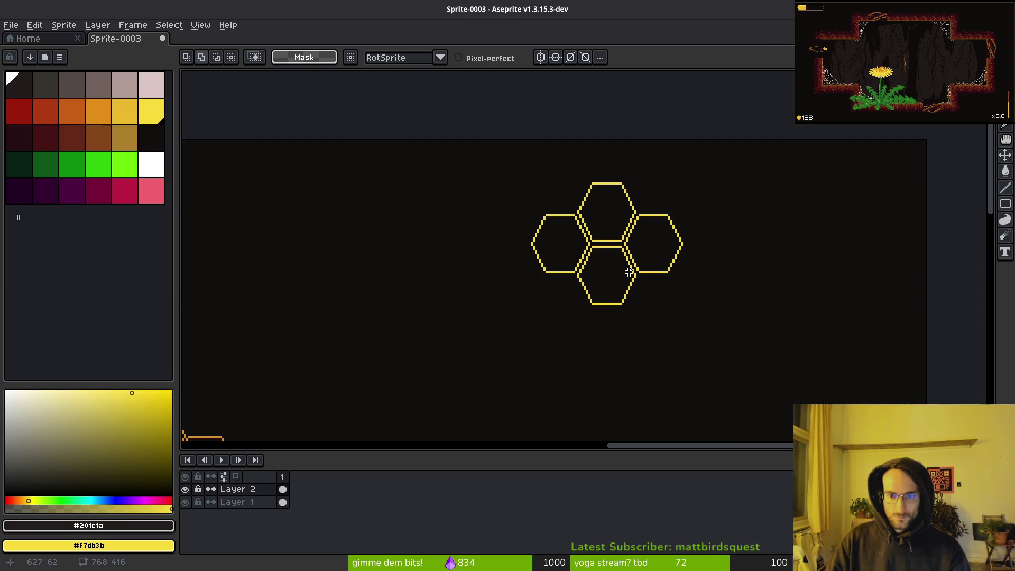
scroll(600, 244, "up", 3)
scroll(600, 292, "down", 2)
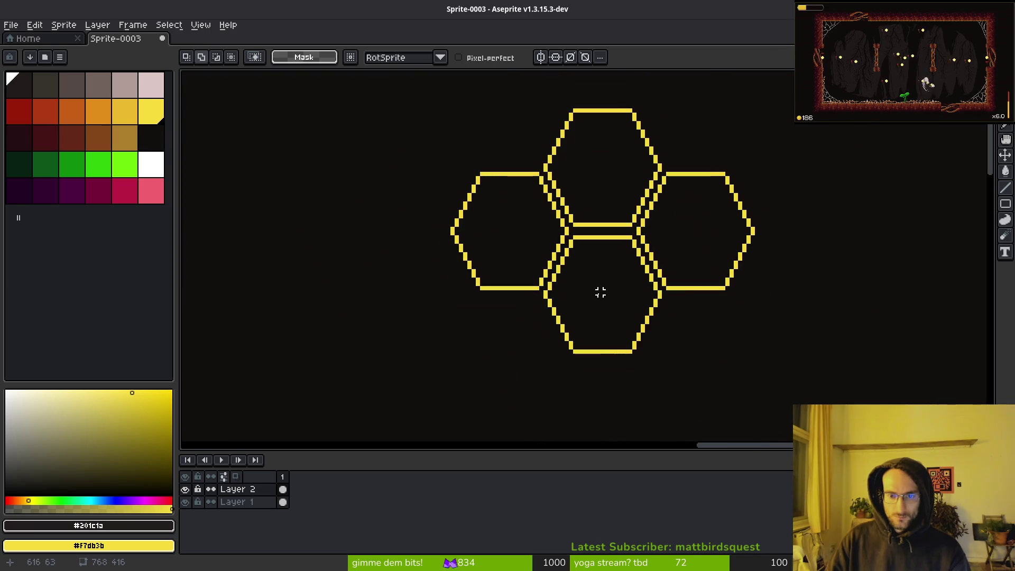
scroll(600, 270, "down", 1)
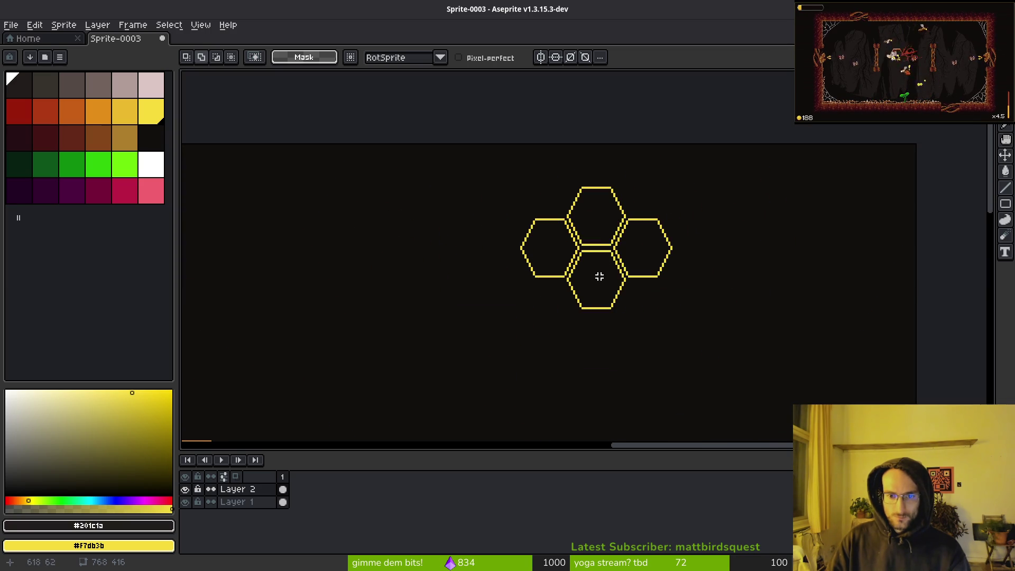
scroll(598, 276, "down", 1)
scroll(603, 281, "up", 3)
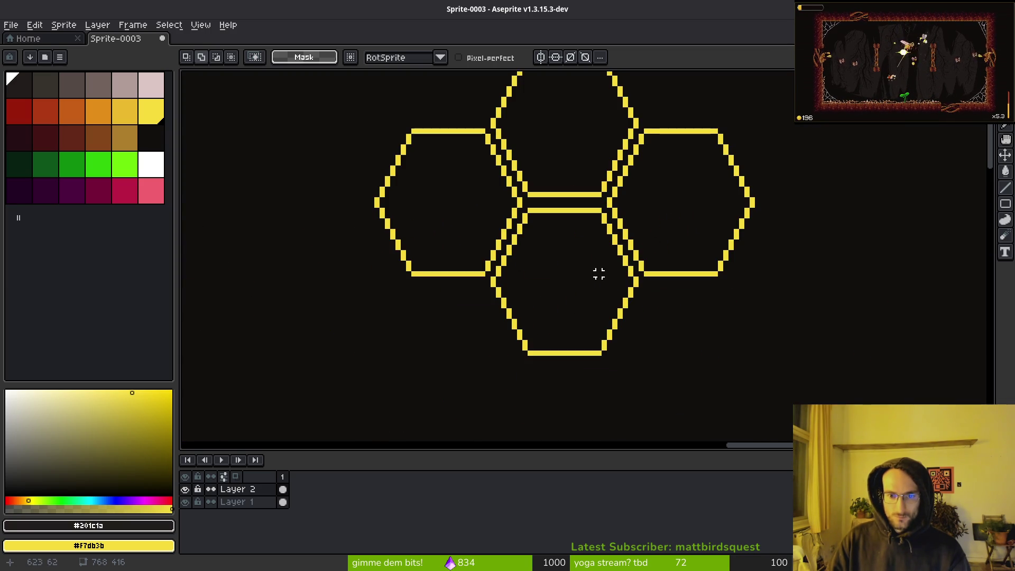
Paste another hexagon copy at the lower right of the cluster.
key("ctrl+v")
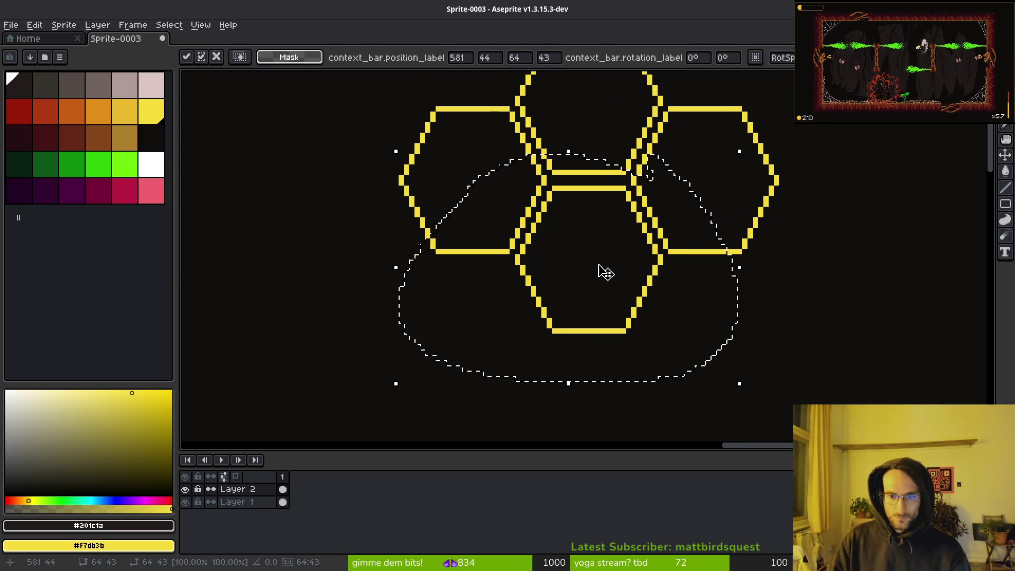
mouse_move(600, 271)
left_mouse_down()
mouse_move(763, 346)
mouse_move(664, 344)
mouse_move(651, 317)
mouse_move(757, 291)
mouse_move(840, 344)
mouse_move(810, 315)
mouse_move(804, 322)
left_mouse_up()
key("Return")
scroll(755, 300, "up", 4)
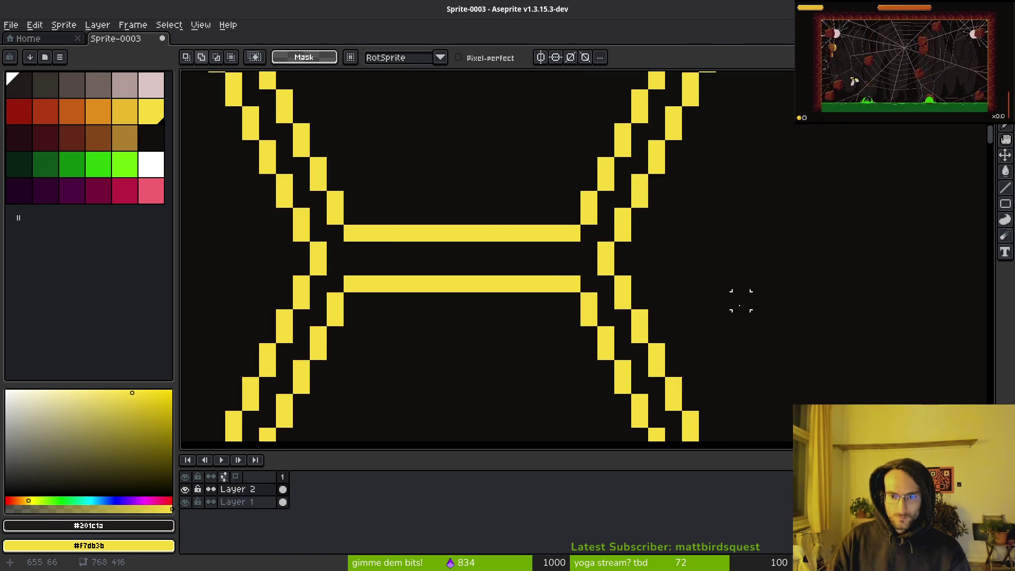
scroll(740, 300, "up", 1)
scroll(704, 254, "down", 4)
scroll(641, 290, "up", 3)
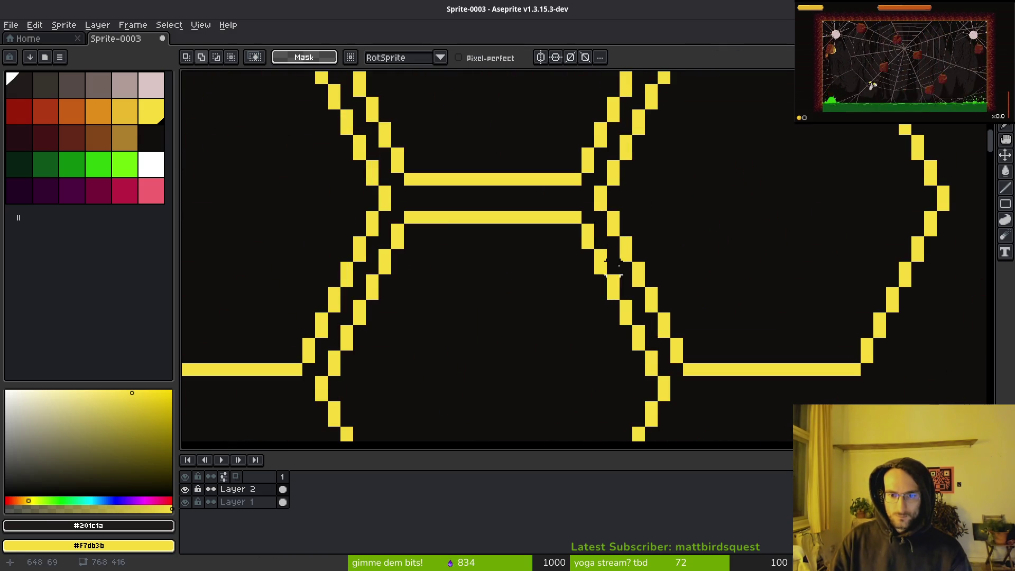
scroll(613, 267, "right", 3)
Shift the right hexagon's misaligned edge pixels by one pixel to line them up.
mouse_move(482, 190)
left_mouse_down()
mouse_move(600, 203)
mouse_move(832, 197)
mouse_move(679, 388)
mouse_move(554, 348)
mouse_move(476, 210)
mouse_move(497, 197)
left_mouse_up()
key("Up")
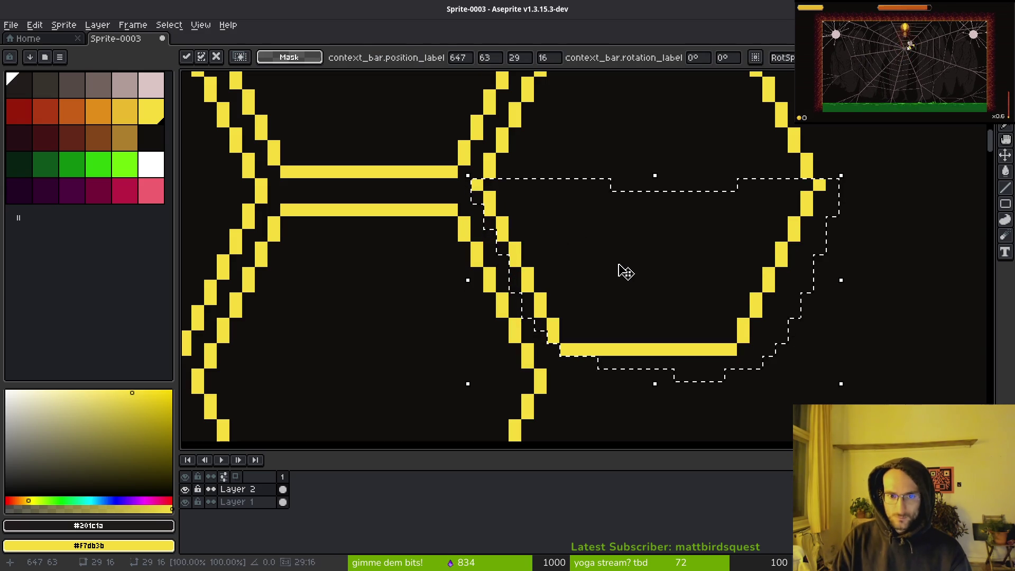
key("Return")
scroll(734, 268, "down", 6)
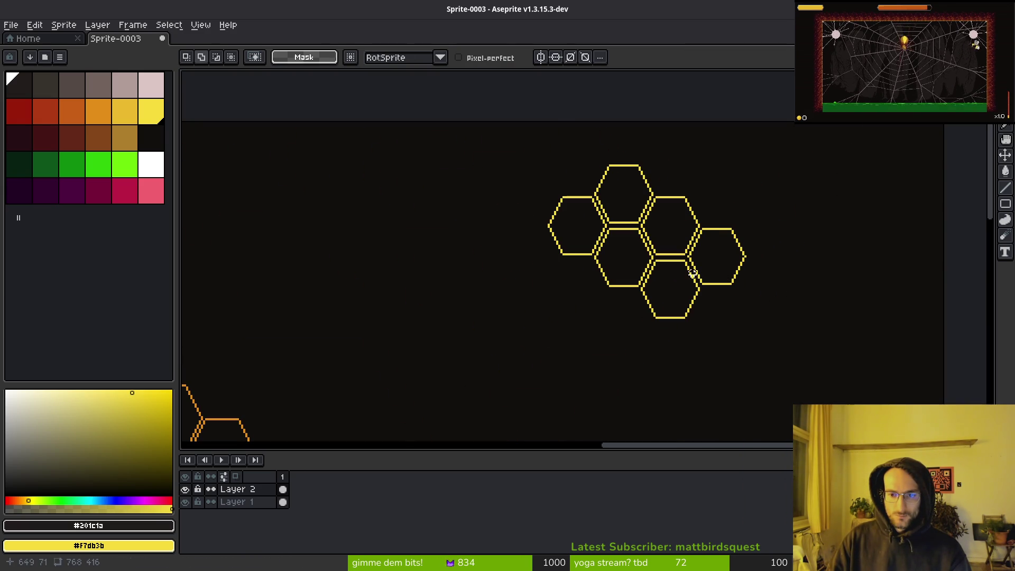
scroll(692, 272, "up", 5)
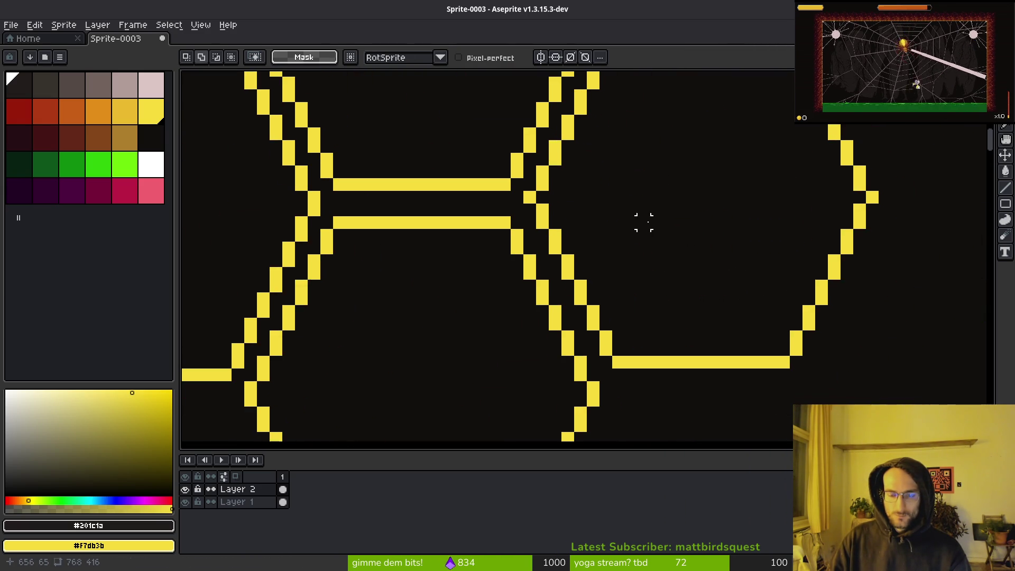
key("ctrl+shift+d")
key("Down")
key("Down")
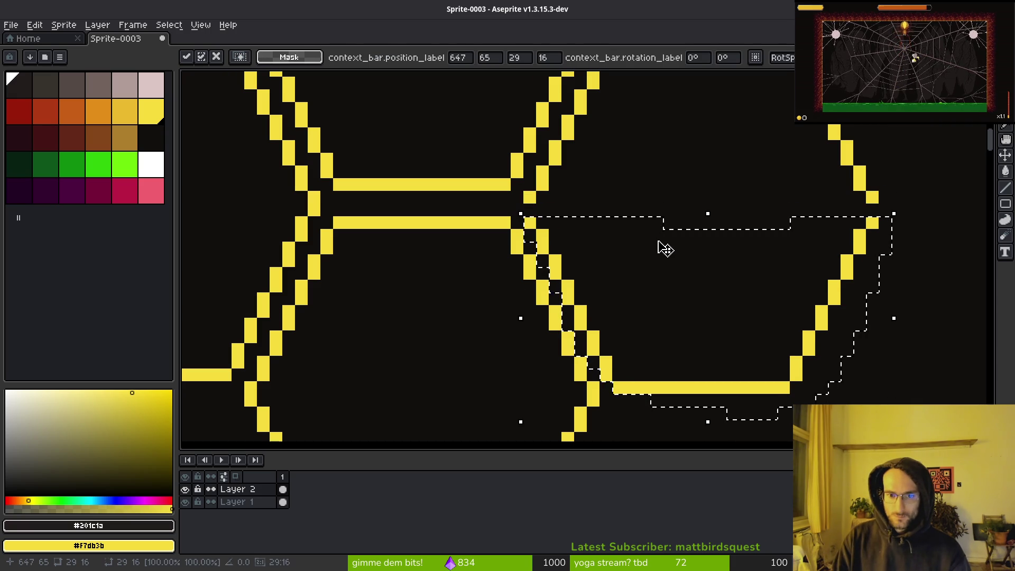
key("ctrl+d")
key("b")
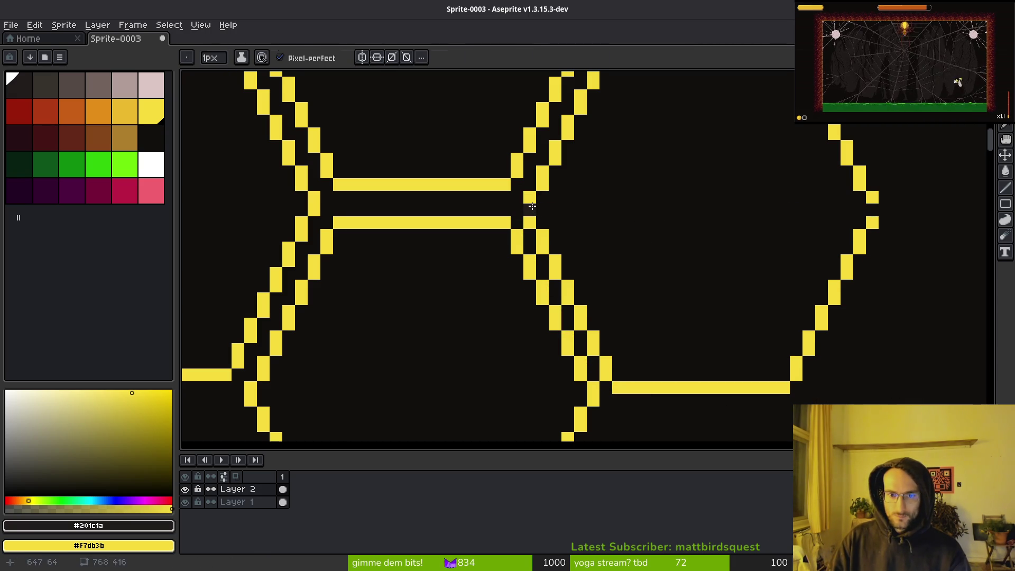
left_click(531, 200, "alt")
scroll(898, 260, "down", 4)
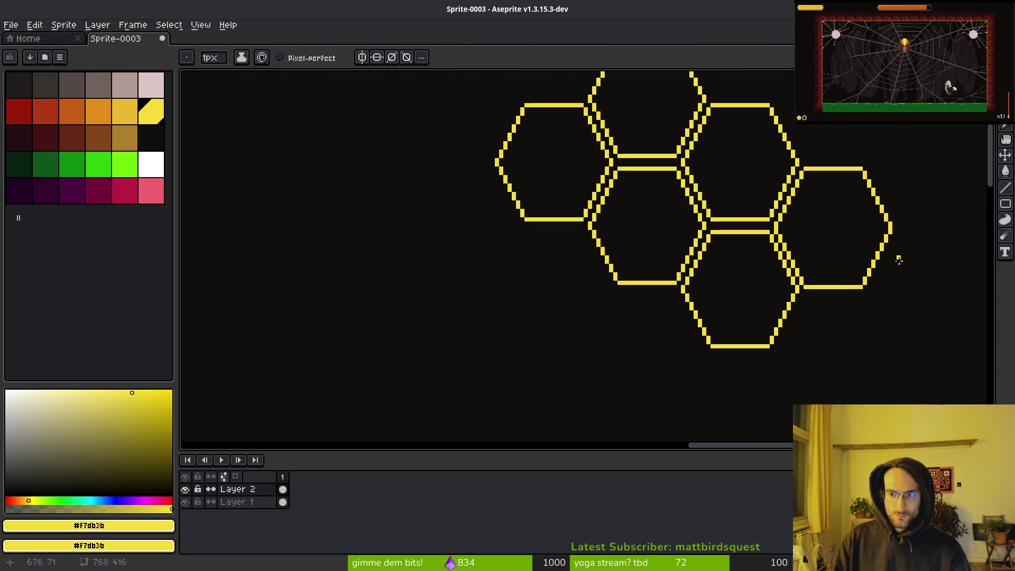
scroll(885, 284, "up", 2)
Copy one hexagon cell and paste it against the honeycomb's right side.
left_click_drag(704, 213, 707, 251)
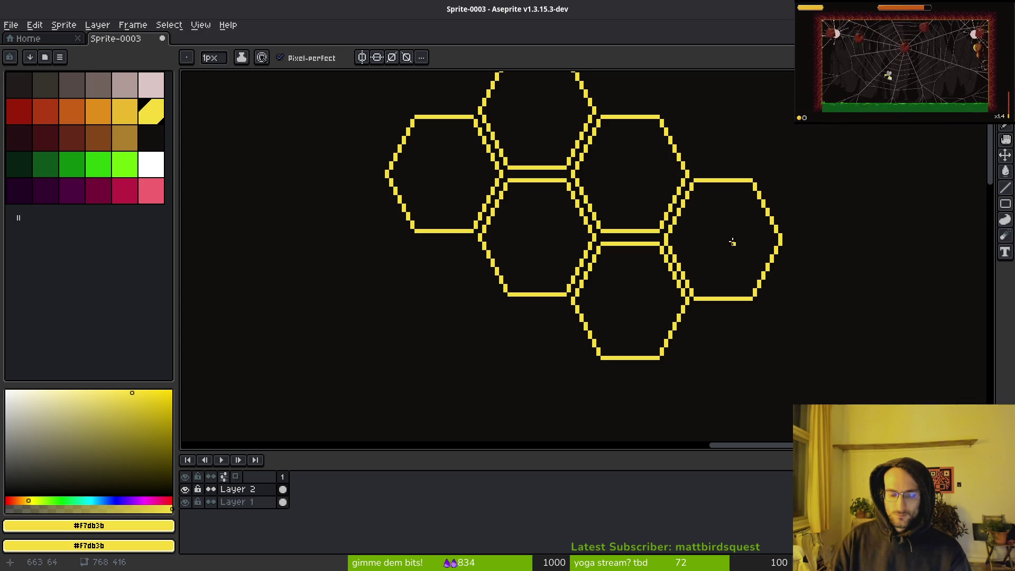
mouse_move(703, 226)
left_mouse_down()
mouse_move(702, 259)
mouse_move(699, 205)
left_mouse_up()
key("w")
key("ctrl+v")
left_click_drag(703, 280, 619, 189)
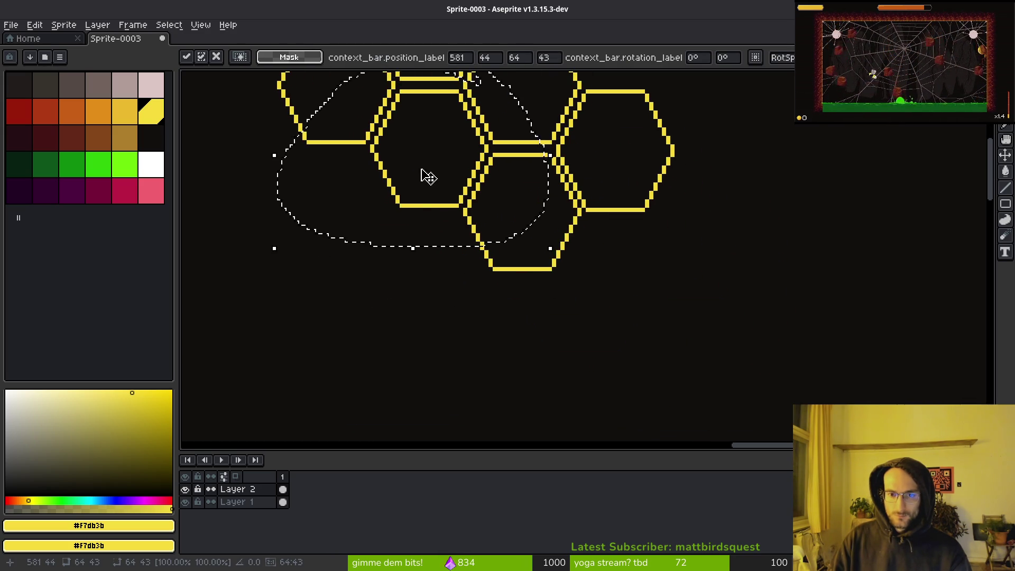
mouse_move(423, 174)
left_mouse_down()
mouse_move(743, 313)
mouse_move(692, 324)
mouse_move(602, 245)
mouse_move(590, 268)
mouse_move(797, 367)
left_mouse_up()
key("Return")
scroll(688, 290, "up", 2)
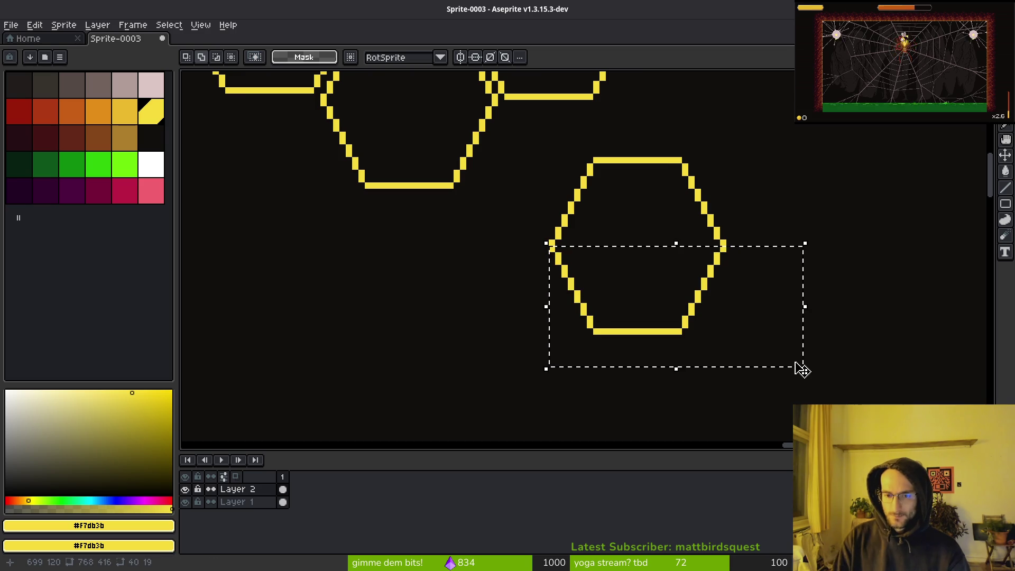
Fix the new hexagon's stray left vertex pixel with the Pencil.
key("ctrl+d")
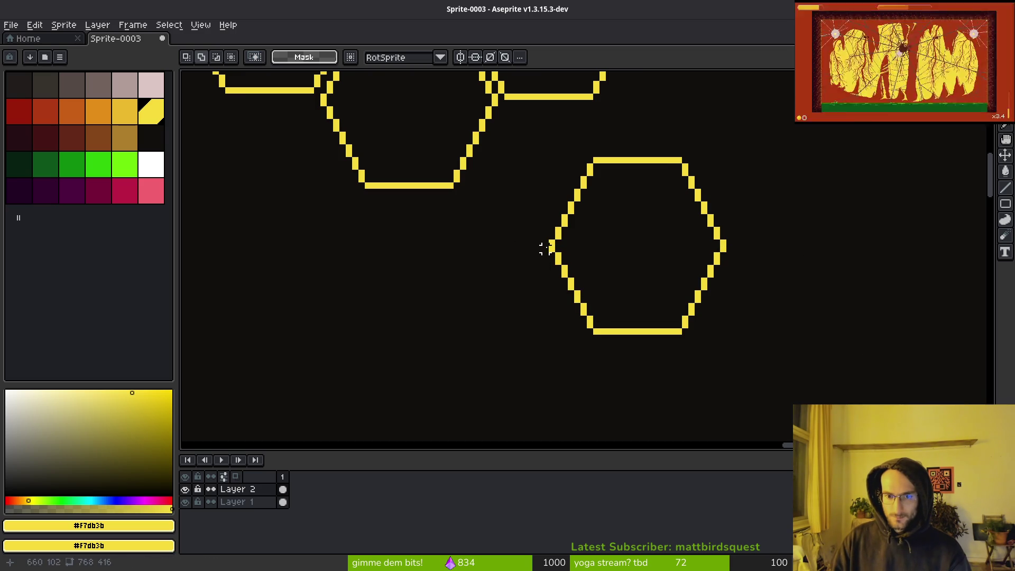
mouse_move(547, 245)
left_mouse_down()
mouse_move(854, 344)
mouse_move(918, 438)
left_mouse_up()
key("ctrl+d")
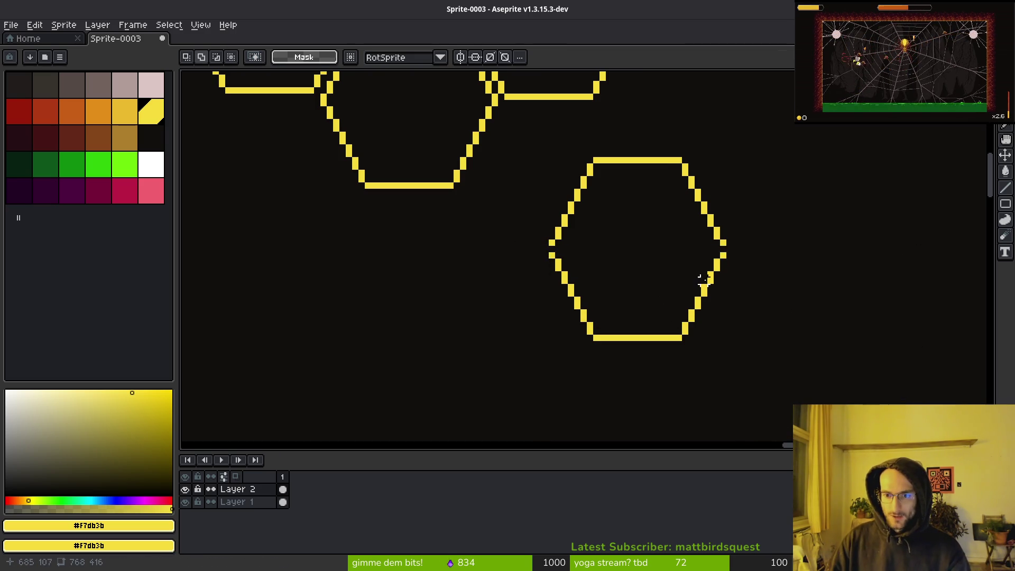
scroll(733, 312, "up", 4)
key("b")
key("ctrl+z")
left_click(697, 312)
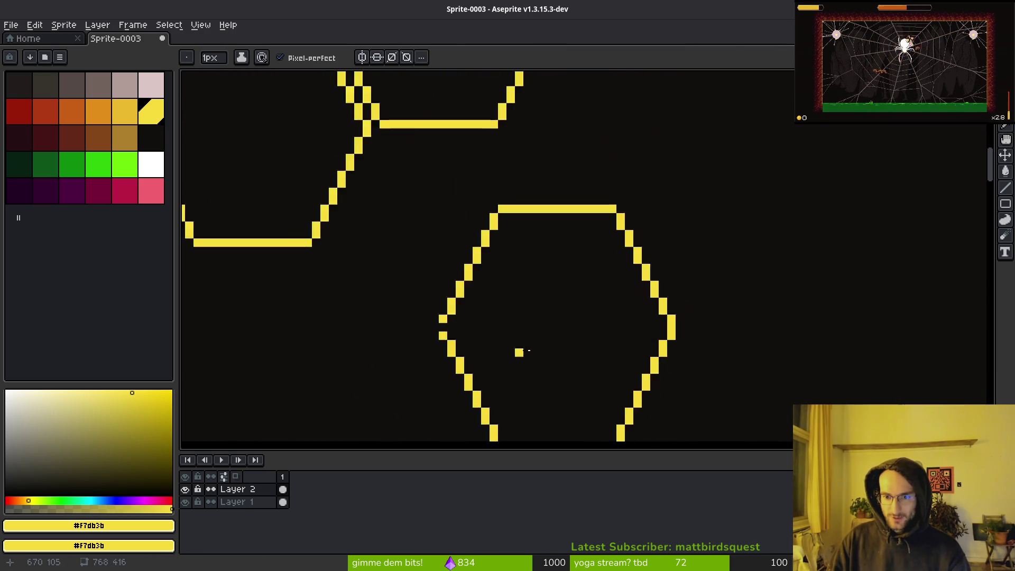
scroll(698, 312, "down", 3)
scroll(727, 259, "down", 3)
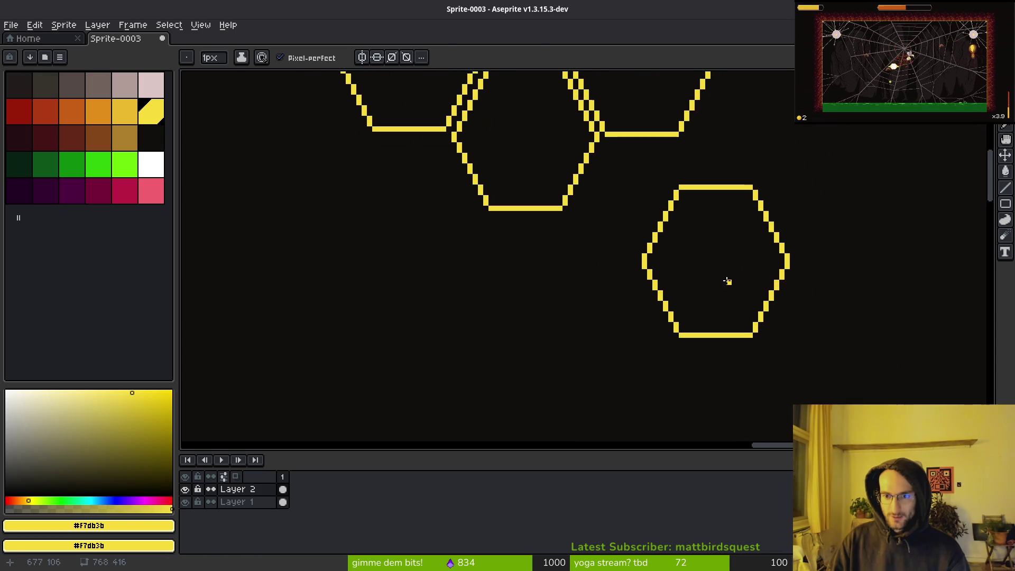
Copy the lower hexagon to the right and nudge it snugly against its neighbours.
key("q")
mouse_move(766, 161)
left_mouse_down()
mouse_move(600, 192)
mouse_move(727, 131)
left_mouse_up()
mouse_move(796, 339)
left_mouse_down()
mouse_move(649, 267)
mouse_move(724, 282)
mouse_move(706, 276)
left_mouse_up()
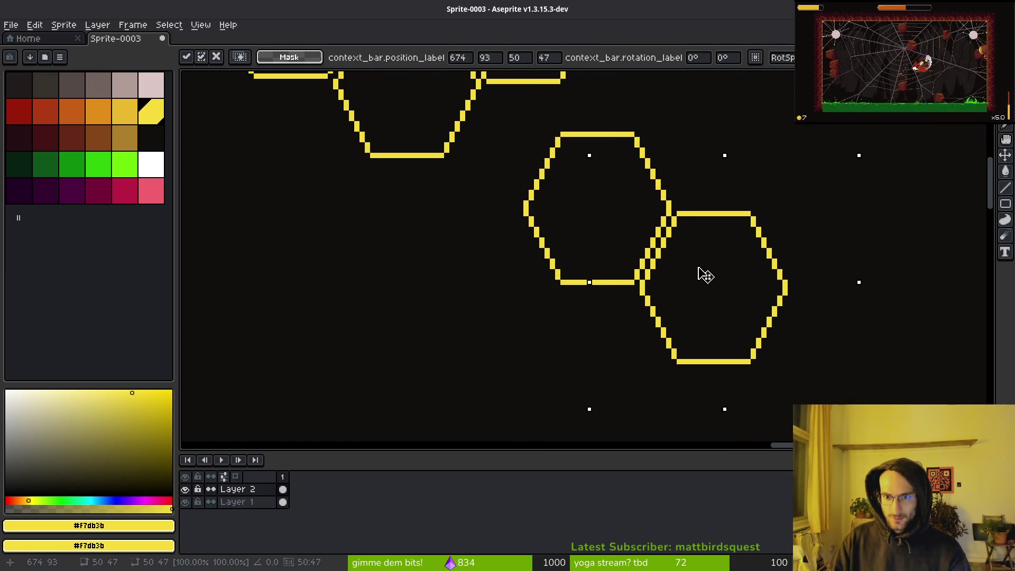
key("Up")
key("Up")
key("Up")
key("Left")
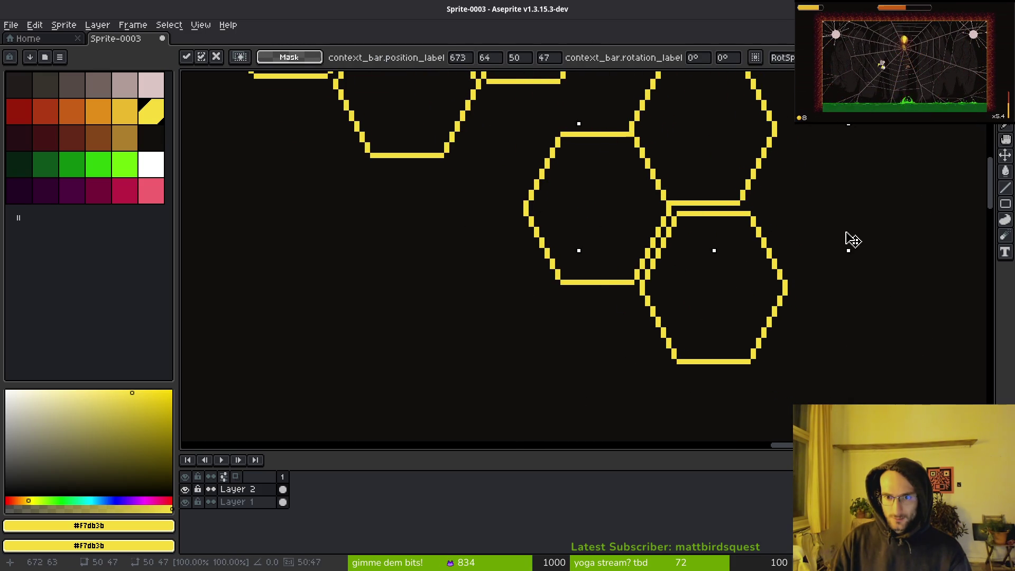
key("Right")
key("Up")
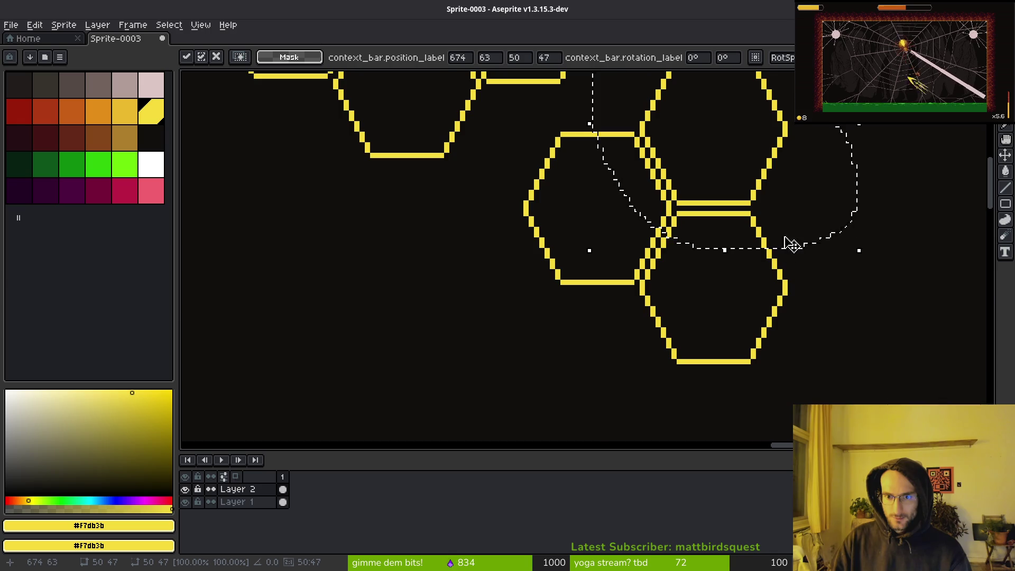
scroll(788, 243, "down", 3)
scroll(781, 255, "up", 3)
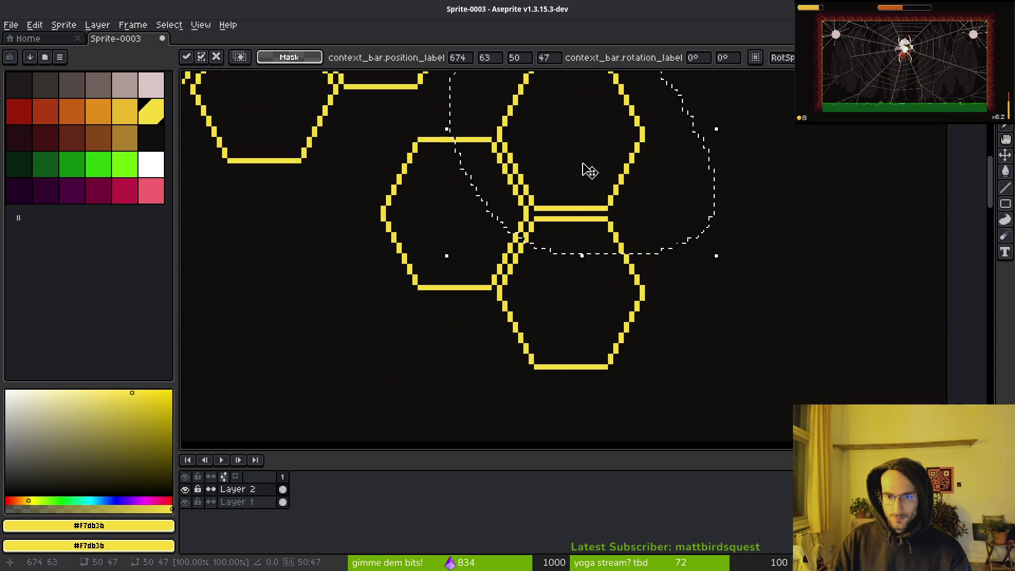
key("Up")
key("Up")
key("Up")
mouse_move(680, 198)
left_mouse_down()
mouse_move(577, 169)
mouse_move(604, 208)
mouse_move(625, 154)
left_mouse_up()
key("q")
Place a copy of the middle hexagon below the right one, aligned one pixel left.
mouse_move(675, 188)
left_mouse_down()
mouse_move(680, 220)
mouse_move(613, 186)
mouse_move(754, 213)
left_mouse_up()
left_click(609, 235)
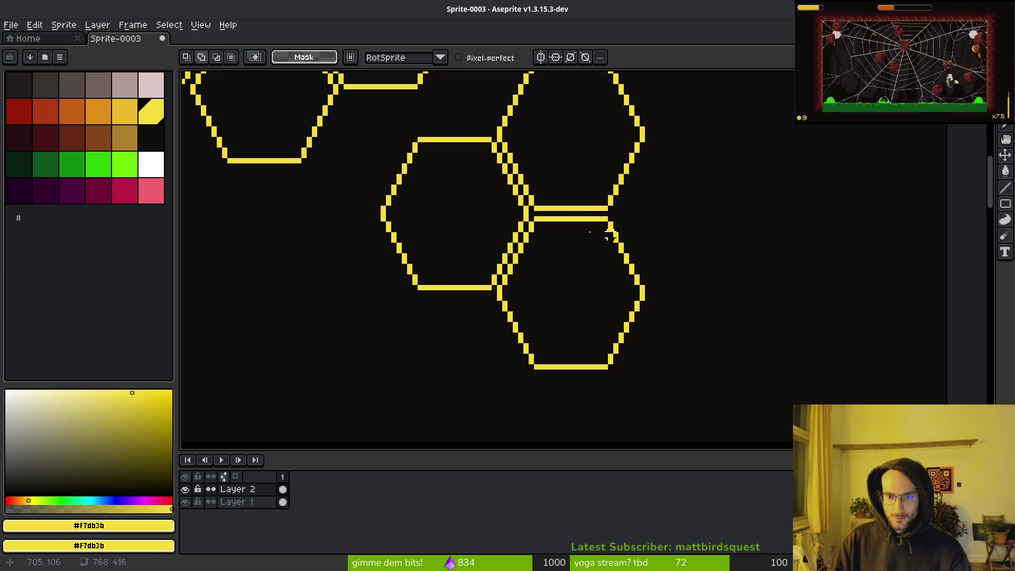
key("ctrl+z")
mouse_move(478, 233)
left_mouse_down()
mouse_move(745, 228)
mouse_move(711, 231)
left_mouse_up()
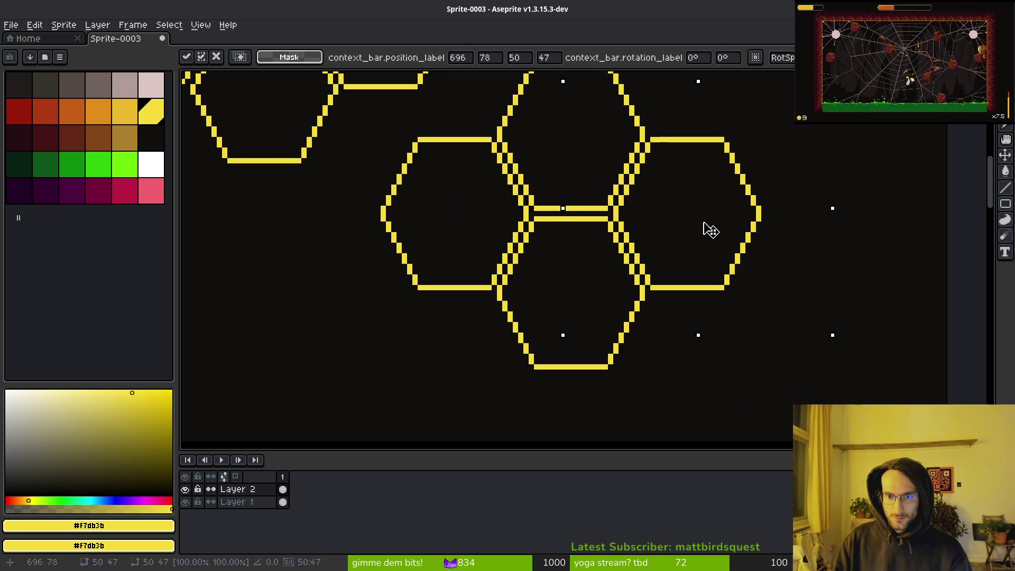
key("ctrl+z")
mouse_move(486, 235)
left_mouse_down()
mouse_move(729, 386)
mouse_move(709, 389)
mouse_move(693, 364)
mouse_move(702, 368)
left_mouse_up()
key("ctrl+z")
key("ctrl+z")
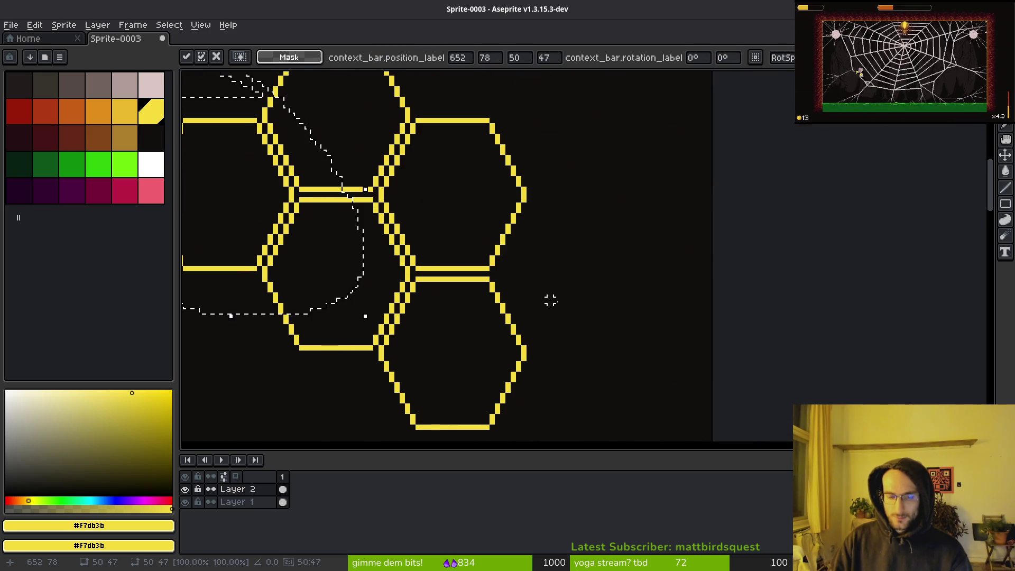
key("ctrl+z")
key("ctrl+z")
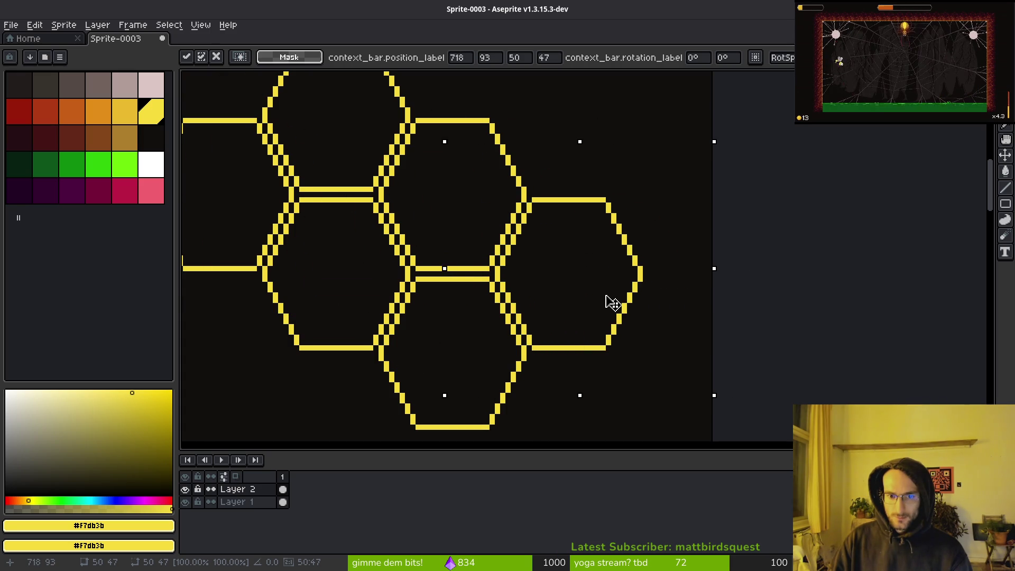
key("ctrl+z")
key("Left")
scroll(562, 290, "down", 3)
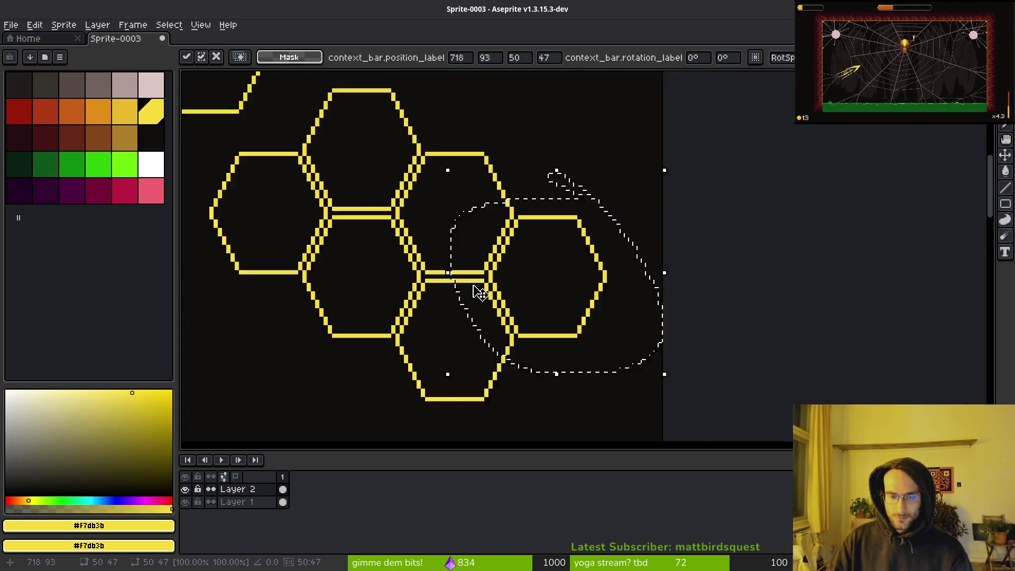
key("Return")
mouse_move(540, 158)
left_mouse_down()
mouse_move(521, 258)
mouse_move(341, 263)
mouse_move(558, 168)
mouse_move(565, 192)
left_mouse_up()
Delete the stray yellow fragments left above the hexagons.
key("Delete")
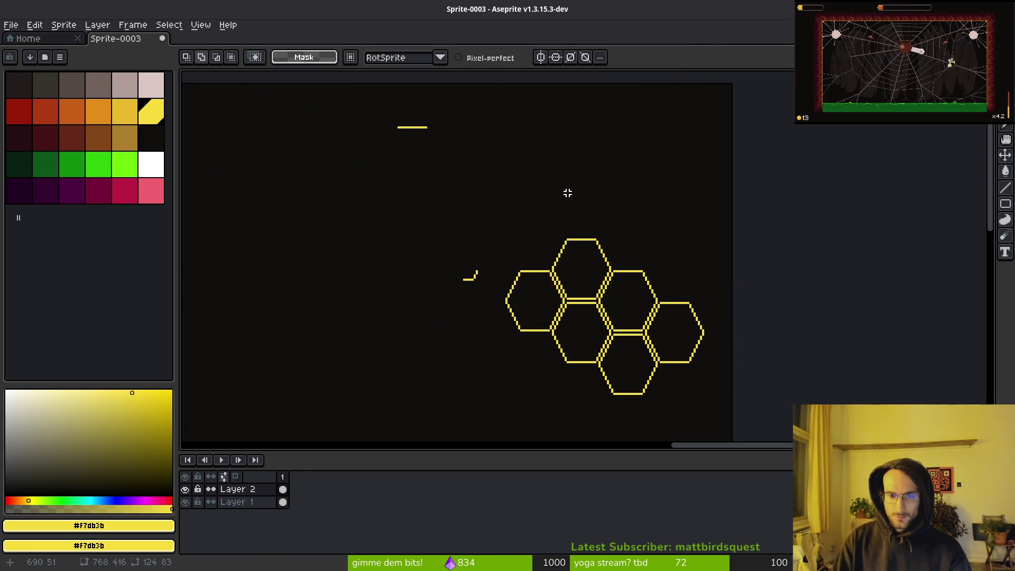
mouse_move(513, 118)
left_mouse_down()
mouse_move(447, 341)
mouse_move(476, 97)
left_mouse_up()
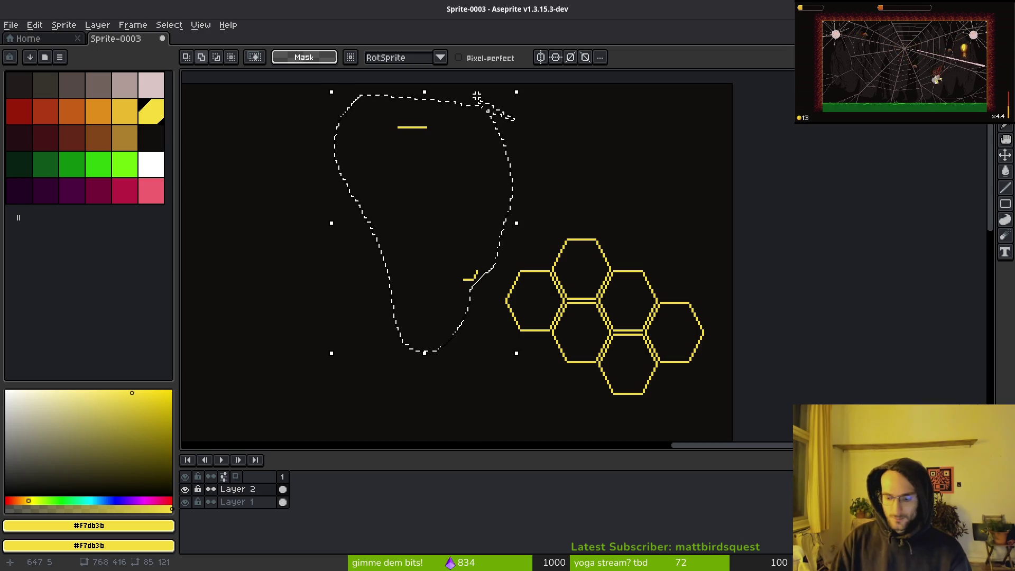
key("Delete")
Copy the whole hexagon cluster alongside itself to enlarge the yellow honeycomb.
left_click_drag(650, 187, 676, 222)
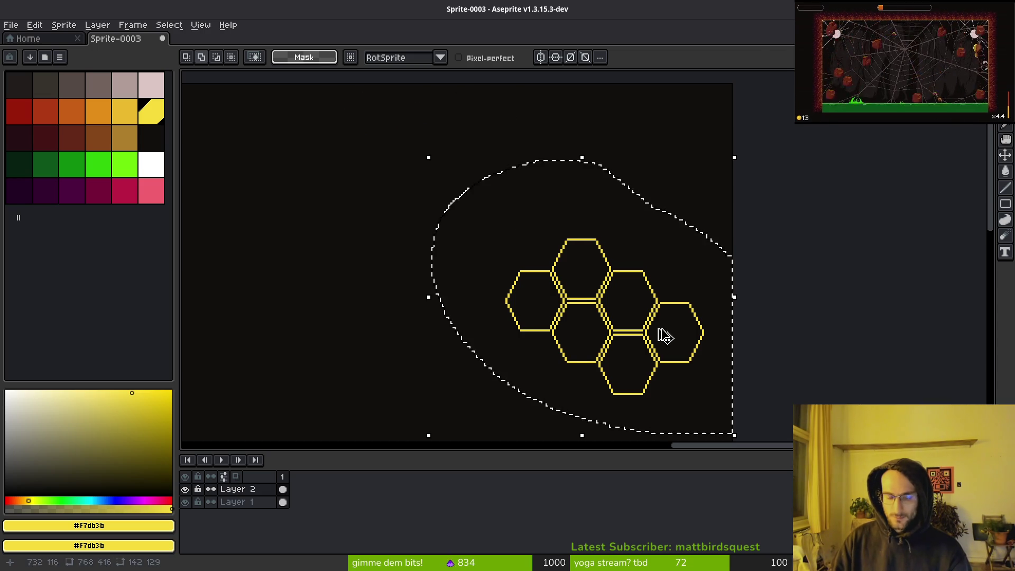
mouse_move(641, 283)
left_mouse_down()
mouse_move(550, 305)
mouse_move(582, 297)
mouse_move(571, 290)
mouse_move(584, 339)
left_mouse_up()
scroll(572, 291, "up", 1)
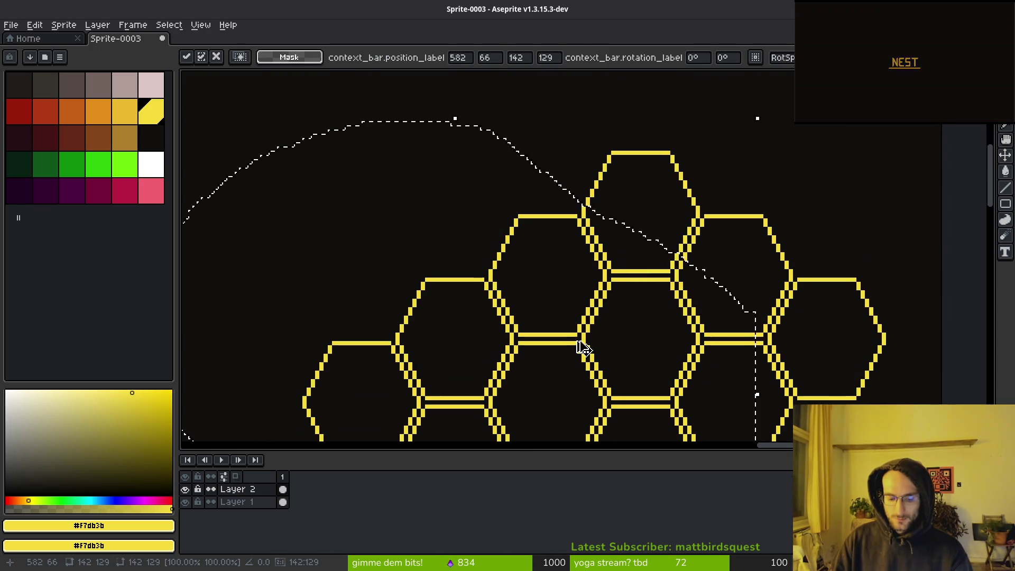
key("Return")
scroll(639, 344, "down", 3)
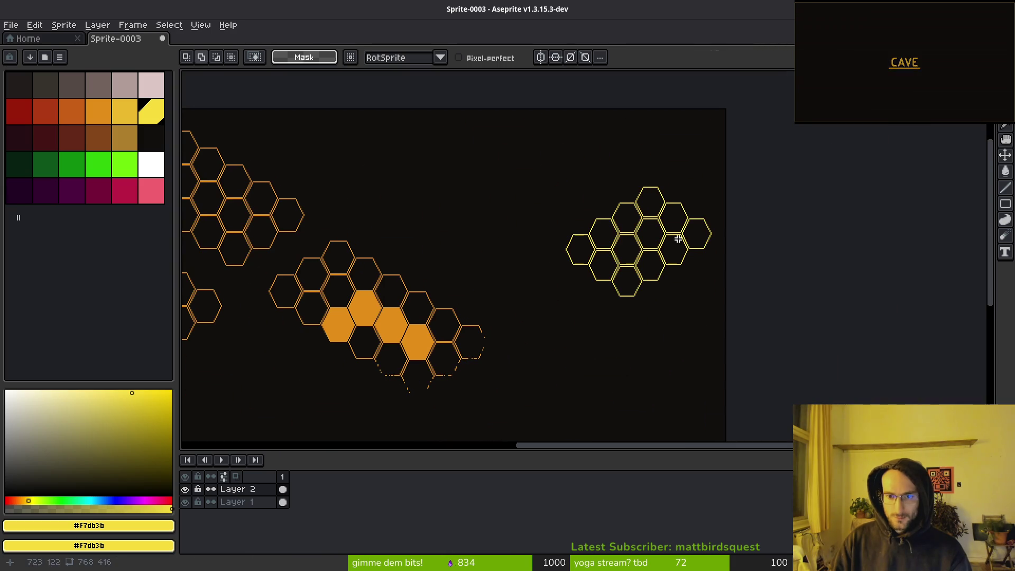
mouse_move(759, 302)
left_mouse_down()
mouse_move(645, 378)
mouse_move(481, 180)
mouse_move(482, 204)
mouse_move(469, 215)
left_mouse_up()
scroll(646, 378, "up", 2)
Bucket-fill four neighbouring hexagon cells solid yellow.
key("Return")
scroll(523, 264, "down", 3)
scroll(523, 264, "up", 4)
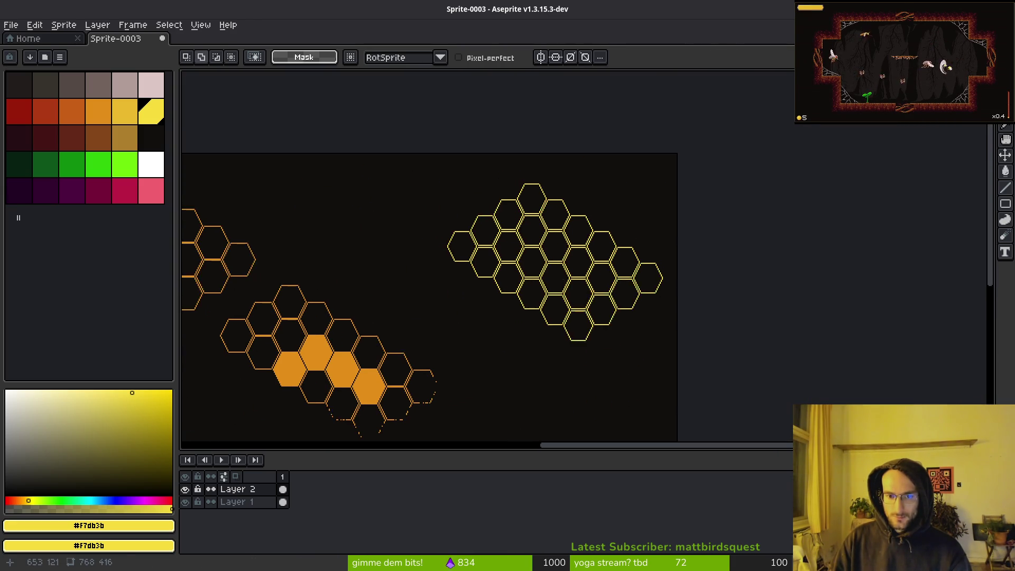
left_click(154, 121)
key("g")
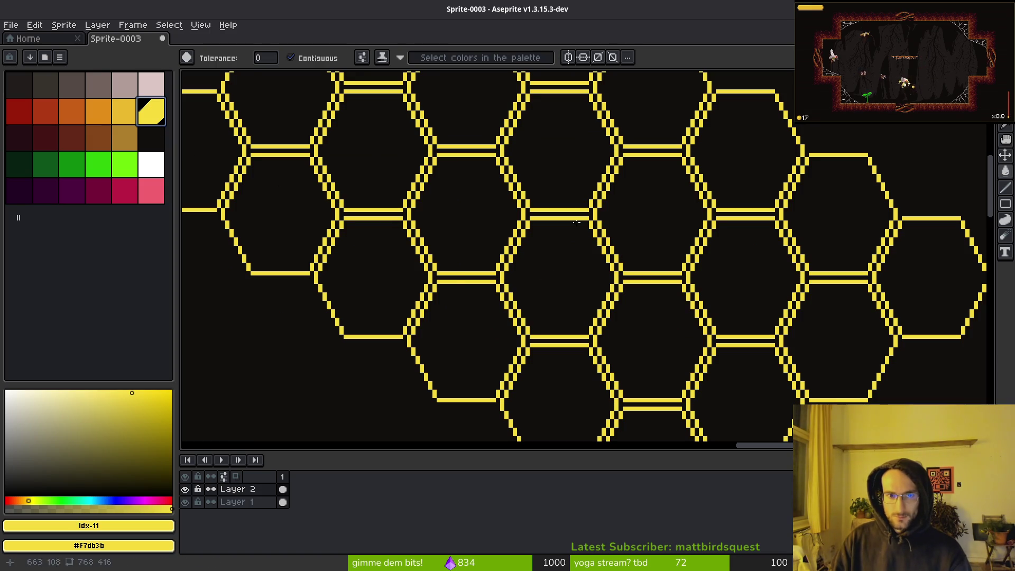
left_click(539, 144)
left_click(634, 211)
left_click(739, 278)
left_click(676, 332)
scroll(677, 333, "down", 3)
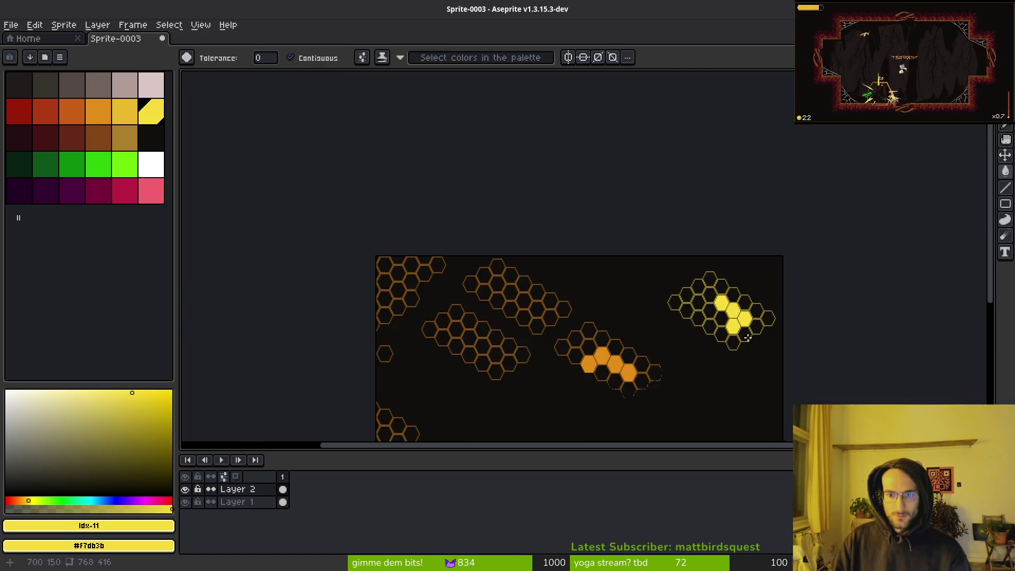
scroll(742, 330, "up", 2)
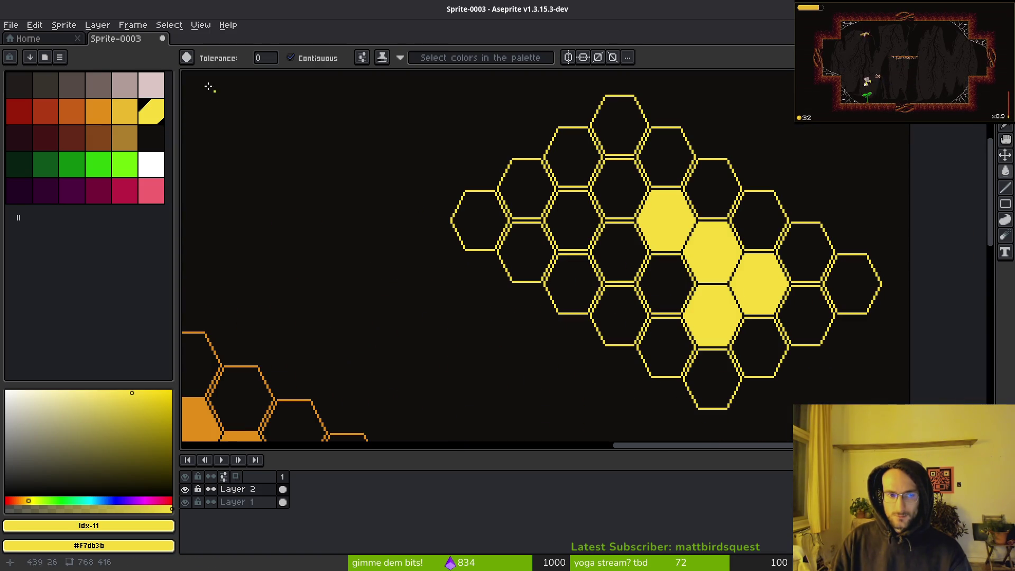
Try filling three hexagon cells orange, then undo the orange fills.
left_click(98, 111)
scroll(623, 254, "up", 1)
left_click(617, 254)
left_click(553, 205)
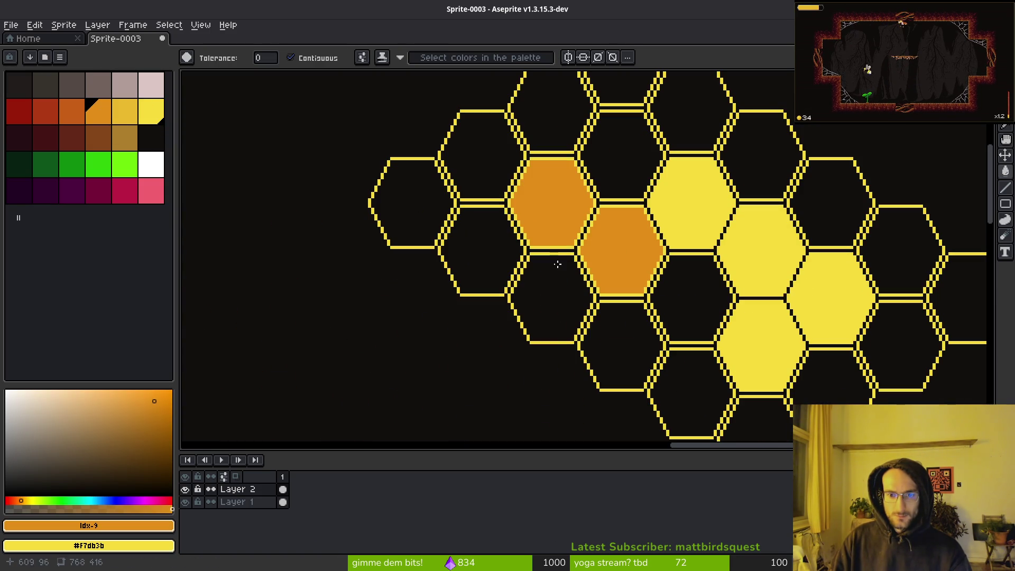
left_click(557, 264)
key("ctrl+z")
key("ctrl+z")
key("ctrl+z")
scroll(703, 304, "down", 1)
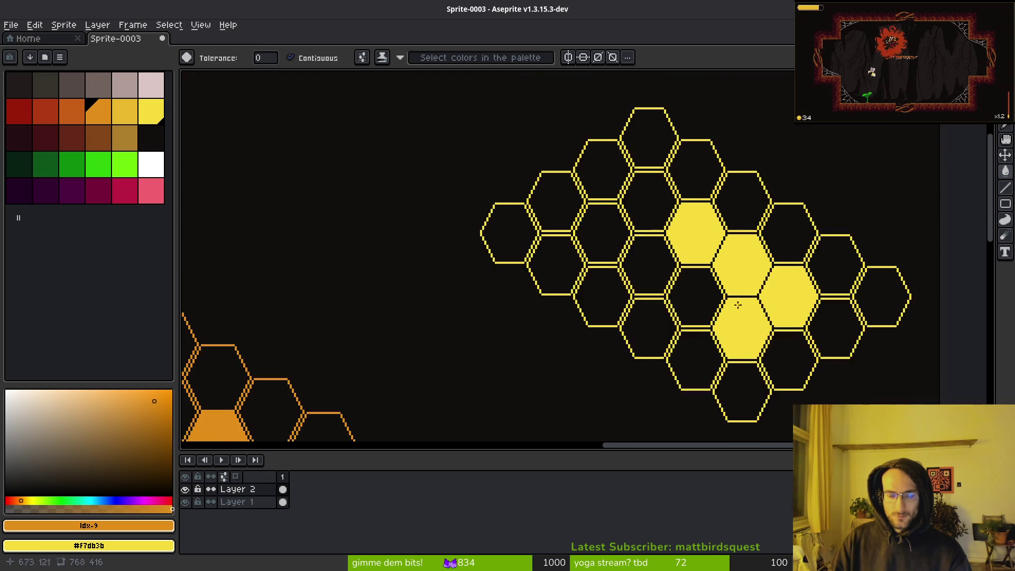
left_click_drag(683, 296, 603, 283)
Fill three more hexagons on the left solid yellow, matching the orange honeycomb.
left_click(151, 111)
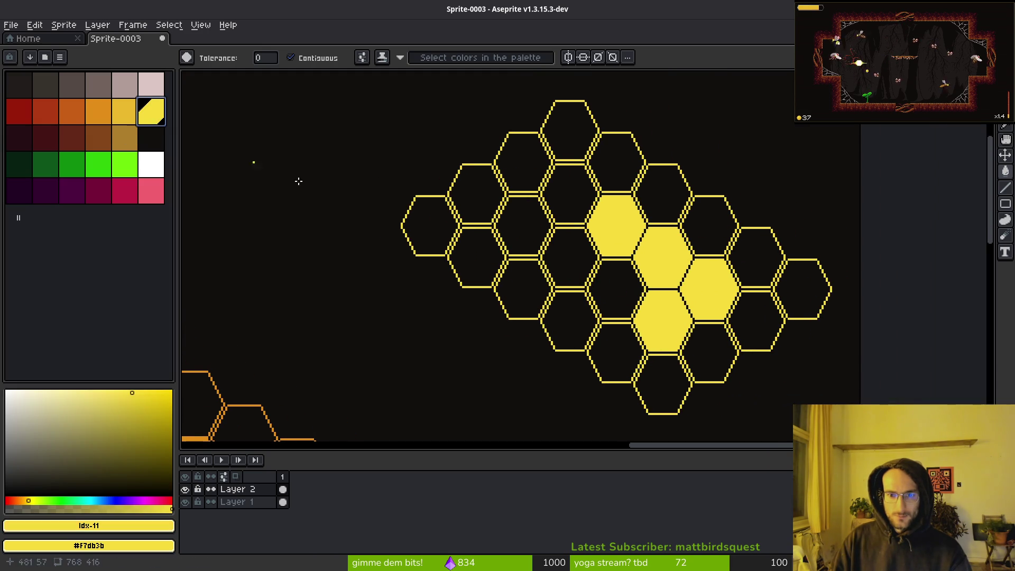
left_click(483, 252)
left_click(481, 198)
left_click(516, 278)
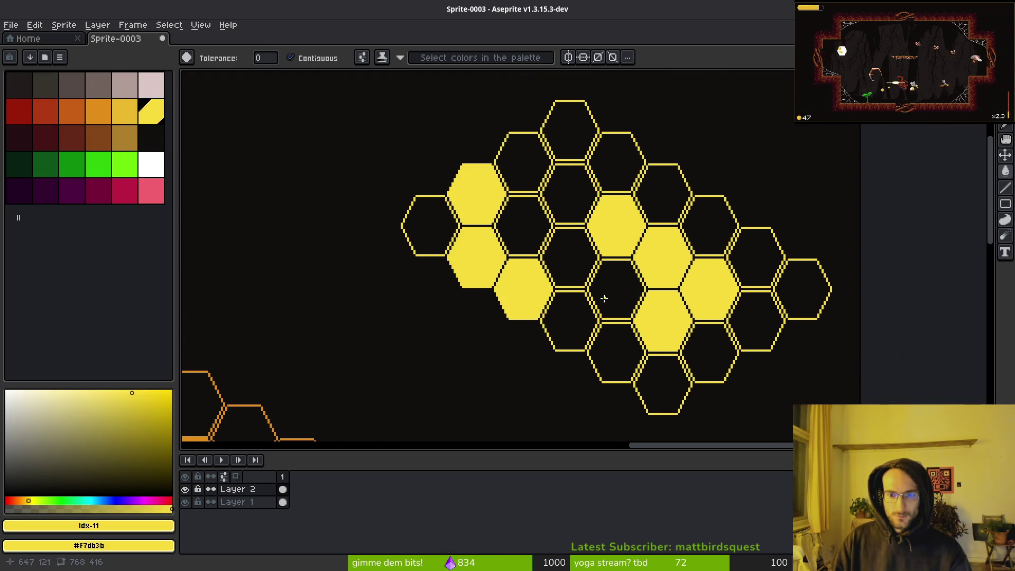
scroll(720, 286, "down", 1)
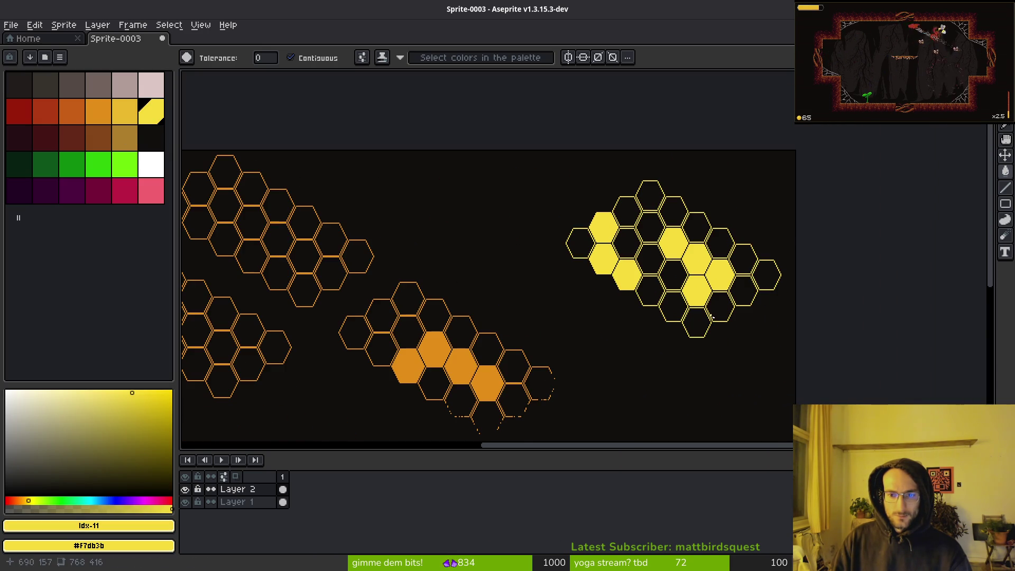
scroll(600, 295, "down", 1)
scroll(592, 295, "up", 1)
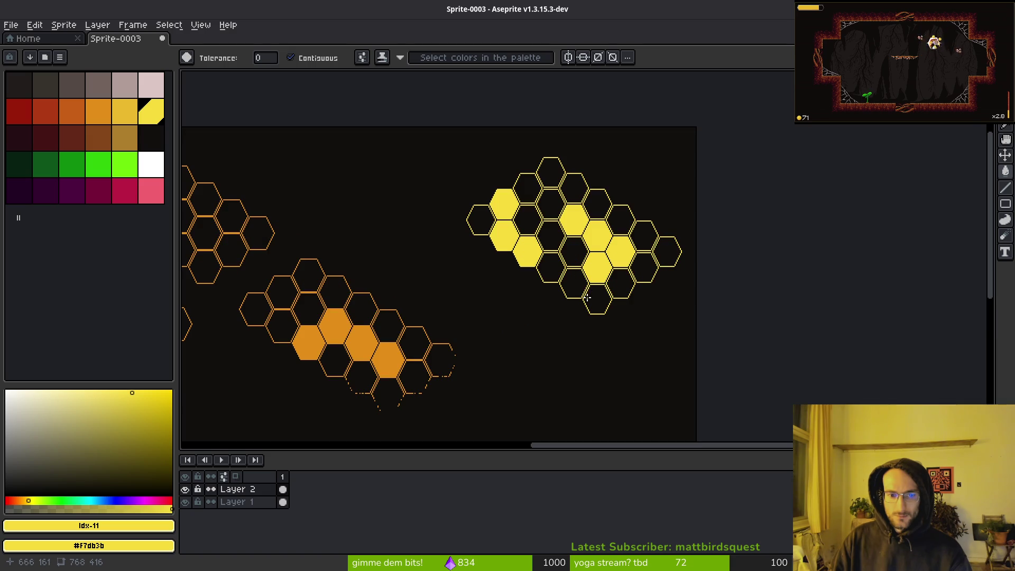
left_click_drag(584, 298, 604, 287)
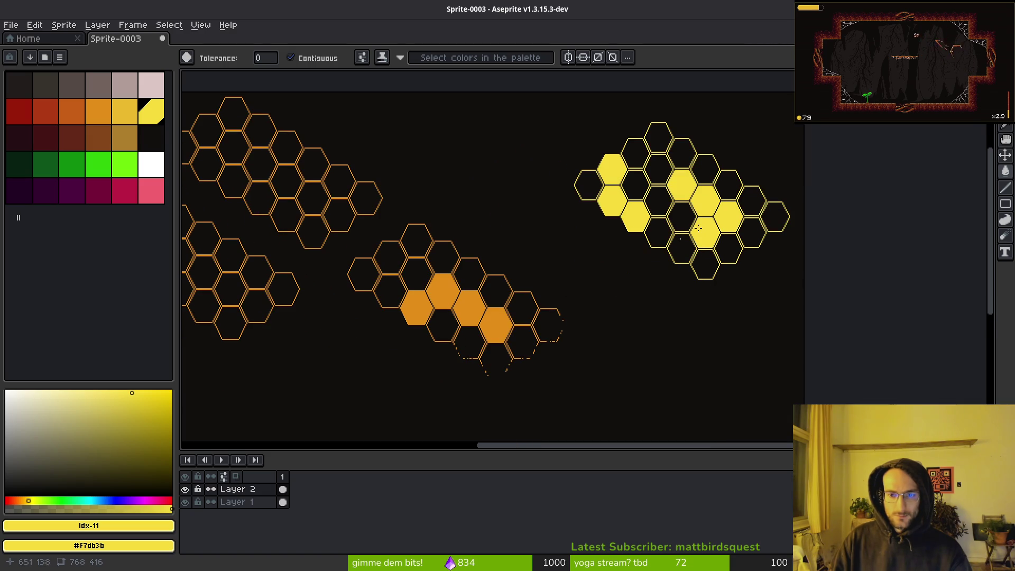
scroll(683, 210, "up", 4)
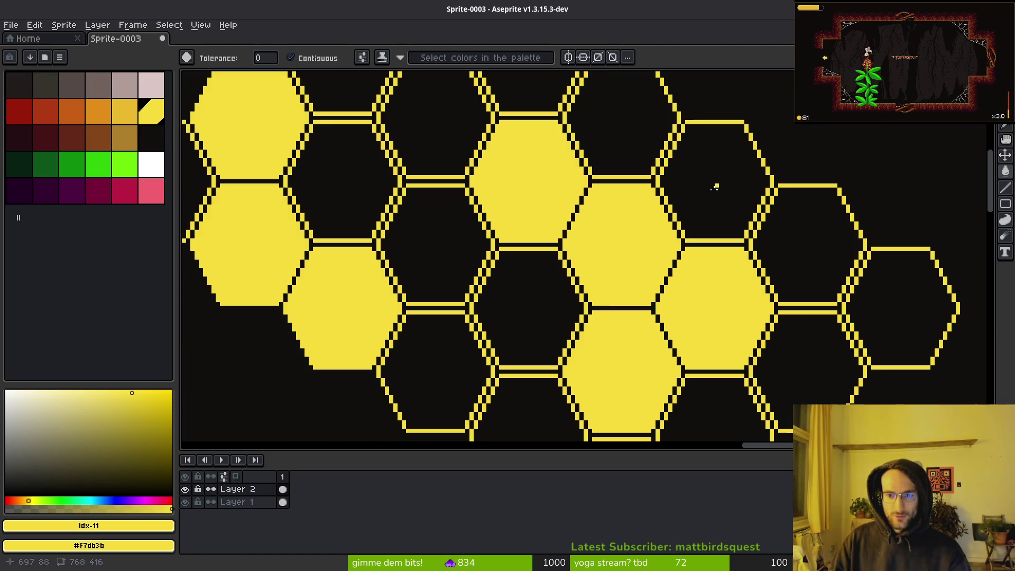
scroll(625, 249, "down", 3)
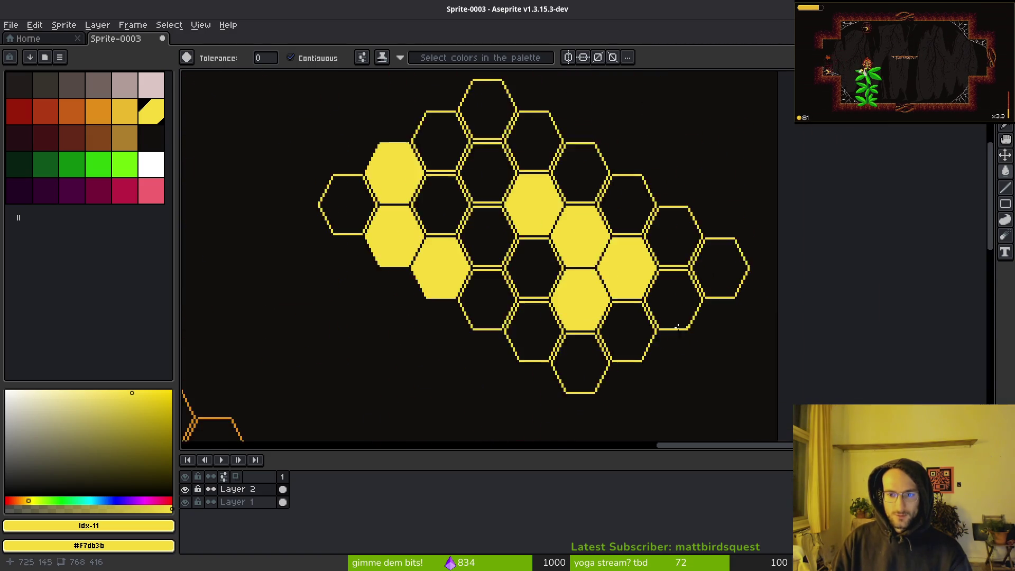
Paste the hexagon cluster, then pick the third CopyQ entry and discard the unwanted paste.
key("ctrl+v")
key("Return")
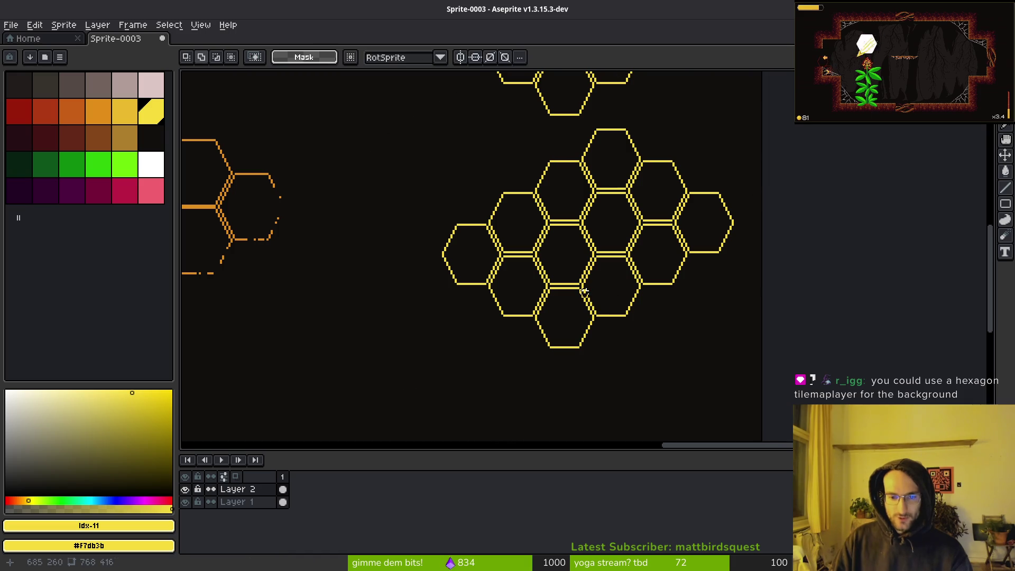
key("alt+v")
key("Down")
key("Down")
key("Return")
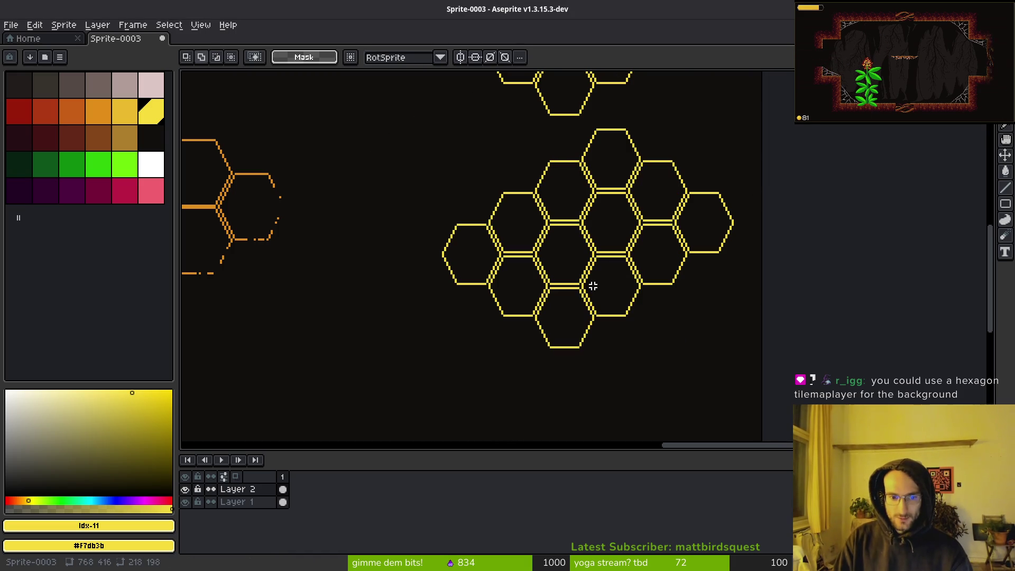
key("ctrl+z")
scroll(562, 270, "up", 1)
Paste a single yellow hexagon below the honeycomb, then switch to the Godot editor.
key("ctrl+v")
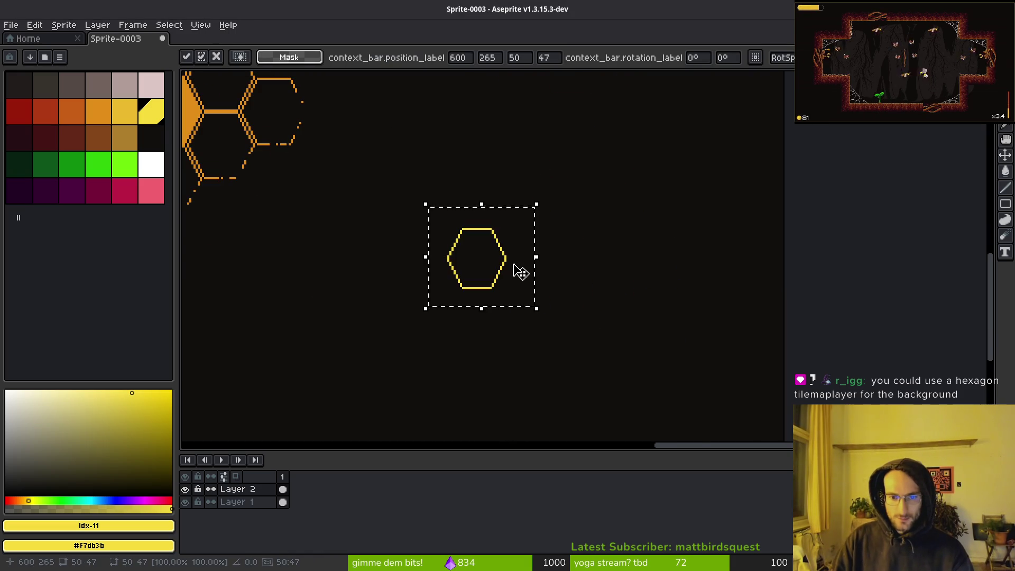
key("Return")
scroll(516, 267, "up", 1)
scroll(527, 257, "up", 1)
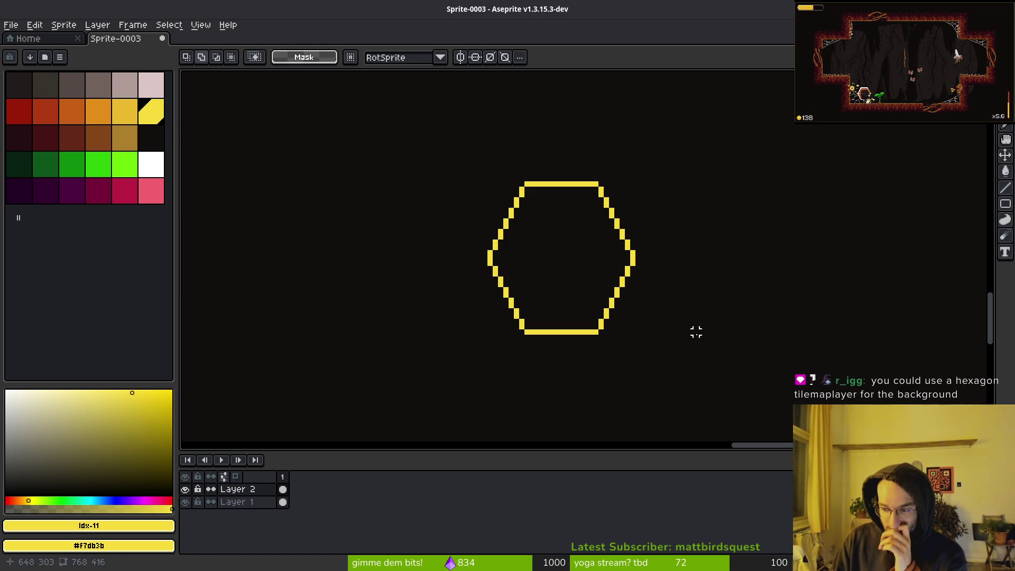
scroll(695, 331, "down", 4)
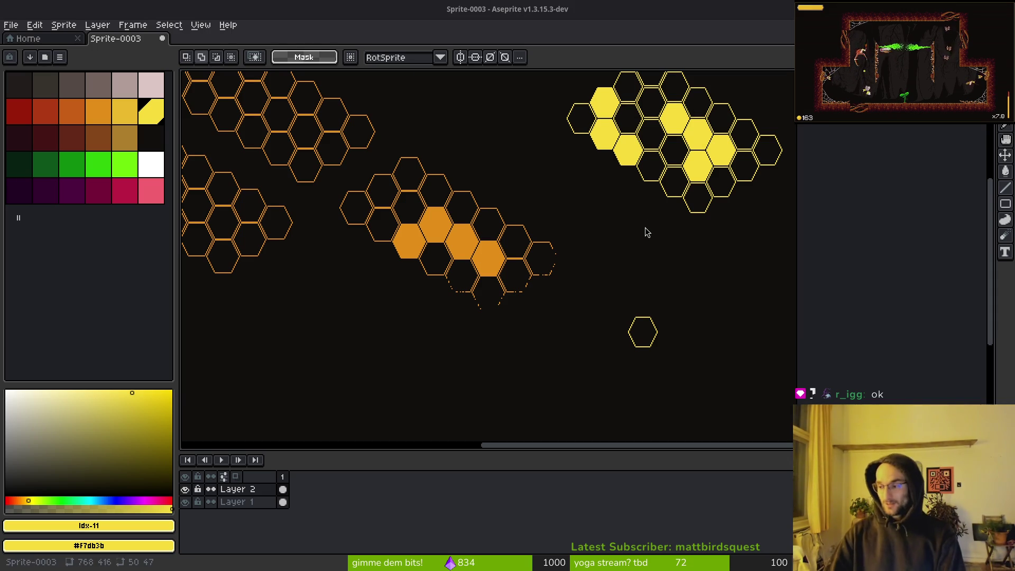
key("alt+Tab")
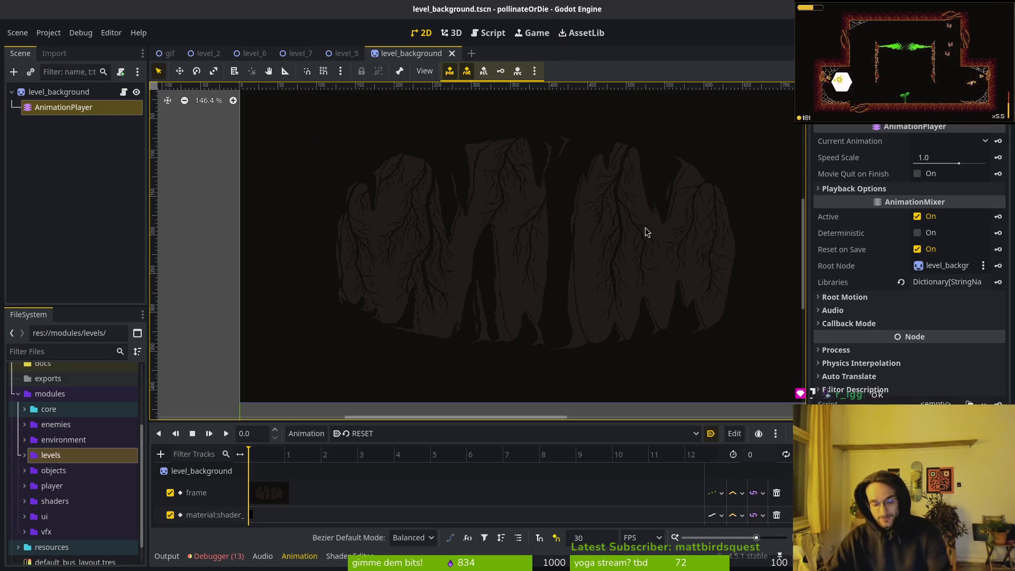
Back in Aseprite, zoom in close on the filled yellow honeycomb.
key("alt+Tab")
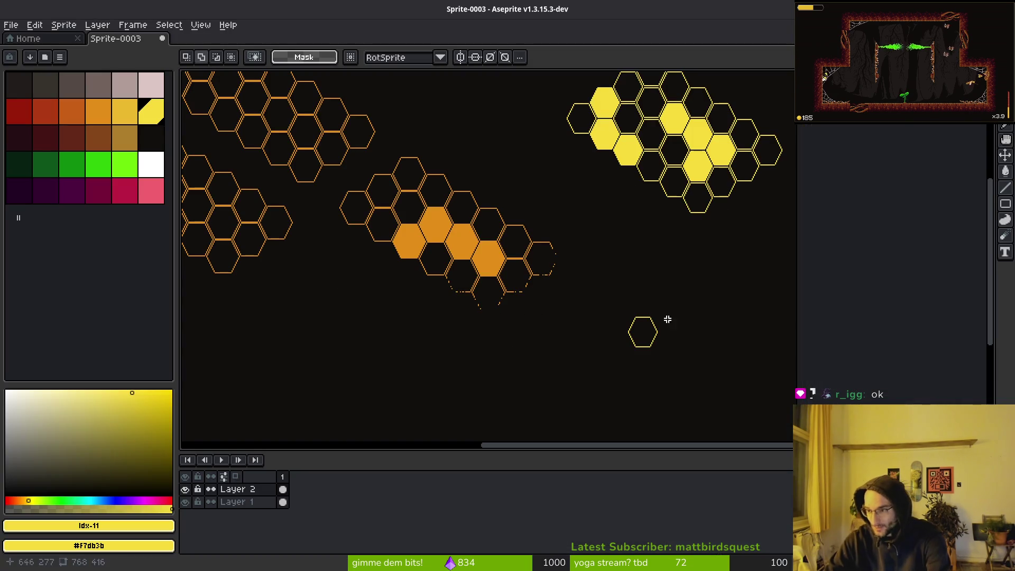
scroll(476, 201, "up", 3)
scroll(475, 201, "left", 4)
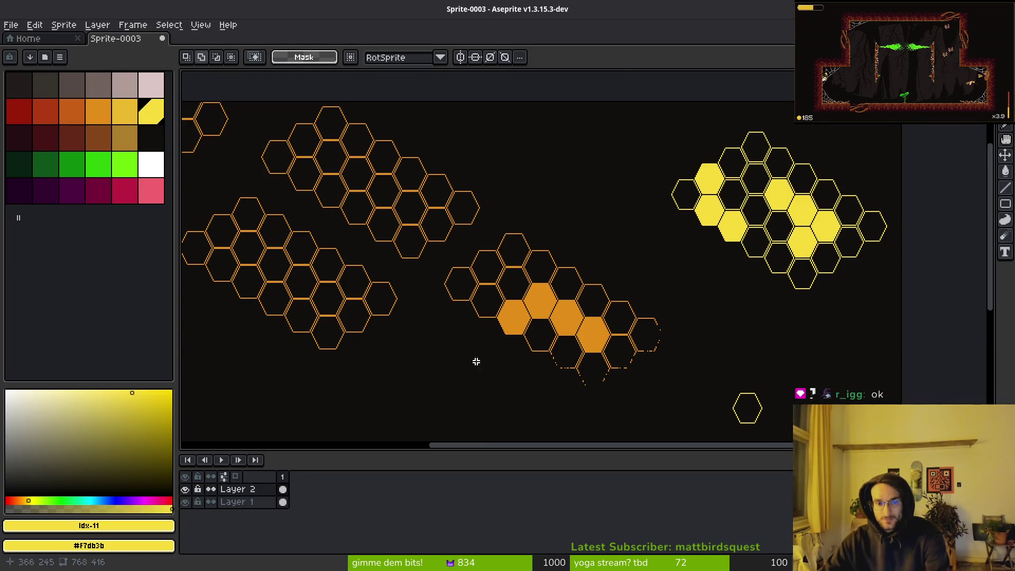
scroll(702, 182, "up", 3)
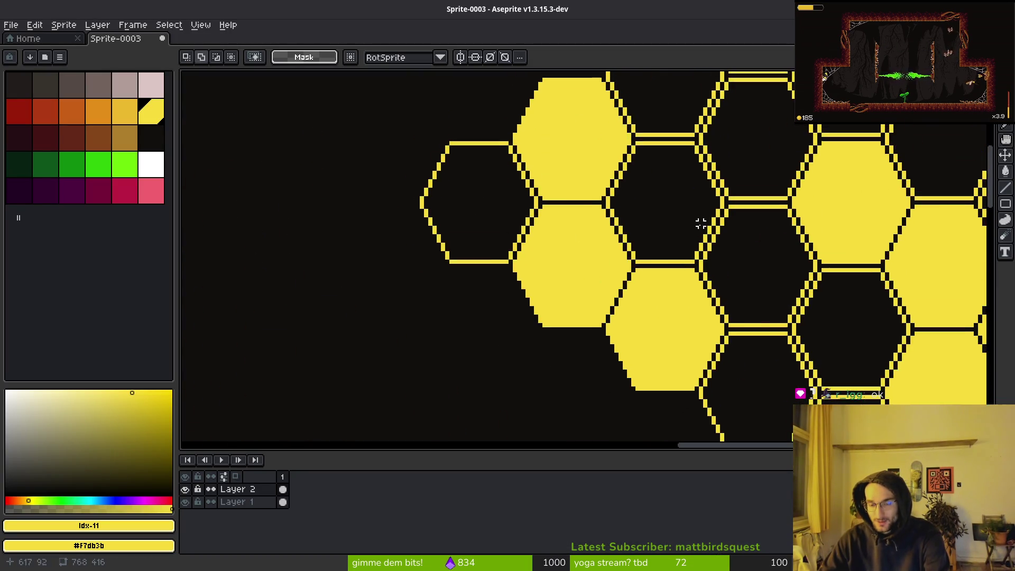
scroll(674, 246, "down", 3)
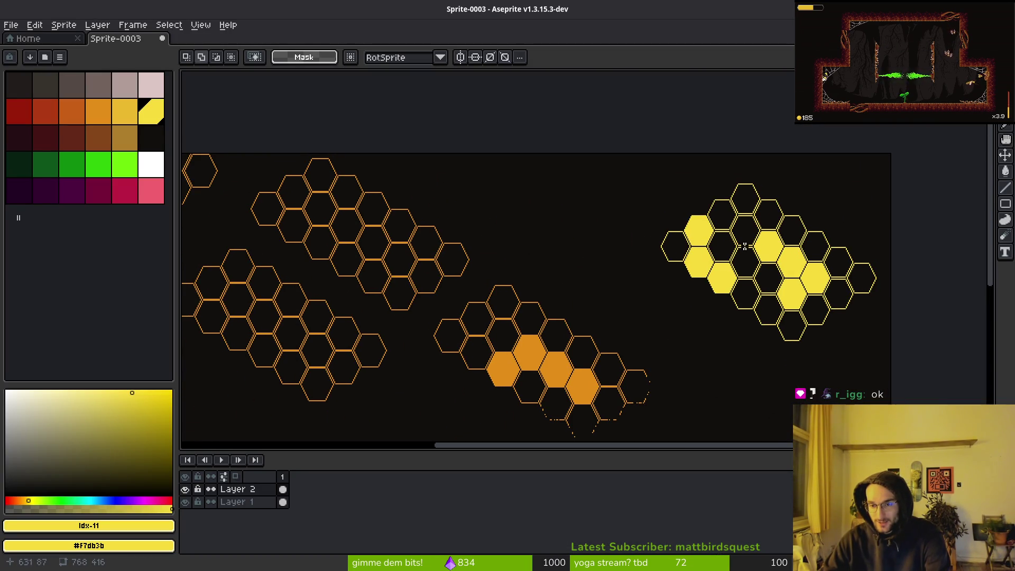
scroll(712, 243, "up", 3)
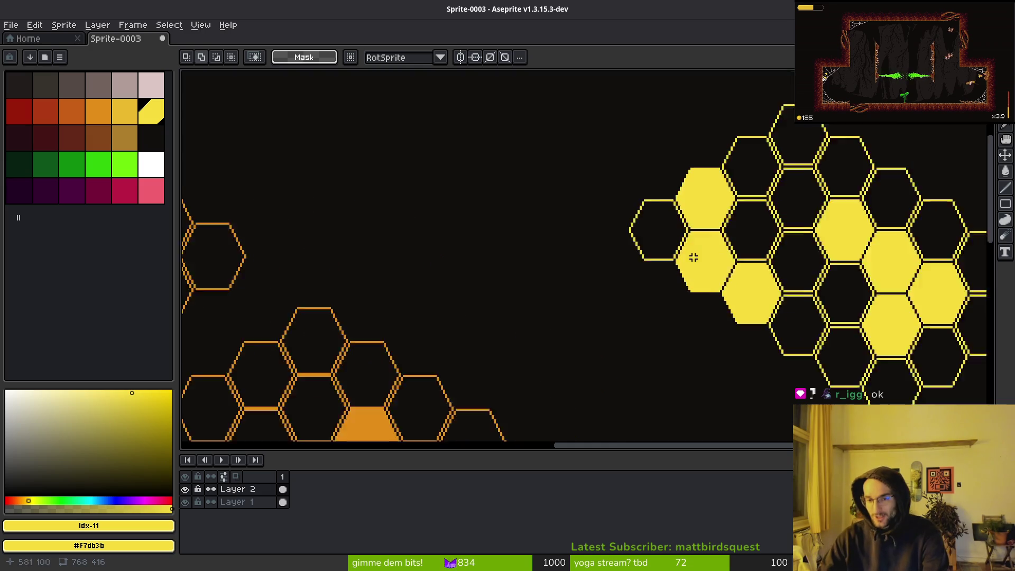
Pan across the yellow hexagon cells, then return to Godot's level_background scene.
left_click_drag(738, 228, 653, 222)
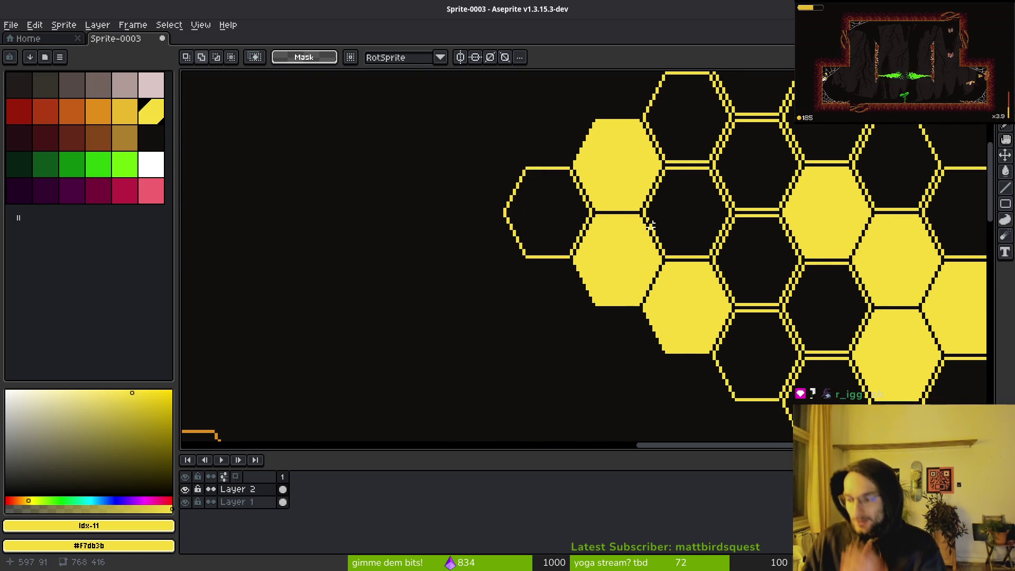
left_click_drag(809, 298, 763, 297)
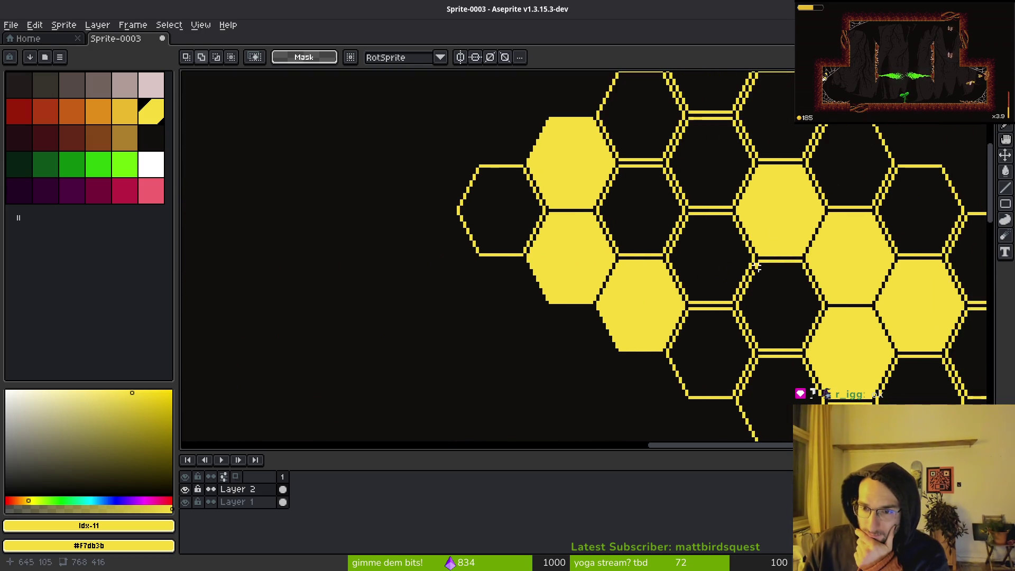
left_click_drag(832, 239, 756, 208)
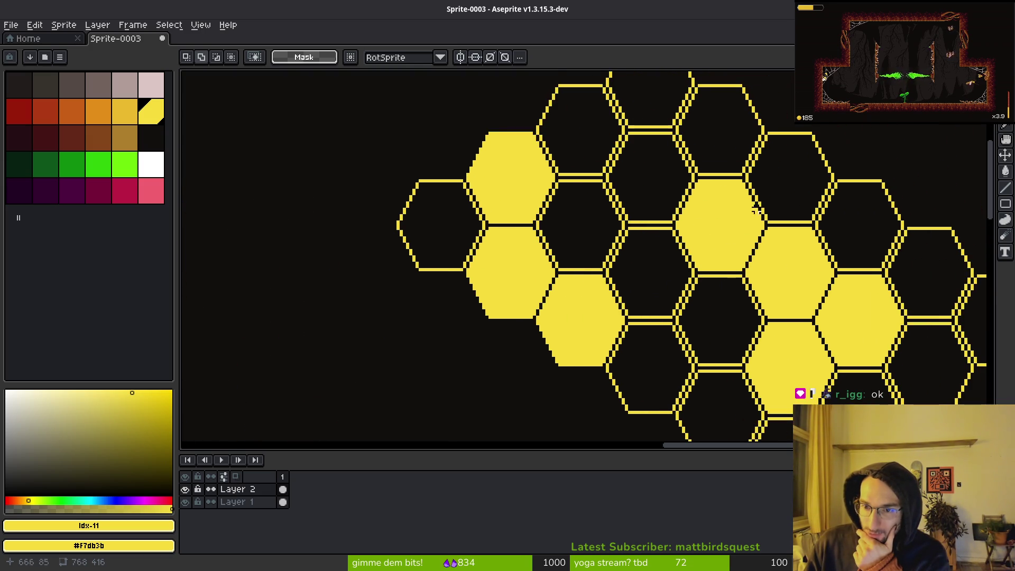
left_click_drag(765, 275, 747, 253)
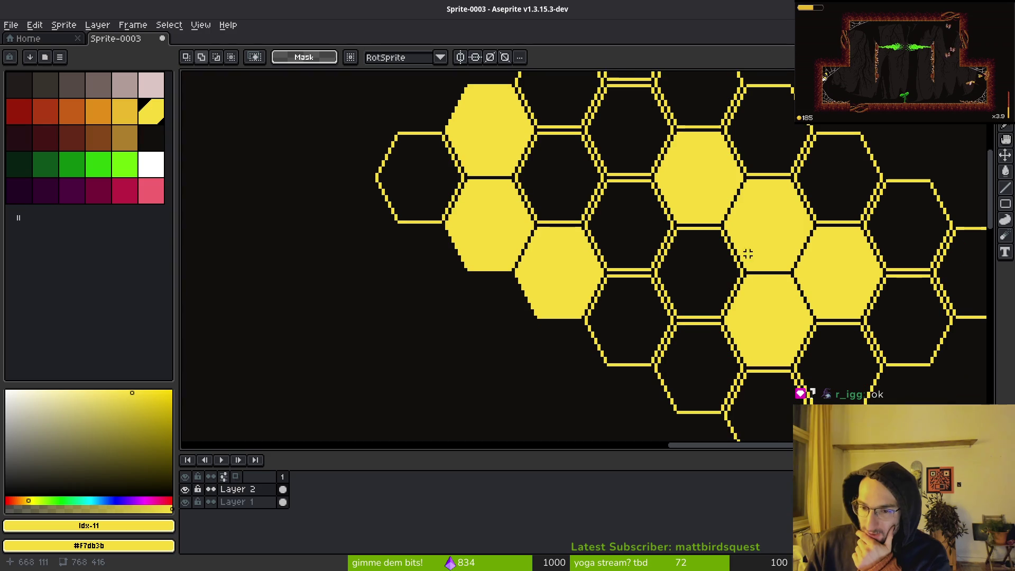
left_click_drag(858, 313, 788, 290)
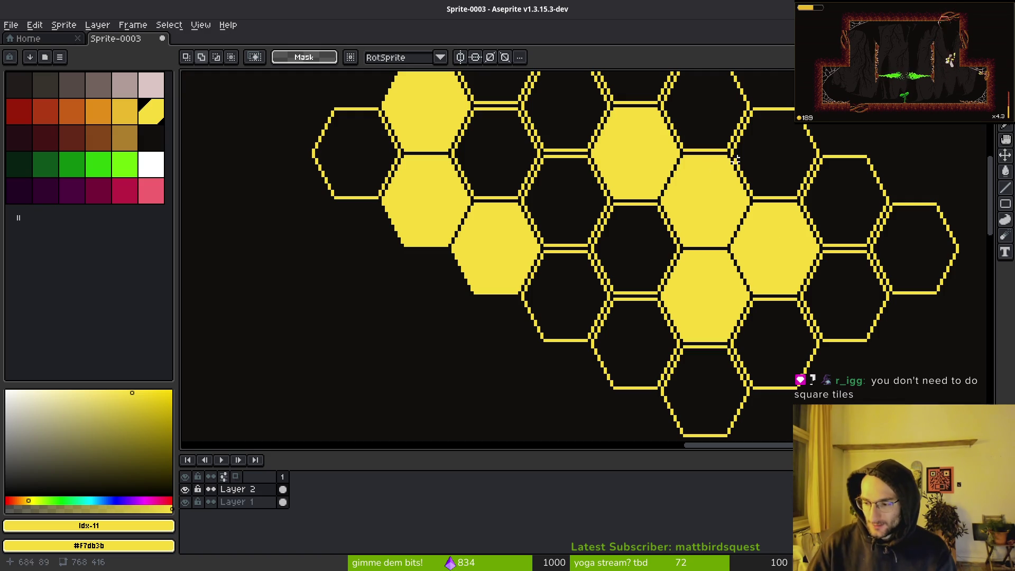
key("alt+Tab")
scroll(480, 200, "right", 3)
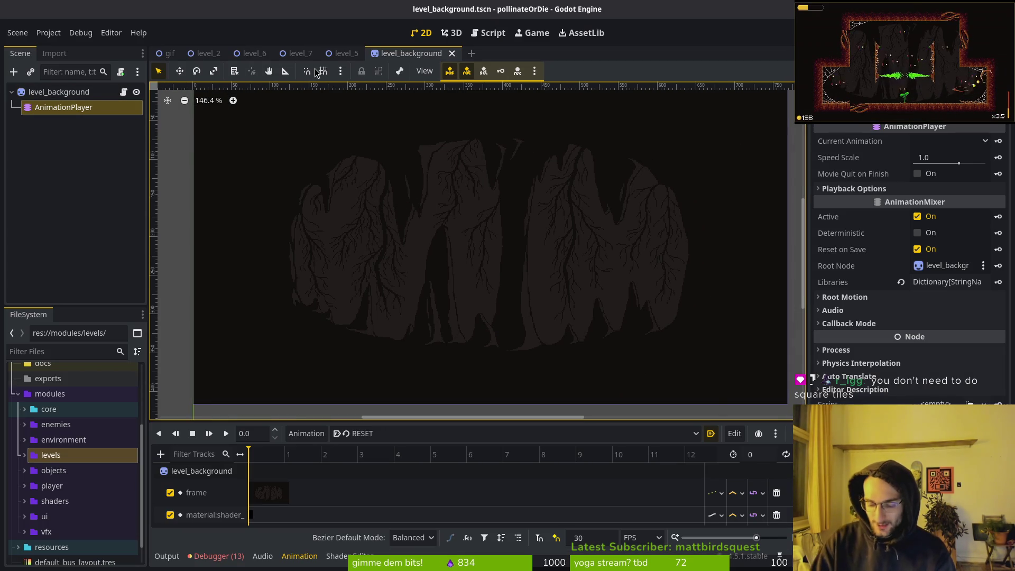
Open wallsTilemapLayer.tscn and inspect its dirtTileset.png atlas setup in the TileSet editor.
key("ctrl+shift+o")
type("walls")
key("Return")
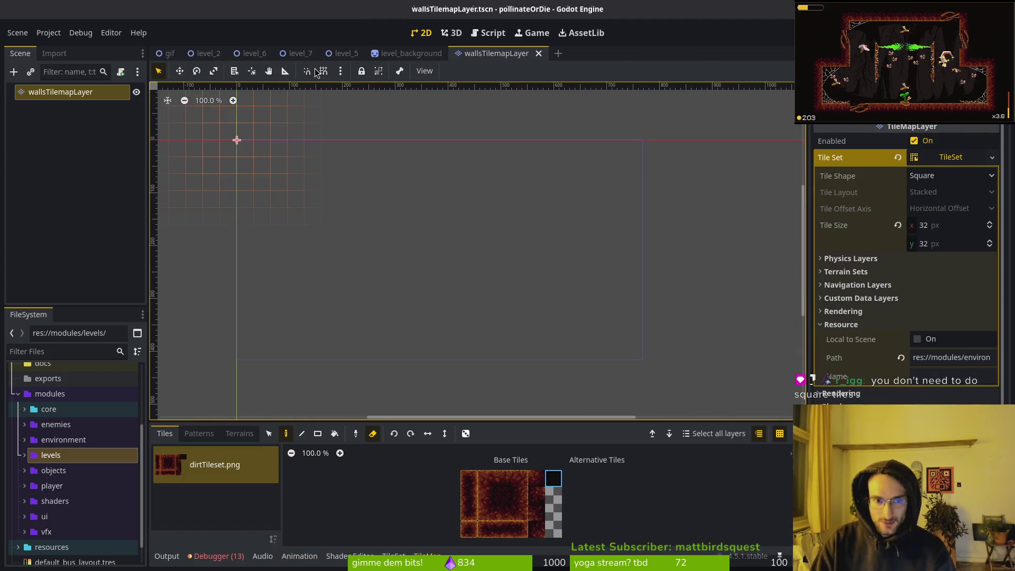
left_click(393, 553)
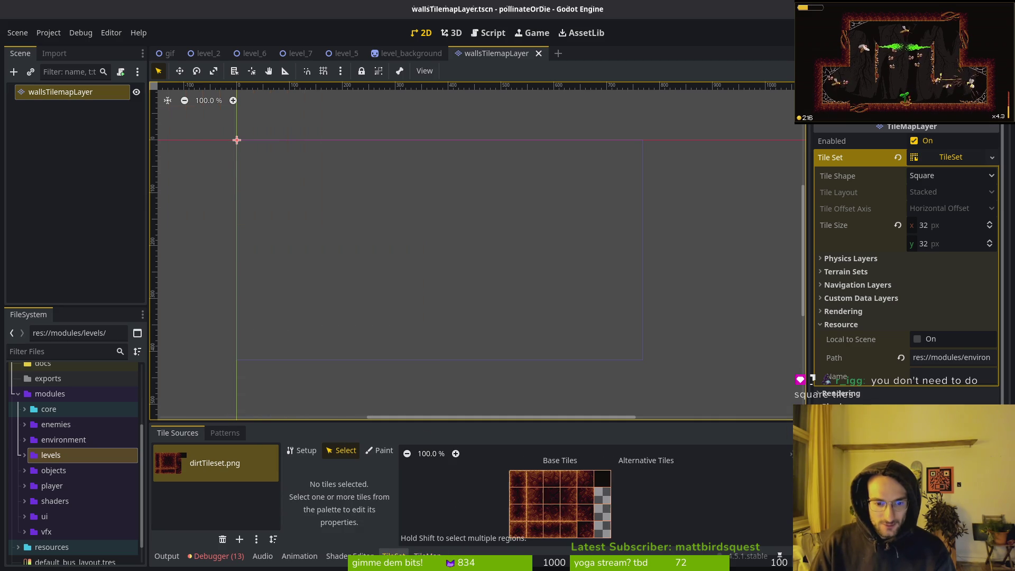
left_click(295, 451)
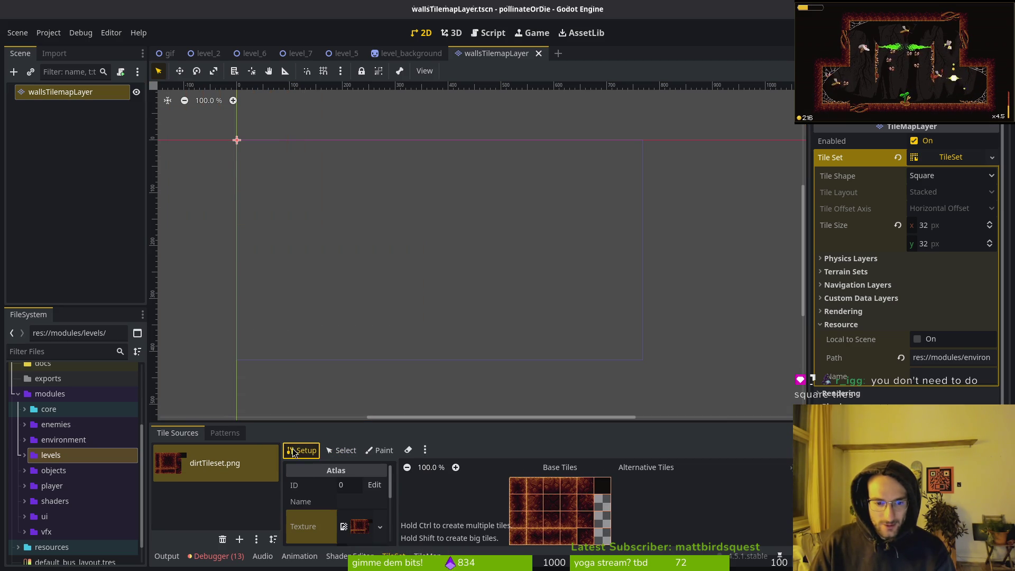
scroll(329, 506, "down", 5)
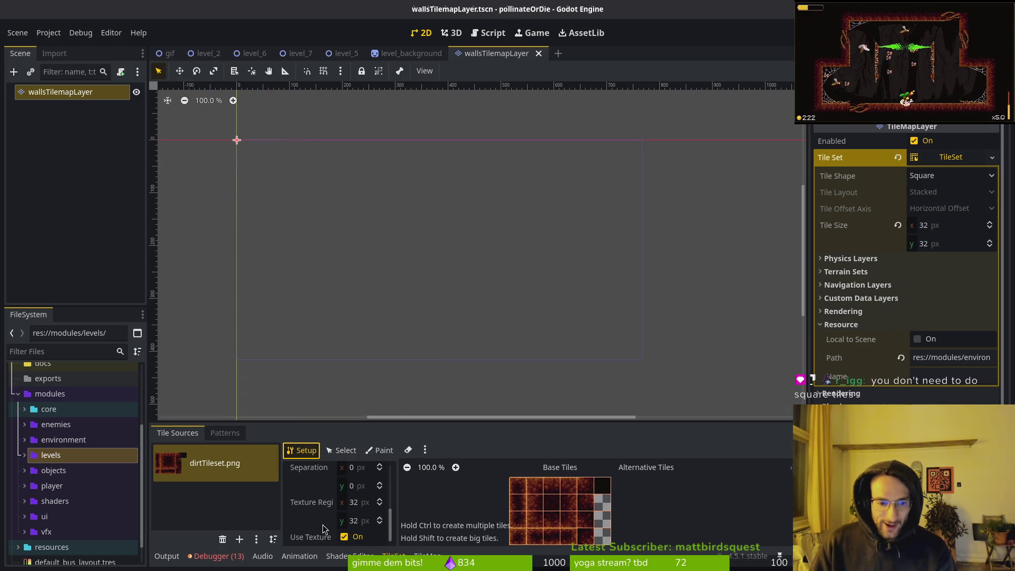
scroll(325, 540, "down", 1)
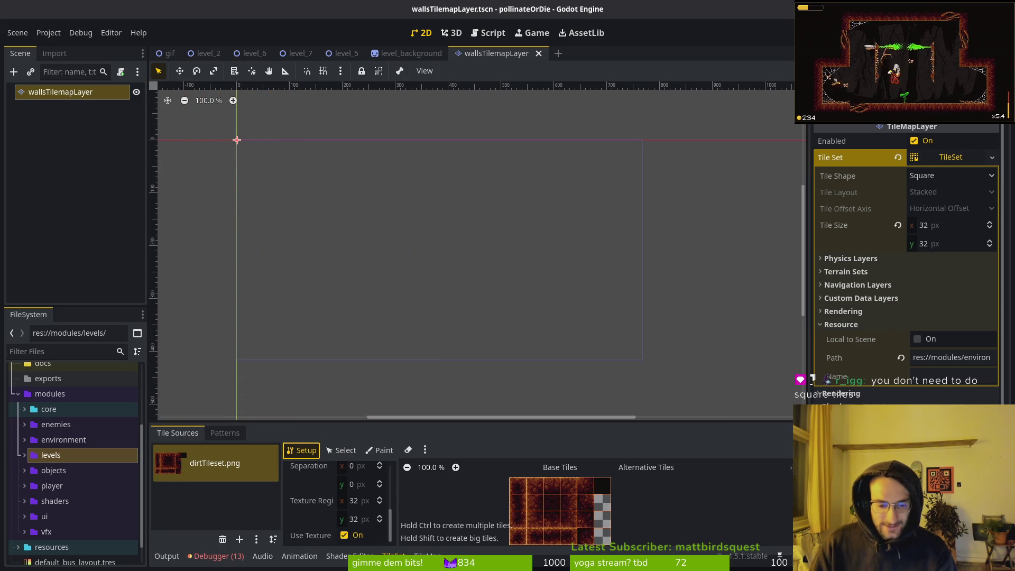
Return to the TileMap panel and display the tile shape choices, including Hexagon.
left_click(427, 556)
scroll(349, 264, "up", 3)
scroll(348, 264, "left", 4)
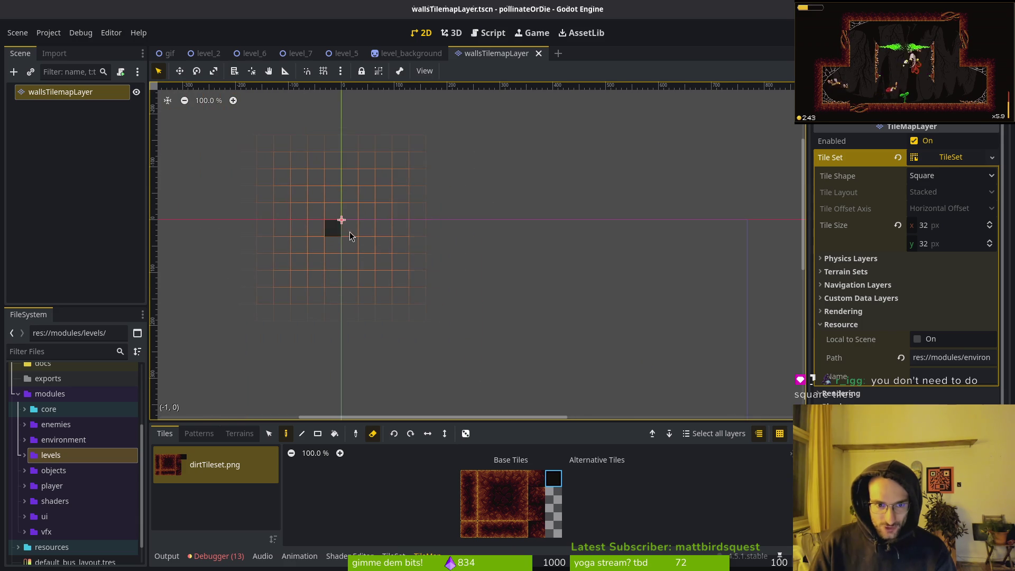
left_click(948, 176)
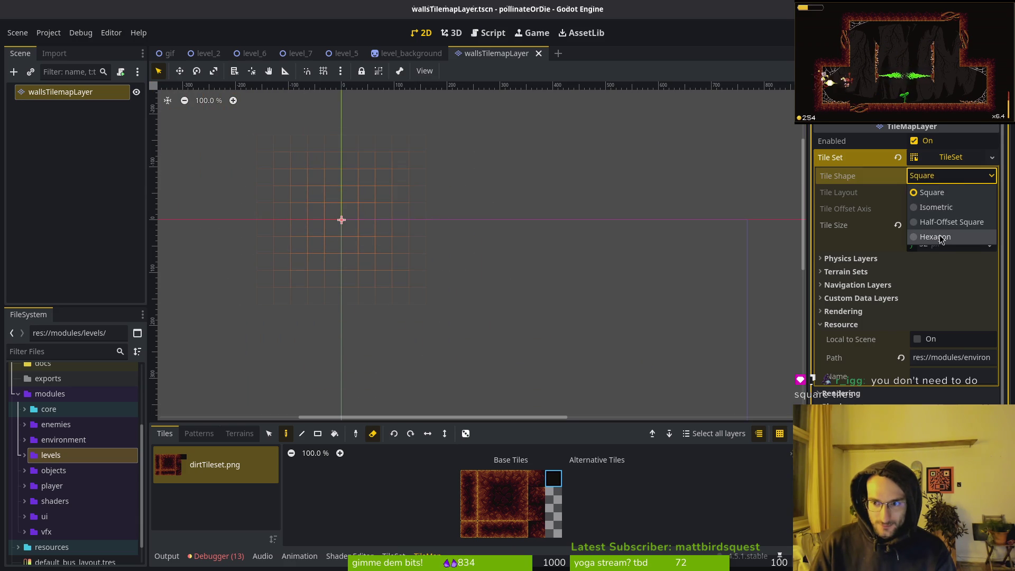